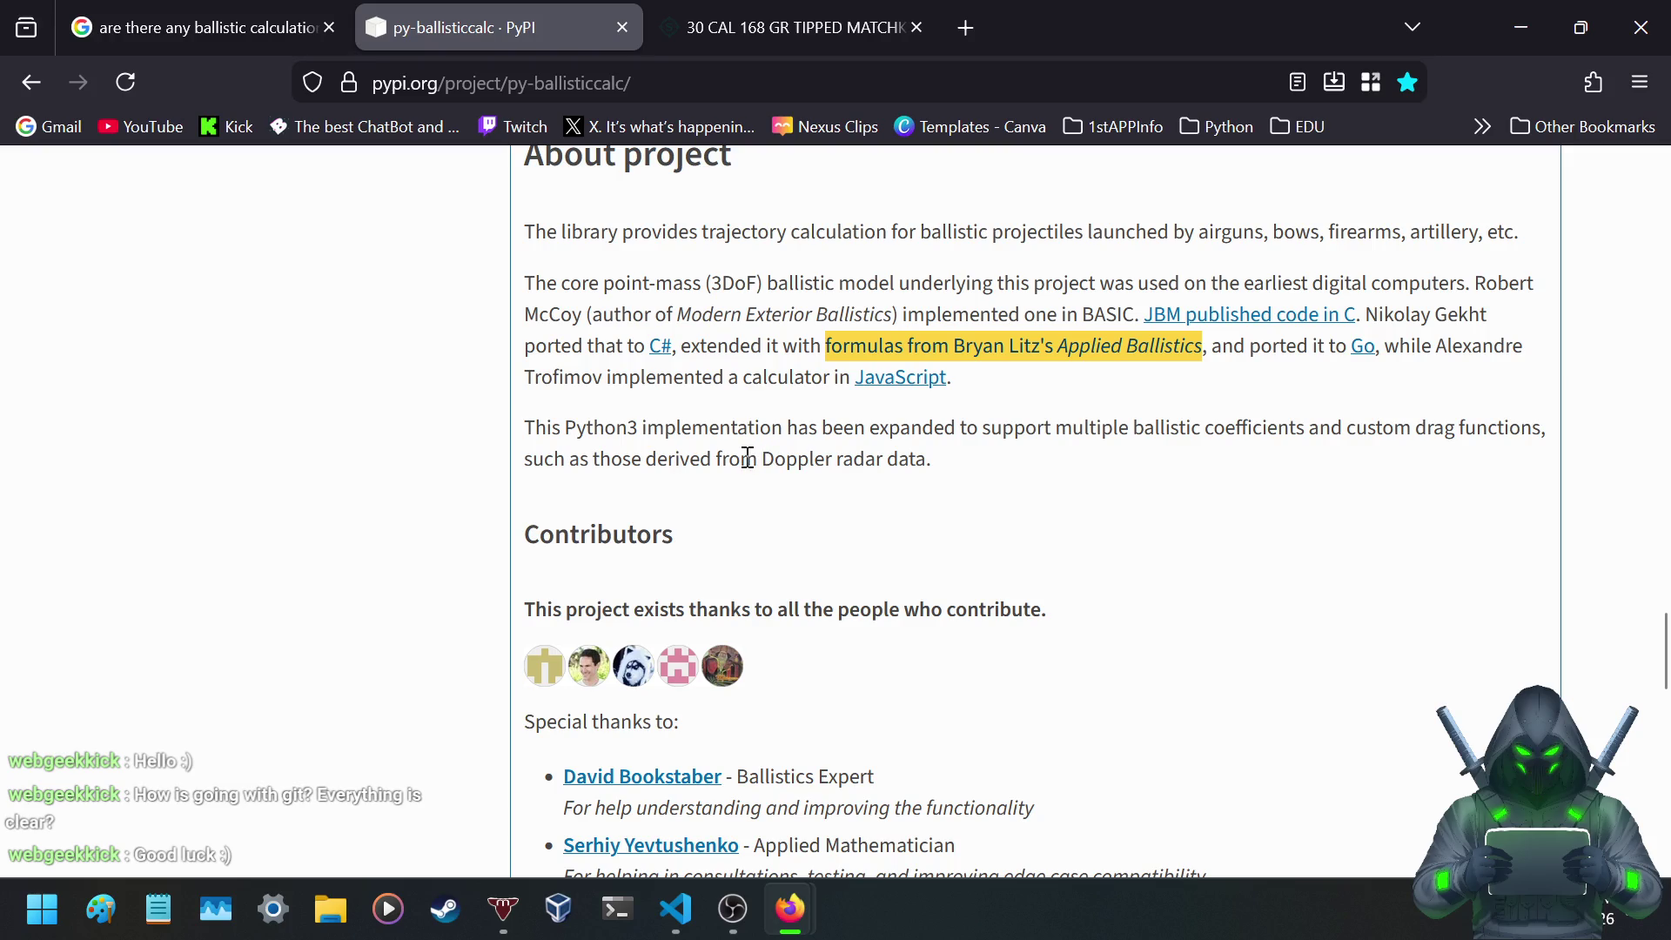
- Clear the About-project highlight, scroll to the top of the py-ballisticcalc page, and go back to Google results
left_click(774, 337)
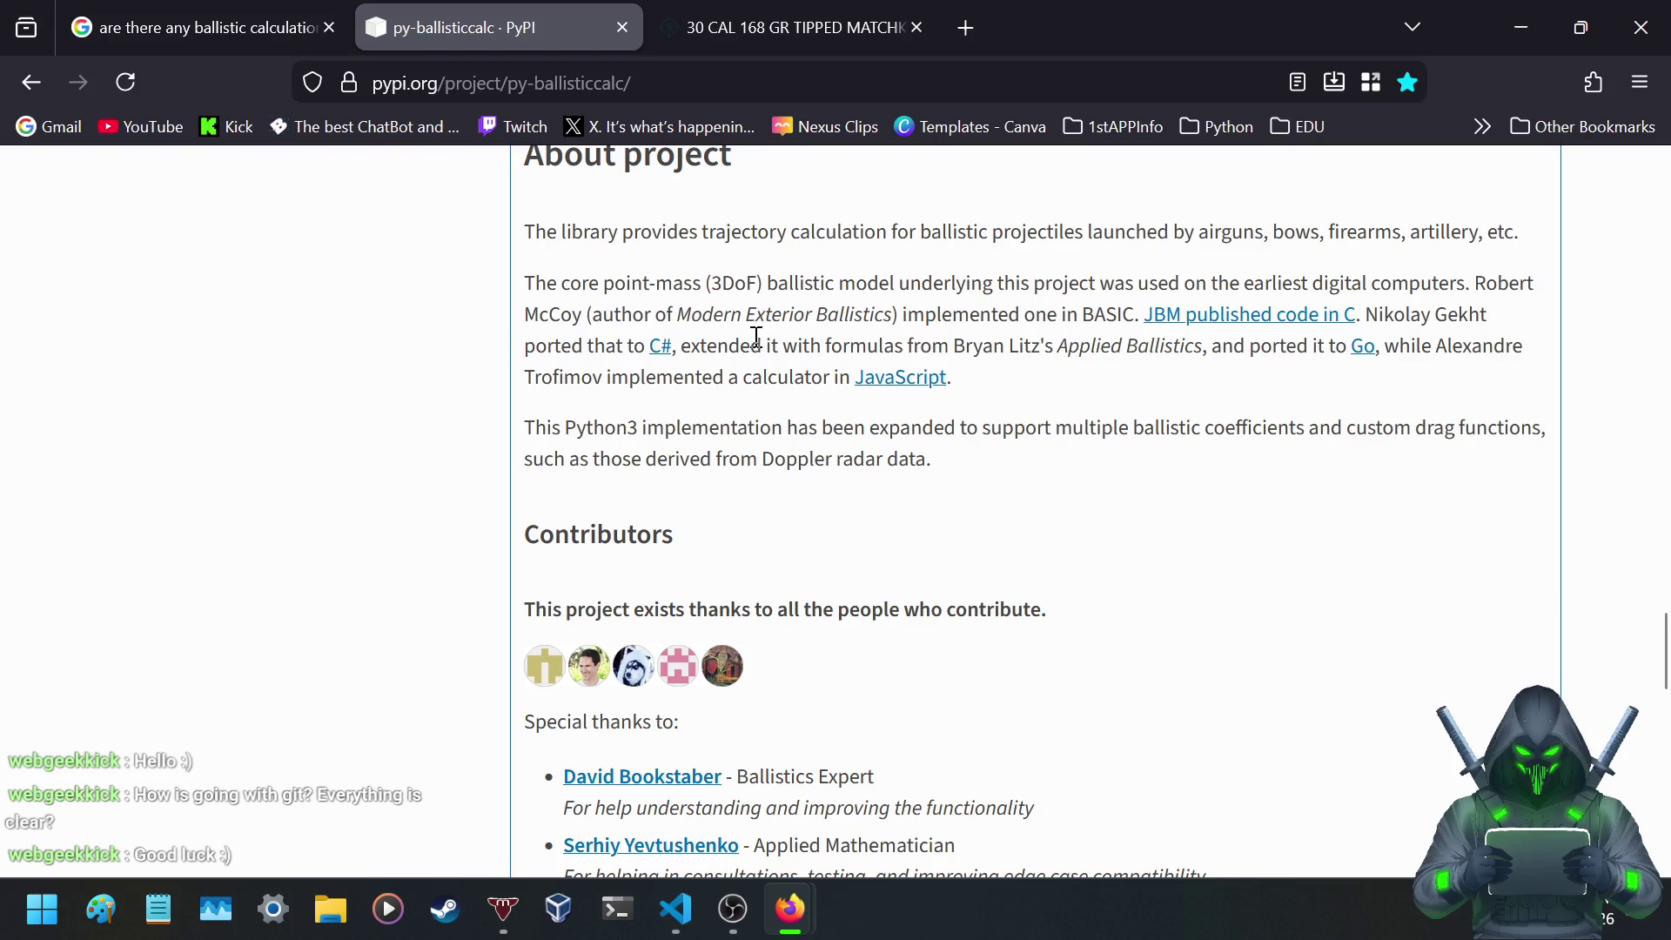
scroll(740, 391, "up", 15)
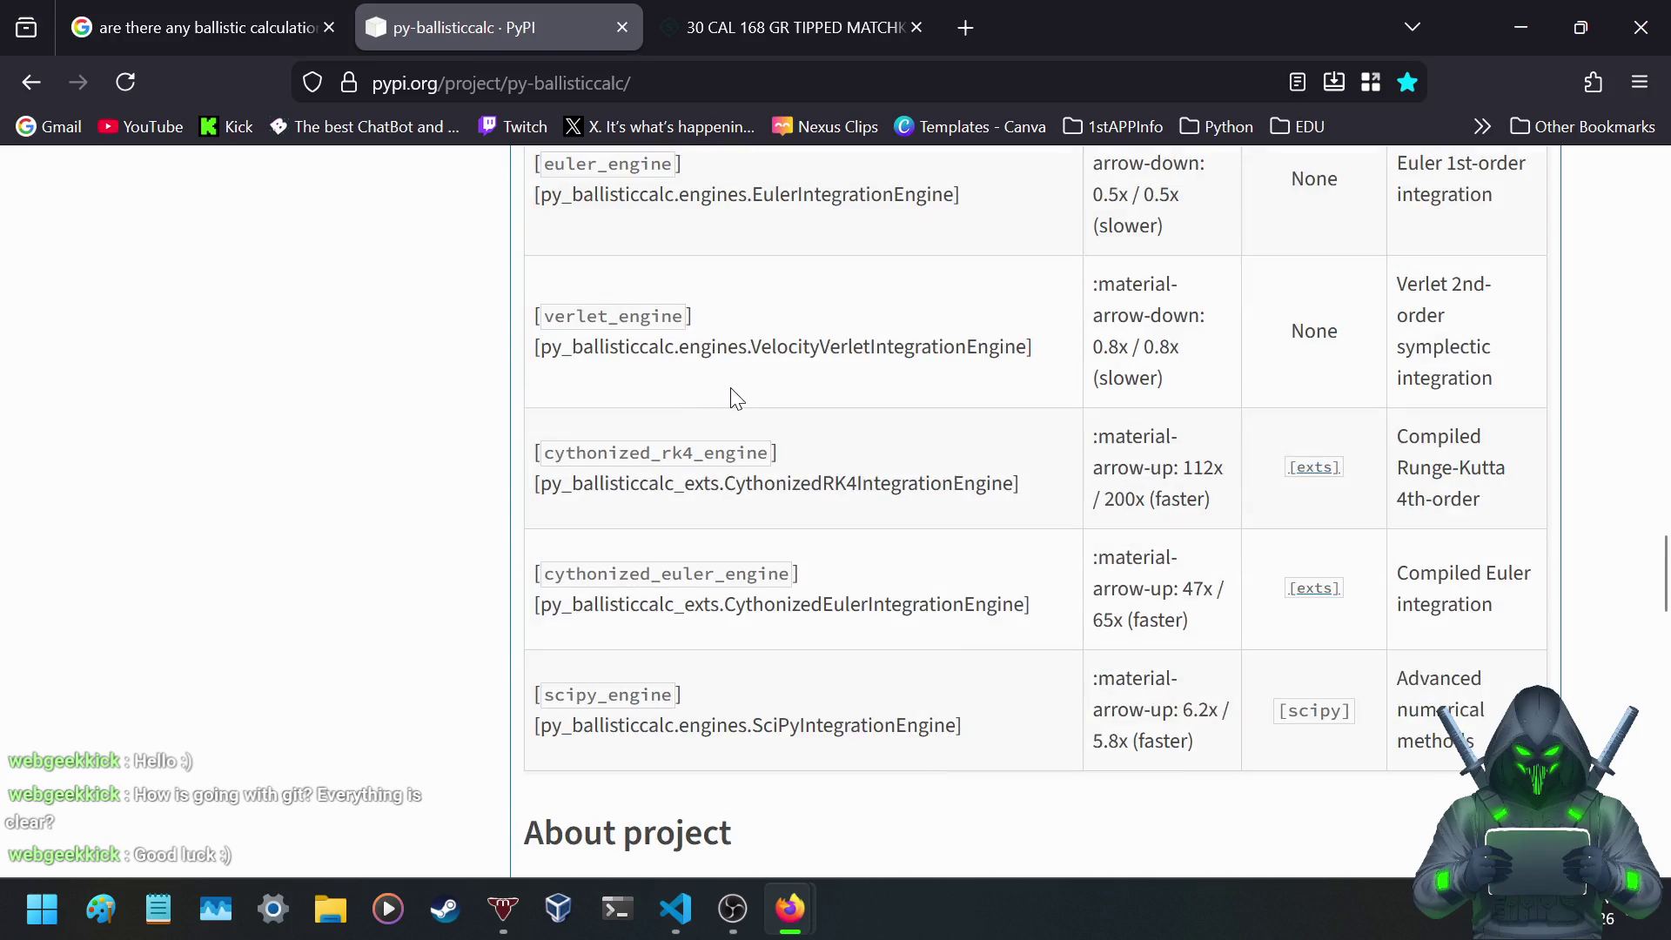
scroll(730, 406, "up", 15)
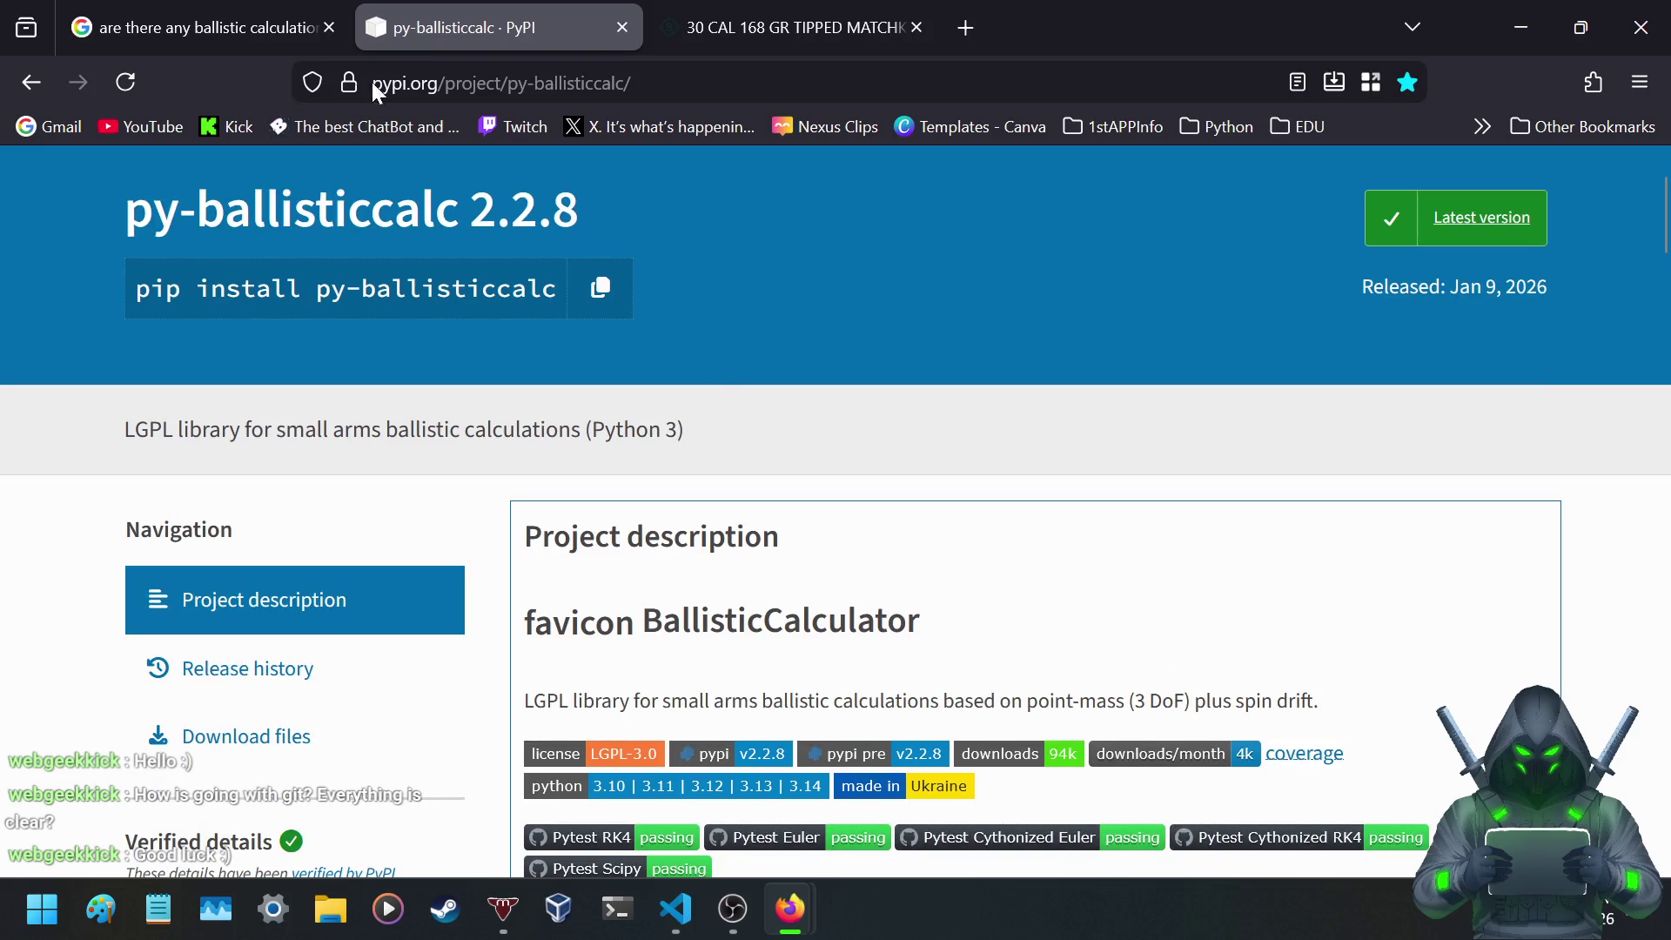
left_click(219, 17)
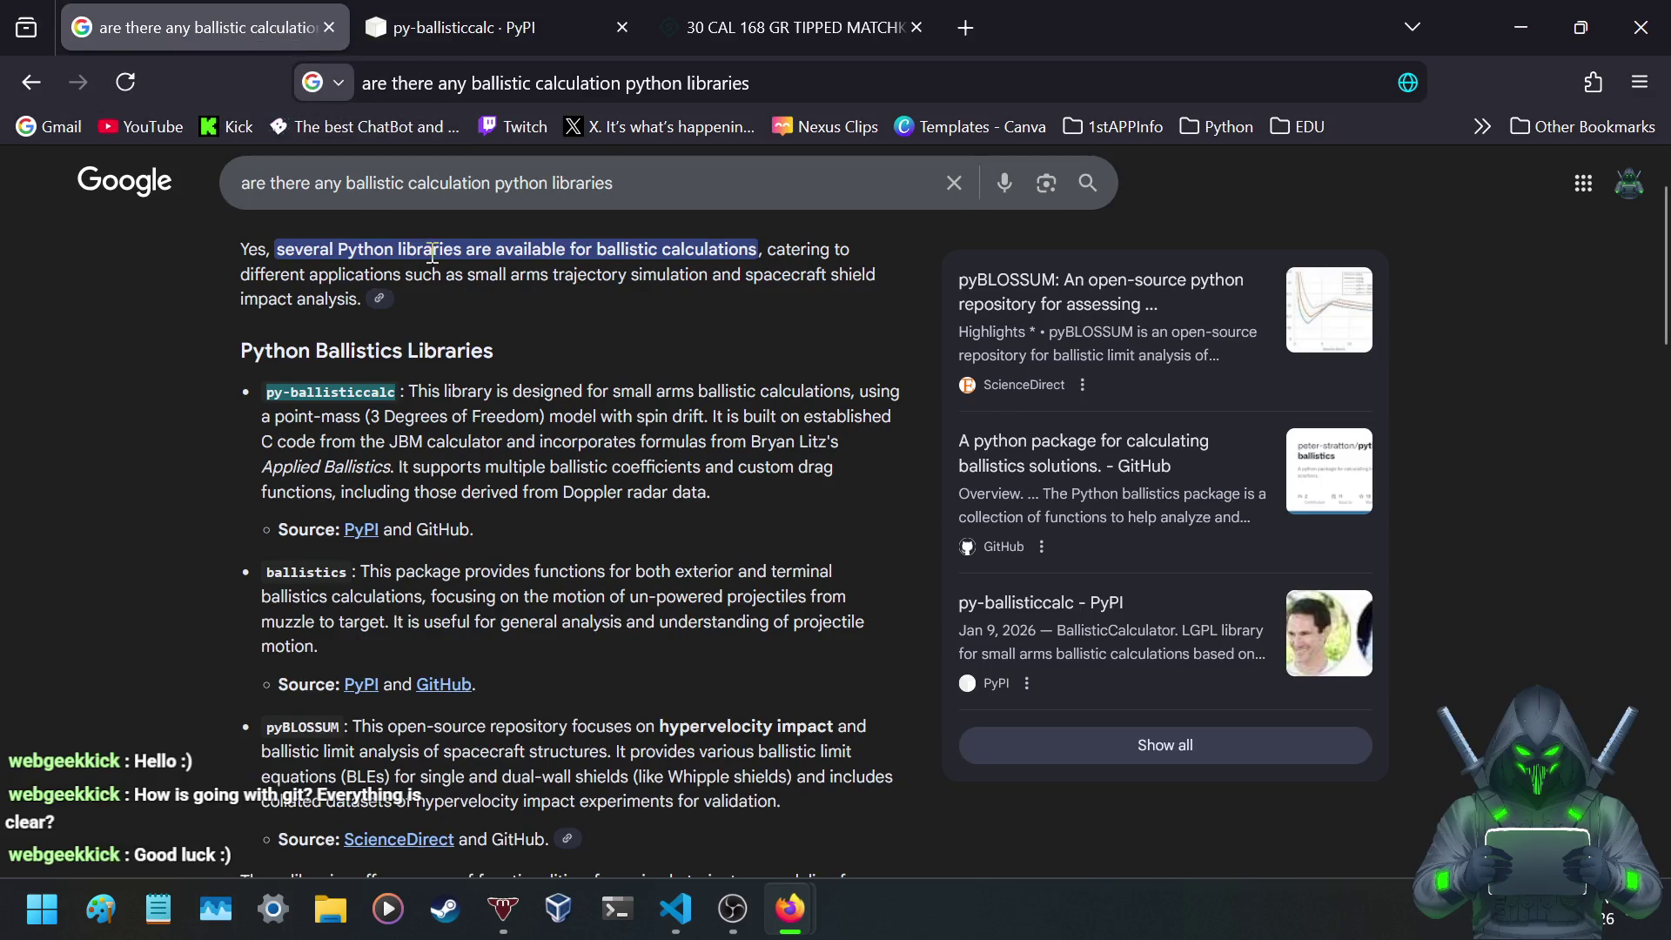
- Highlight the JBM calculator and Bryan Litz Applied Ballistics mentions in the summary, then go to the Sierra tab
left_click_drag(389, 442, 493, 437)
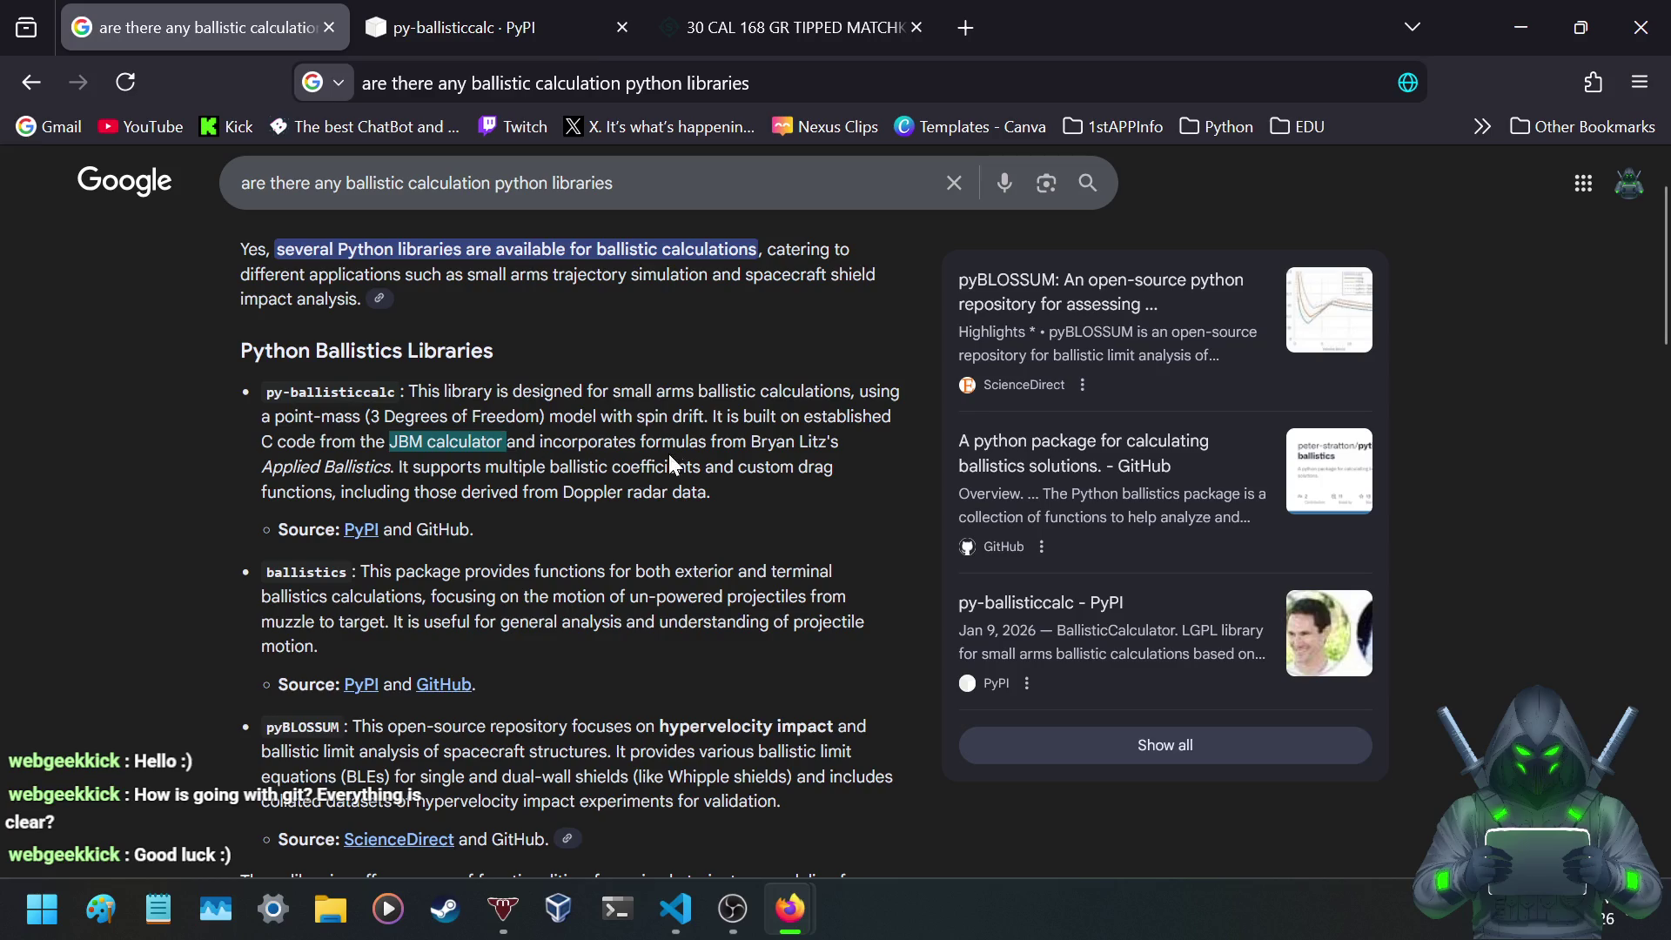
mouse_move(748, 444)
left_mouse_down()
mouse_move(608, 466)
mouse_move(365, 459)
mouse_move(395, 459)
mouse_move(399, 441)
mouse_move(503, 443)
left_mouse_up()
left_click_drag(464, 503, 468, 500)
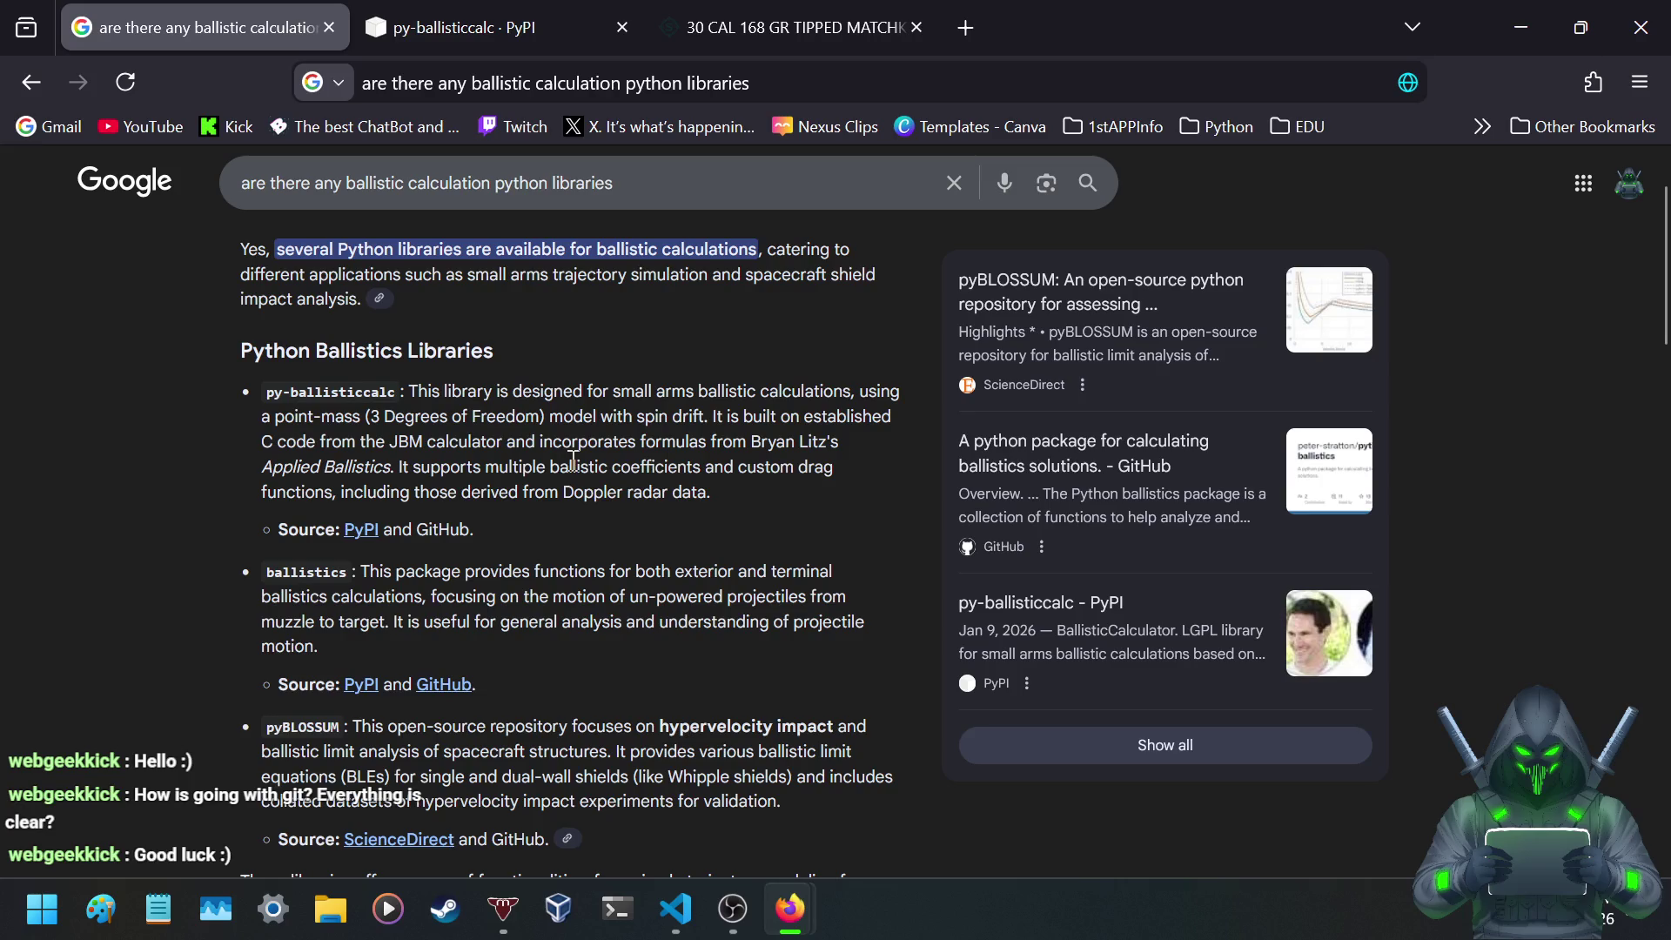
mouse_move(751, 444)
left_mouse_down()
mouse_move(580, 467)
mouse_move(366, 461)
mouse_move(397, 459)
left_mouse_up()
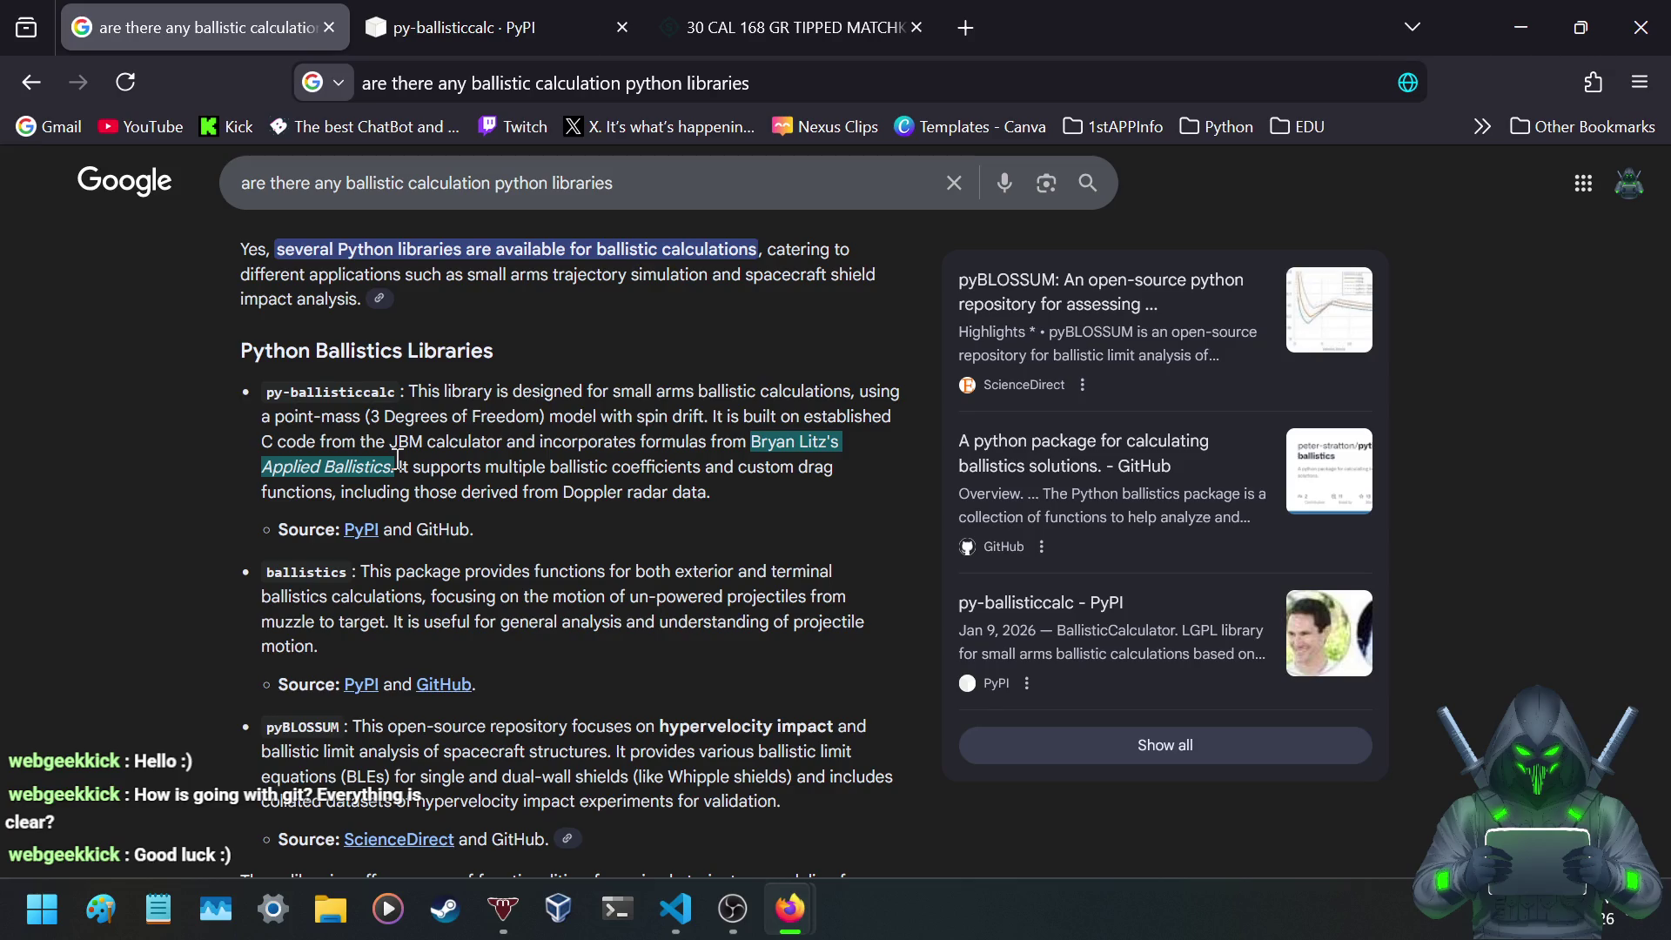
left_click(398, 458)
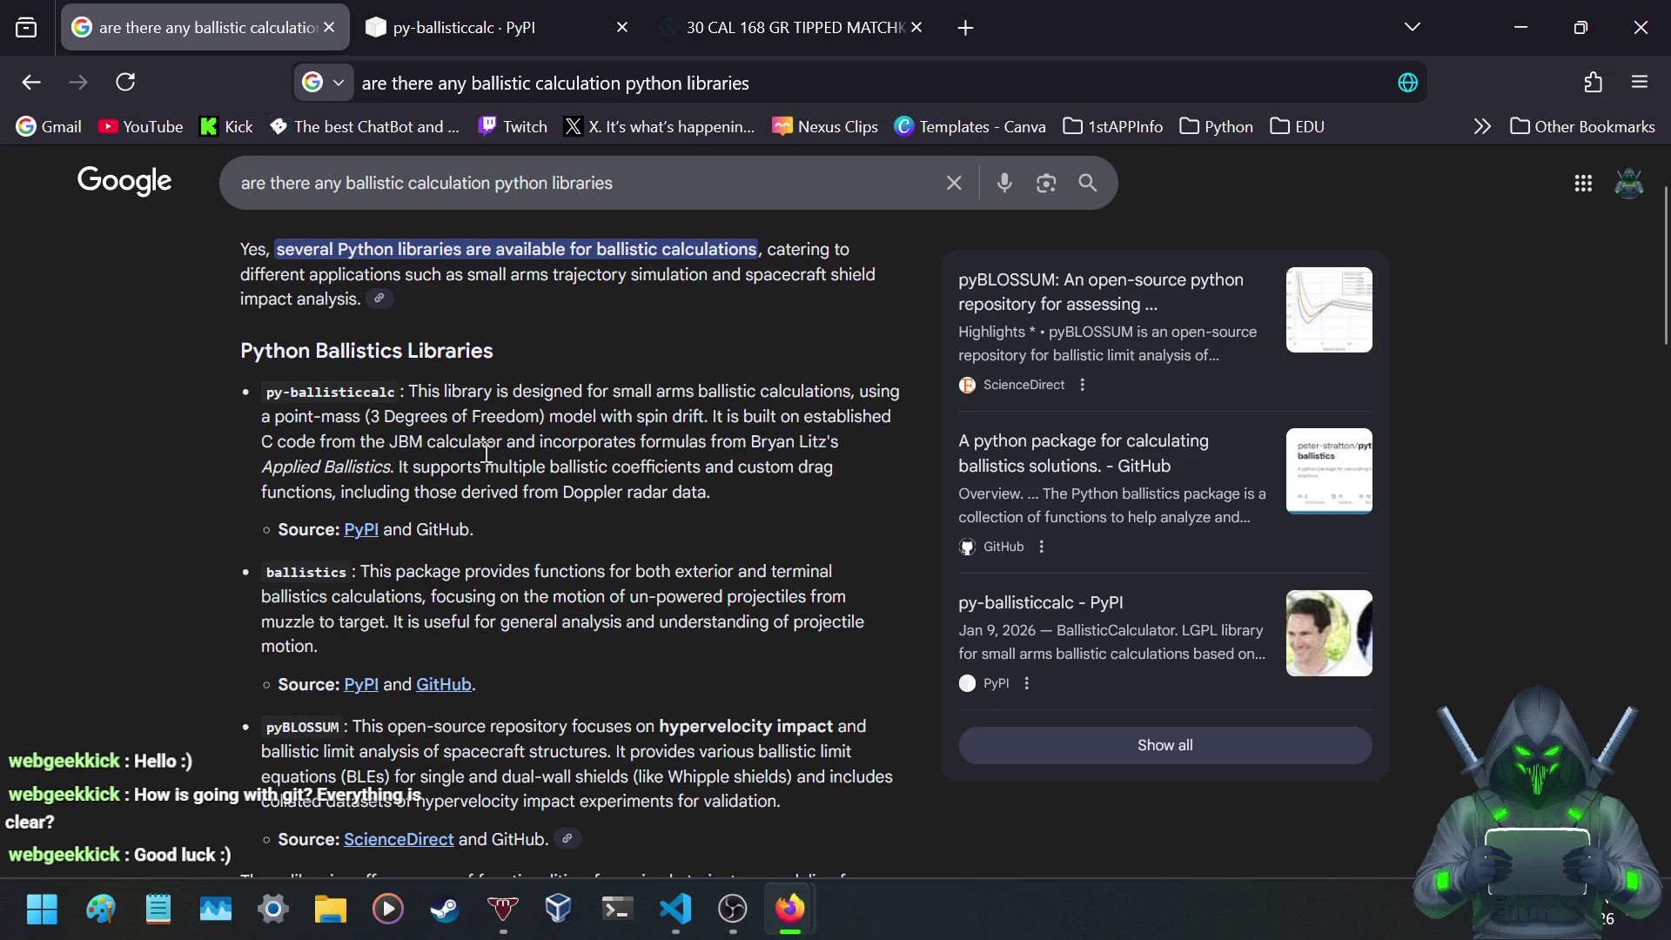
left_click(837, 16)
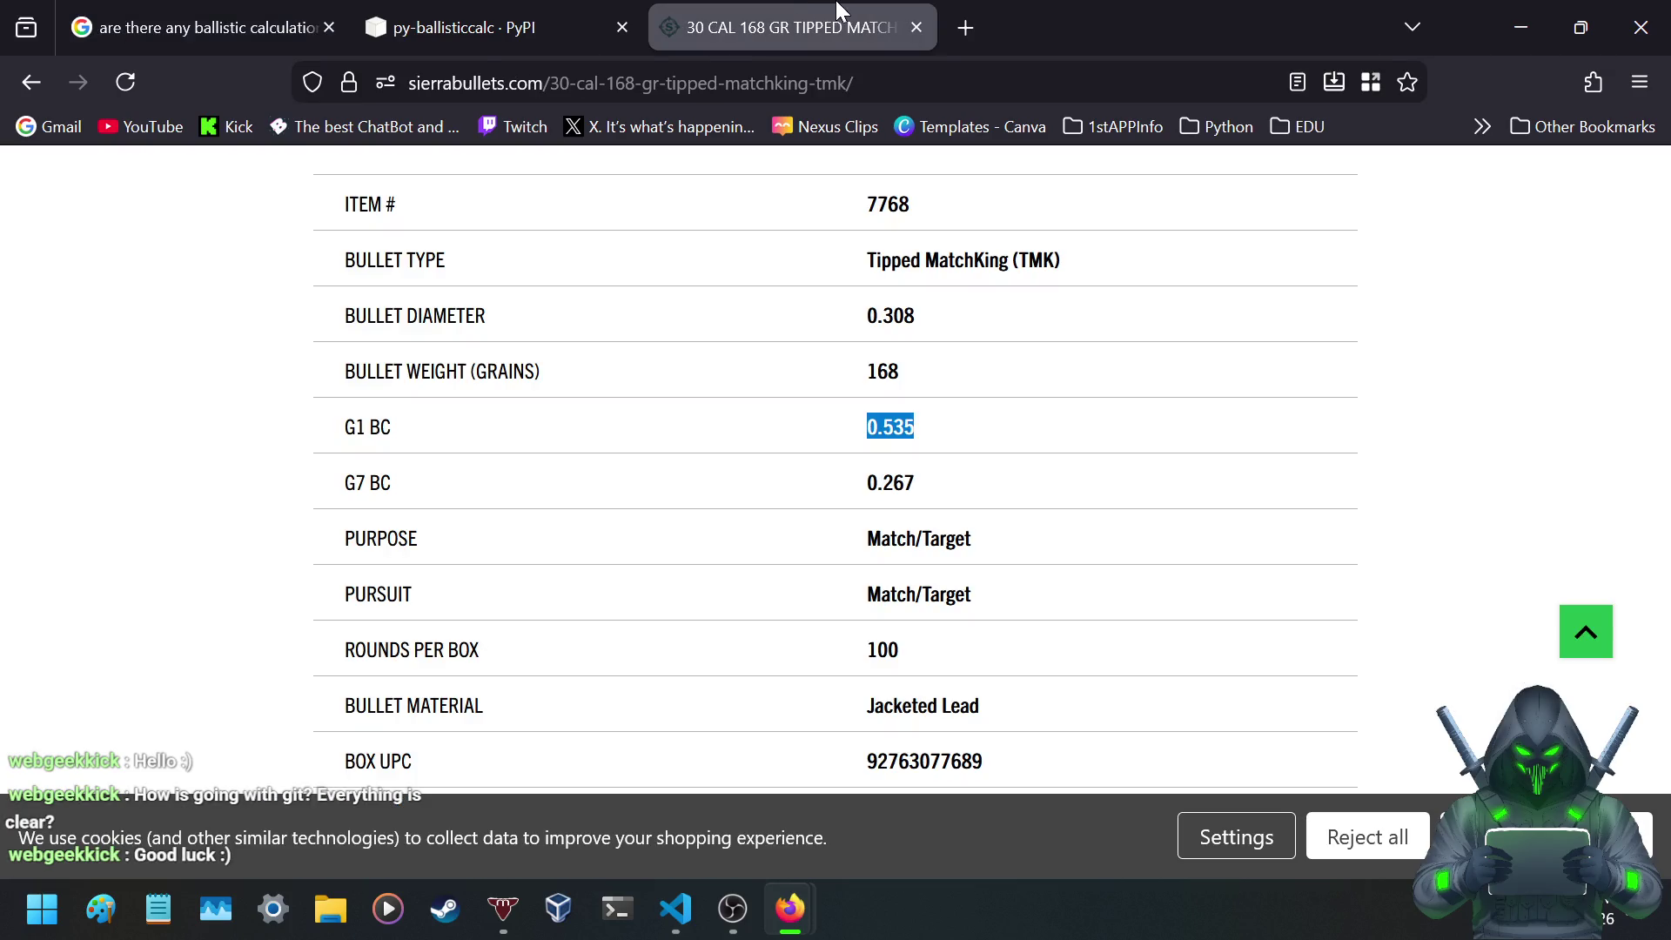
- Read the Sierra 30 CAL 168 GR TMK specs table, noting G1 BC 0.535 and G7 BC 0.267
scroll(783, 470, "up", 10)
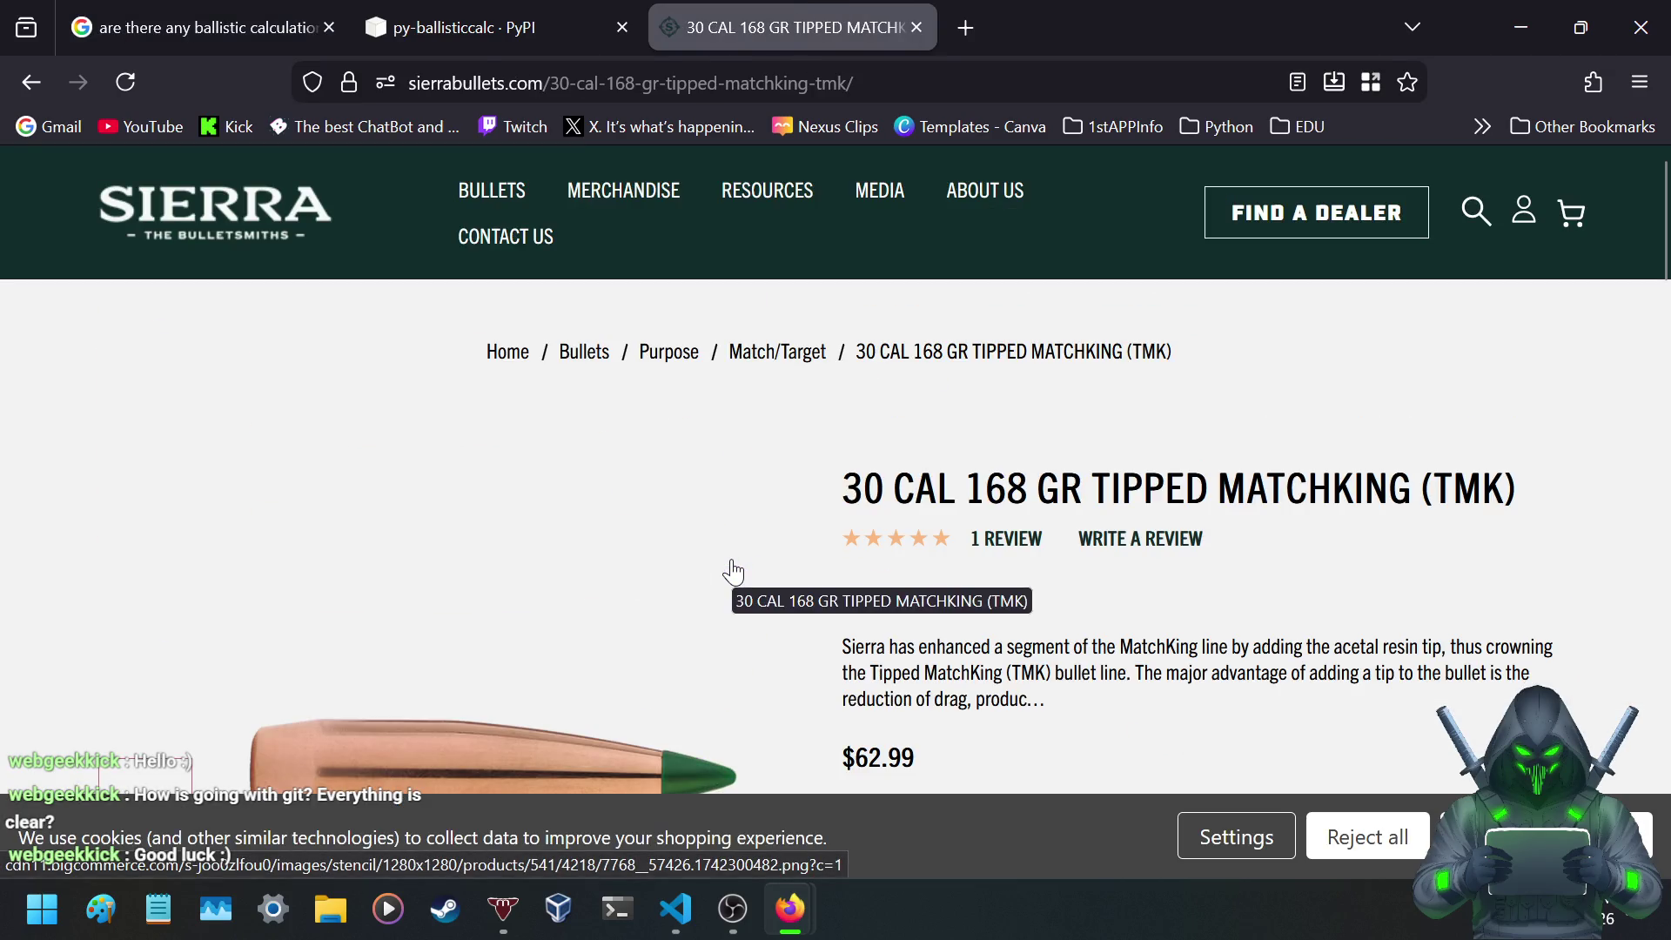
scroll(680, 446, "down", 6)
scroll(787, 426, "down", 4)
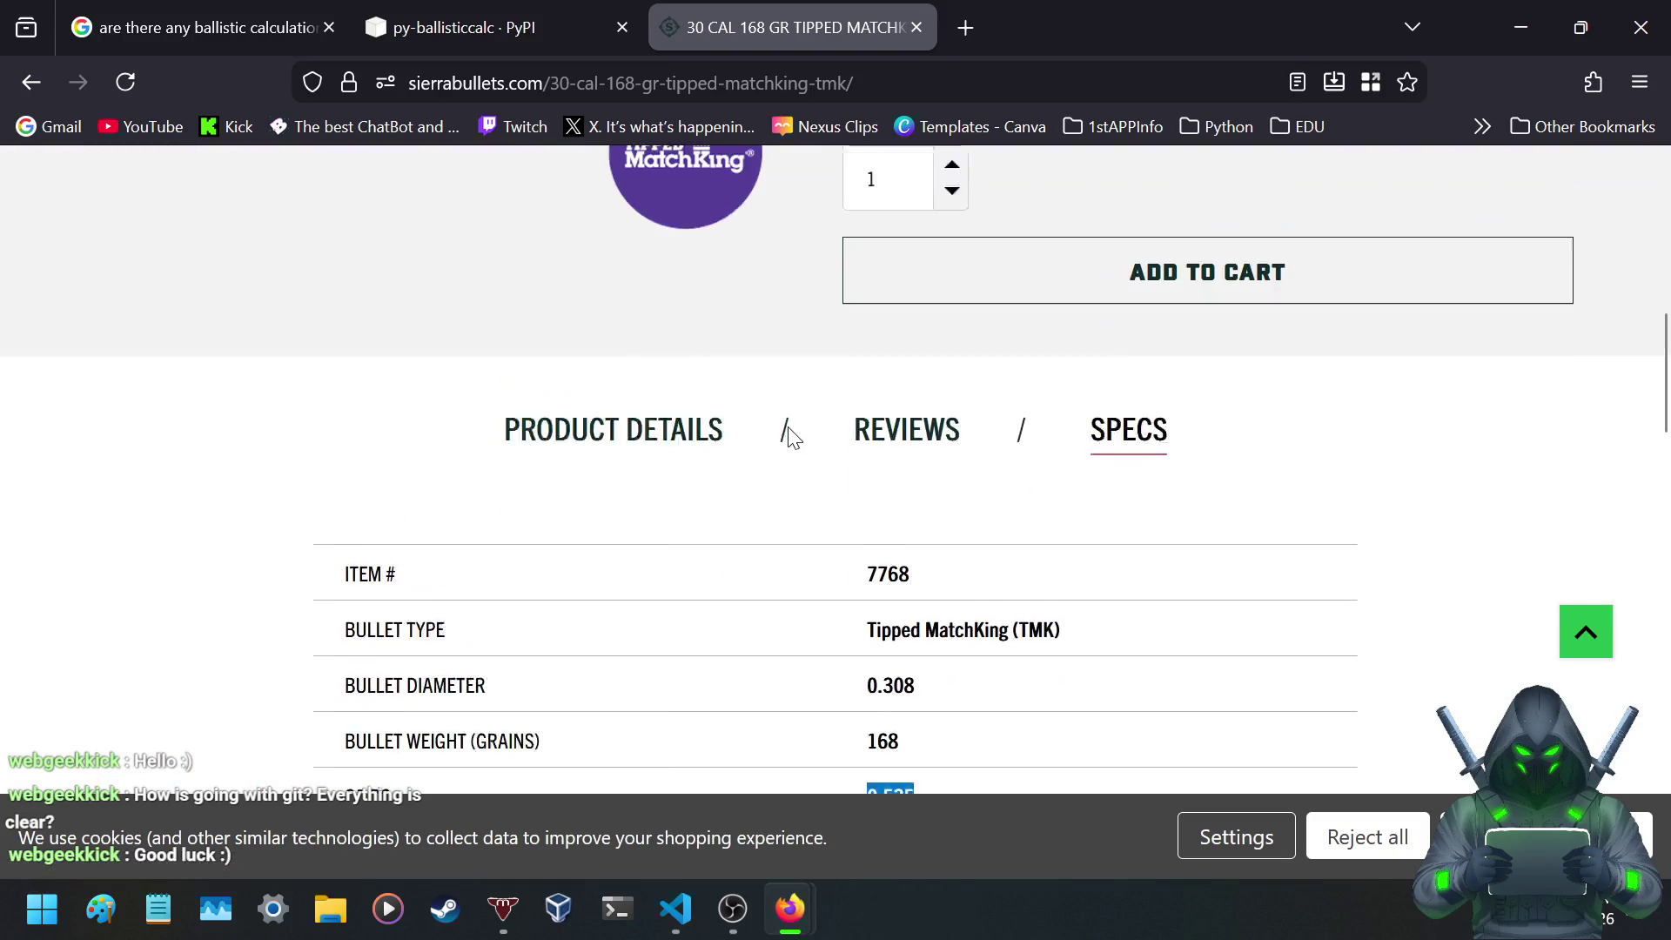
scroll(788, 434, "down", 3)
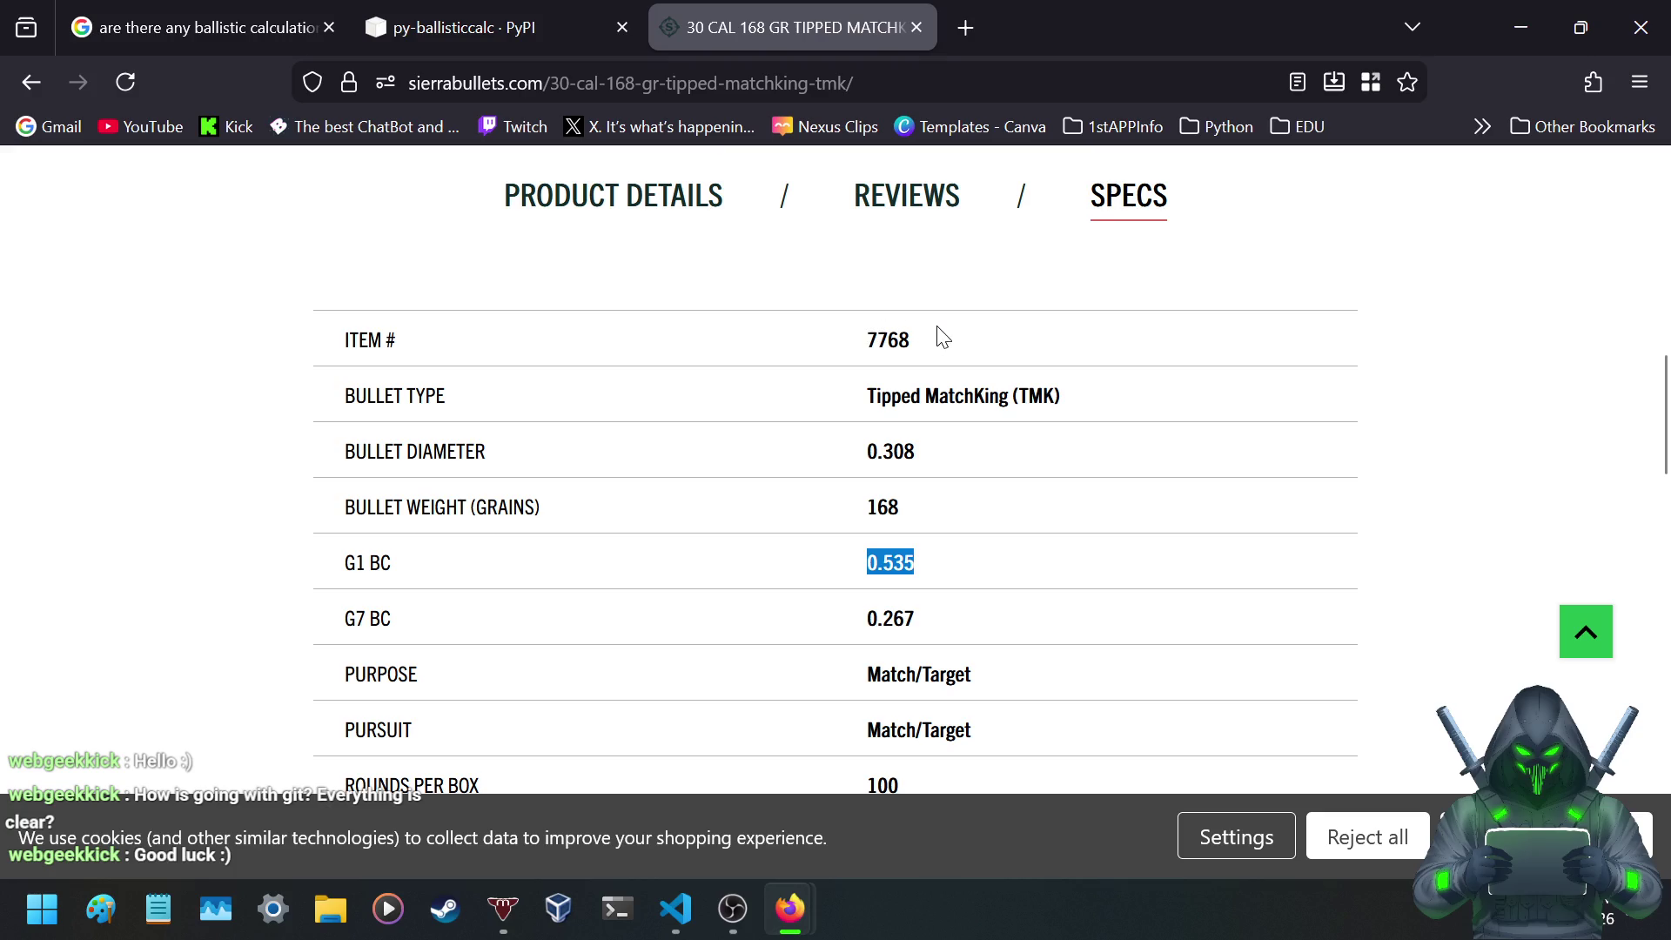
scroll(832, 453, "down", 5)
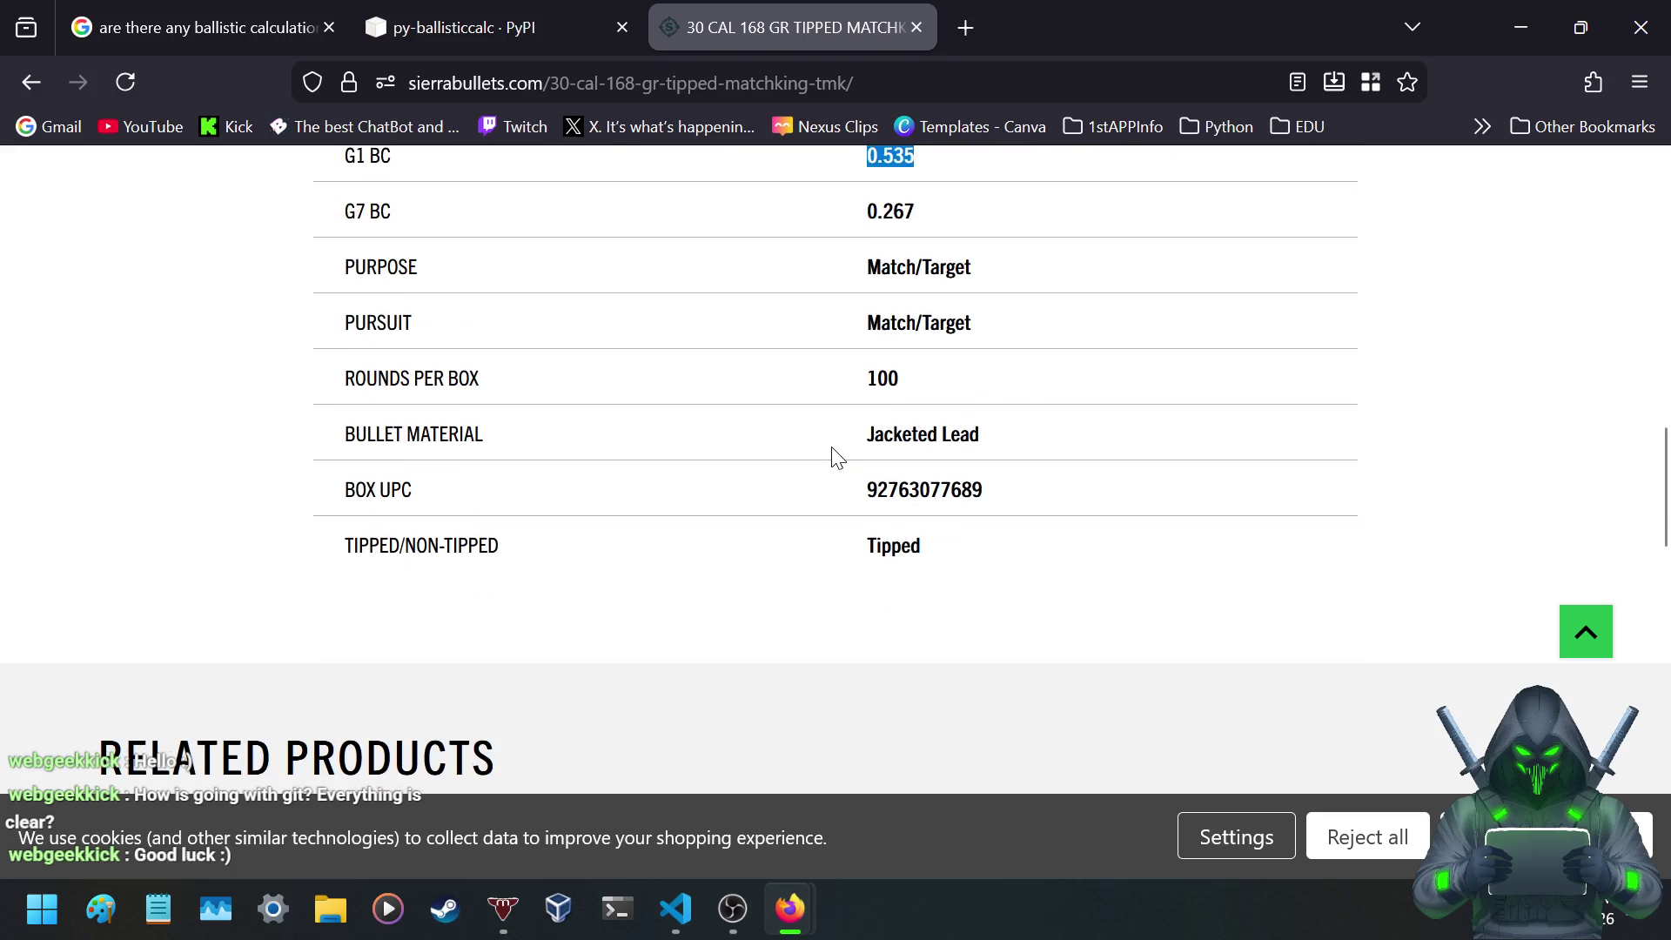
left_click(841, 437)
scroll(835, 448, "up", 10)
scroll(819, 470, "down", 4)
scroll(819, 472, "down", 4)
scroll(858, 374, "up", 3)
left_click_drag(857, 340, 986, 642)
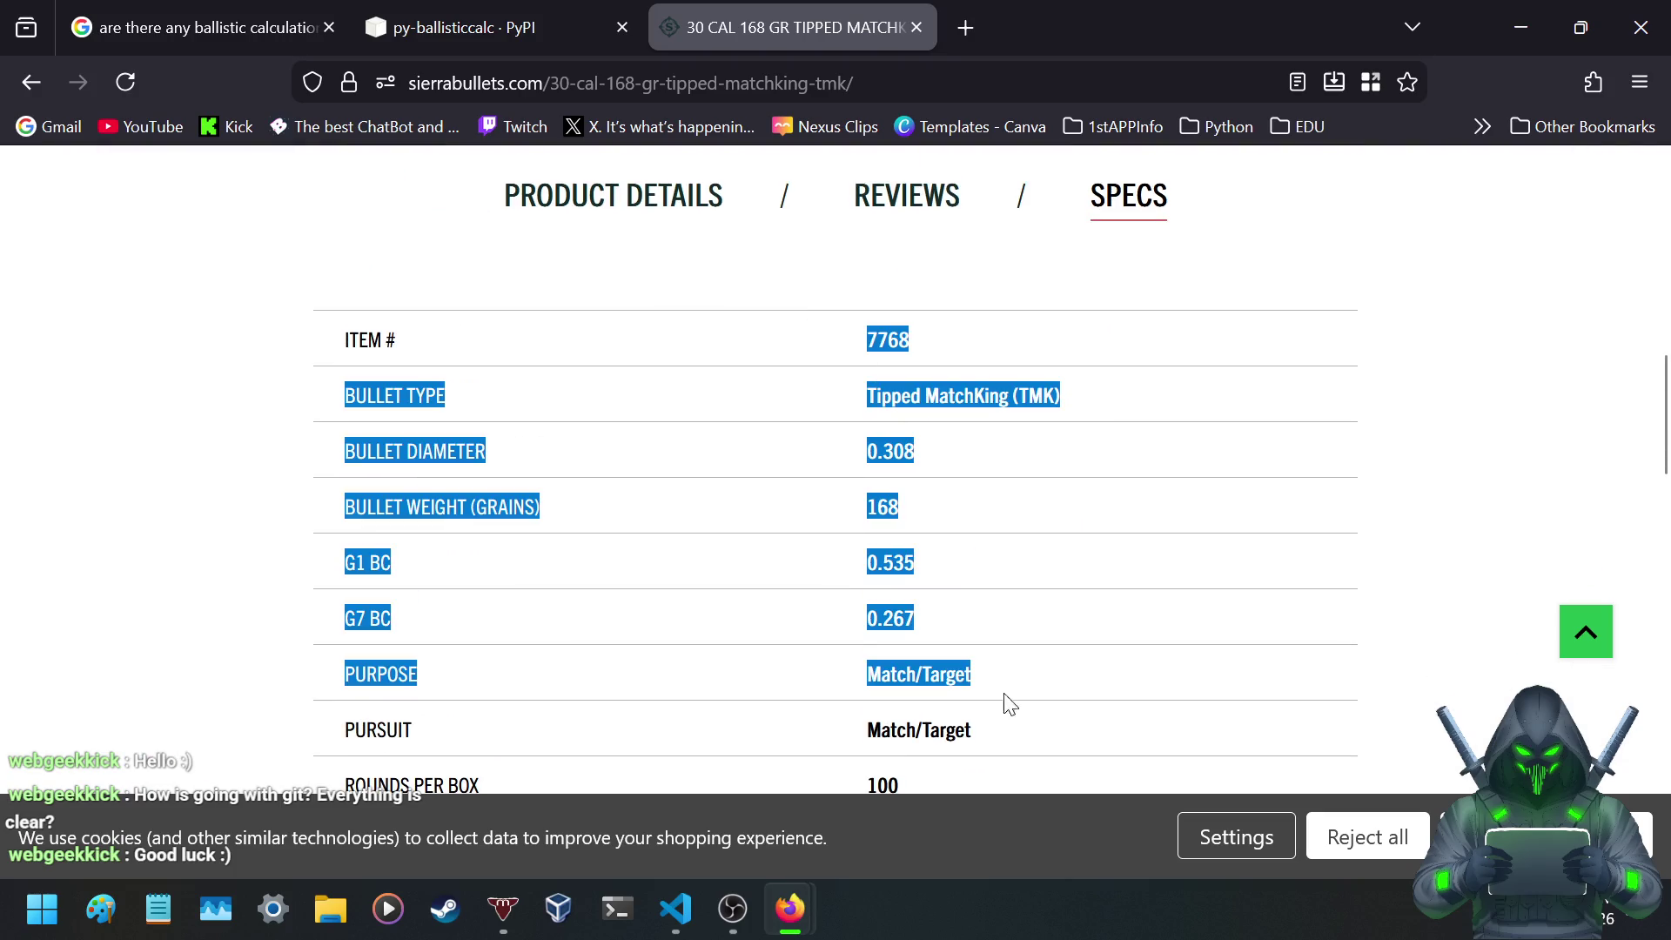
scroll(862, 552, "up", 10)
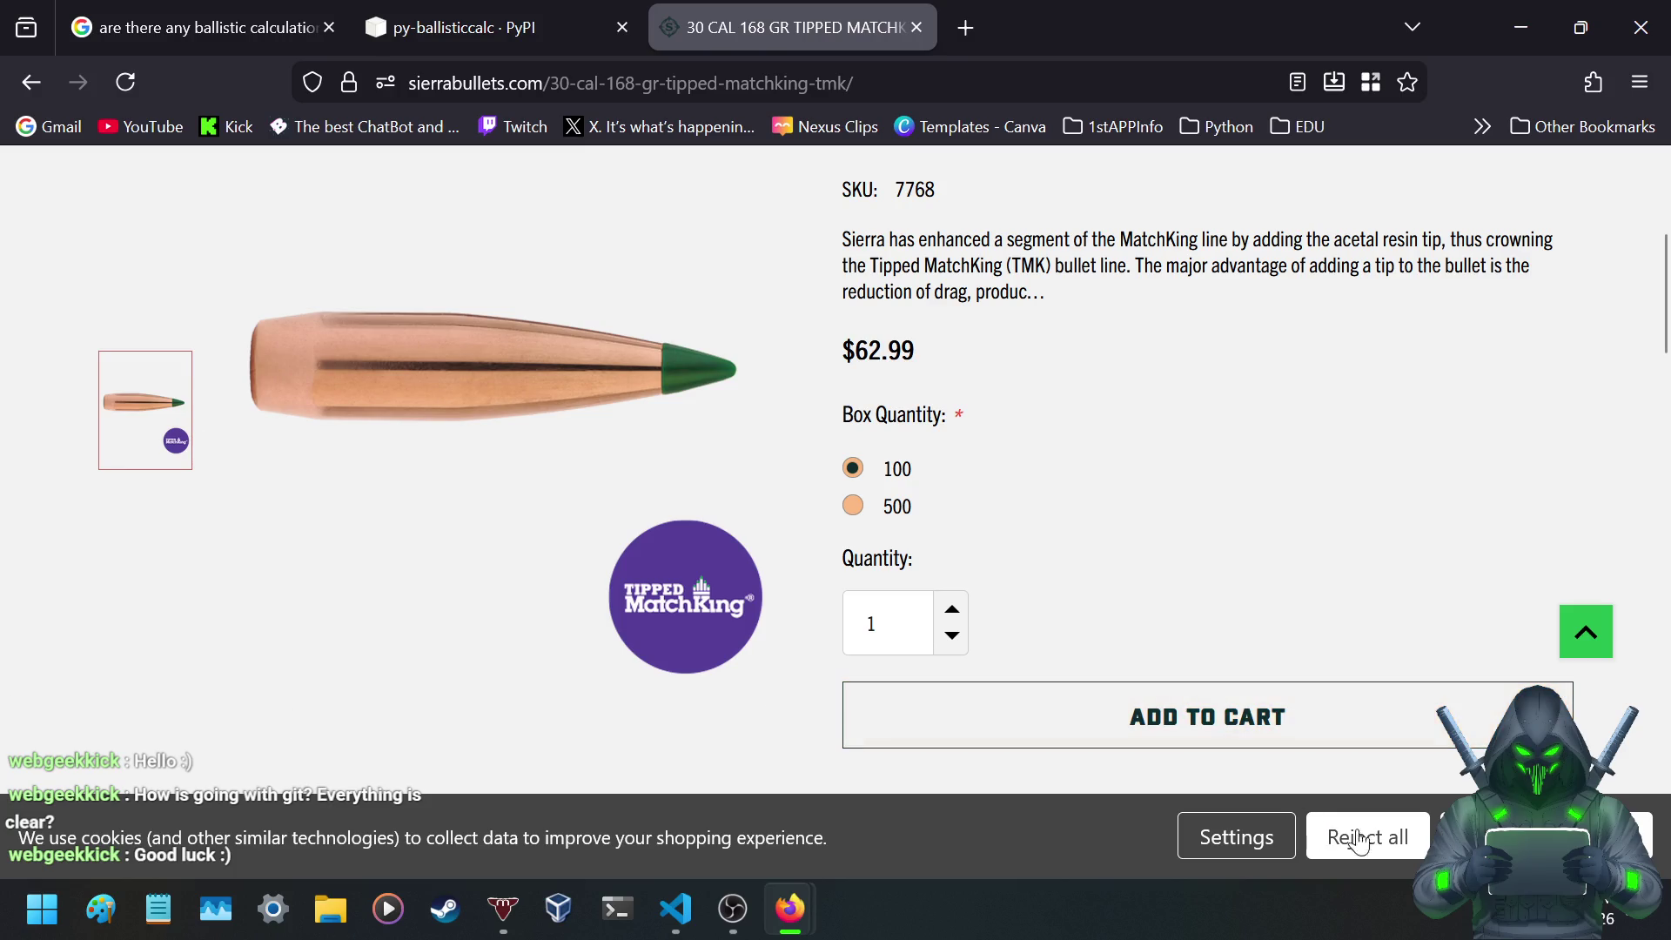
- Reject all cookies on the Sierra site, clear the specs selection, and leave the Sierra tab
left_click(1536, 837)
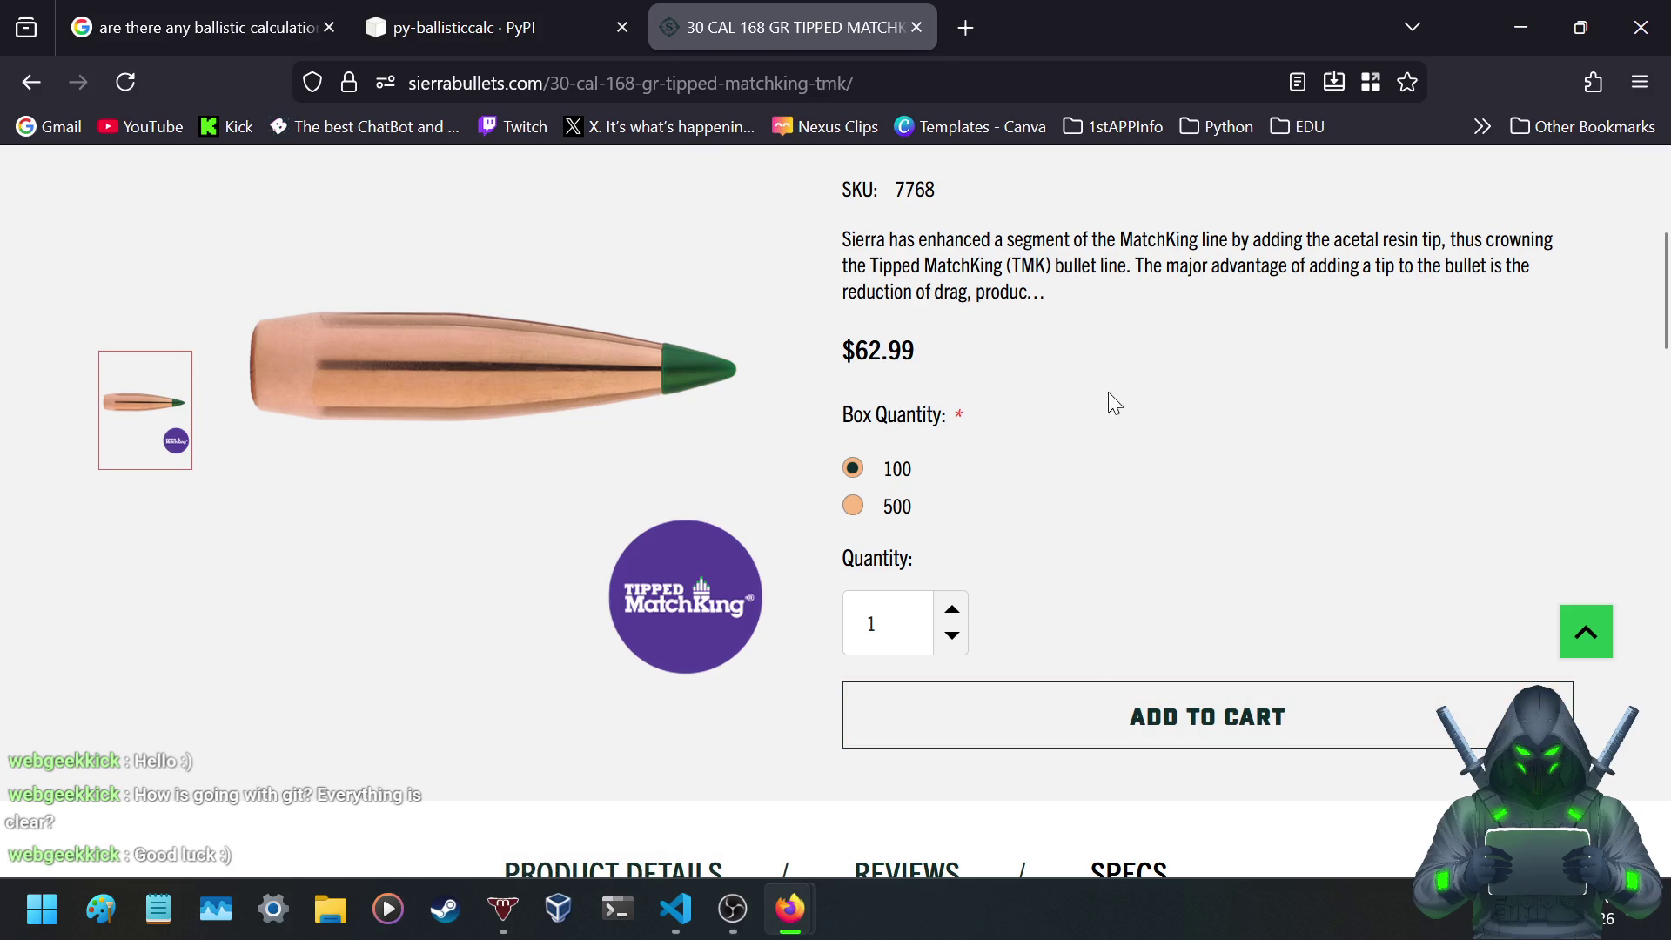
scroll(1009, 470, "down", 5)
scroll(1010, 470, "down", 3)
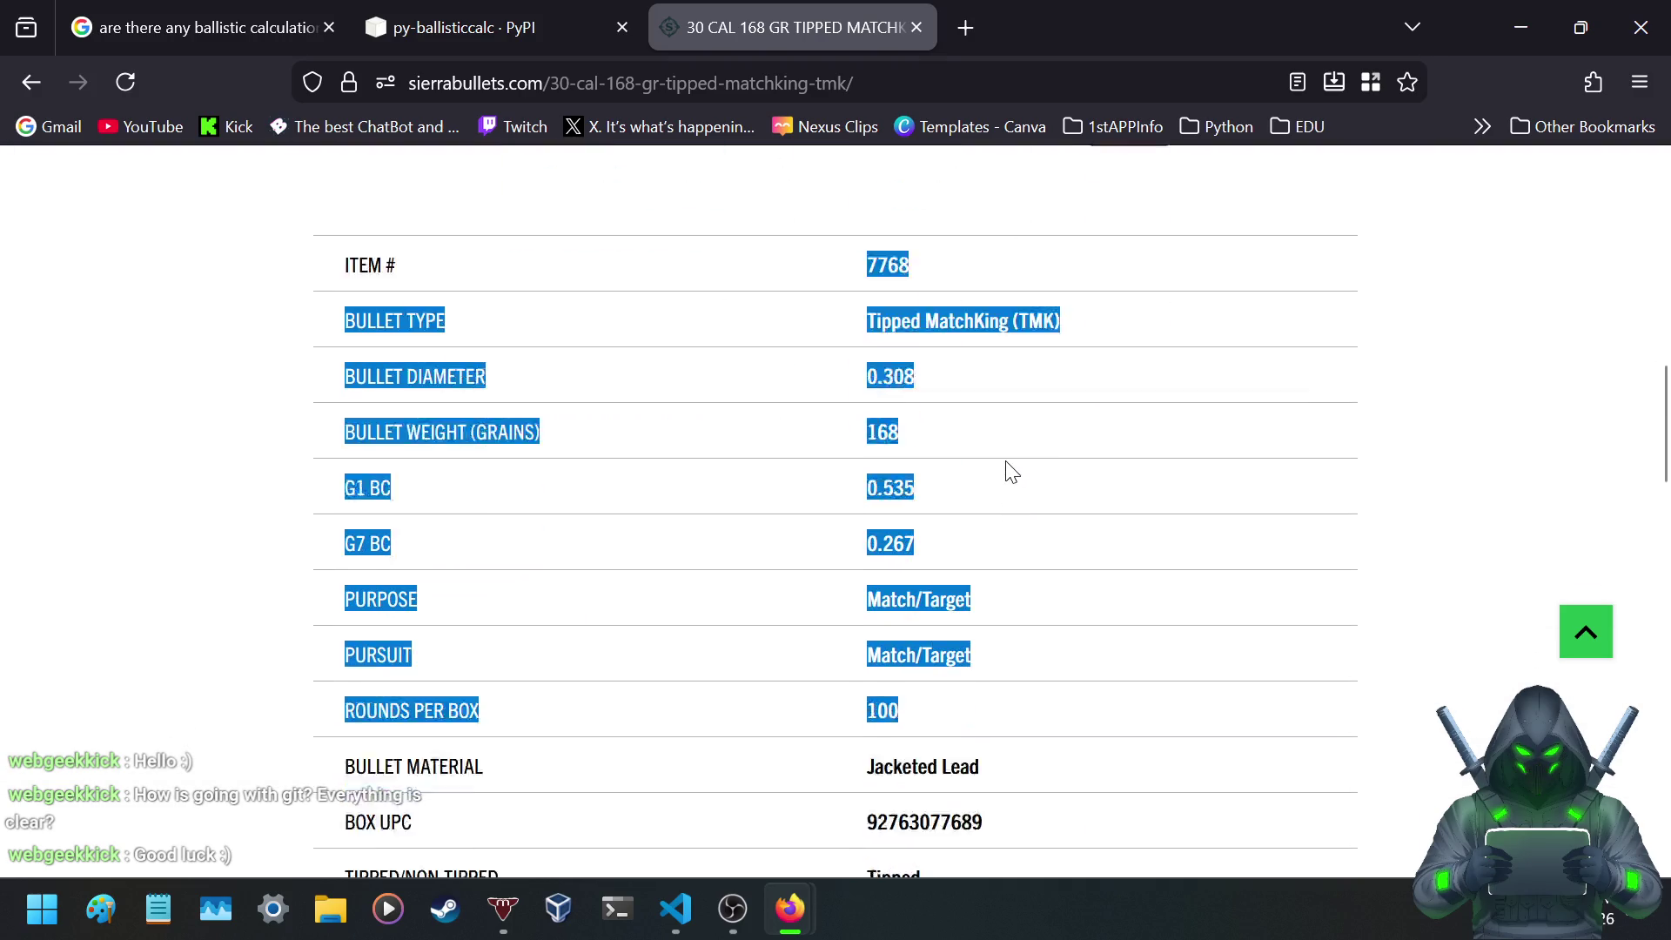
left_click(855, 708)
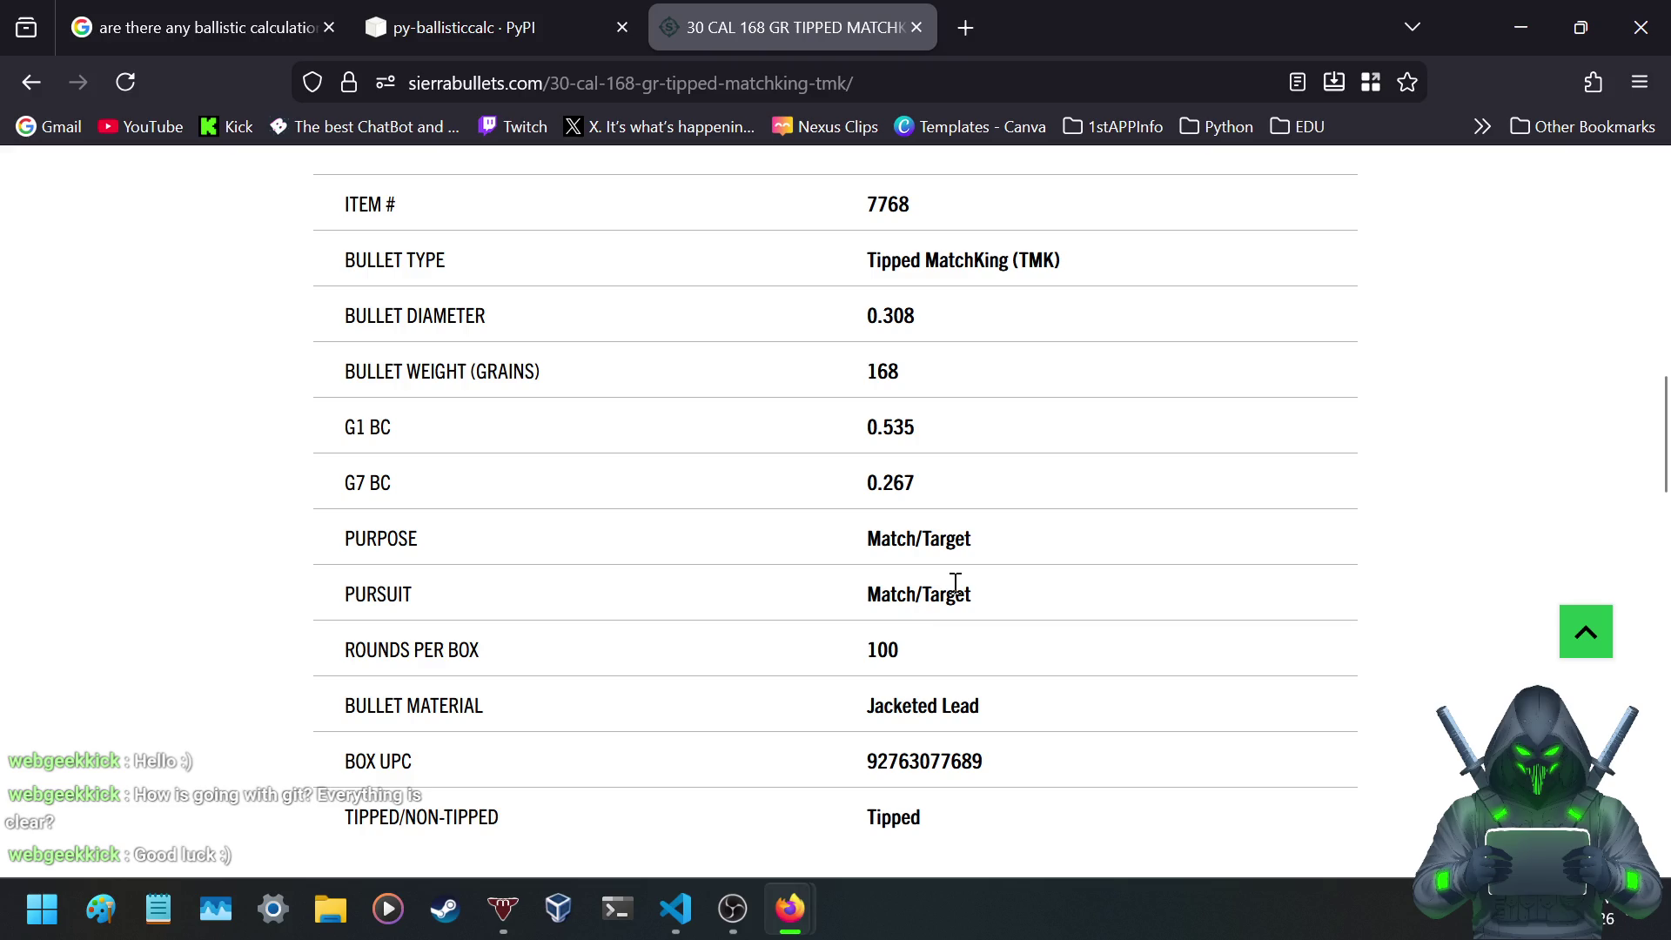
left_click(512, 44)
- Highlight and reread the py-ballisticcalc description in the Google overview, then clear the highlight
left_click(127, 19)
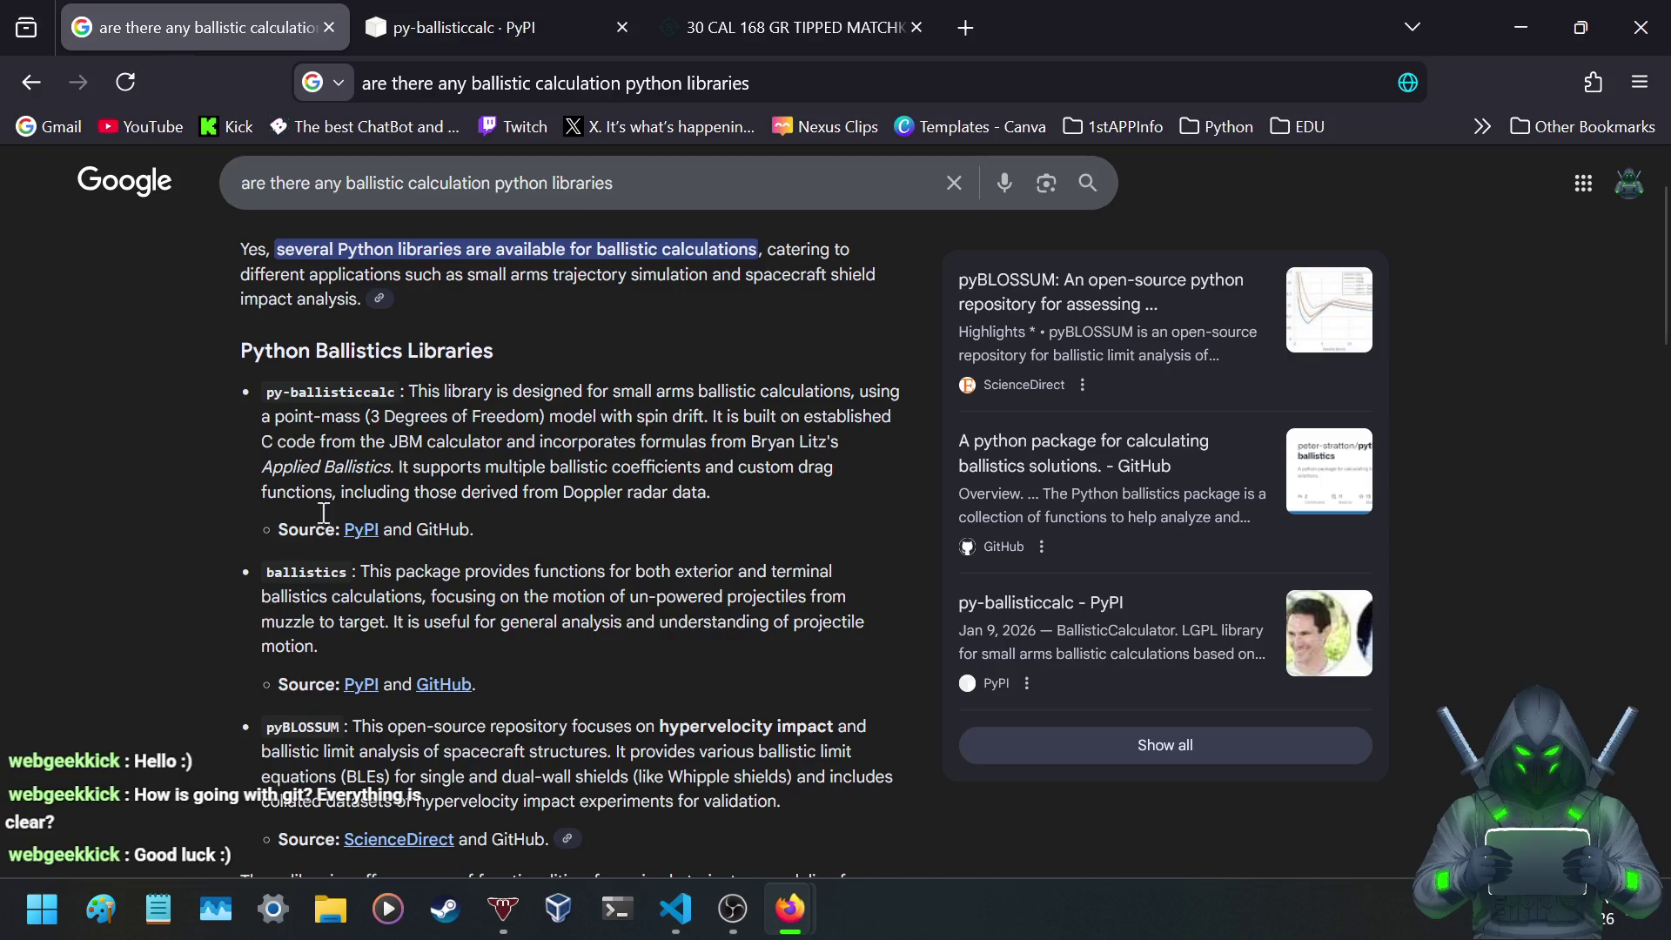
left_click_drag(322, 416, 776, 461)
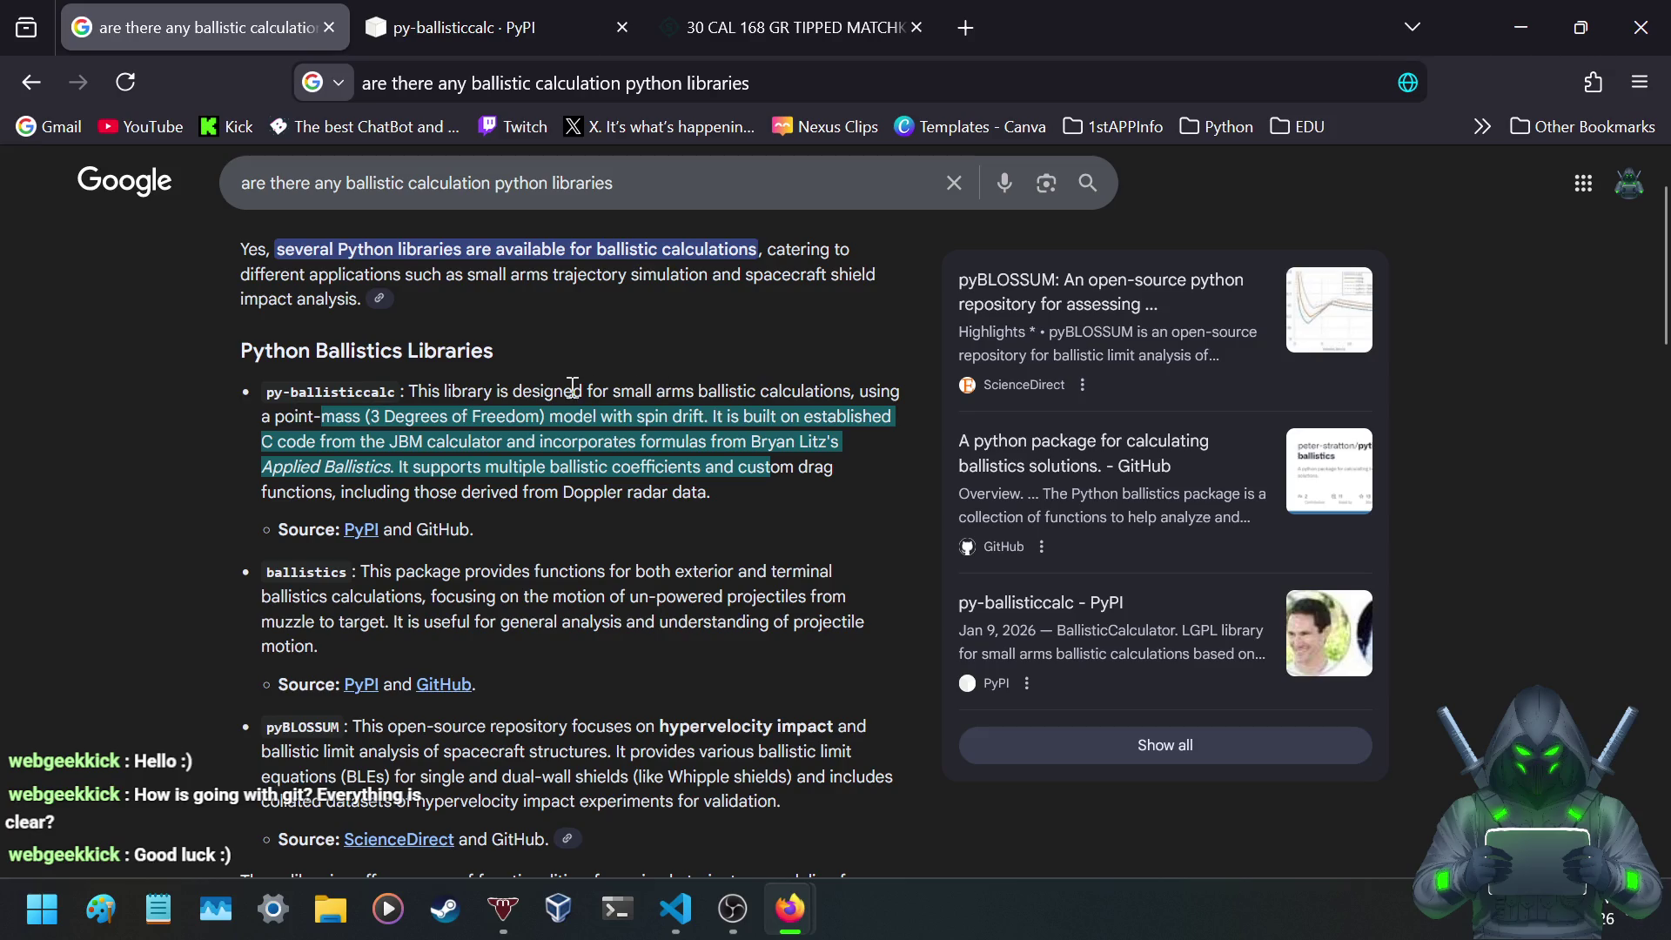
left_click(407, 390)
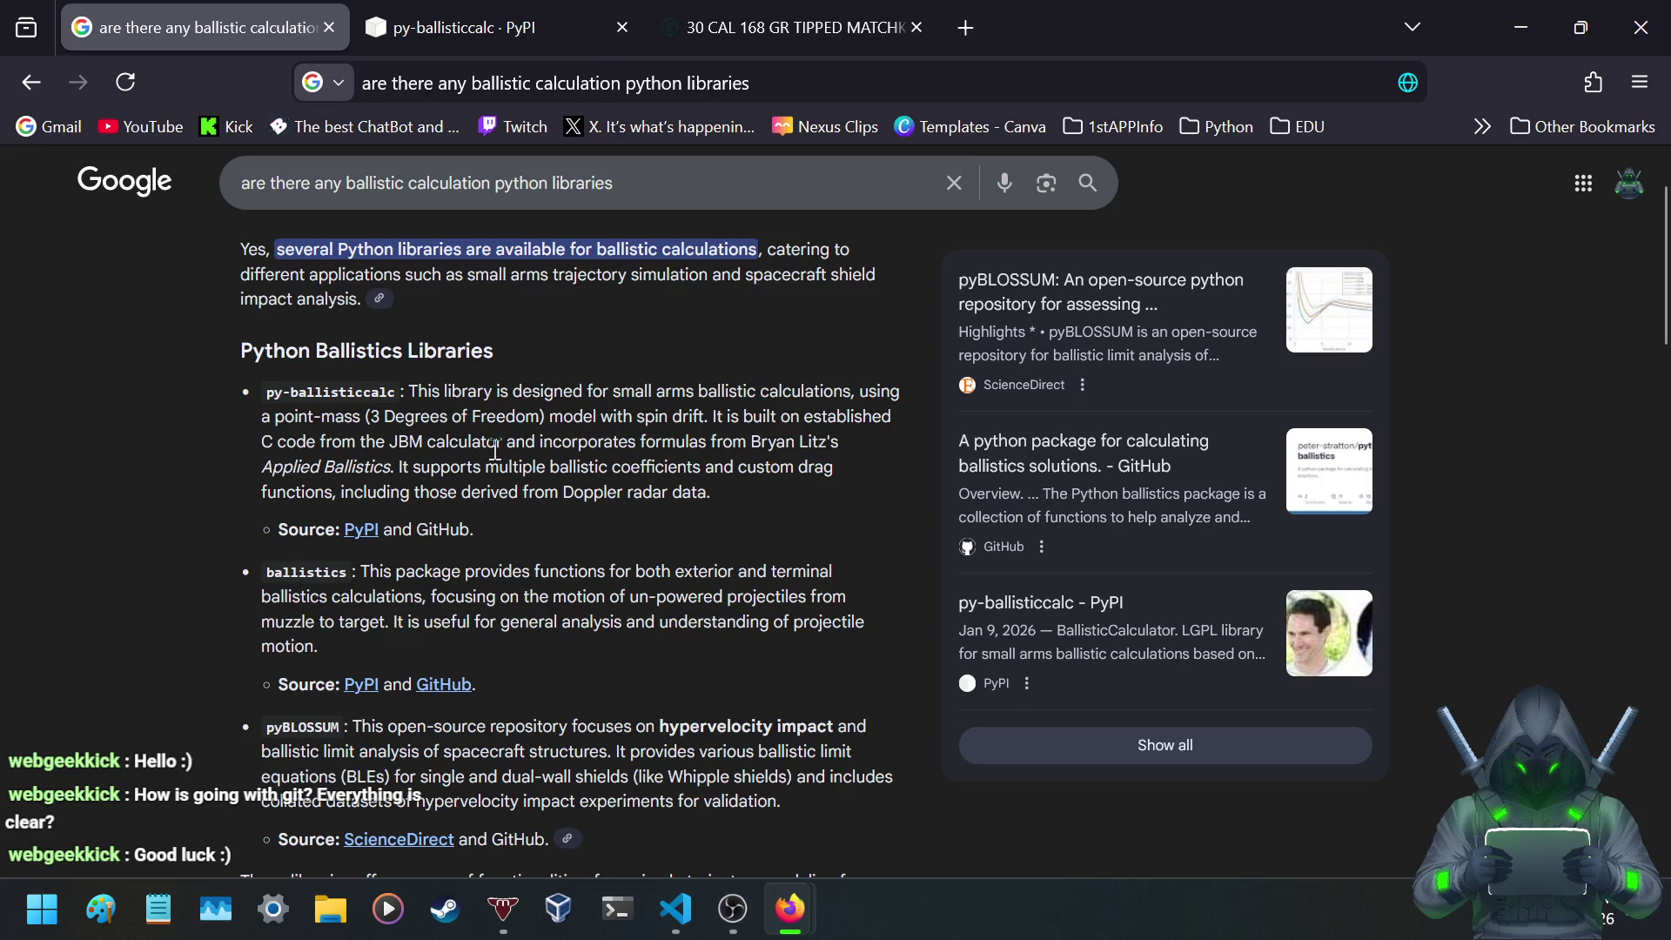
- Close the Sierra bullet tab and load jbmballistics.com in a new tab
left_click(917, 27)
left_click(683, 35)
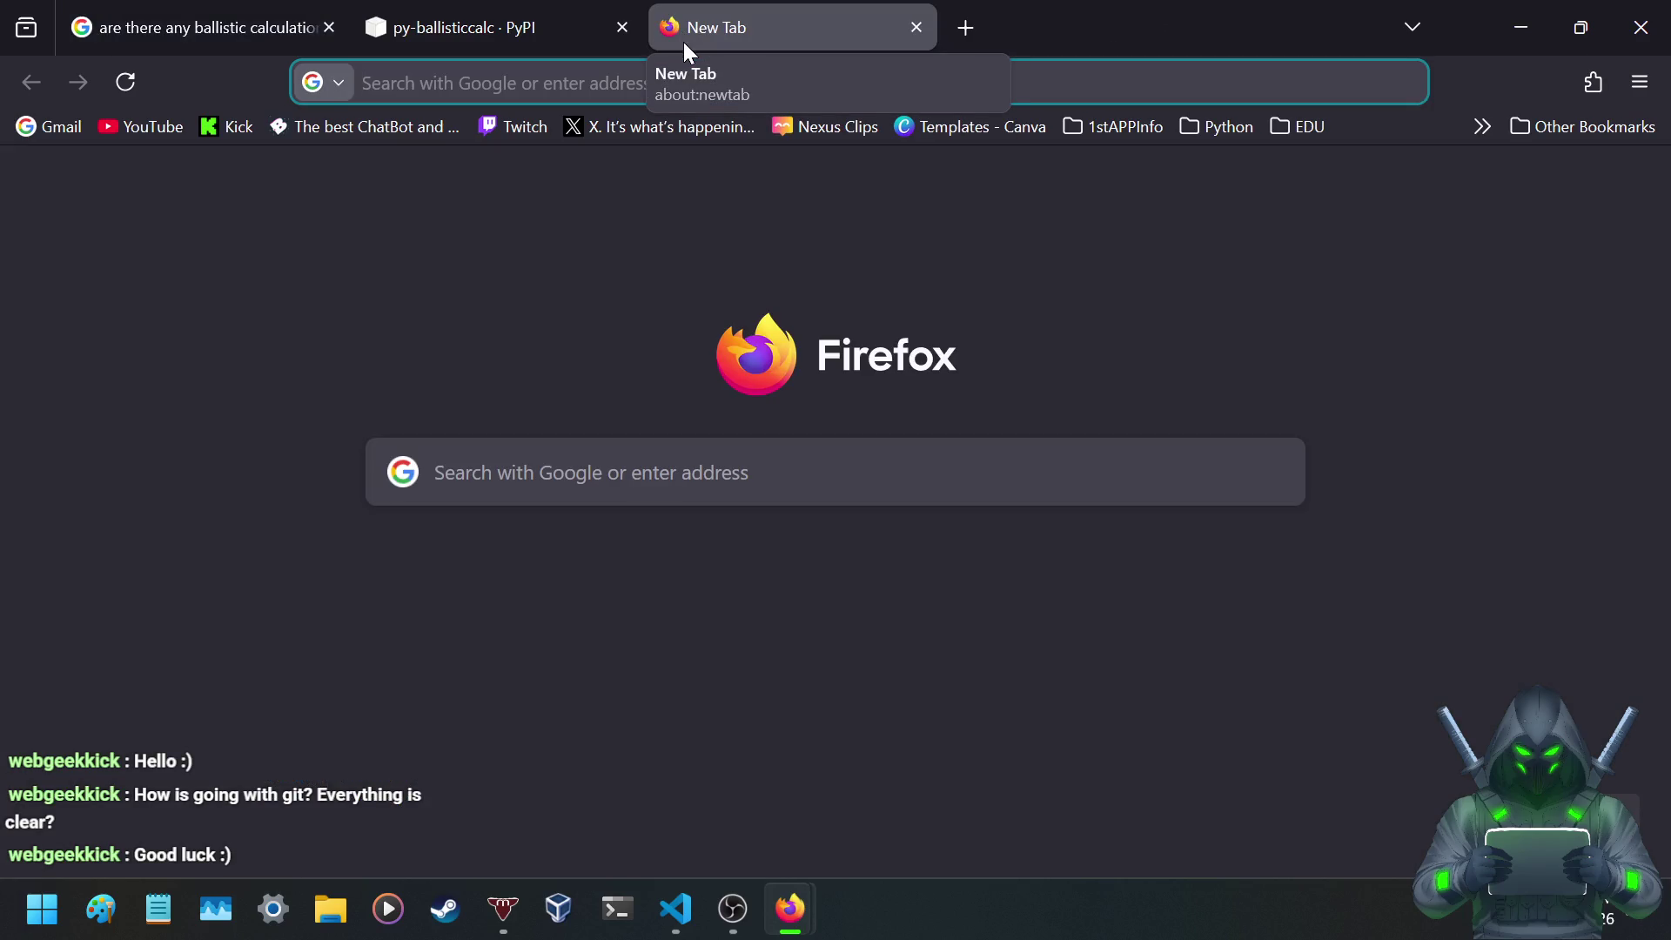
type("jbmballistics.com/")
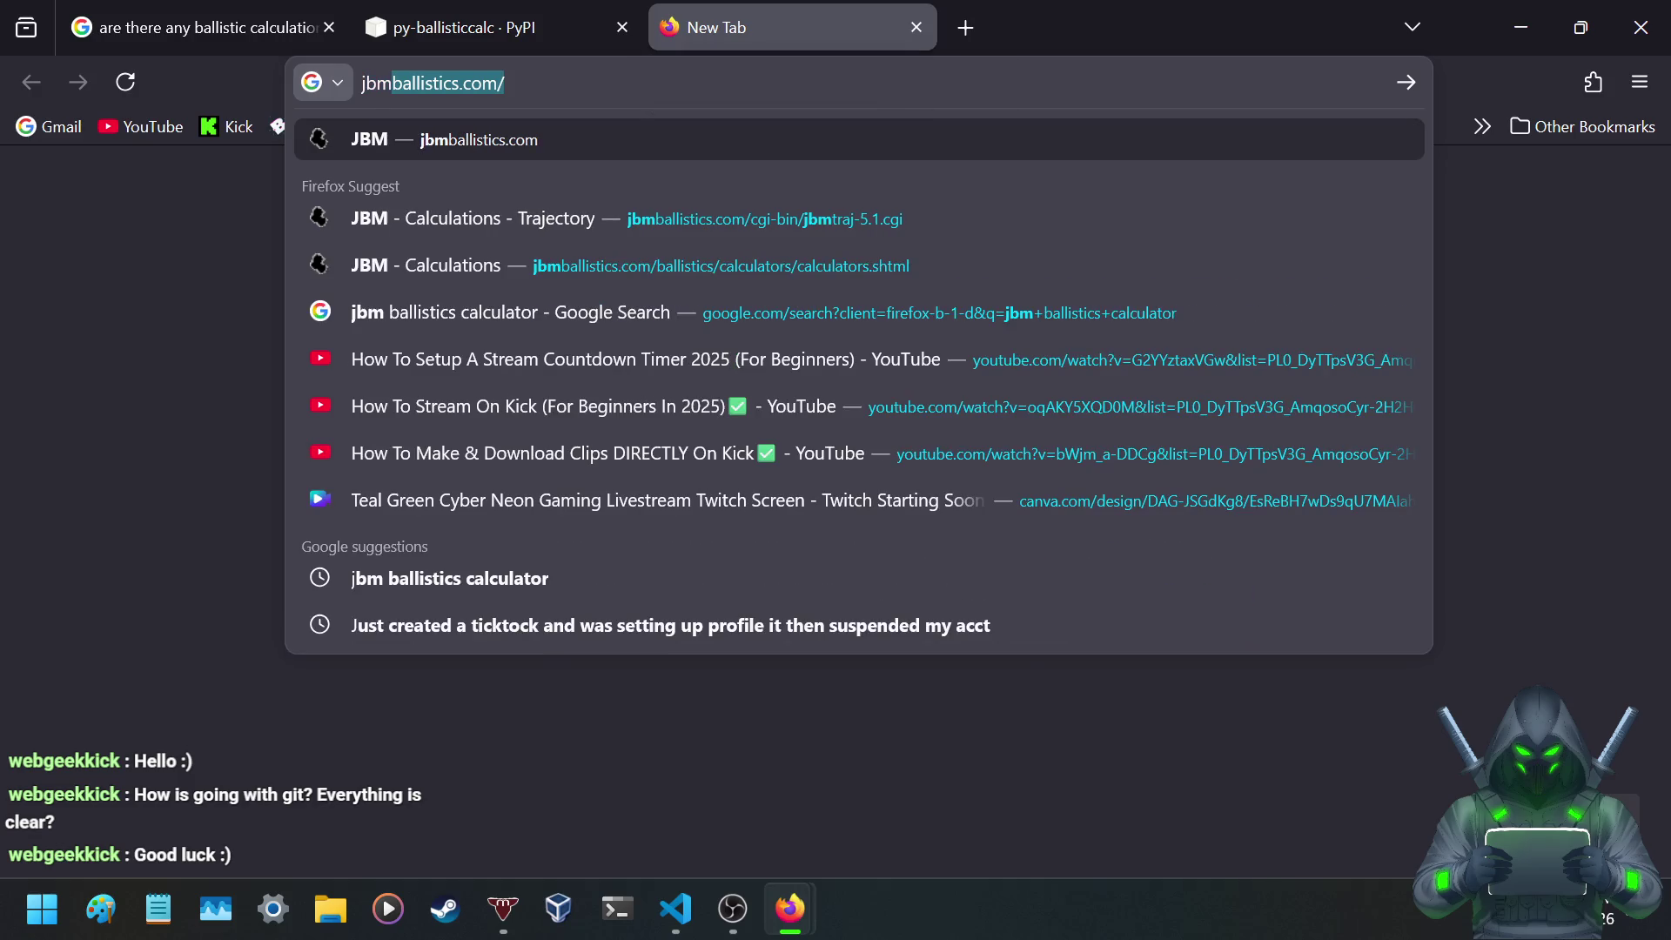
key("Return")
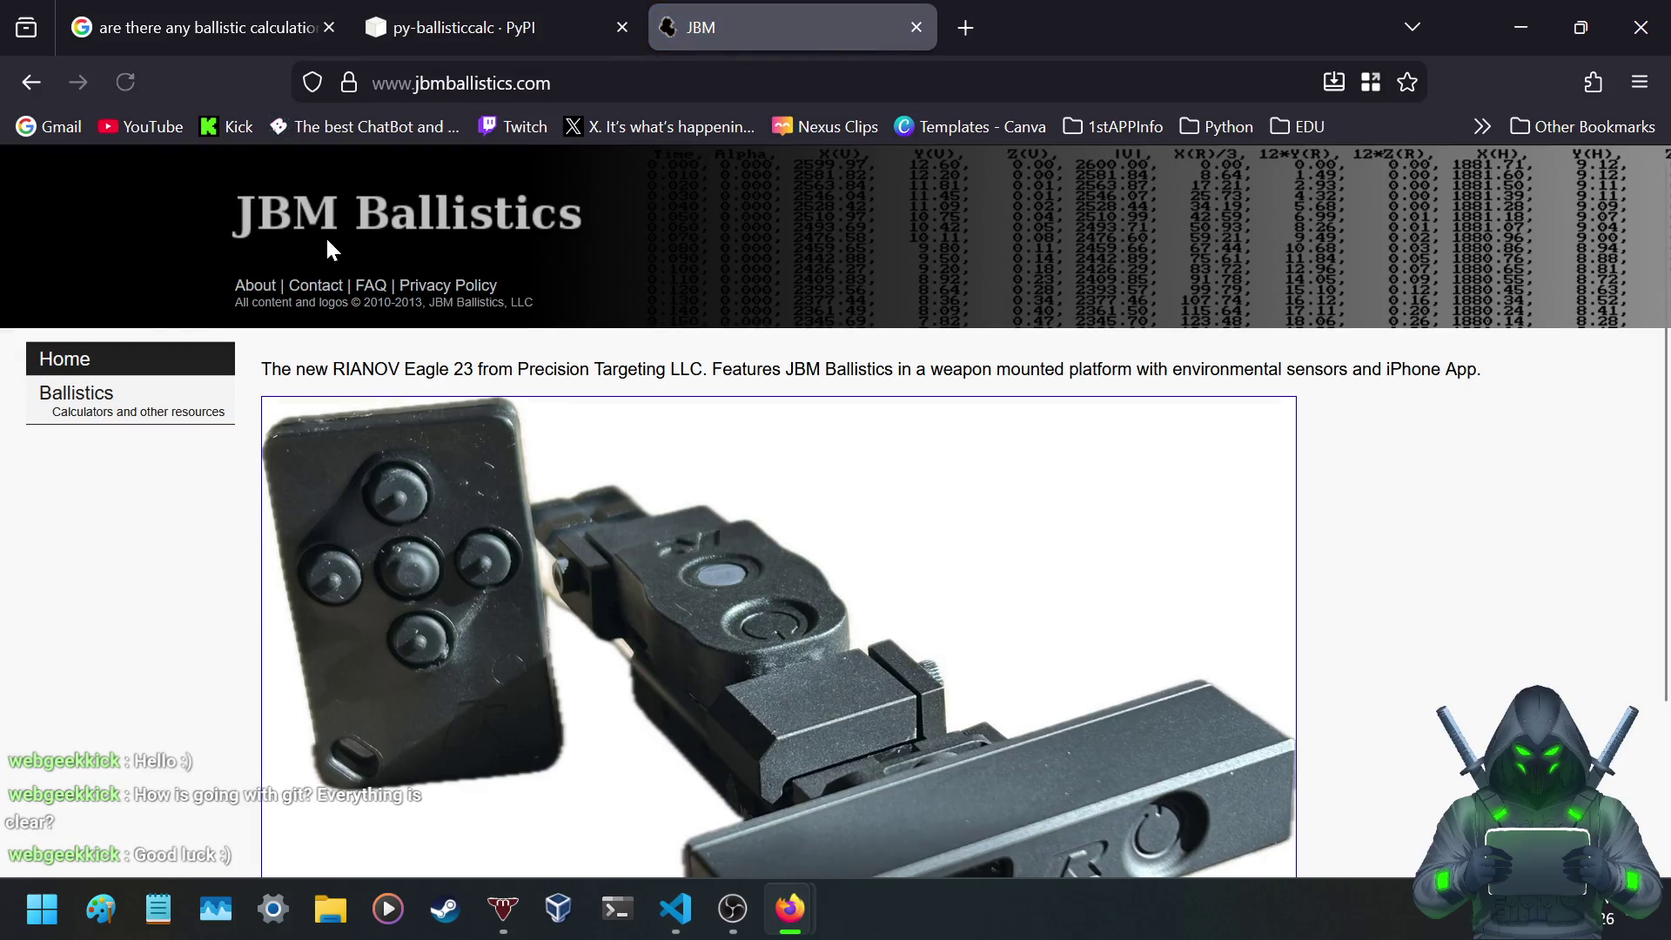
- Open JBM's Trajectory calculator from the Ballistics page, leaving the bullet library set to None
left_click(152, 402)
scroll(559, 436, "down", 3)
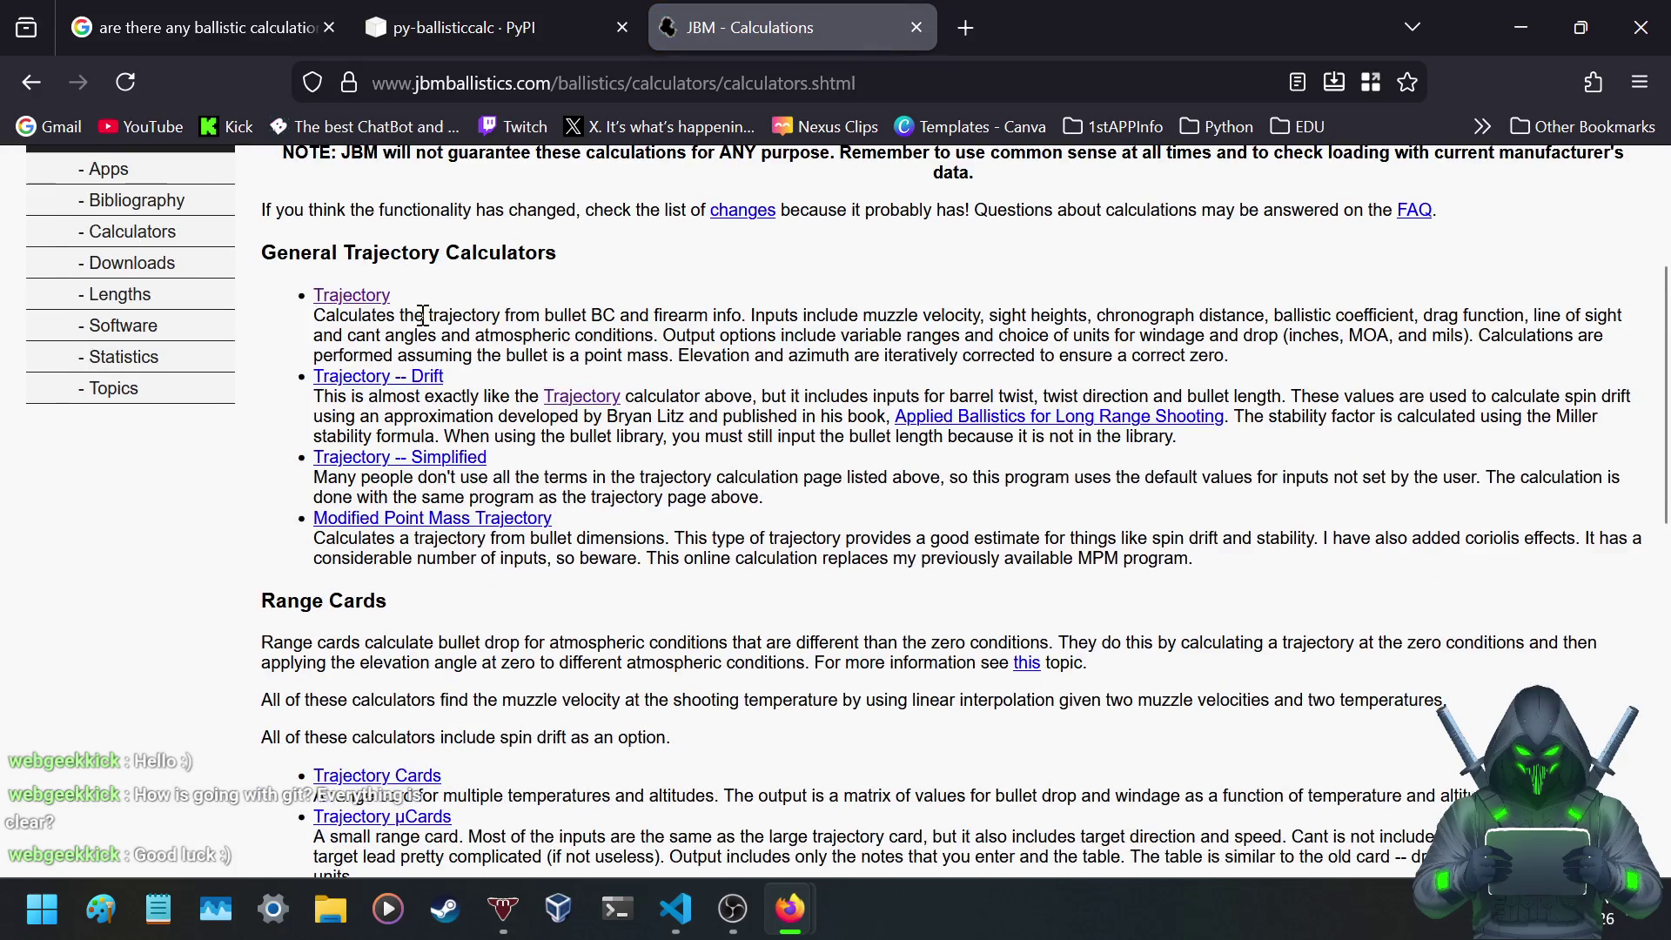
left_click(357, 301)
scroll(1059, 337, "down", 3)
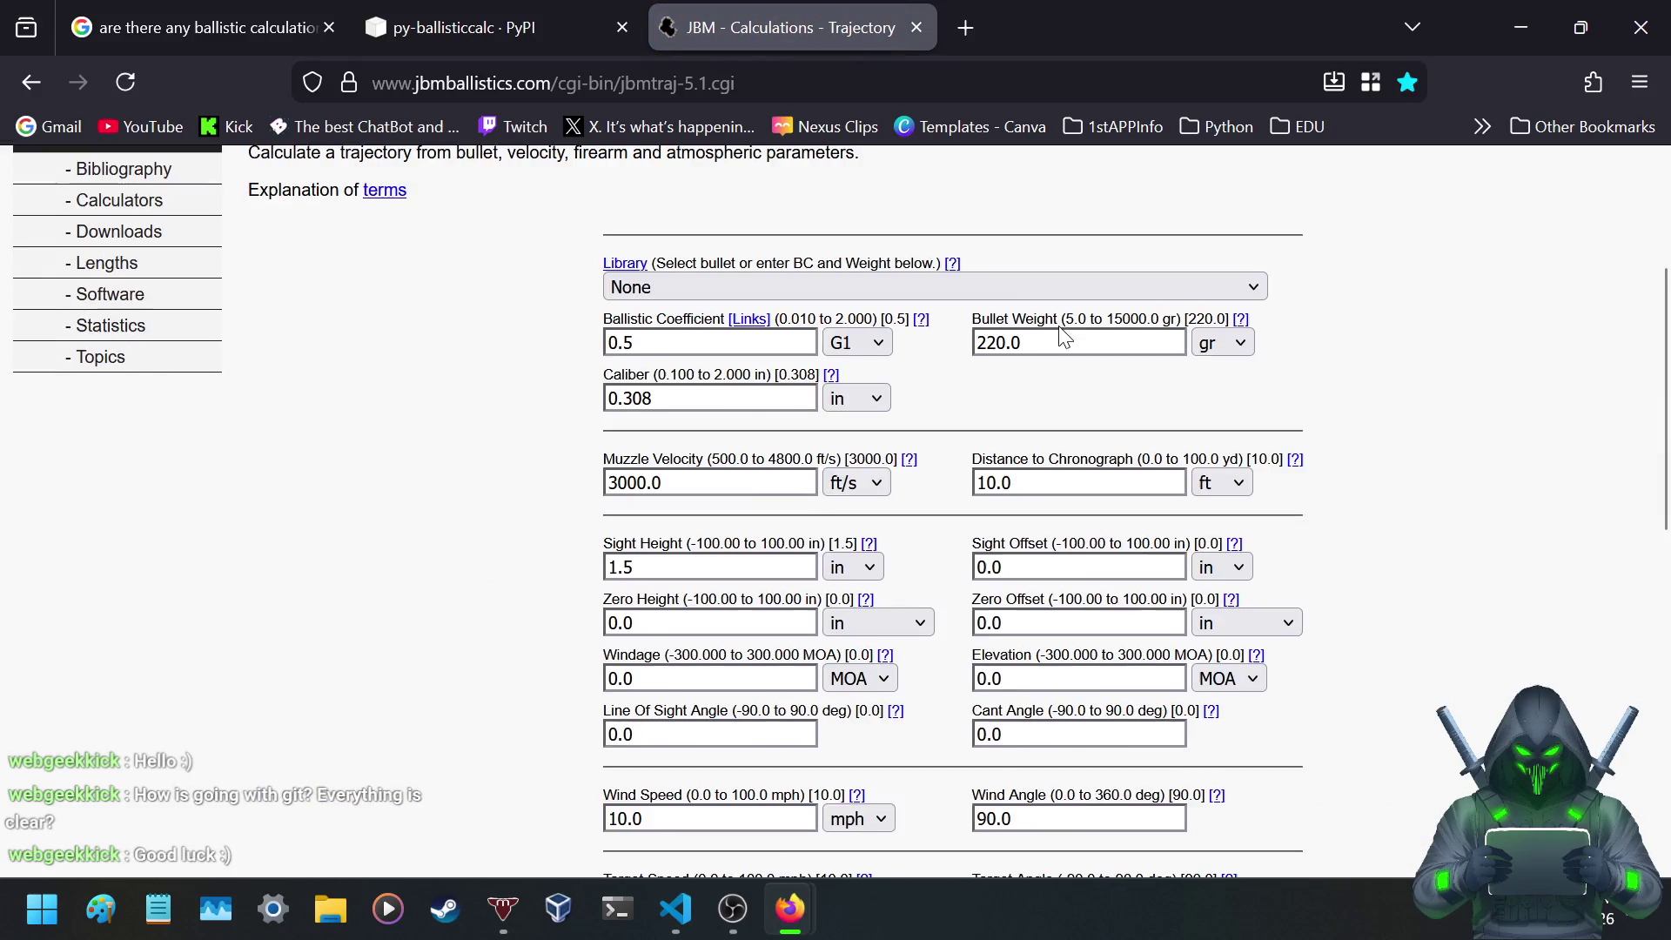
left_click(1076, 277)
left_click(972, 284)
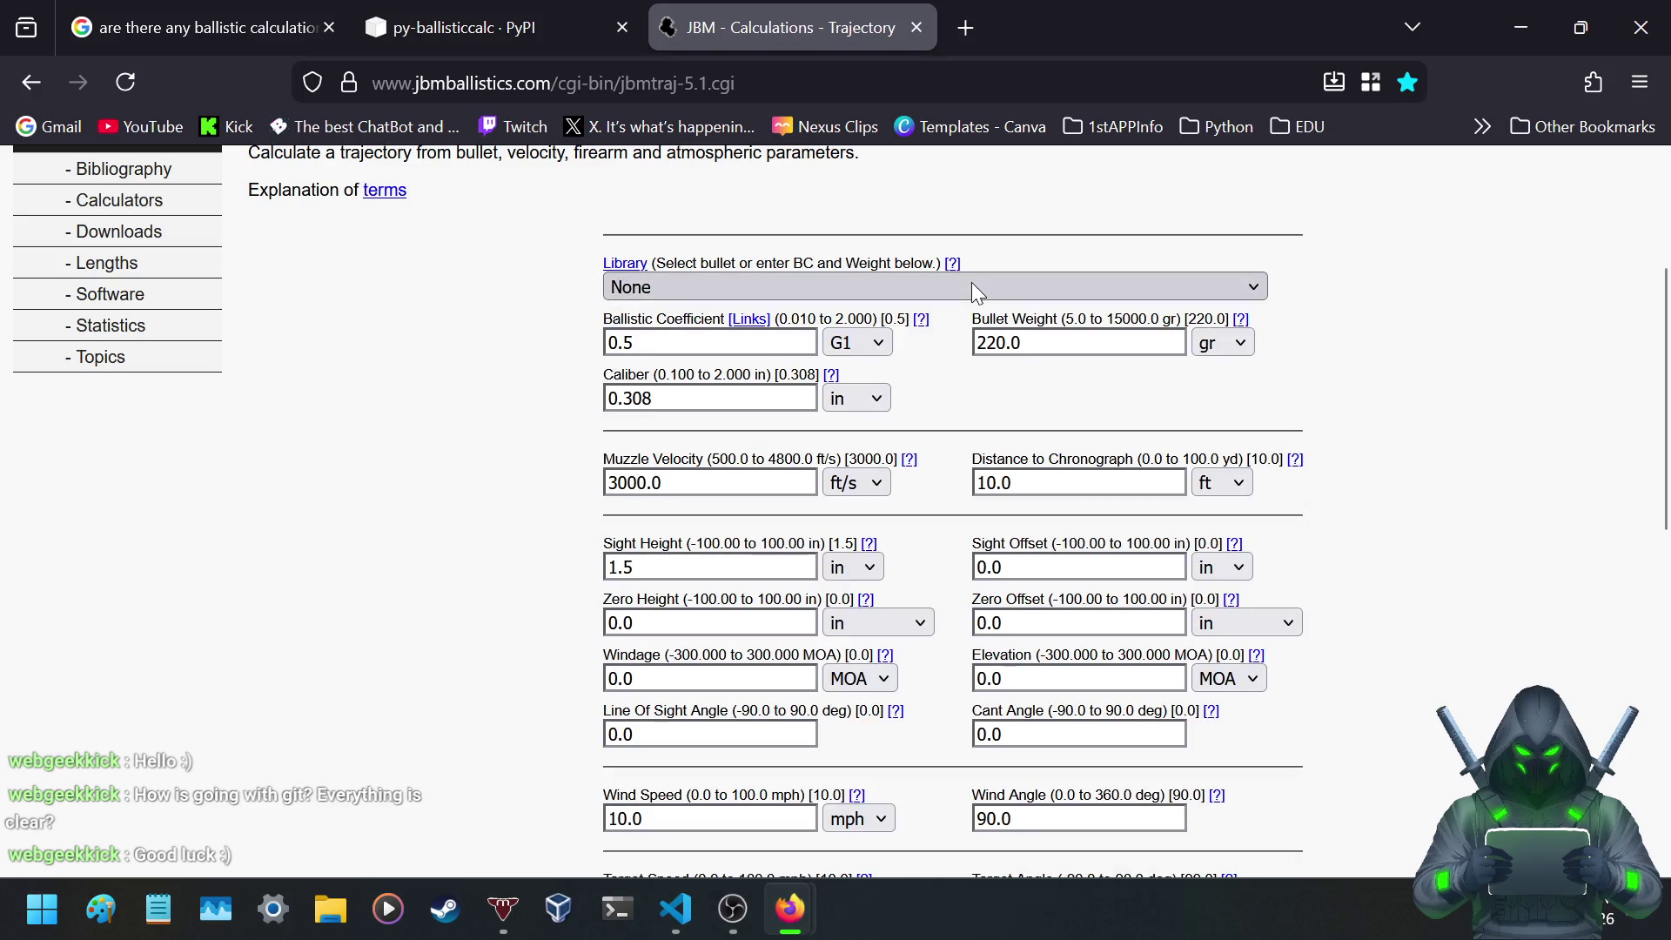
- Search Google for 'hornady precision hunter 7mm-08' in a new tab
left_click(964, 37)
type("h")
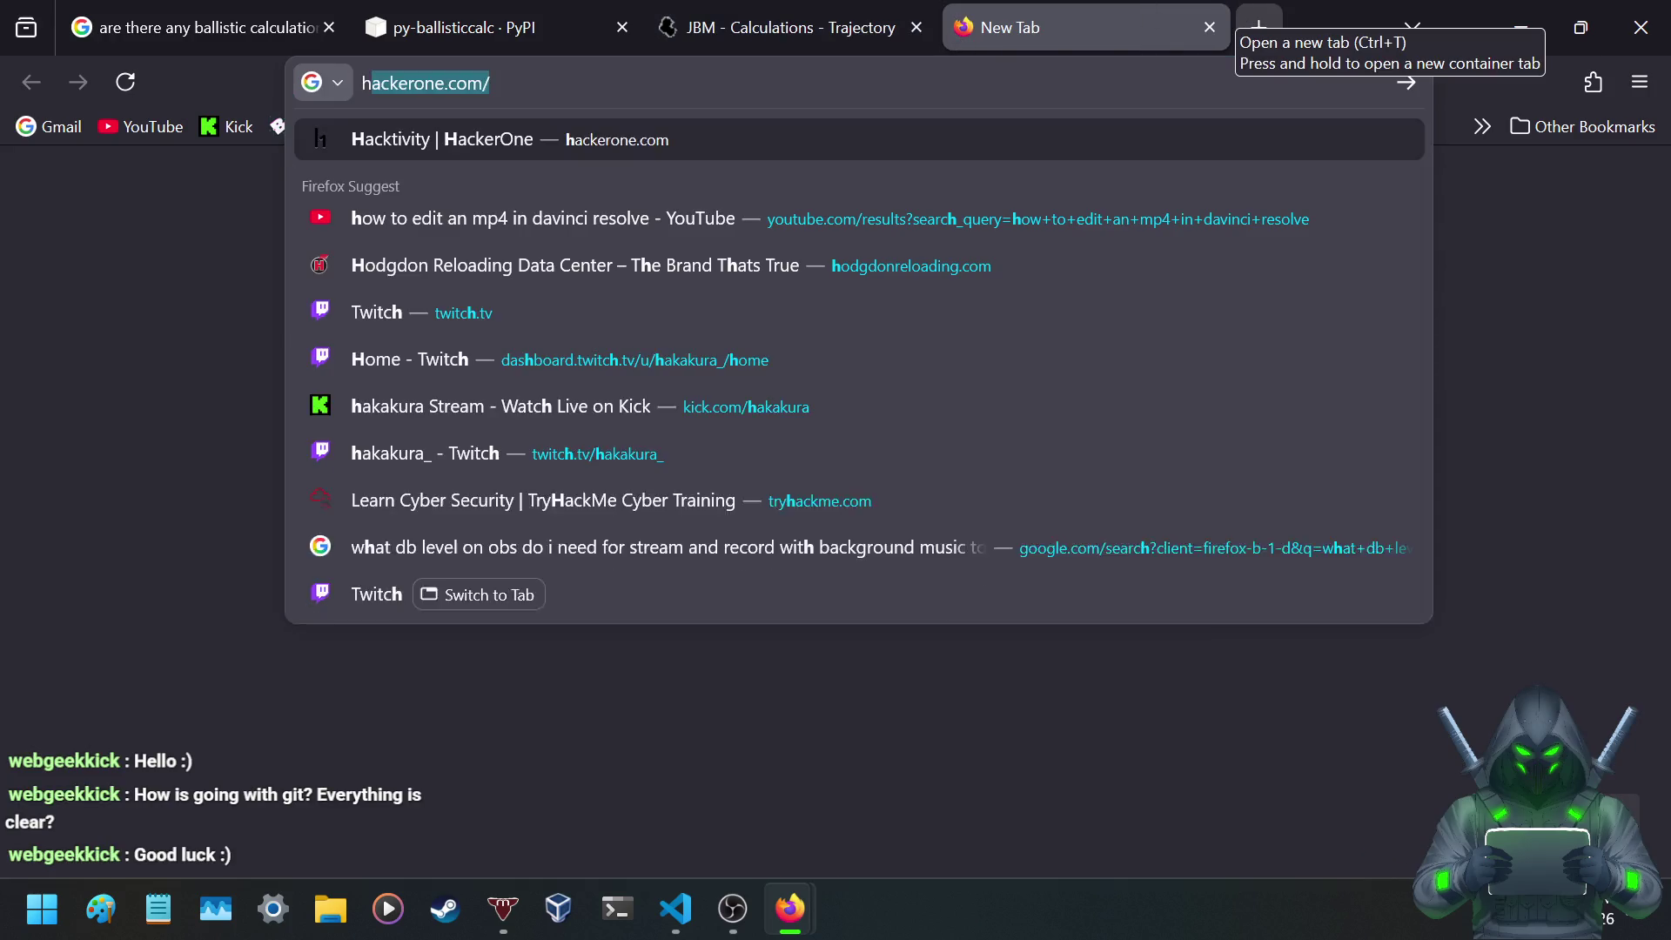
type("ornady")
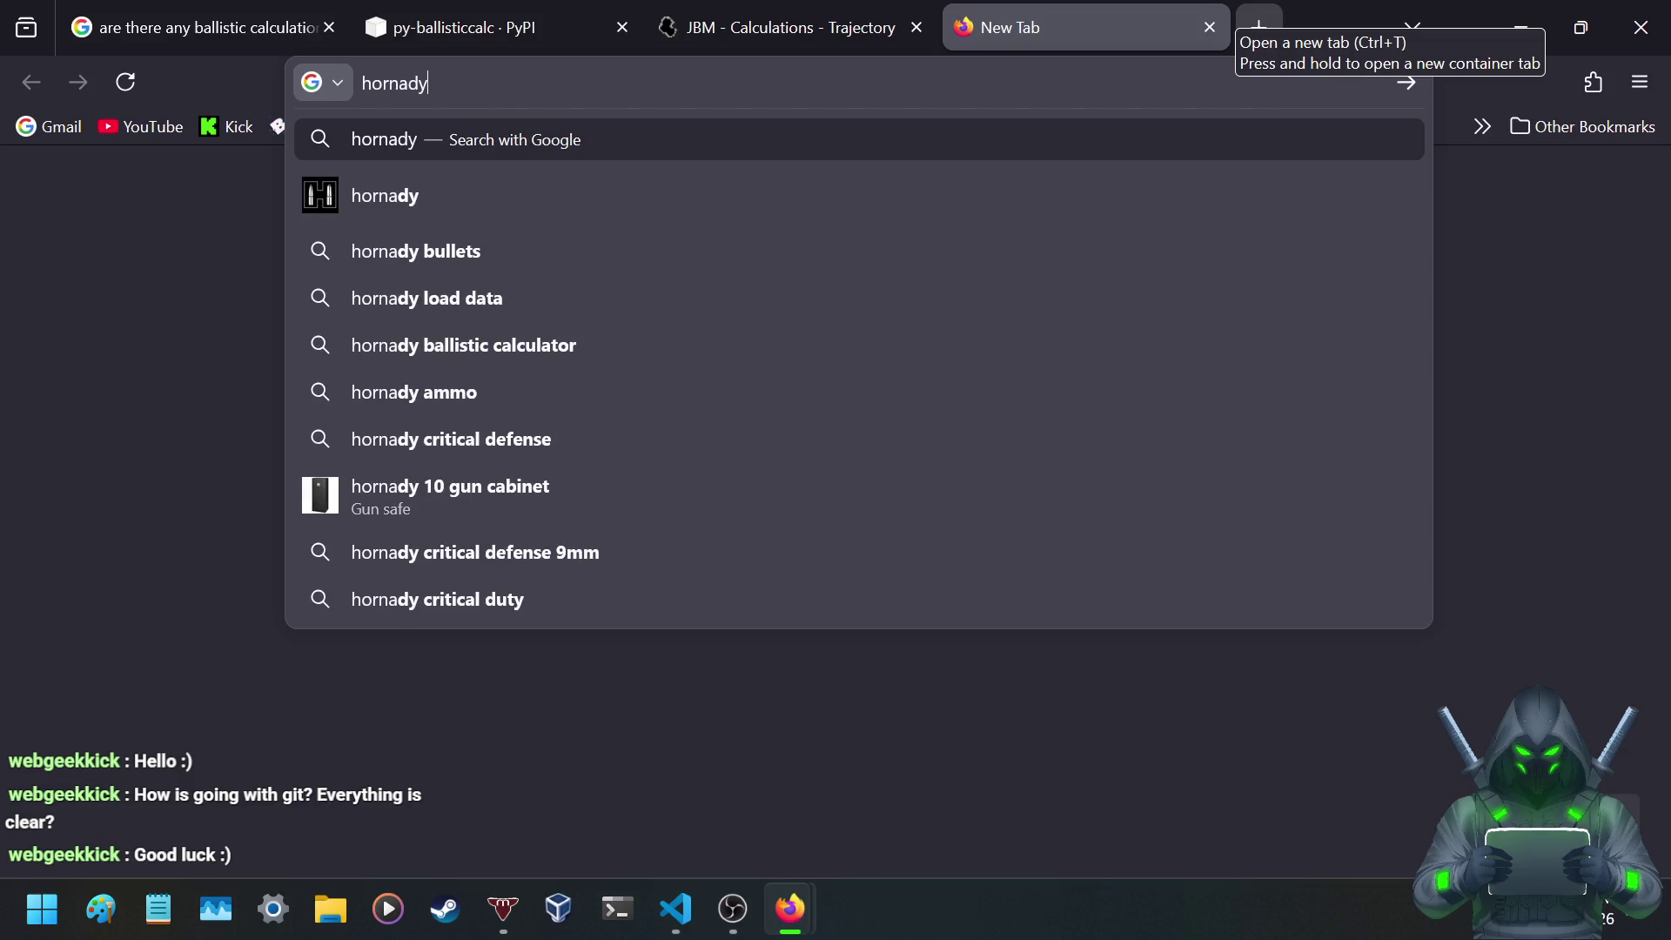
type(" precisi")
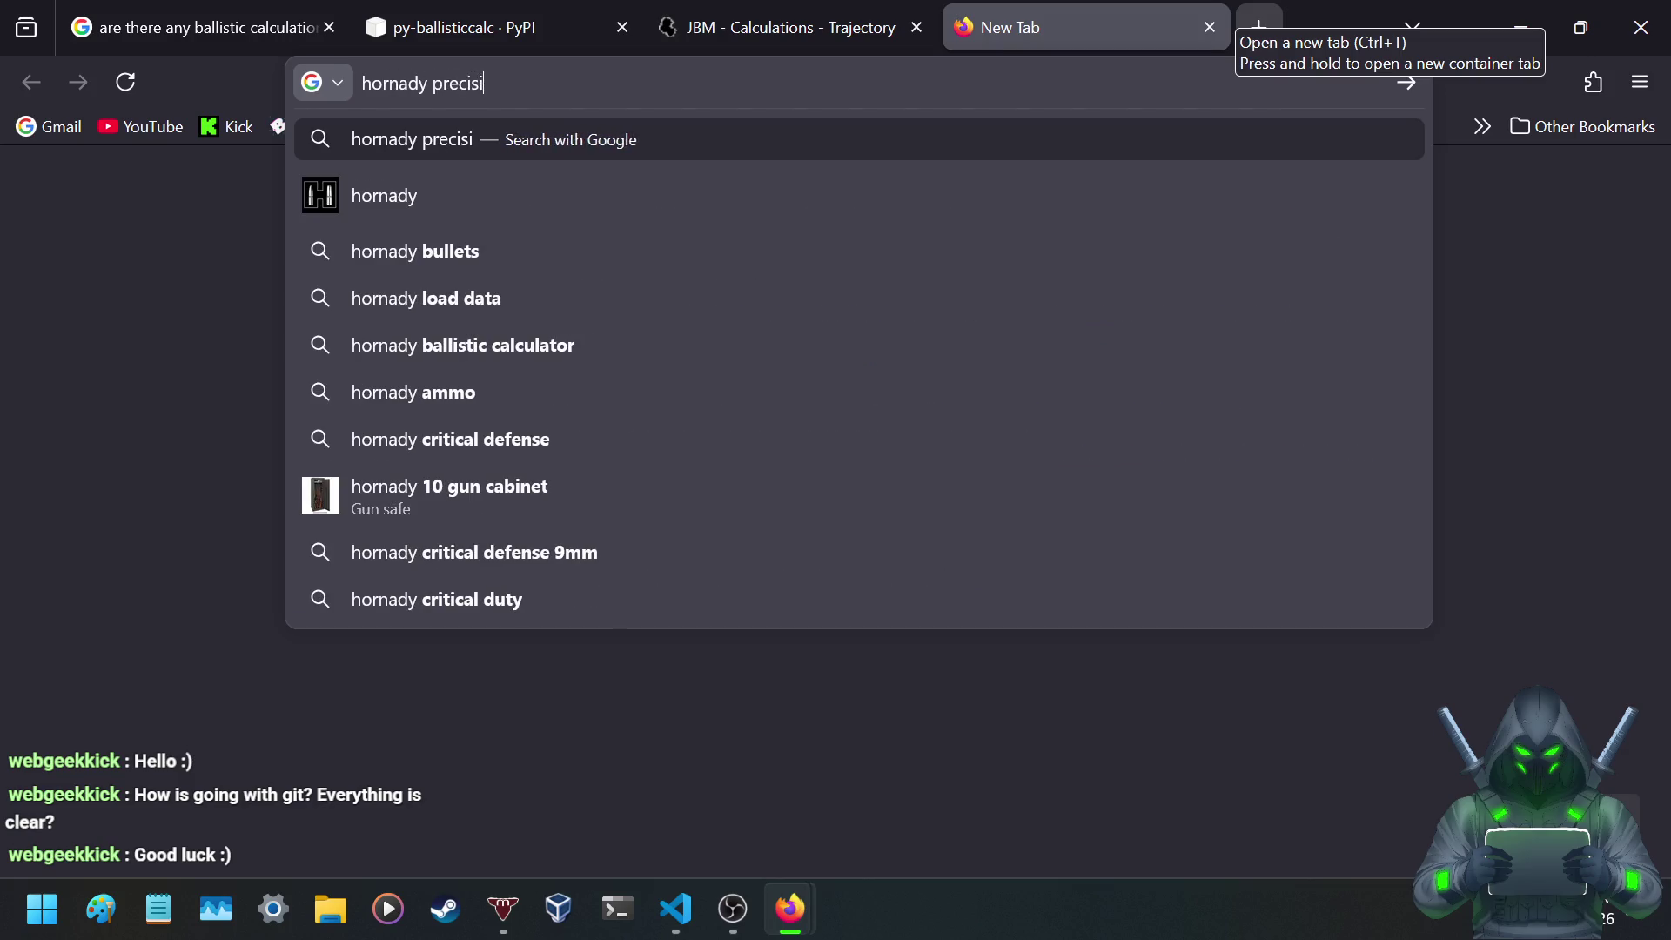
type("on hunter 7,")
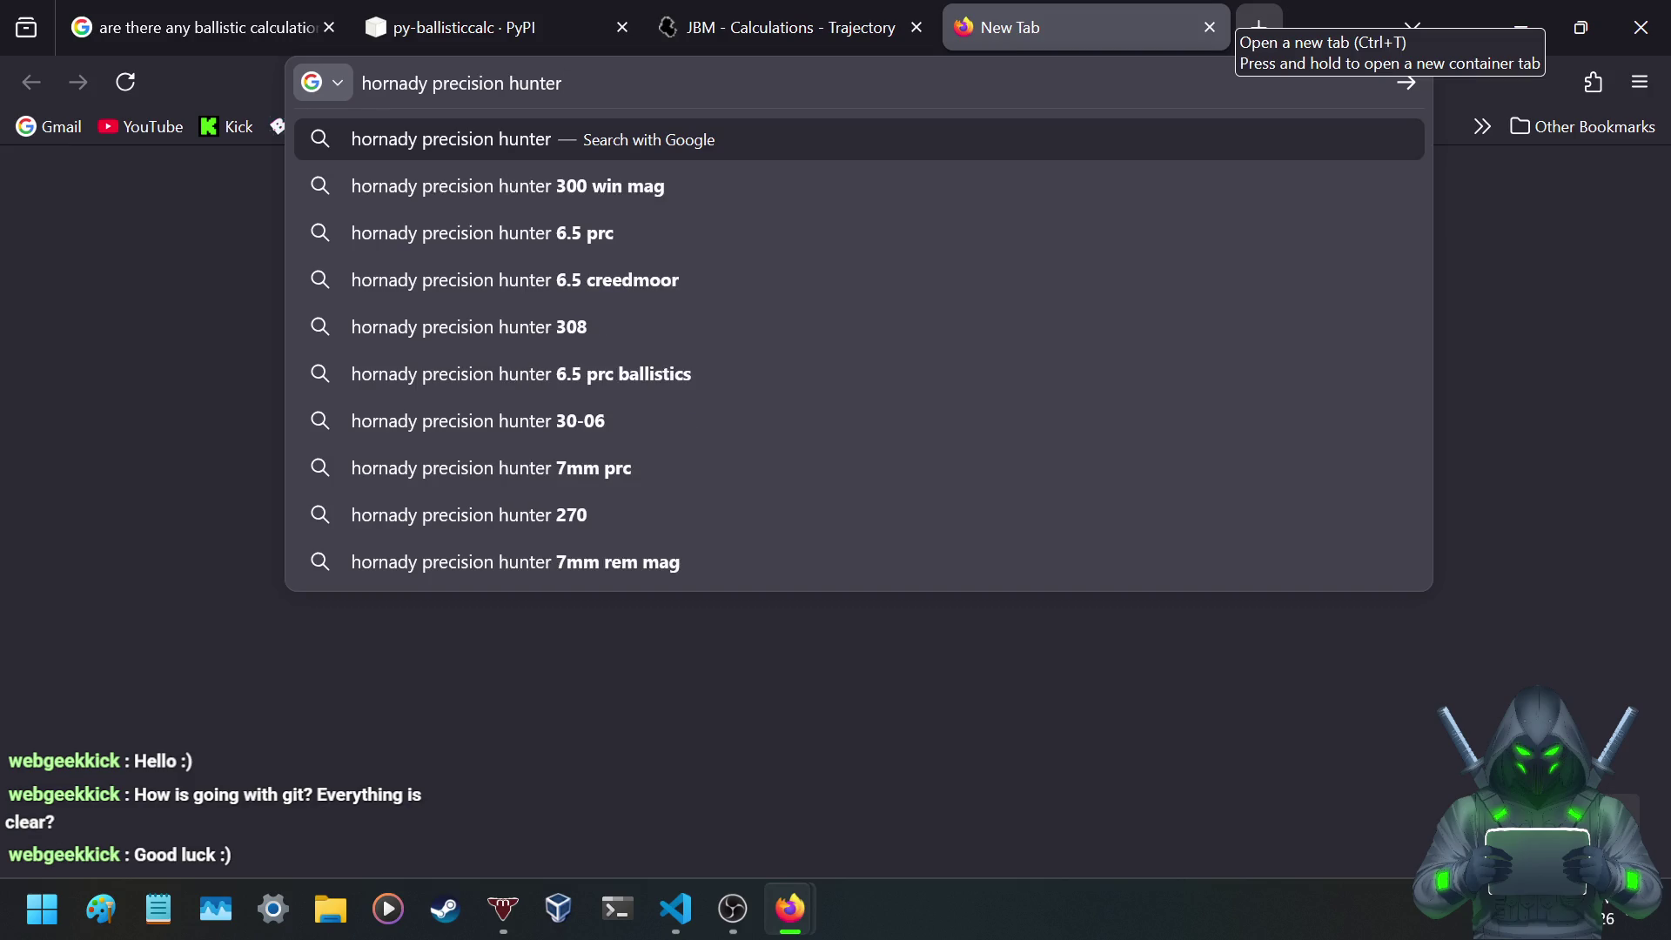
key("BackSpace")
type("mm")
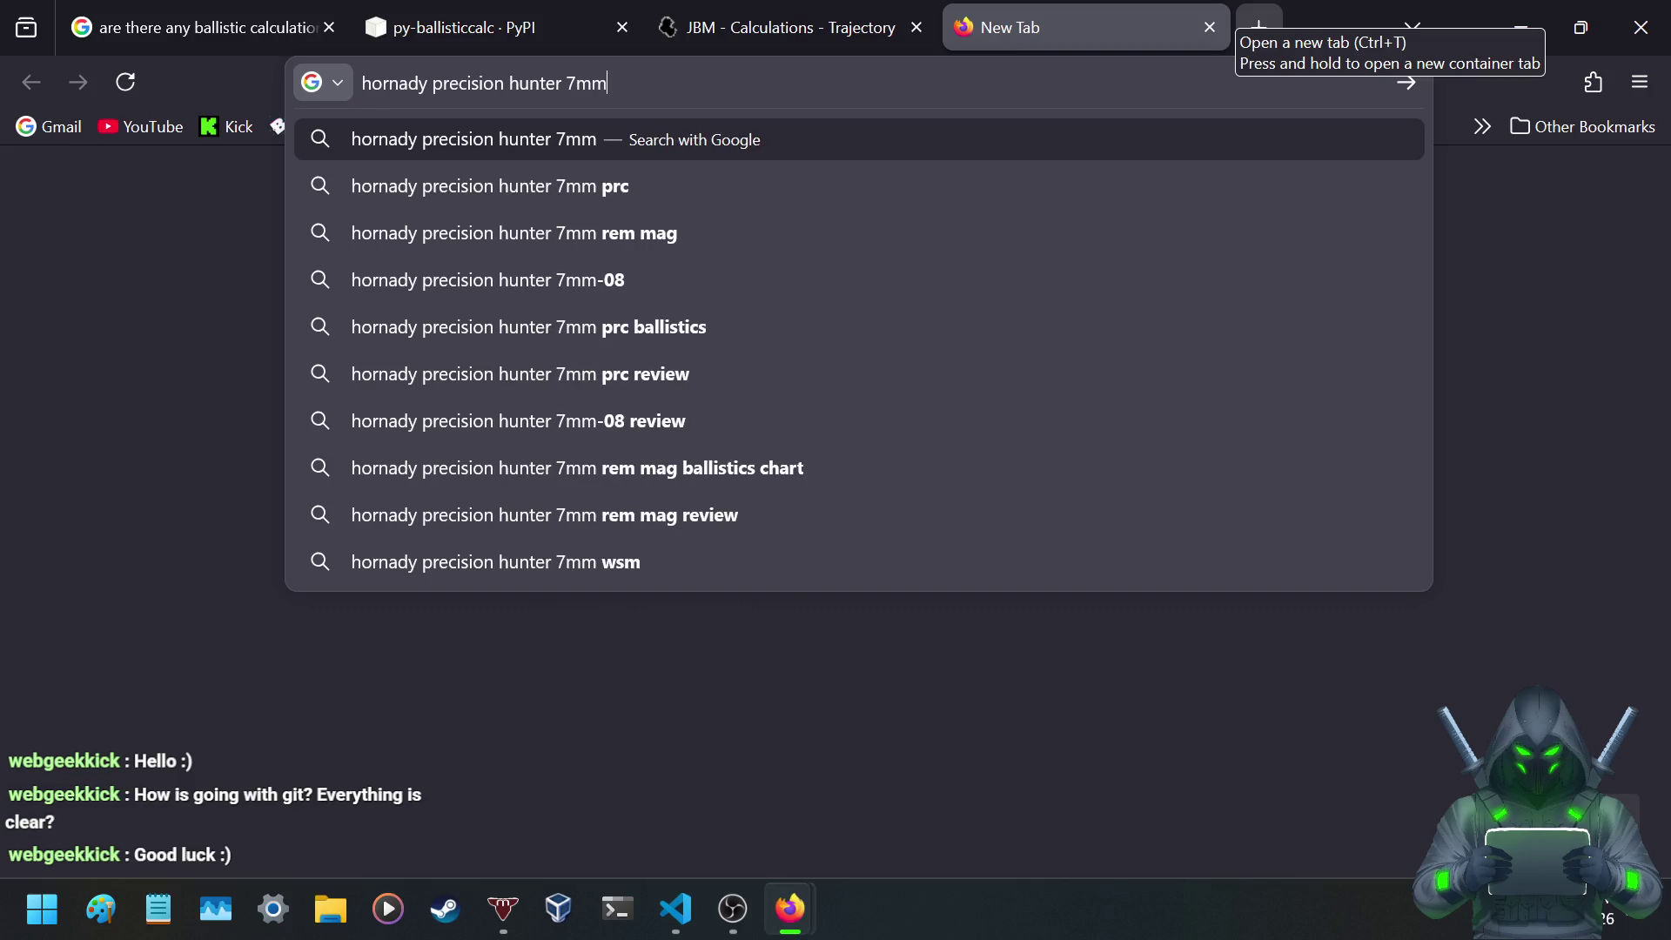
key("BackSpace")
type("-")
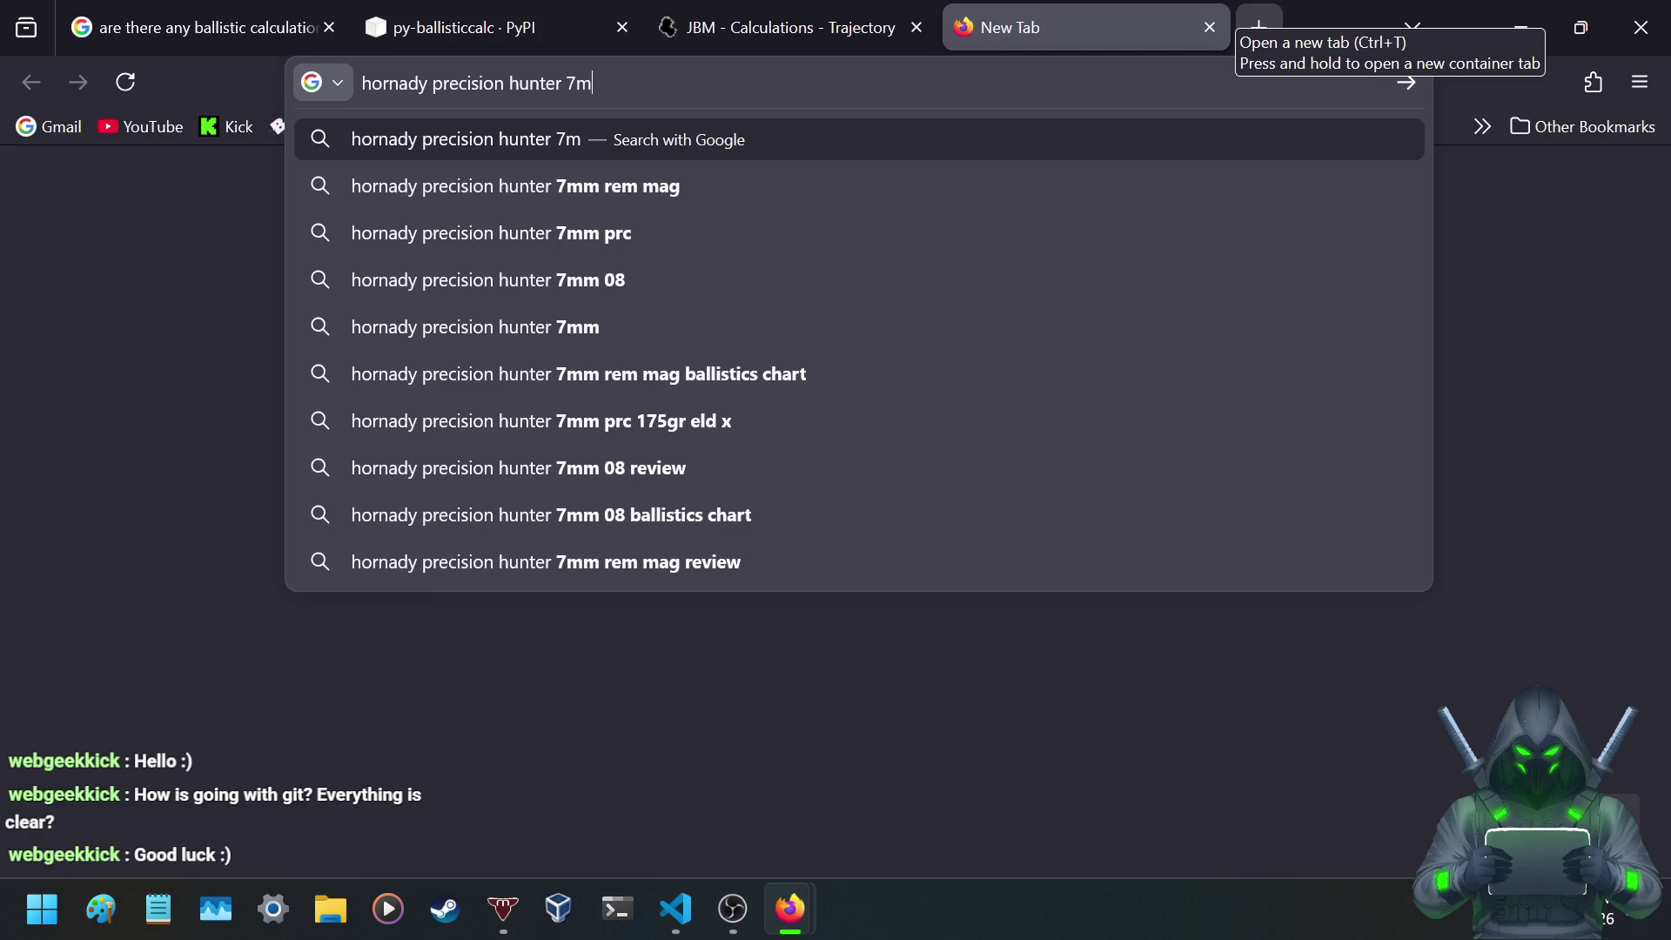
type("m-08")
key("Return")
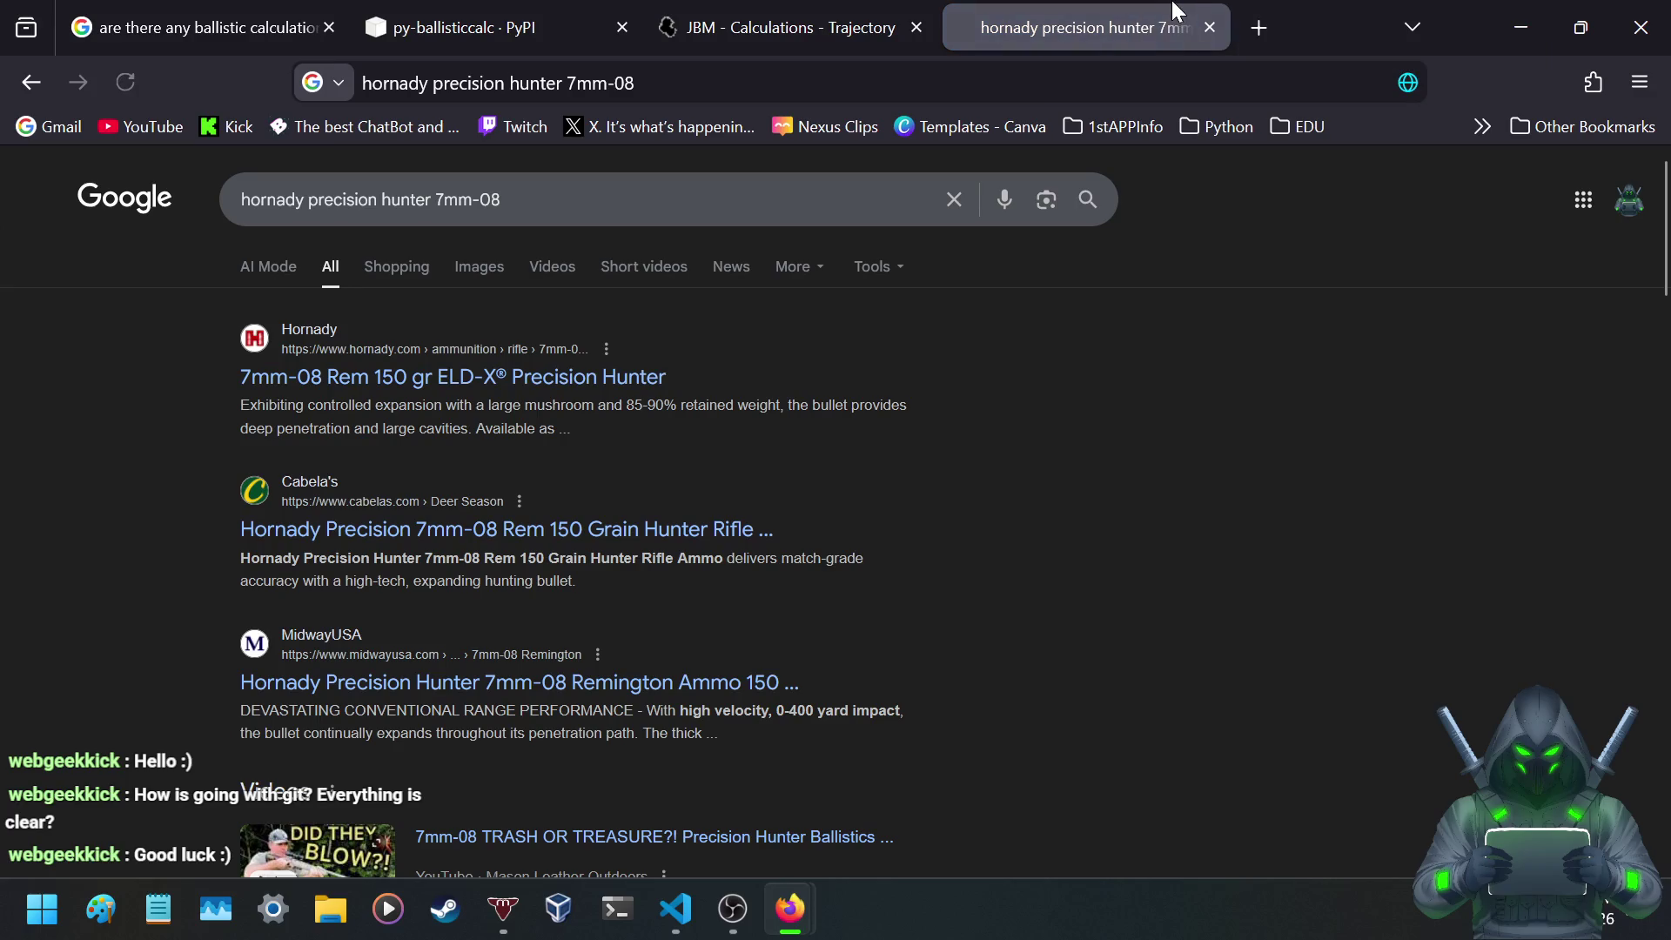
- Open the Hornady 7mm-08 Precision Hunter product page and confirm the age prompt
left_click(527, 378)
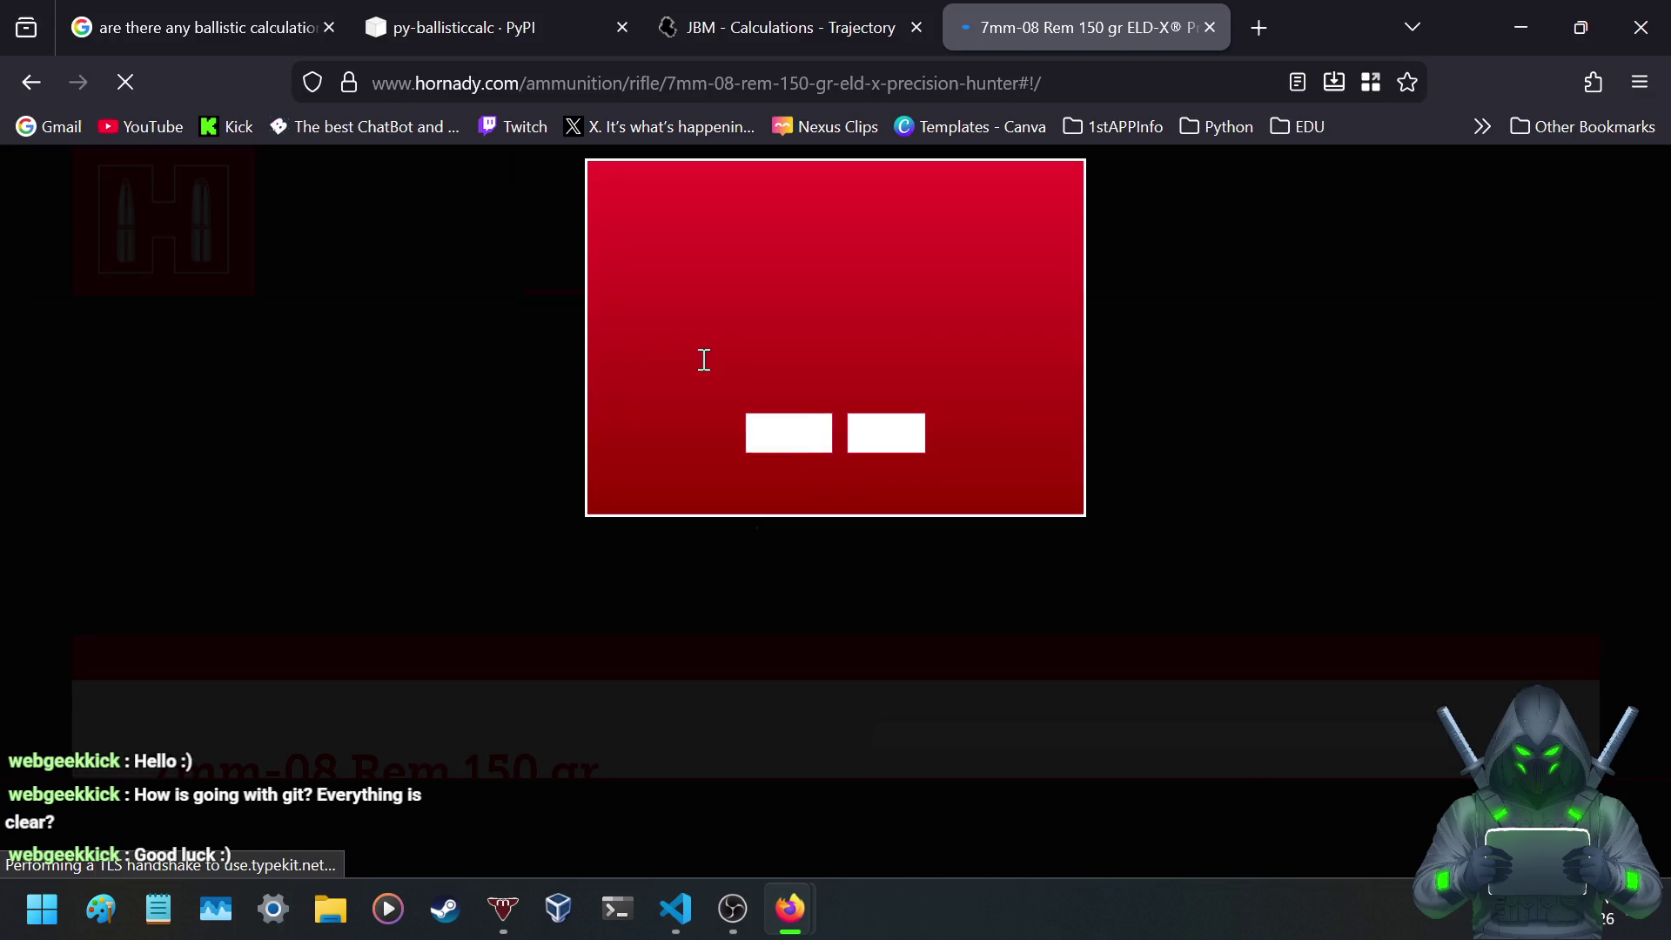
left_click(768, 433)
scroll(767, 420, "down", 15)
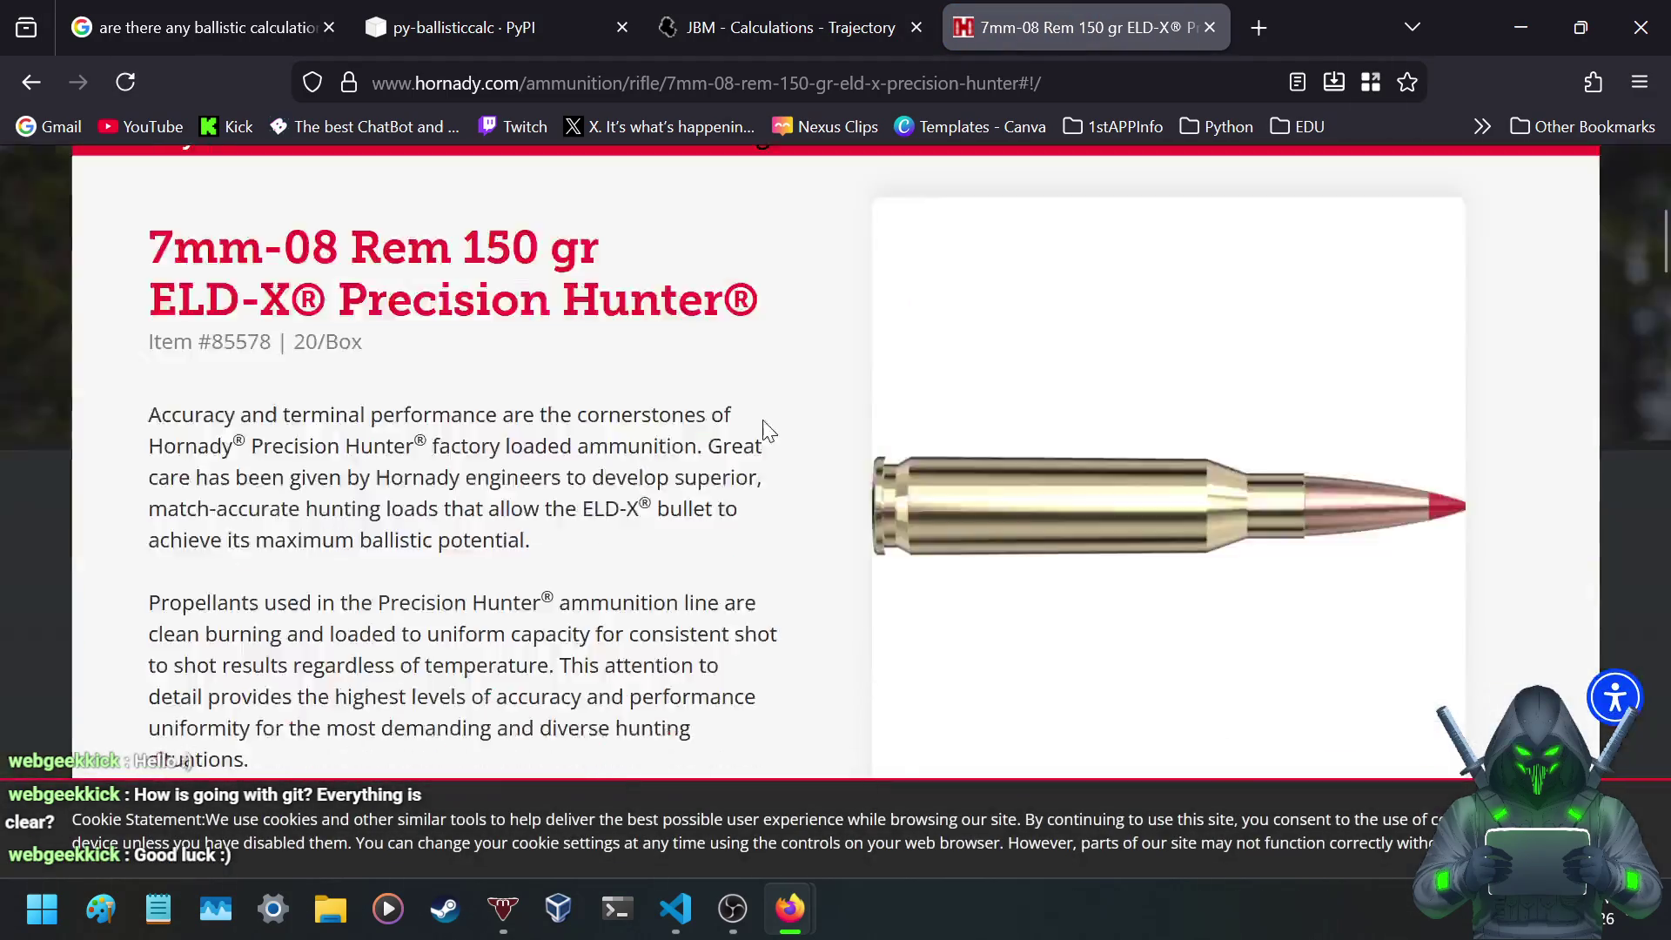
scroll(757, 431, "down", 1)
scroll(757, 431, "up", 3)
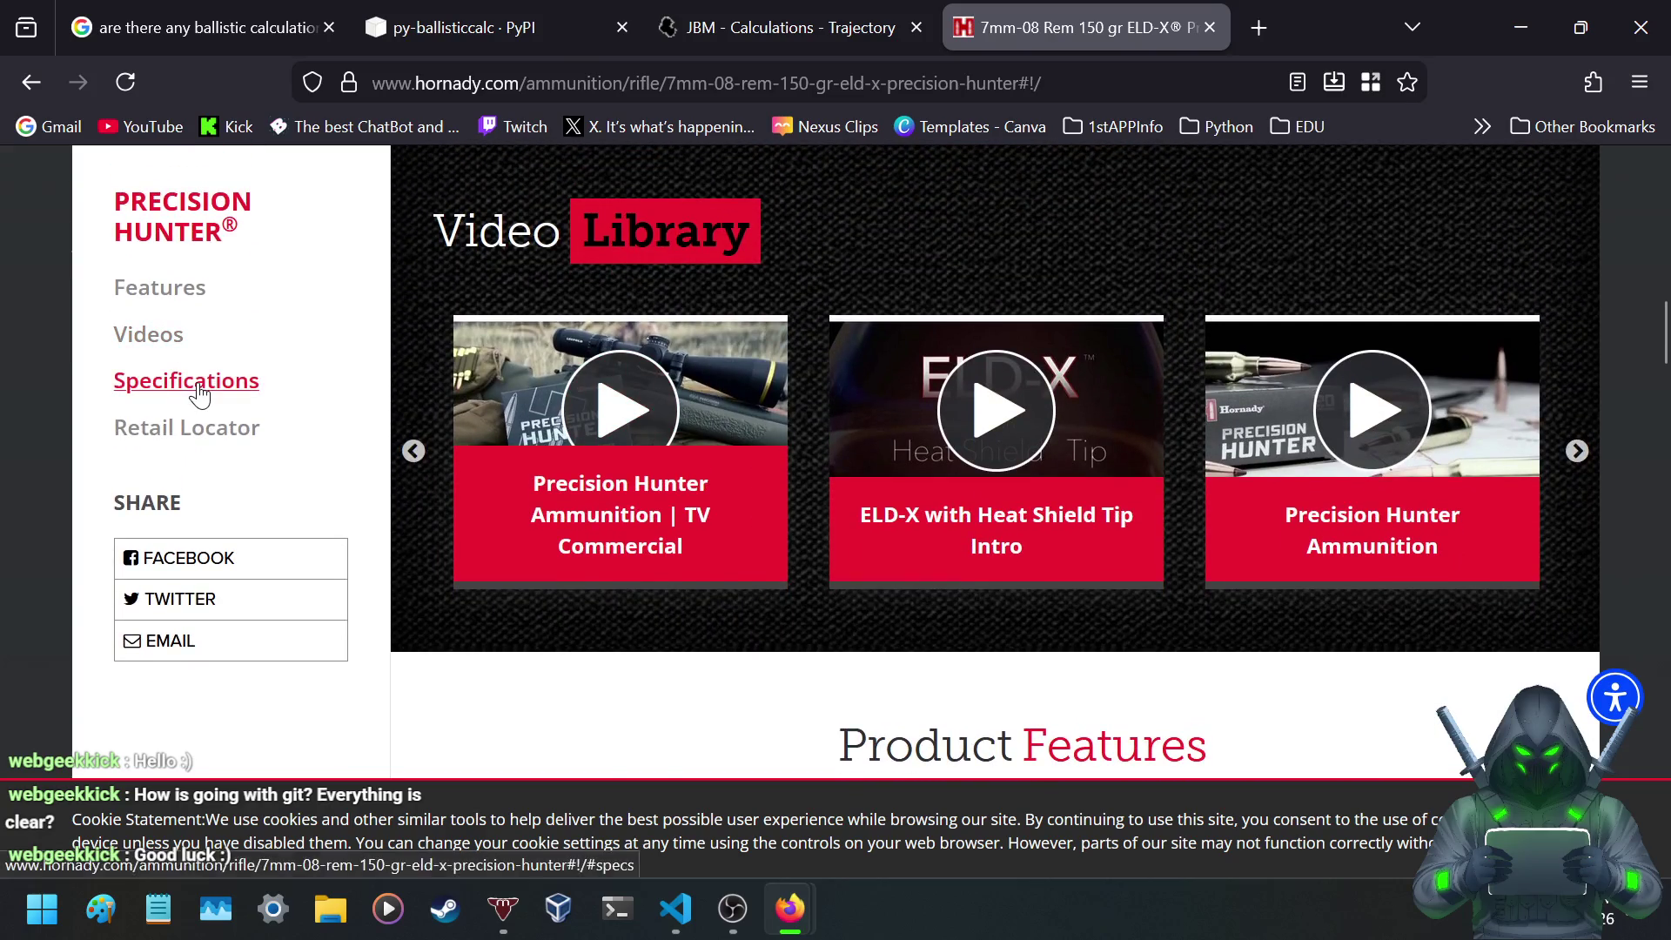
- Review the 150 gr ELD-X specifications: BC .574 G1, .289 G7, 2770 fps muzzle velocity
left_click(198, 387)
scroll(696, 379, "down", 7)
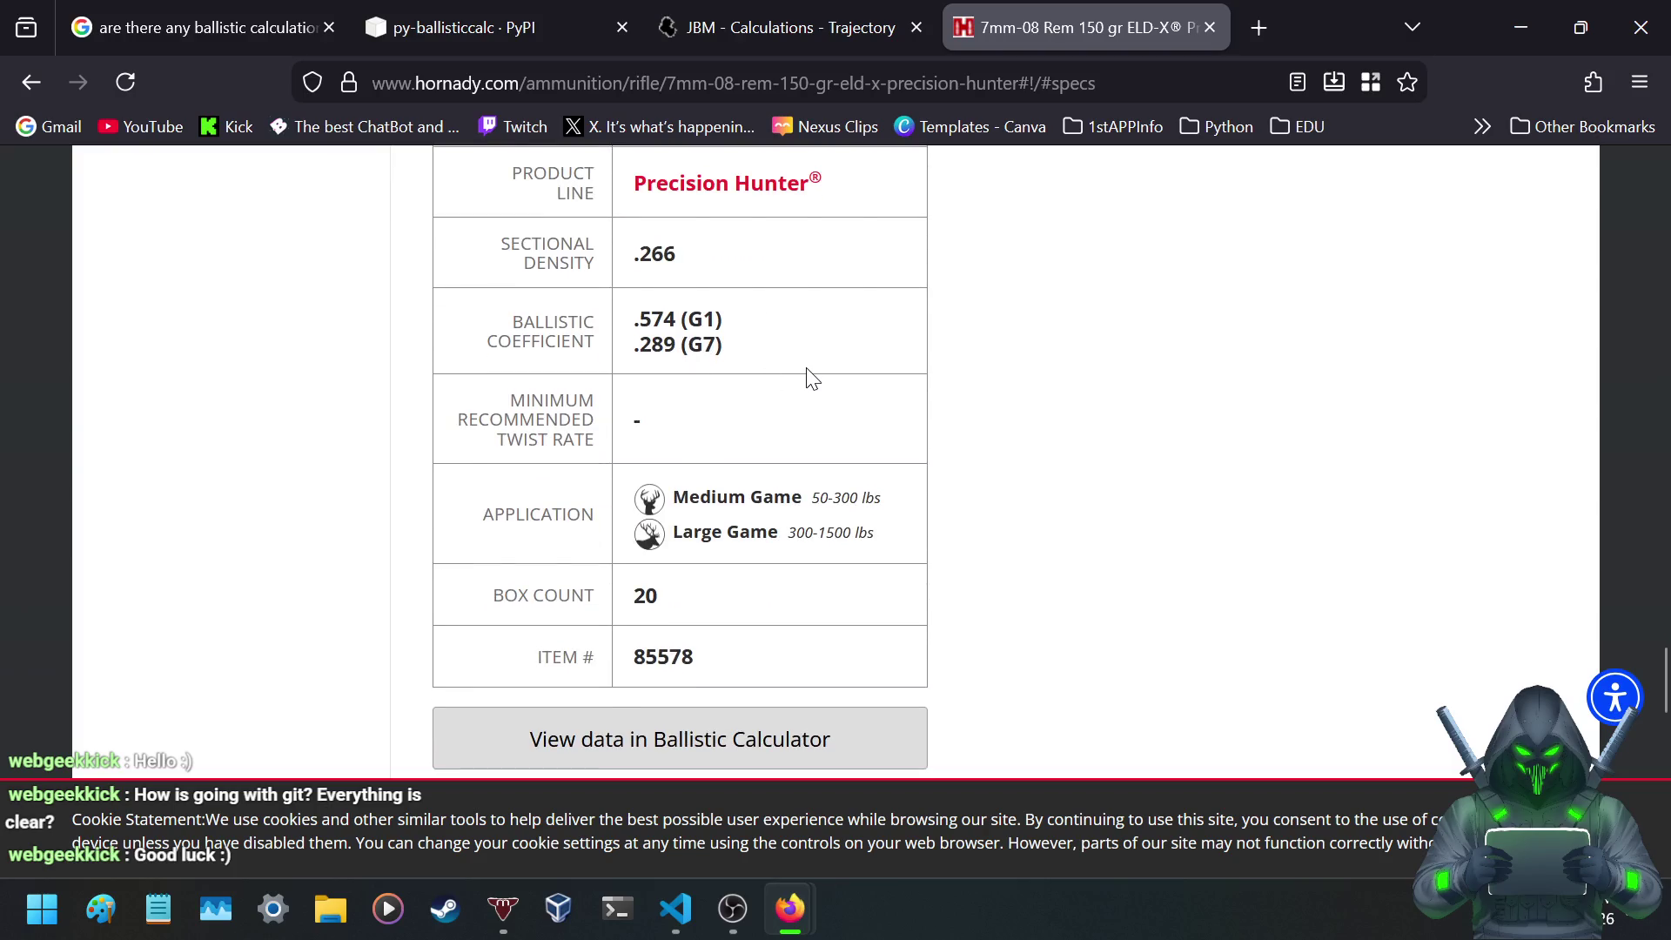
scroll(932, 487, "down", 10)
scroll(932, 487, "up", 5)
scroll(932, 490, "up", 5)
scroll(932, 485, "down", 1)
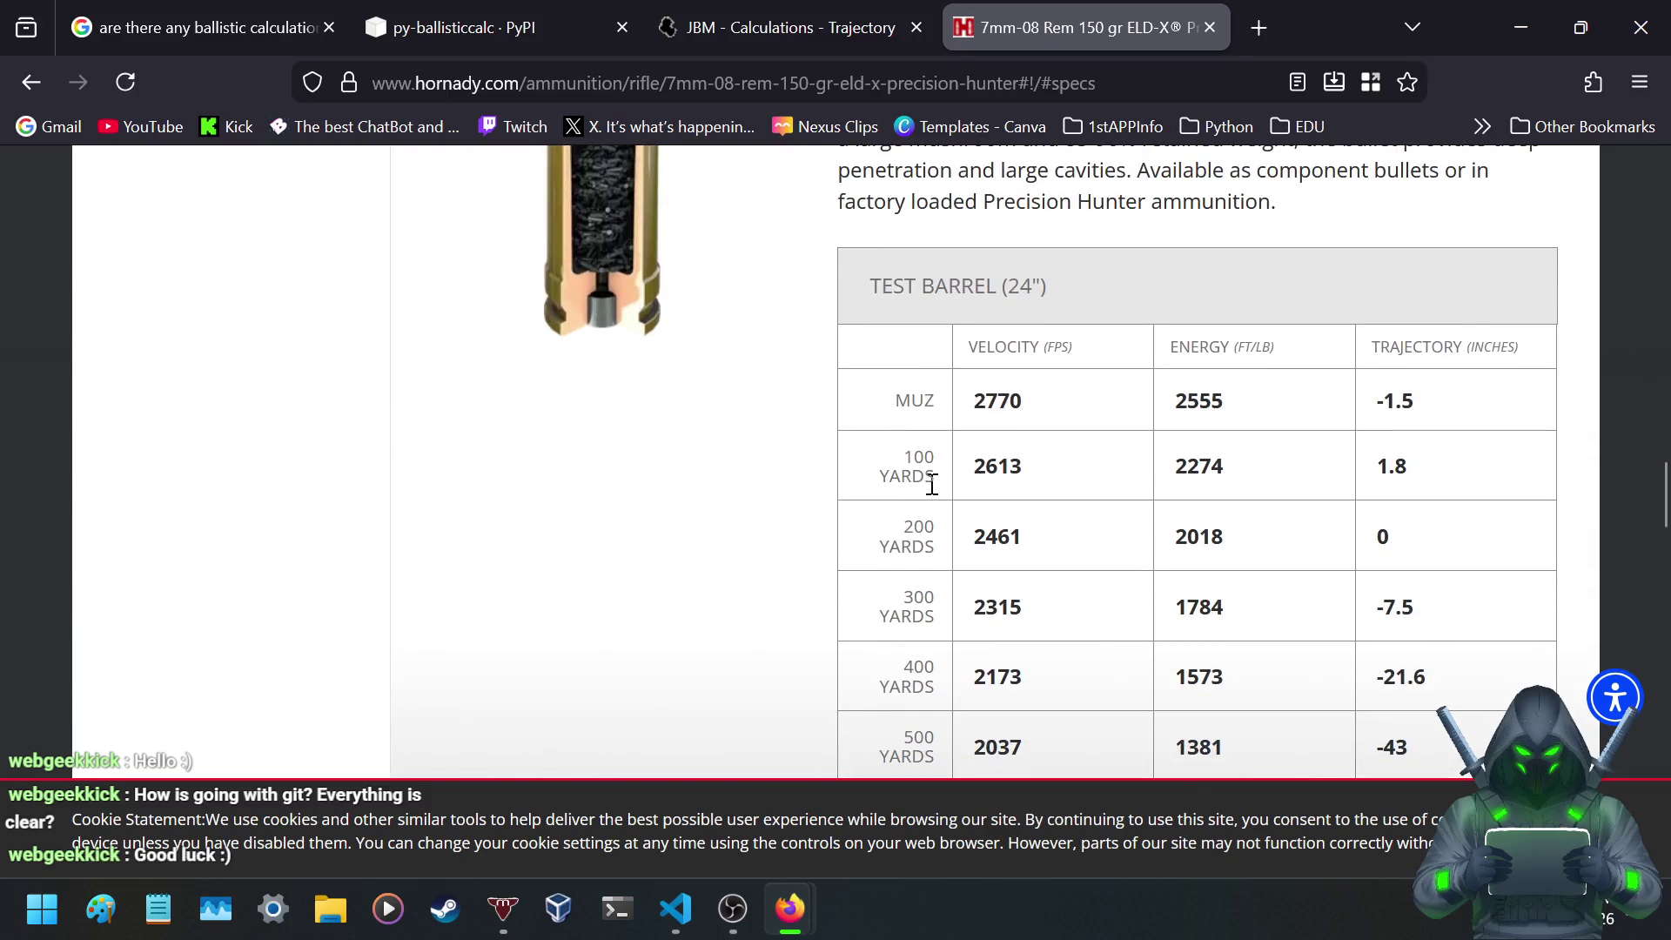
scroll(932, 462, "down", 8)
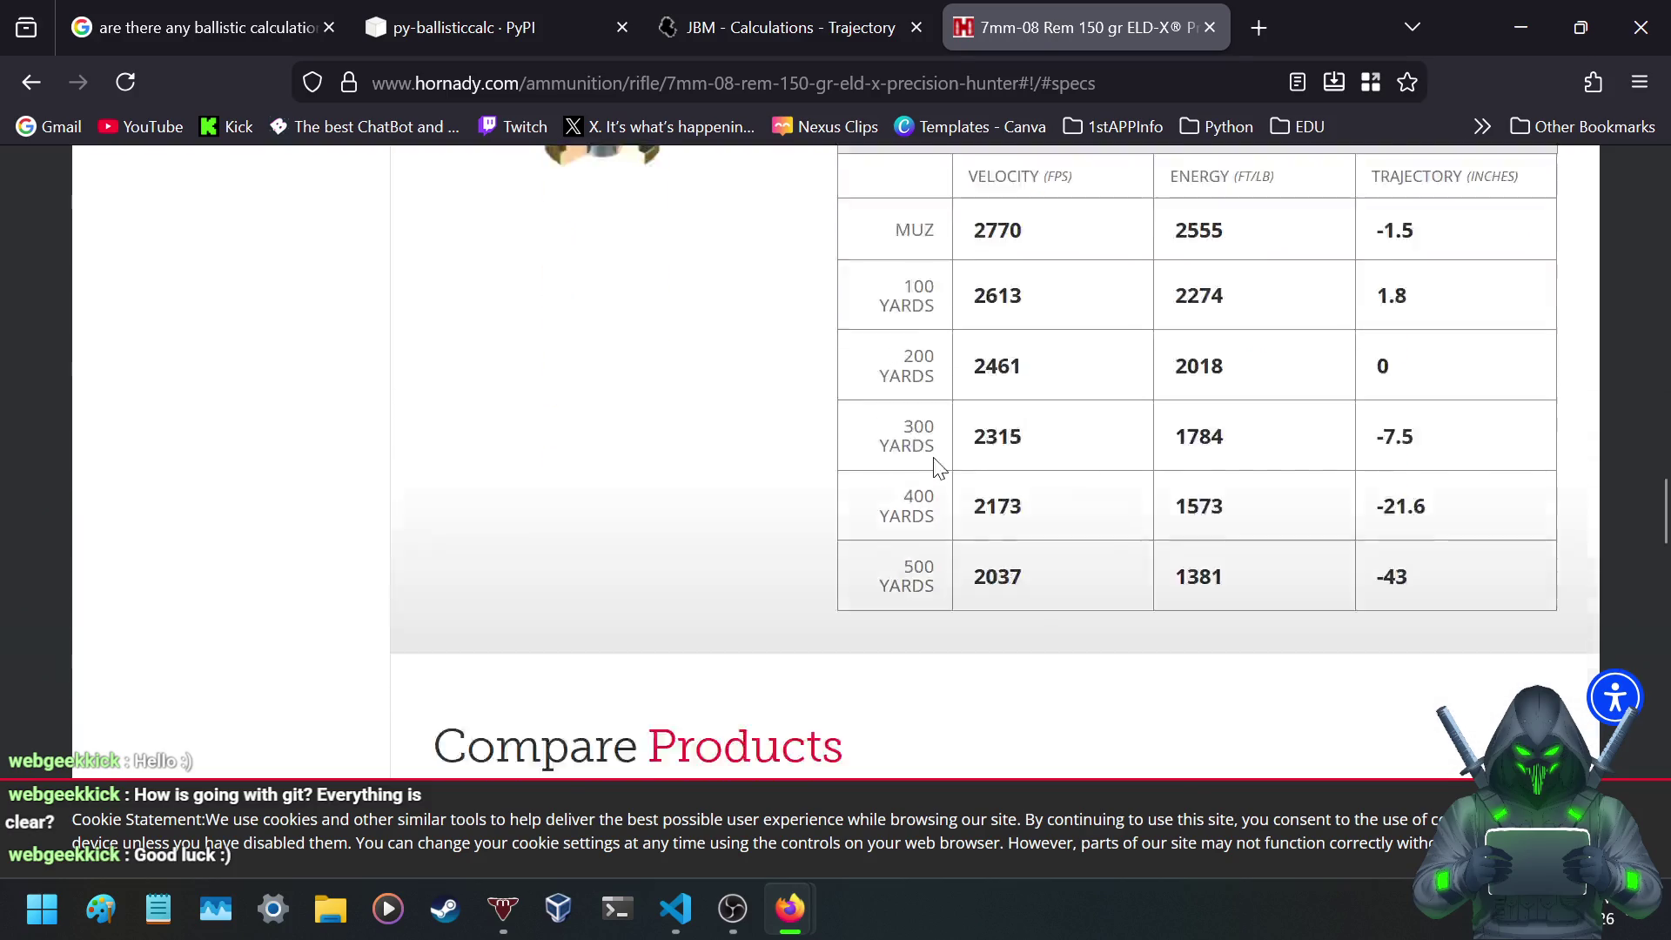
scroll(932, 462, "up", 4)
scroll(932, 467, "down", 5)
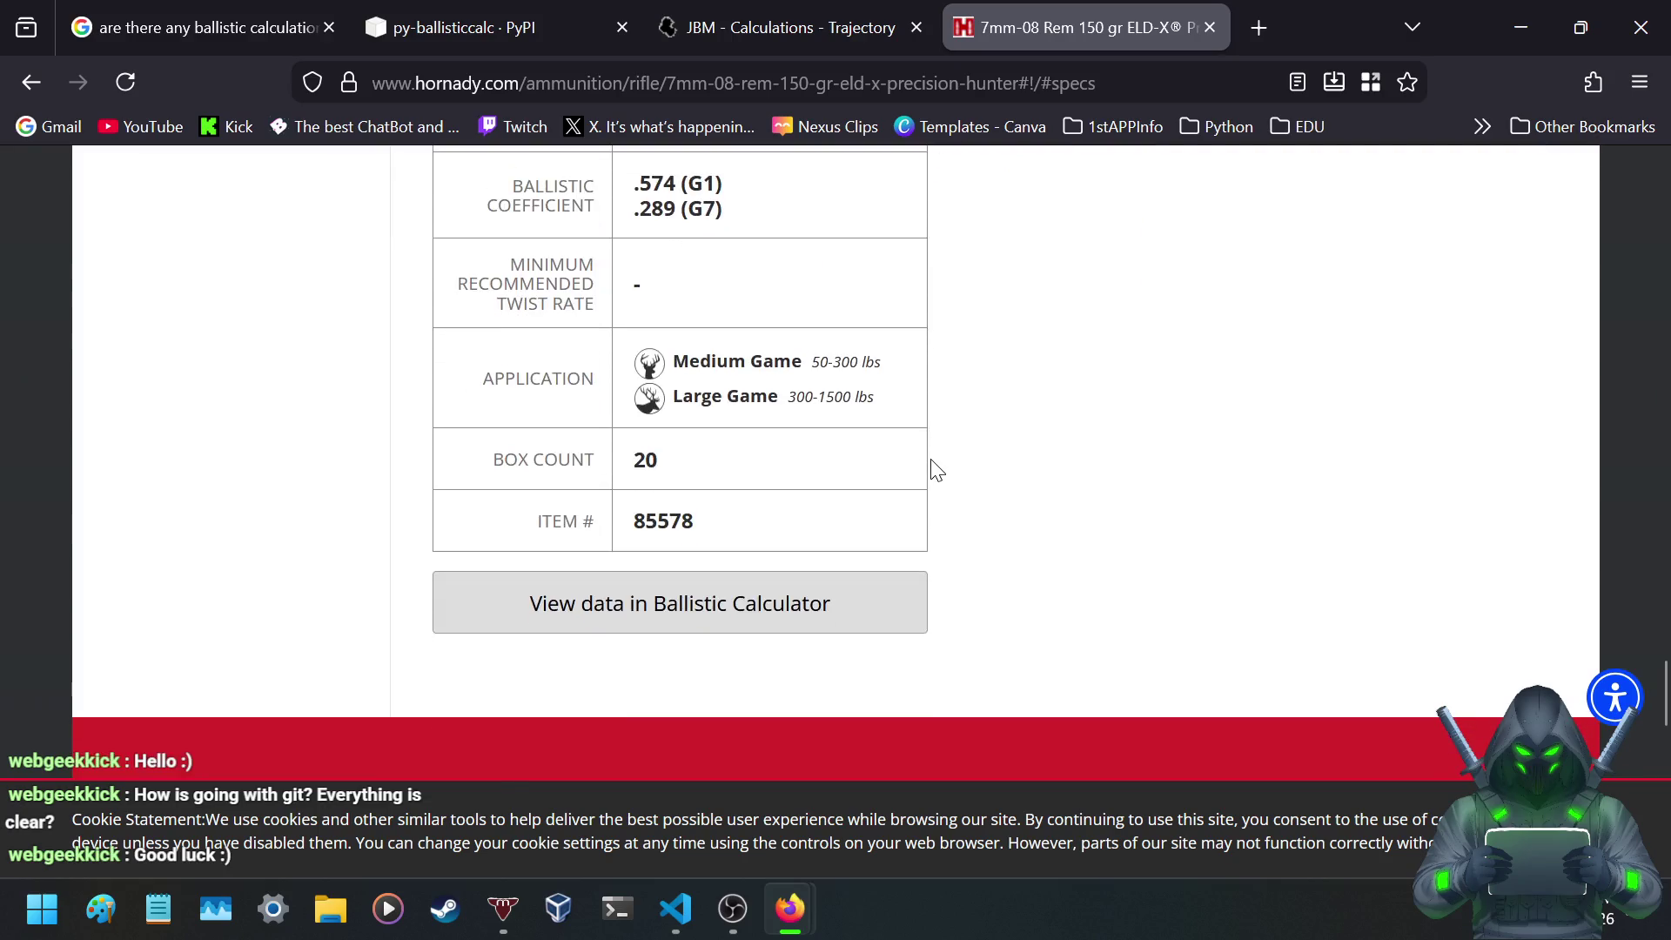
scroll(932, 467, "up", 1)
- Cross-check the Hornady specs and set the JBM ballistic coefficient to 0.574 and caliber to 0.284
left_click(825, 26)
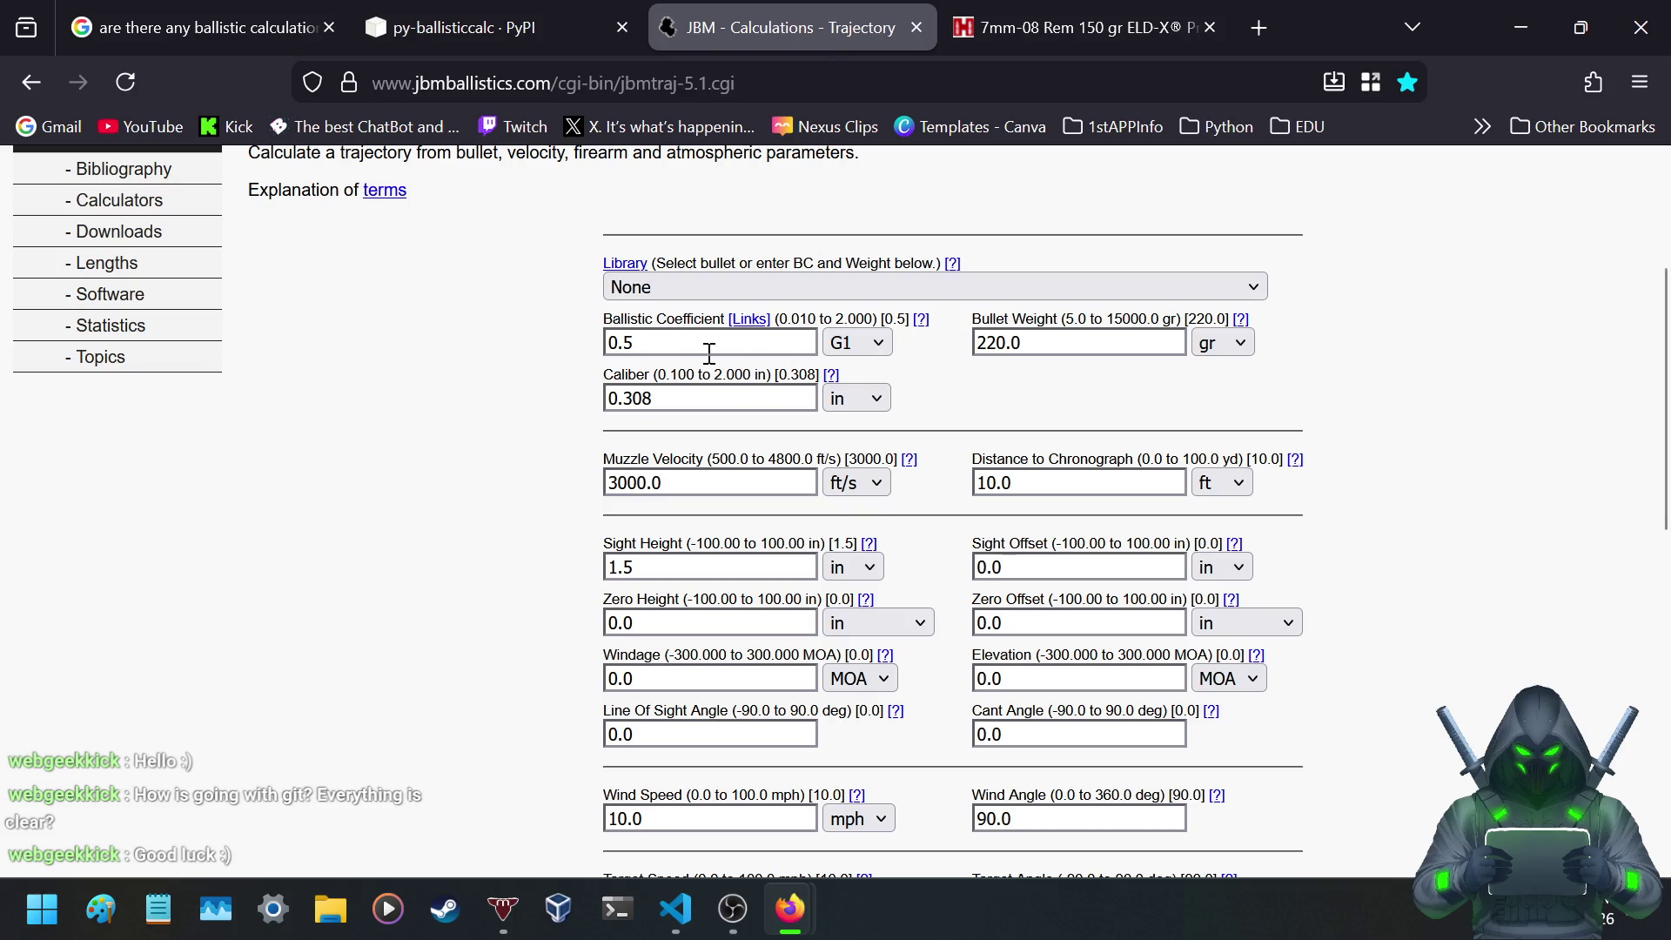
left_click(1042, 49)
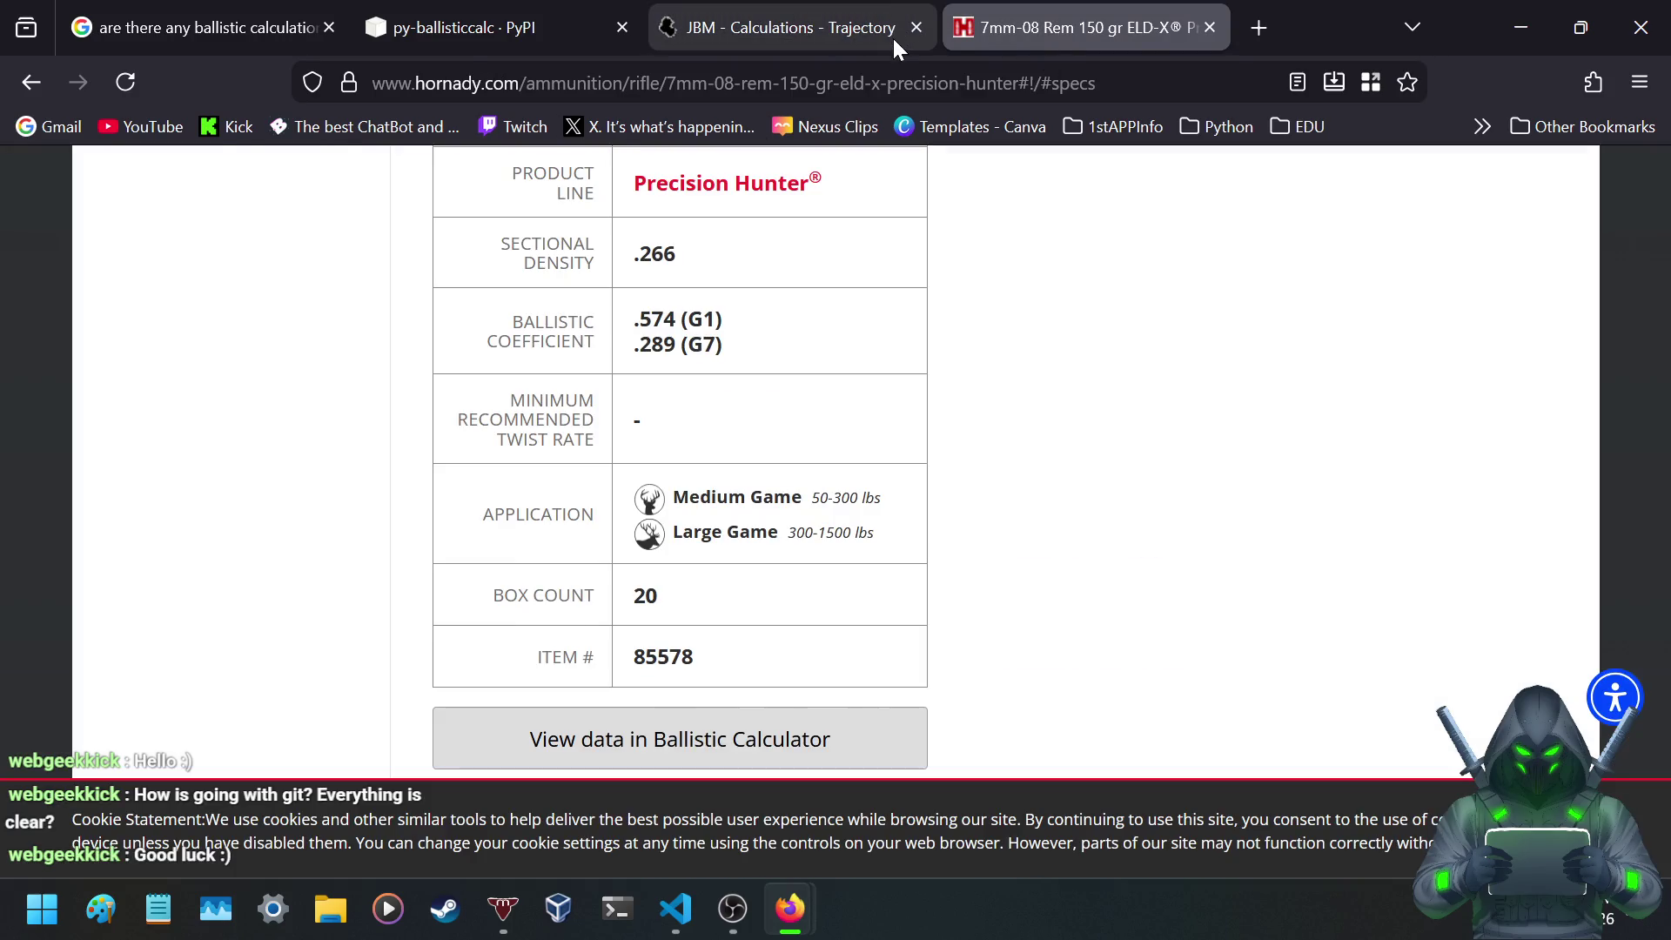
left_click(892, 35)
left_click(669, 341)
type("74")
left_click_drag(687, 398, 617, 400)
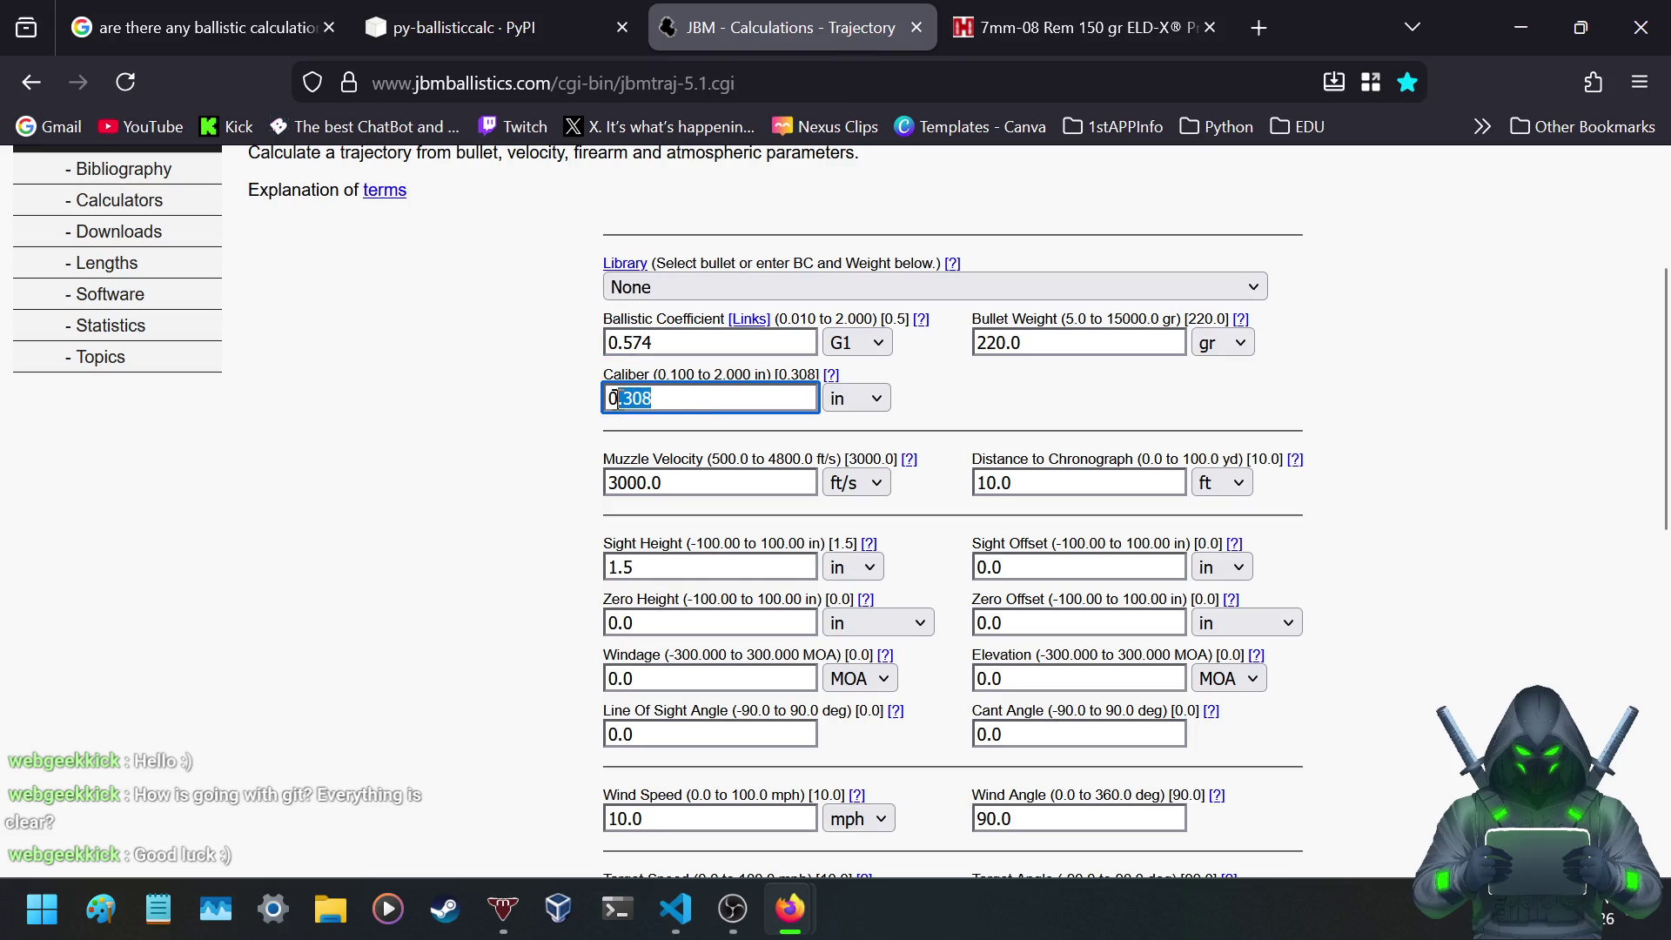
key("BackSpace")
type("285")
key("BackSpace")
type("4")
- Enter 150 gr bullet weight and 2770 ft/s muzzle velocity, checking the range fields
left_click_drag(1006, 339, 968, 338)
type("150")
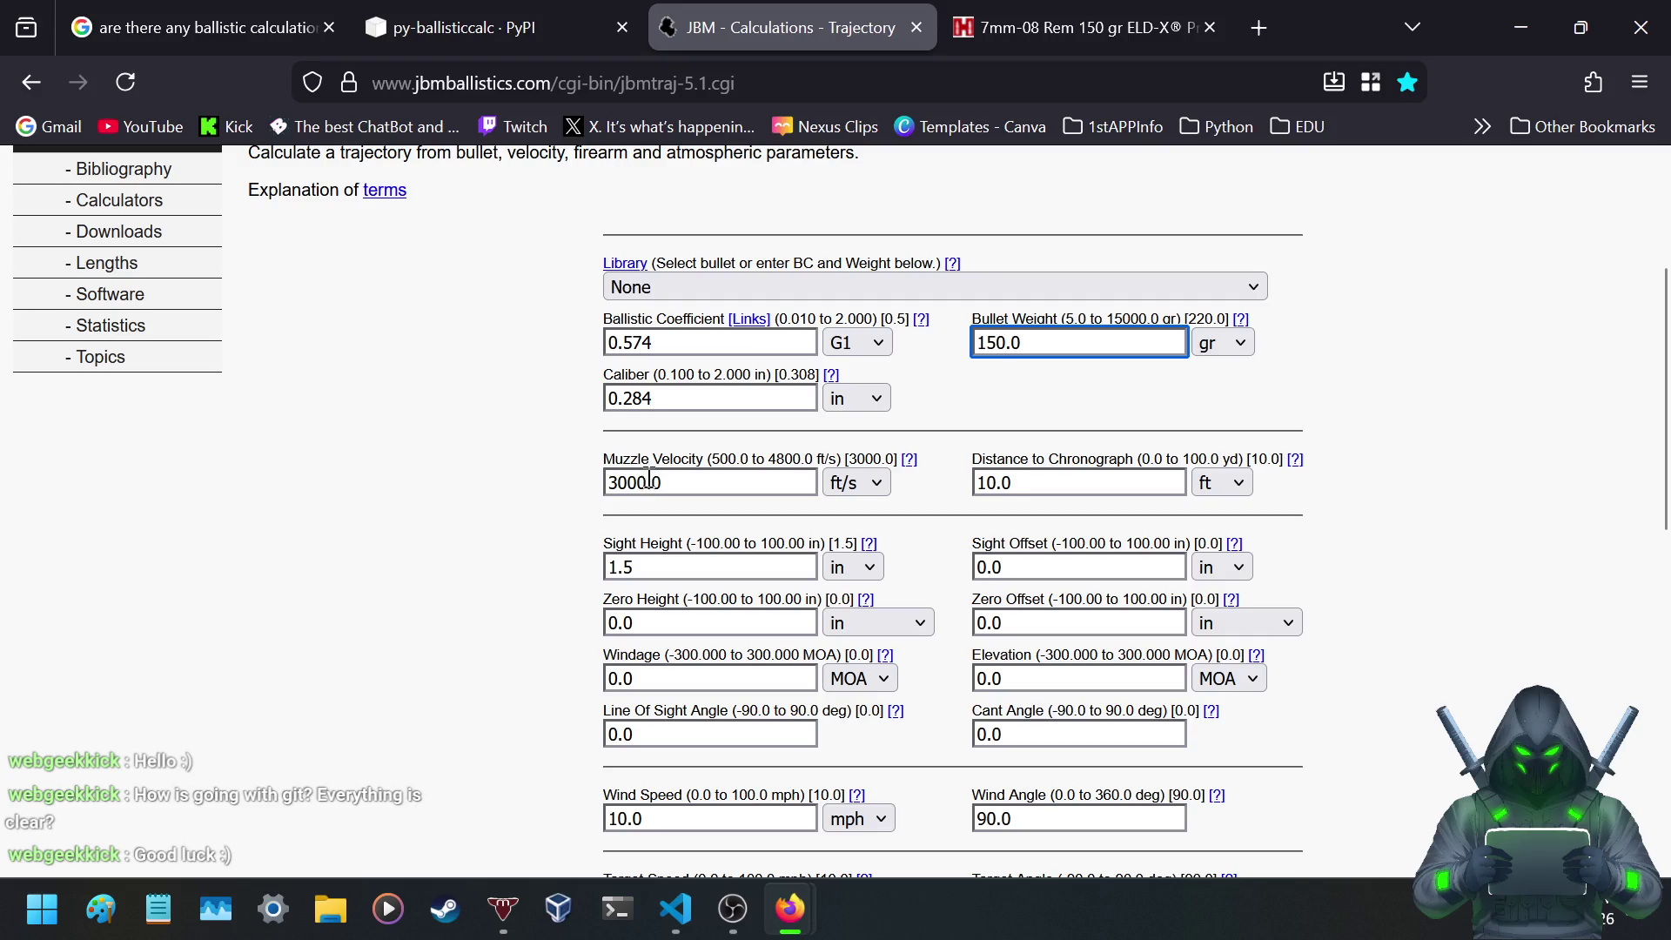
left_click_drag(650, 481, 588, 481)
type("277")
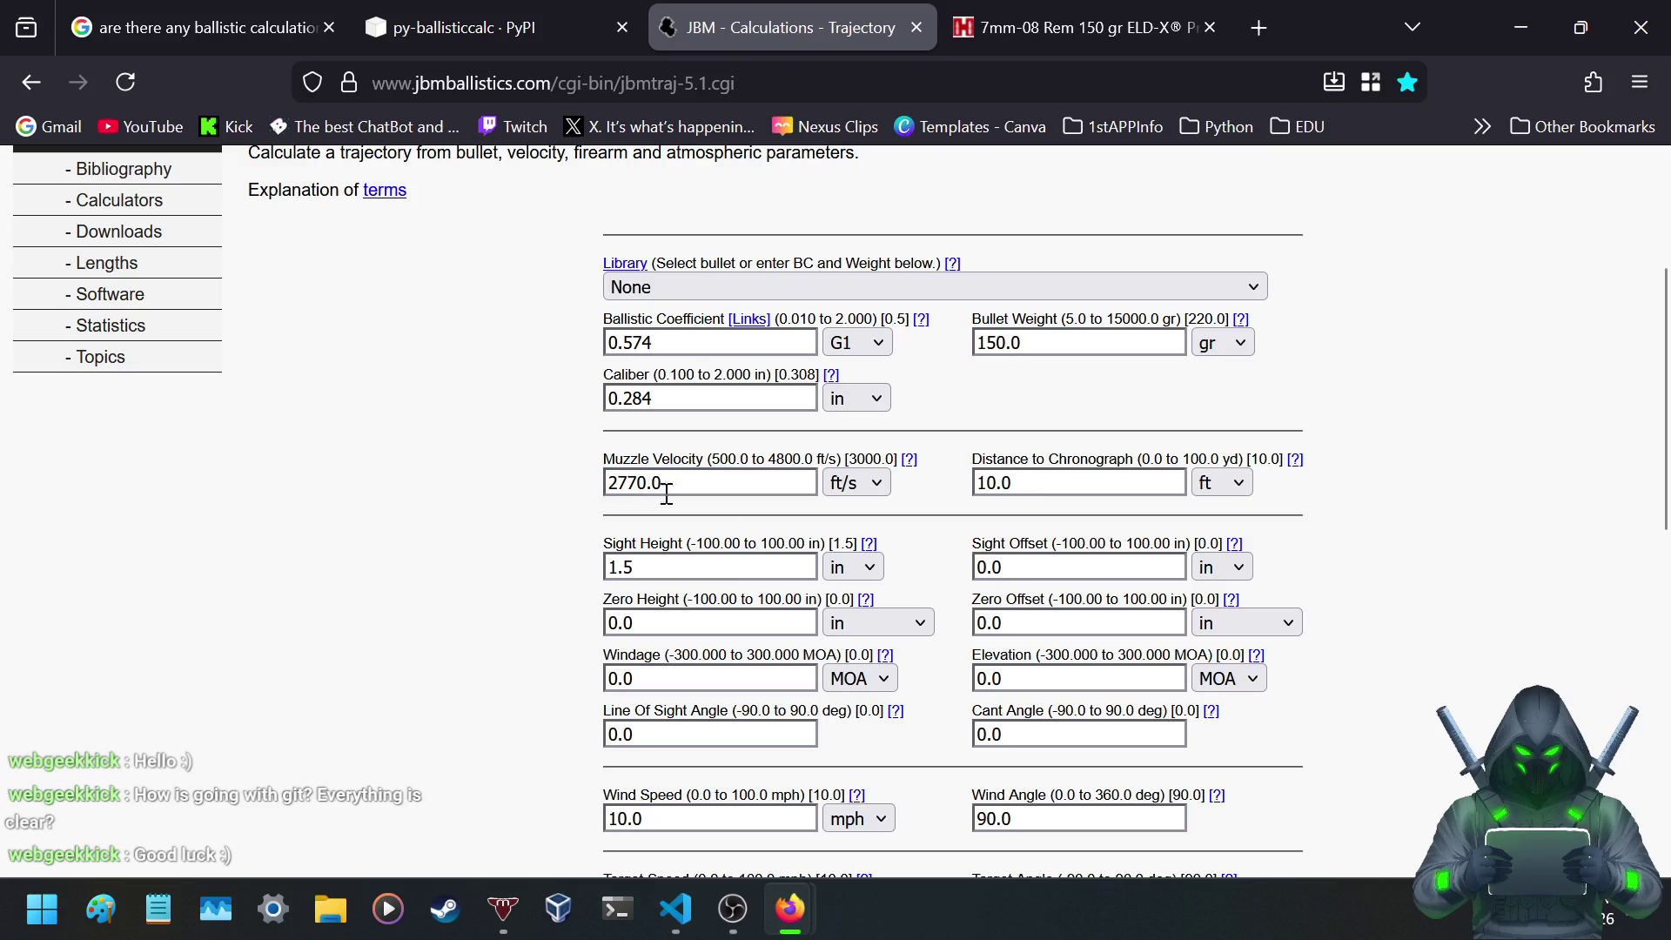
scroll(875, 520, "down", 4)
scroll(901, 493, "down", 3)
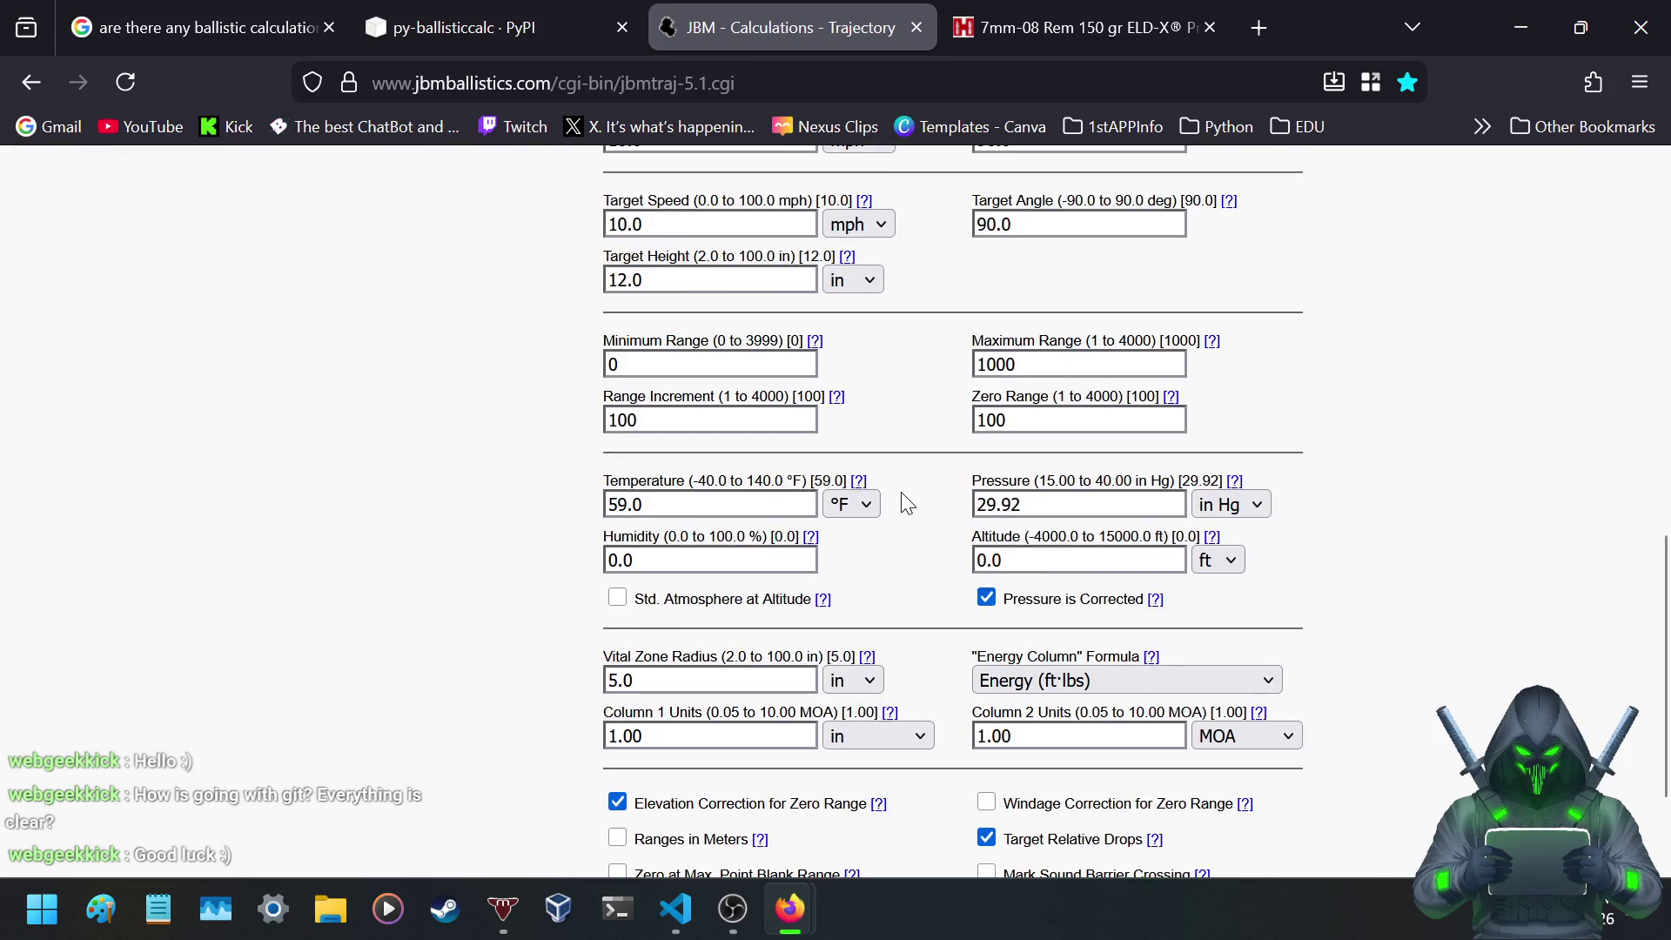
left_click(641, 360)
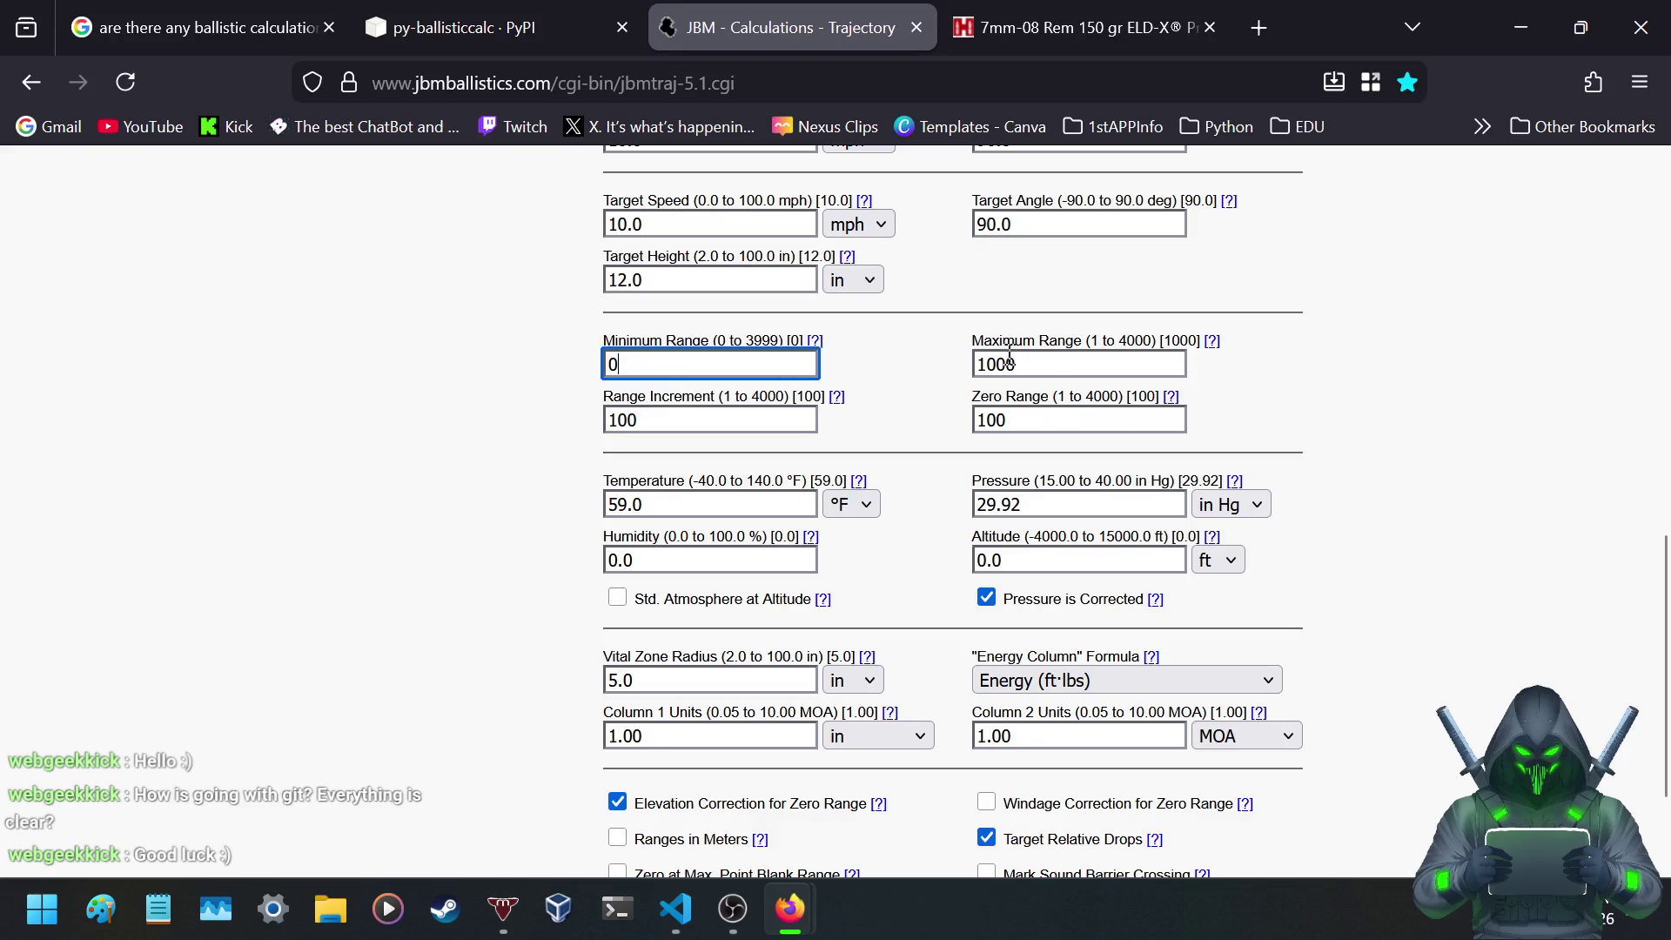
left_click(1051, 361)
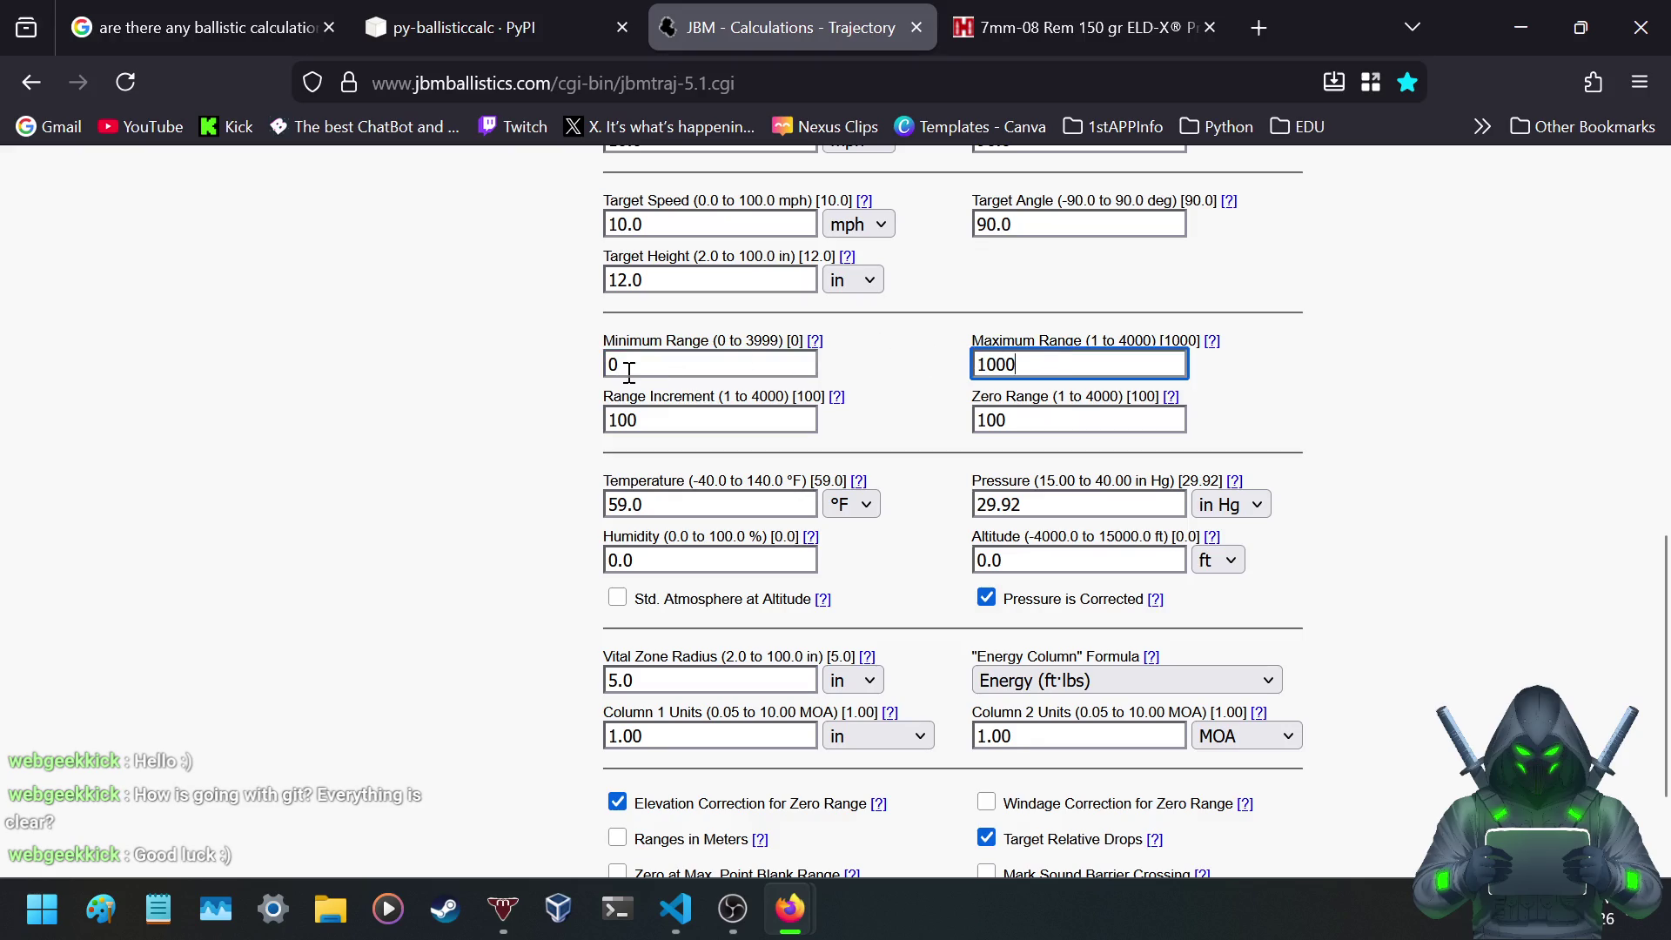
- Set temperature to 50 °F and humidity to 82%, keep pressure at 29.92, and calculate
scroll(836, 383, "down", 2)
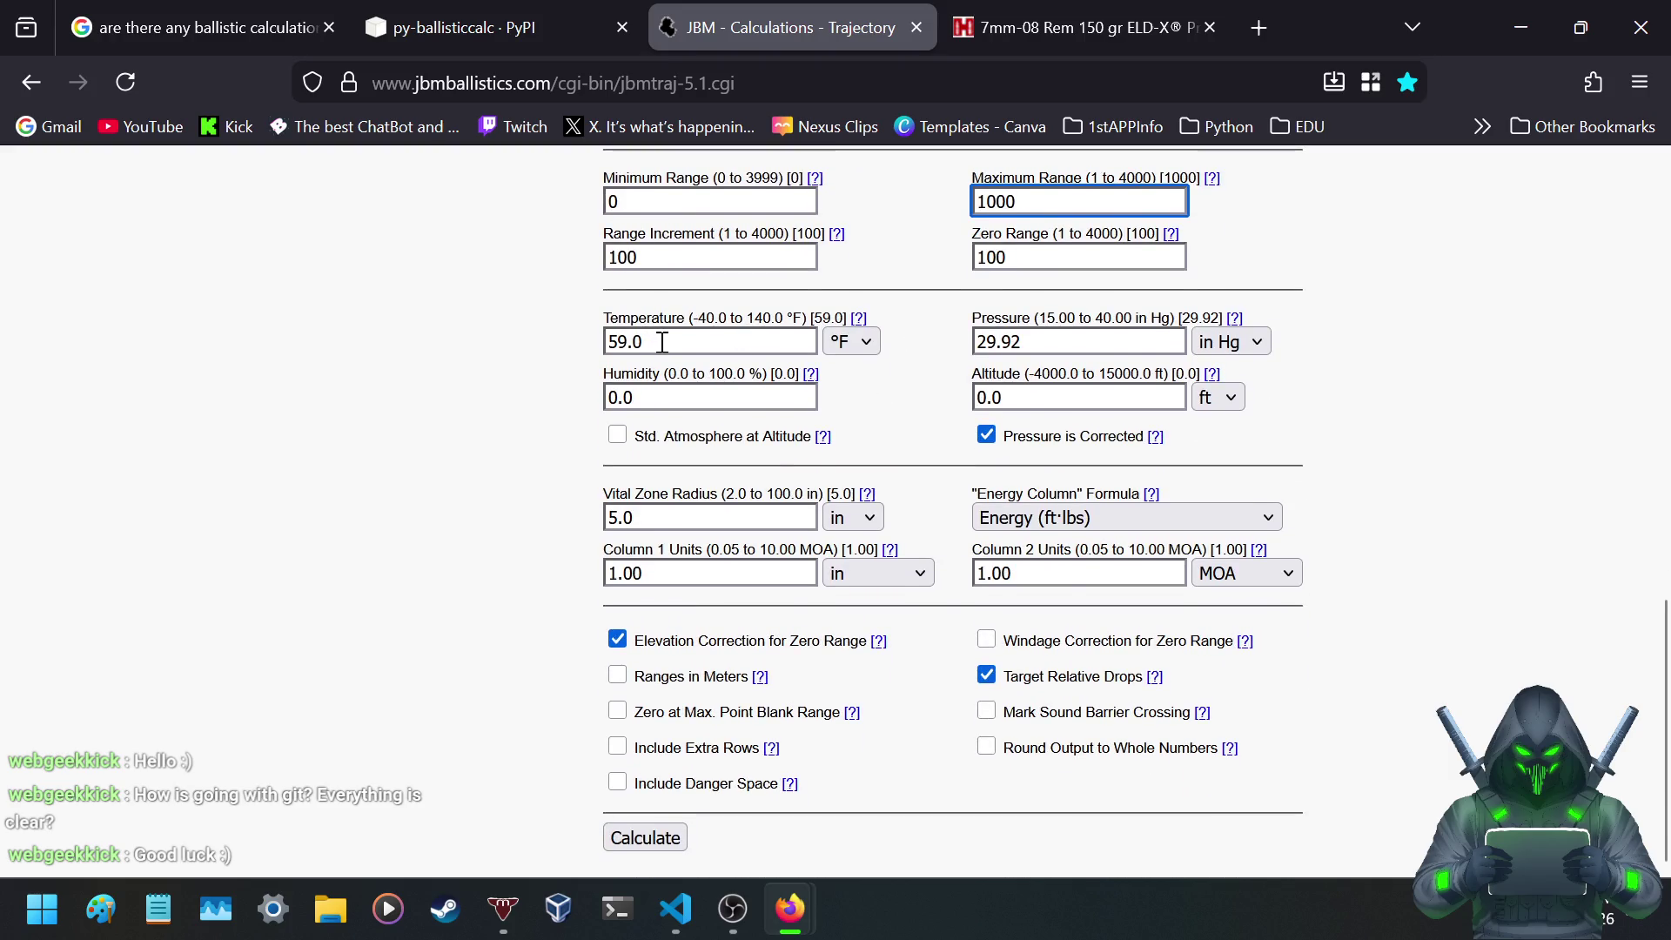
left_click_drag(661, 342, 544, 337)
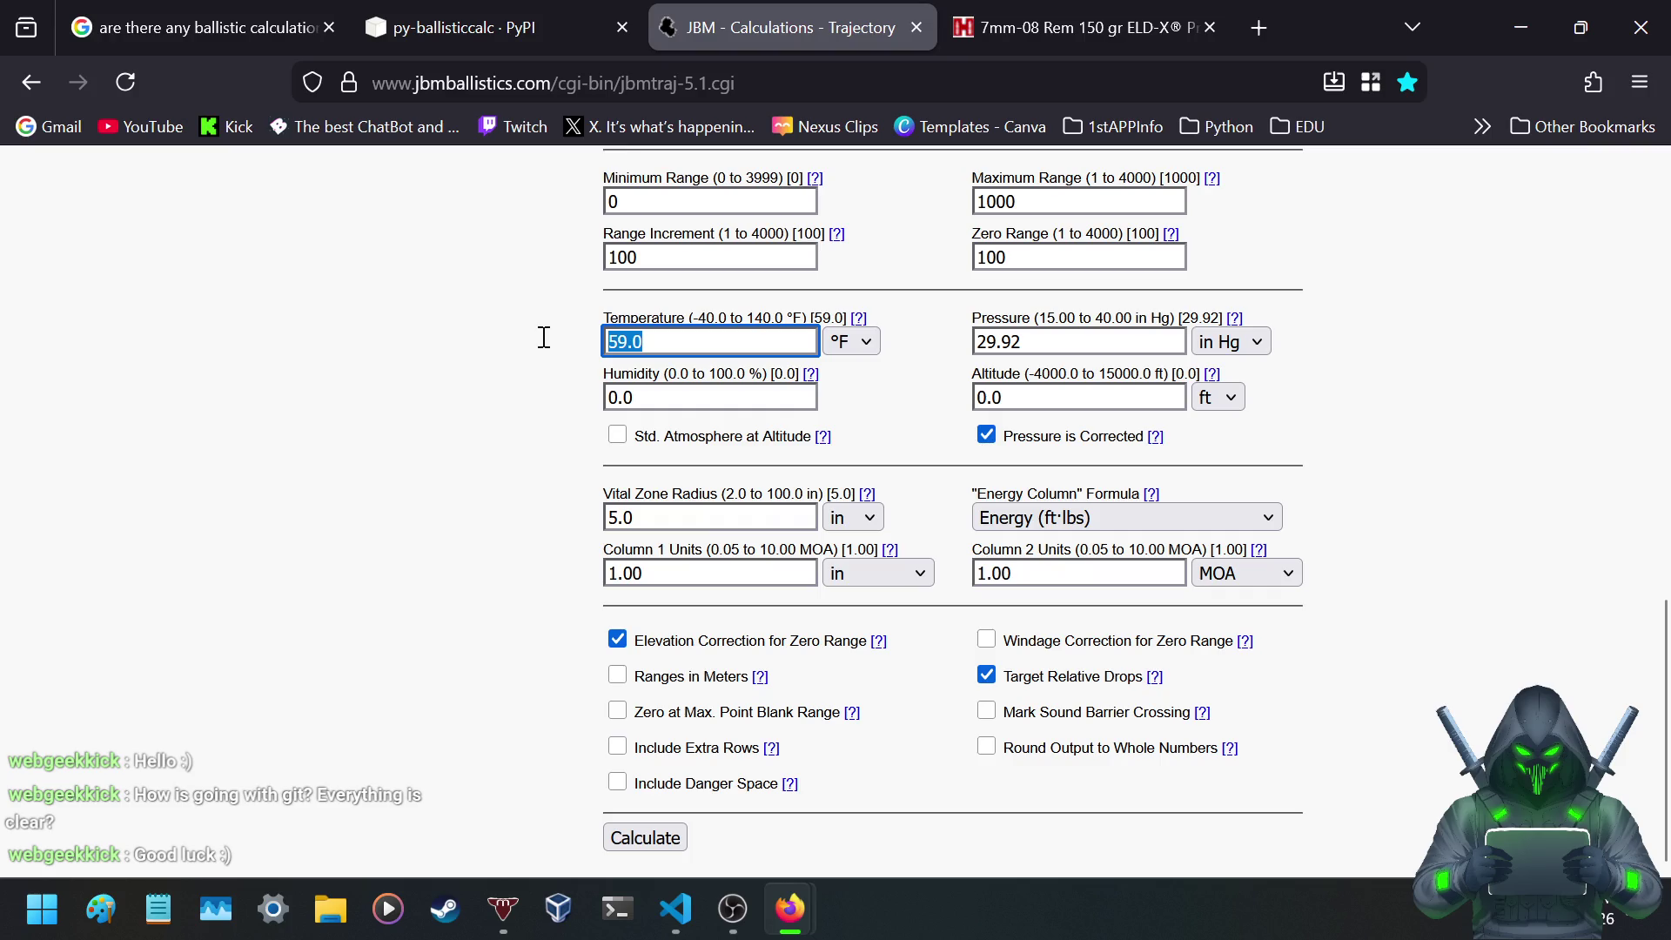
type("6")
type("5")
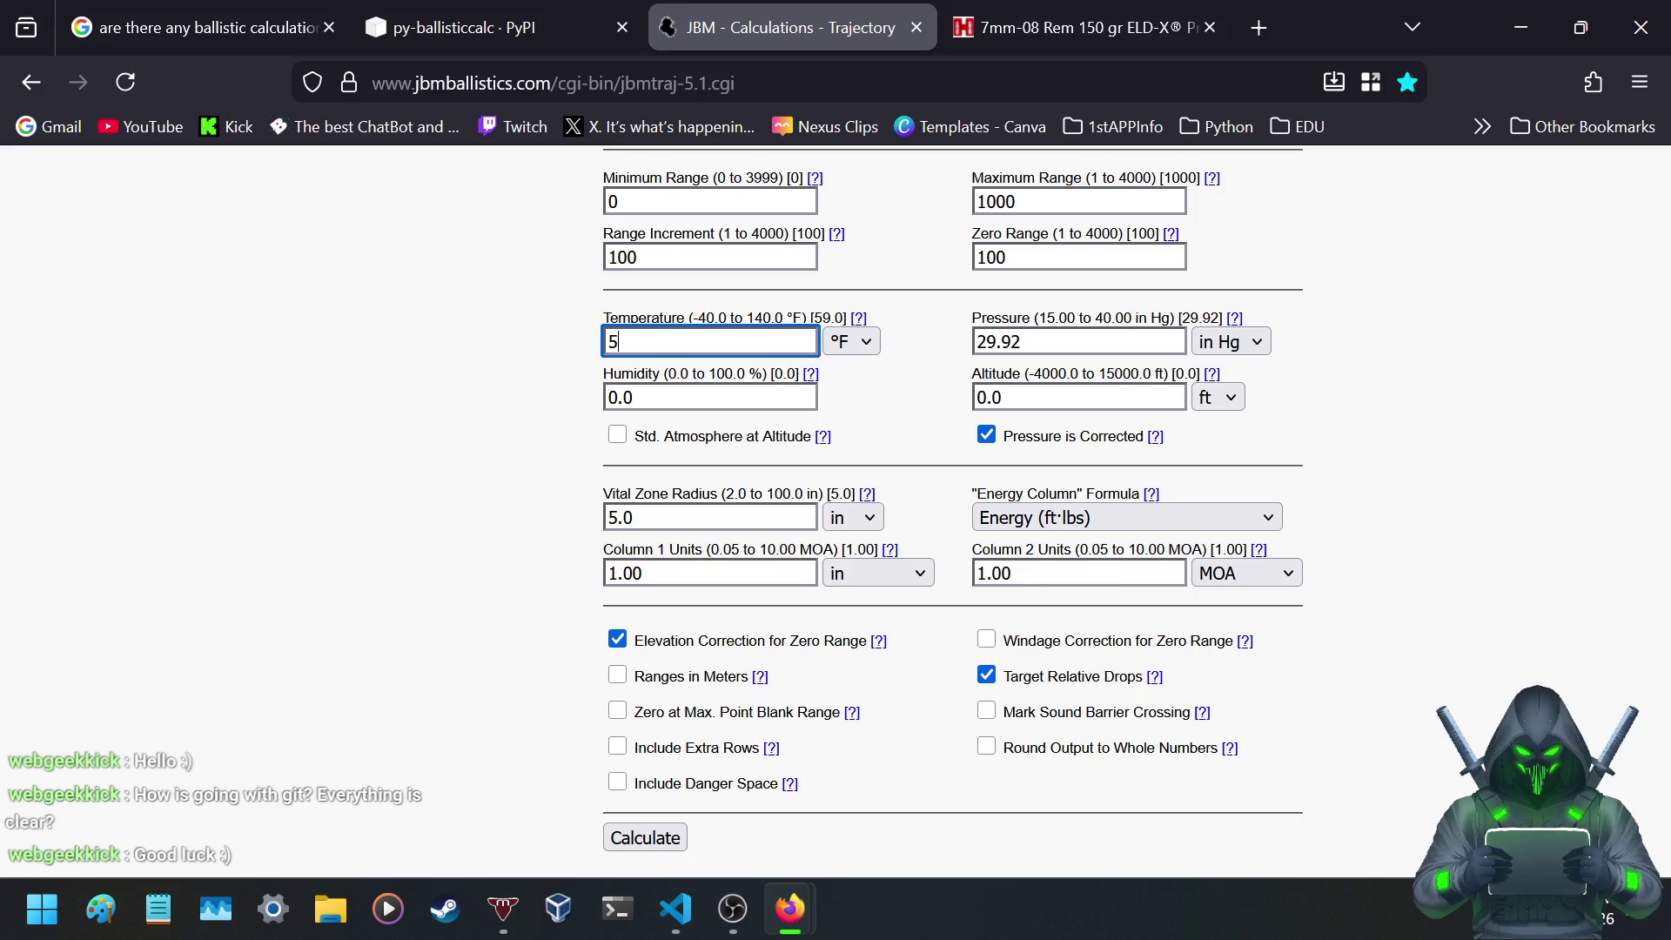
left_click(1036, 342)
double_click(1060, 339)
left_click(1066, 340)
double_click(708, 399)
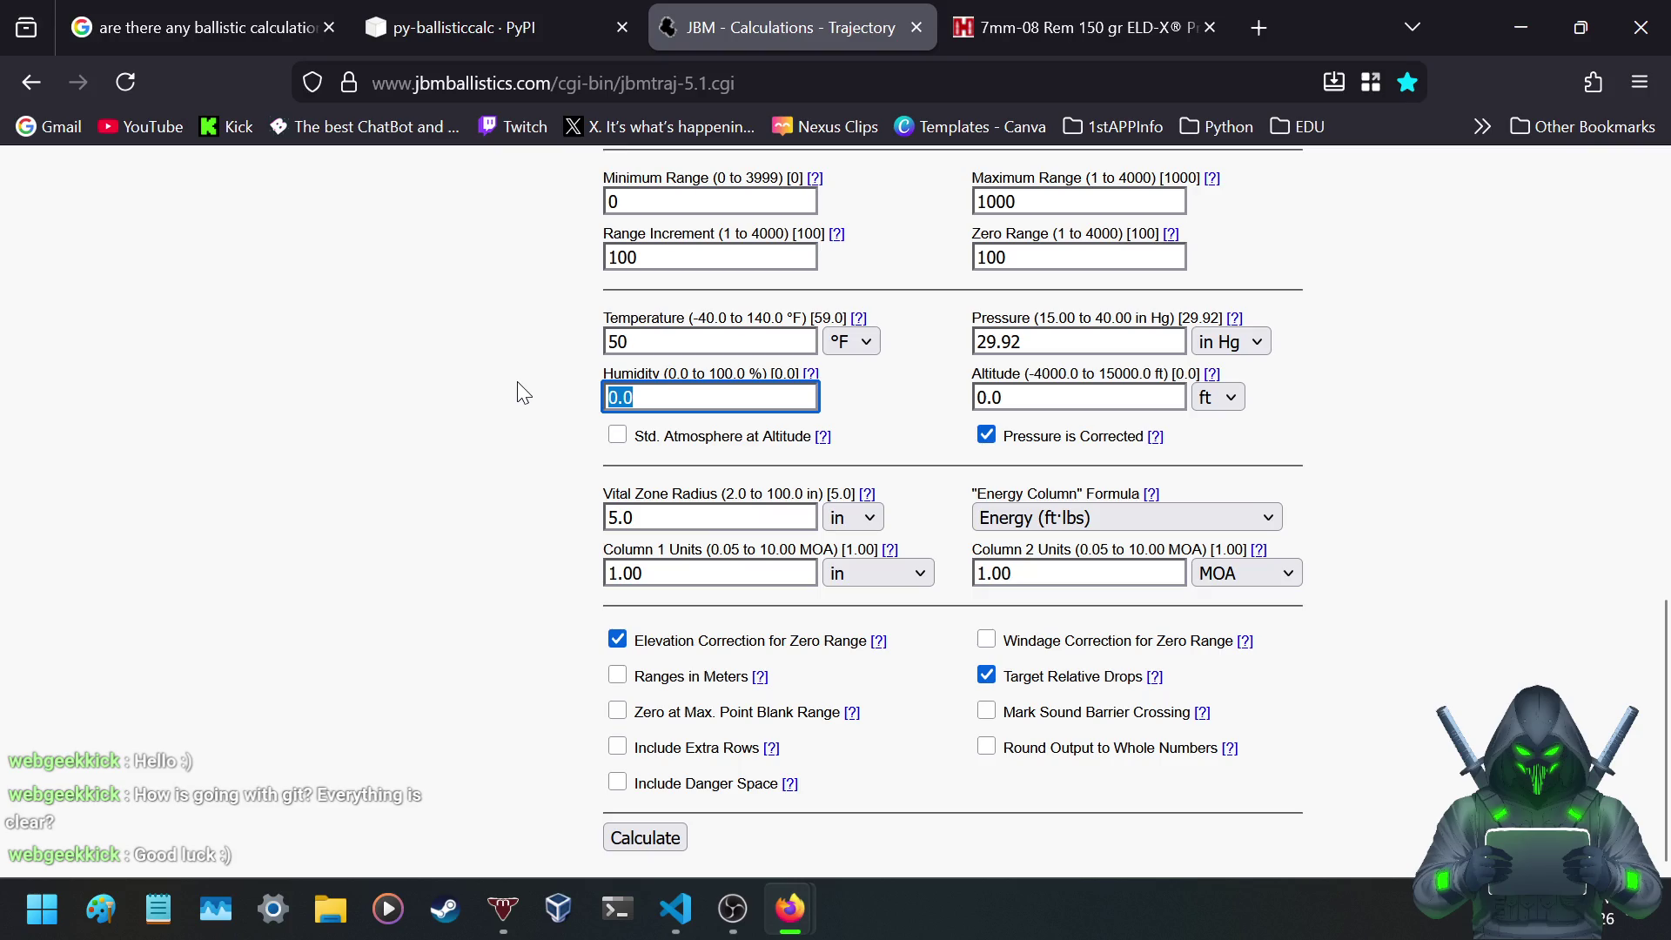
type("82")
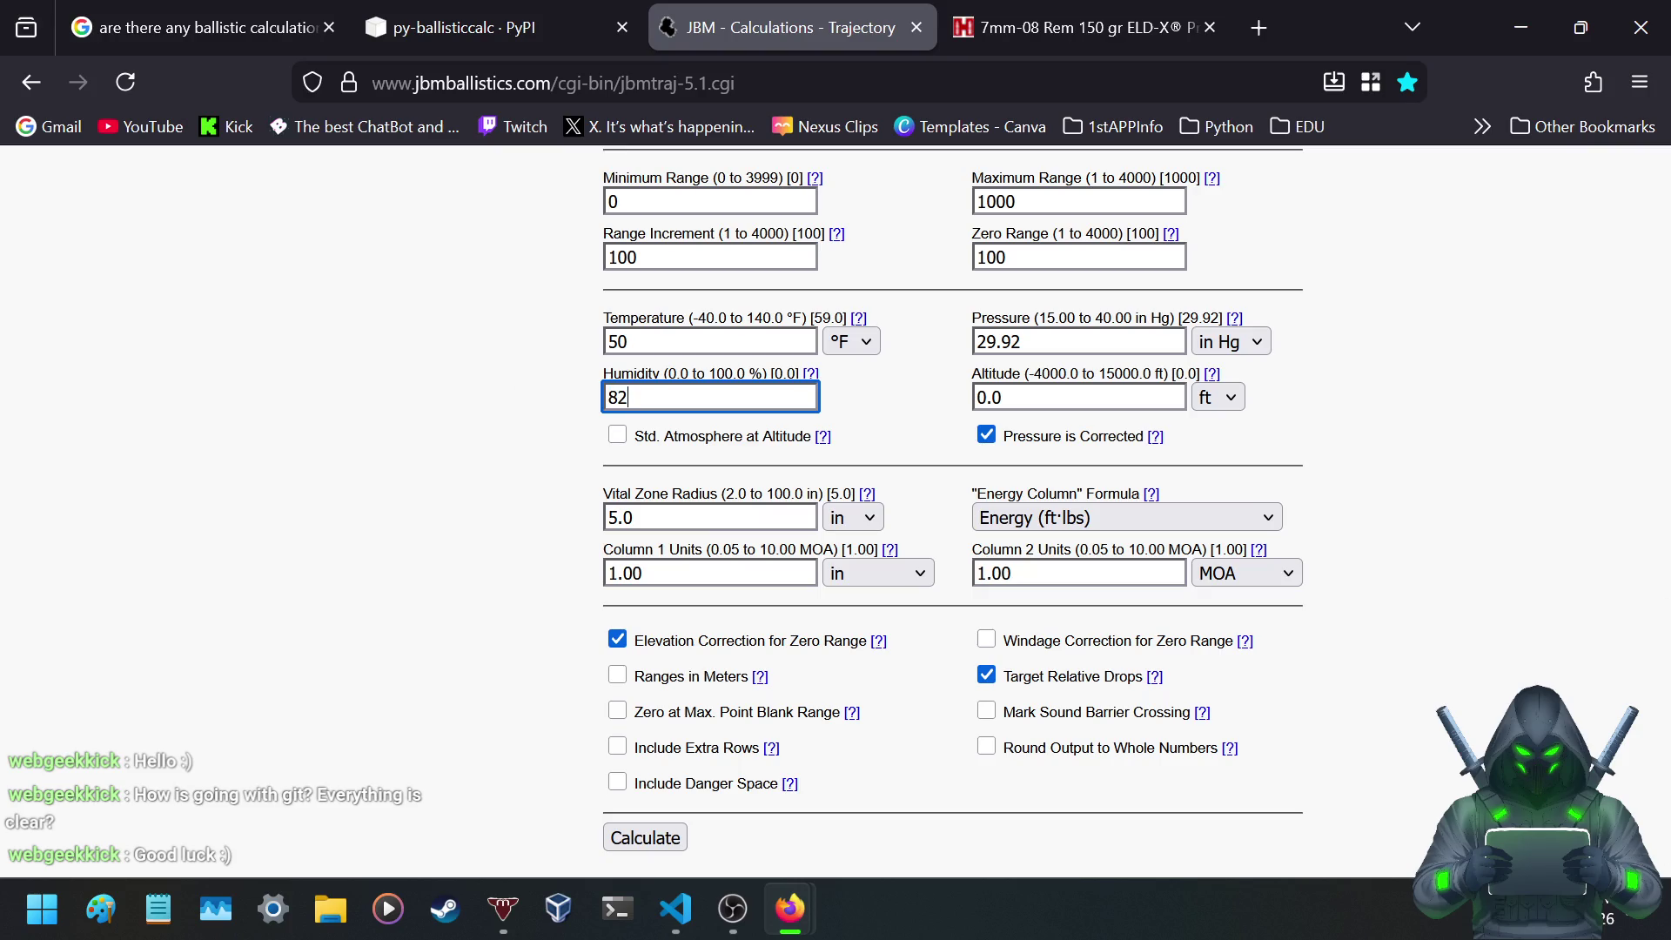
left_click(459, 539)
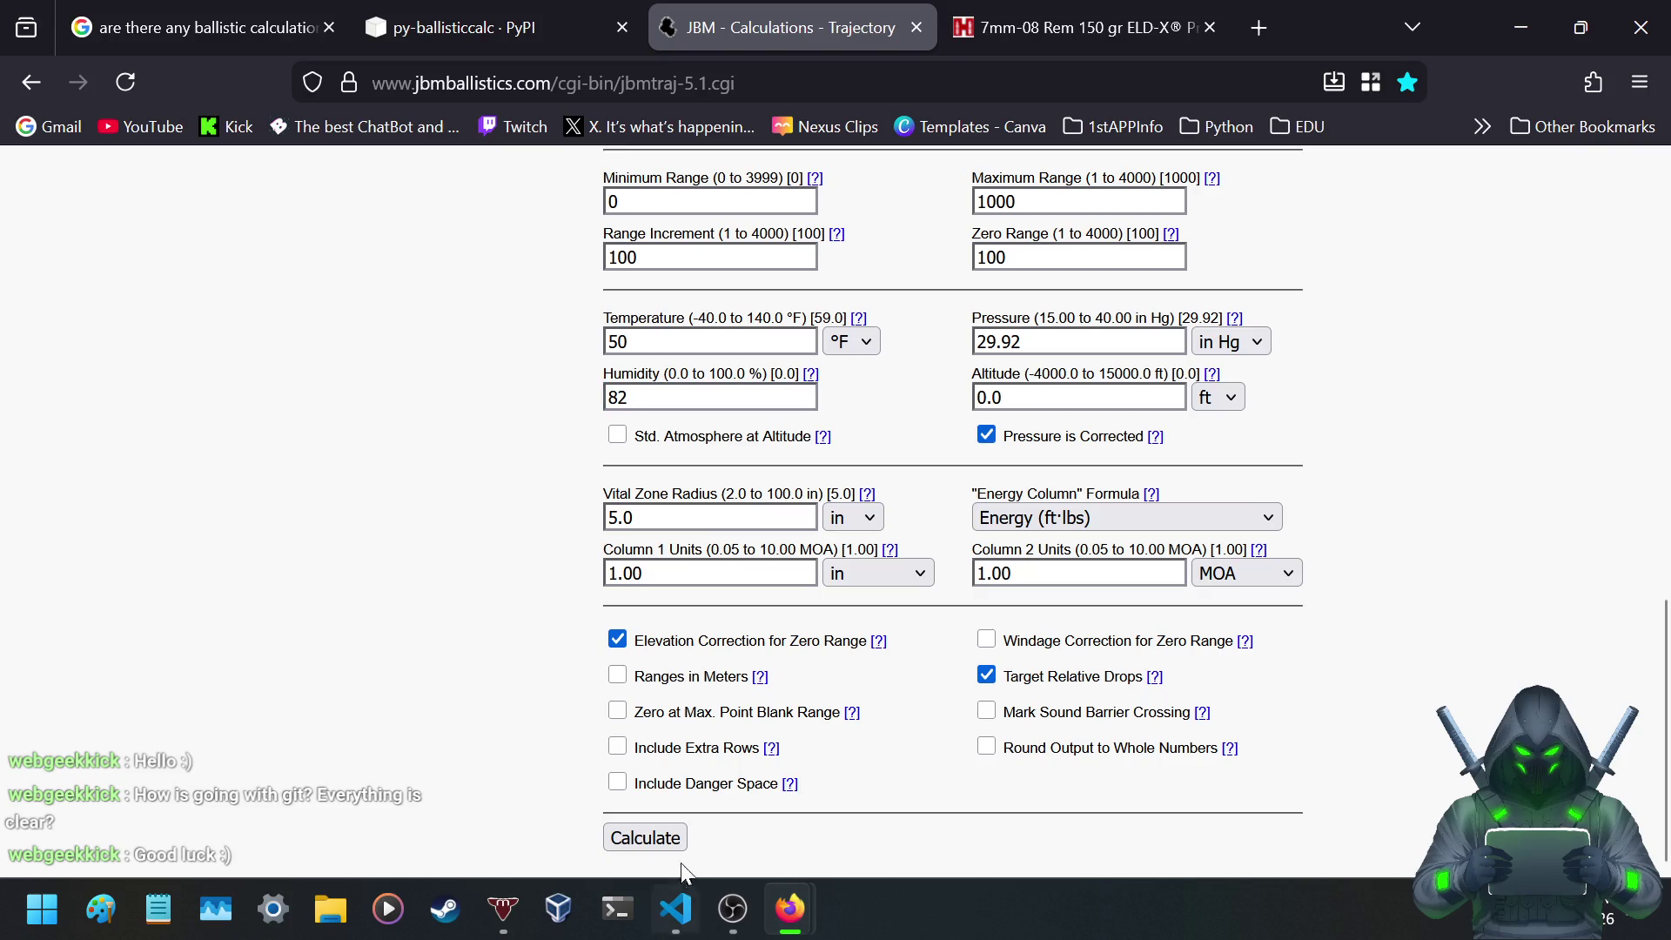
left_click(659, 844)
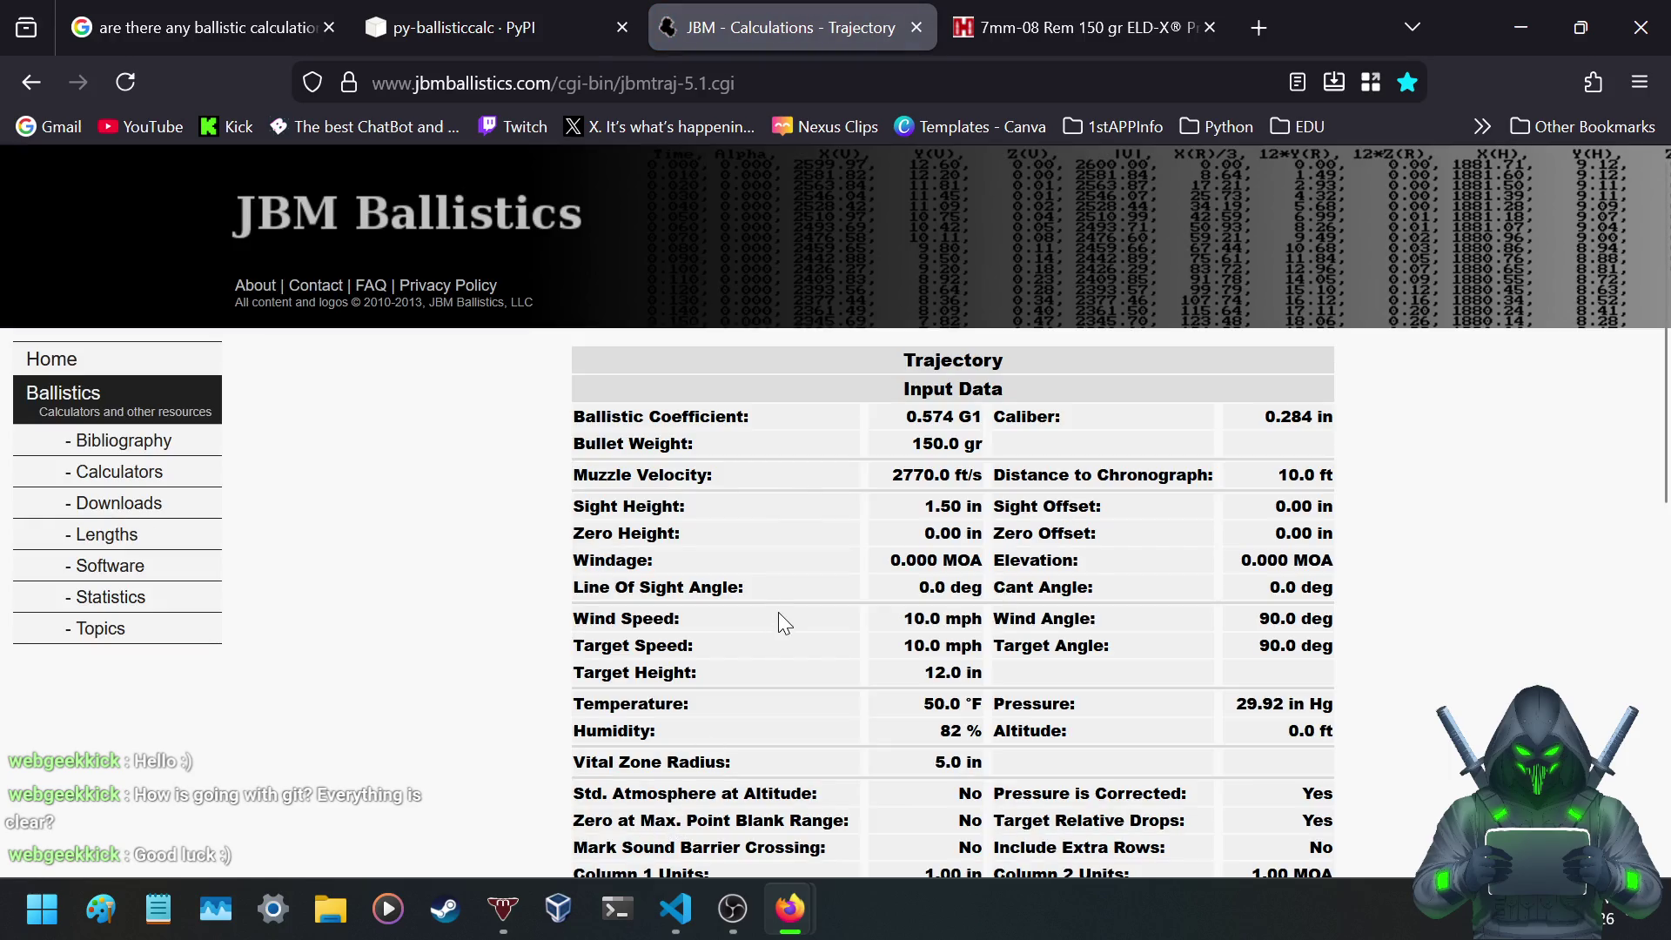
- Inspect the Drop (in) column of the calculated table, noting -326.1 in at 1000 yd
scroll(809, 573, "down", 8)
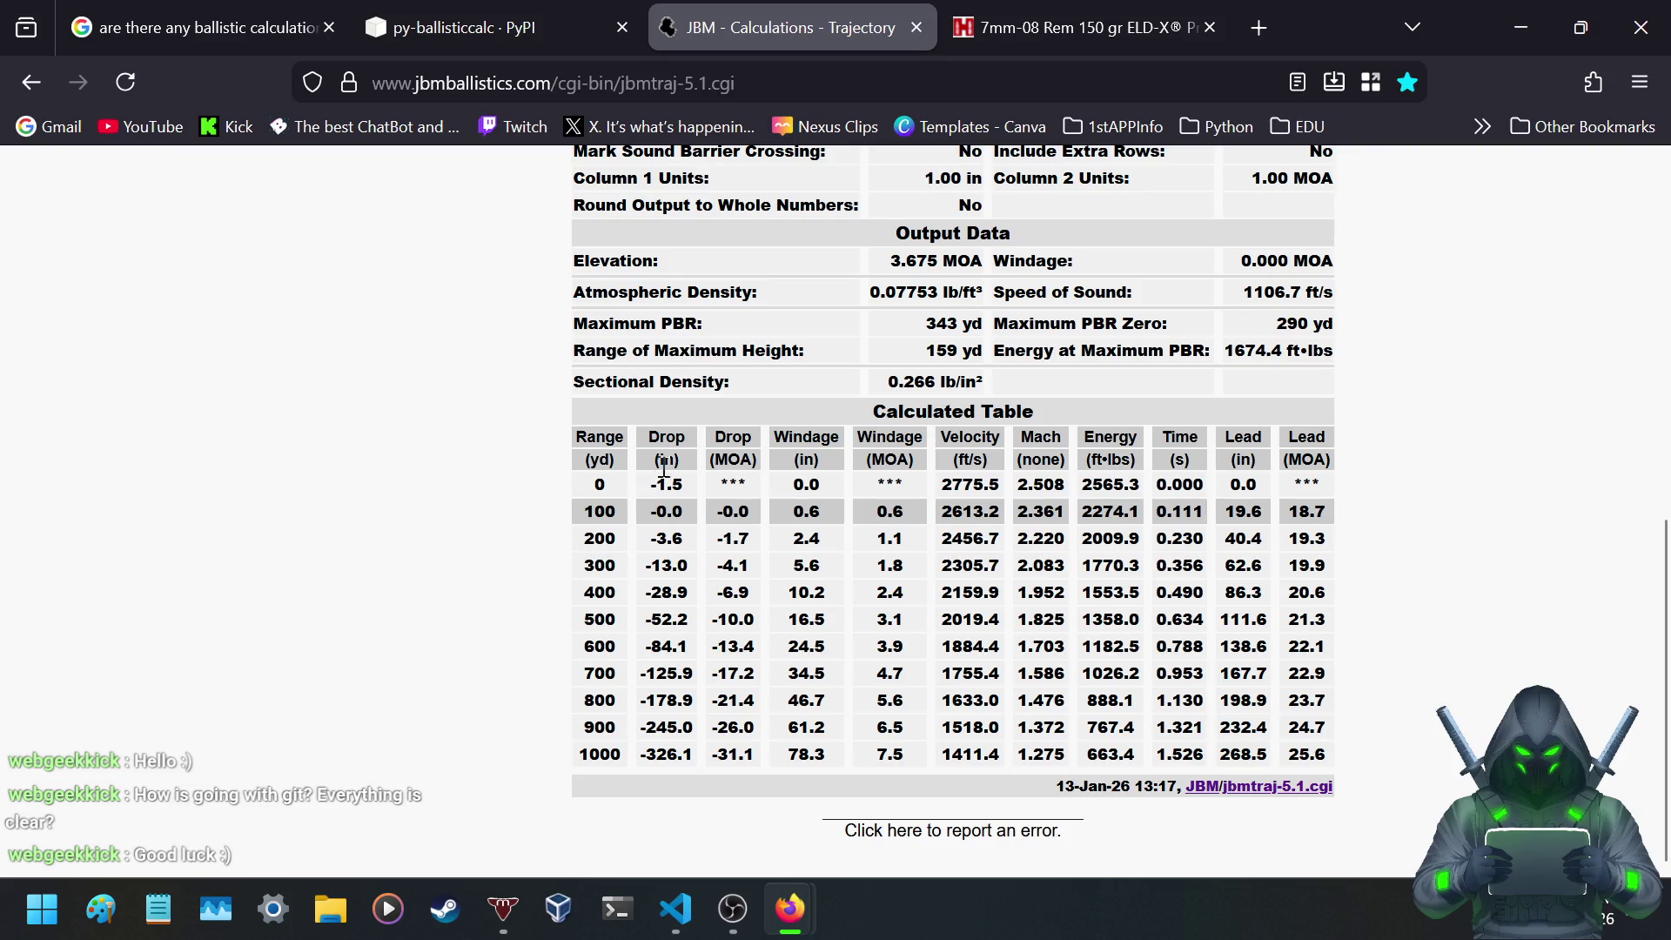
left_click_drag(653, 461, 677, 453)
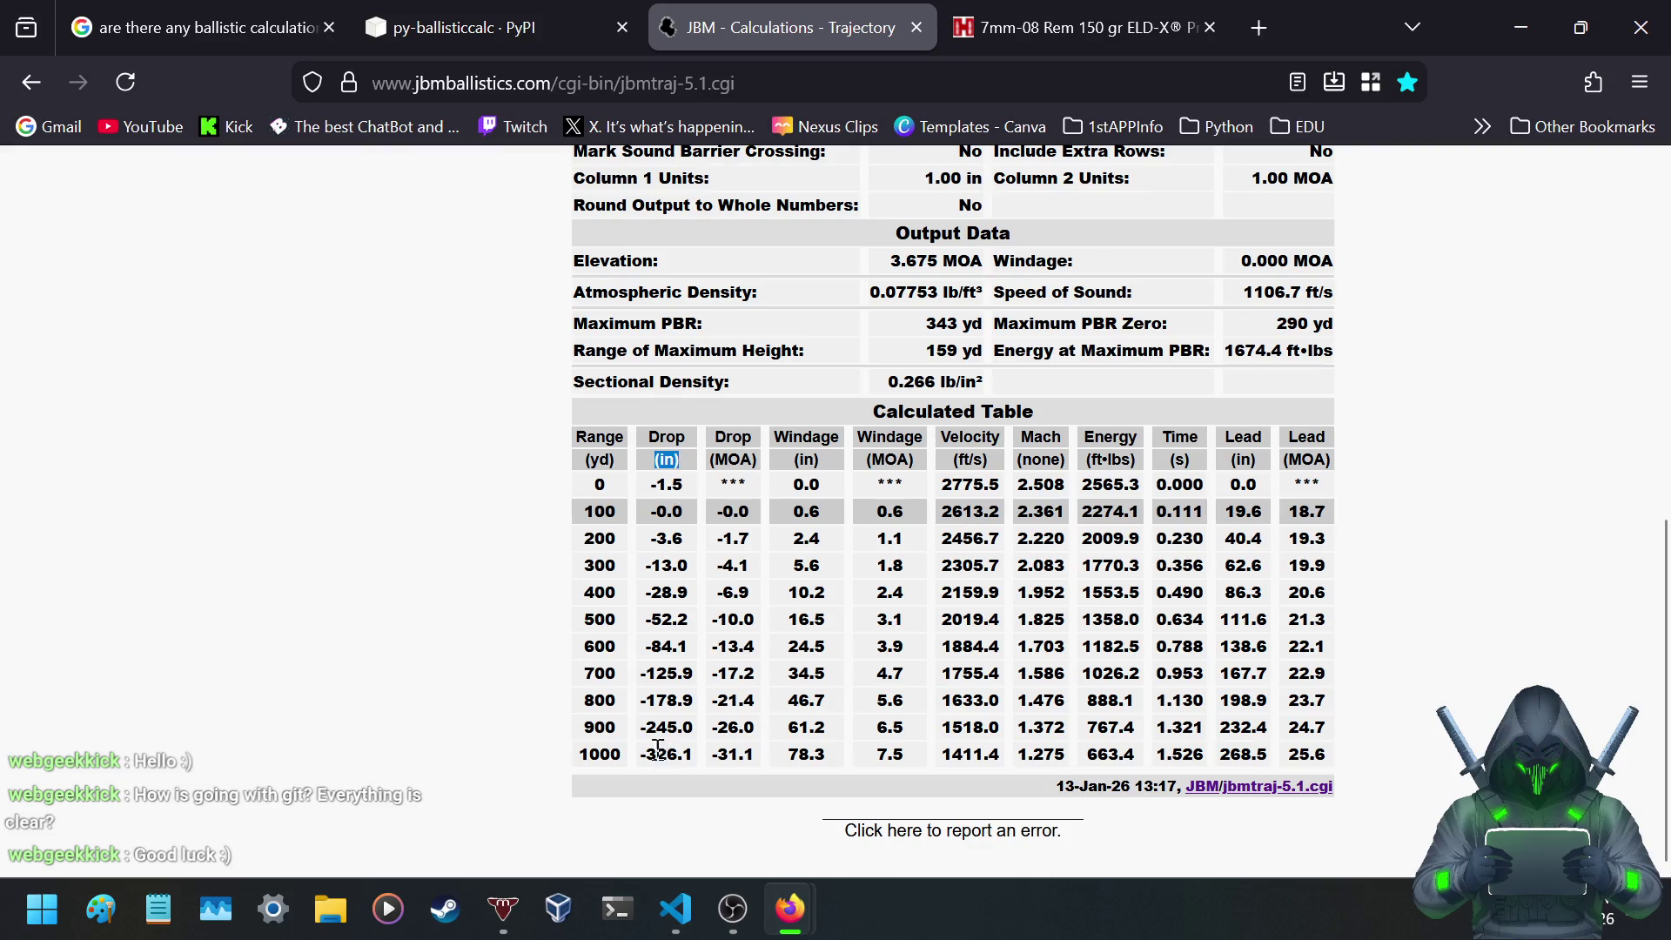
left_click(656, 507)
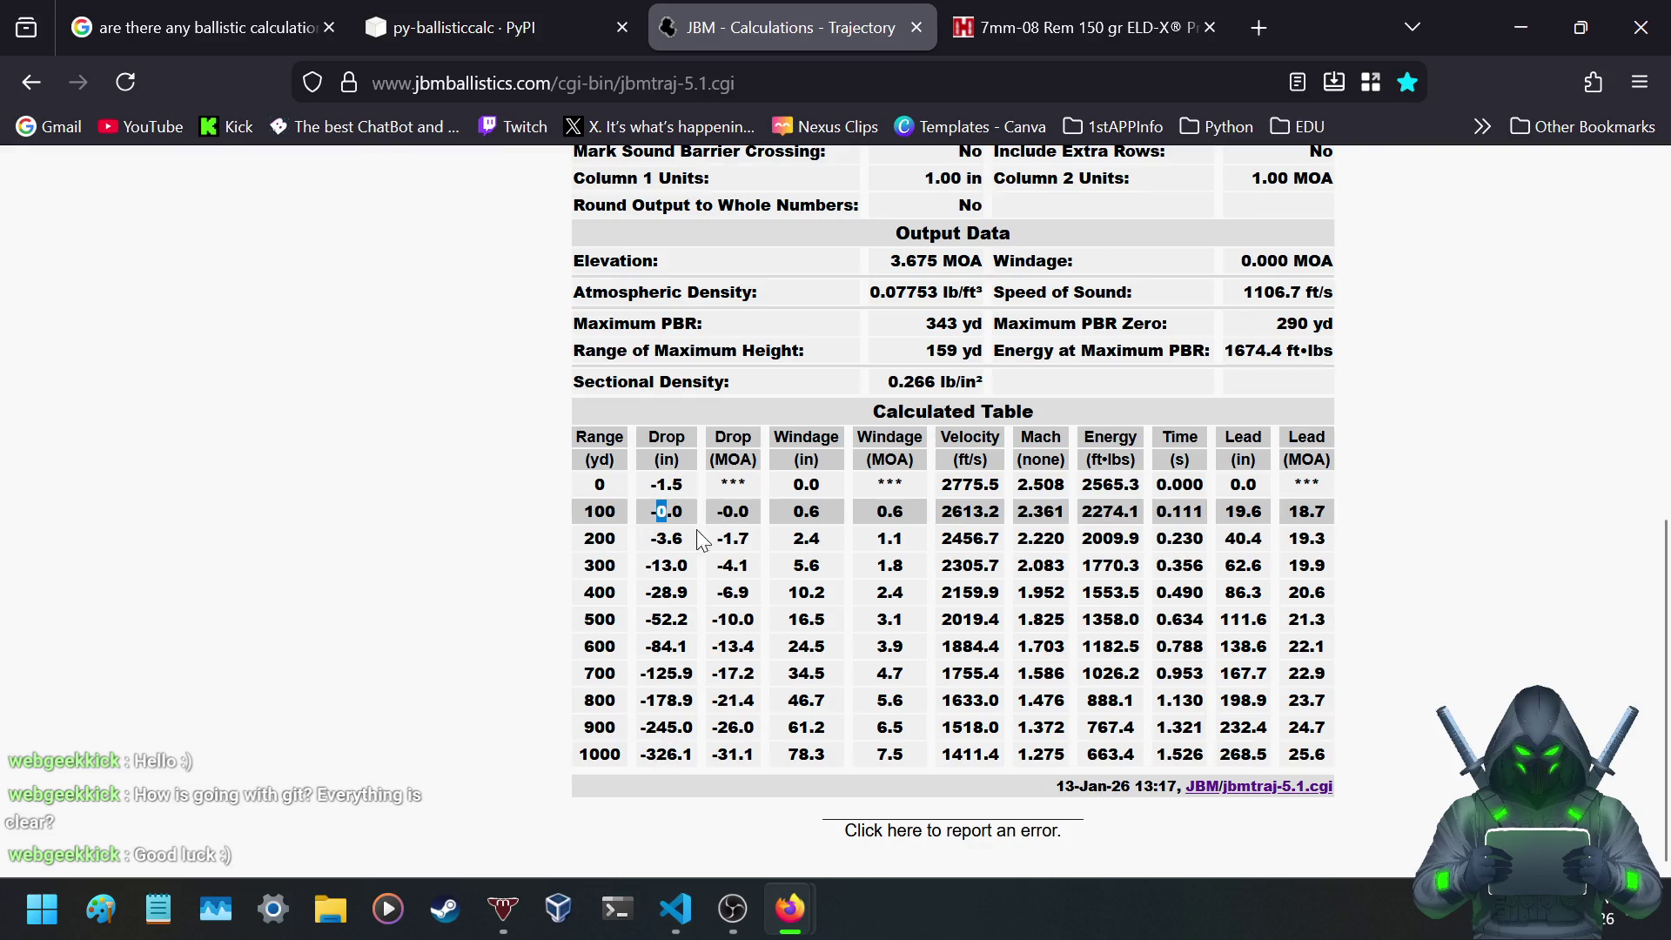
mouse_move(656, 538)
left_mouse_down()
mouse_move(702, 545)
mouse_move(696, 571)
mouse_move(651, 595)
mouse_move(725, 599)
mouse_move(651, 619)
mouse_move(690, 621)
left_mouse_up()
left_click_drag(649, 755, 665, 756)
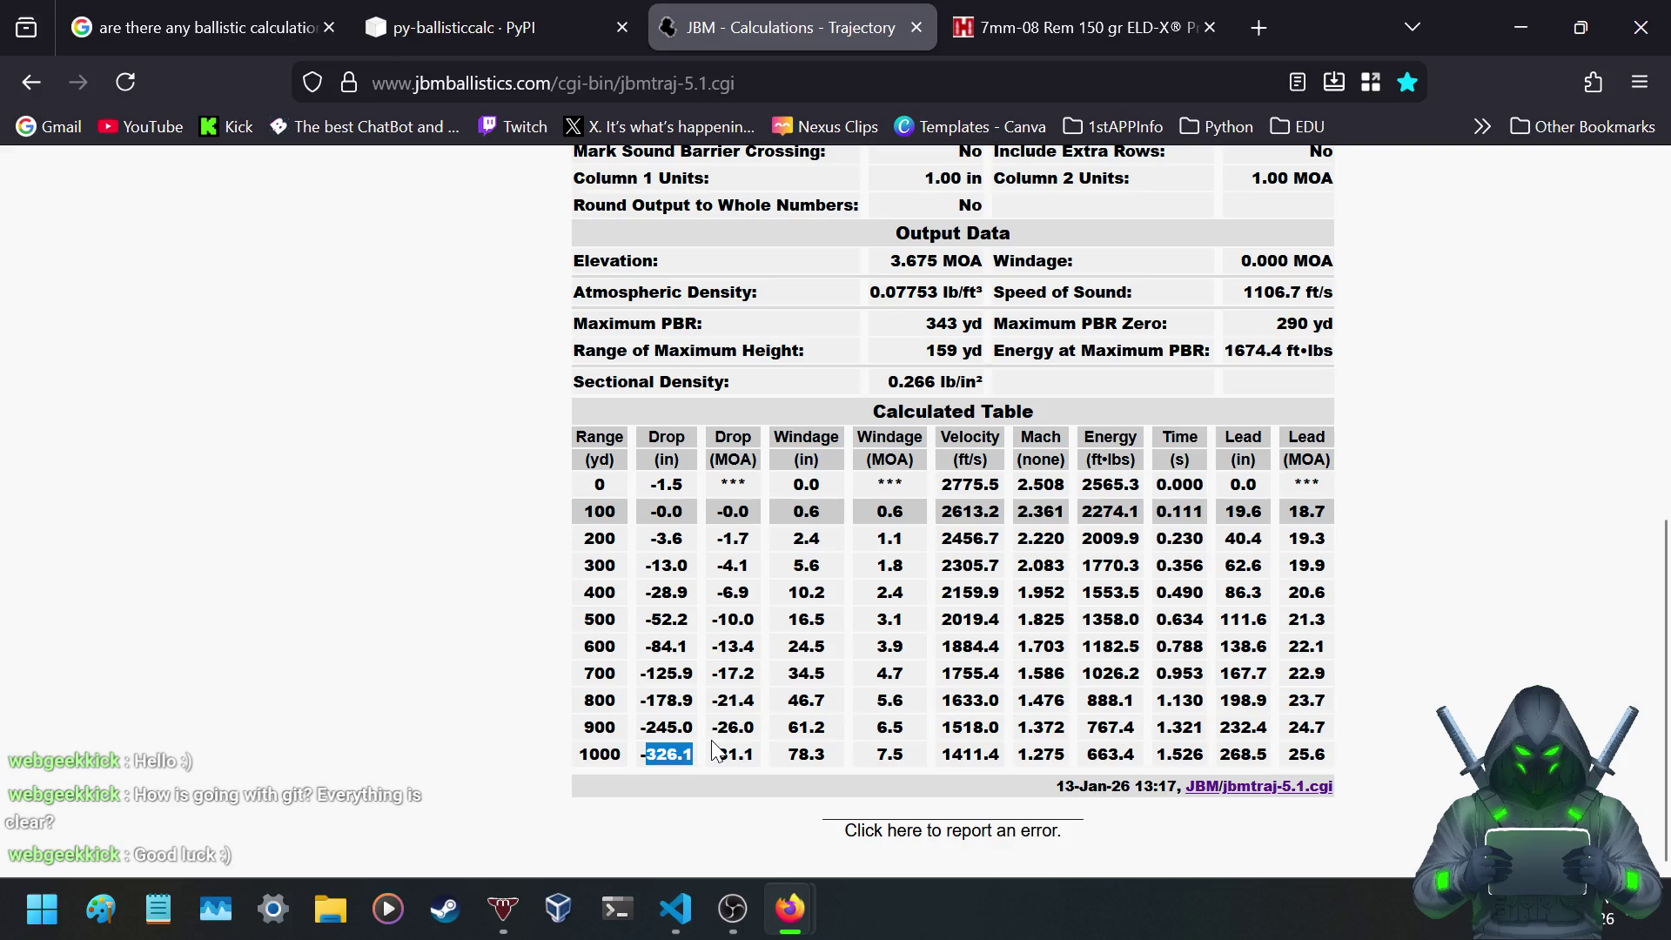
left_click(712, 637)
right_click(733, 24)
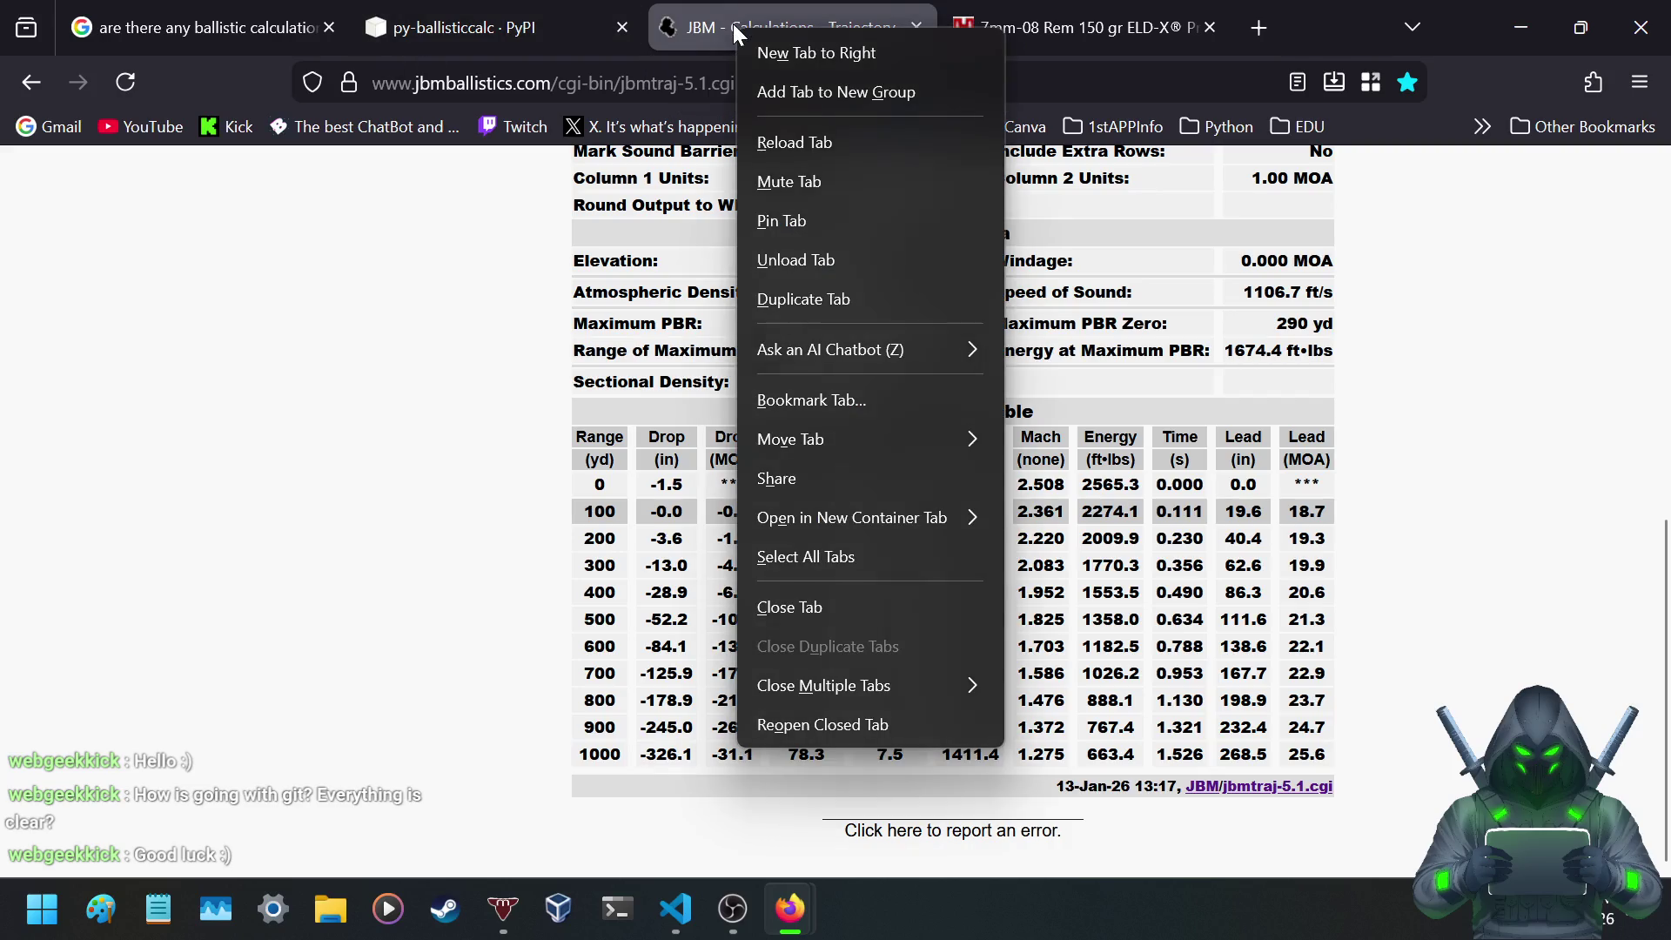
- Open a second JBM Trajectory calculator in a new tab
left_click(785, 45)
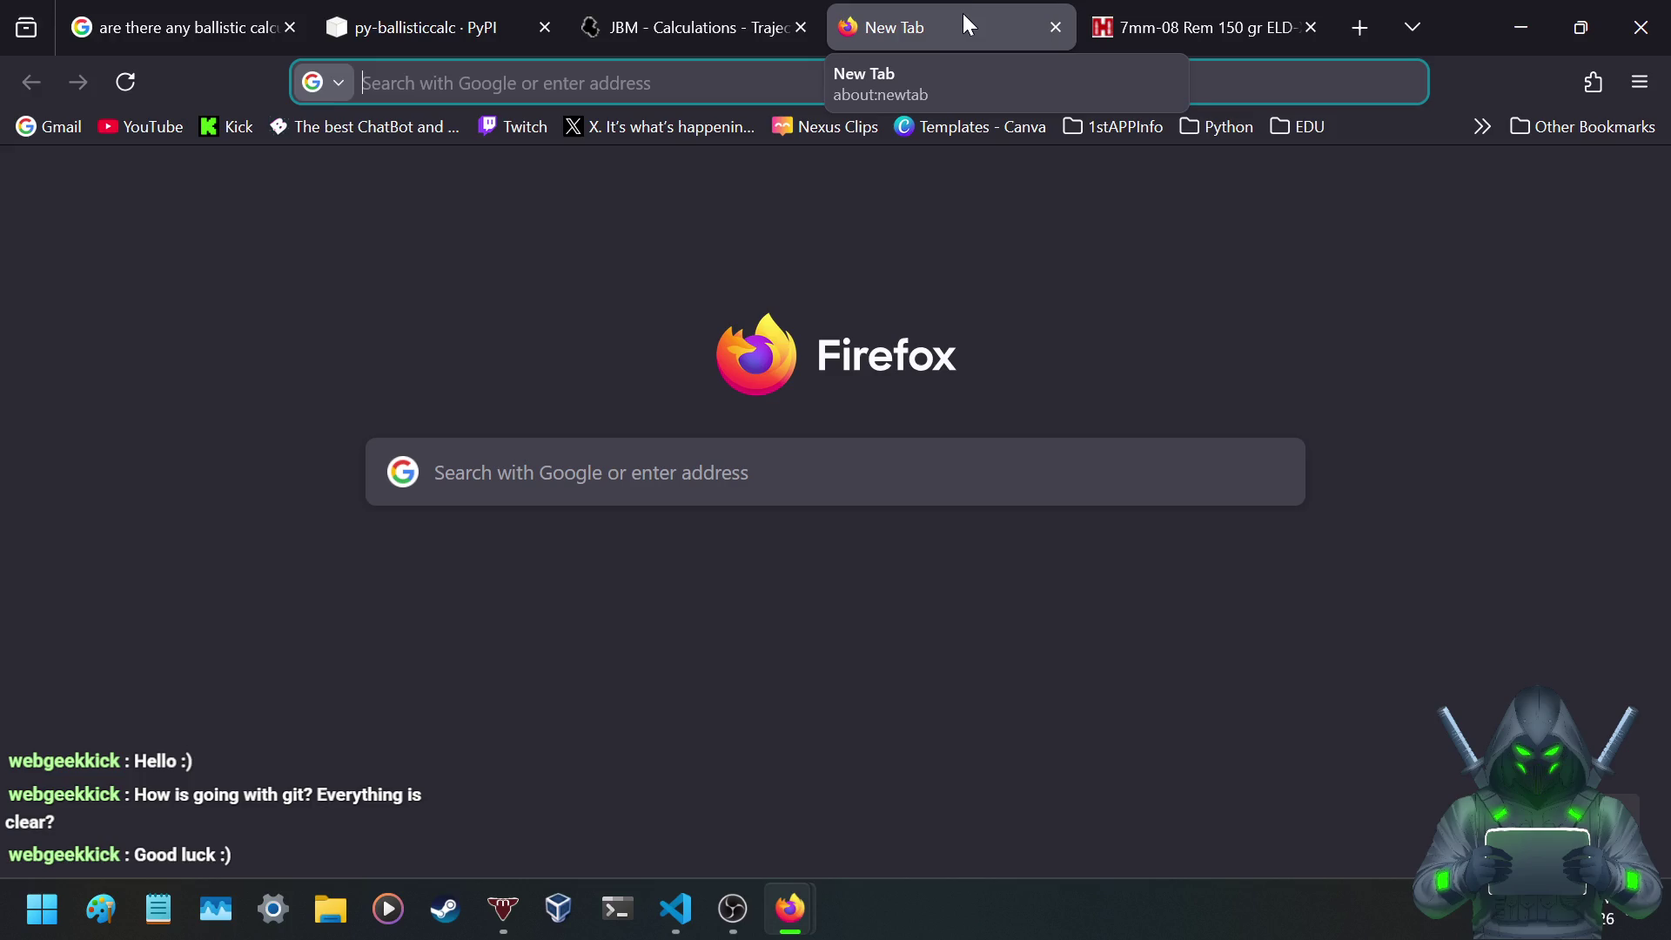
type("jbmballistics.com/")
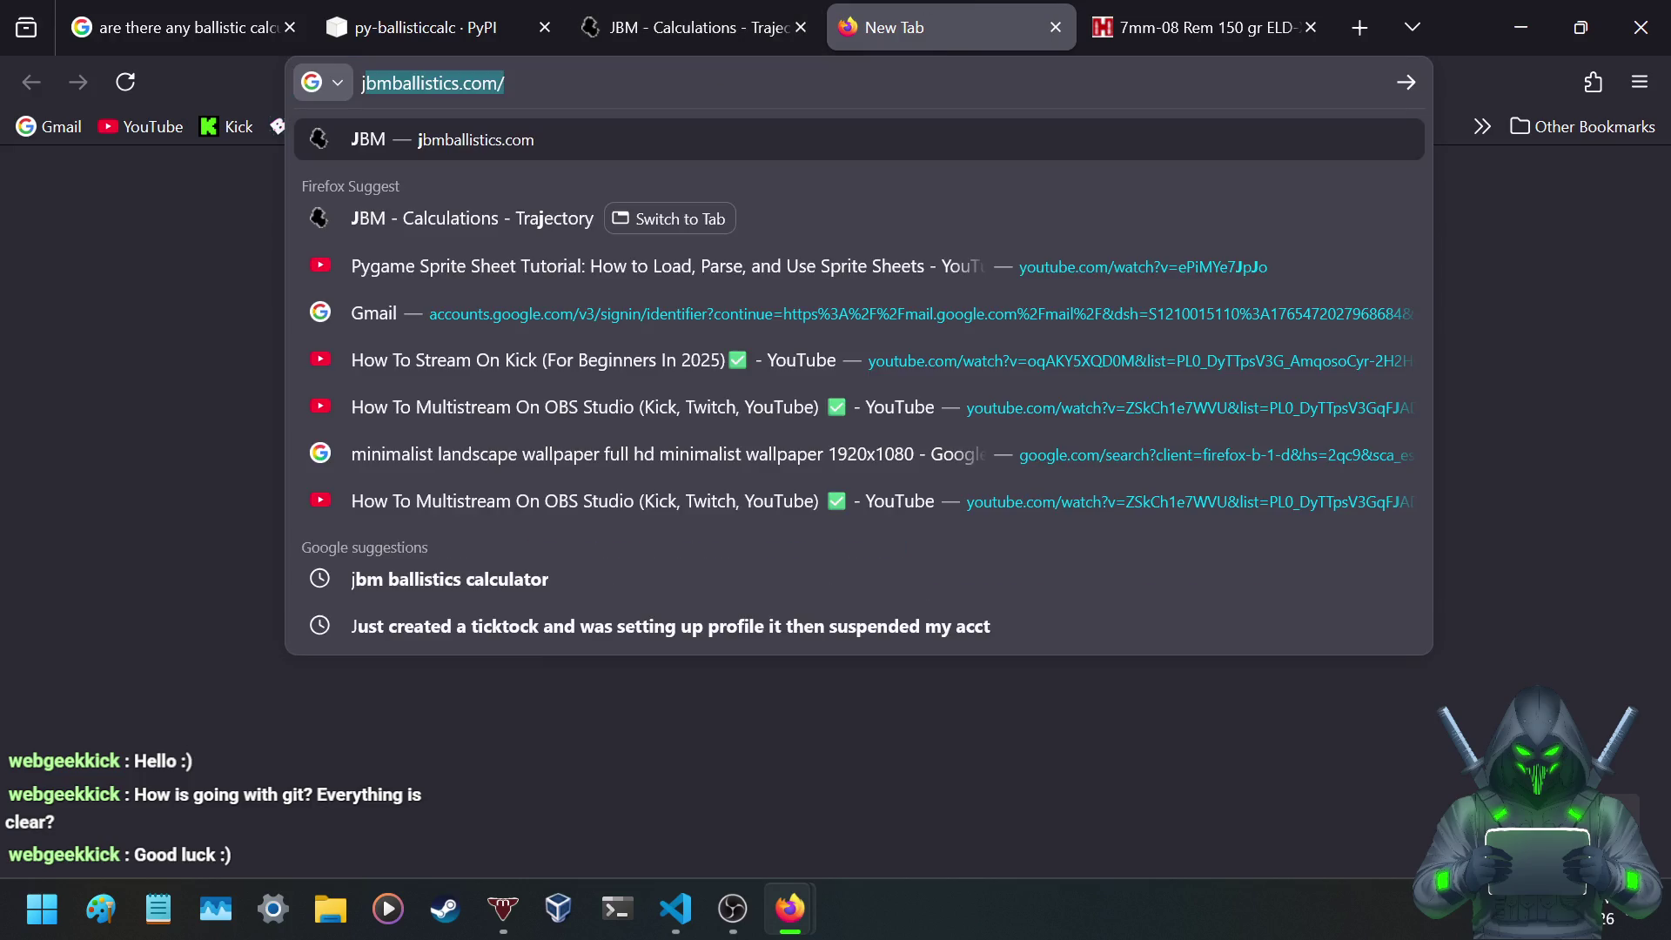
key("Return")
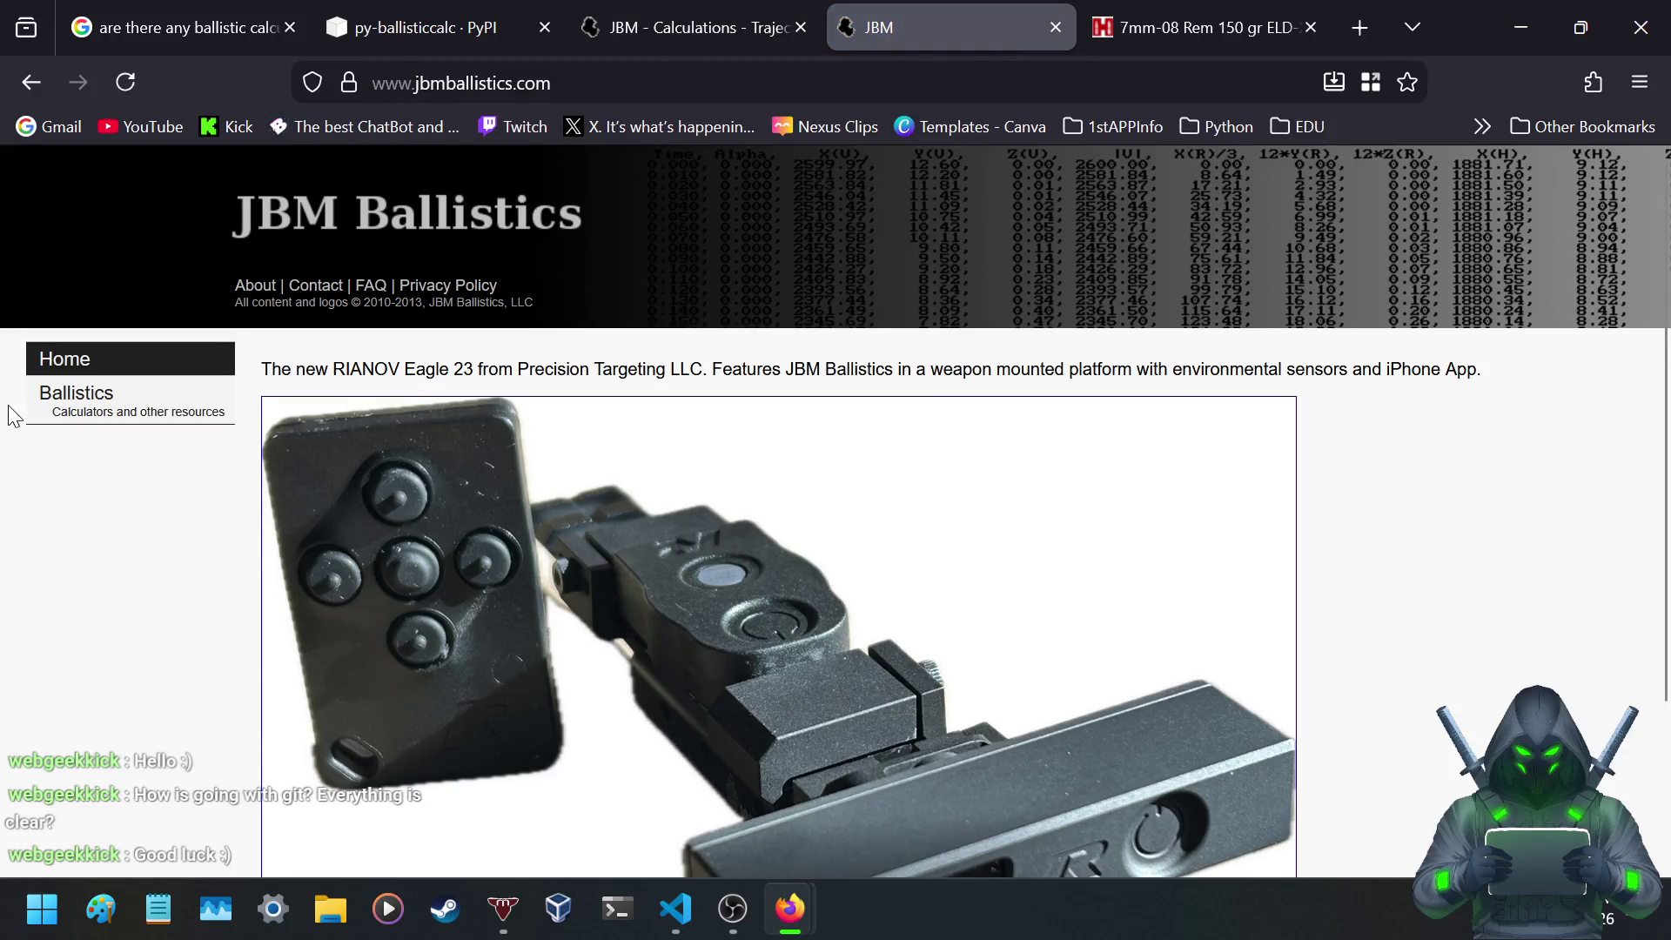
left_click(104, 392)
left_click(359, 570)
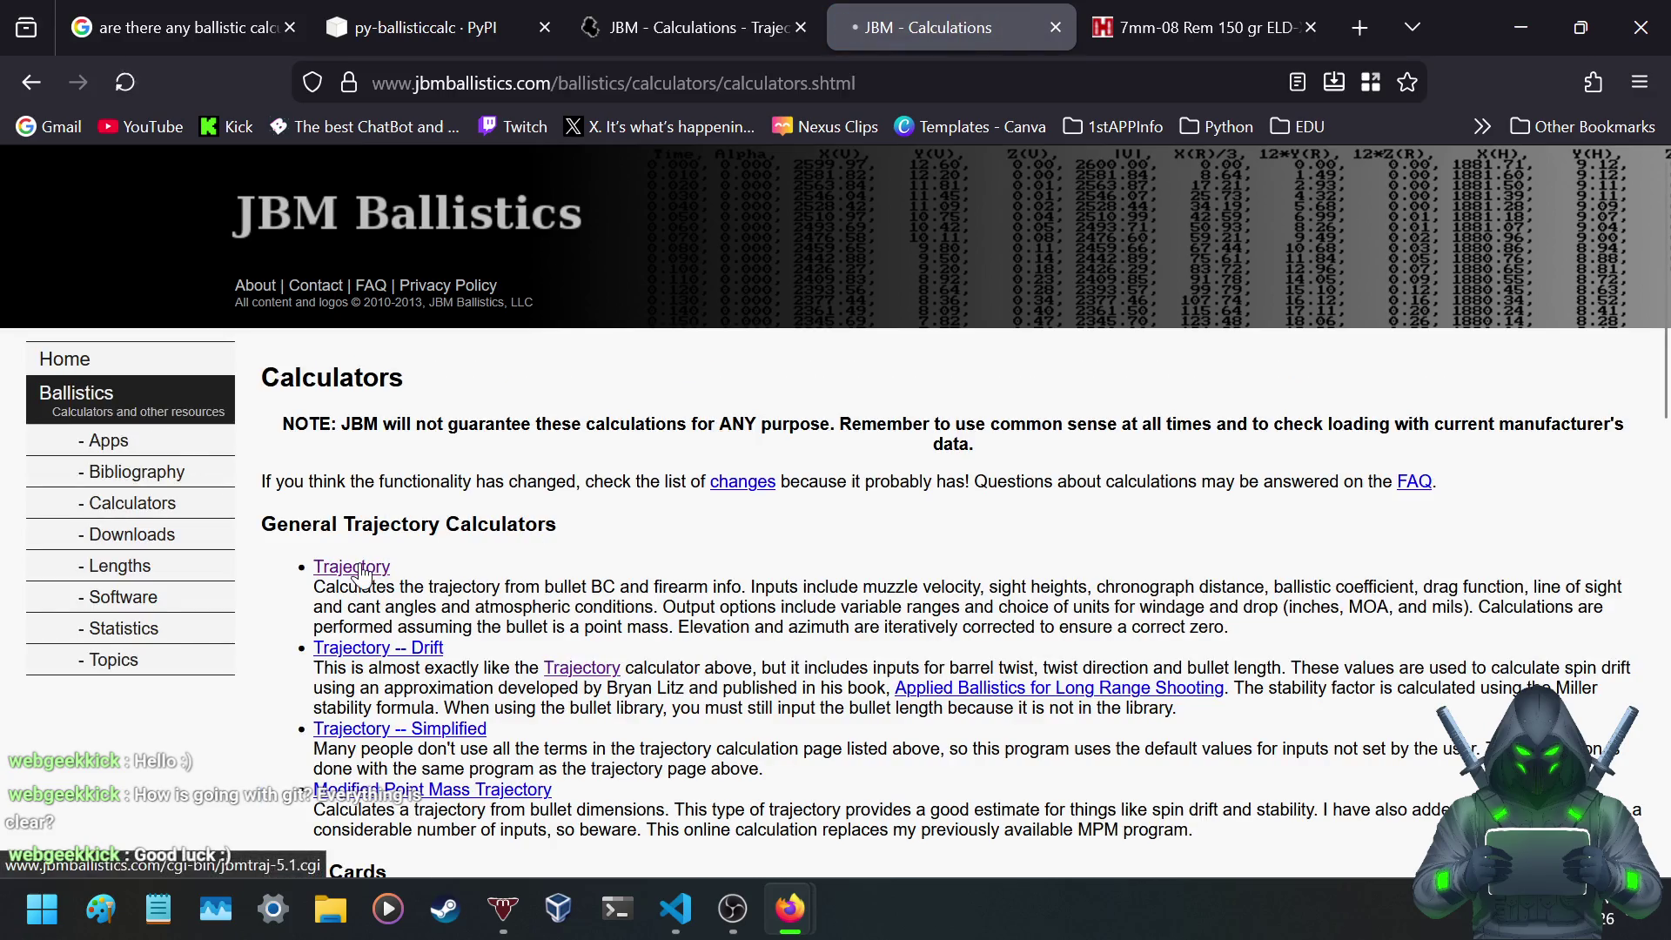
- Change the temperature from 50 to 70 °F and recalculate the trajectory
scroll(395, 567, "down", 3)
scroll(758, 348, "down", 4)
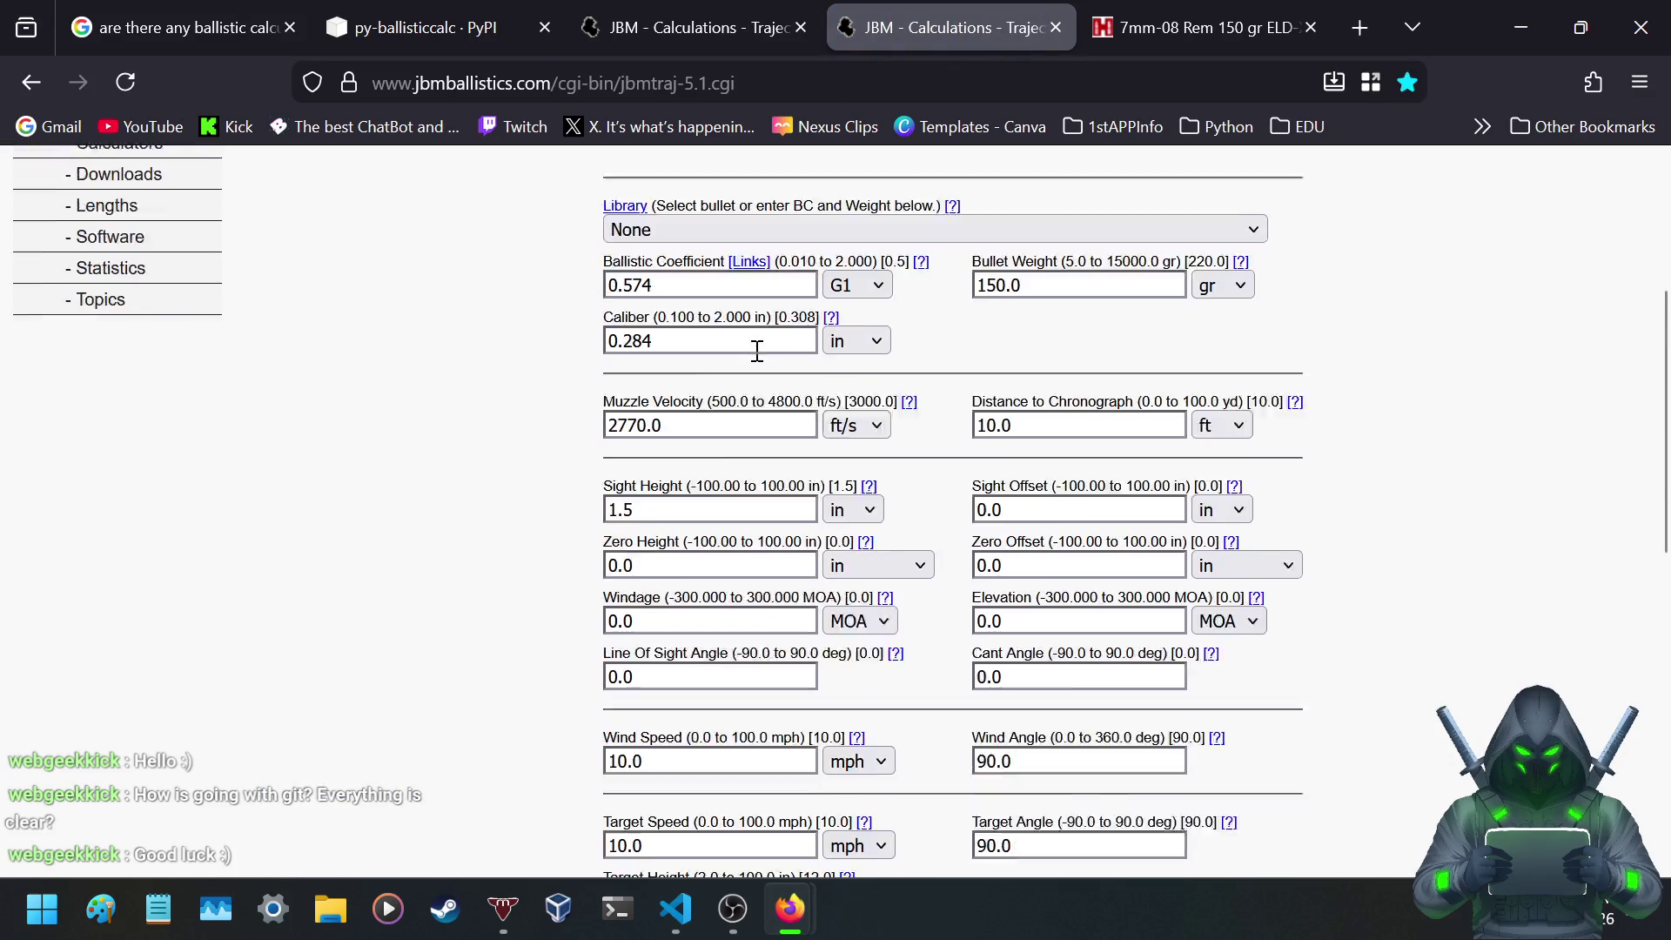
scroll(687, 523, "down", 3)
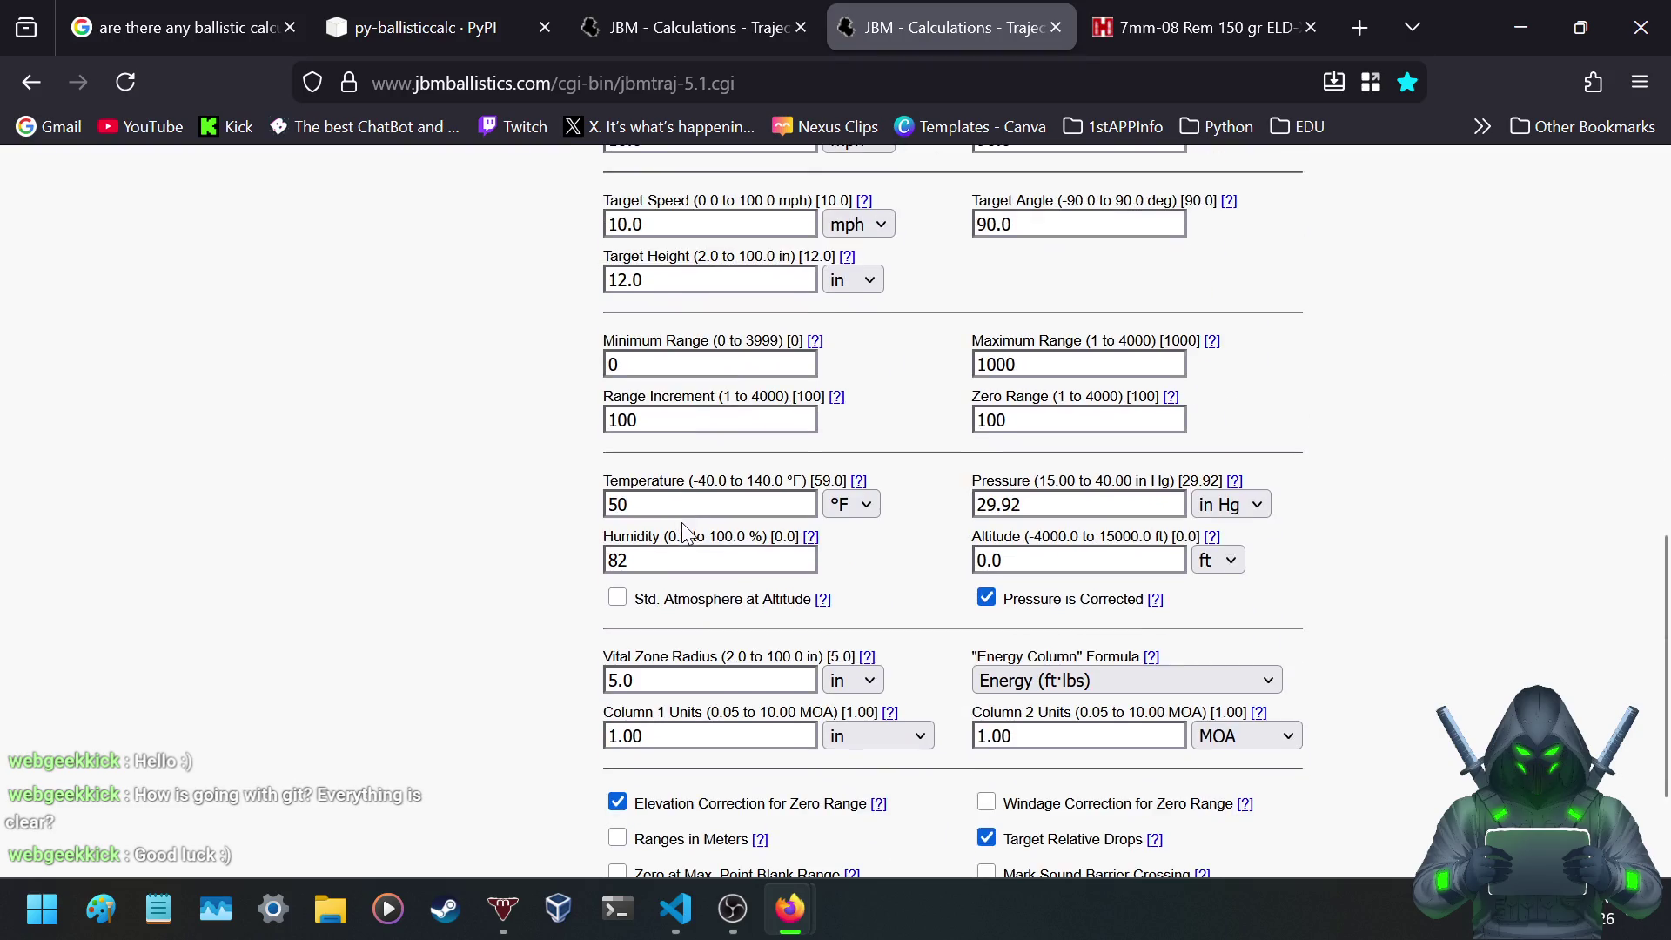
left_click_drag(659, 508, 533, 515)
type("7")
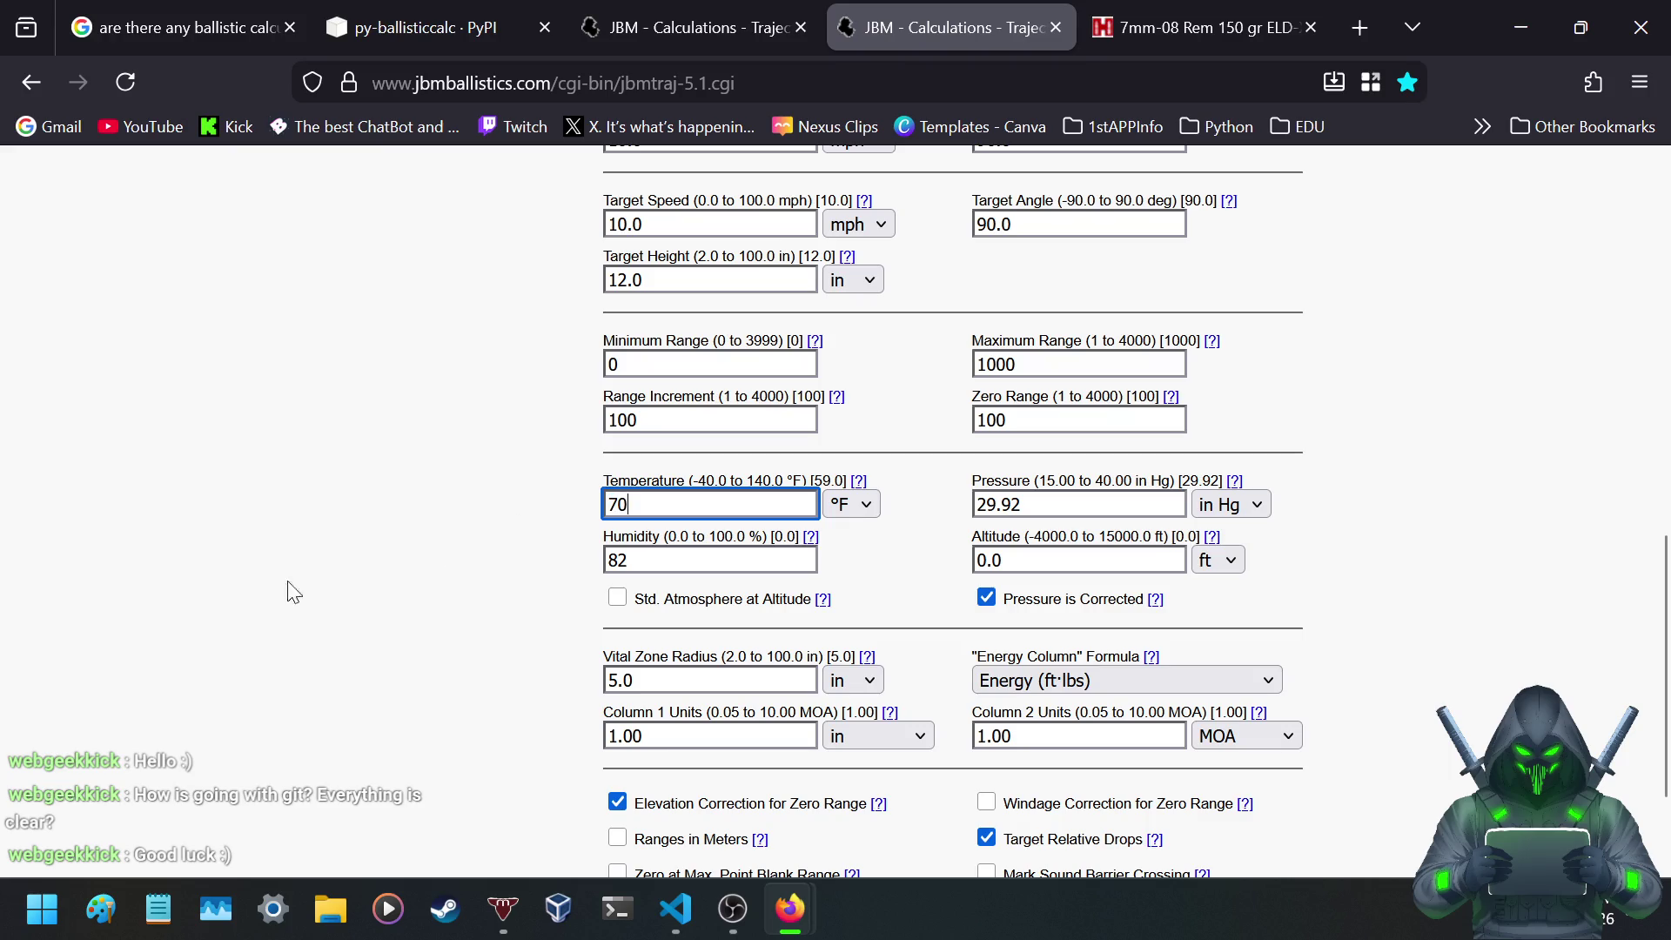
left_click(472, 531)
scroll(487, 535, "down", 3)
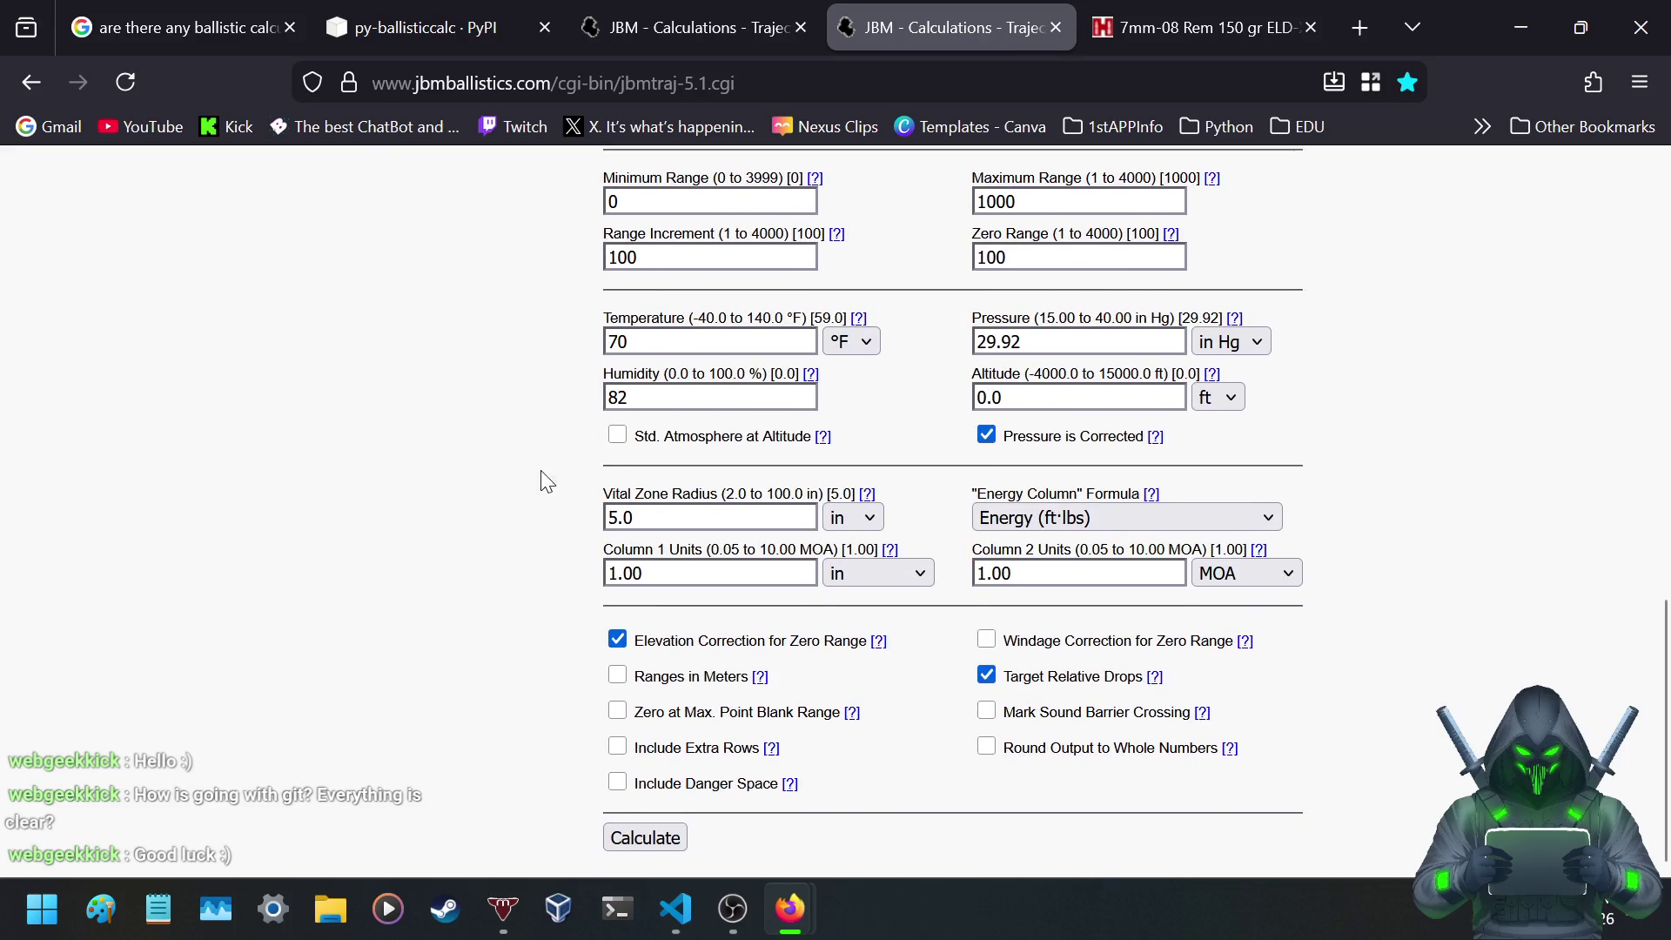
left_click(655, 841)
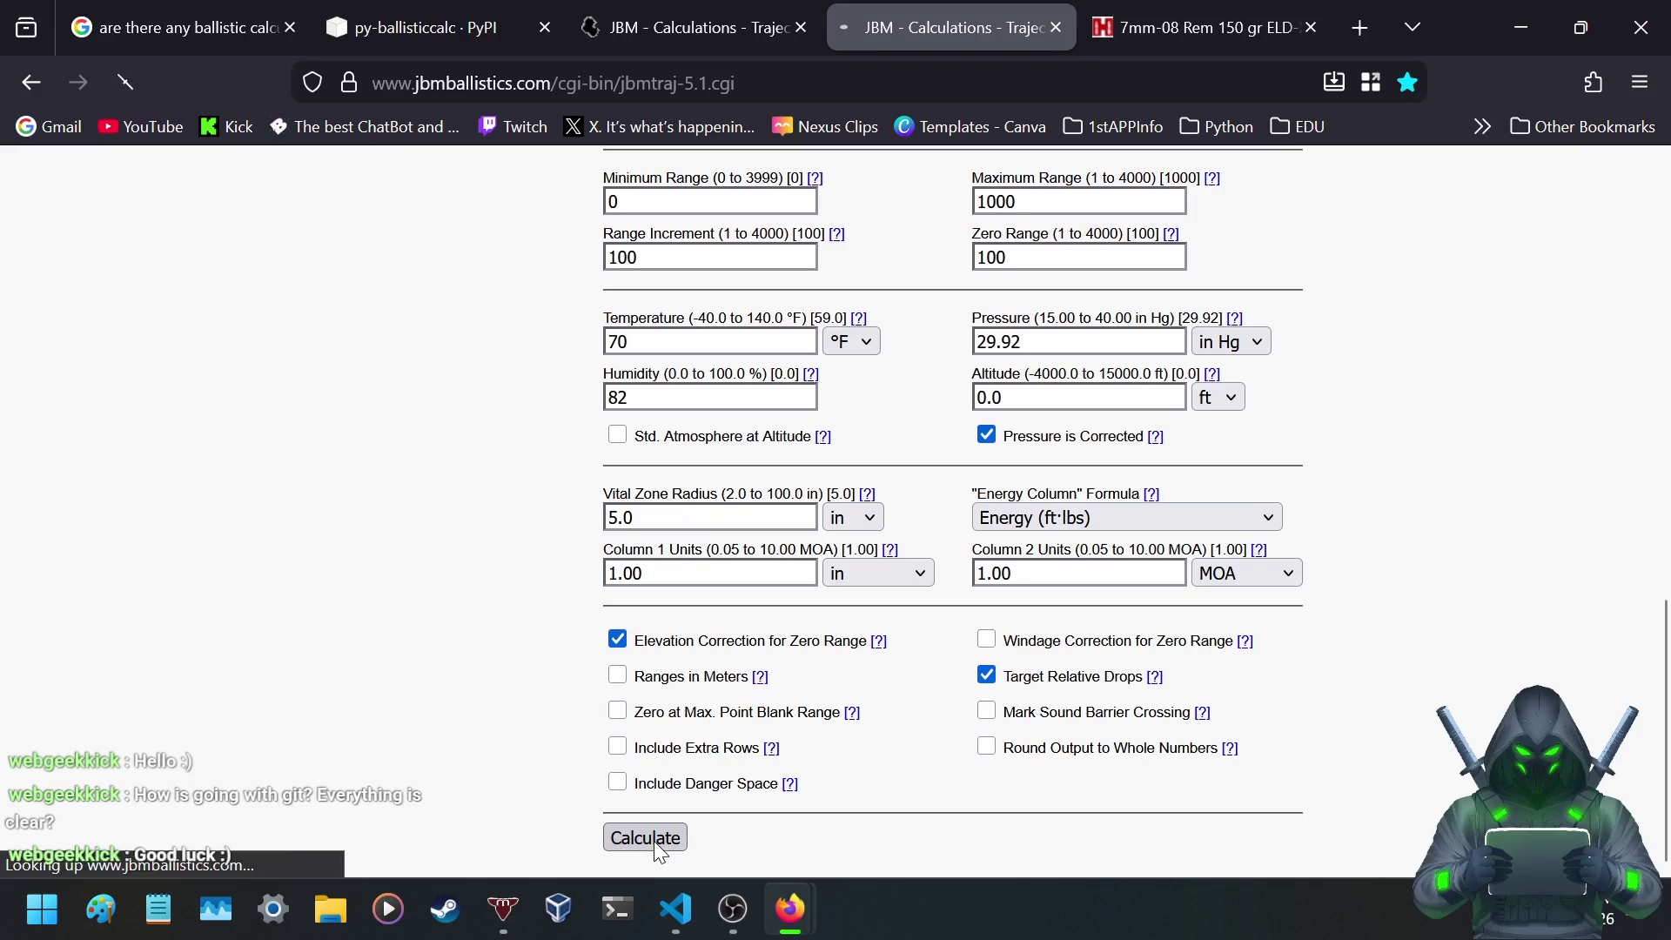
- Check the 300 yd and 200 yd drop values in the 70 °F table, then return to the 50 °F results
scroll(802, 595, "down", 10)
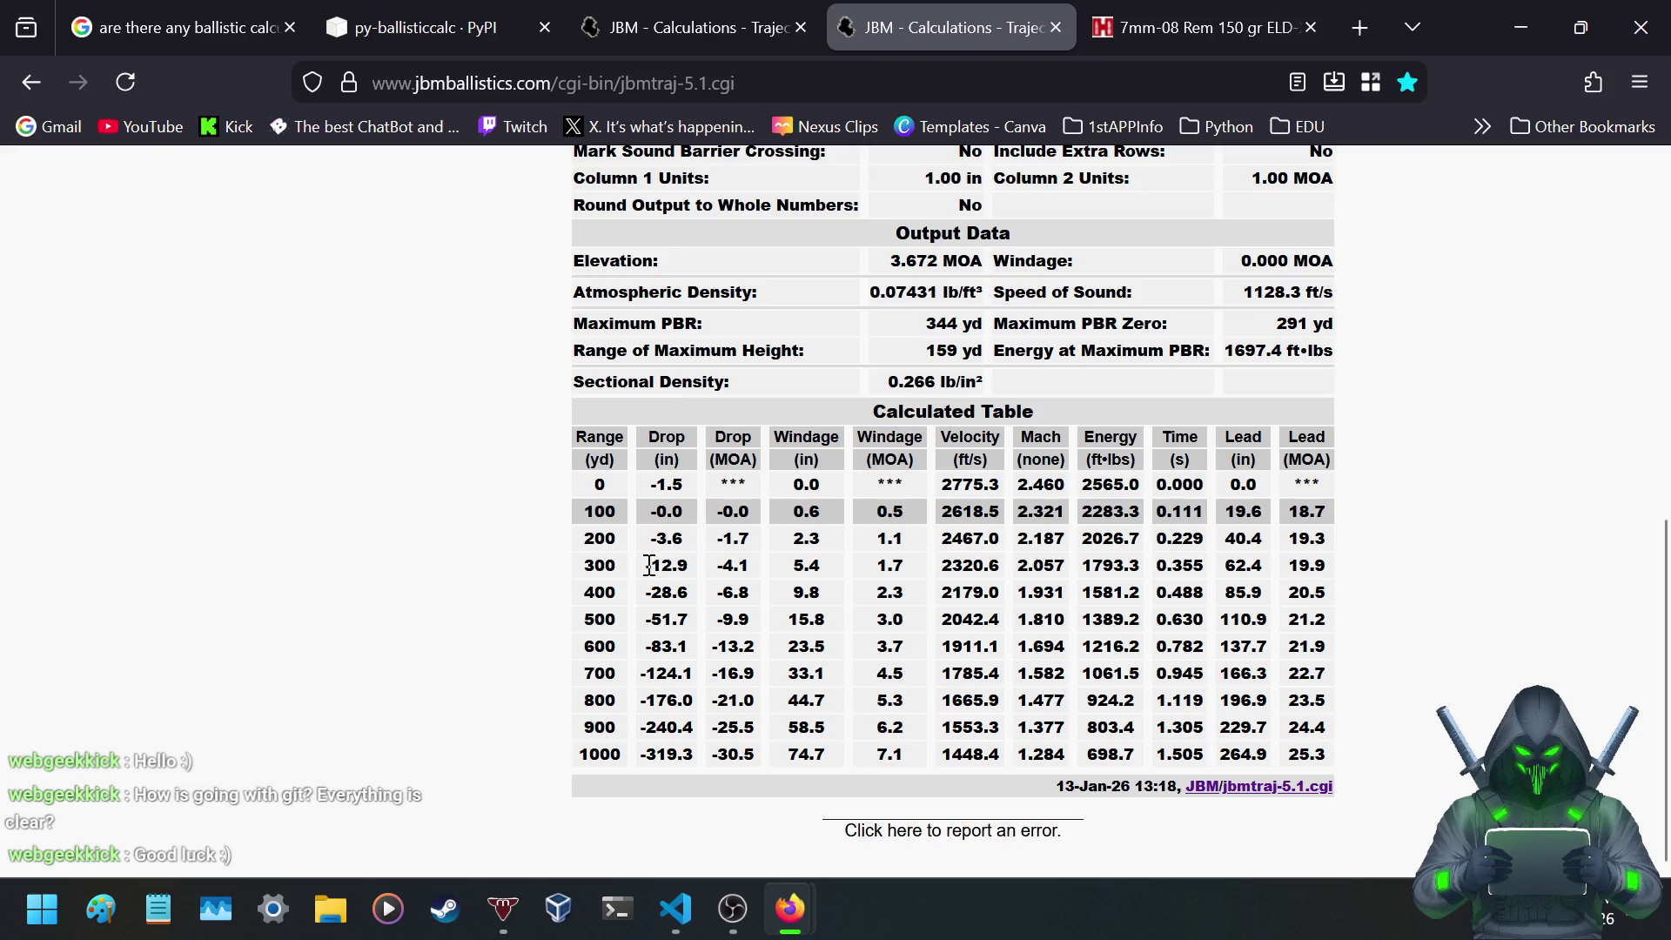
left_click_drag(650, 569, 707, 581)
left_click(587, 576)
mouse_move(584, 567)
left_mouse_down()
mouse_move(661, 550)
mouse_move(696, 568)
mouse_move(686, 508)
left_mouse_up()
left_click(686, 509)
key("ctrl+Page_Up")
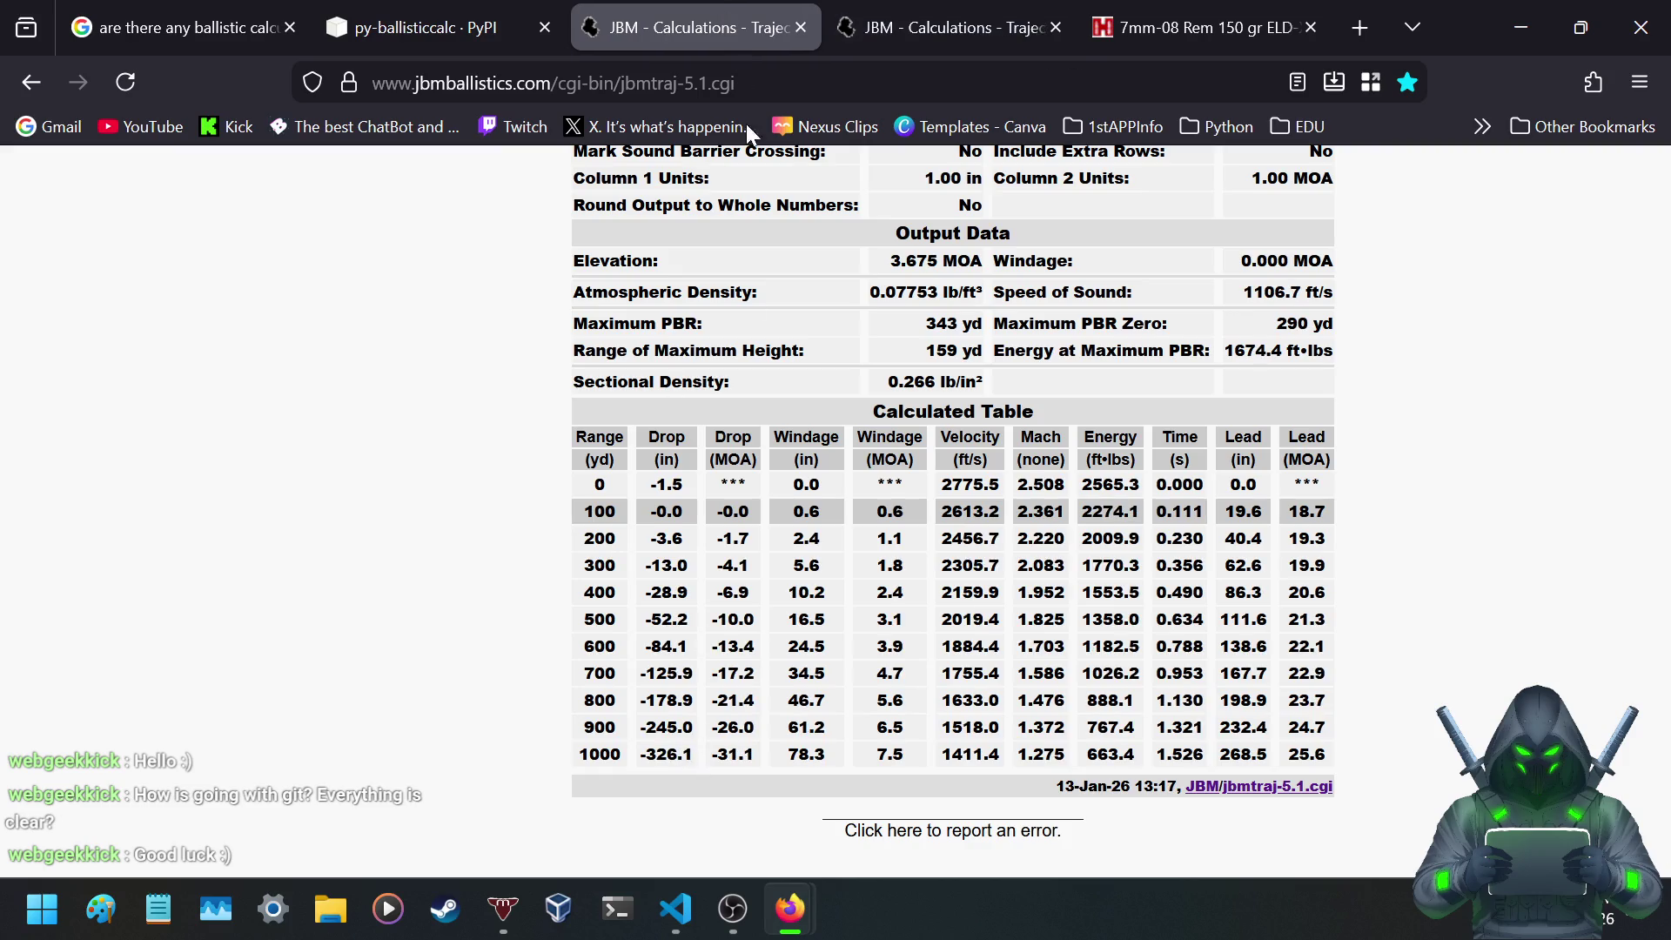
- Flip between the two JBM trajectory results and mark the earlier run's 300 yd drop of -13.0
left_click(928, 27)
left_click(755, 7)
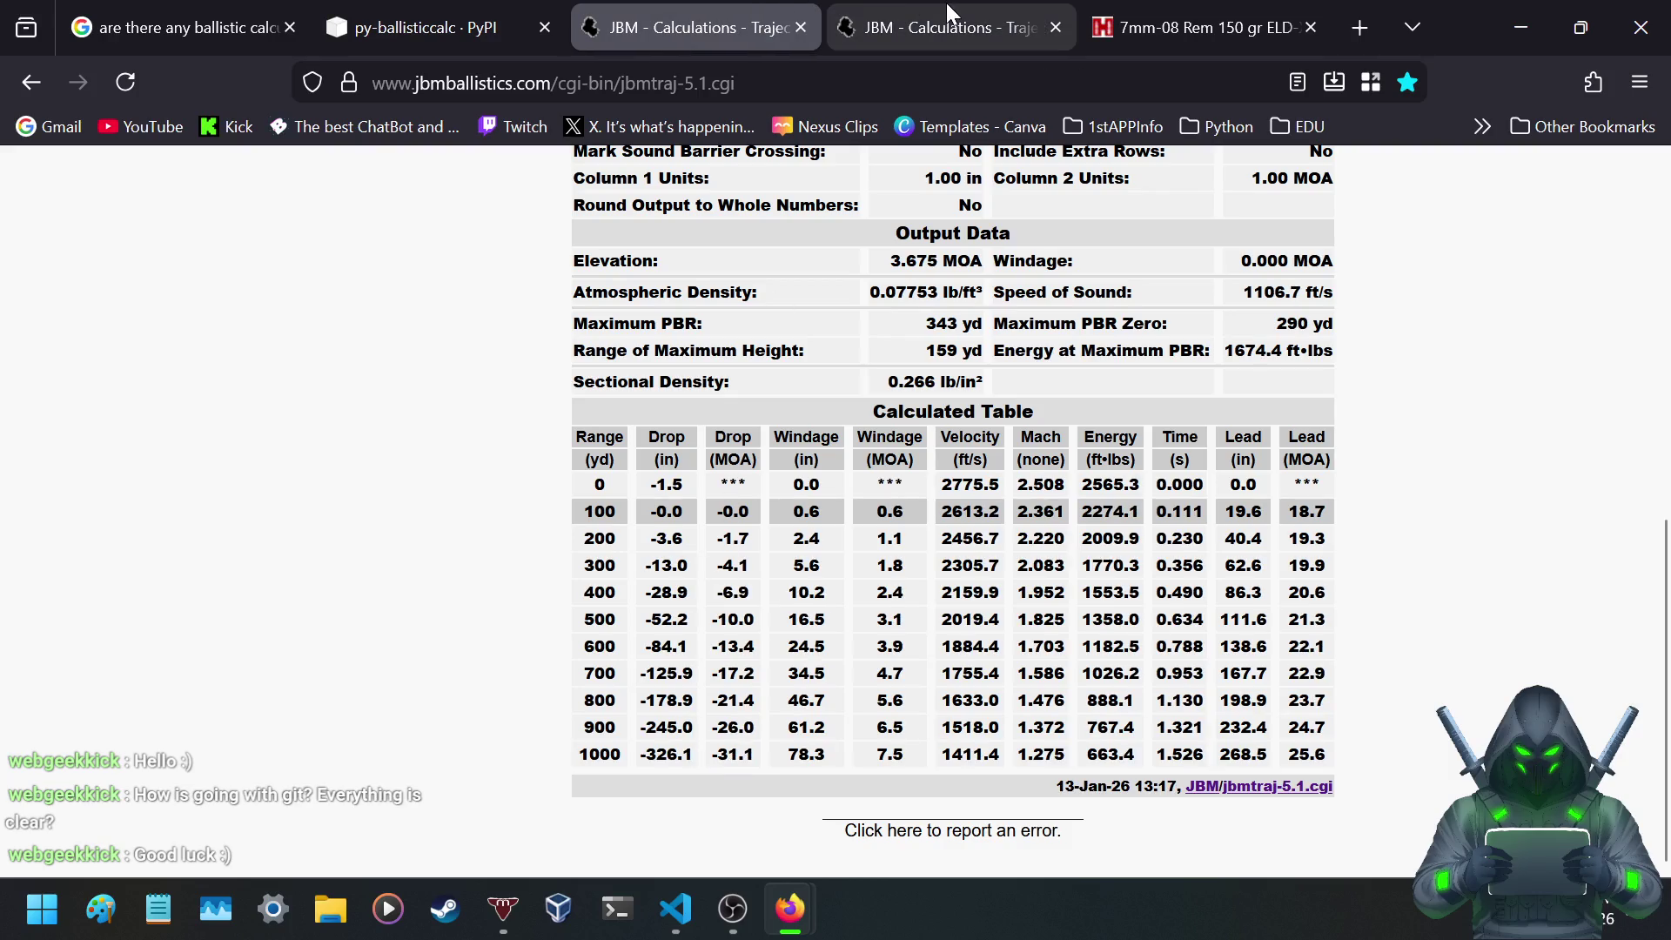
left_click(947, 7)
left_click(786, 13)
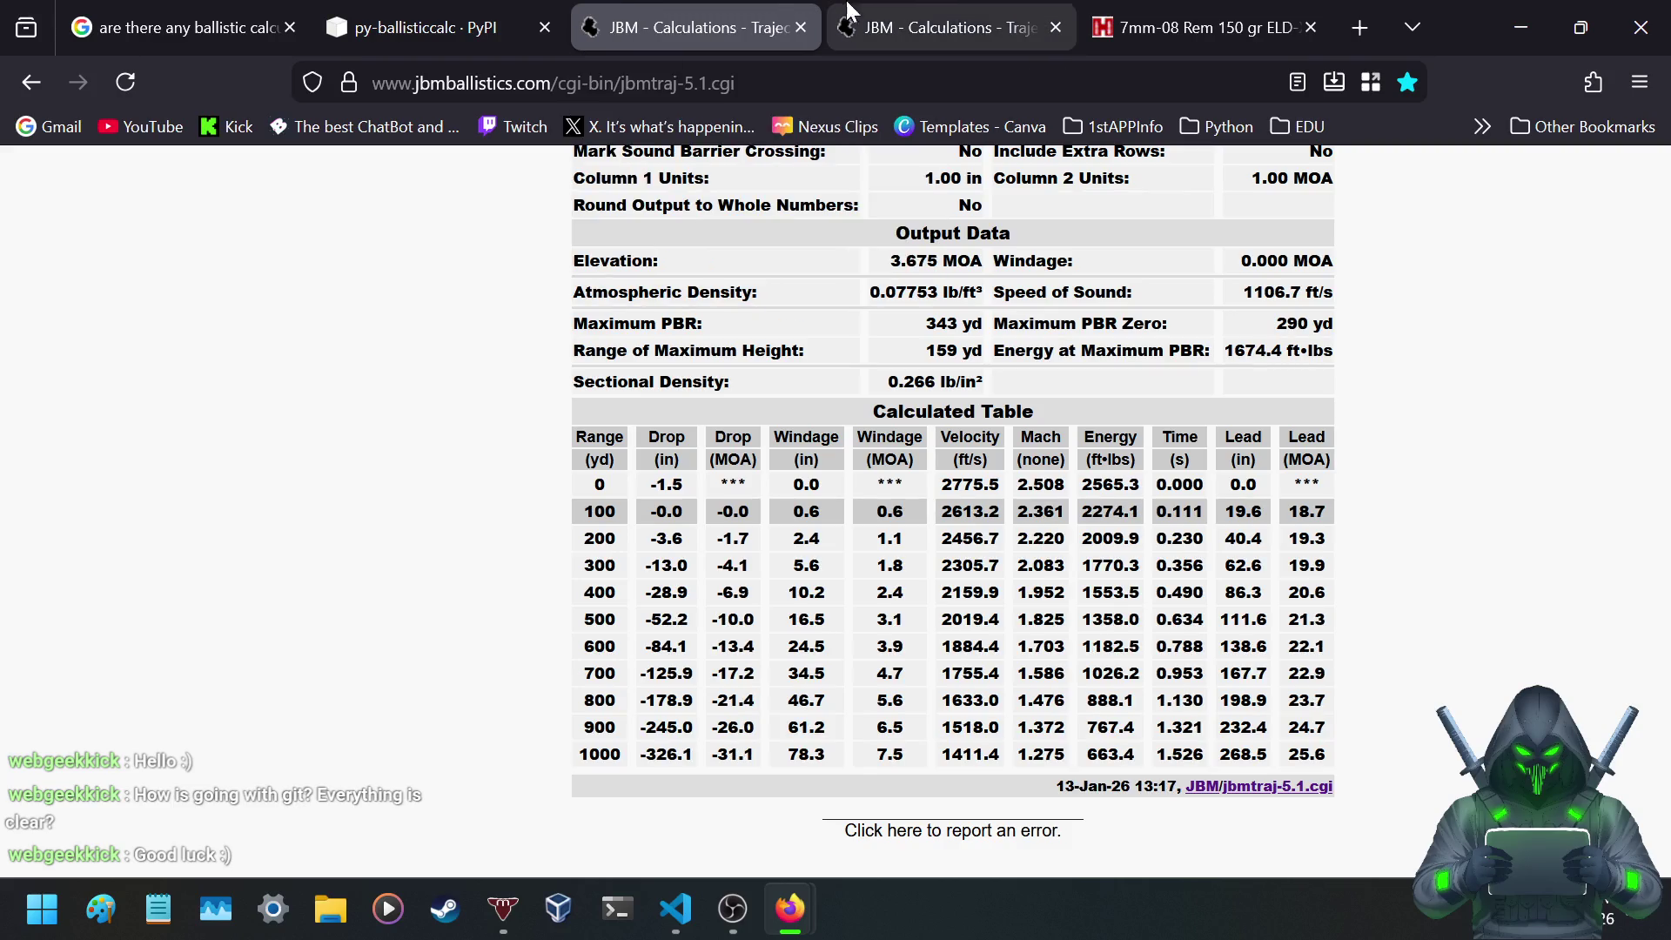
left_click(975, 13)
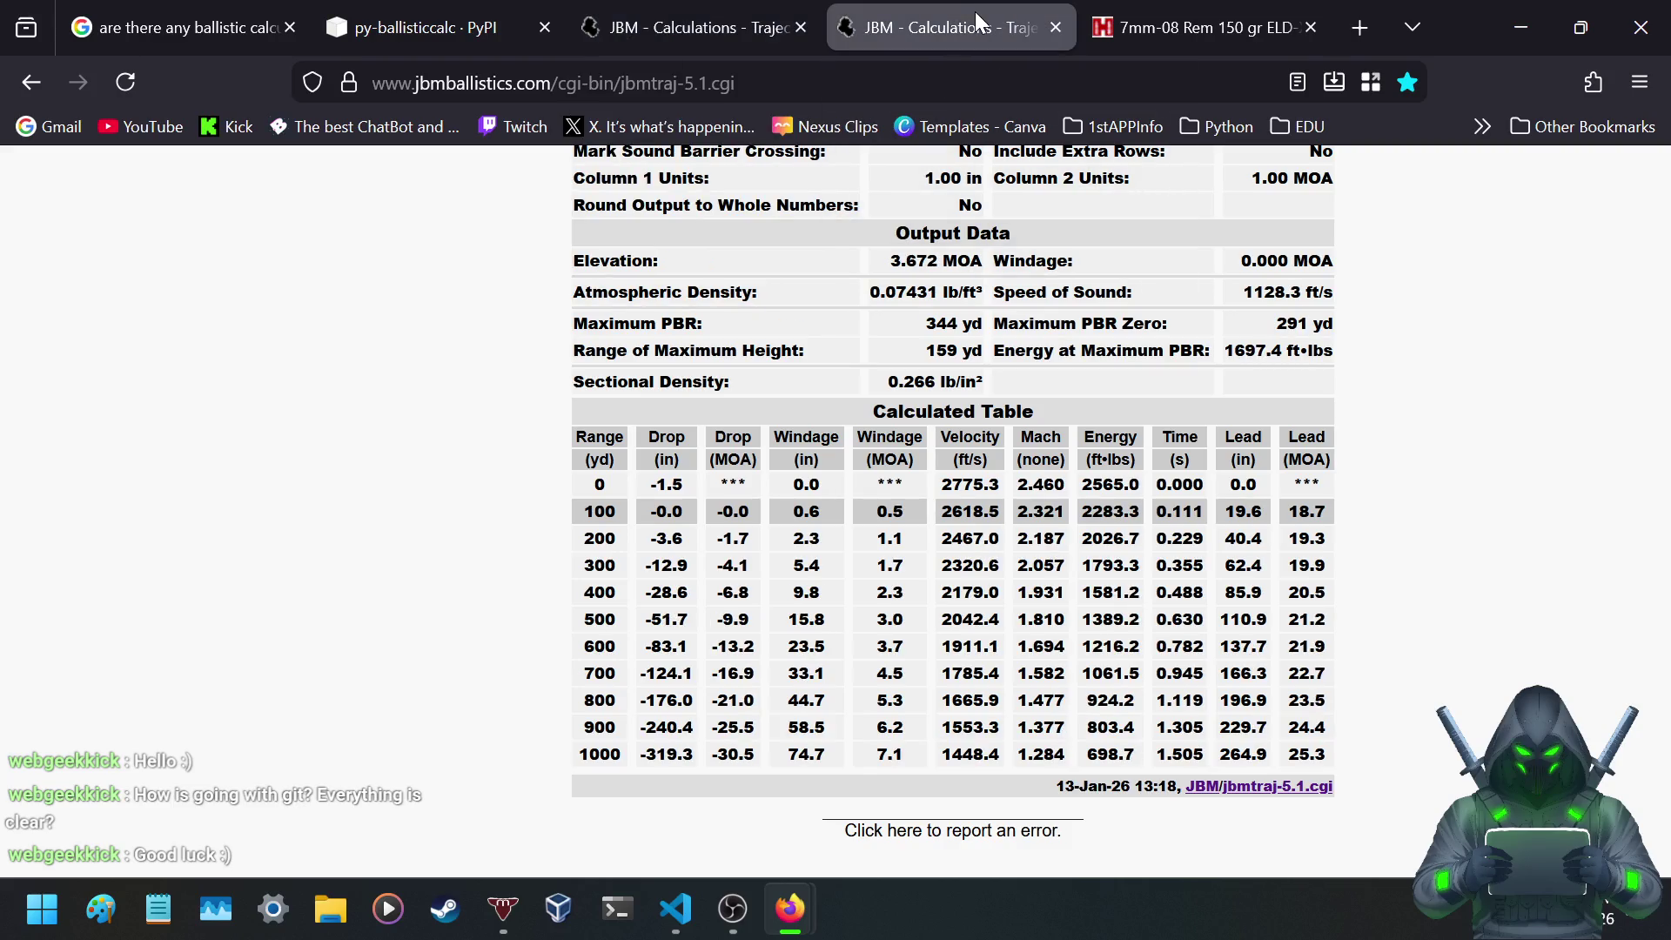
left_click(756, 32)
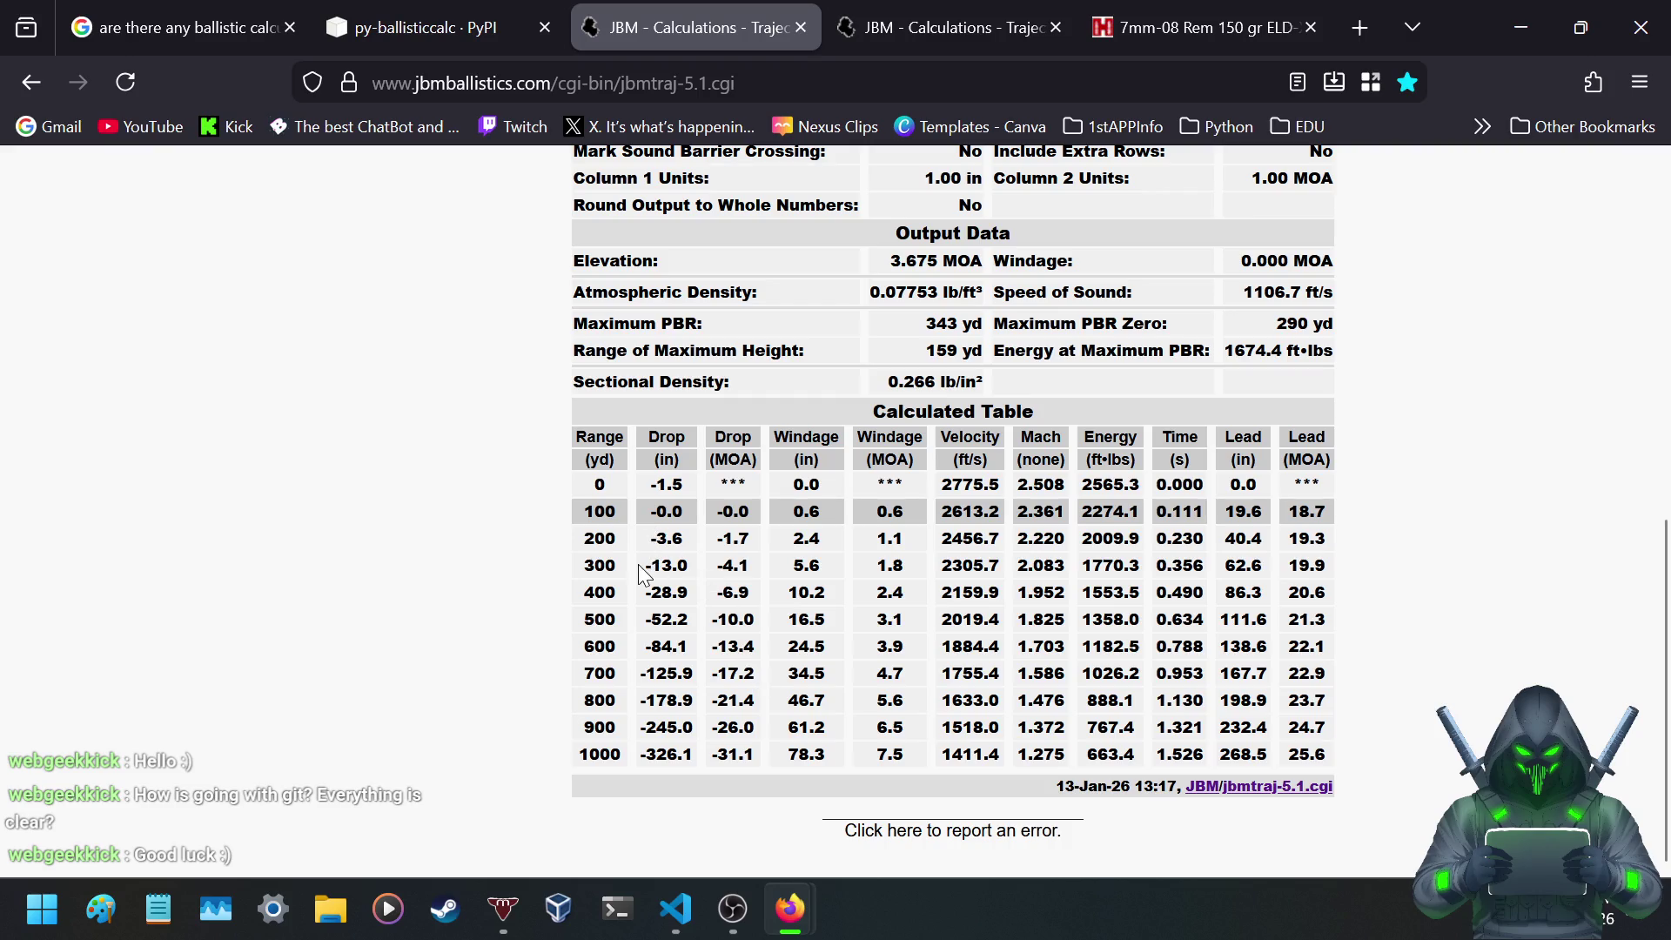
left_click_drag(652, 567, 696, 568)
- Compare the earlier results' 3.675 MOA elevation against the newer results' 3.672 MOA
left_click(682, 594)
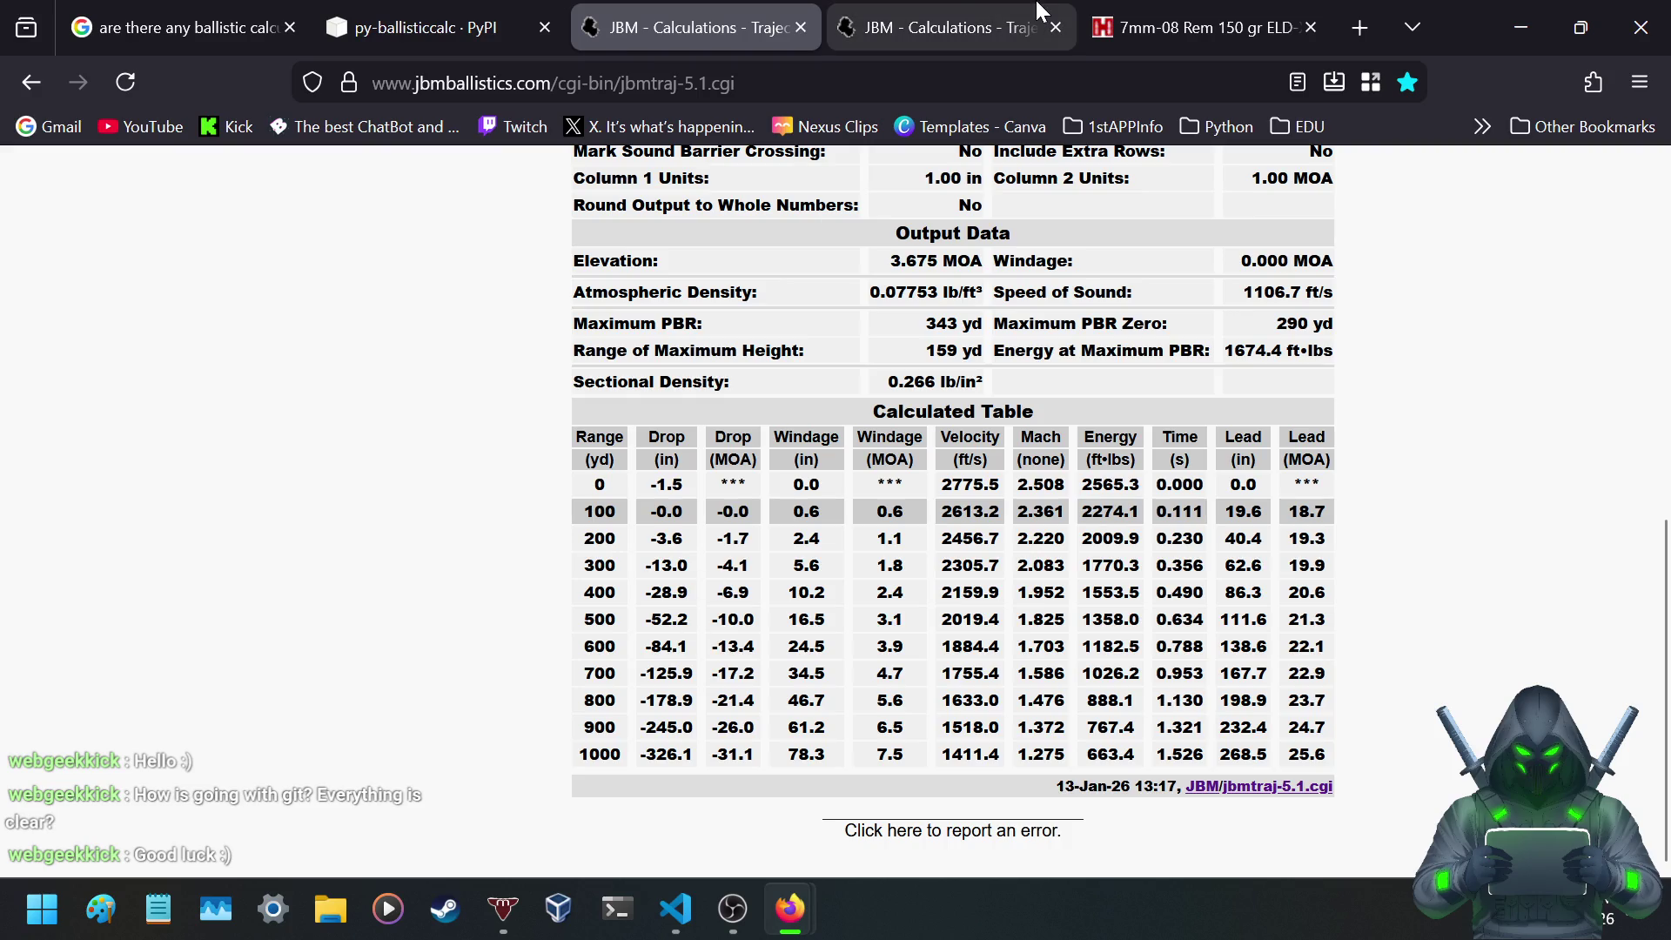
left_click(957, 13)
left_click(786, 14)
left_click(879, 10)
left_click(783, 14)
left_click(903, 11)
left_click(794, 16)
left_click(879, 9)
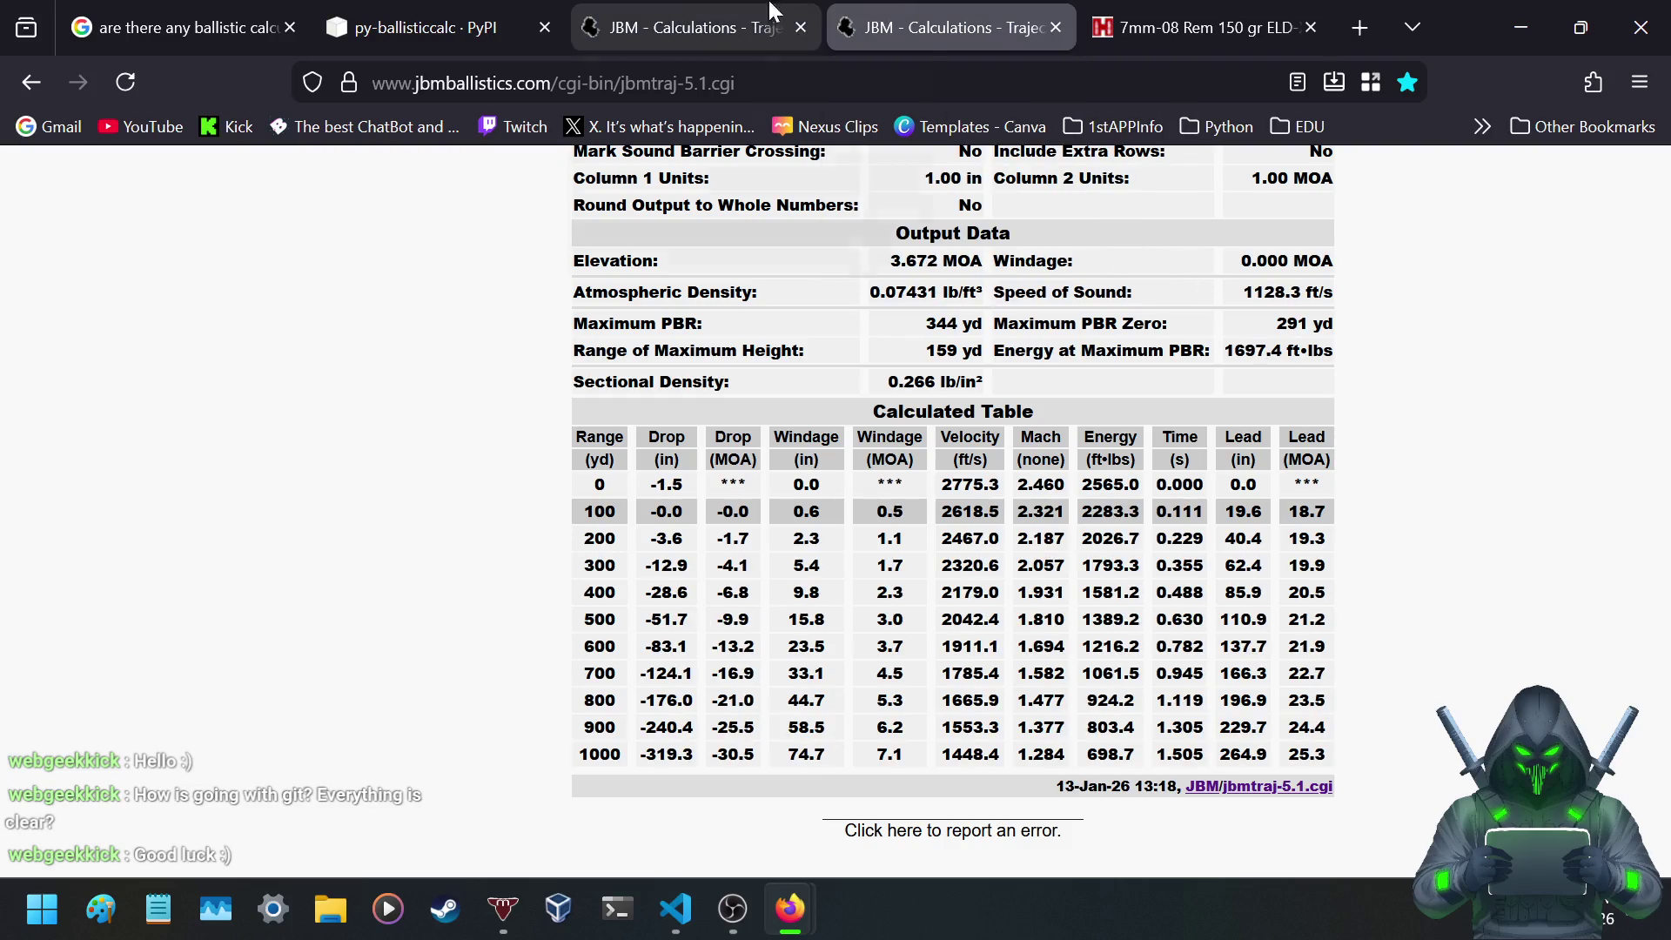
left_click(719, 10)
left_click(875, 8)
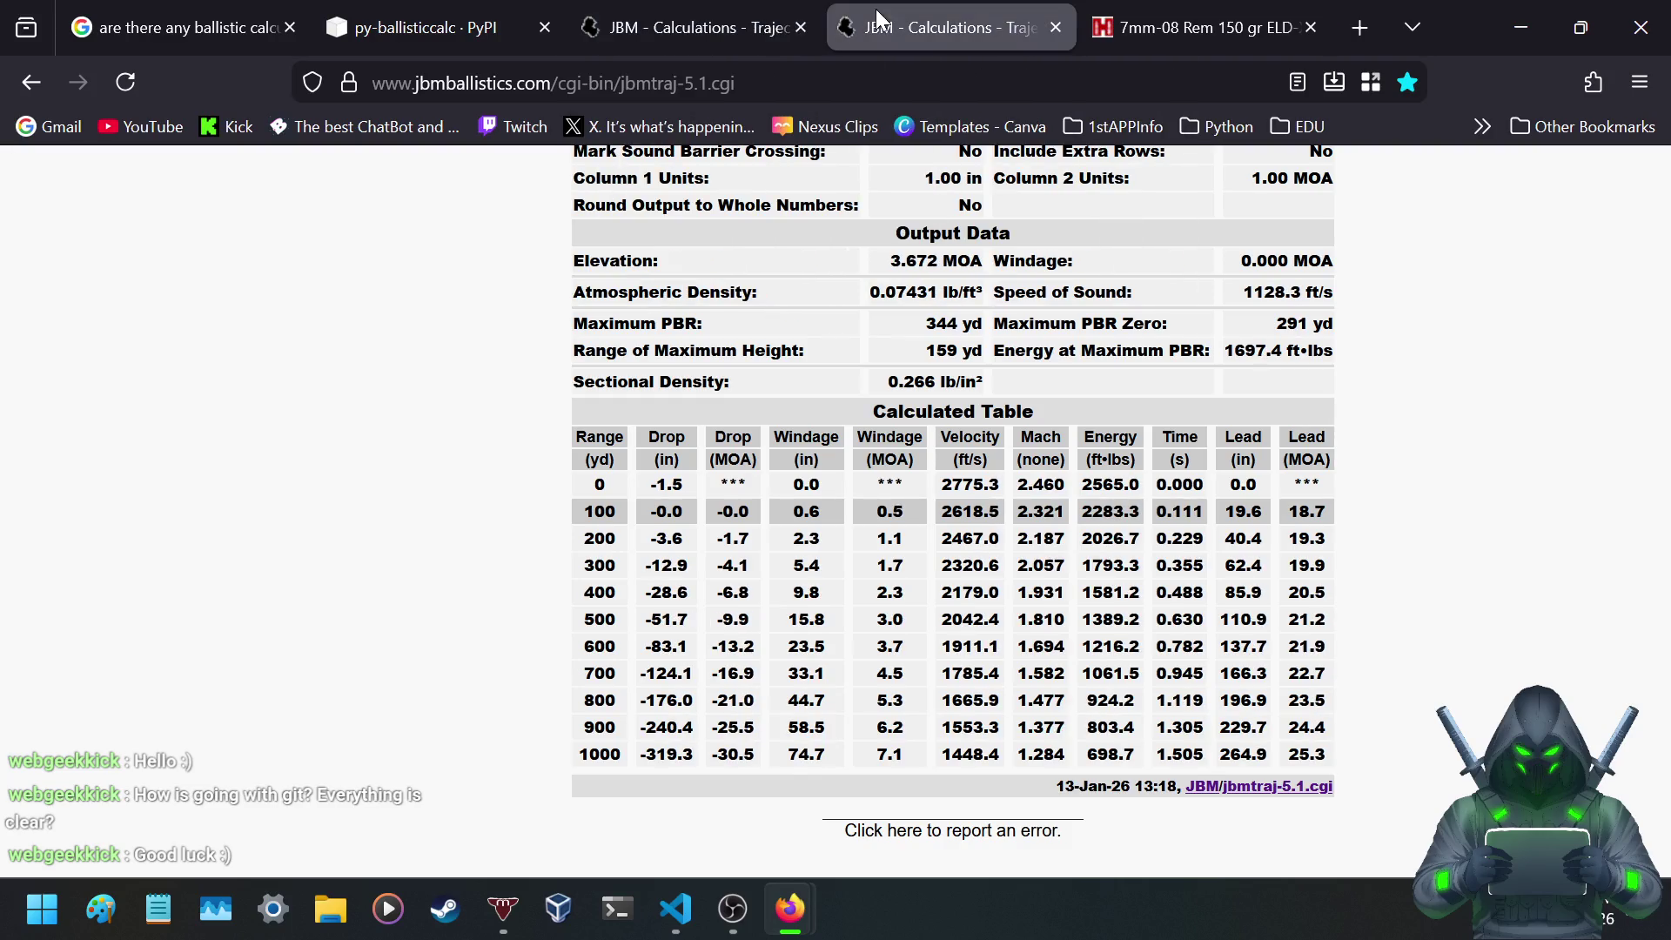
left_click(730, 17)
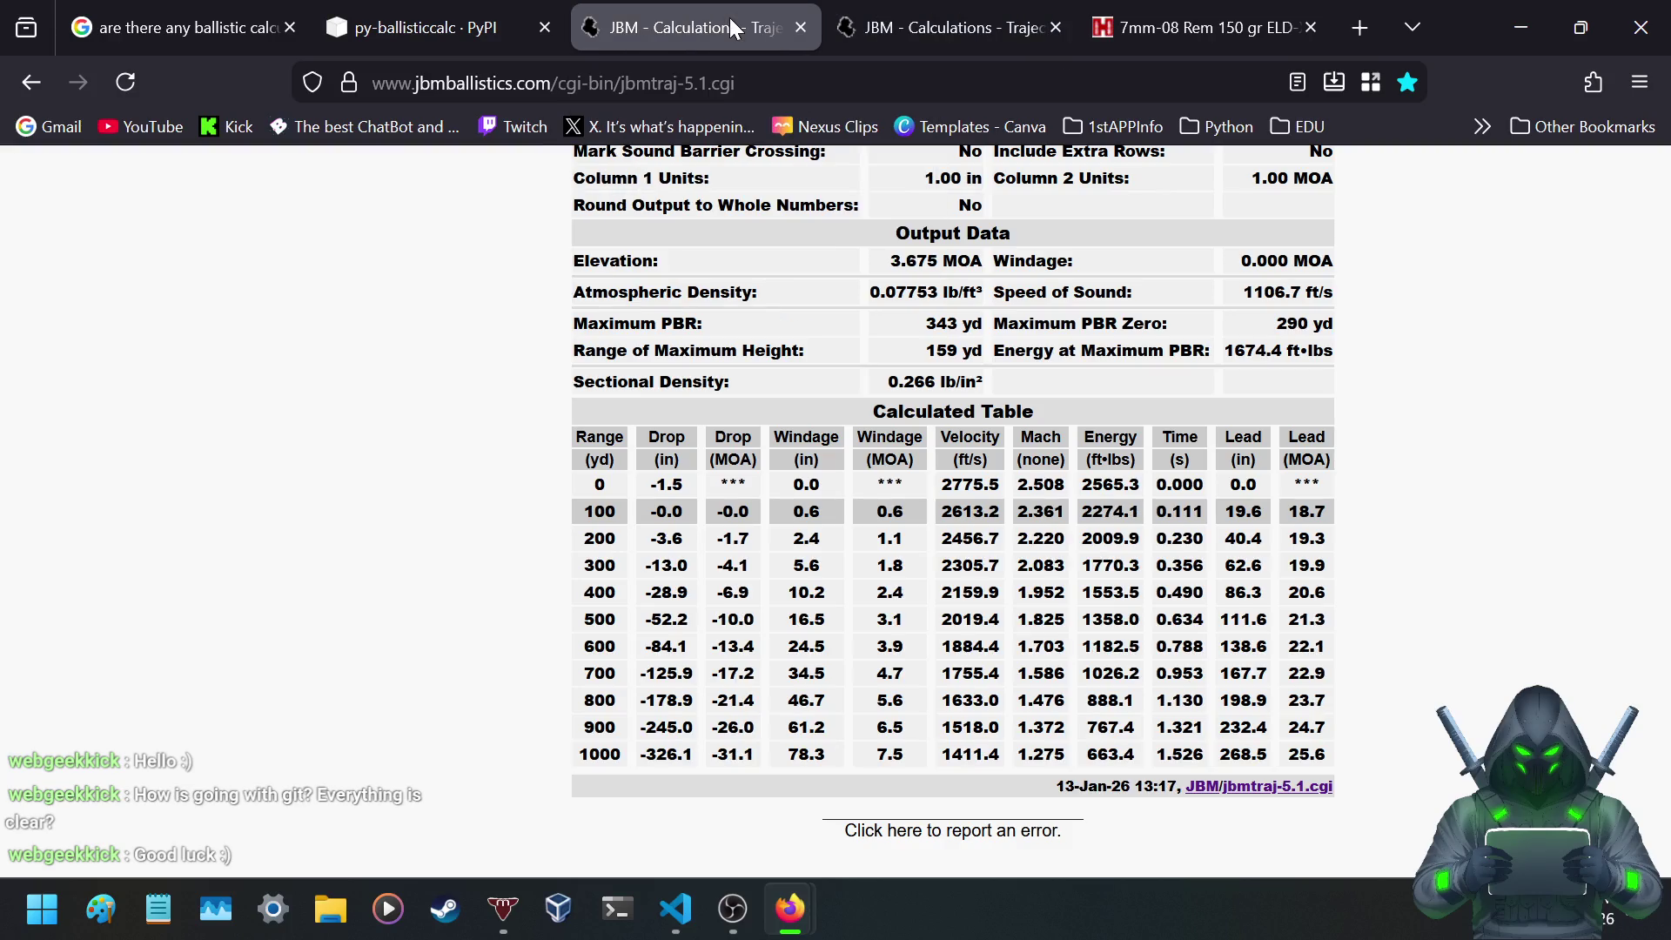
left_click(915, 12)
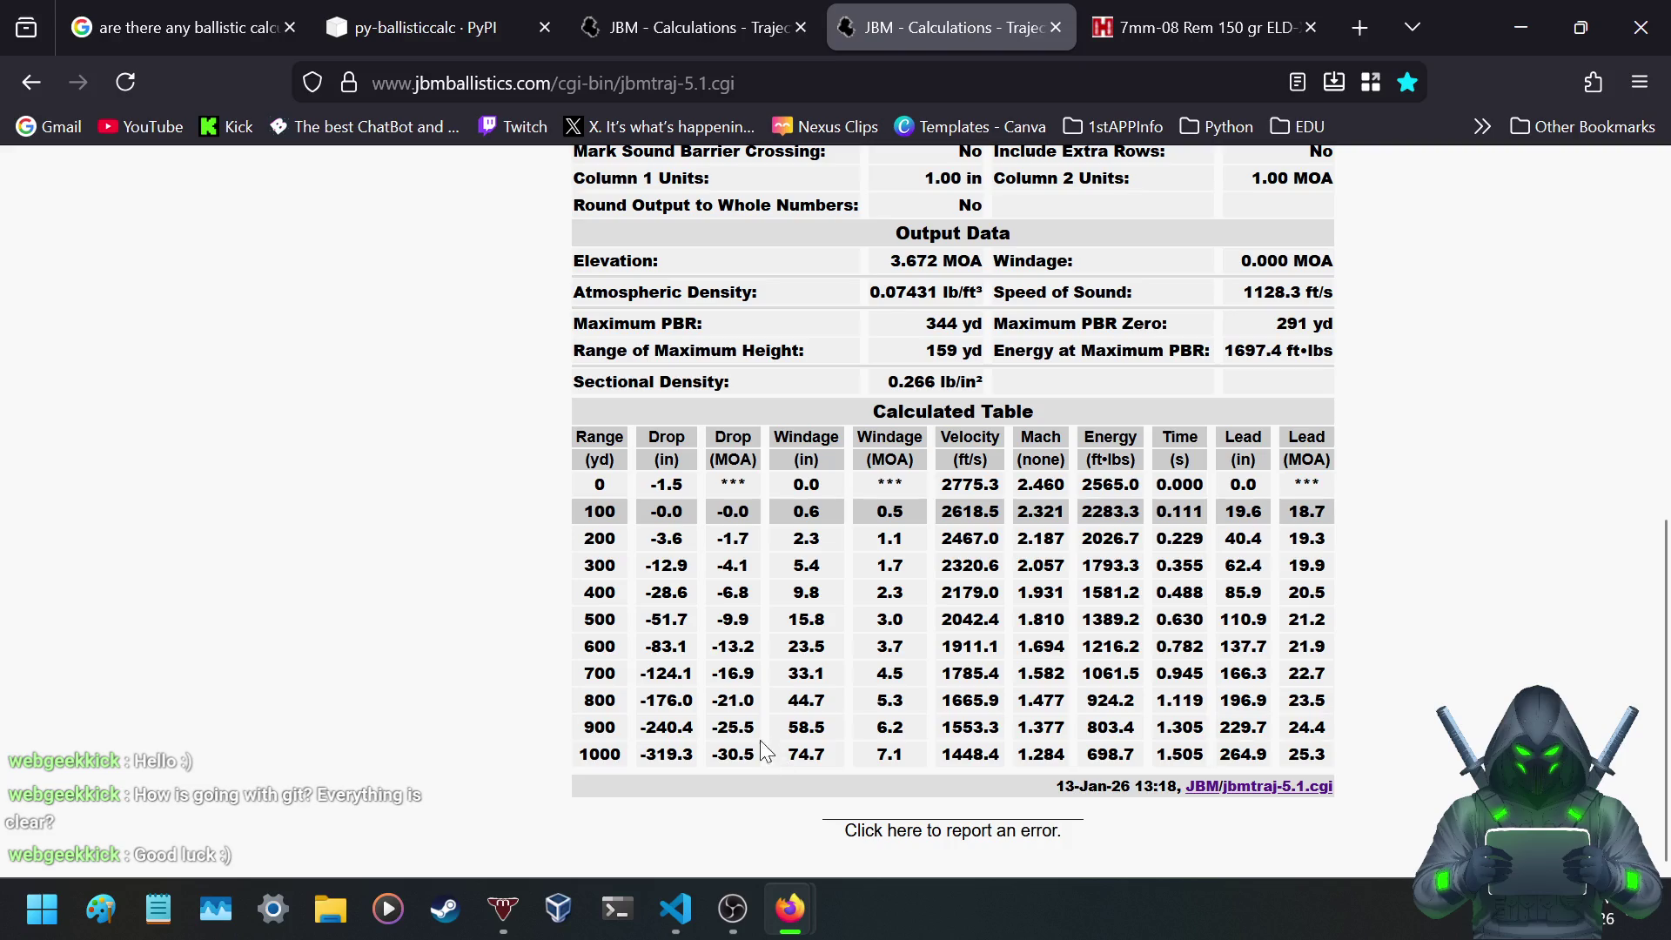
- Close both JBM results pages and the 7mm-08 Hornady product page
left_click(1054, 27)
left_click(807, 27)
left_click(808, 27)
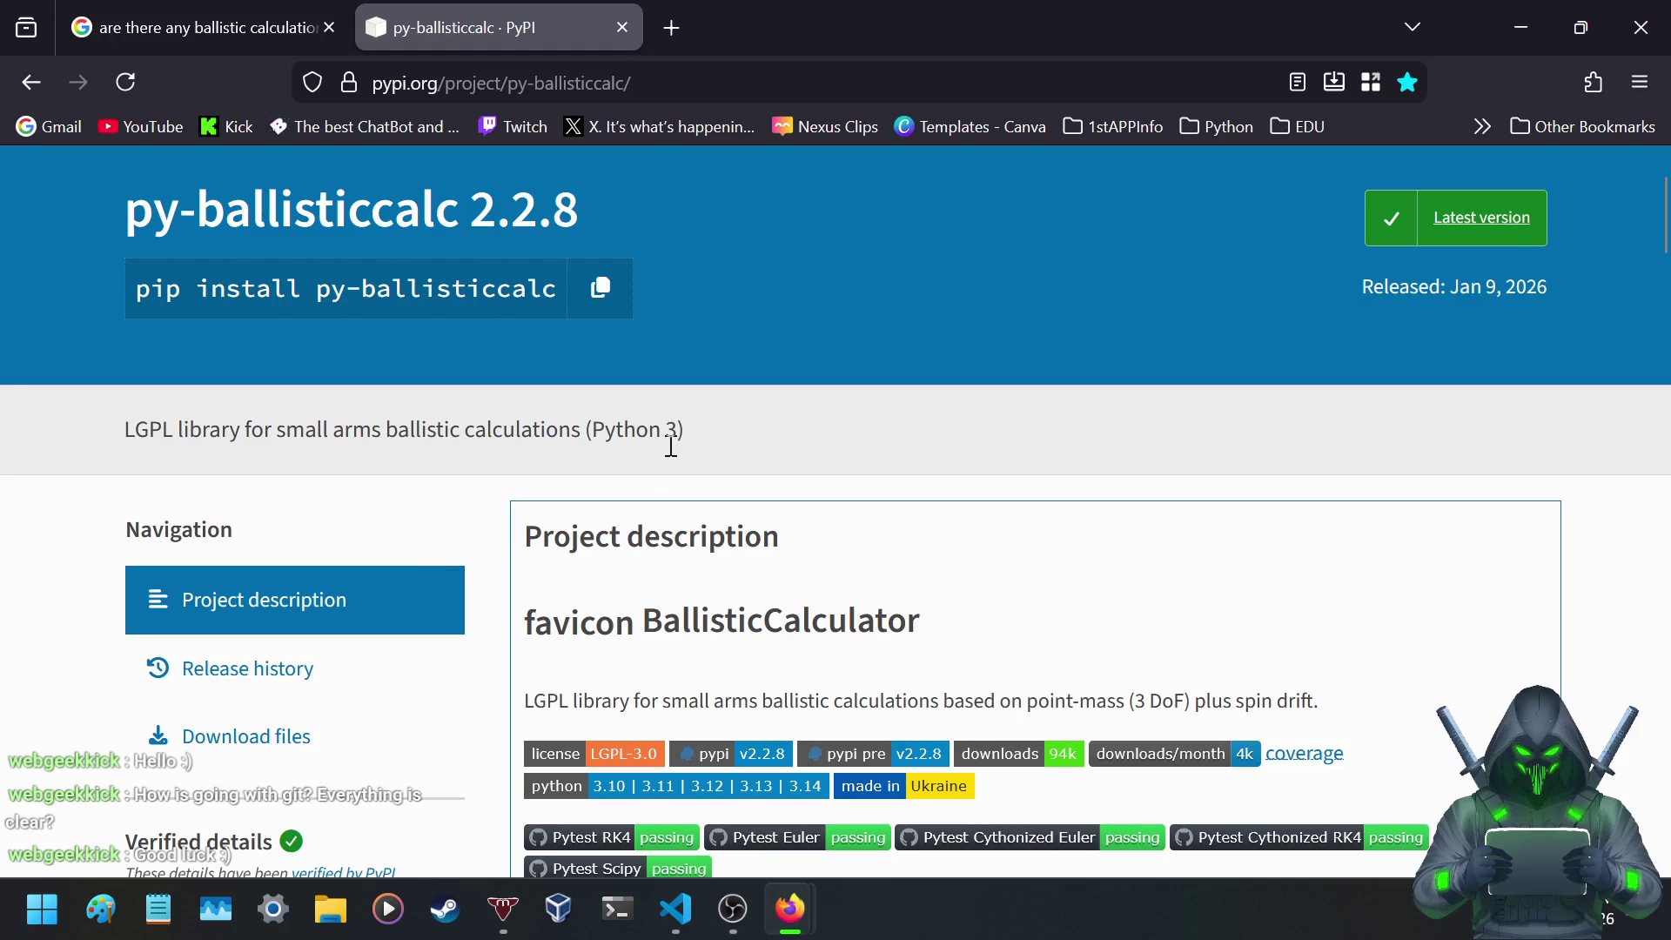
- Close the Google search results tab and start reading the py-ballisticcalc PyPI description
left_click(330, 27)
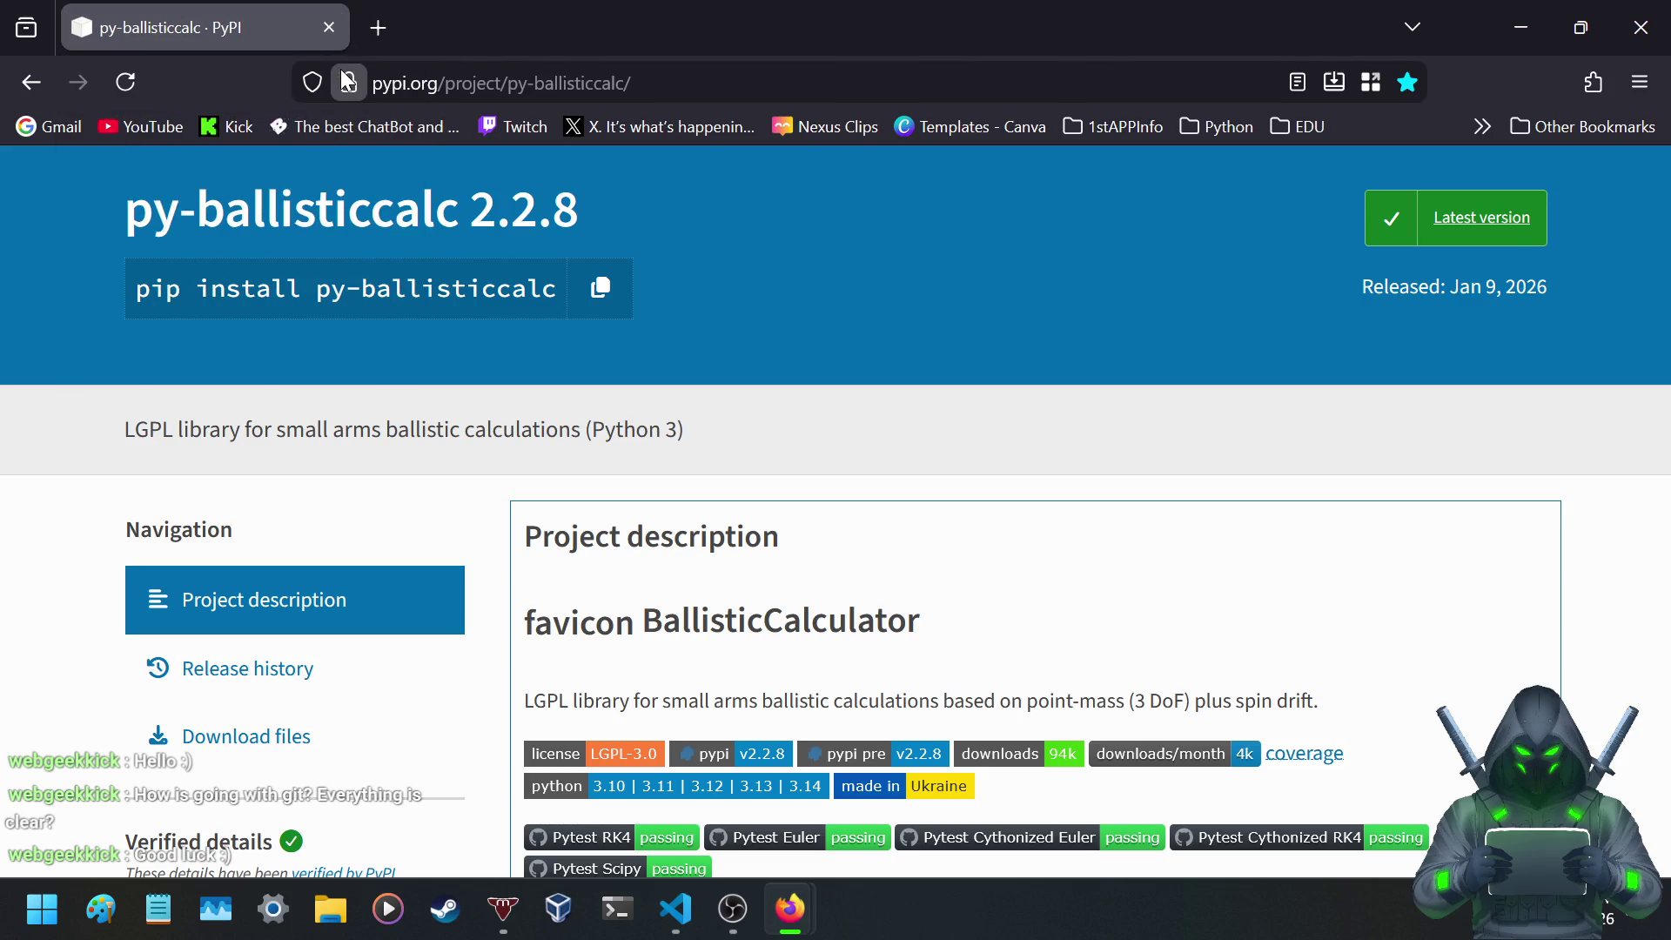
scroll(932, 469, "down", 2)
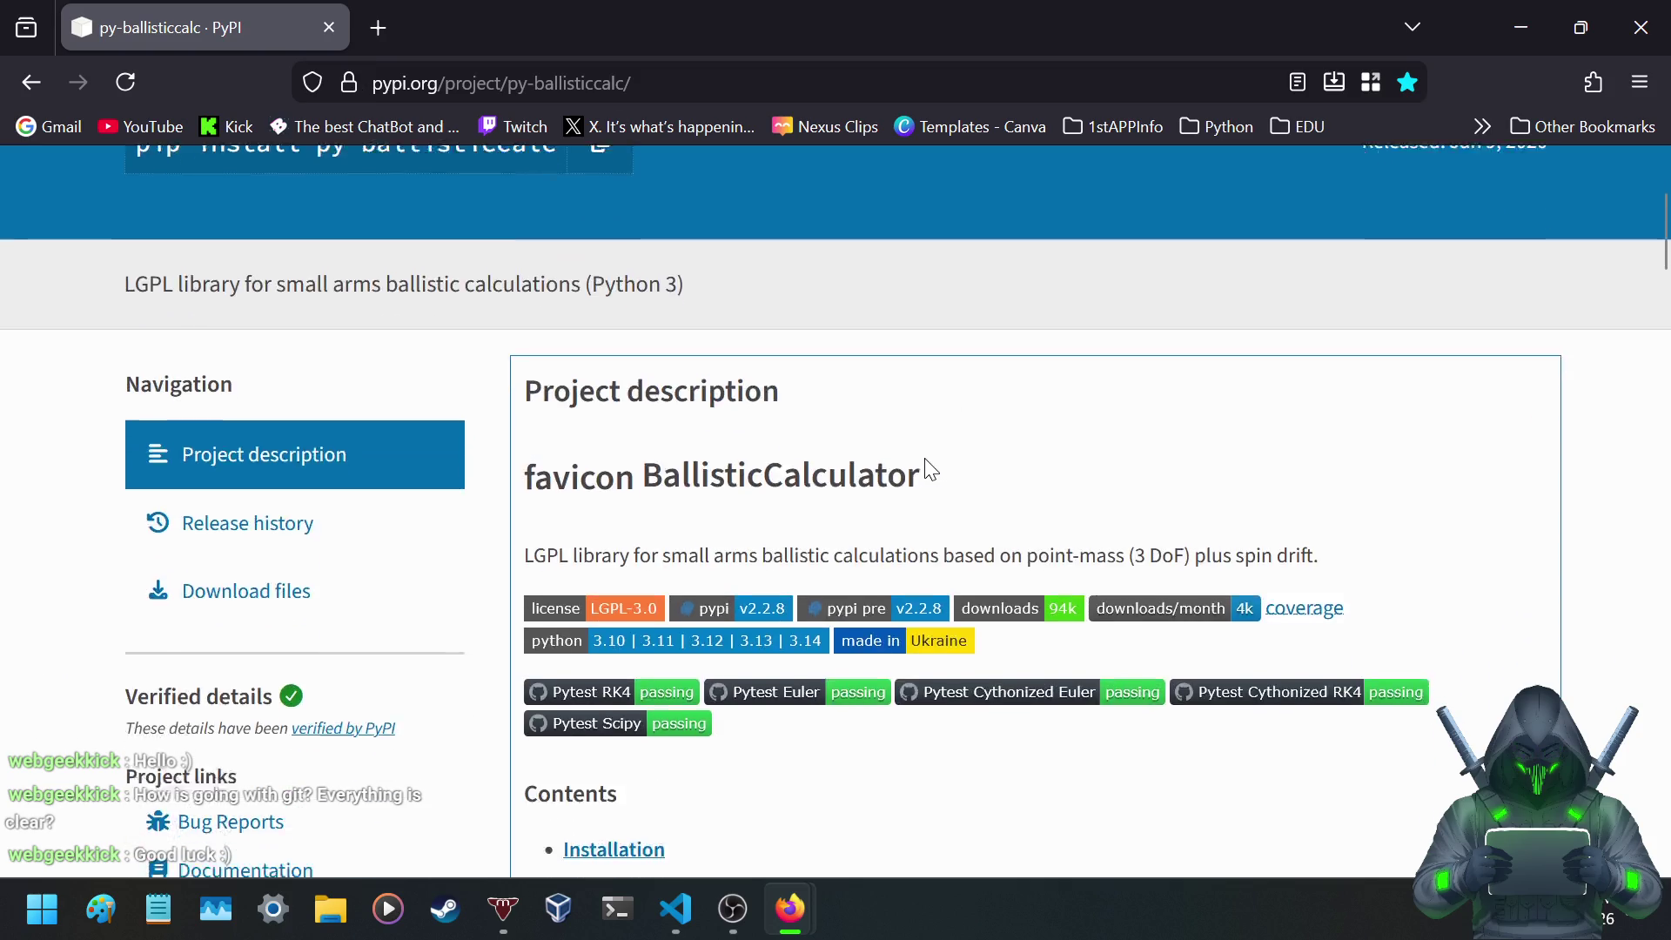
scroll(932, 470, "down", 5)
scroll(923, 470, "down", 5)
scroll(924, 470, "down", 3)
scroll(914, 473, "down", 3)
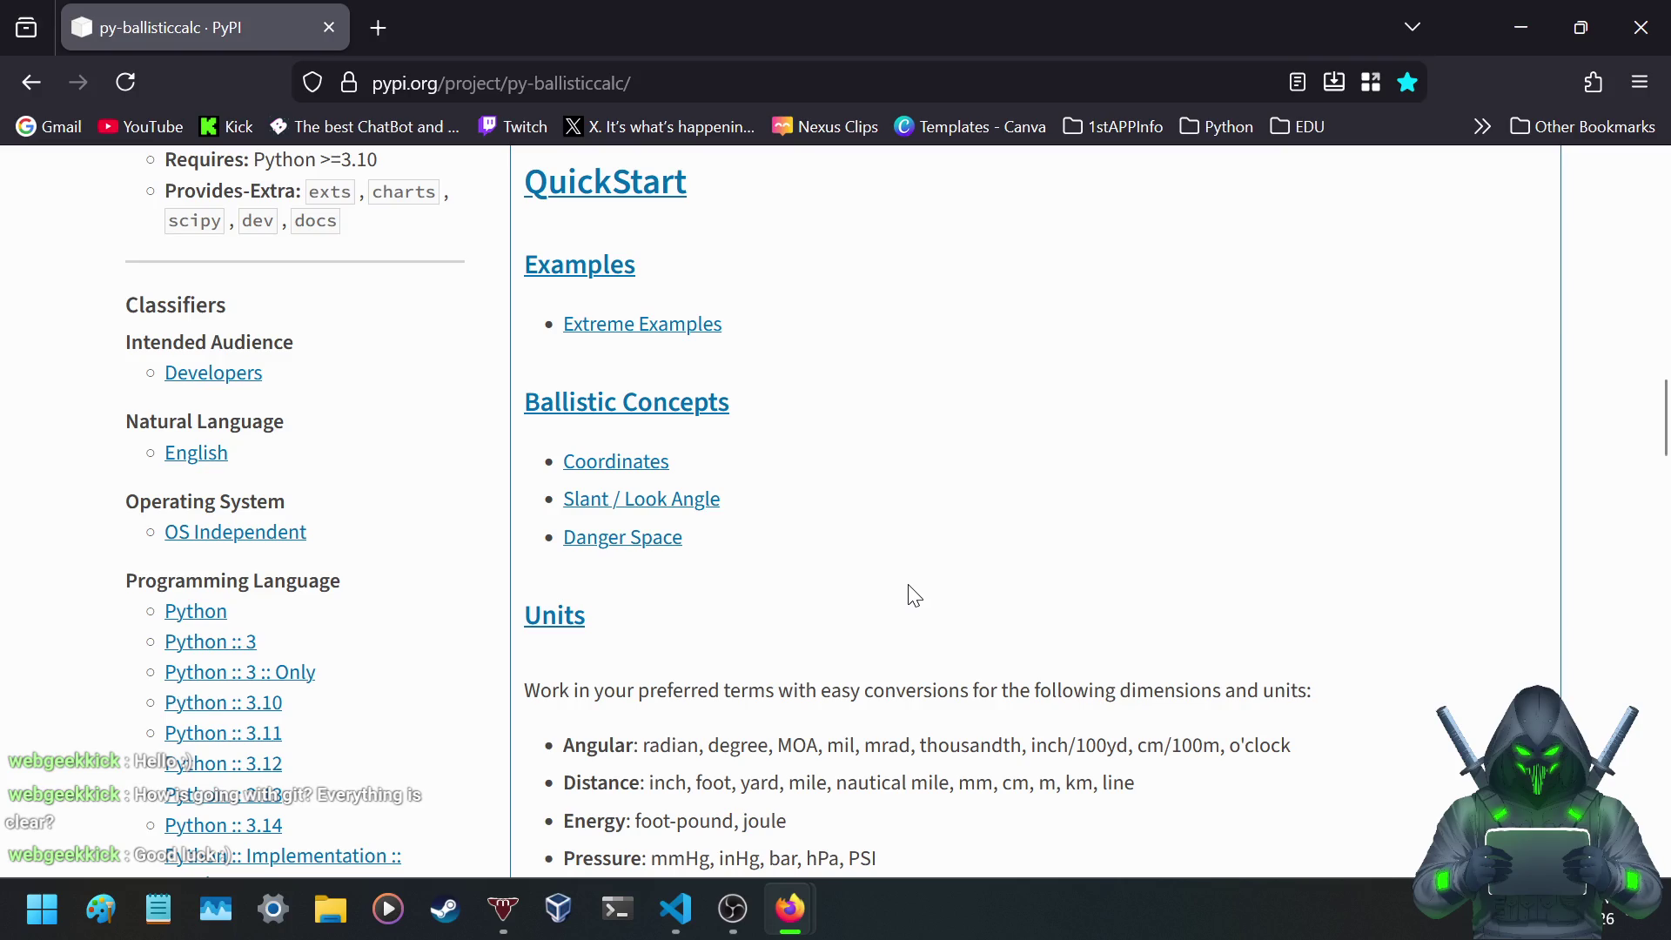
- Read down through the Units and Calculation Engines sections and back up to QuickStart
scroll(914, 597, "down", 5)
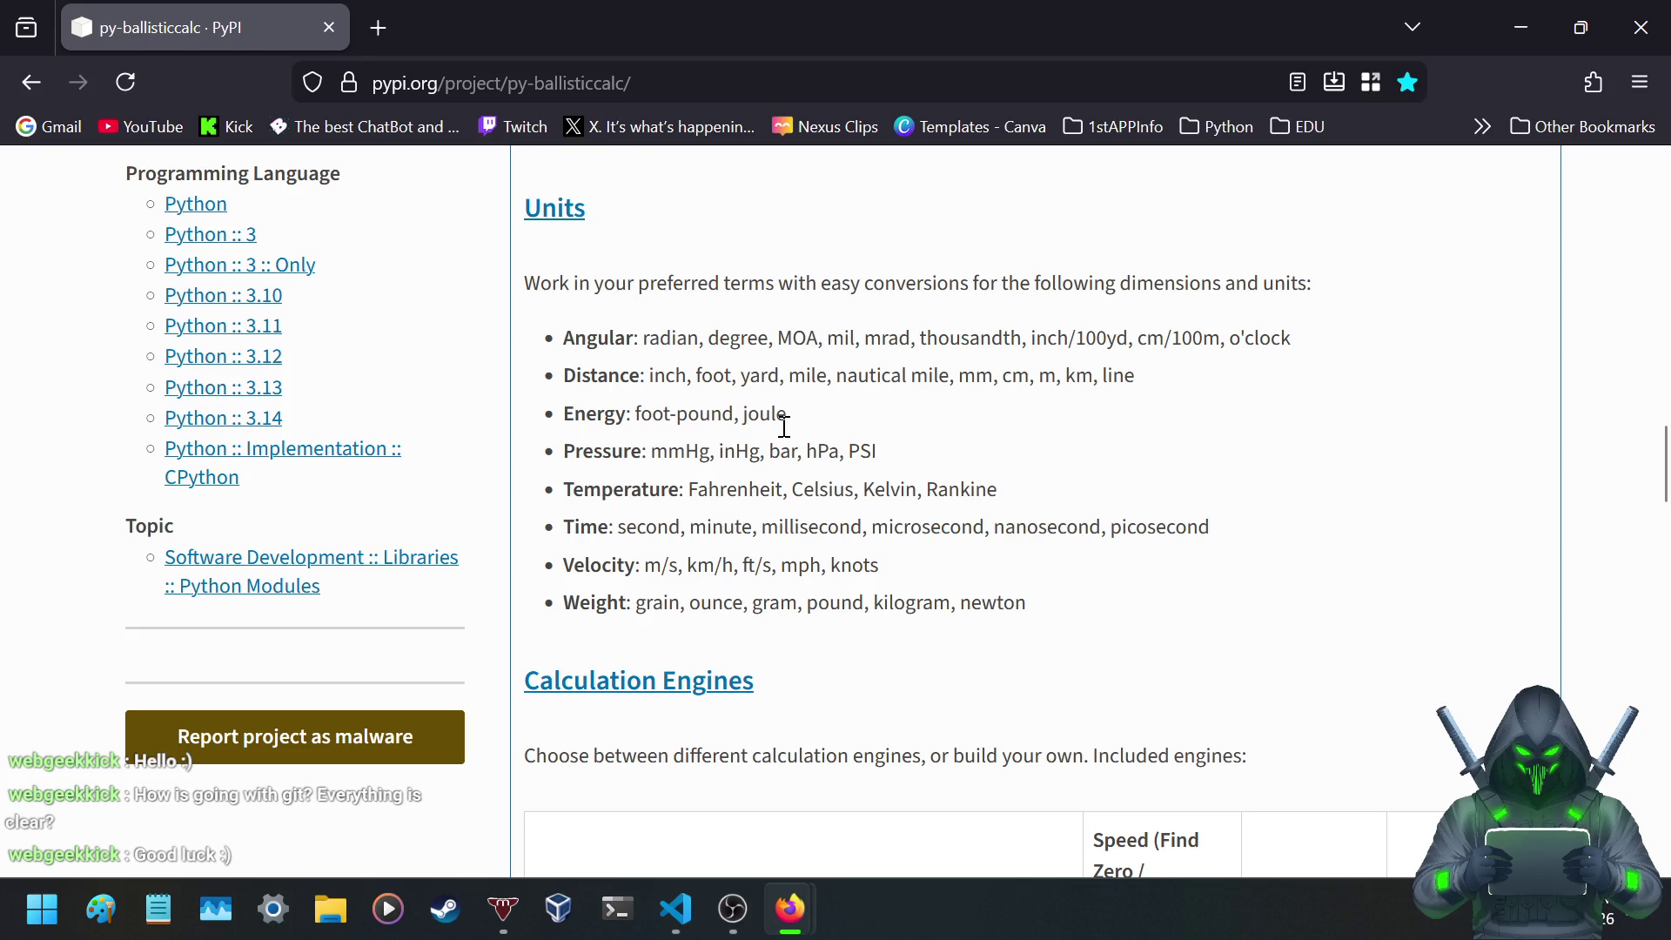
scroll(784, 426, "down", 7)
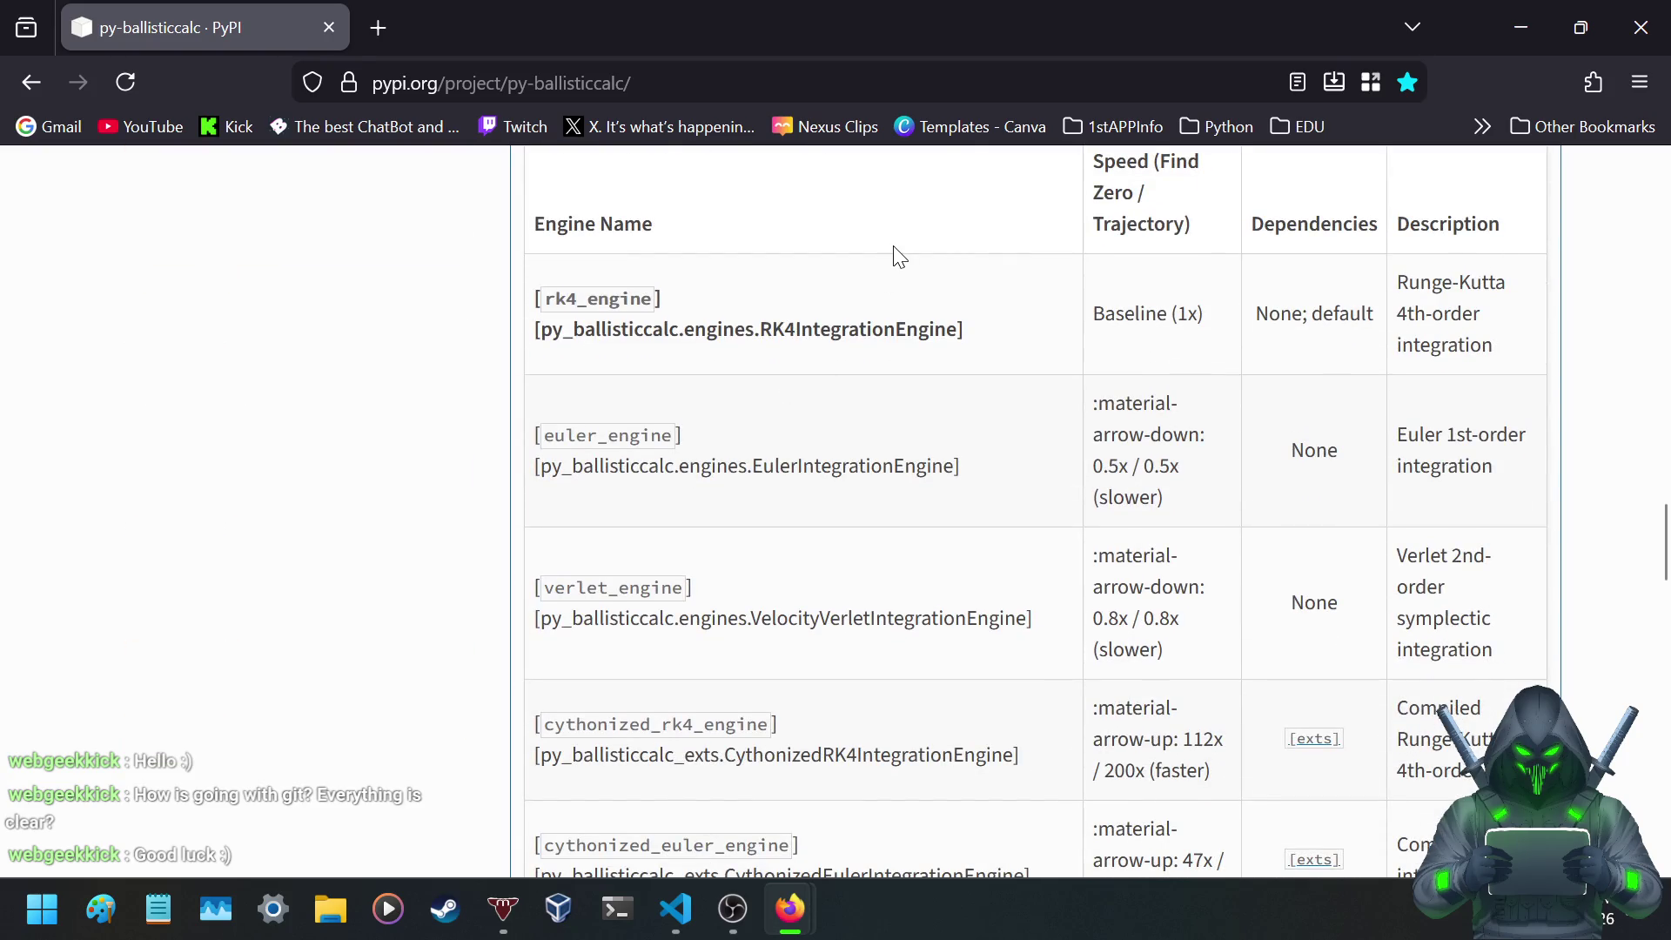
scroll(801, 310, "up", 2)
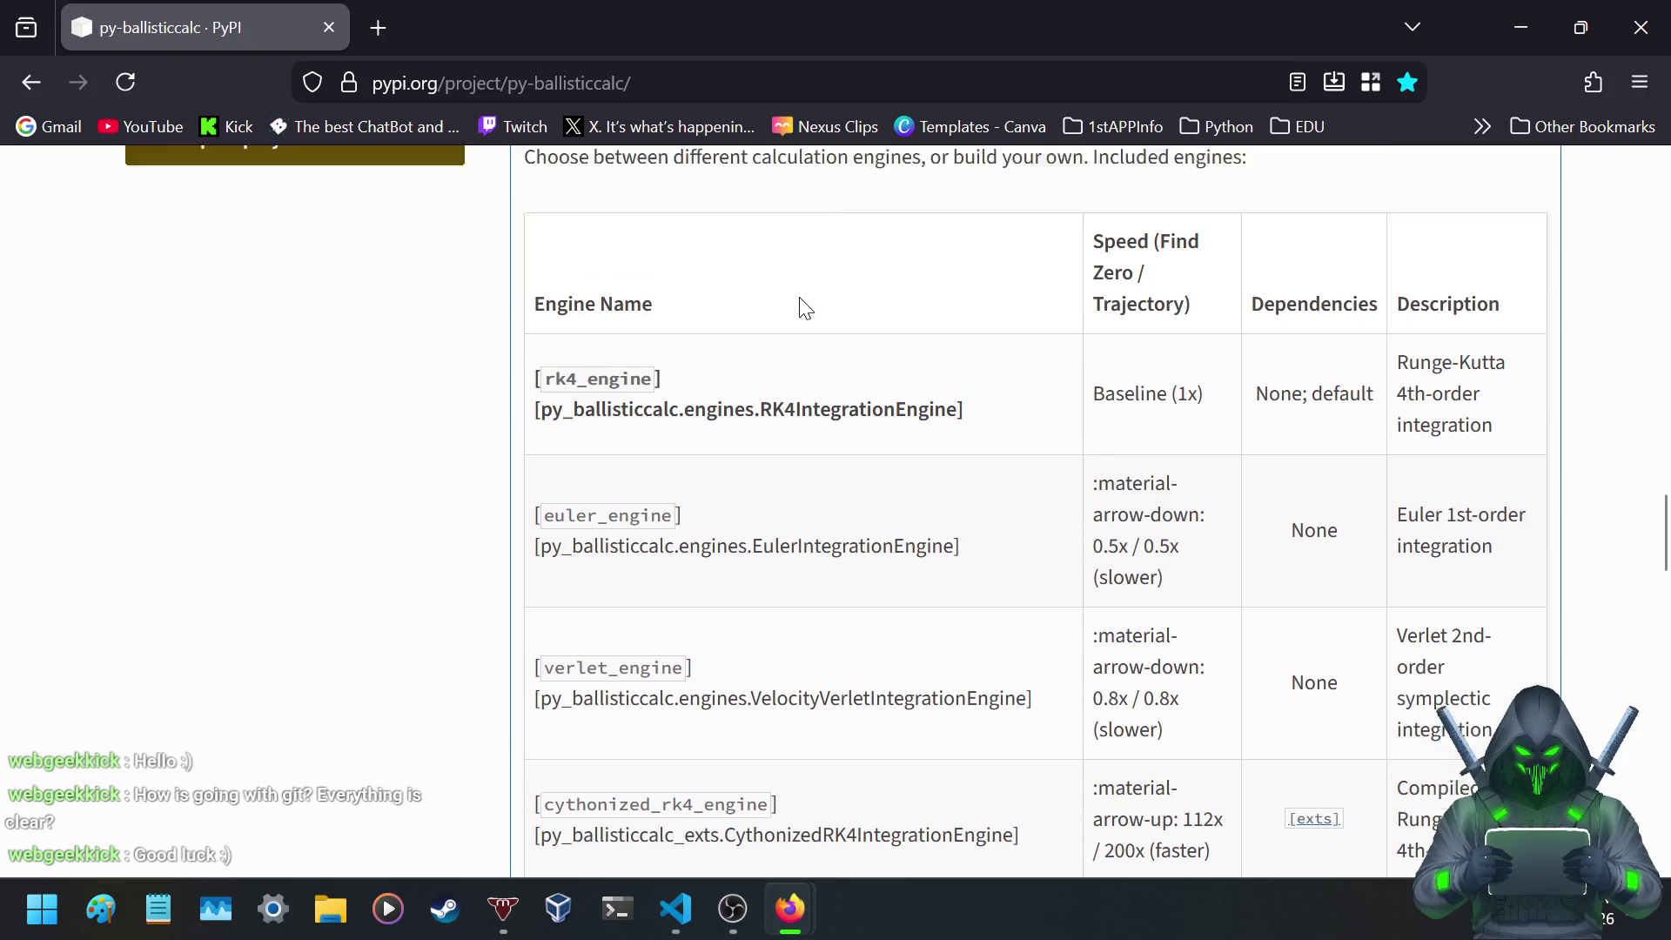
scroll(816, 403, "up", 2)
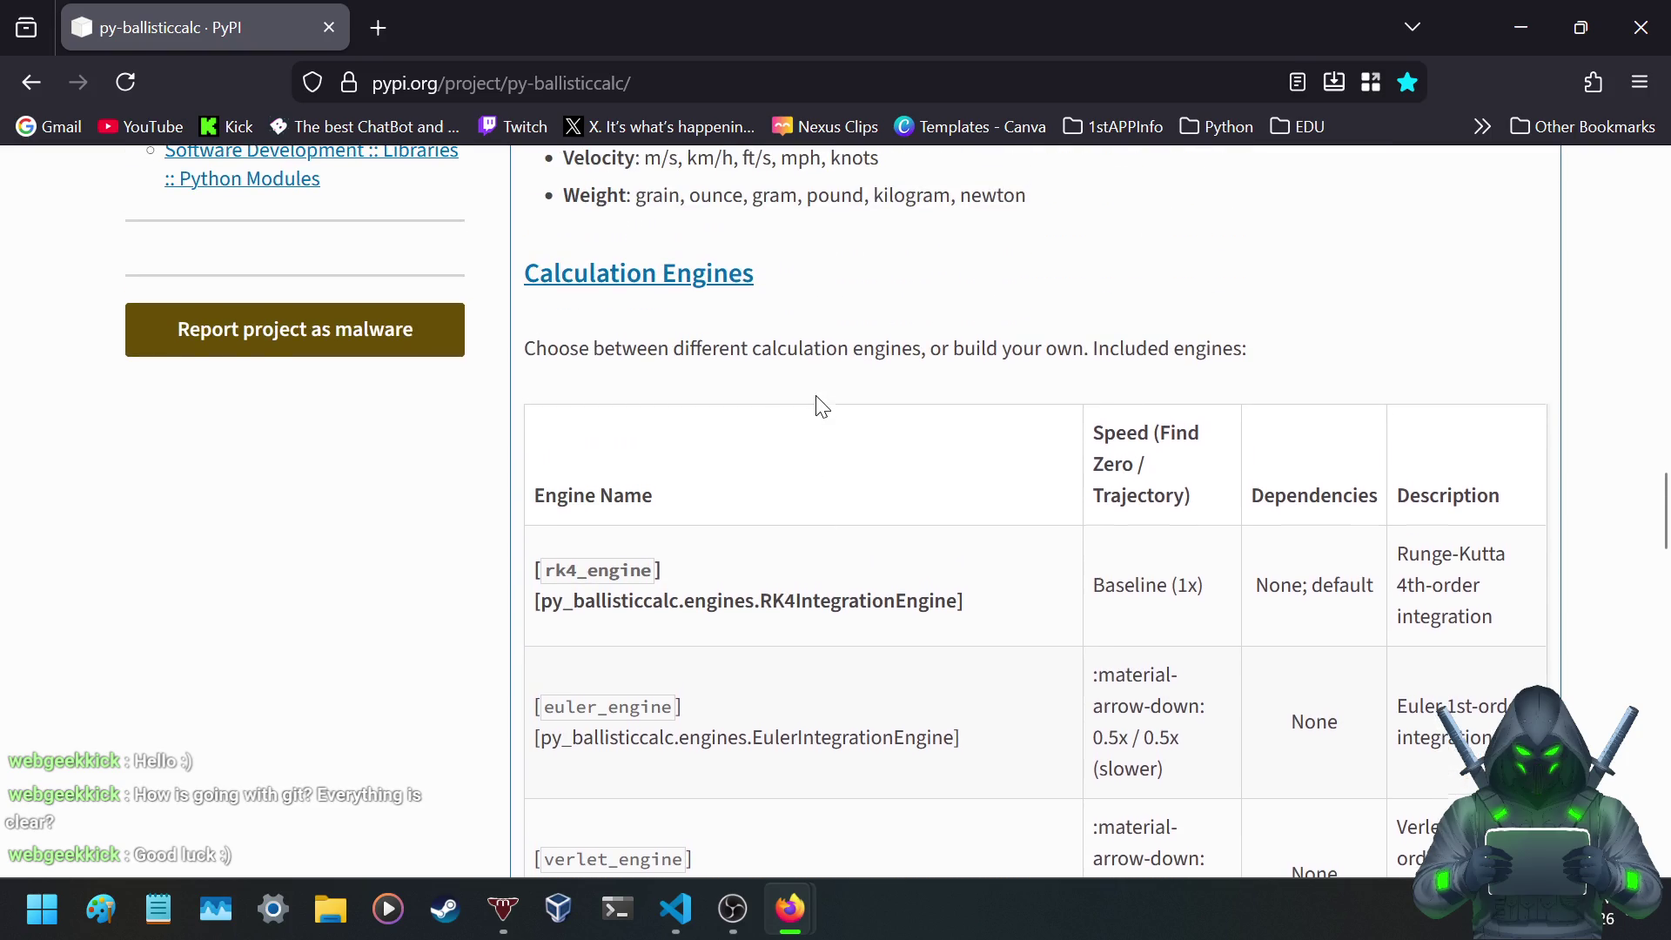
scroll(818, 404, "down", 4)
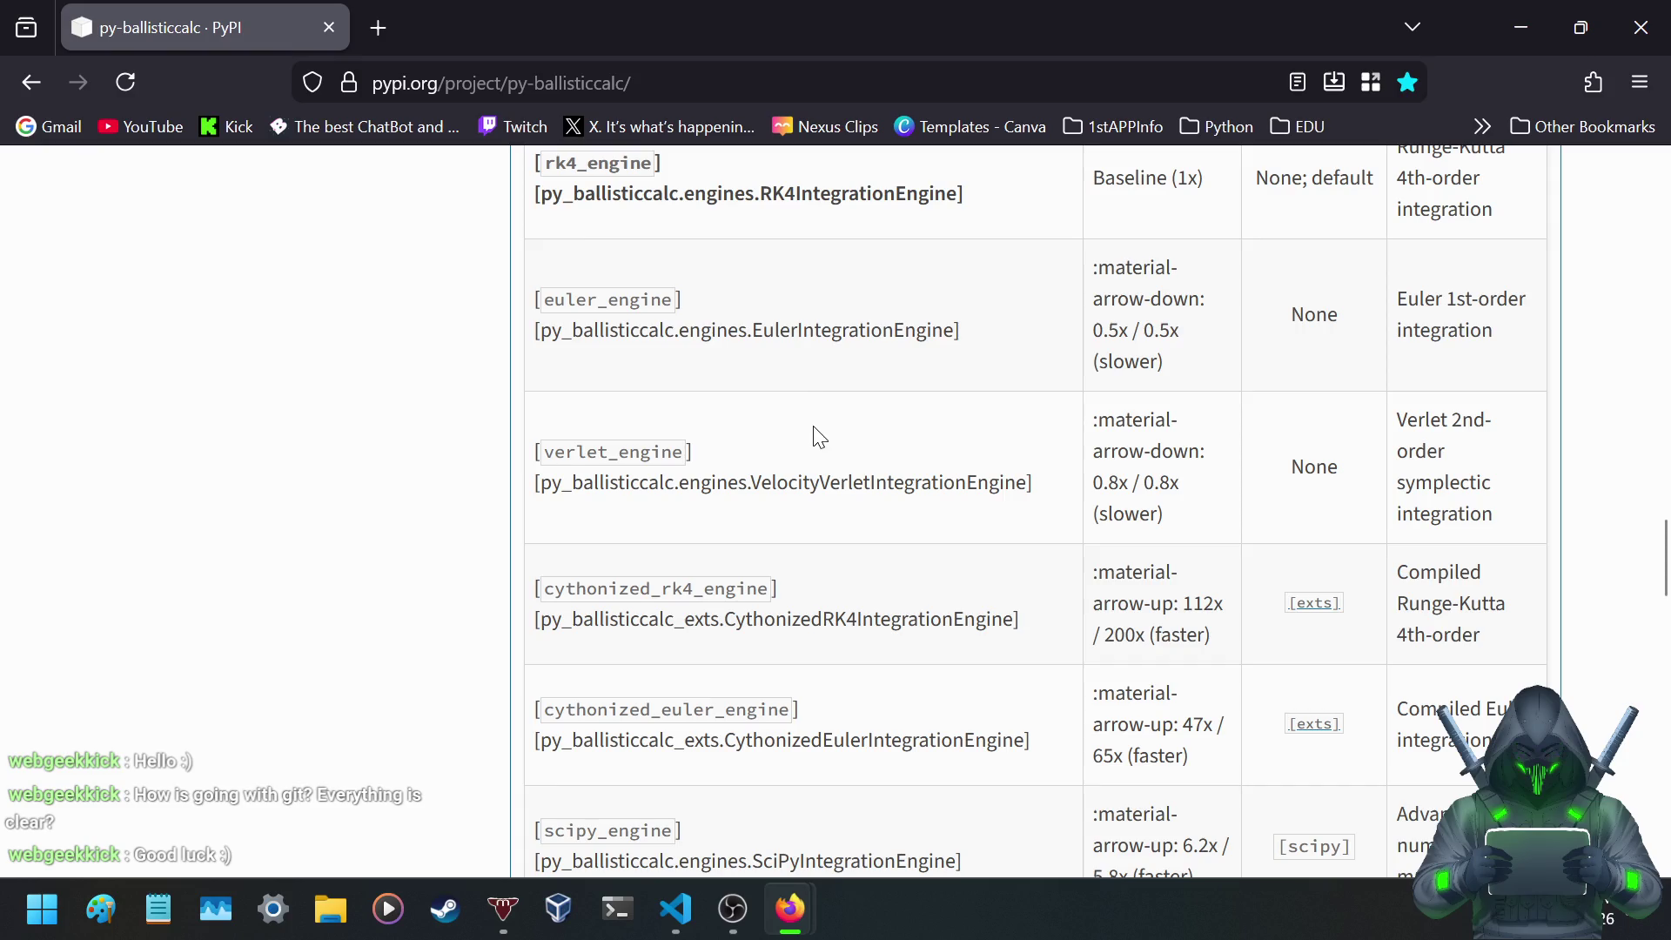
scroll(816, 418, "down", 10)
scroll(816, 435, "down", 5)
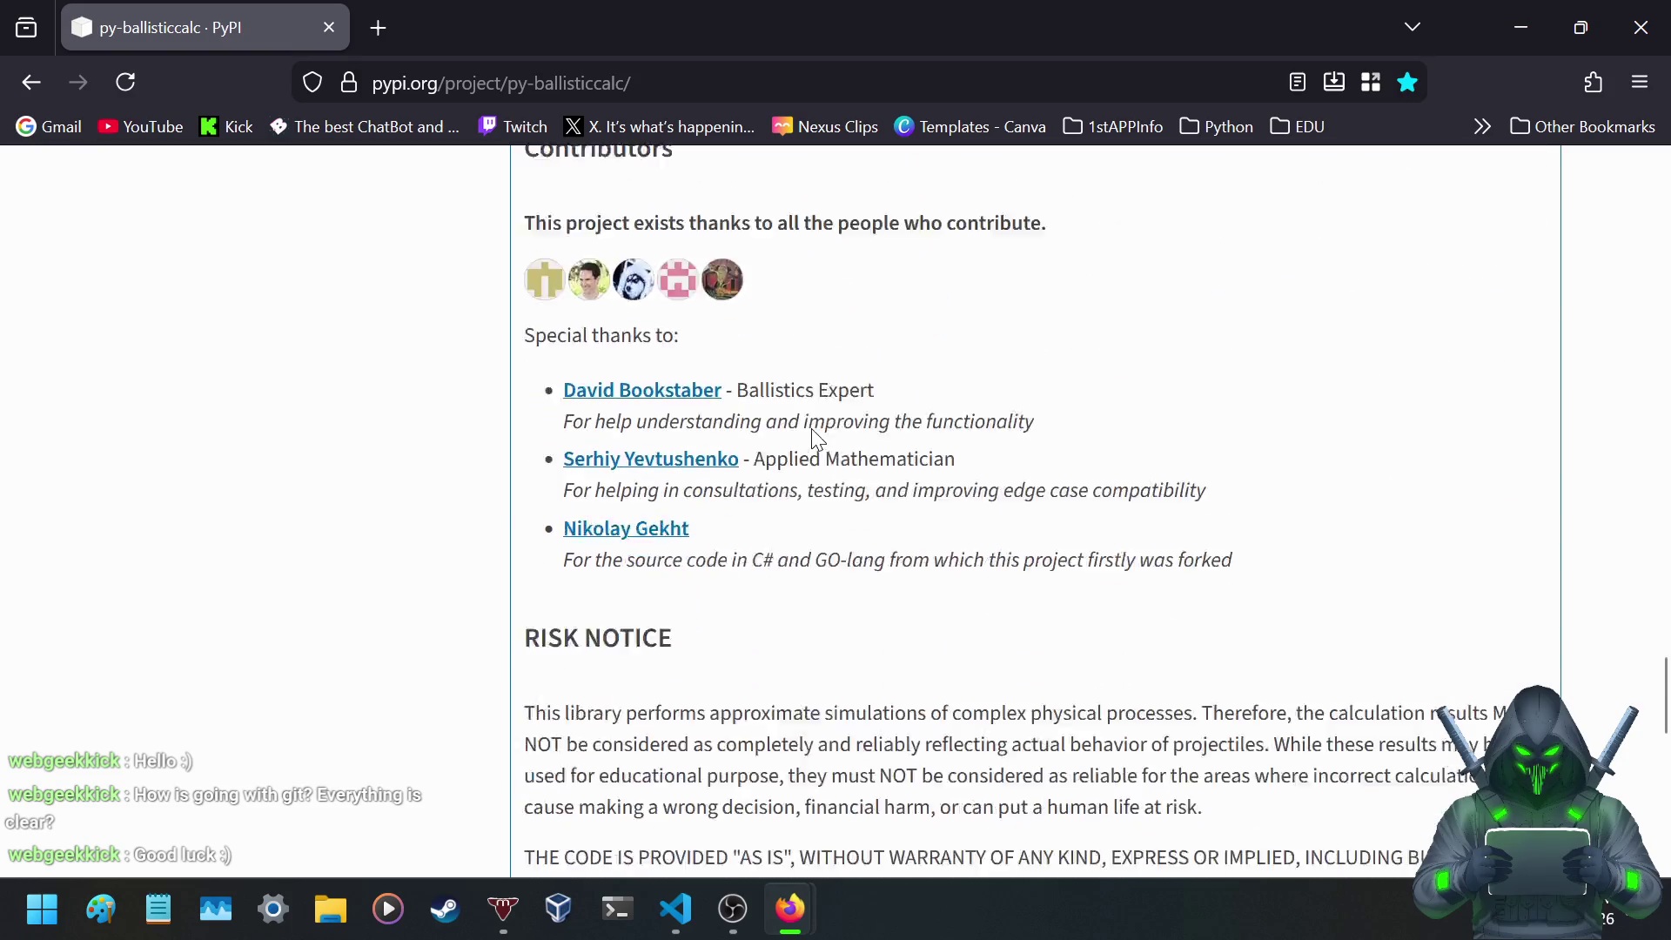
scroll(813, 430, "up", 20)
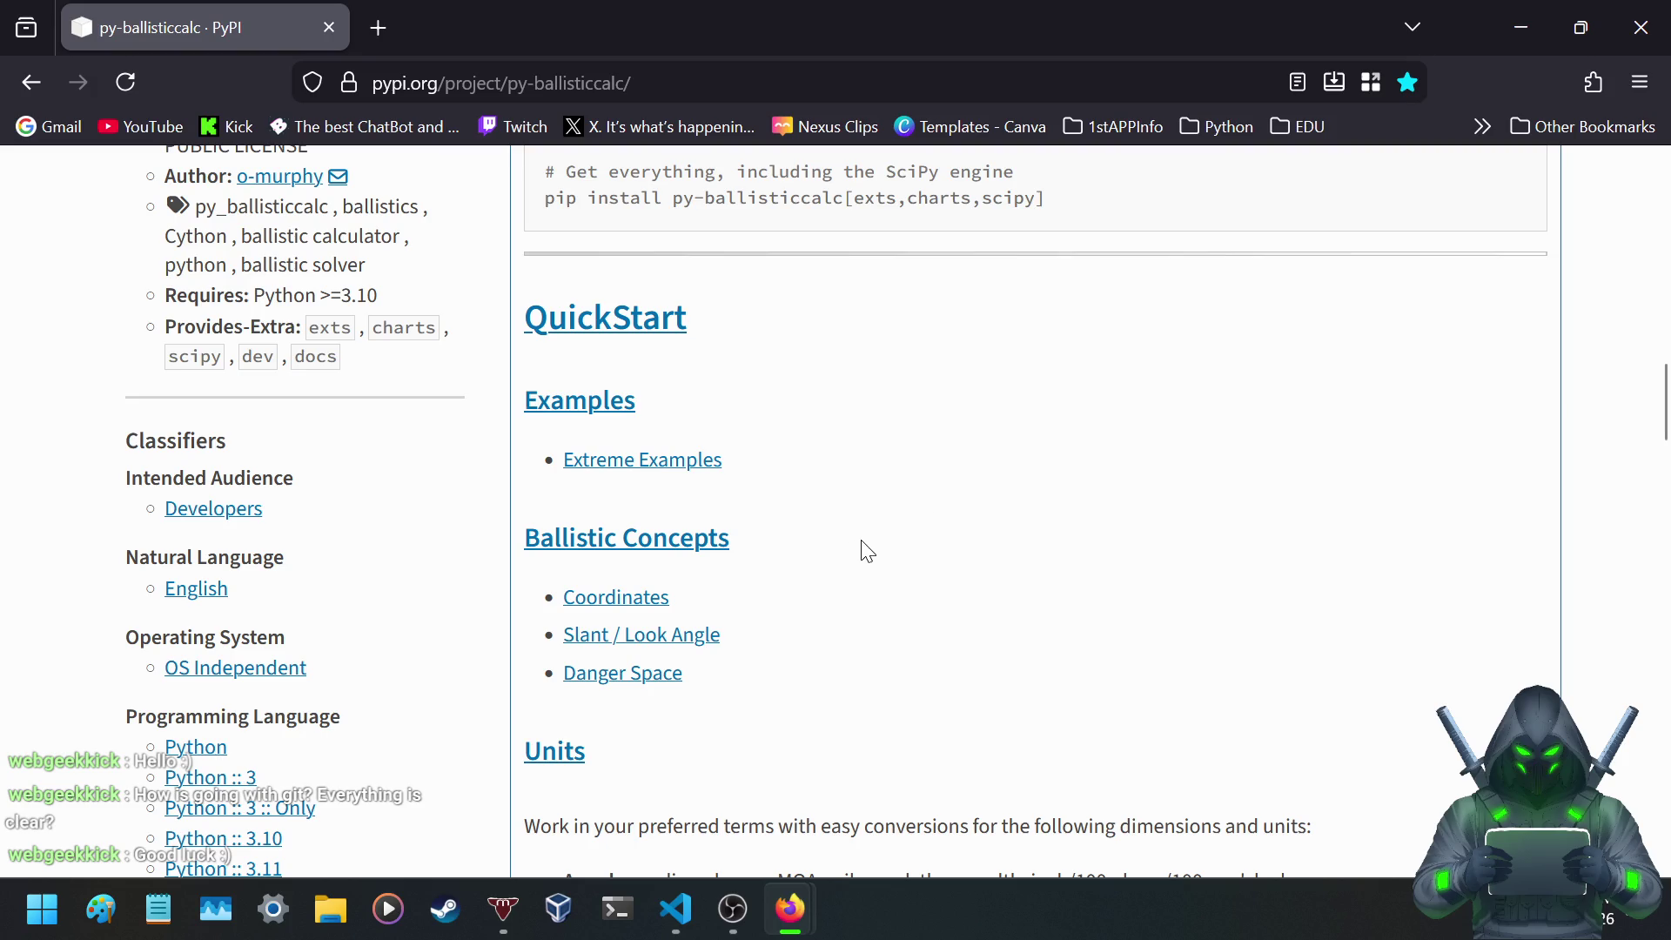
scroll(822, 493, "up", 10)
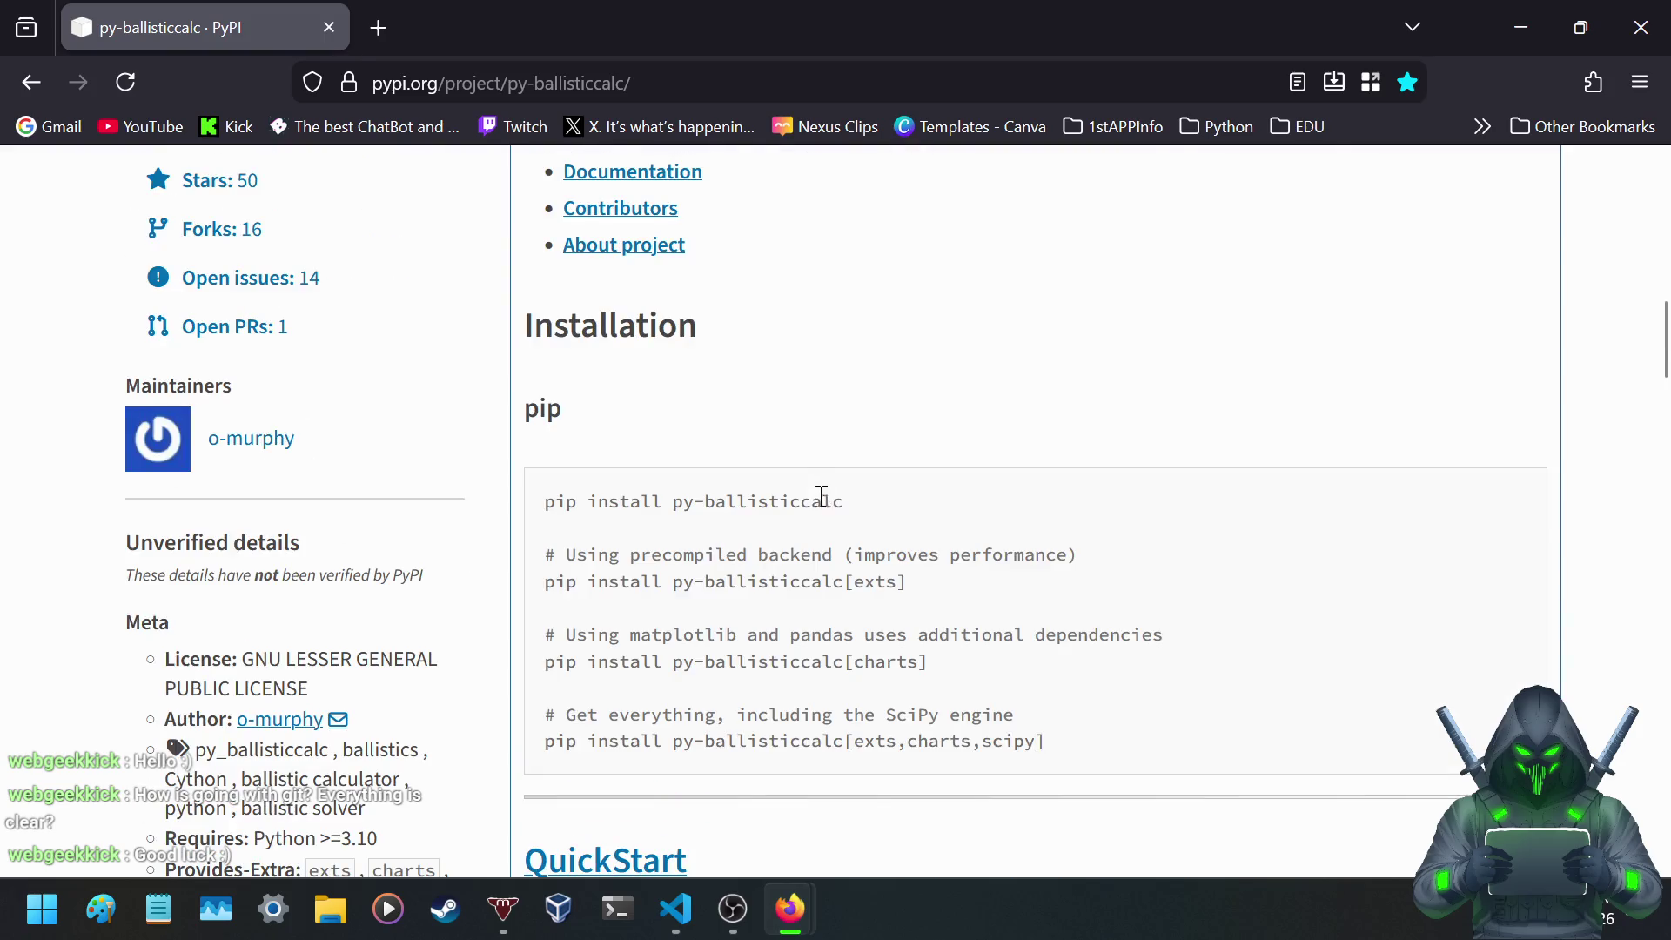
scroll(825, 509, "down", 8)
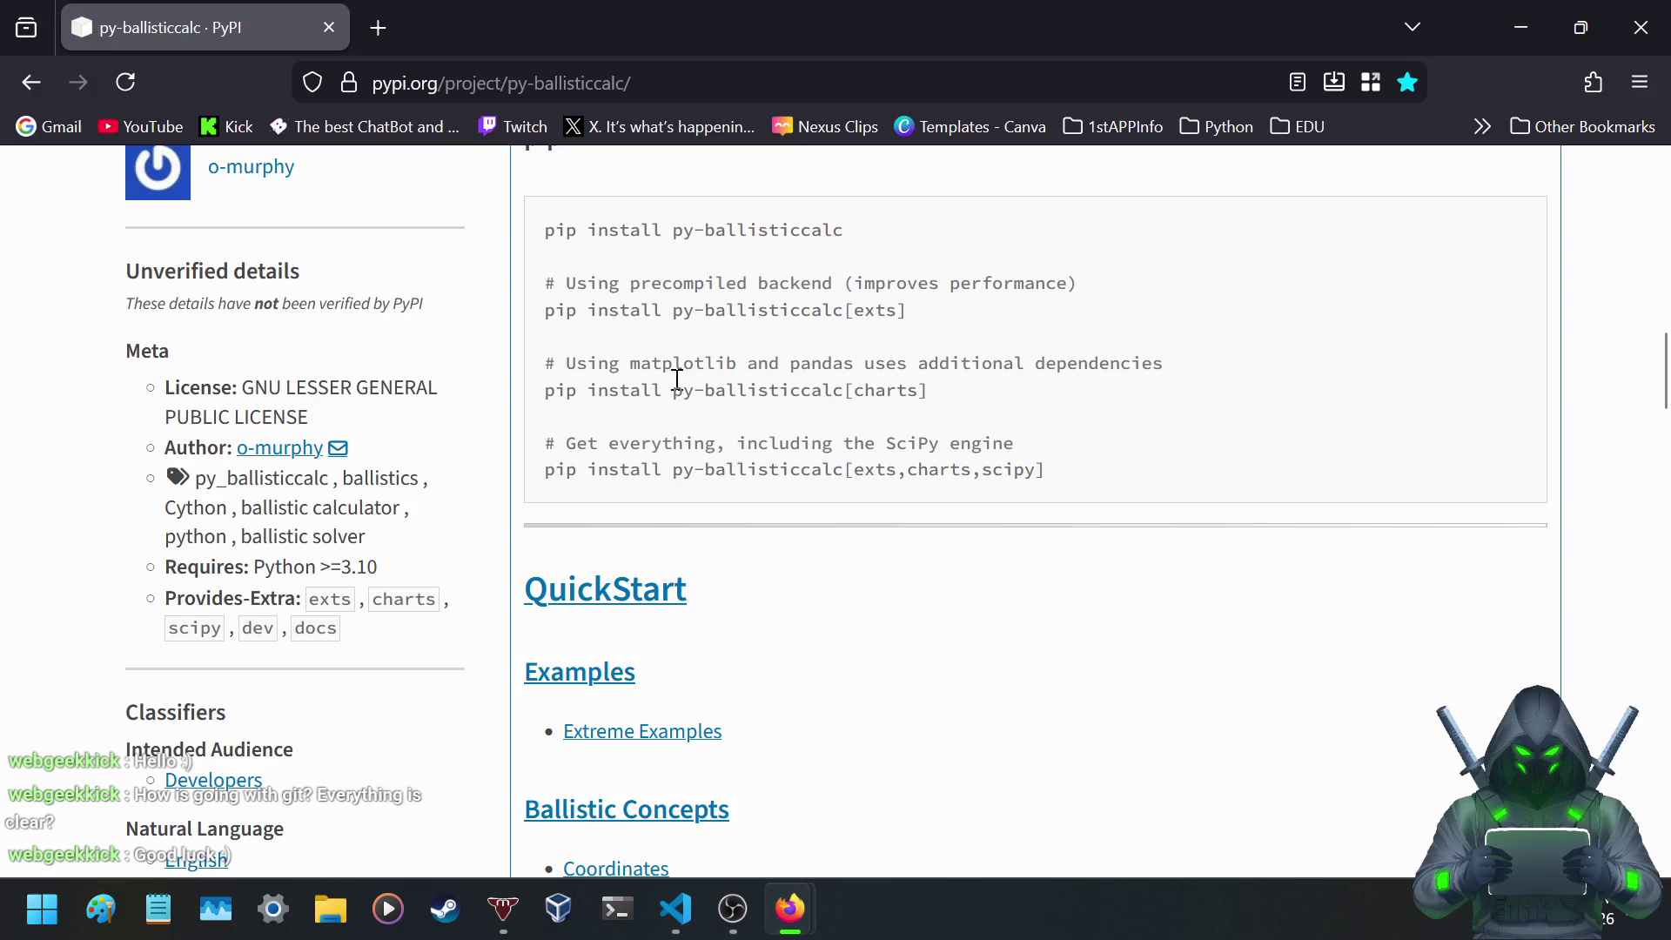
left_click_drag(674, 361, 1038, 374)
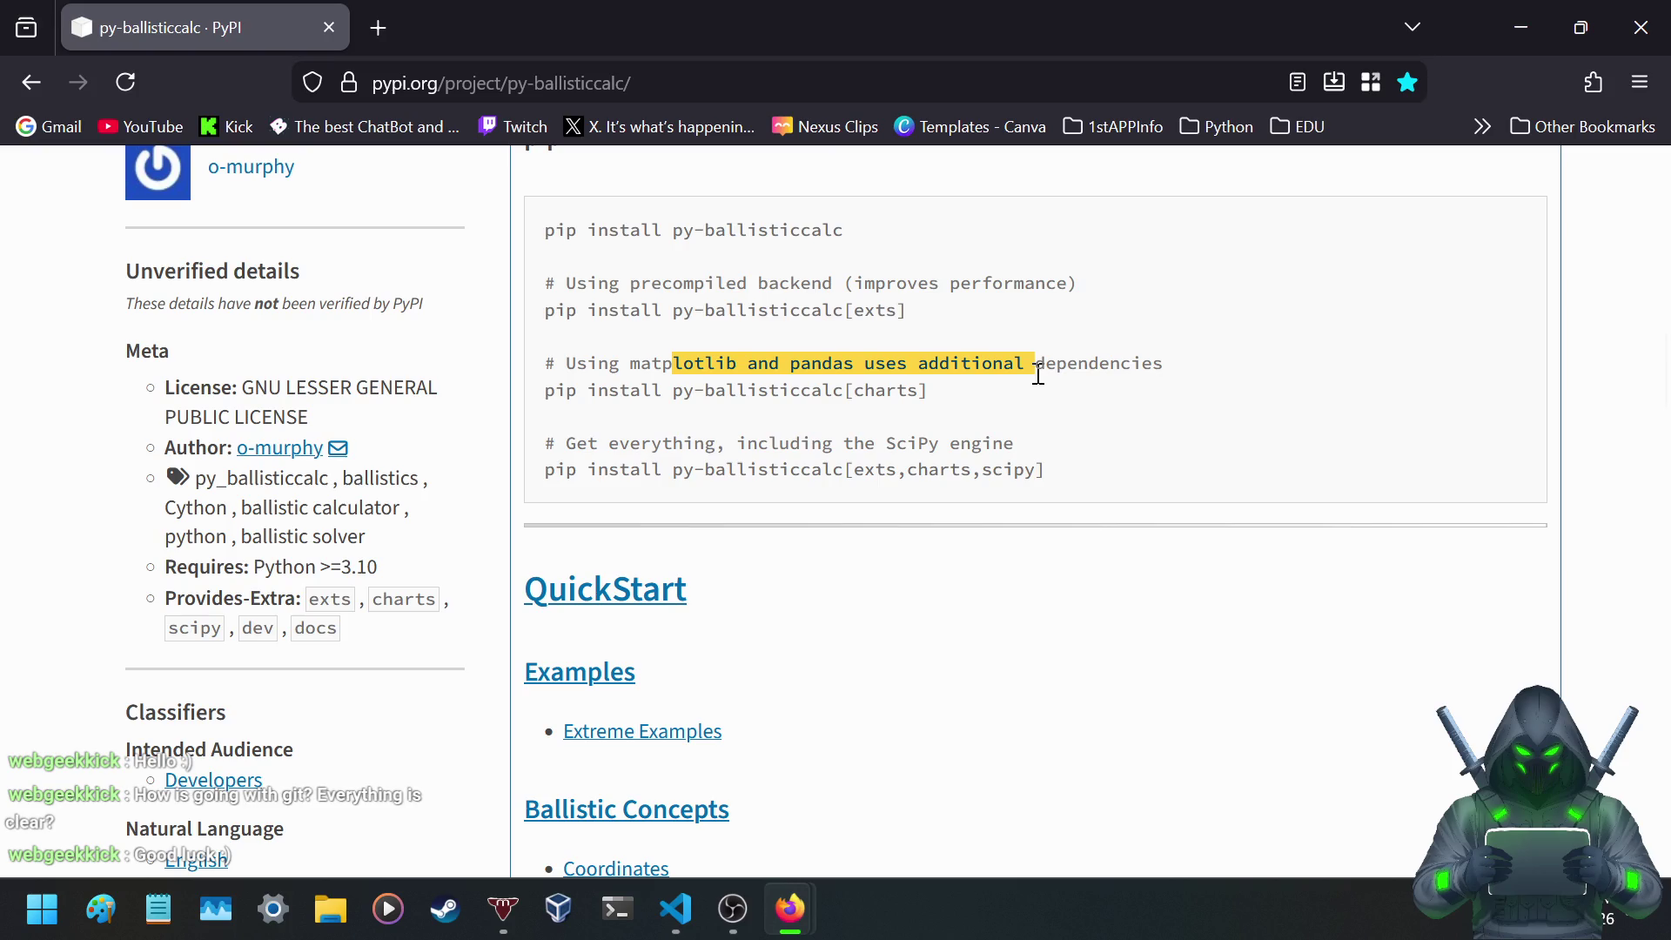
mouse_move(696, 284)
left_mouse_down()
mouse_move(1048, 324)
mouse_move(1037, 292)
left_mouse_up()
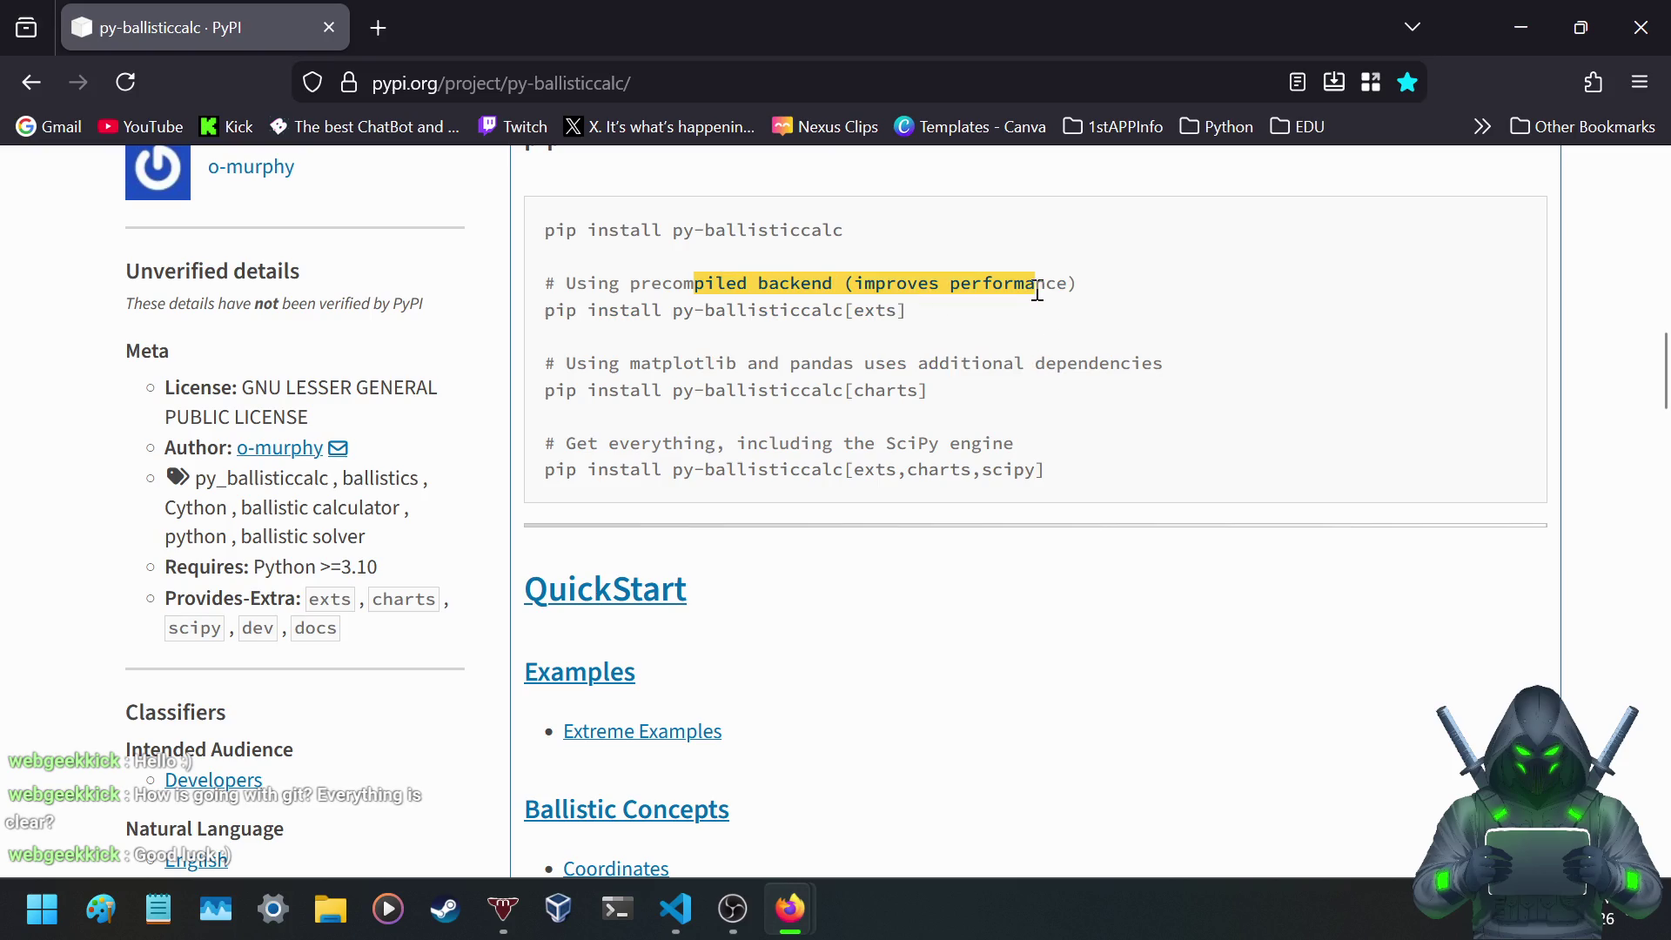
left_click(668, 364)
left_click_drag(623, 445, 1040, 450)
left_click(870, 449)
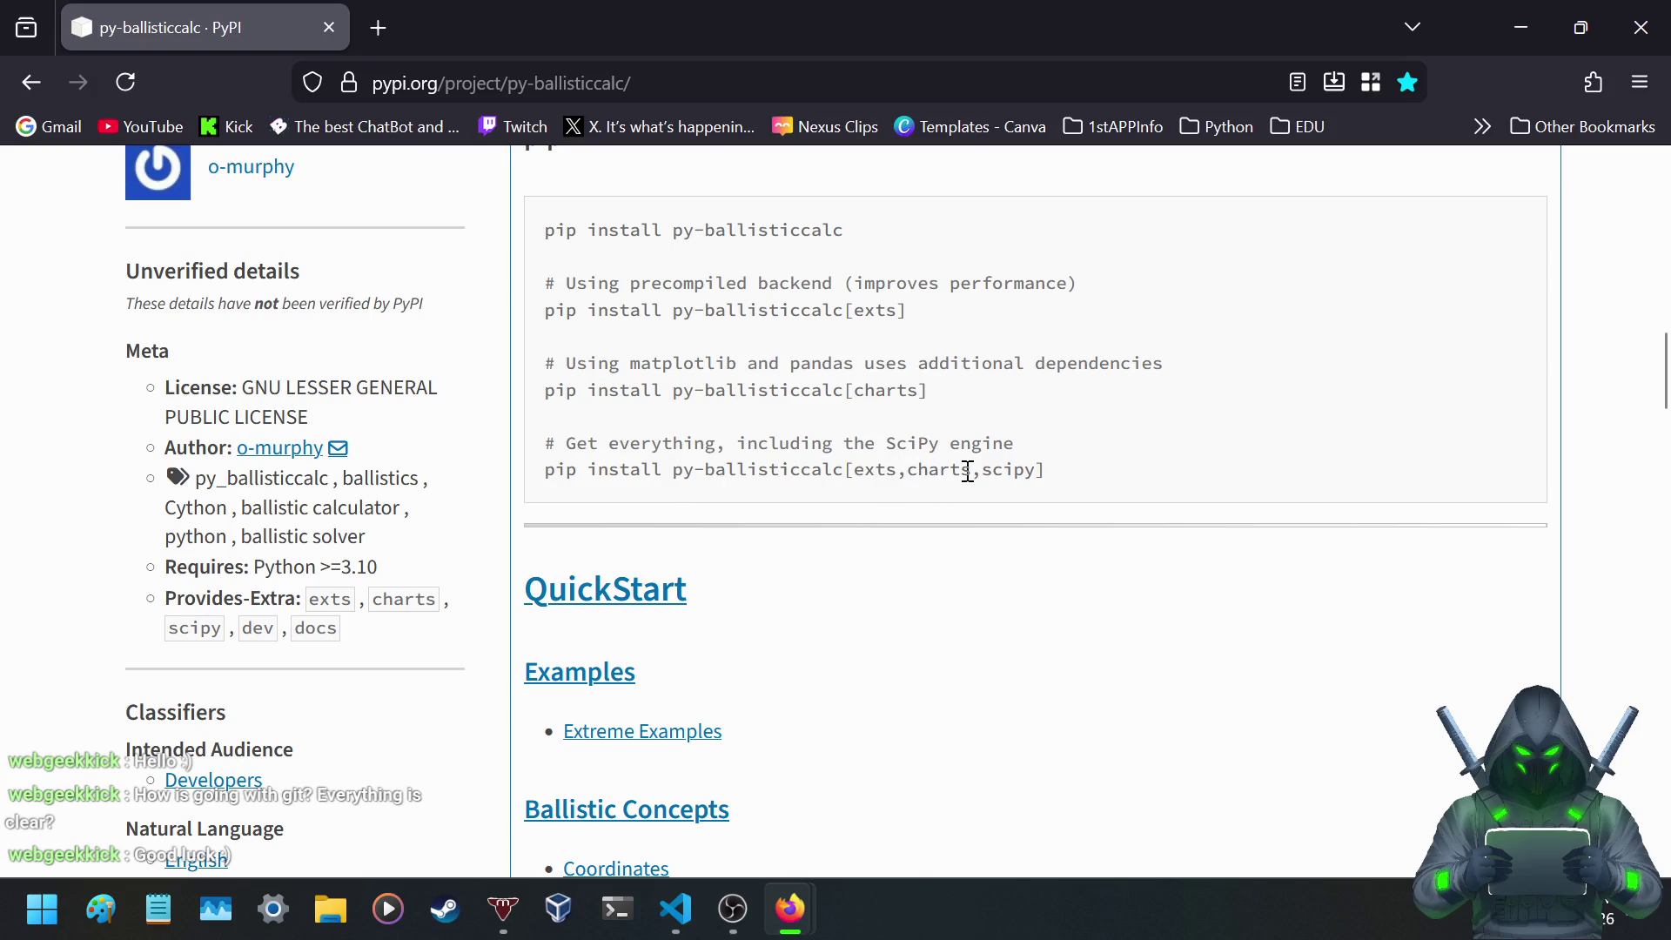
left_click_drag(549, 472, 1064, 483)
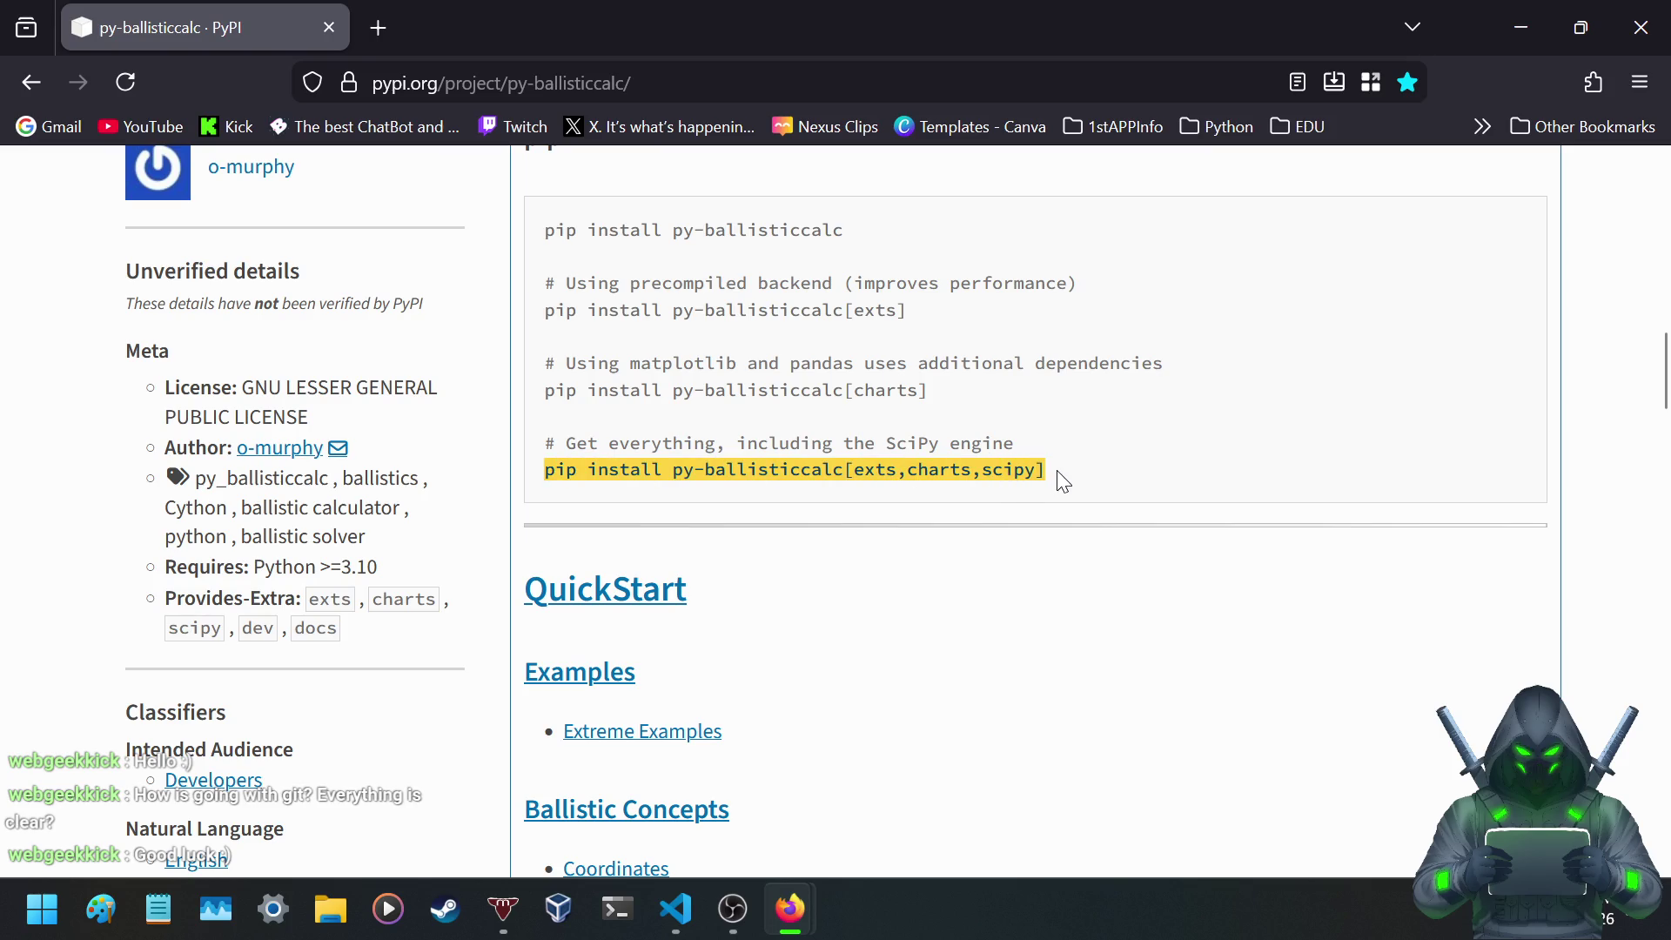
left_click(755, 525)
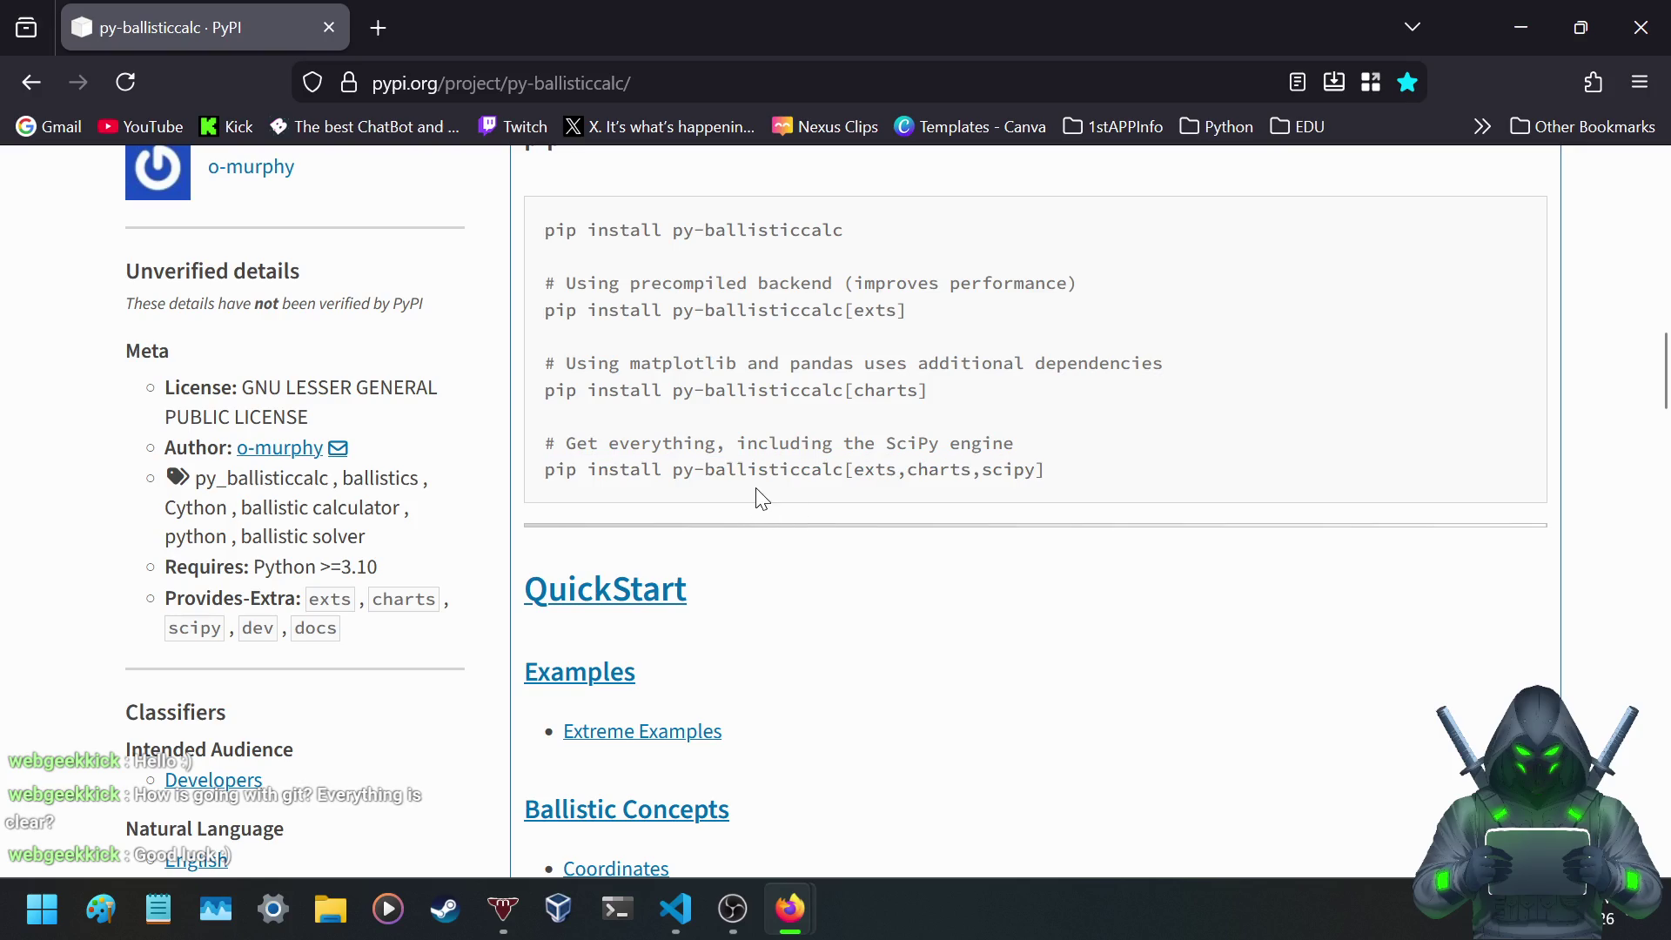
scroll(757, 496, "down", 10)
scroll(742, 489, "down", 20)
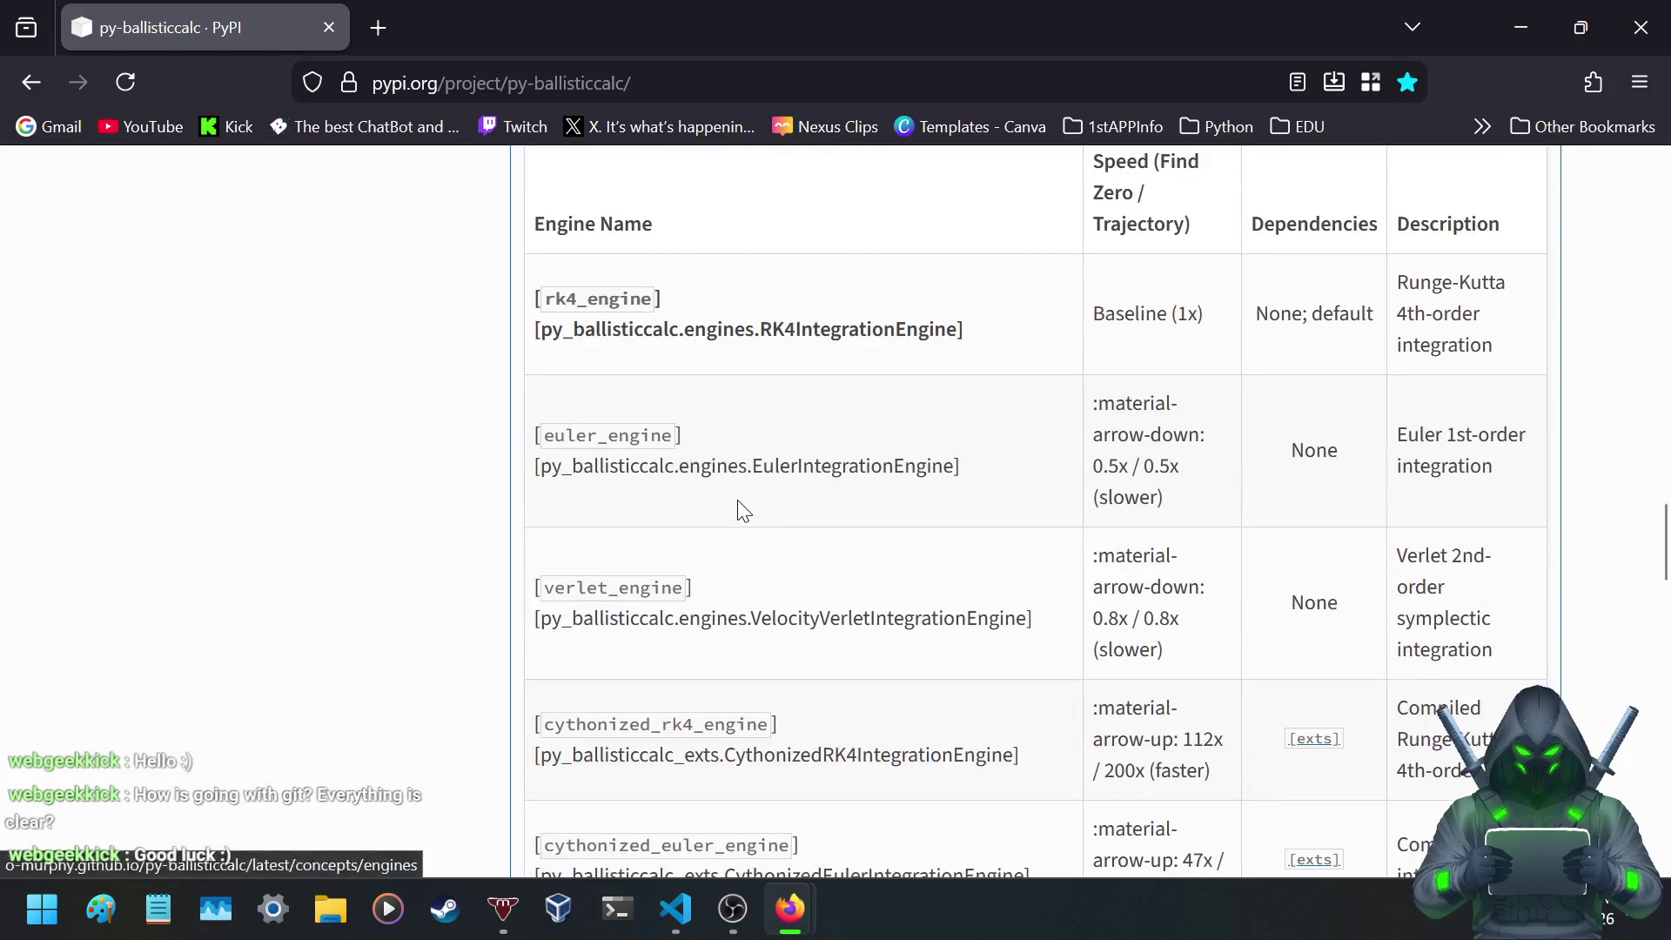
scroll(728, 501, "up", 20)
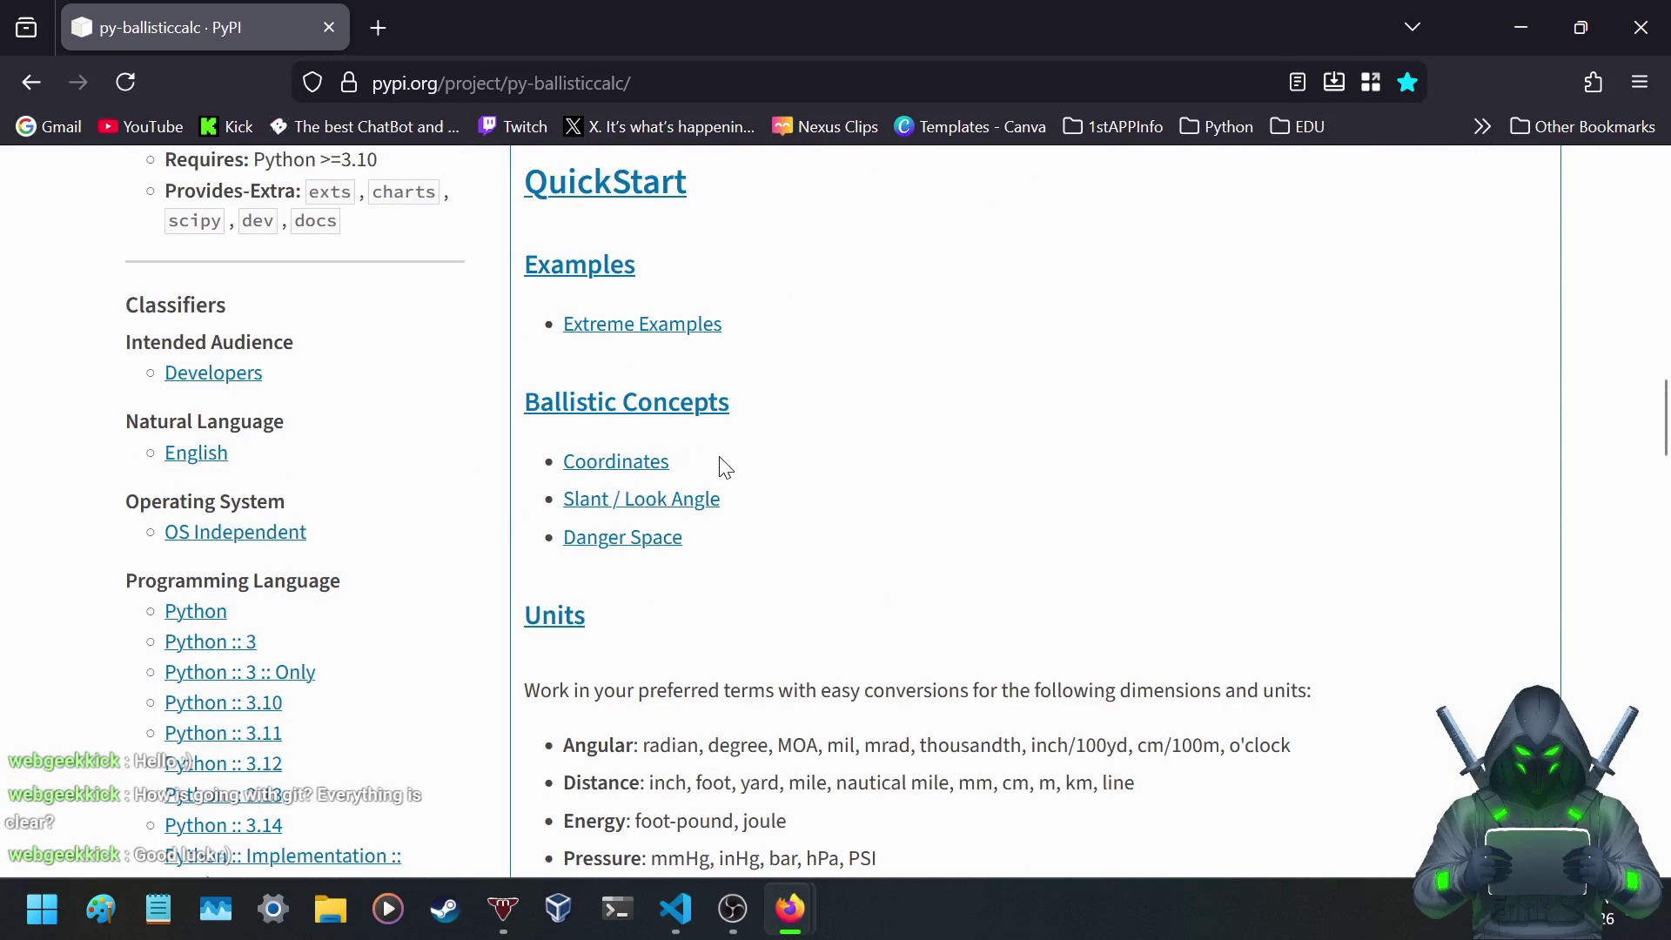
right_click(635, 325)
- Open the Extreme Examples notebook in a new tab and switch to it
left_click(696, 324)
left_click(504, 26)
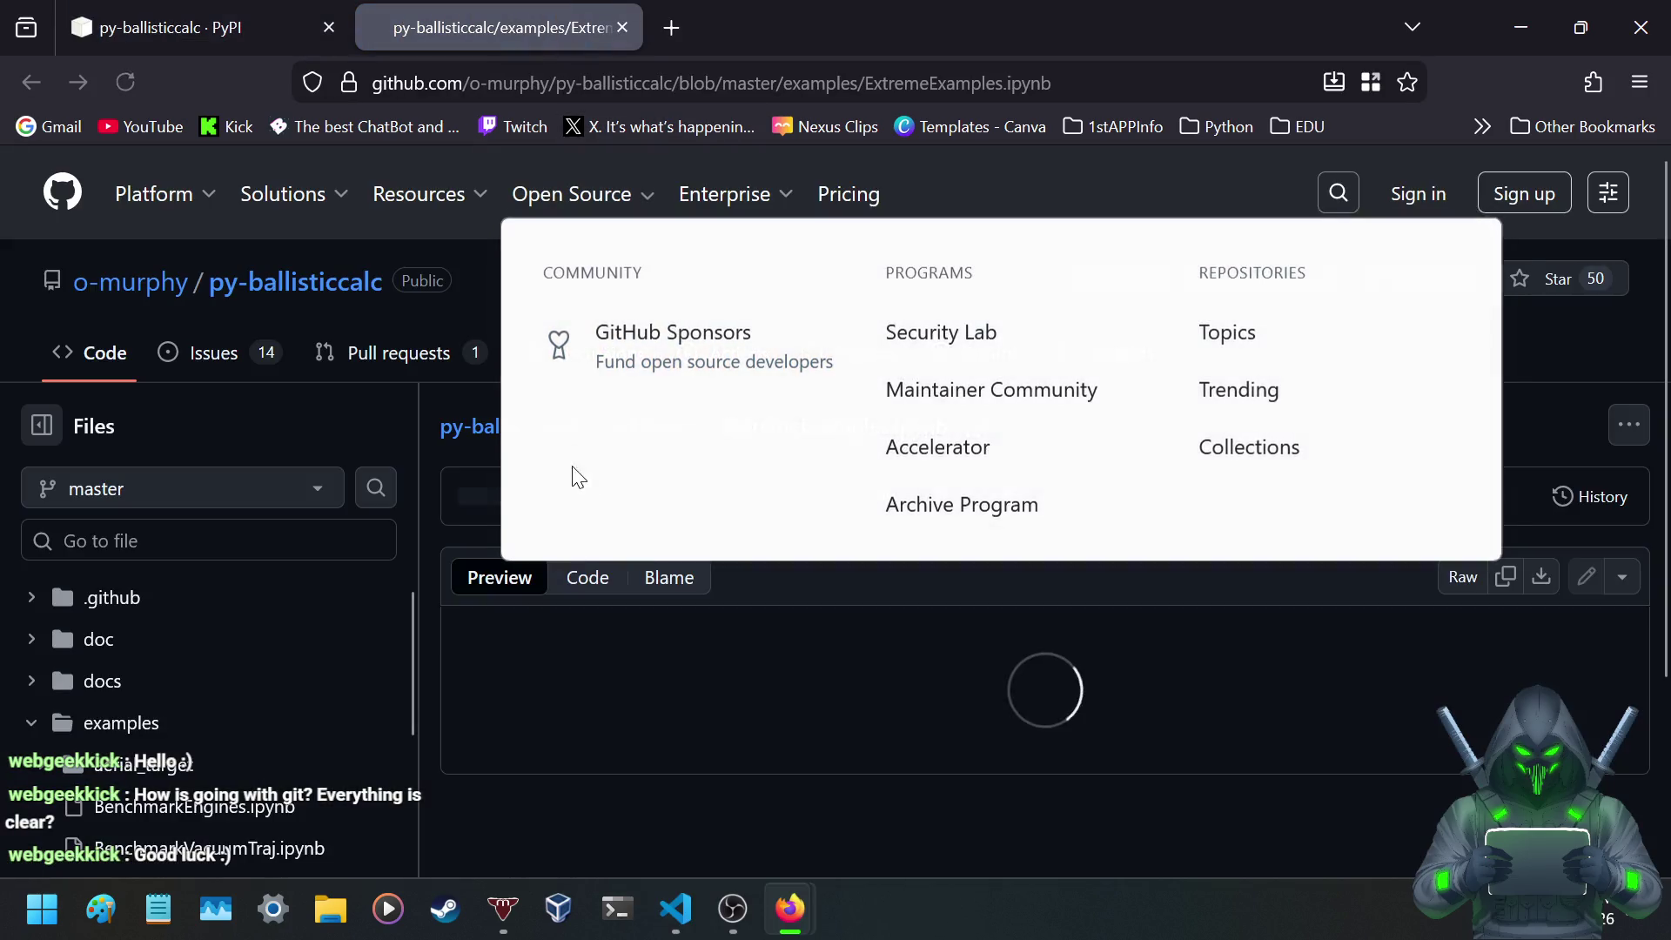
scroll(828, 603, "down", 3)
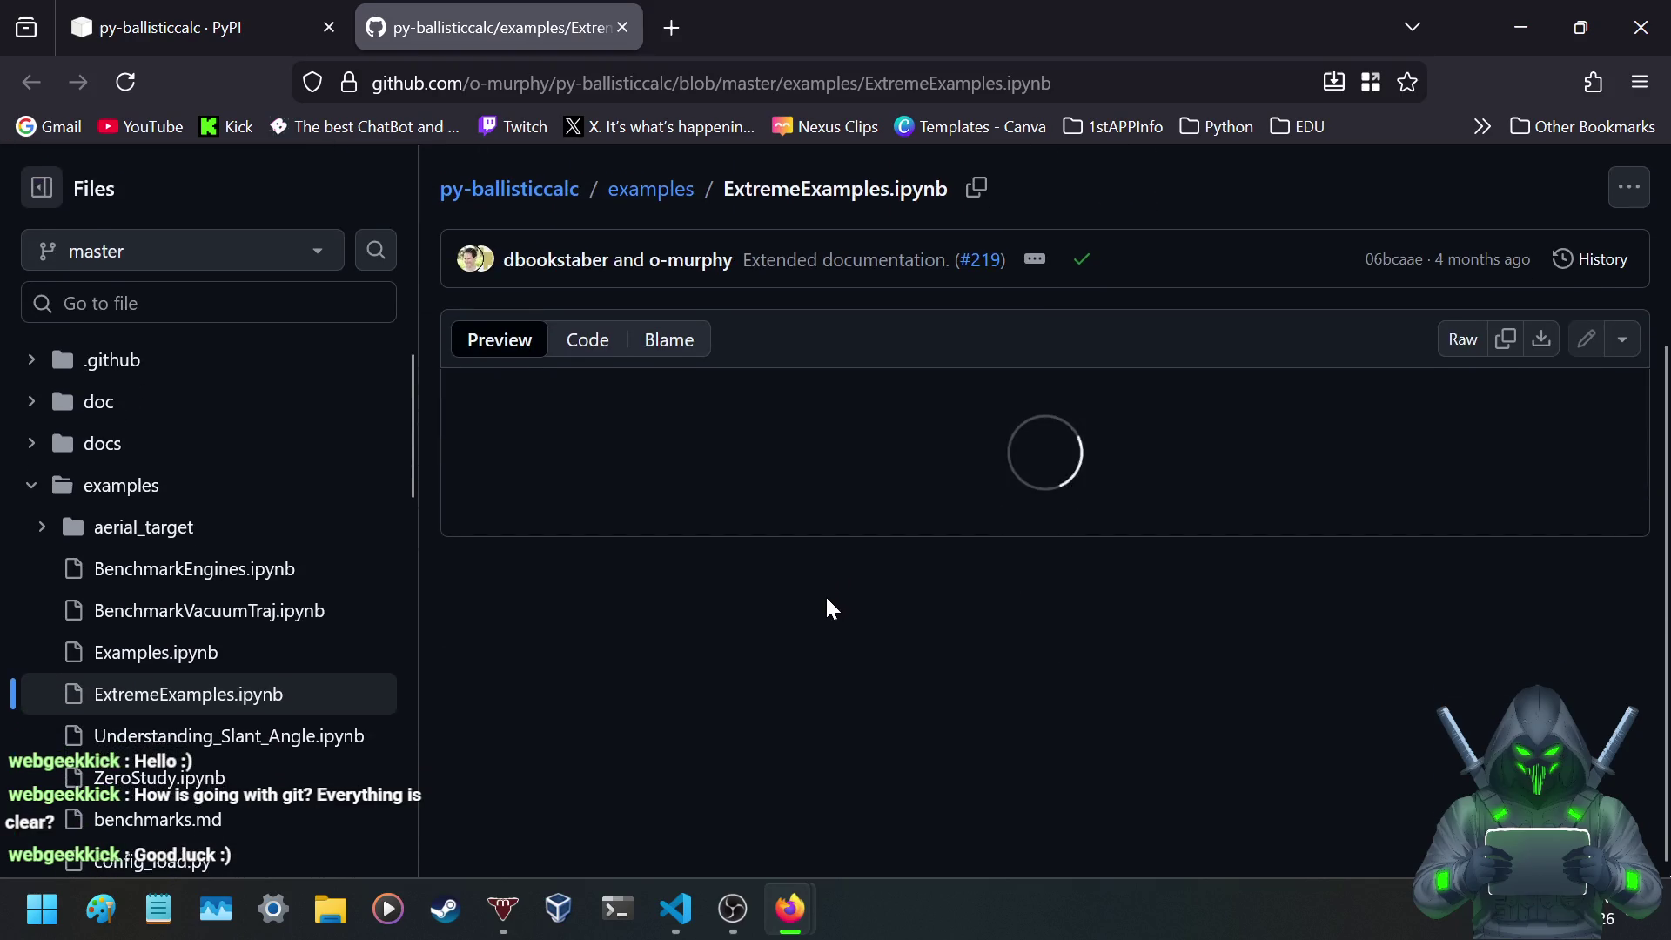
scroll(773, 565, "down", 2)
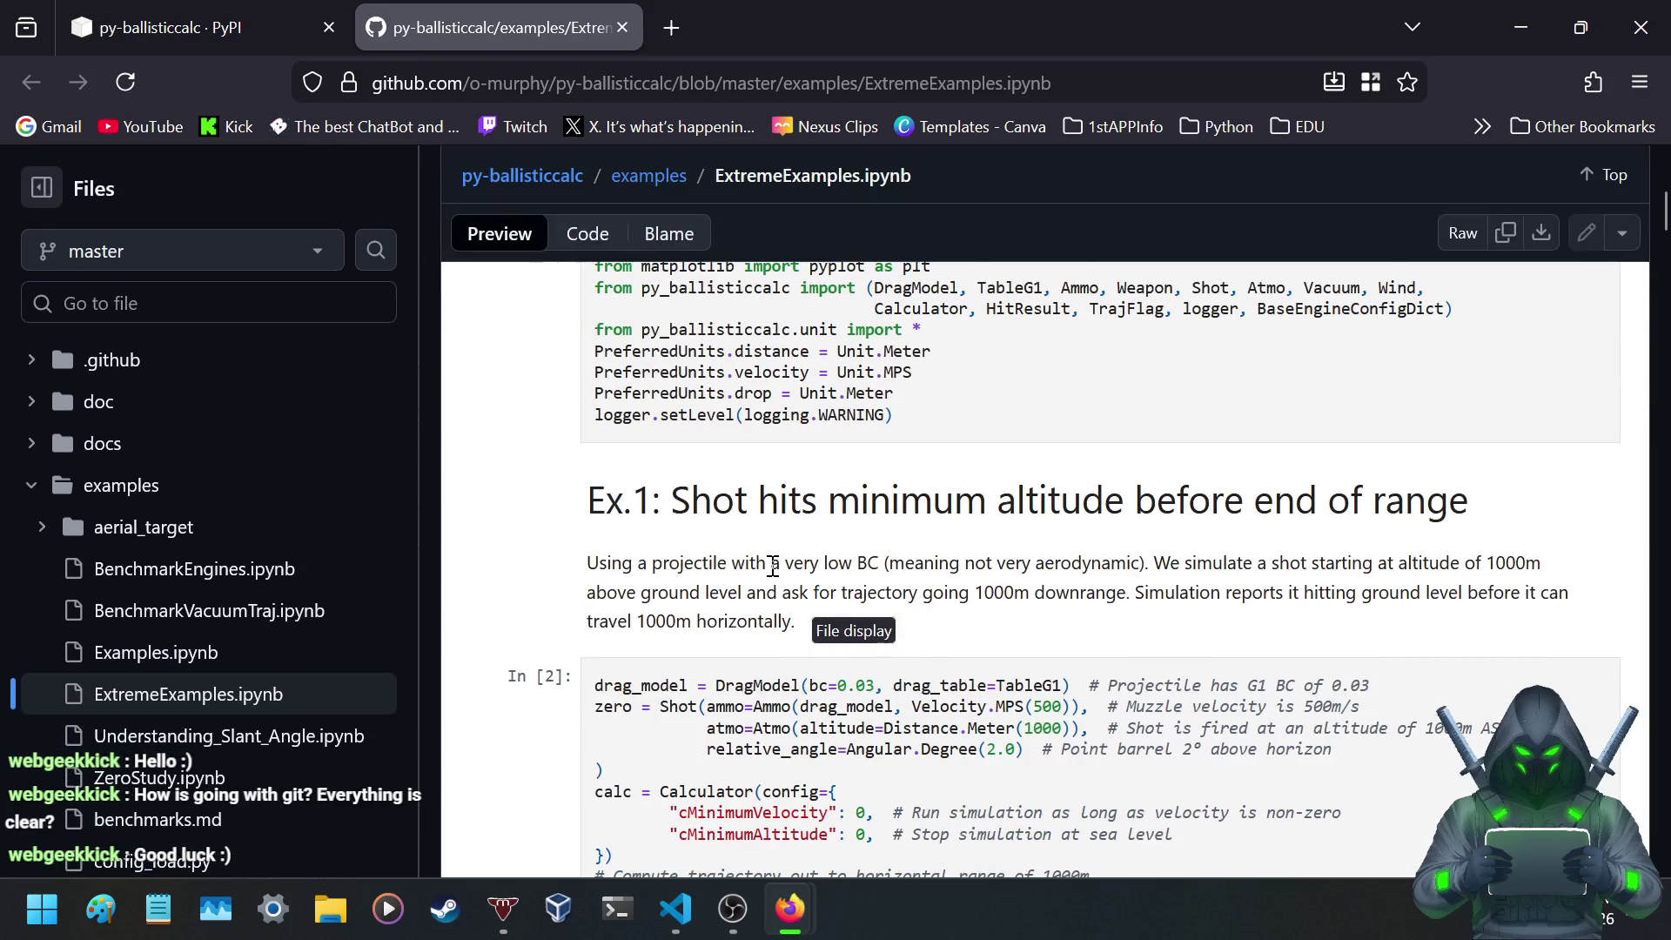
scroll(772, 566, "down", 1)
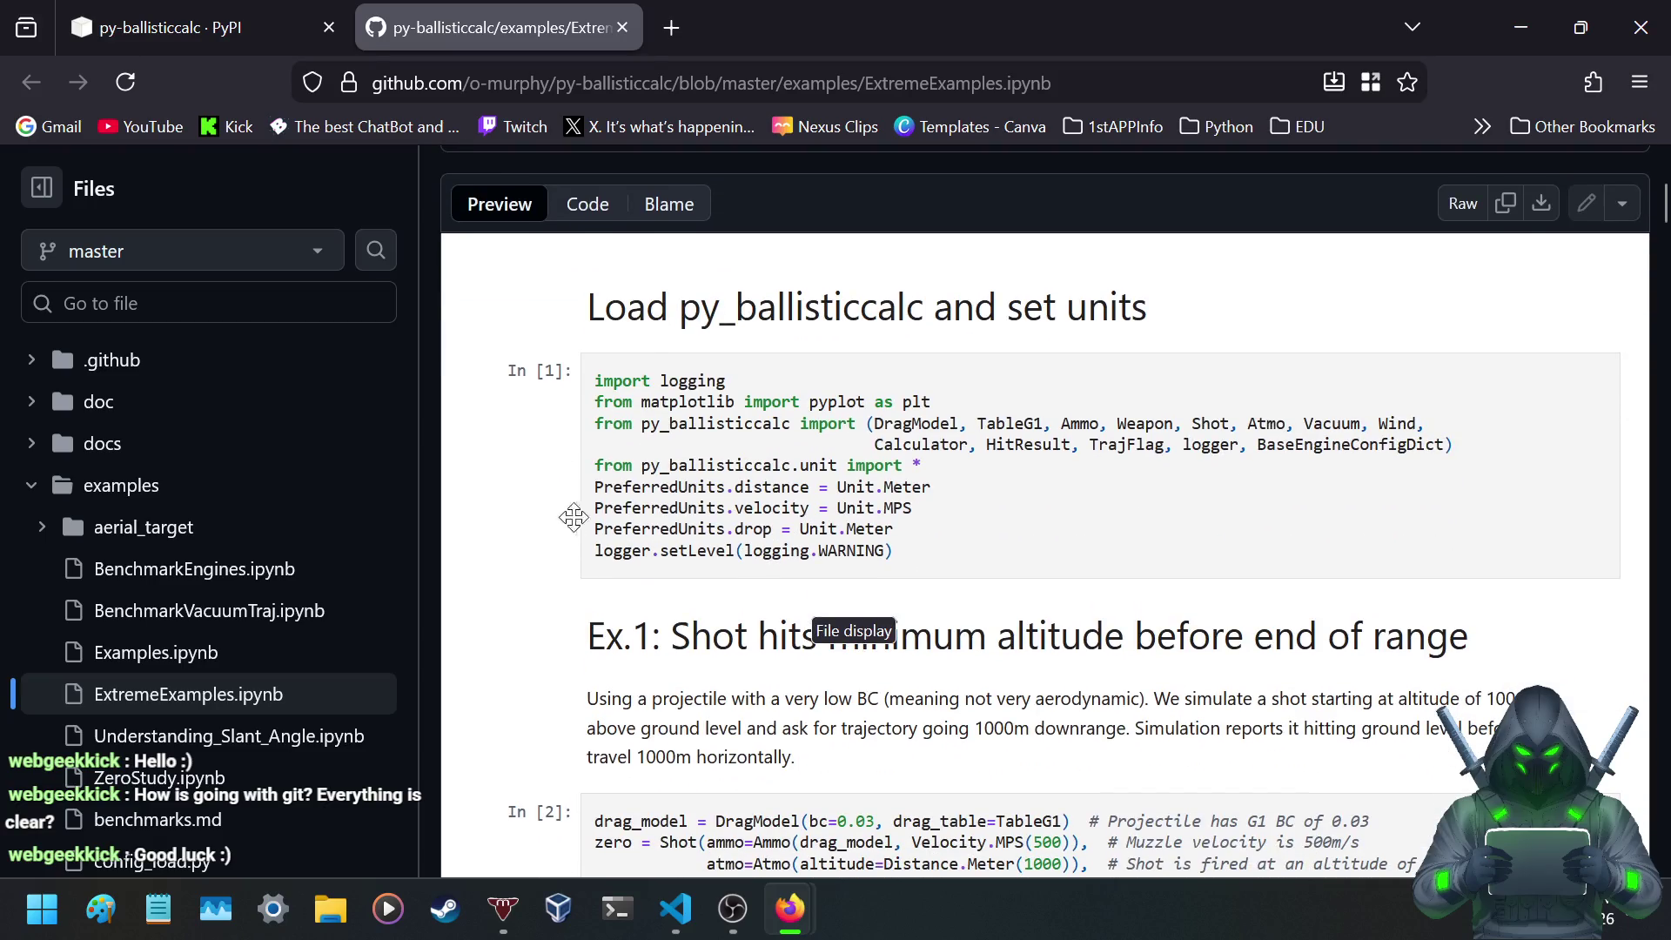
scroll(584, 531, "down", 5)
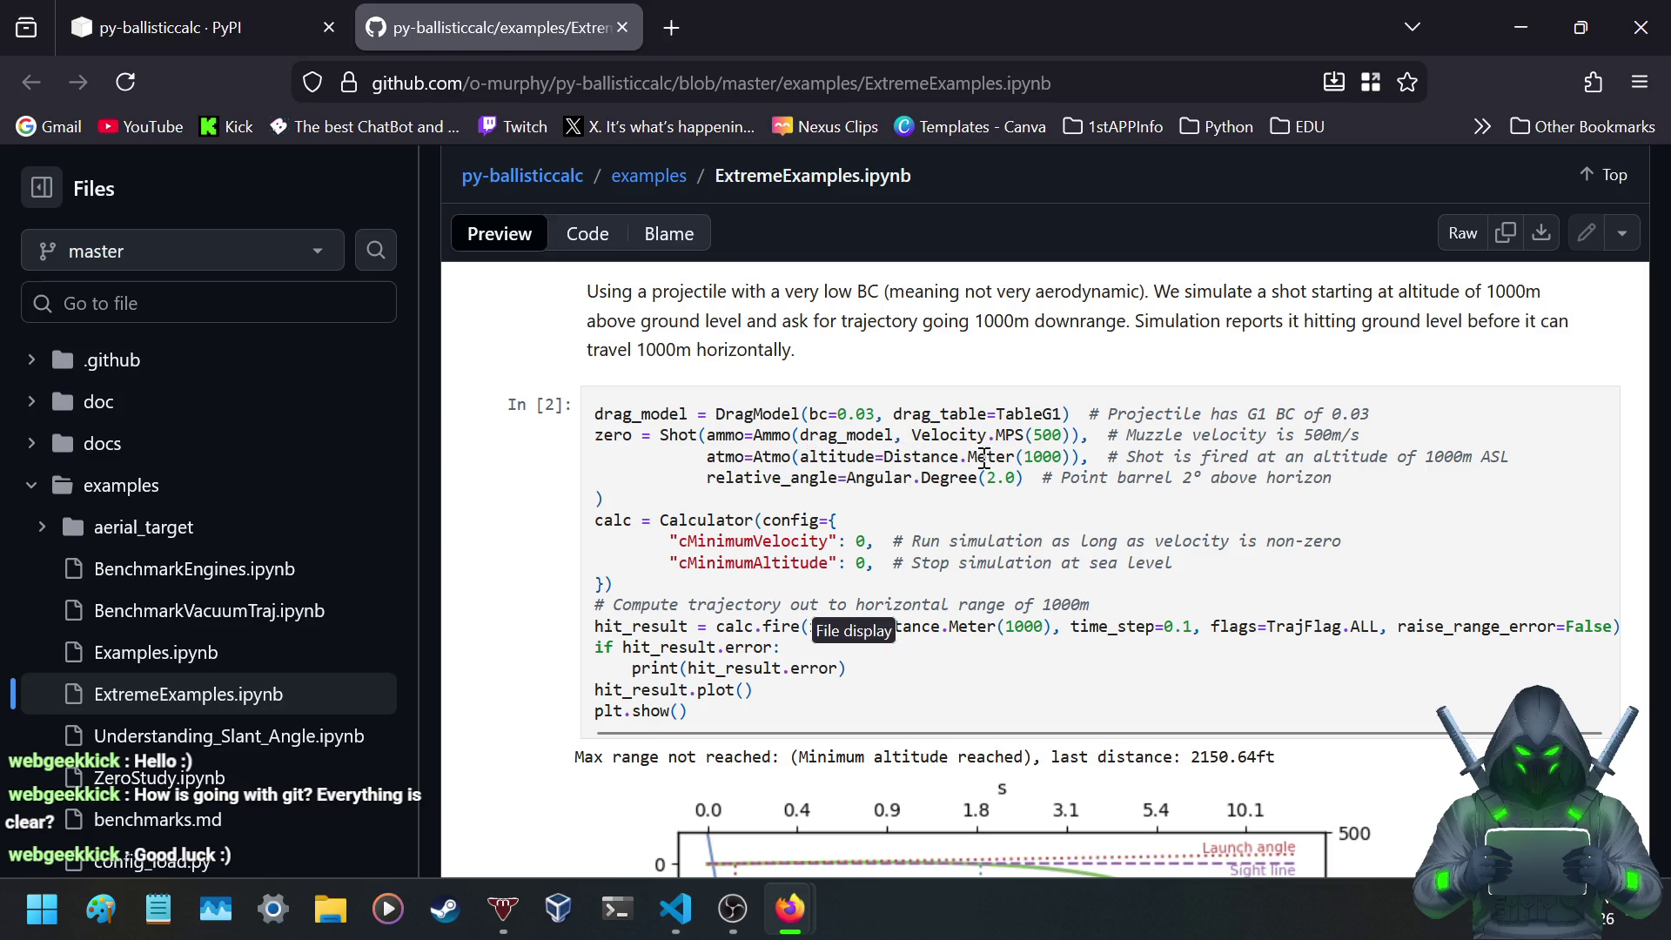
- Read ExtremeExamples.ipynb's first trajectory example, plot and its 655 m Inspect data note
scroll(967, 445, "down", 3)
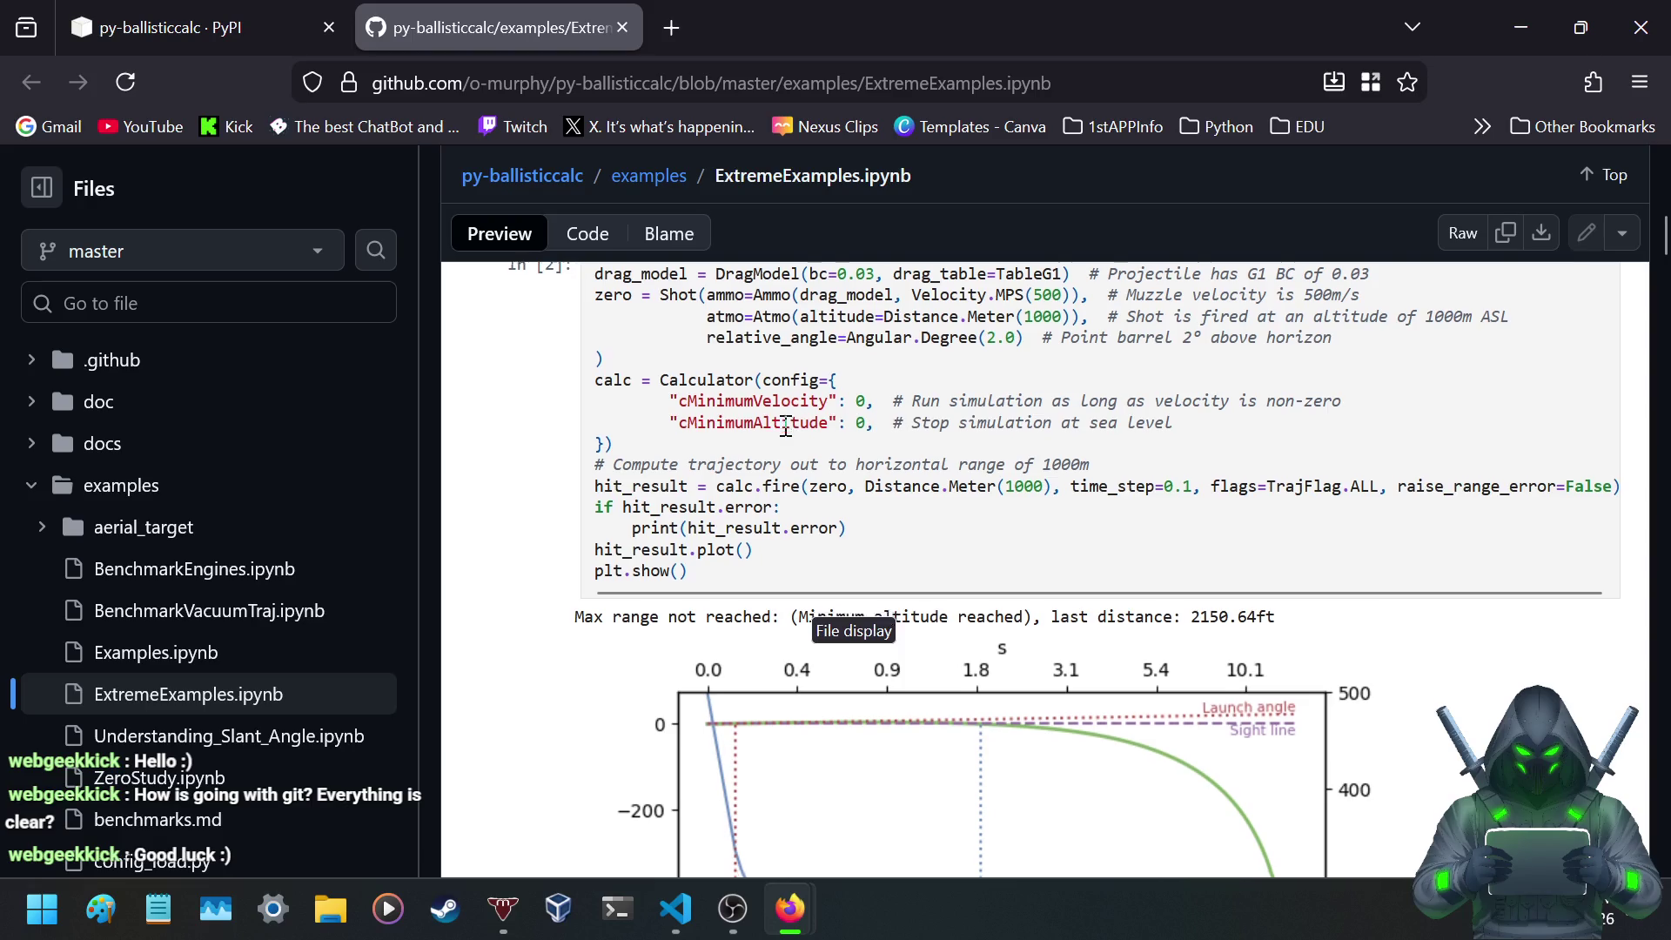
scroll(783, 426, "down", 9)
scroll(745, 522, "up", 9)
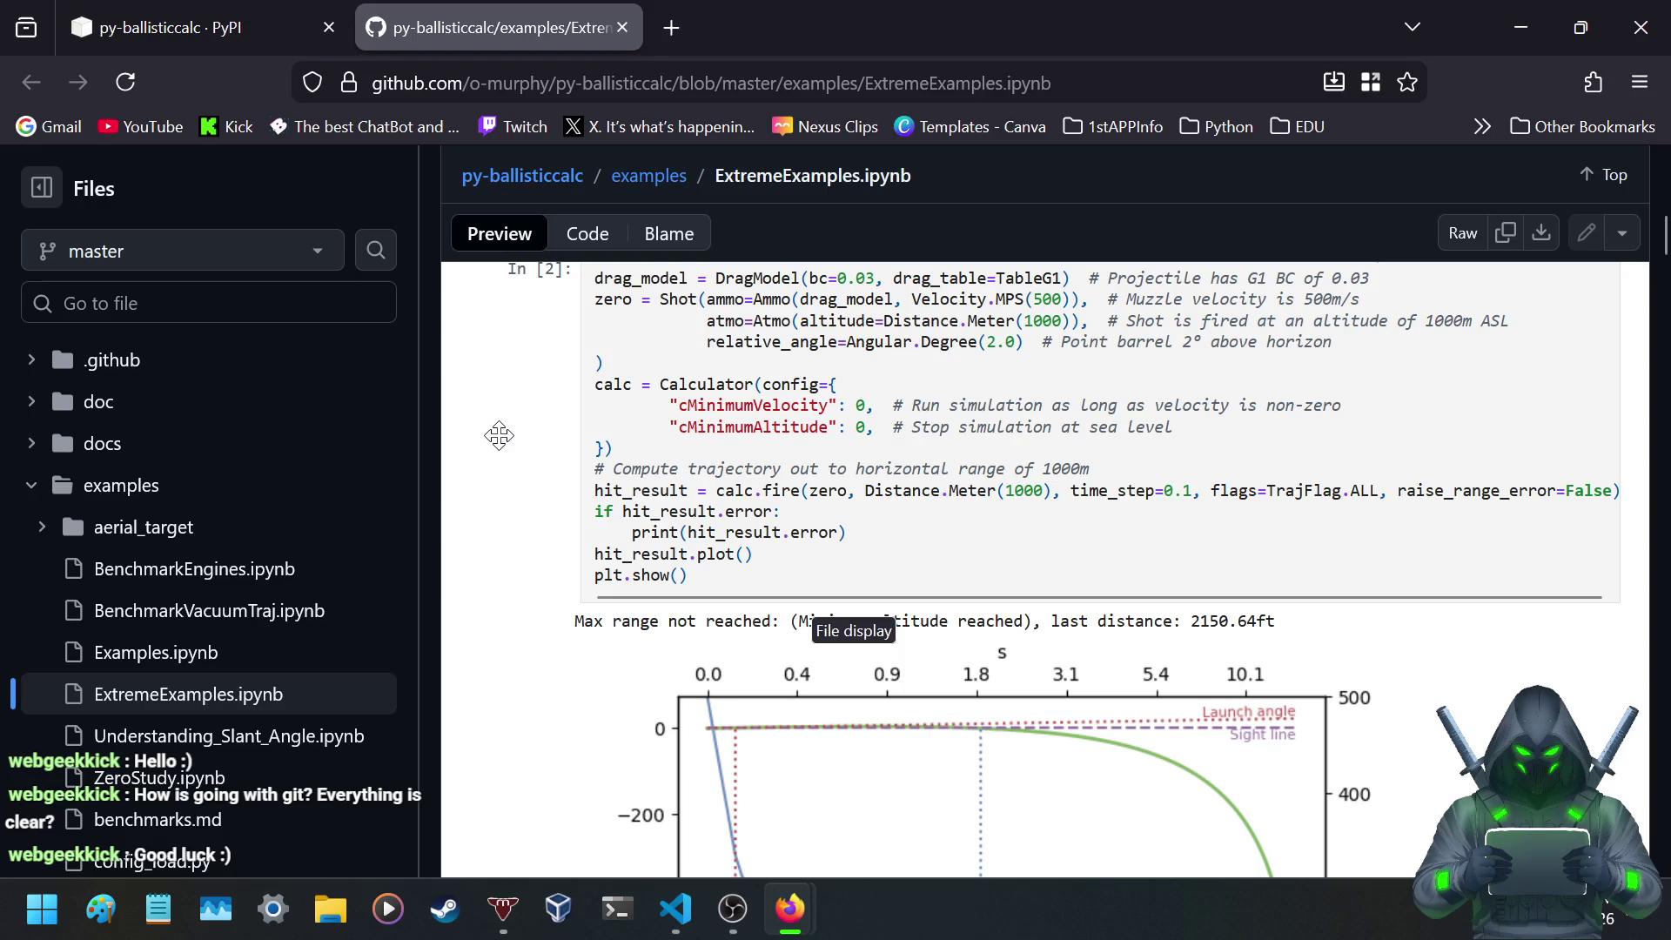
scroll(502, 434, "up", 3)
scroll(539, 479, "down", 12)
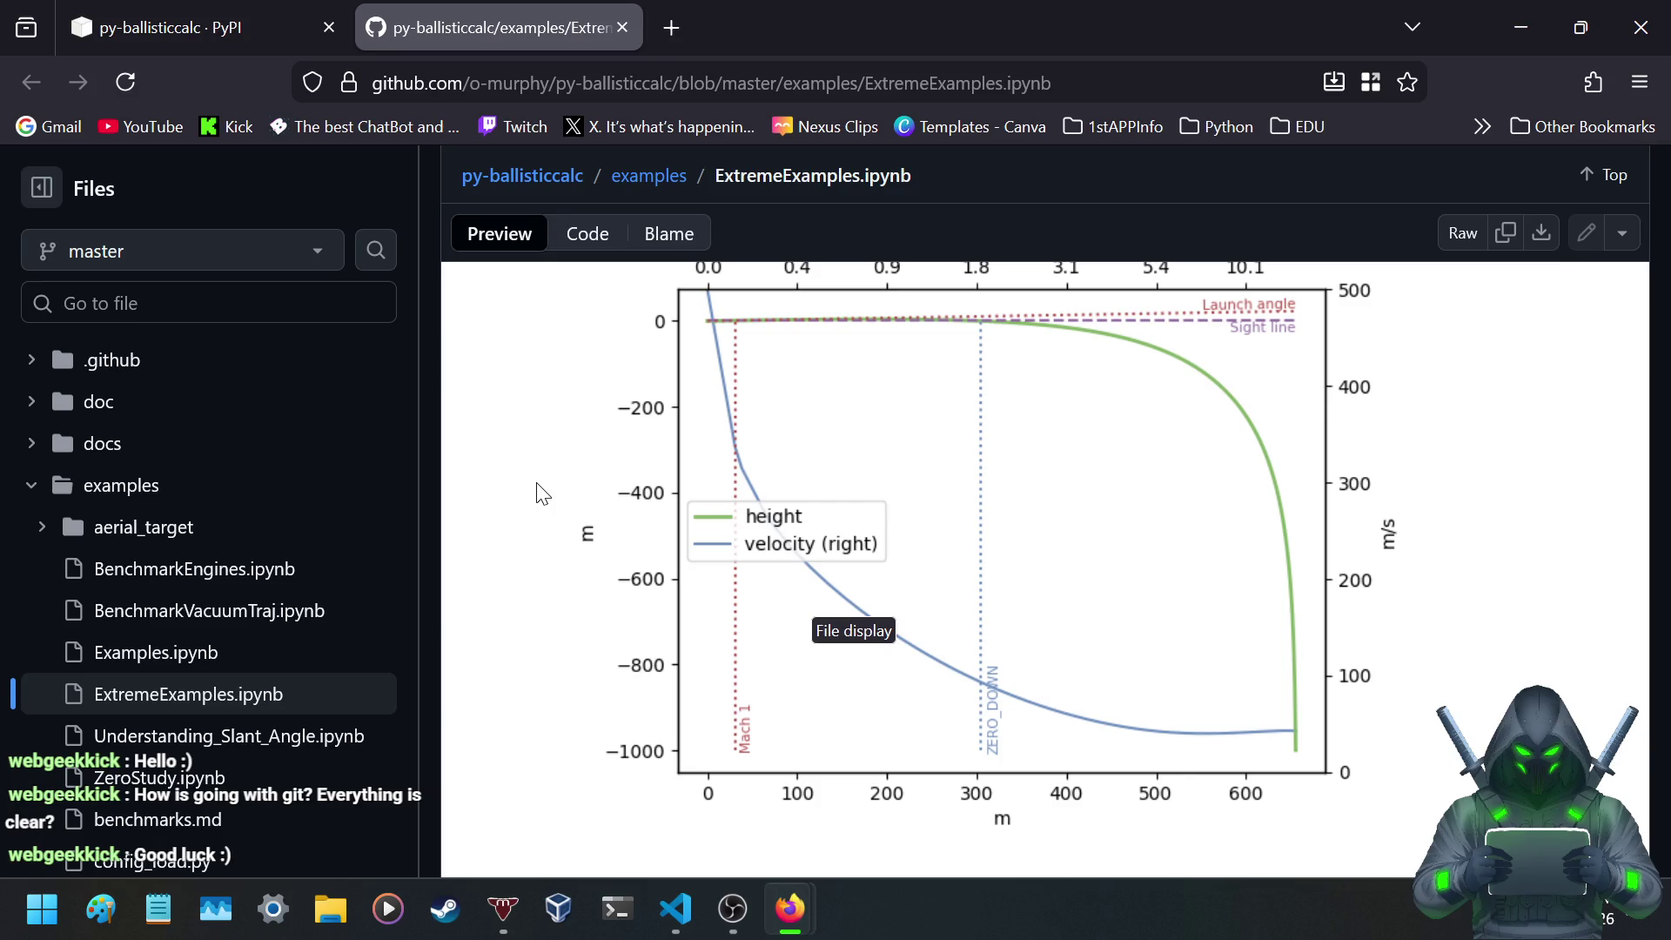
scroll(533, 494, "down", 10)
scroll(522, 494, "up", 7)
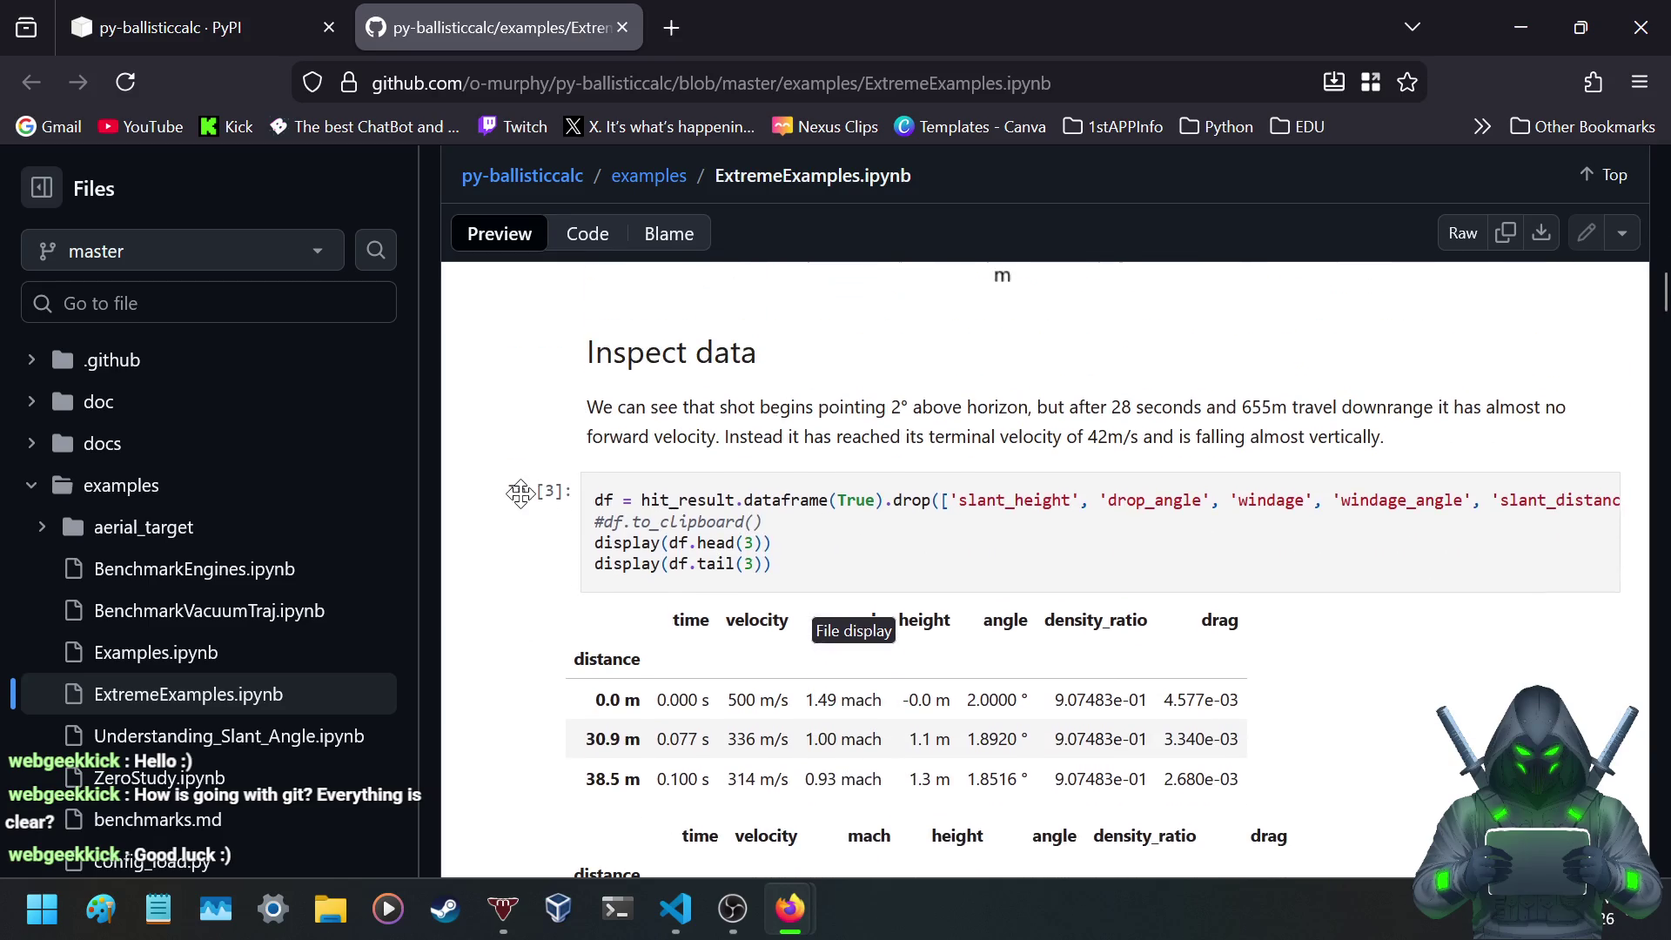
scroll(757, 496, "up", 3)
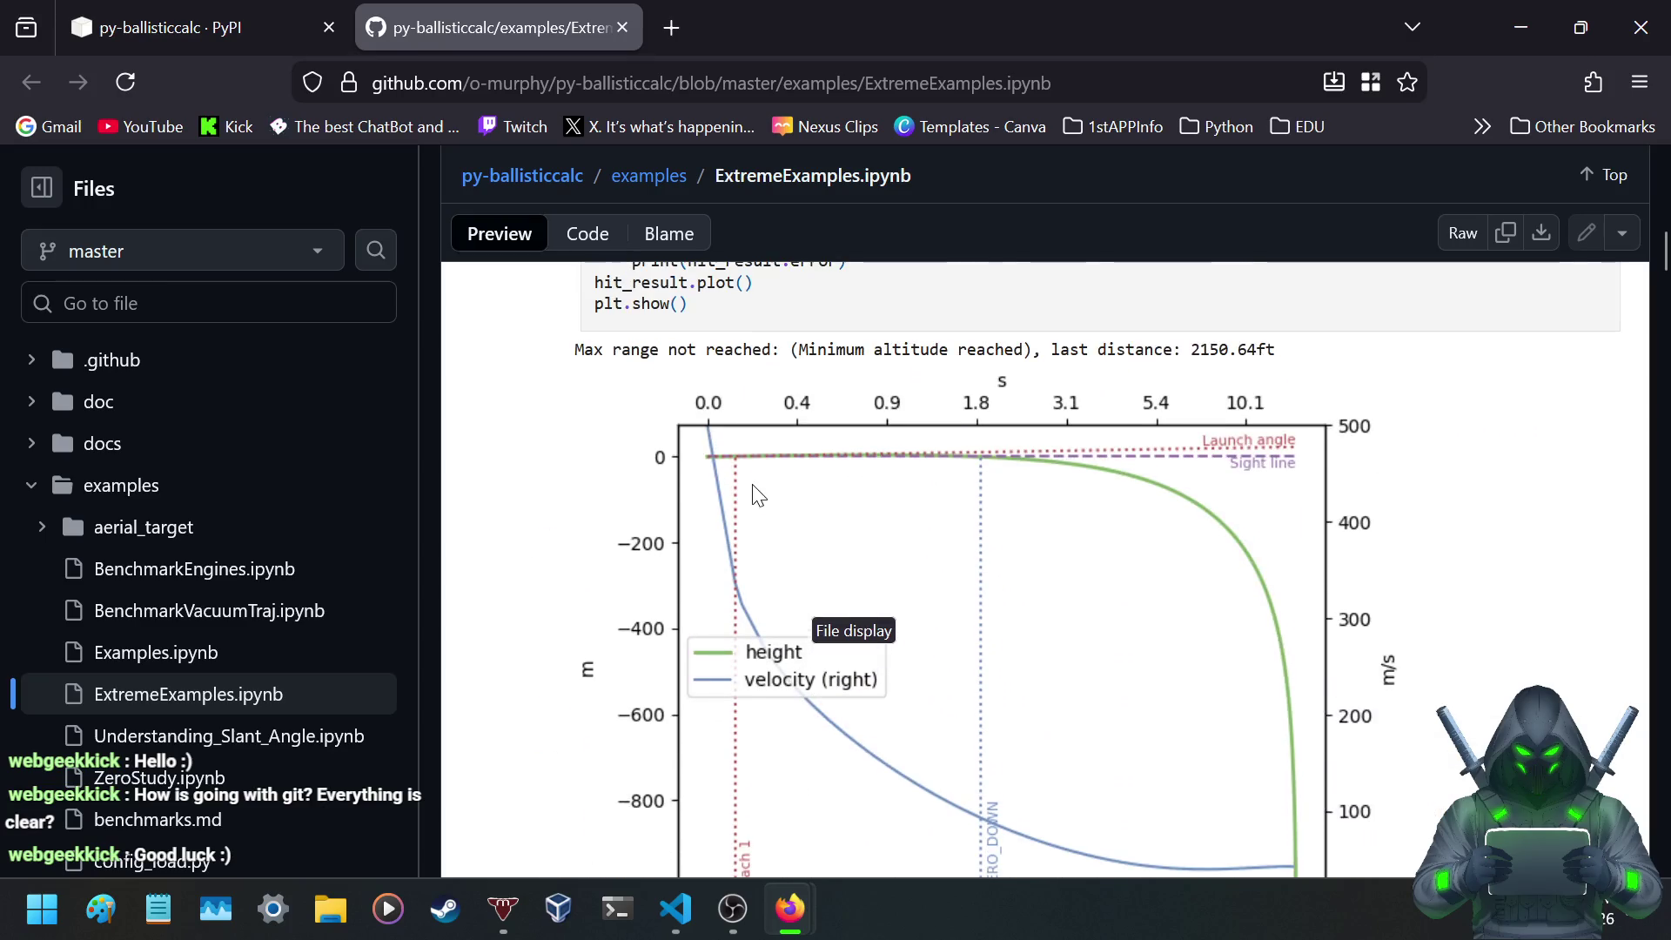
scroll(747, 514, "down", 5)
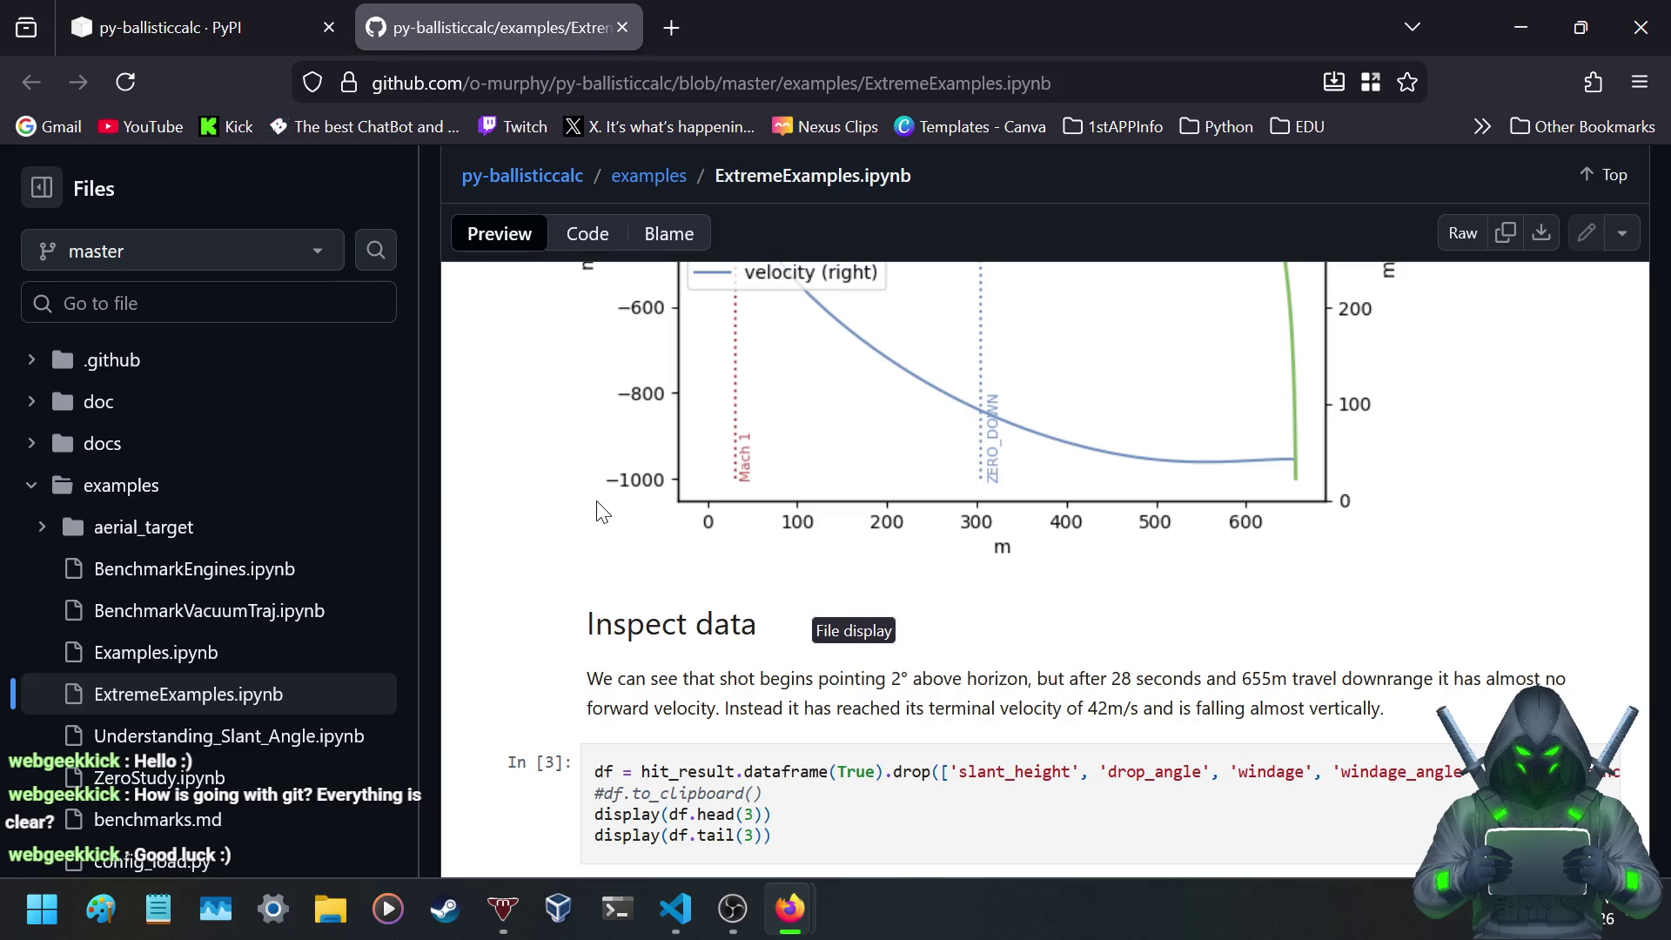
- Open Sierra's 30 CAL 168 GR Tipped MatchKing page in a new tab via 'sier', glancing back at the notebook
left_click(671, 31)
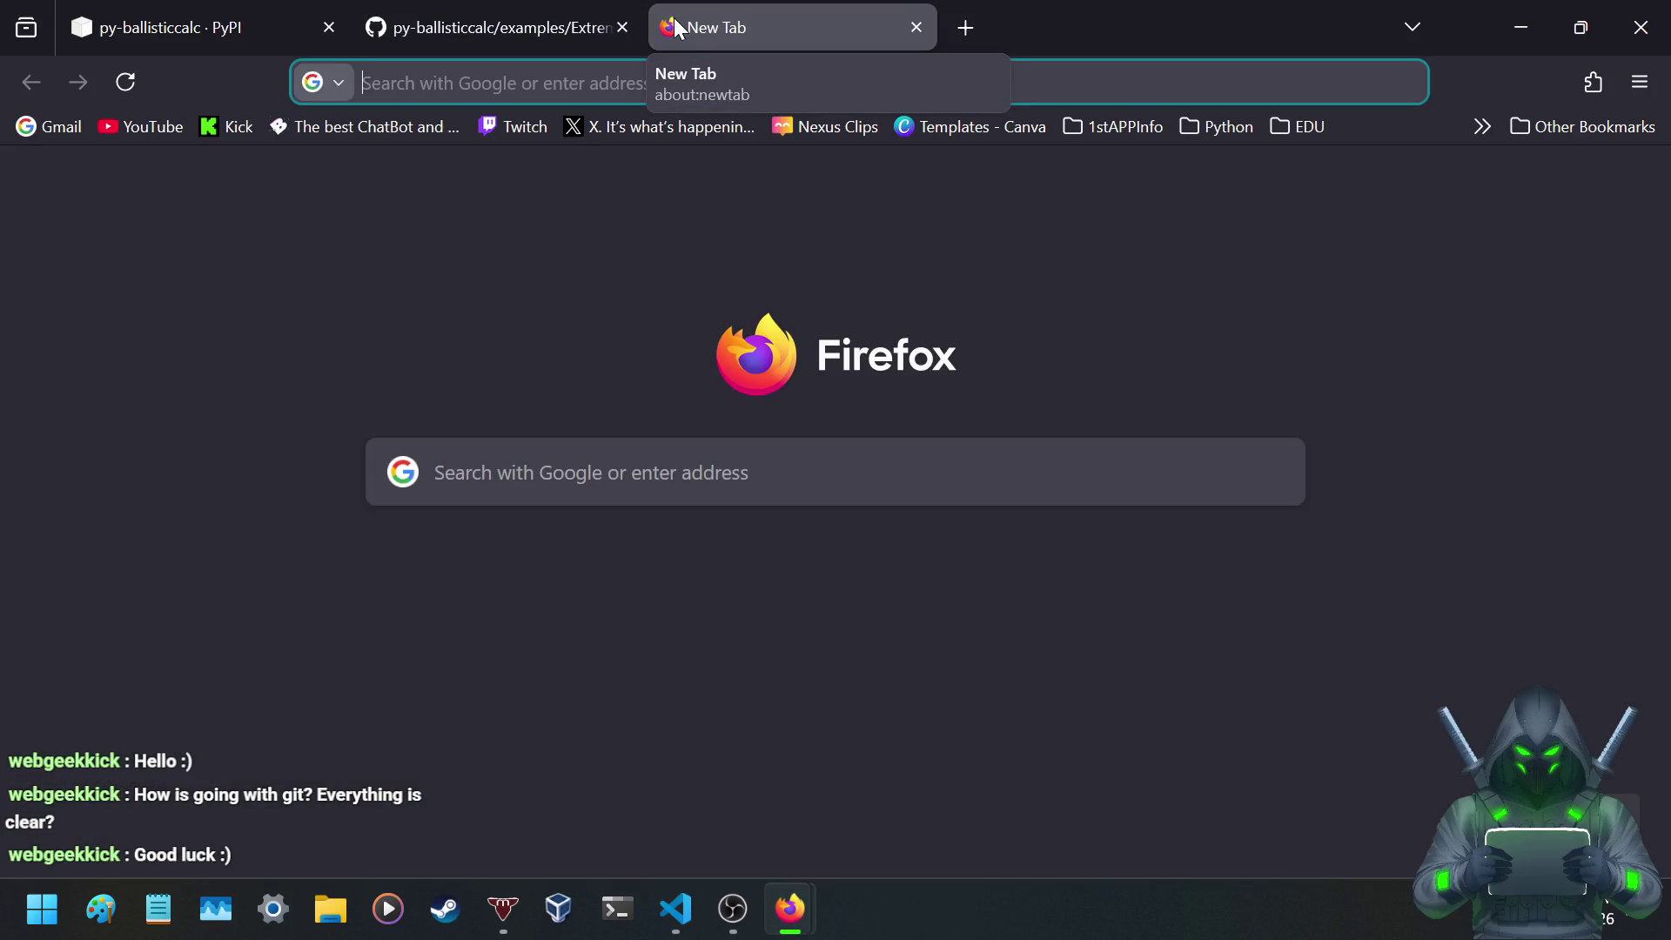
type("sier")
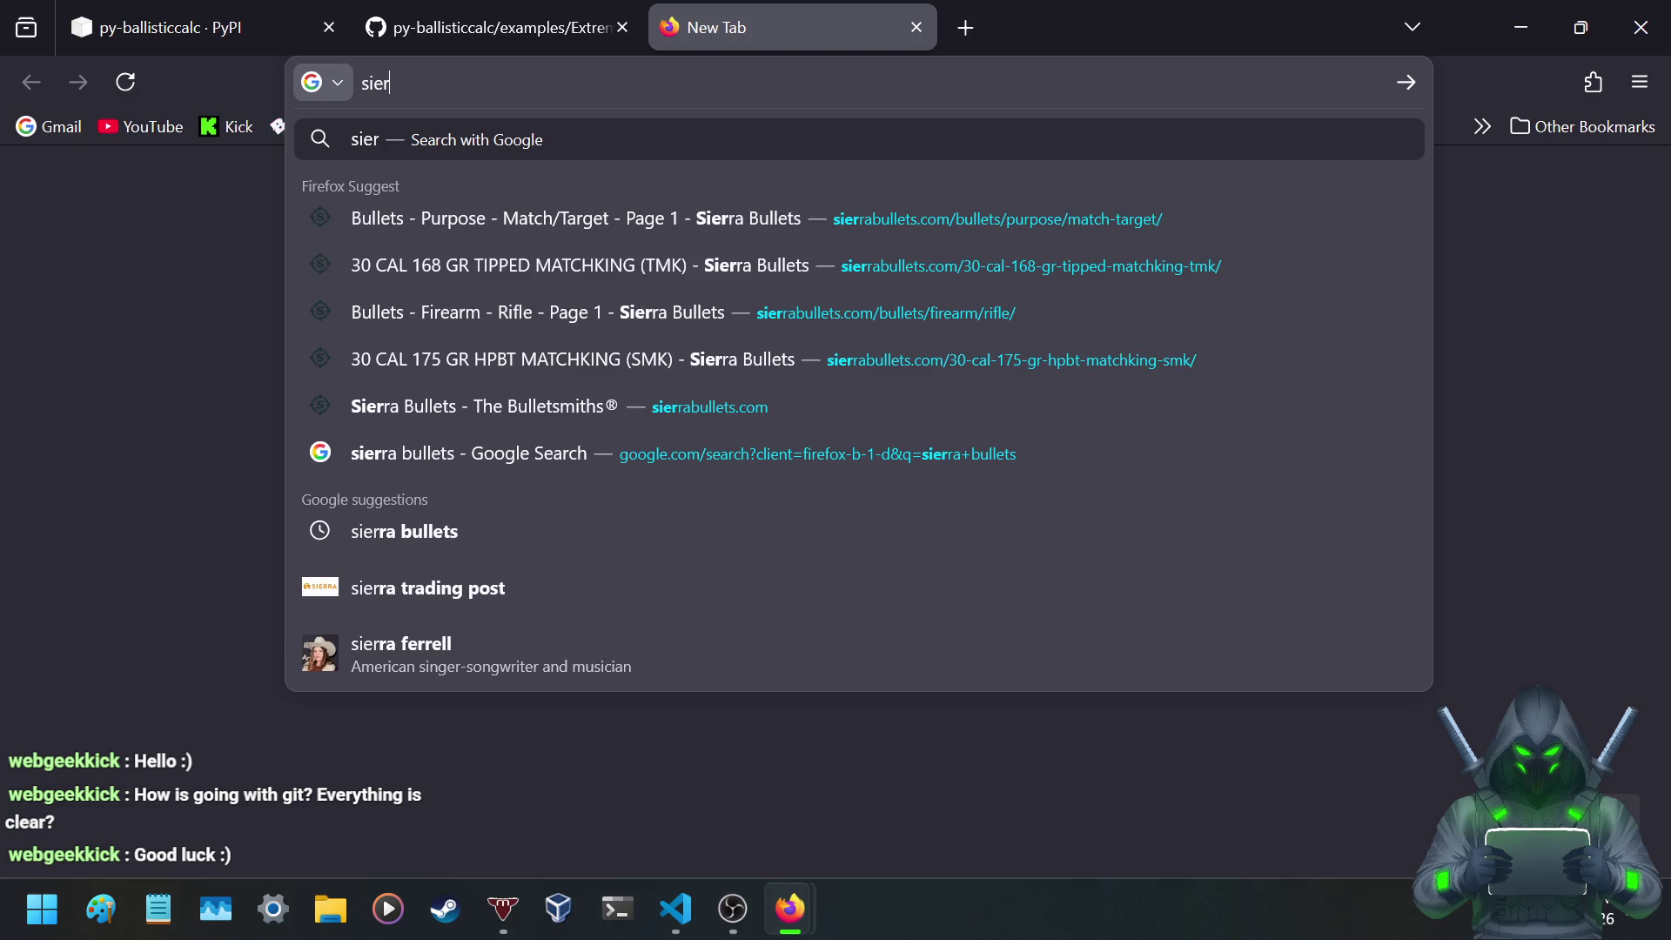
left_click(625, 273)
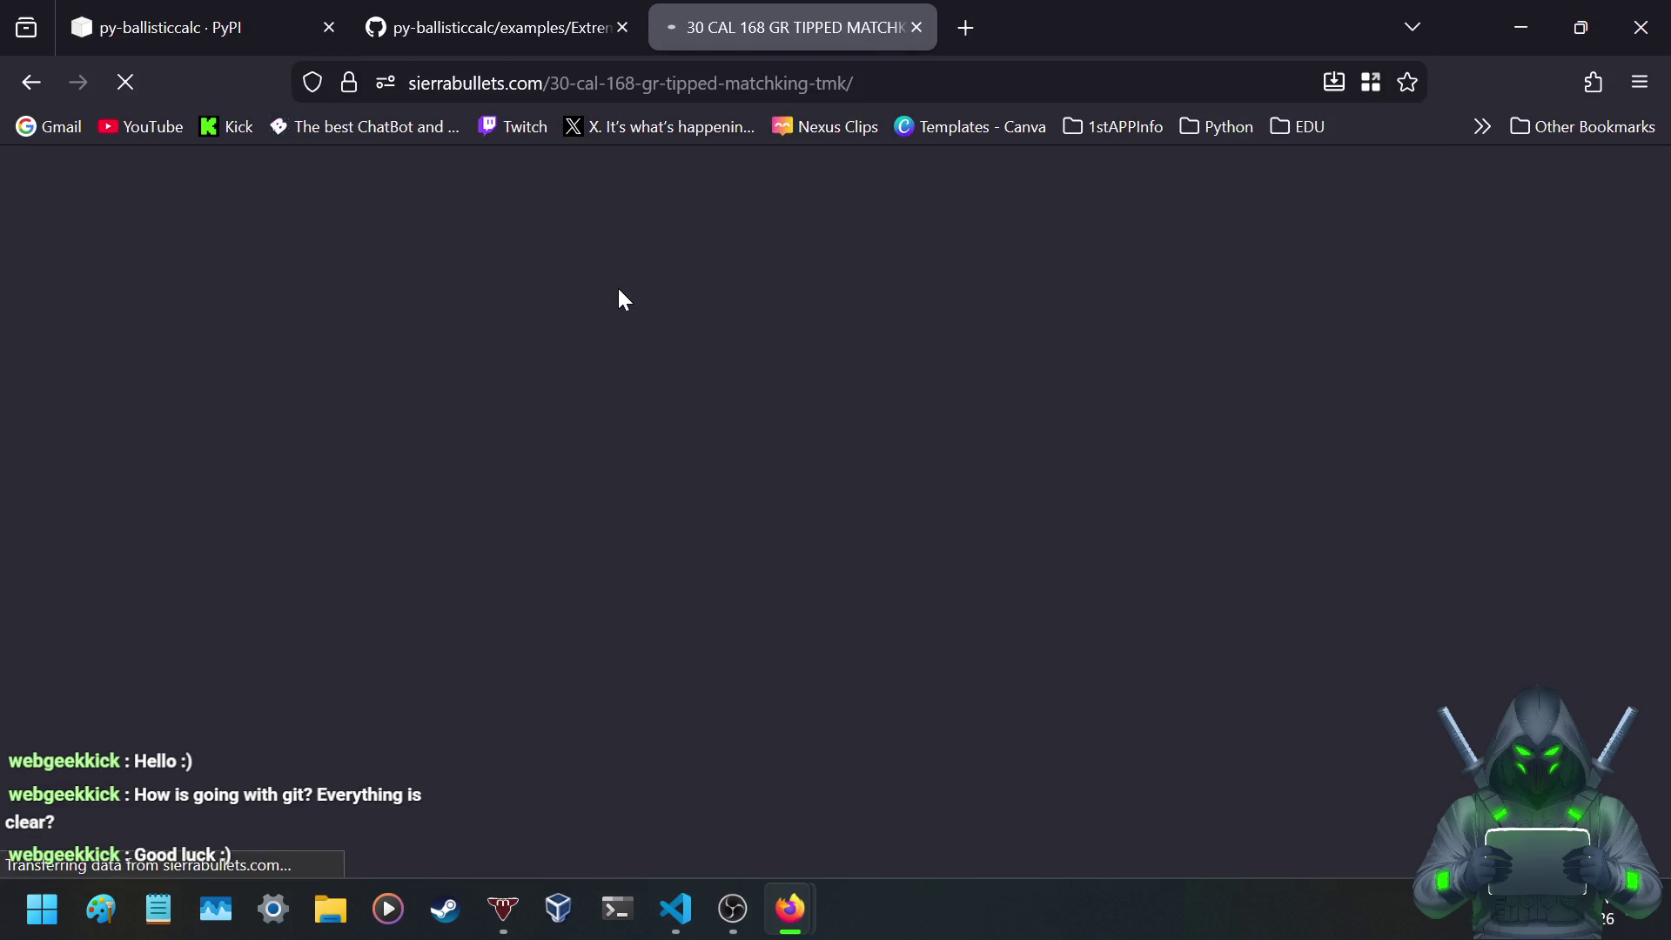
scroll(700, 627, "down", 3)
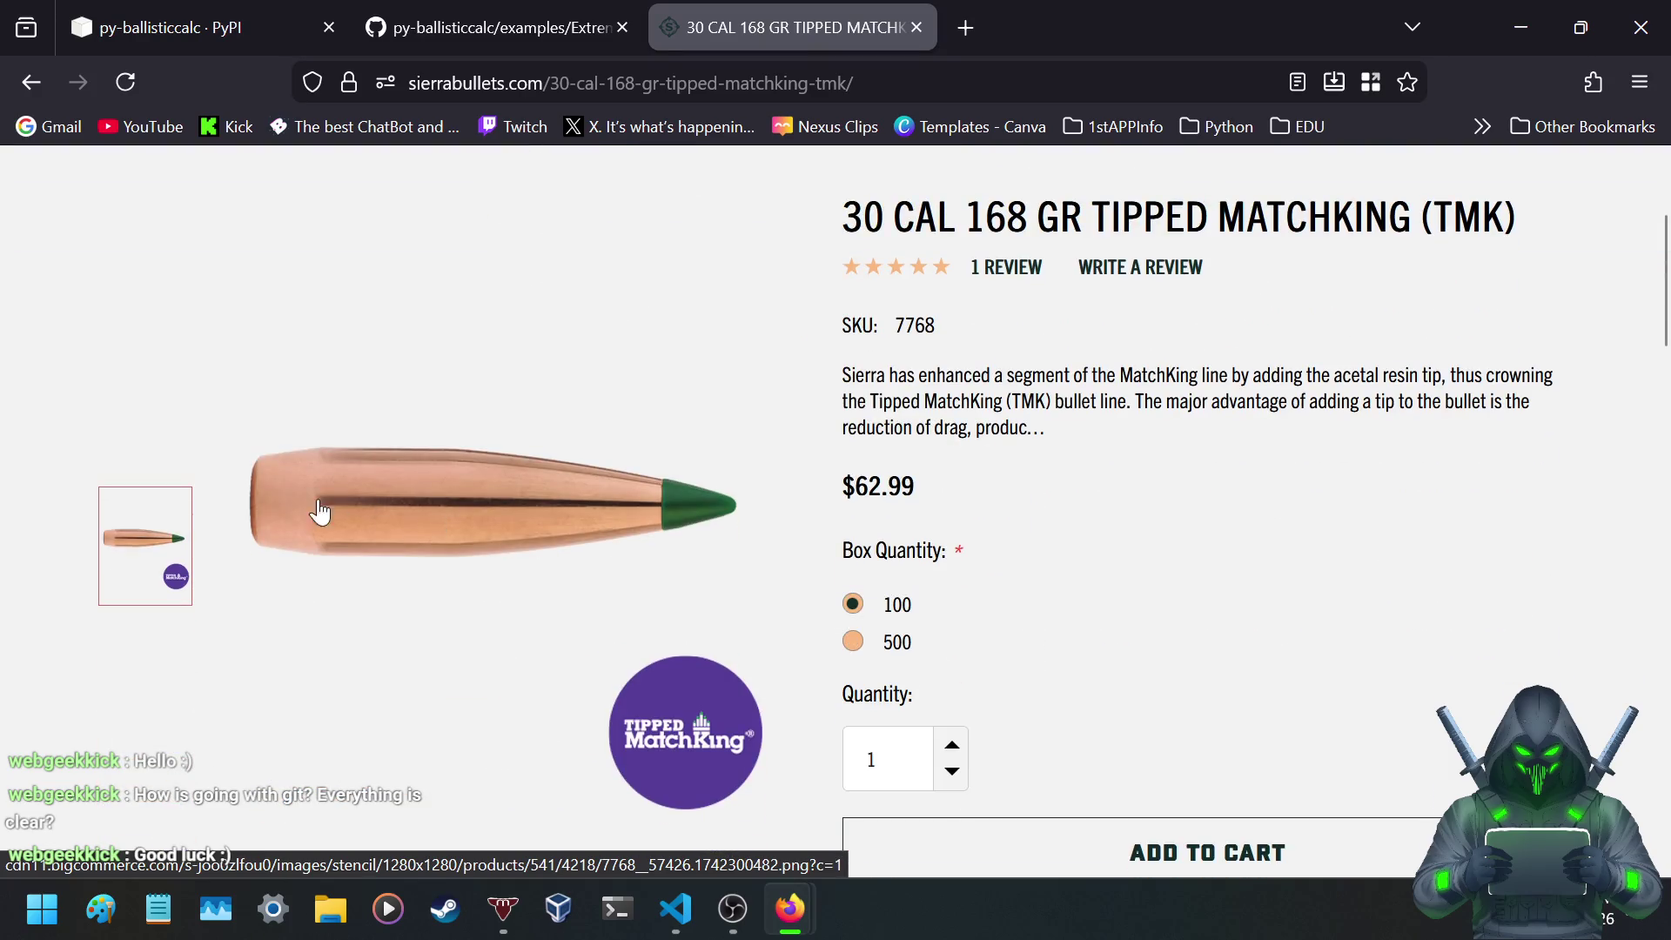
left_click(552, 26)
scroll(906, 453, "up", 3)
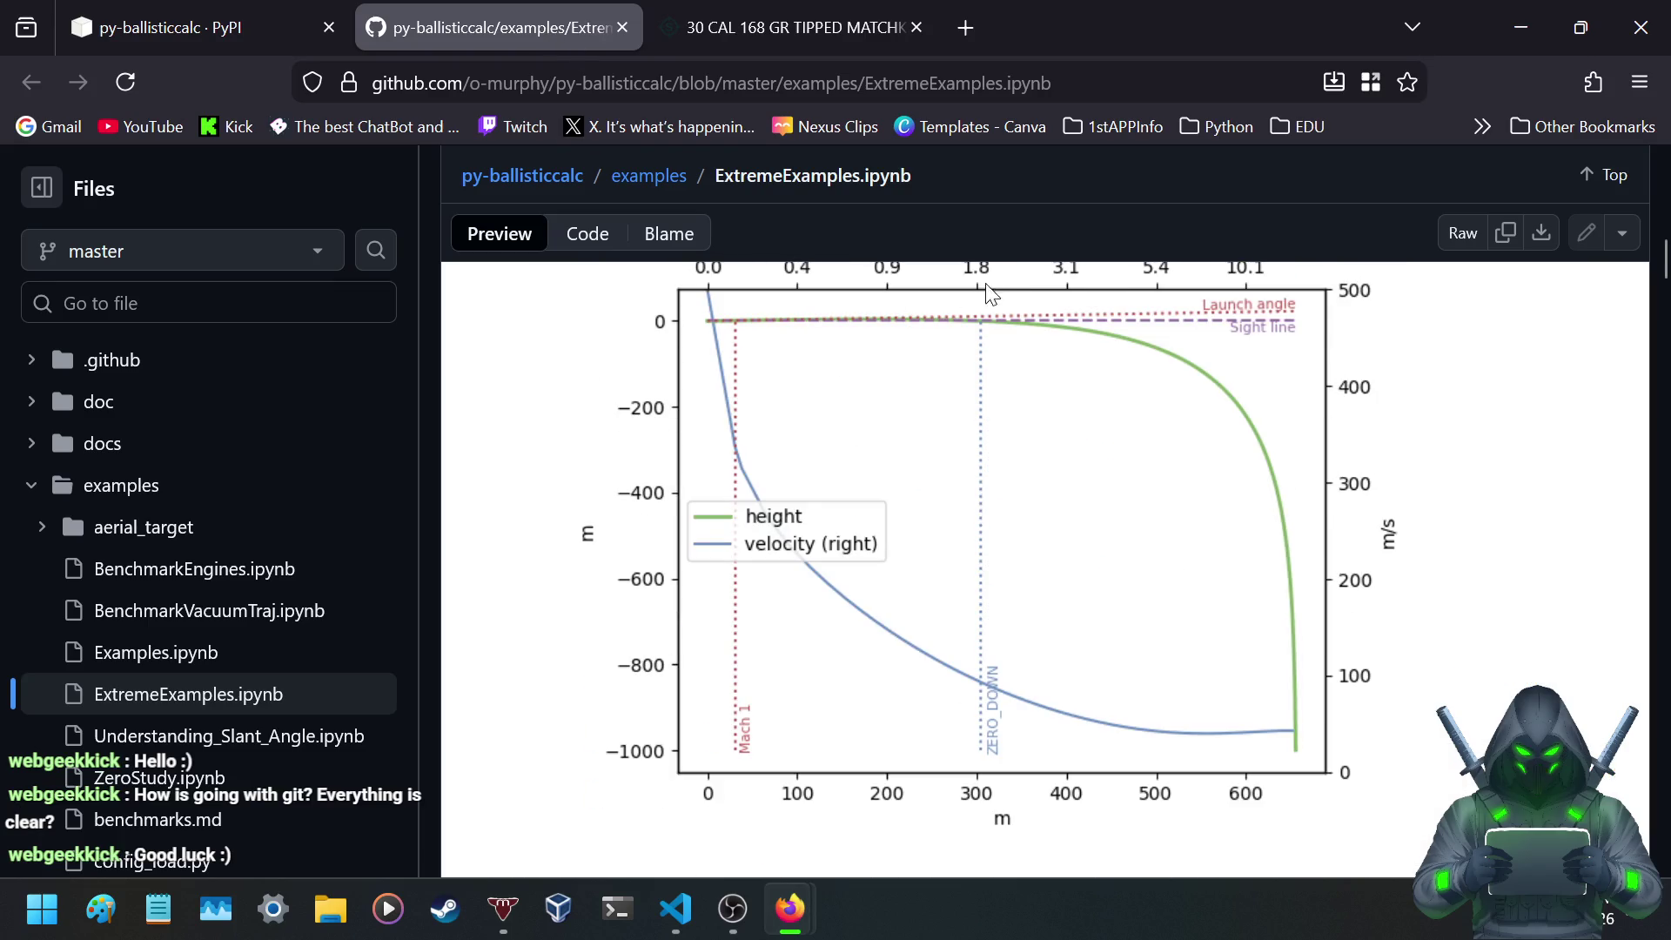
left_click(722, 24)
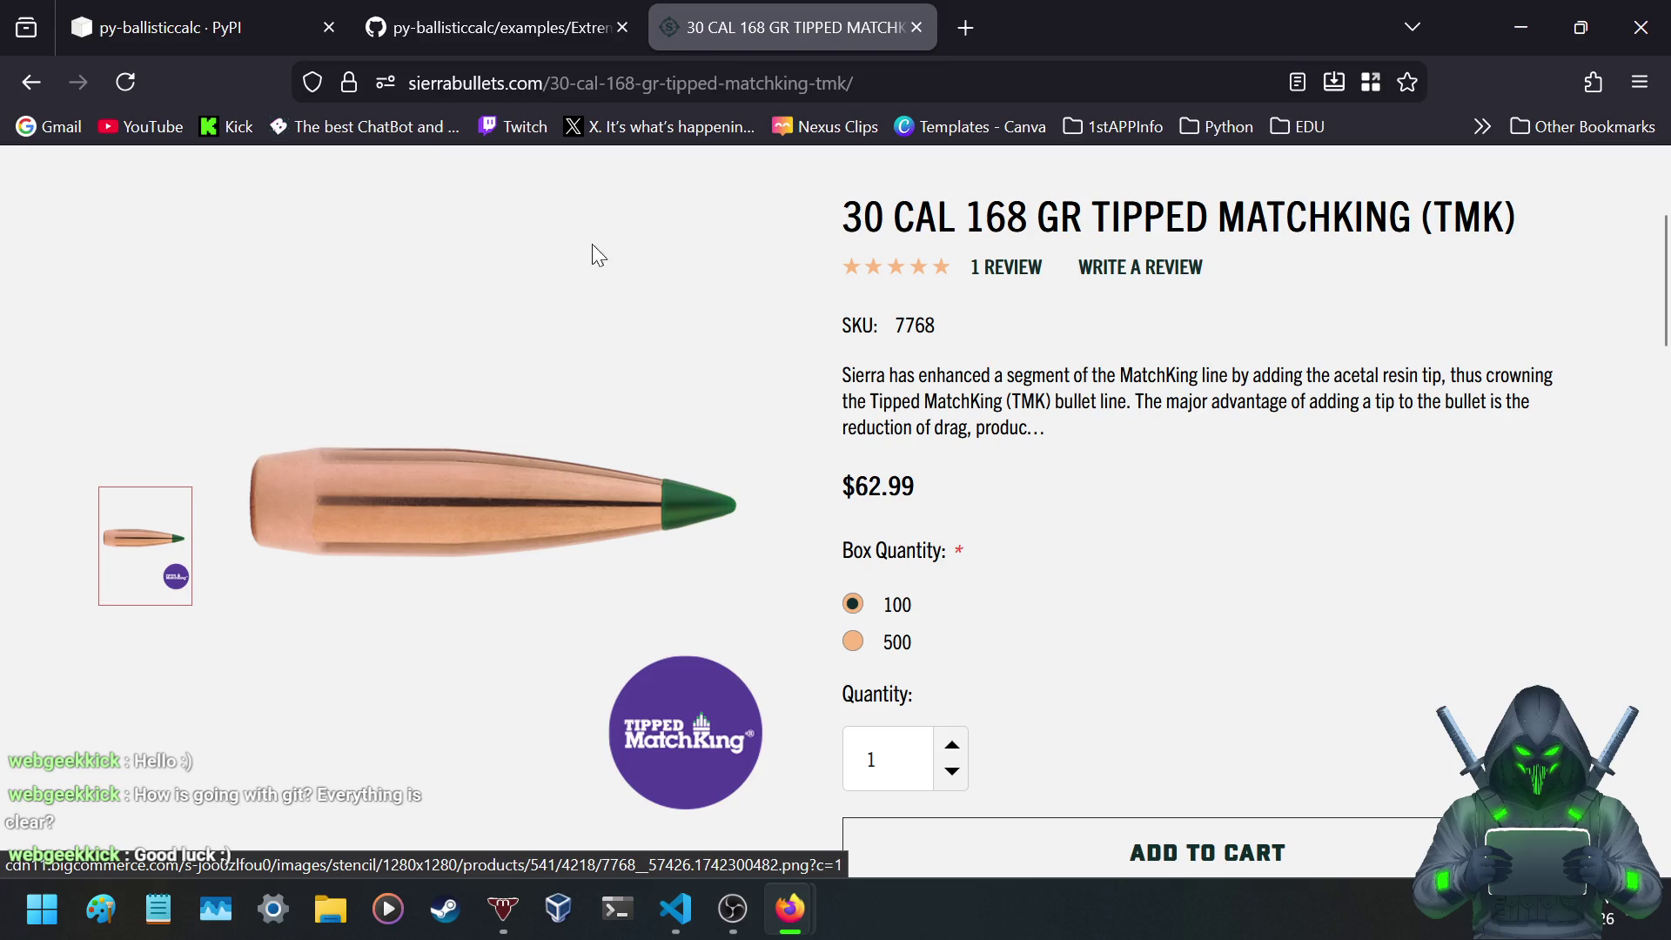
- Close the Sierra product tab and search Google for 'bullet keyholing'
left_click(967, 26)
left_click(914, 28)
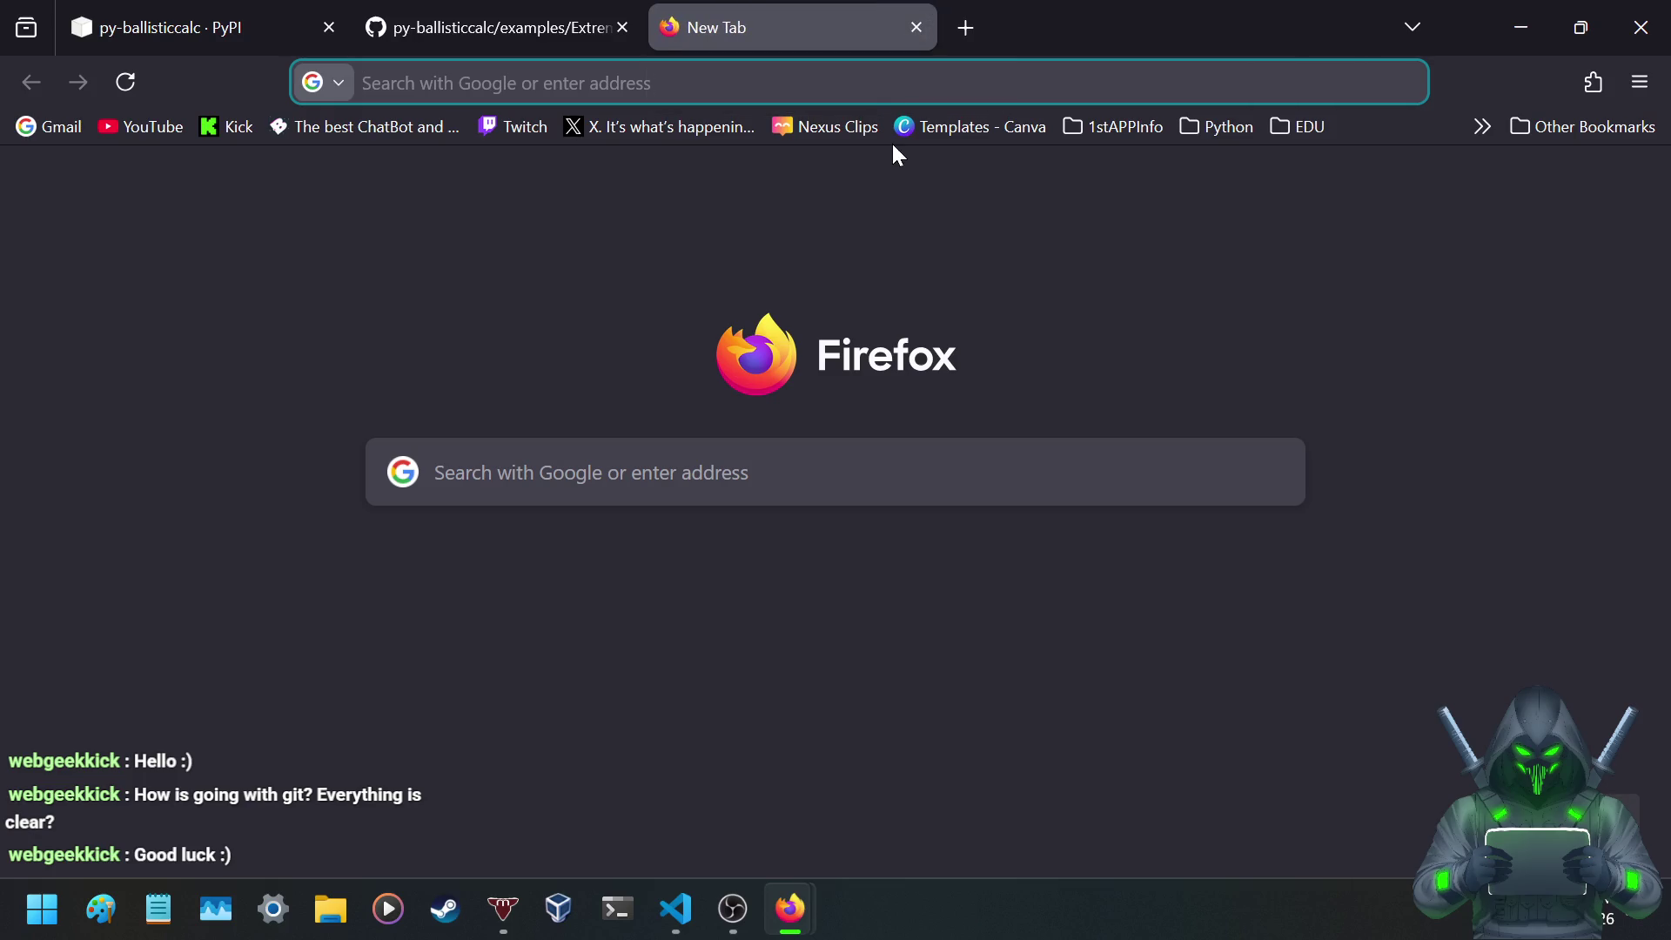
left_click(862, 82)
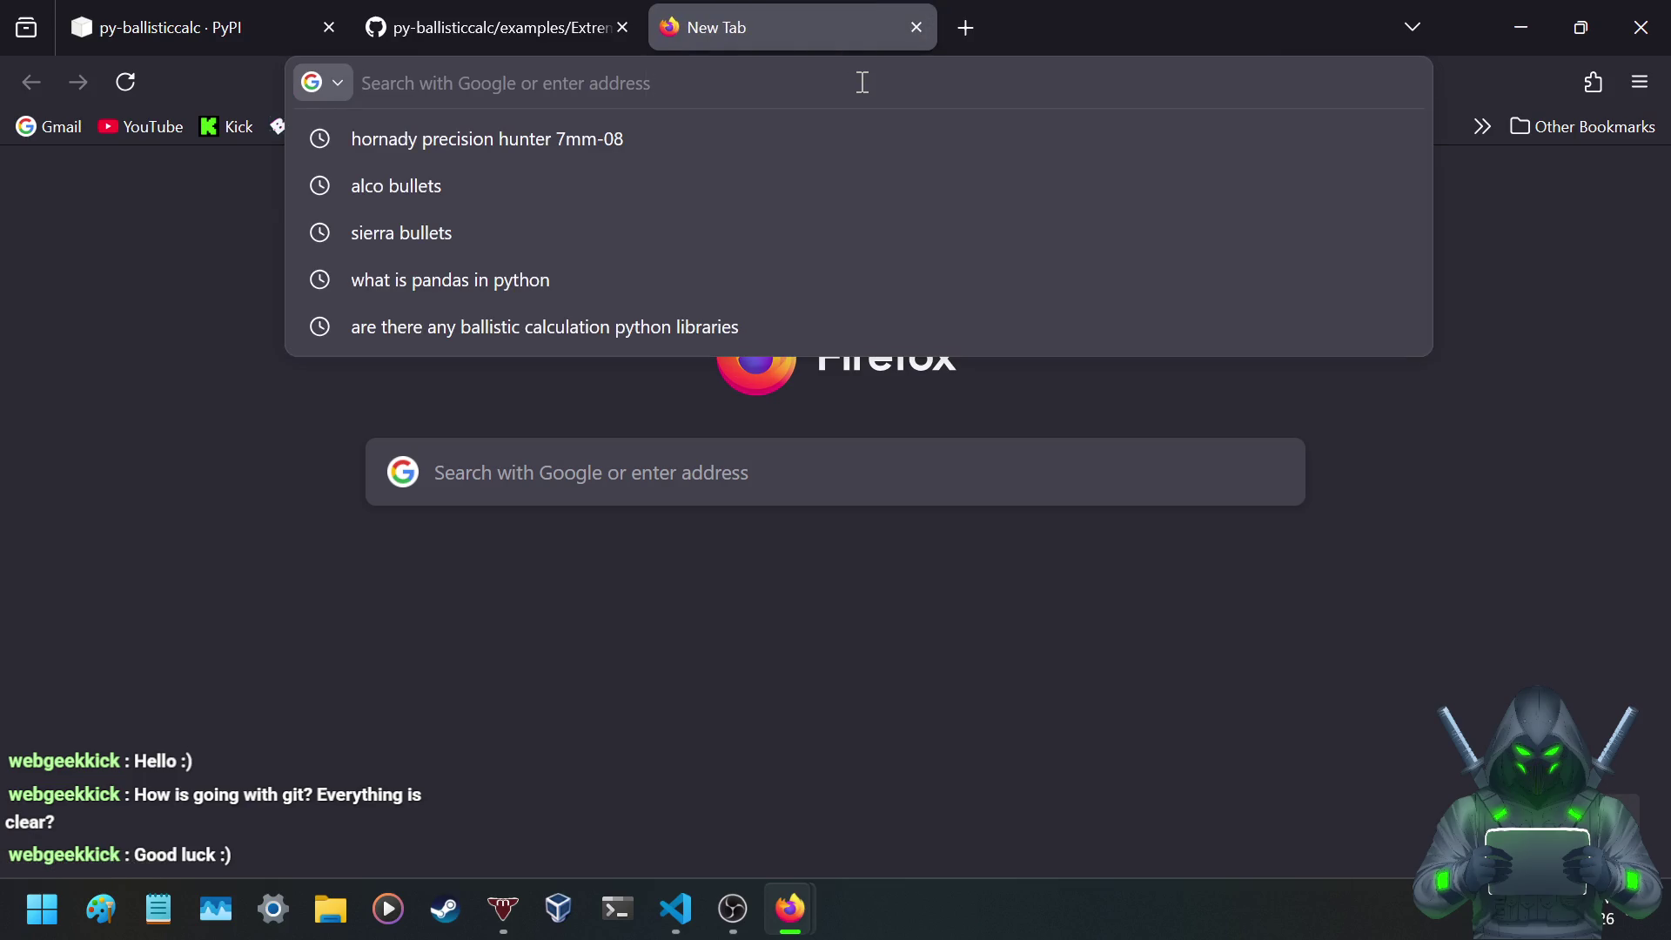
type("bullet ke")
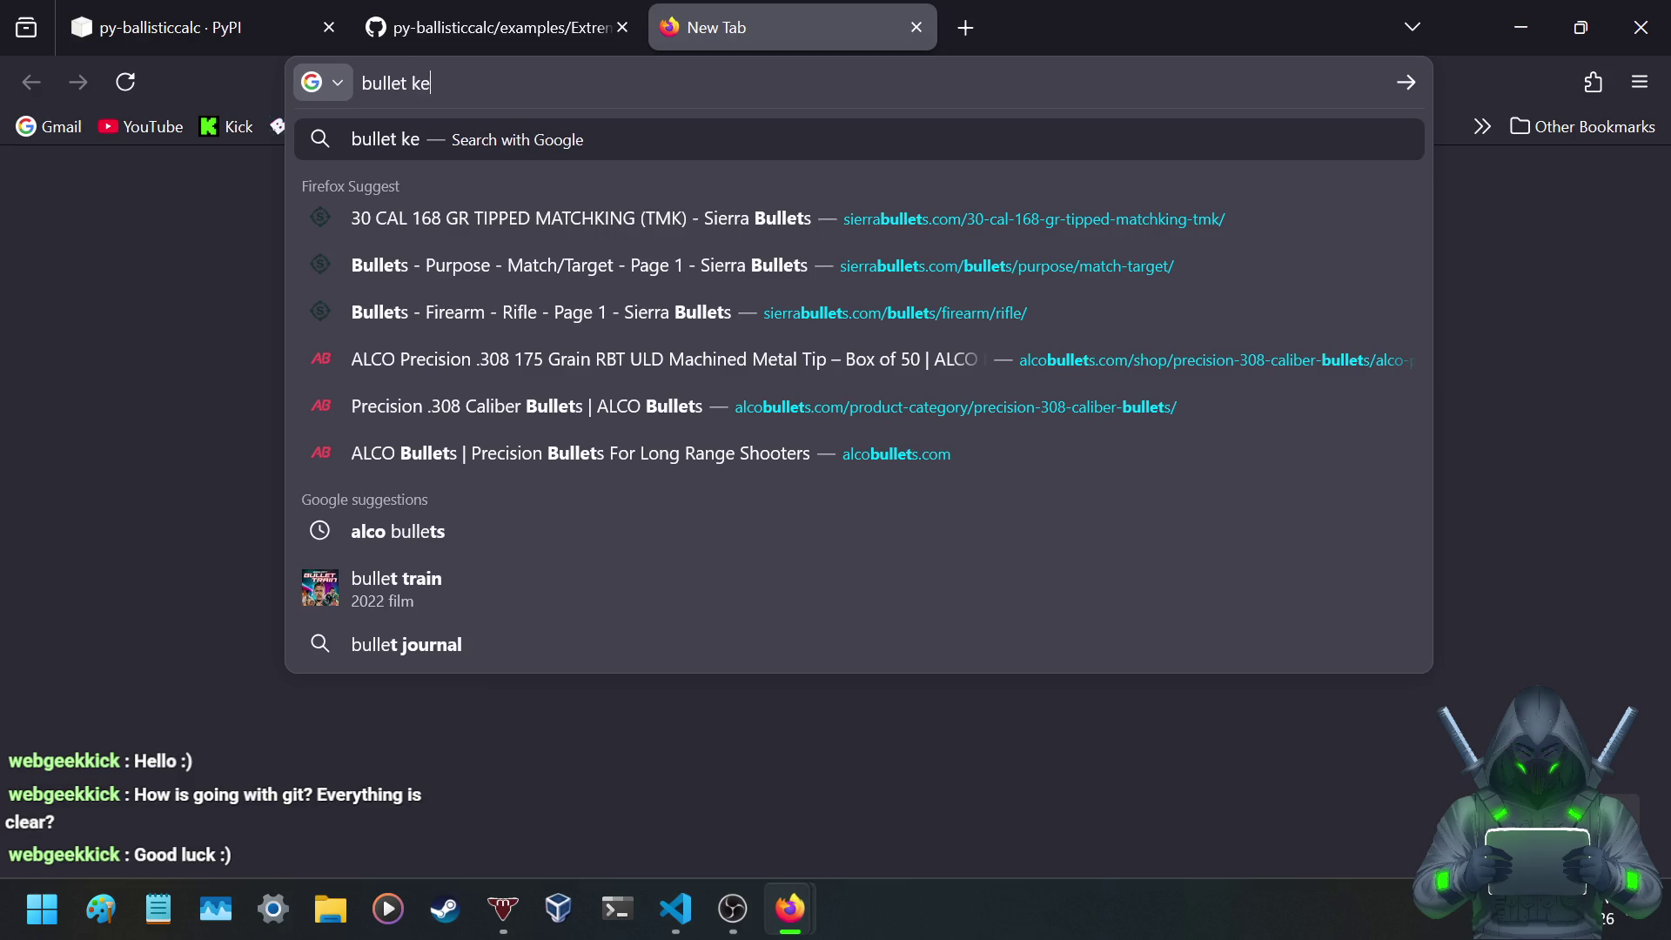
type("yholing")
key("Return")
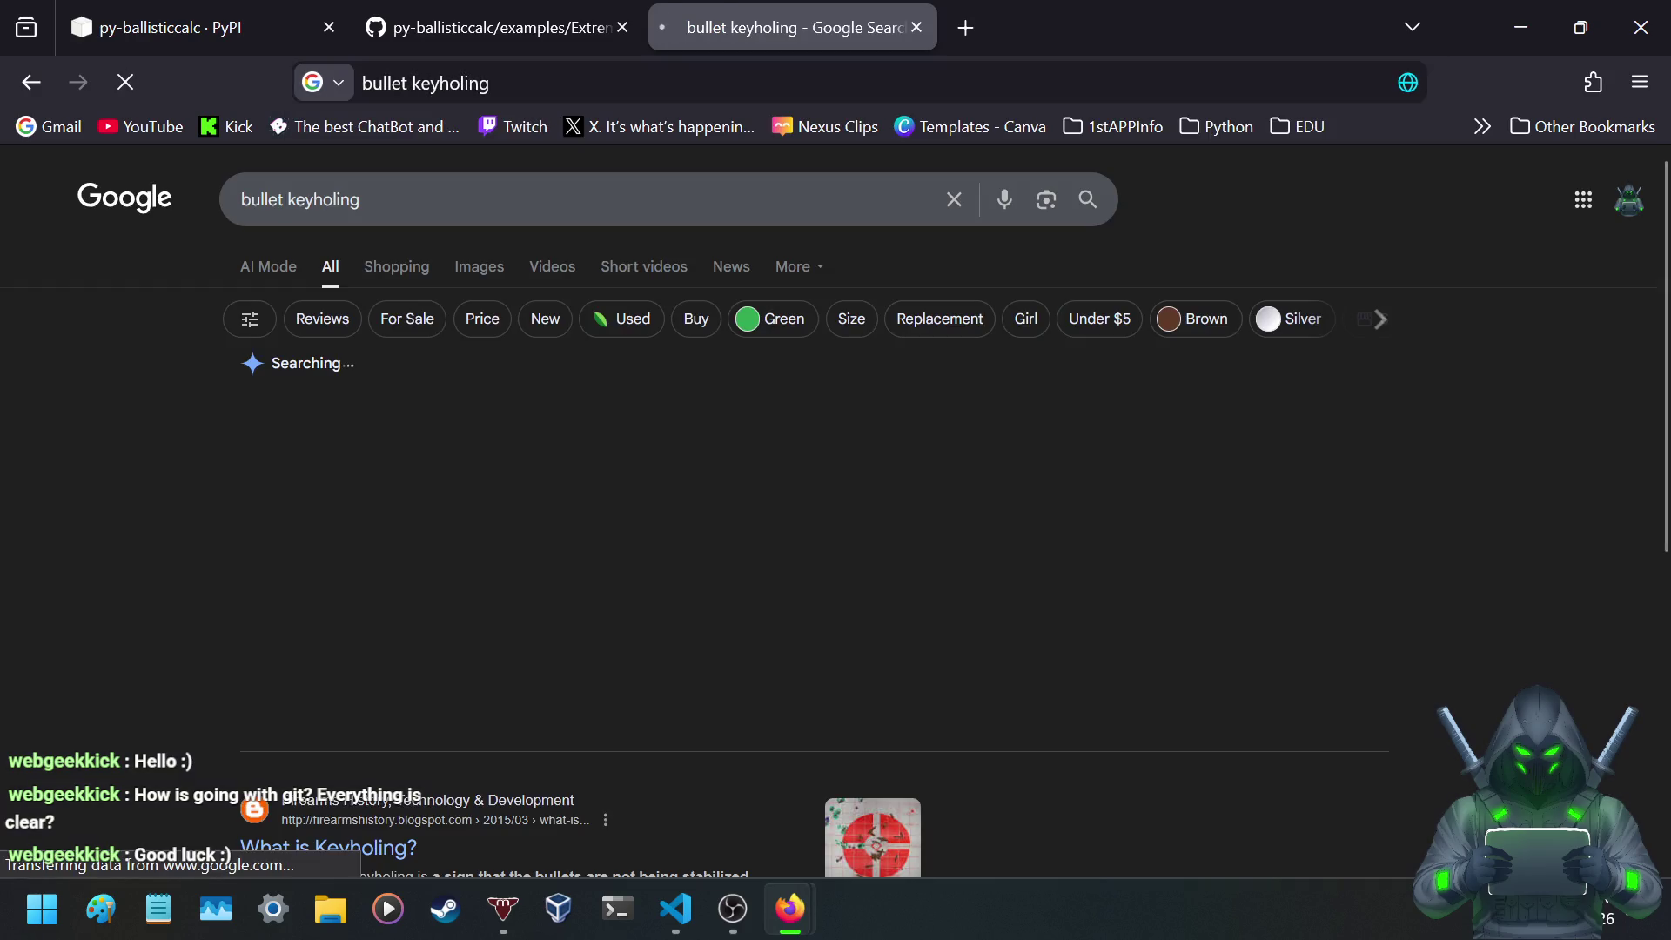
- View keyholing image results, preview the Shooter's Log target image, then close the search tab
left_click(474, 265)
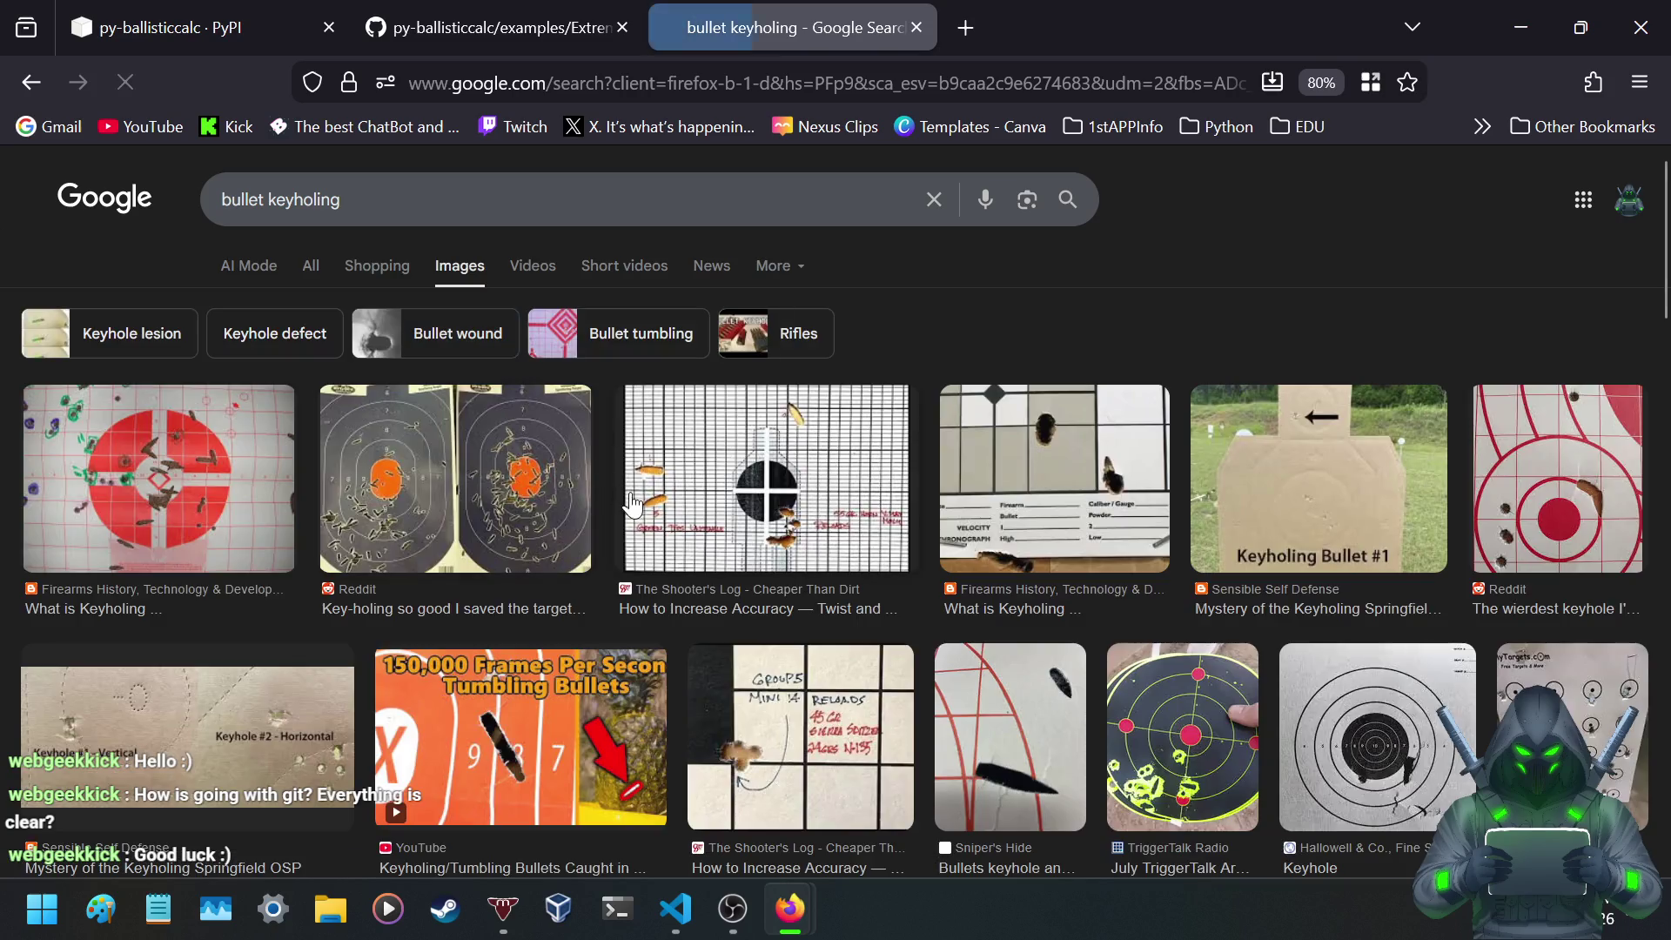
left_click(813, 445)
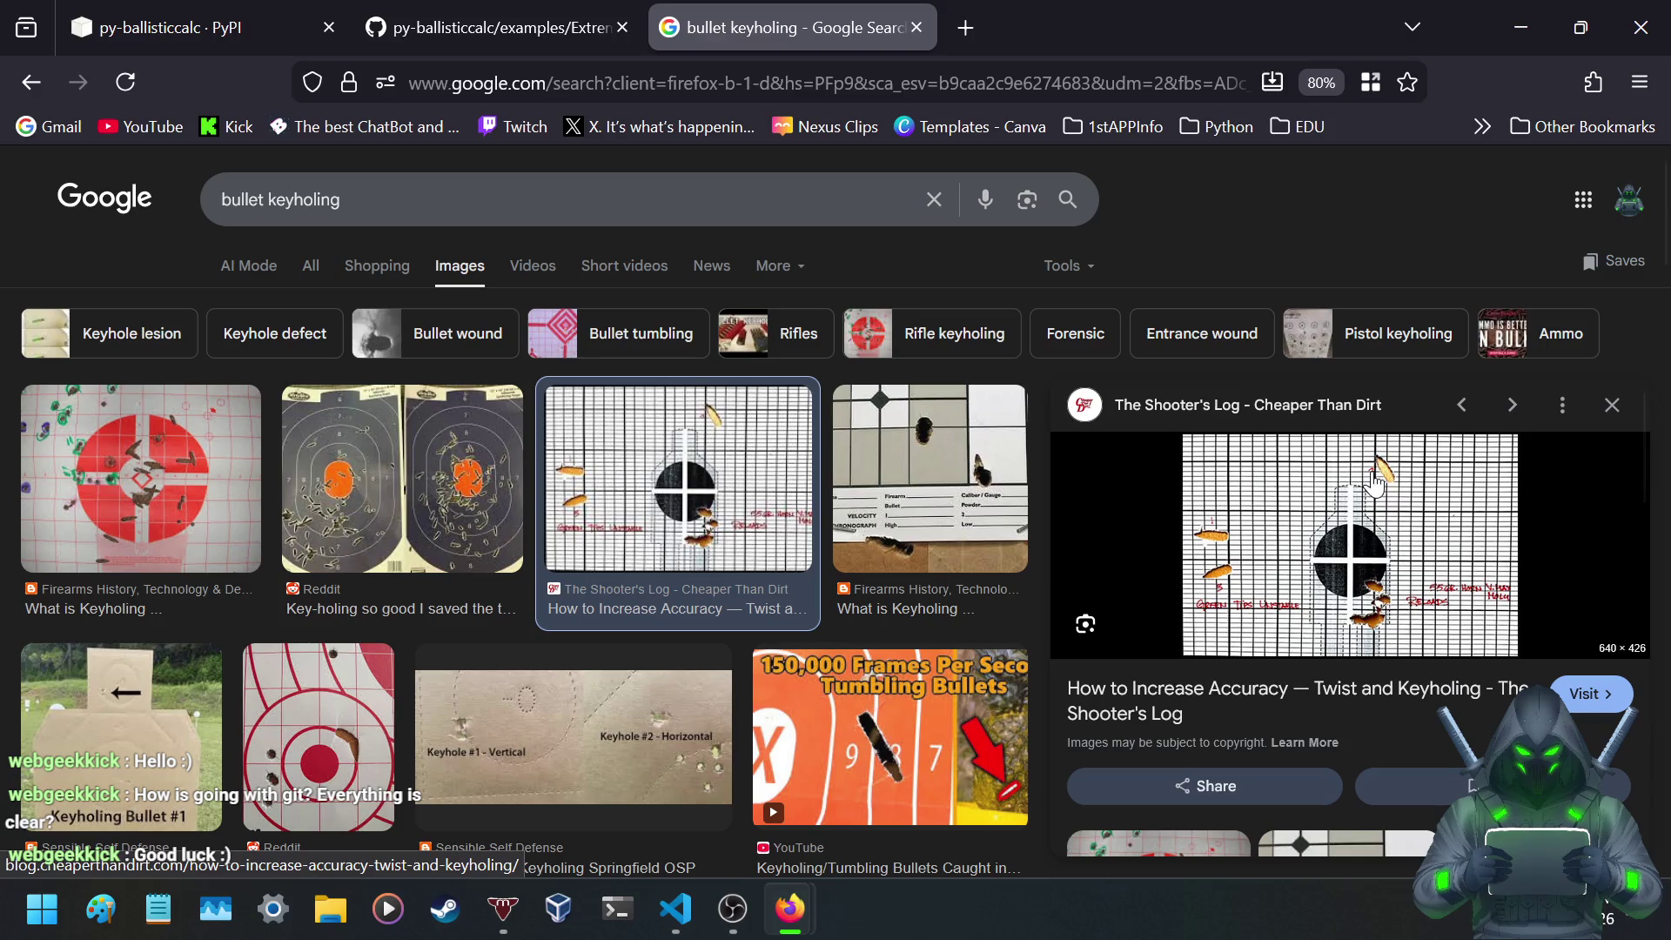
left_click(917, 28)
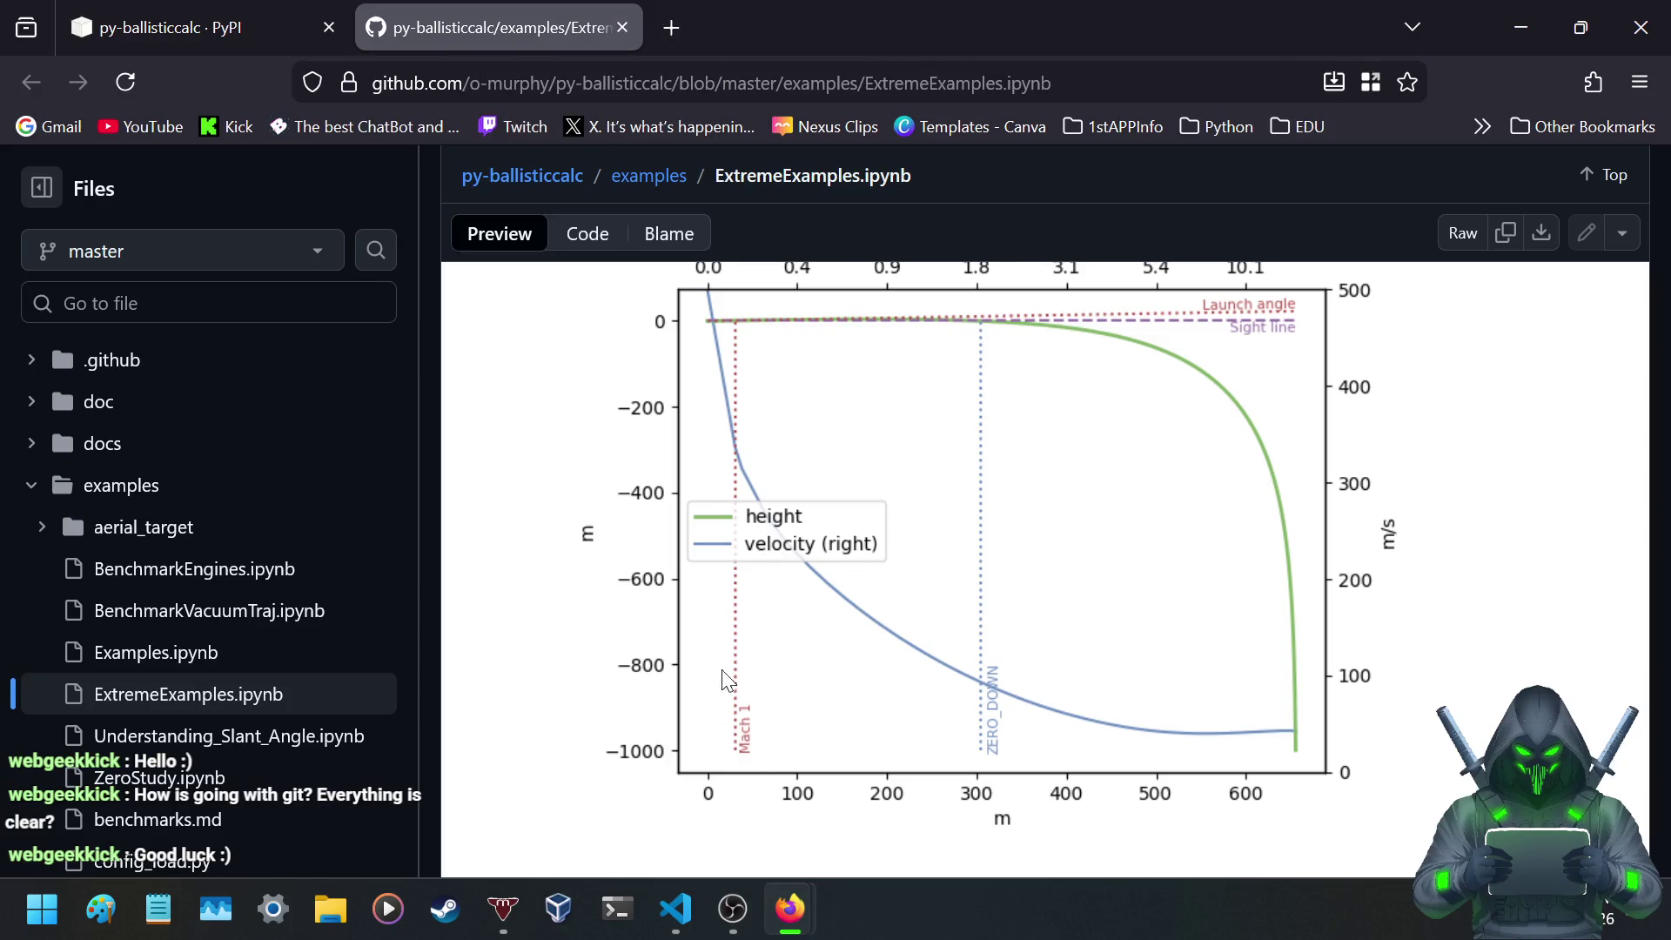
- Scroll the ExtremeExamples notebook past the Inspect data tables to Ex.2: Dropped Projectile and its In [4] cell
left_click(228, 12)
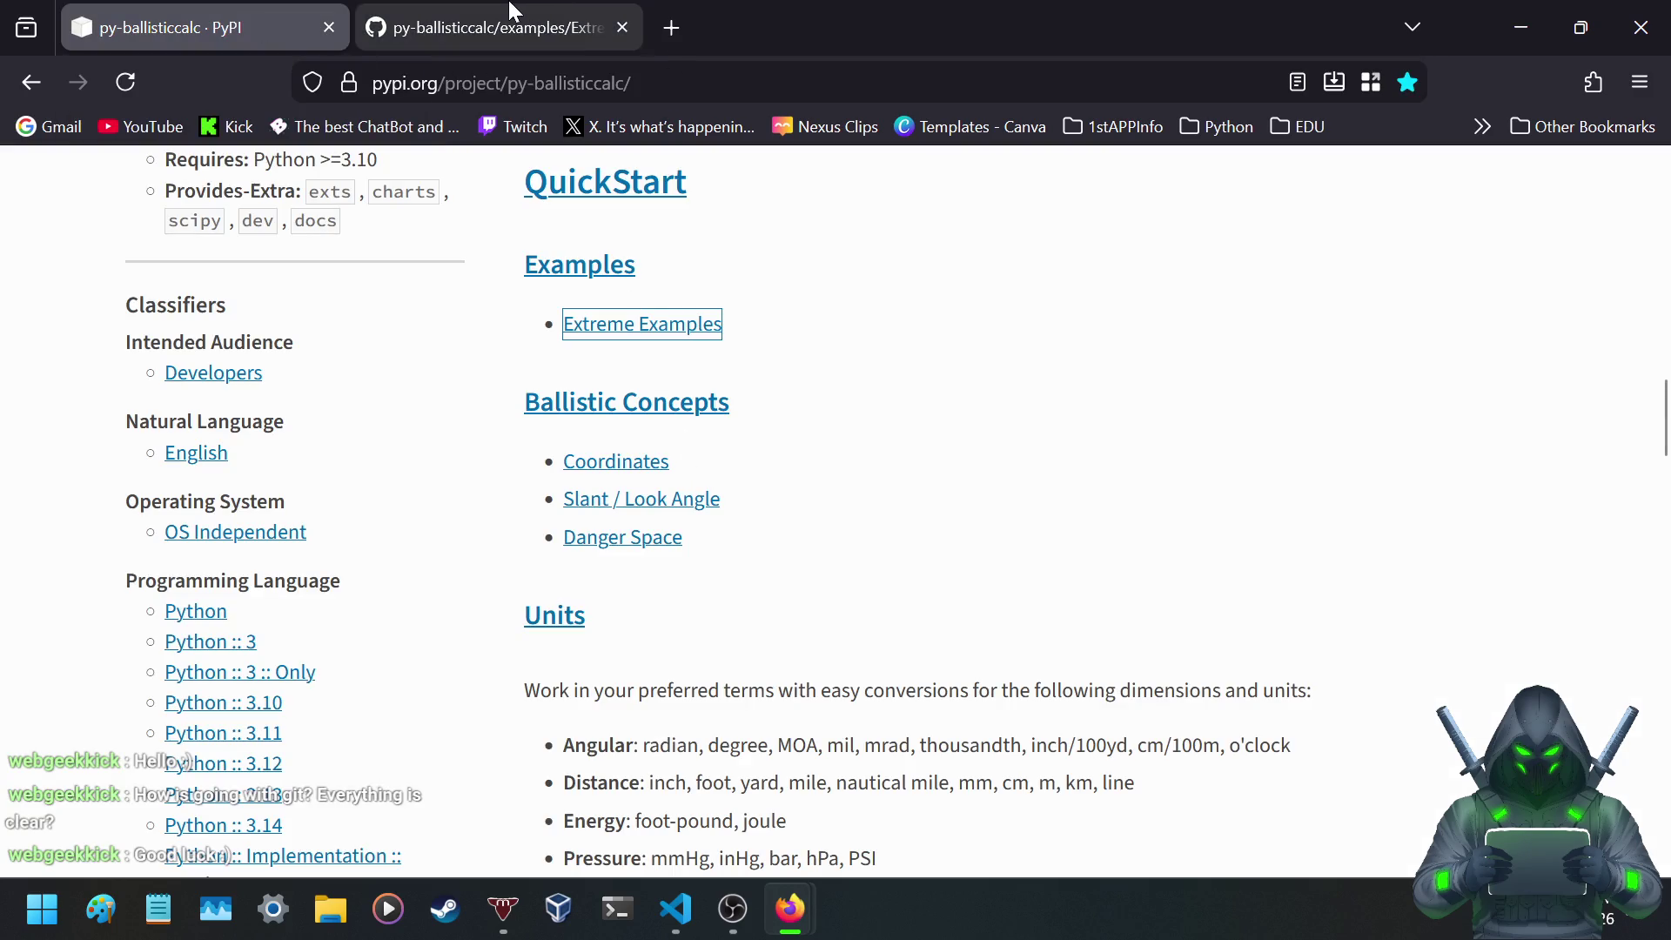
mouse_move(507, 11)
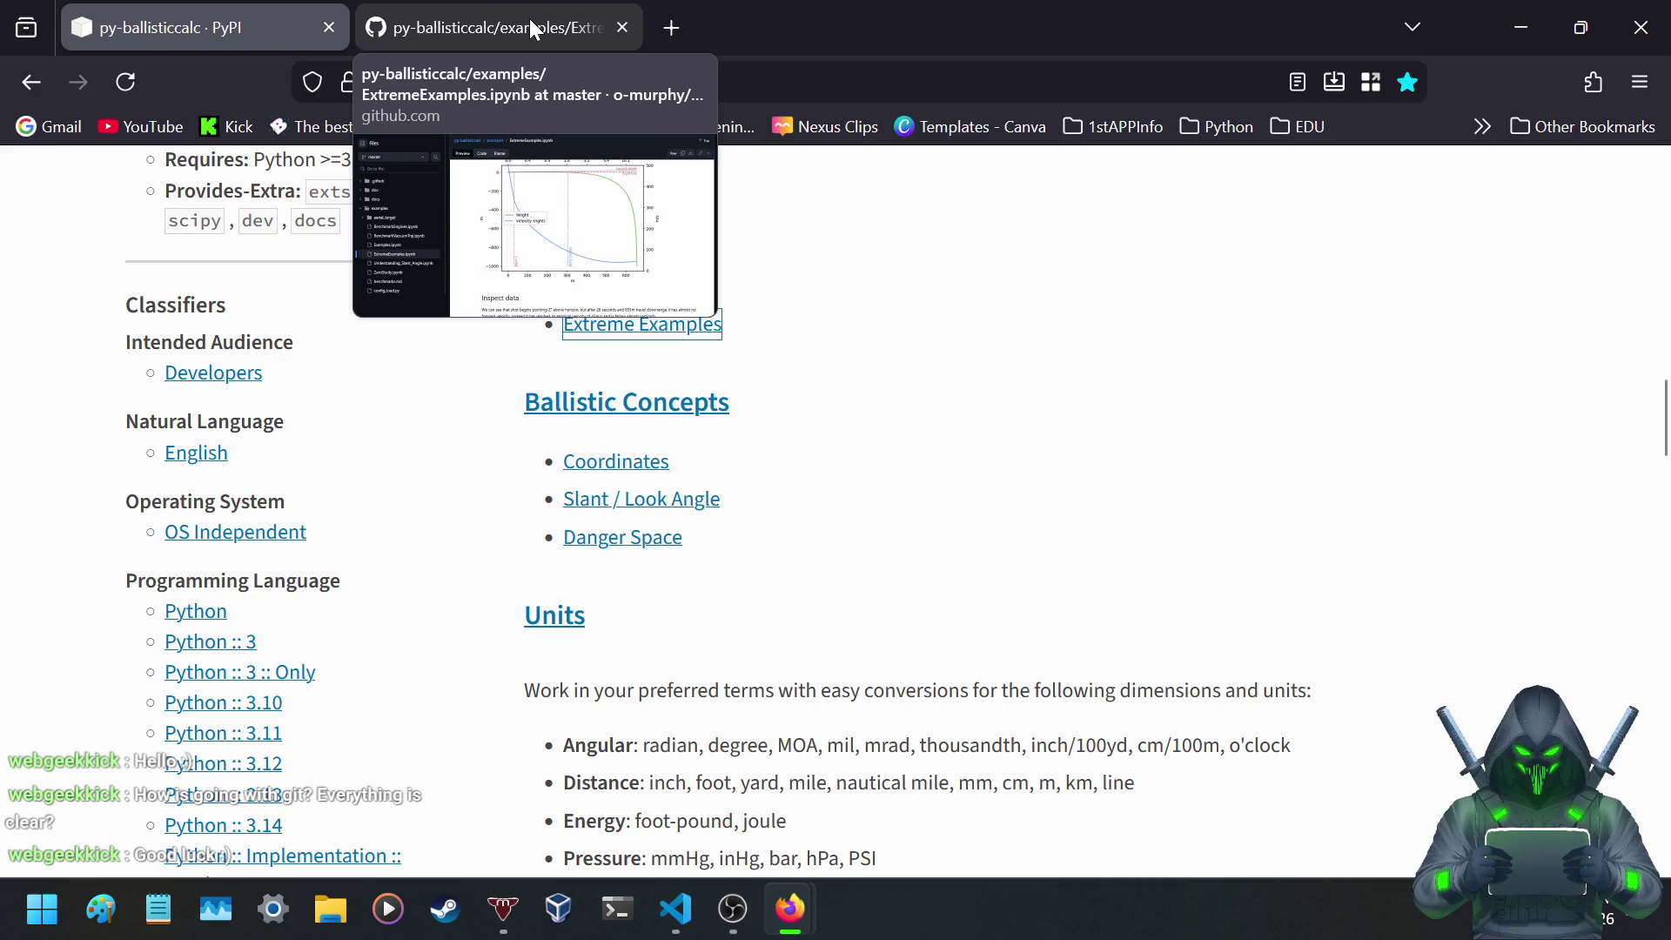
left_click(531, 19)
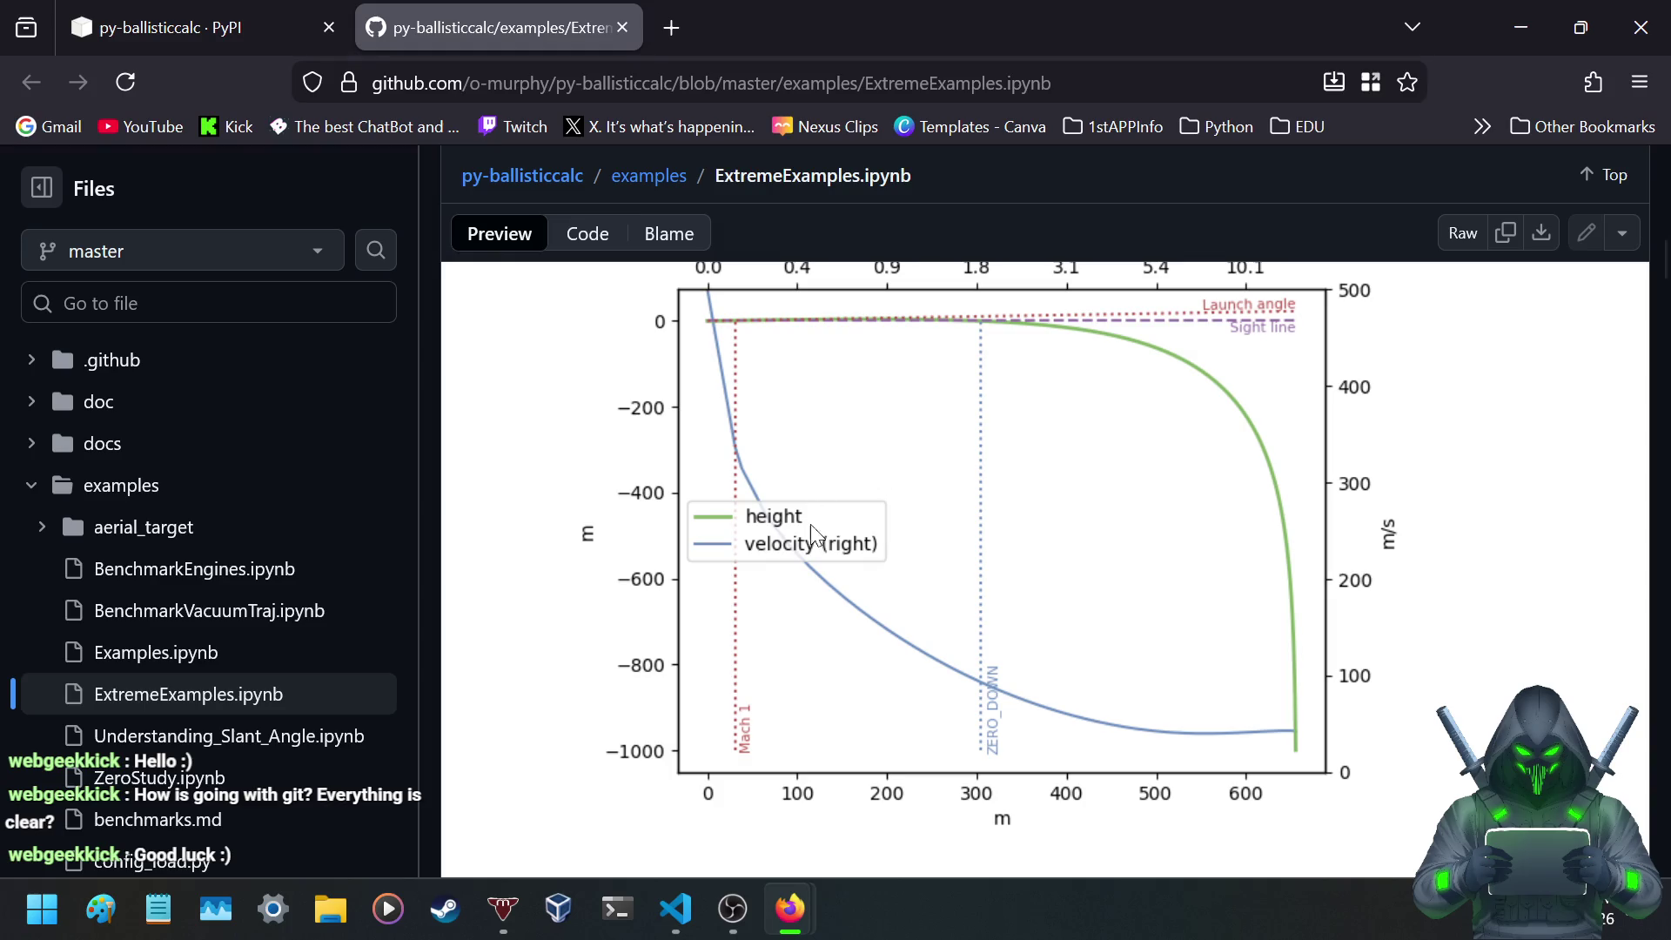
scroll(735, 579, "down", 7)
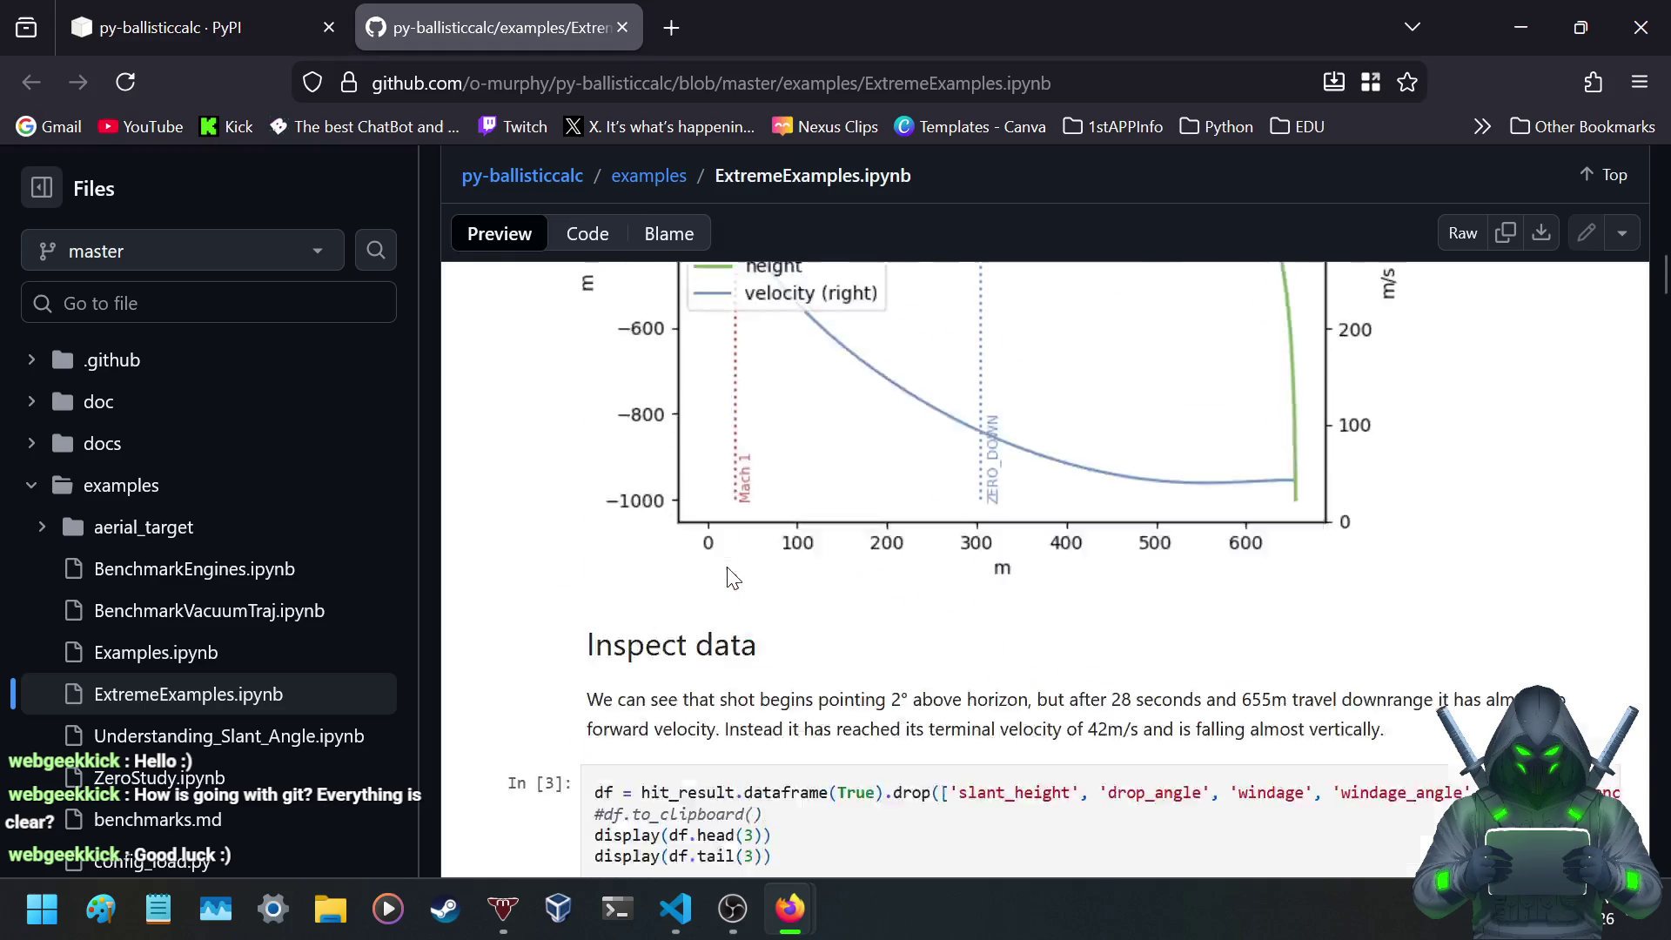
scroll(553, 490, "up", 6)
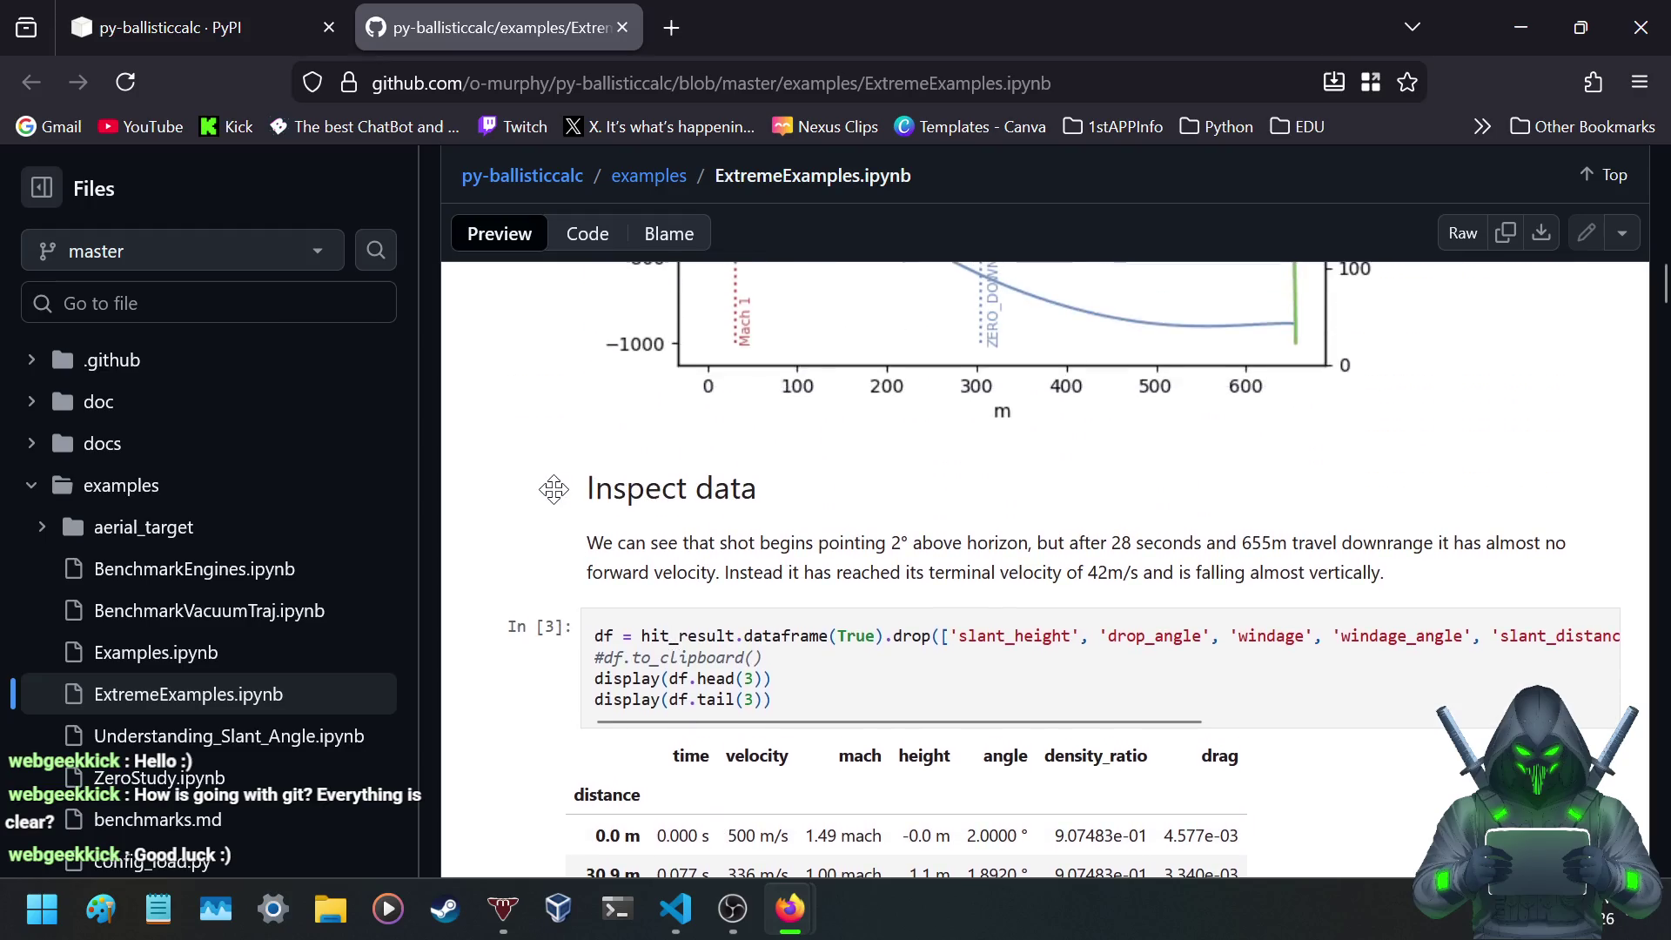
scroll(554, 490, "down", 5)
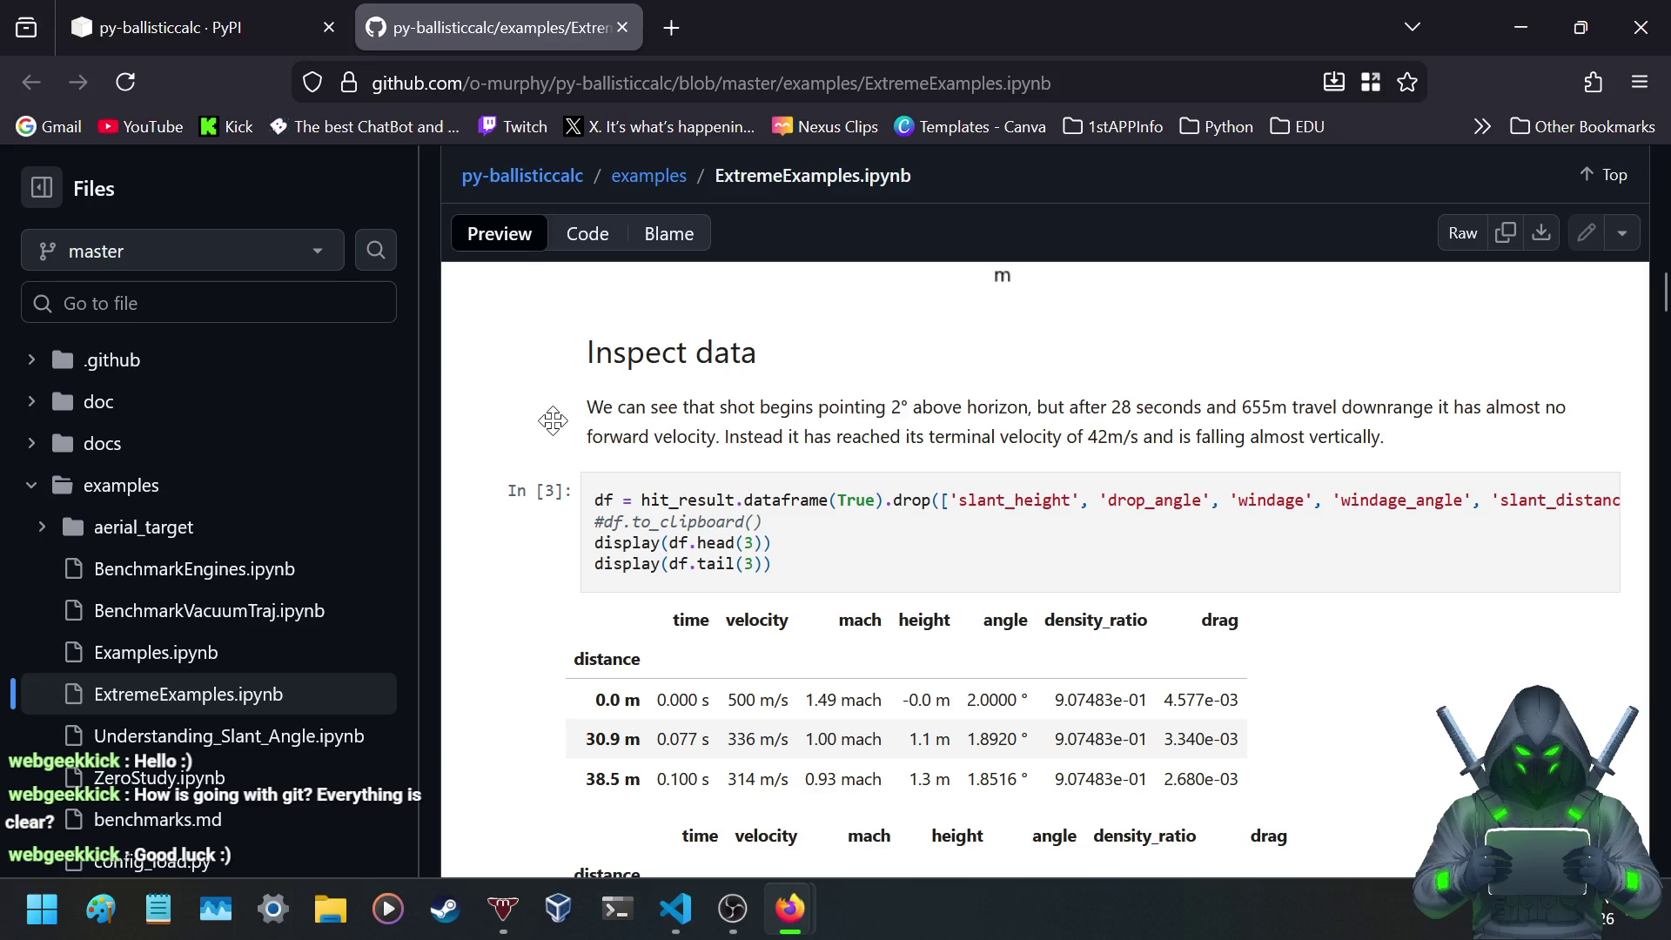
scroll(549, 423, "down", 3)
scroll(549, 423, "up", 3)
scroll(549, 423, "down", 2)
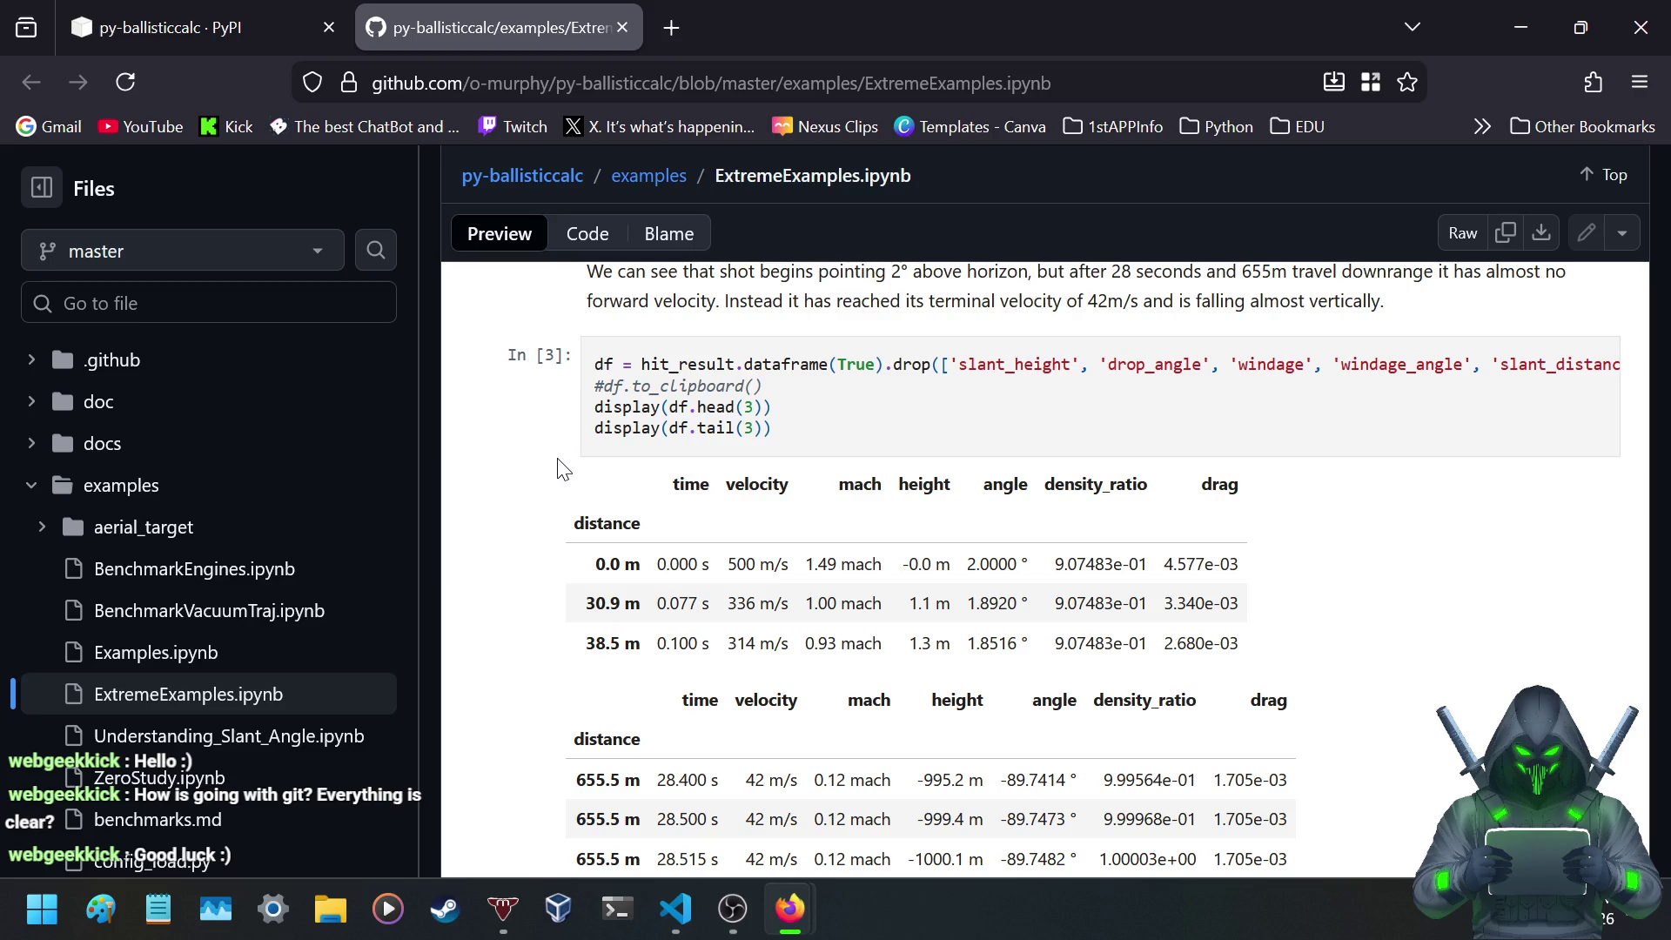
scroll(562, 470, "down", 3)
scroll(562, 470, "down", 6)
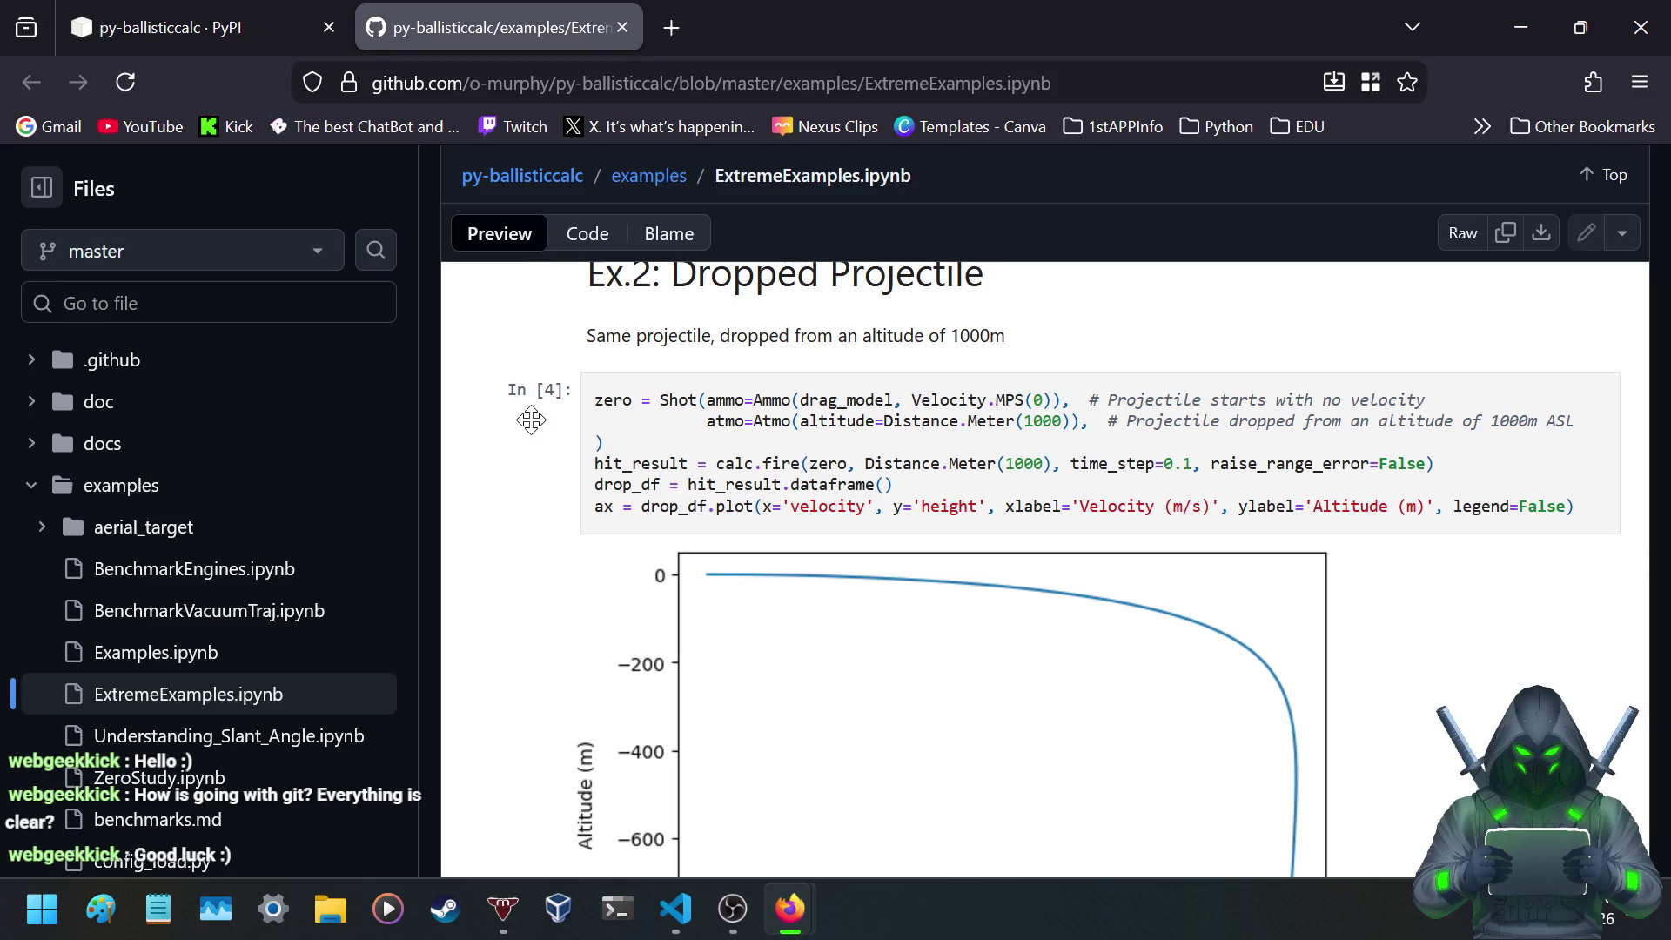
- Study the Ex.2 altitude-vs-velocity plot of the projectile dropped from 1000 m
scroll(539, 426, "down", 5)
scroll(548, 428, "up", 2)
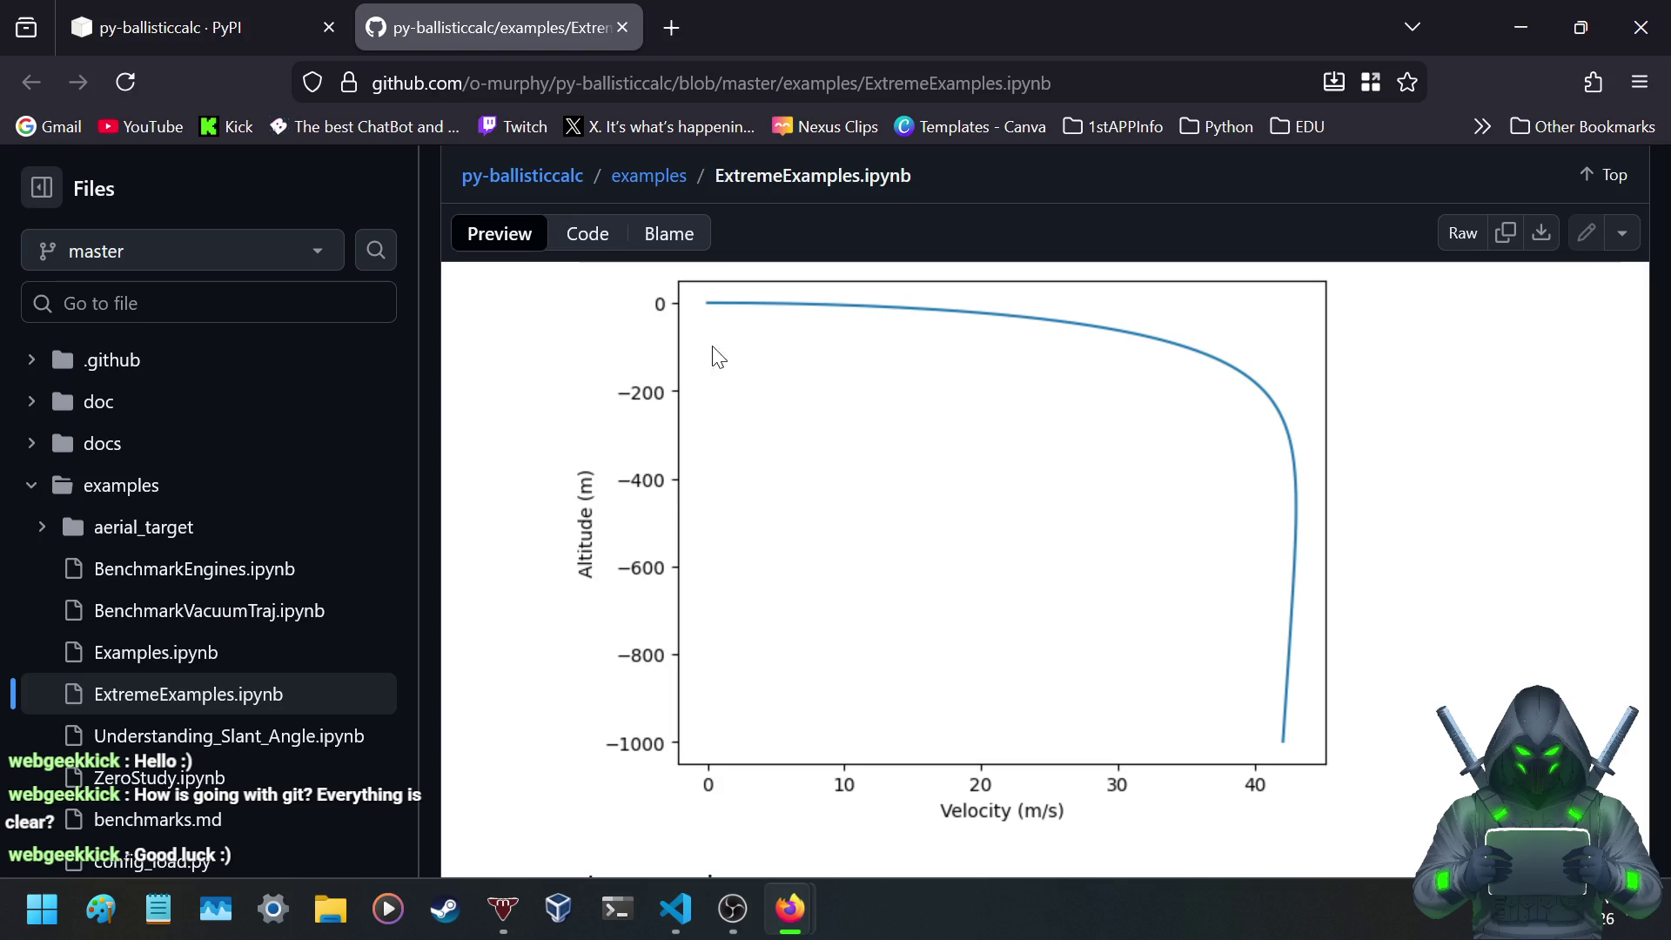
scroll(728, 481, "up", 4)
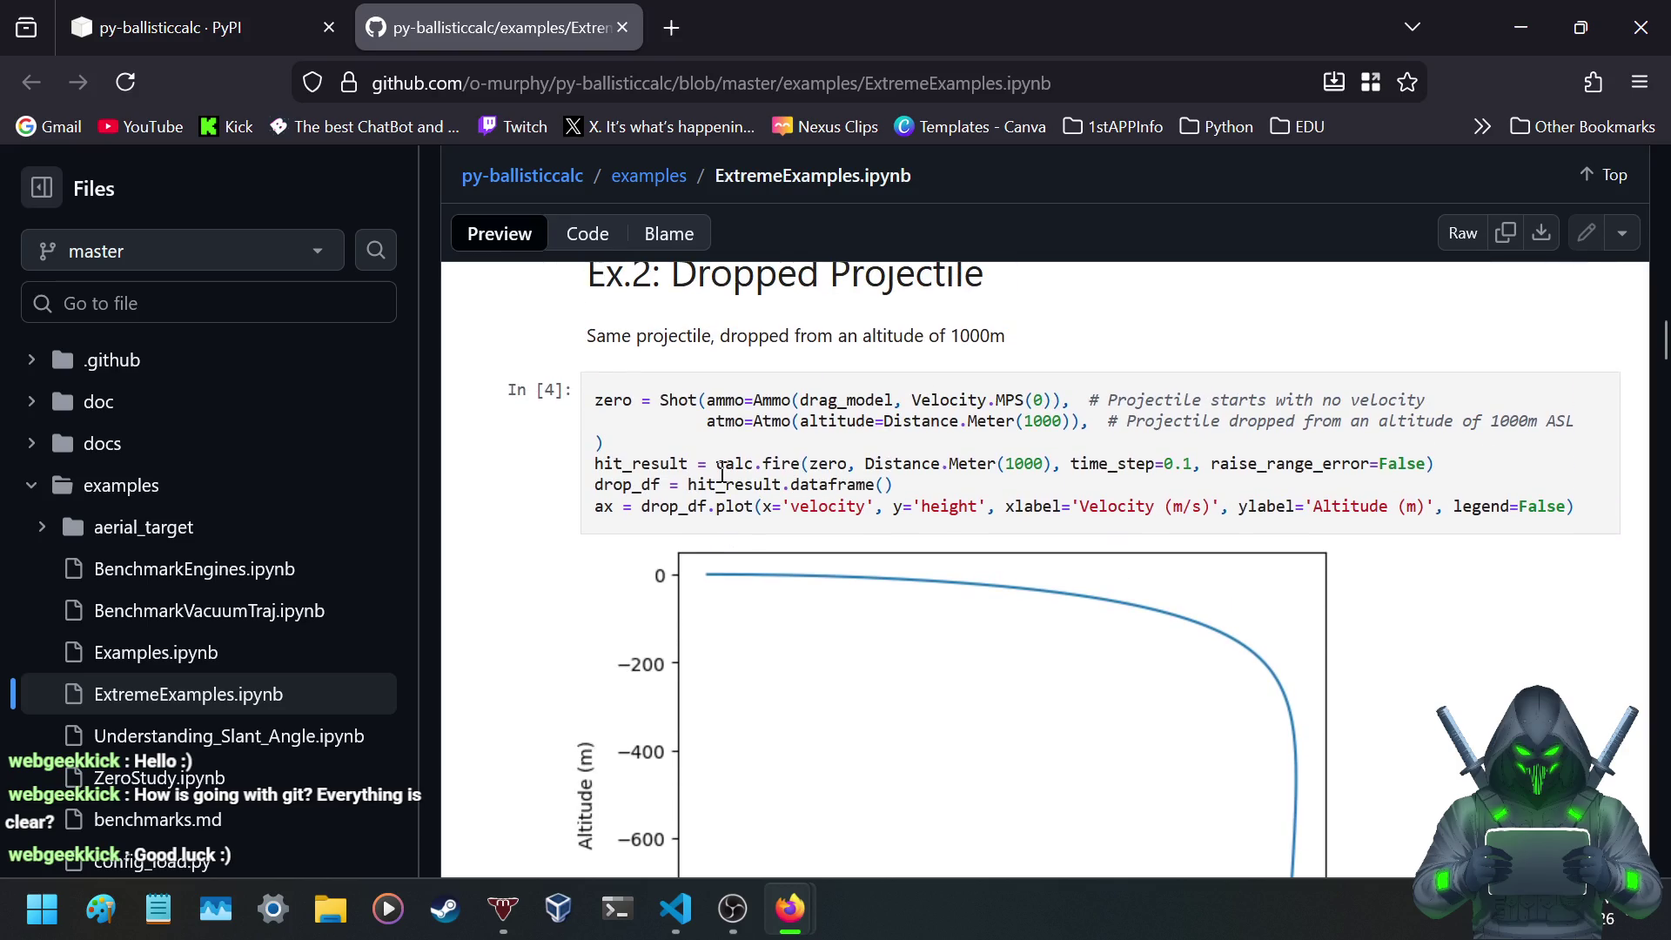
scroll(722, 475, "down", 2)
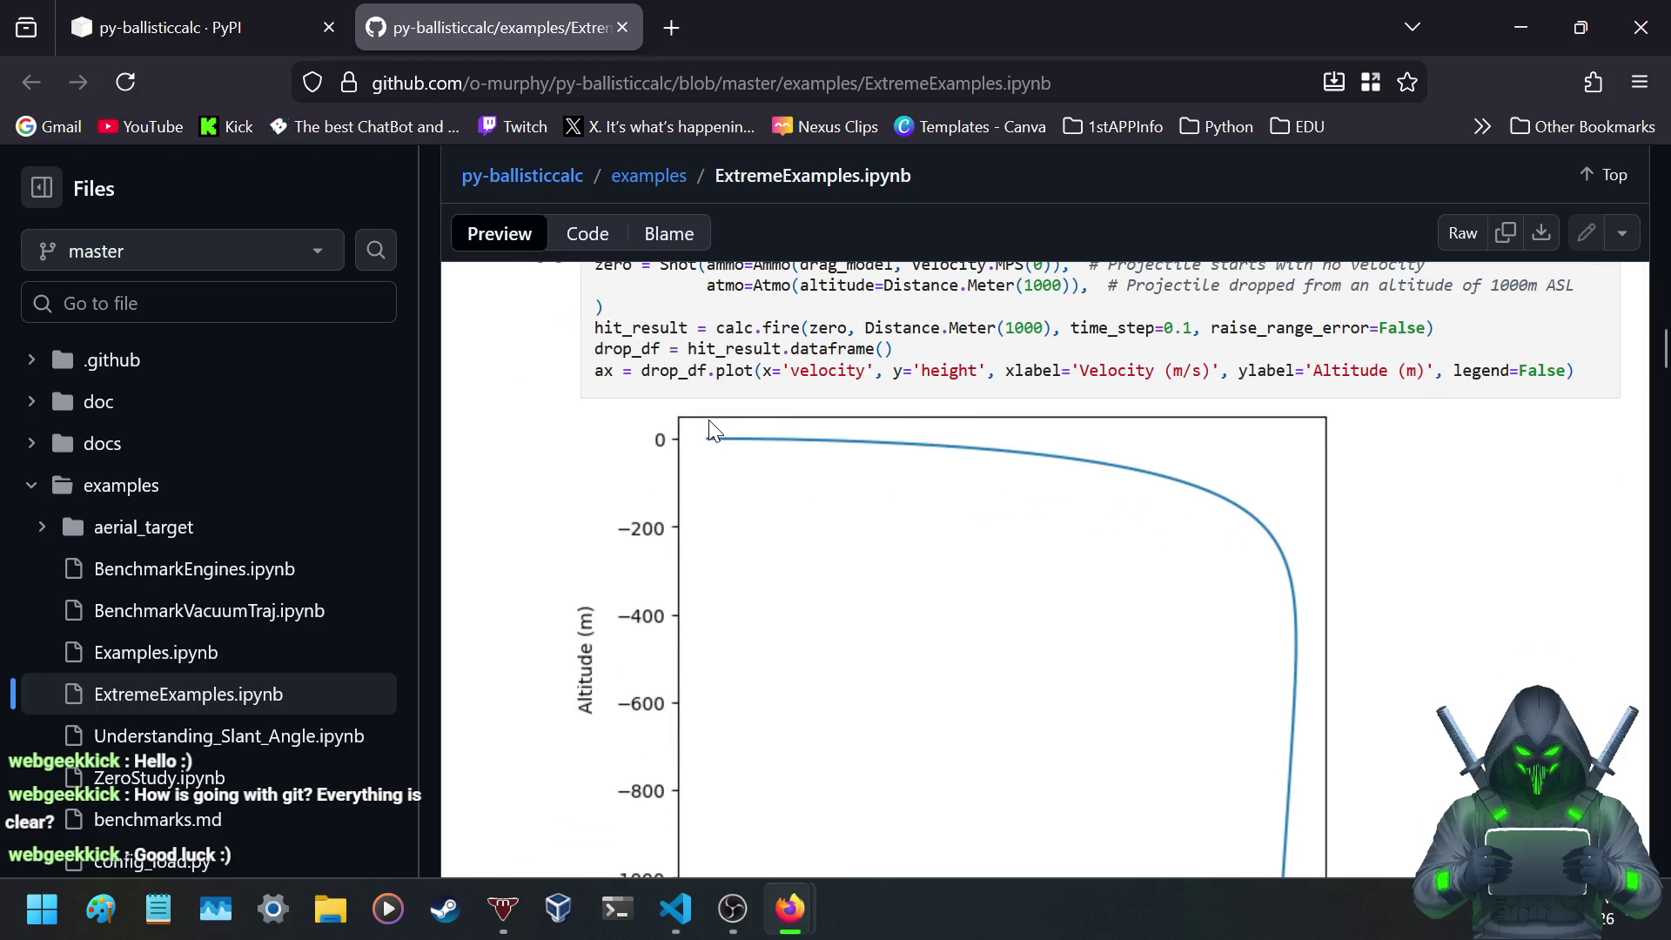
scroll(711, 431, "down", 2)
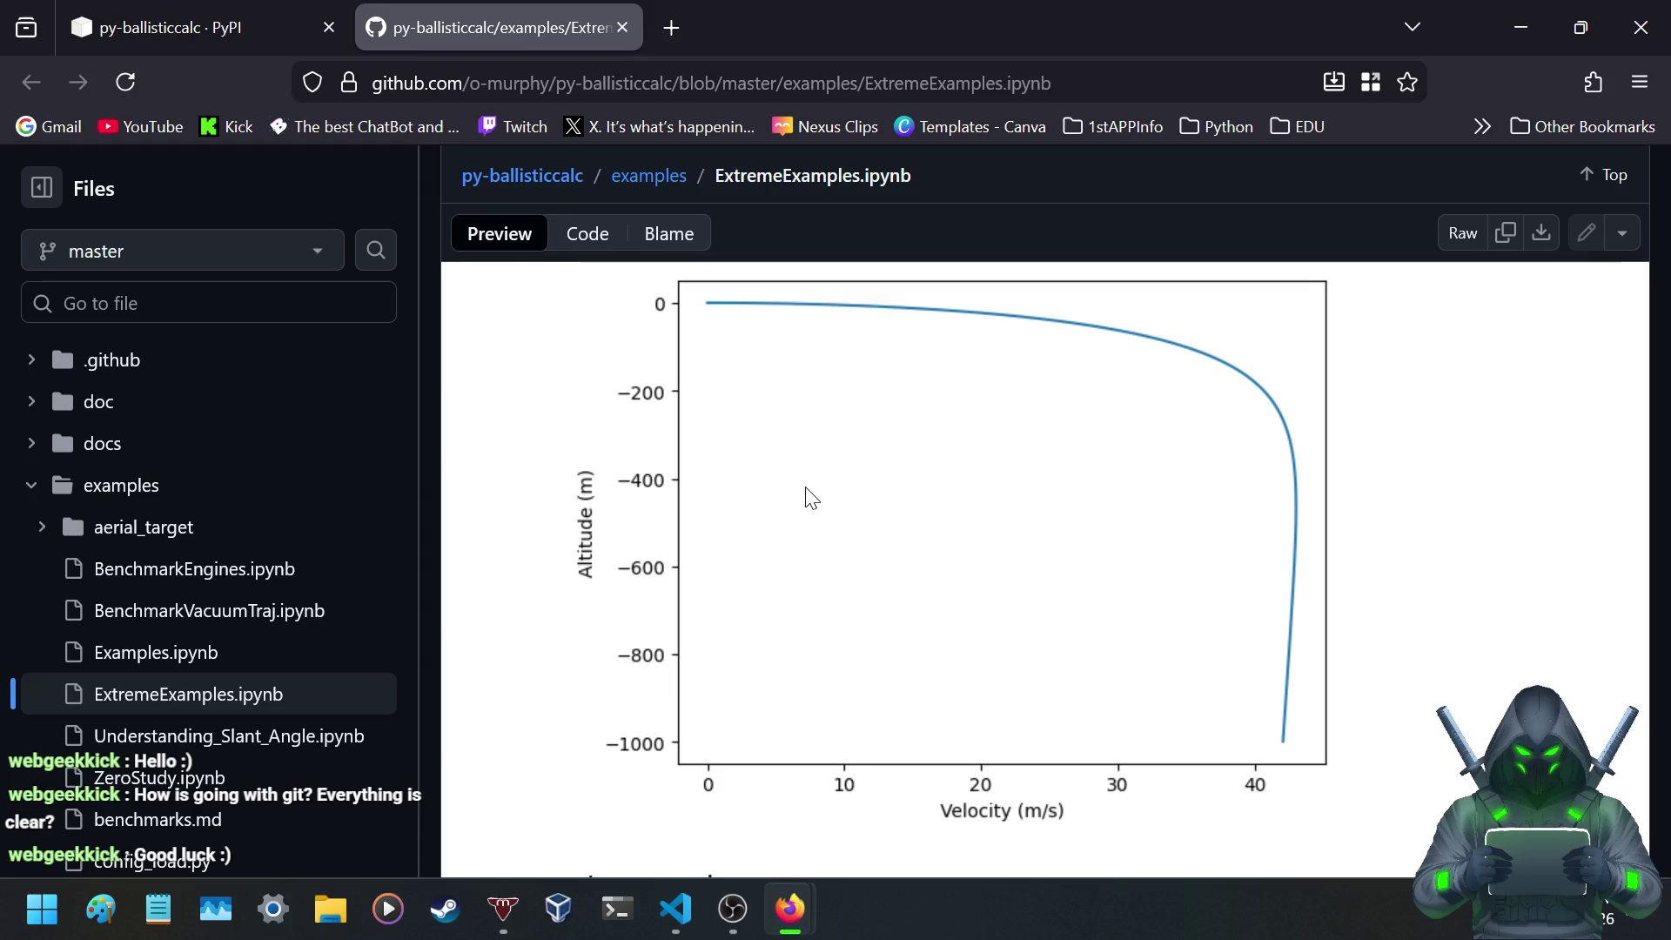
scroll(550, 416, "up", 3)
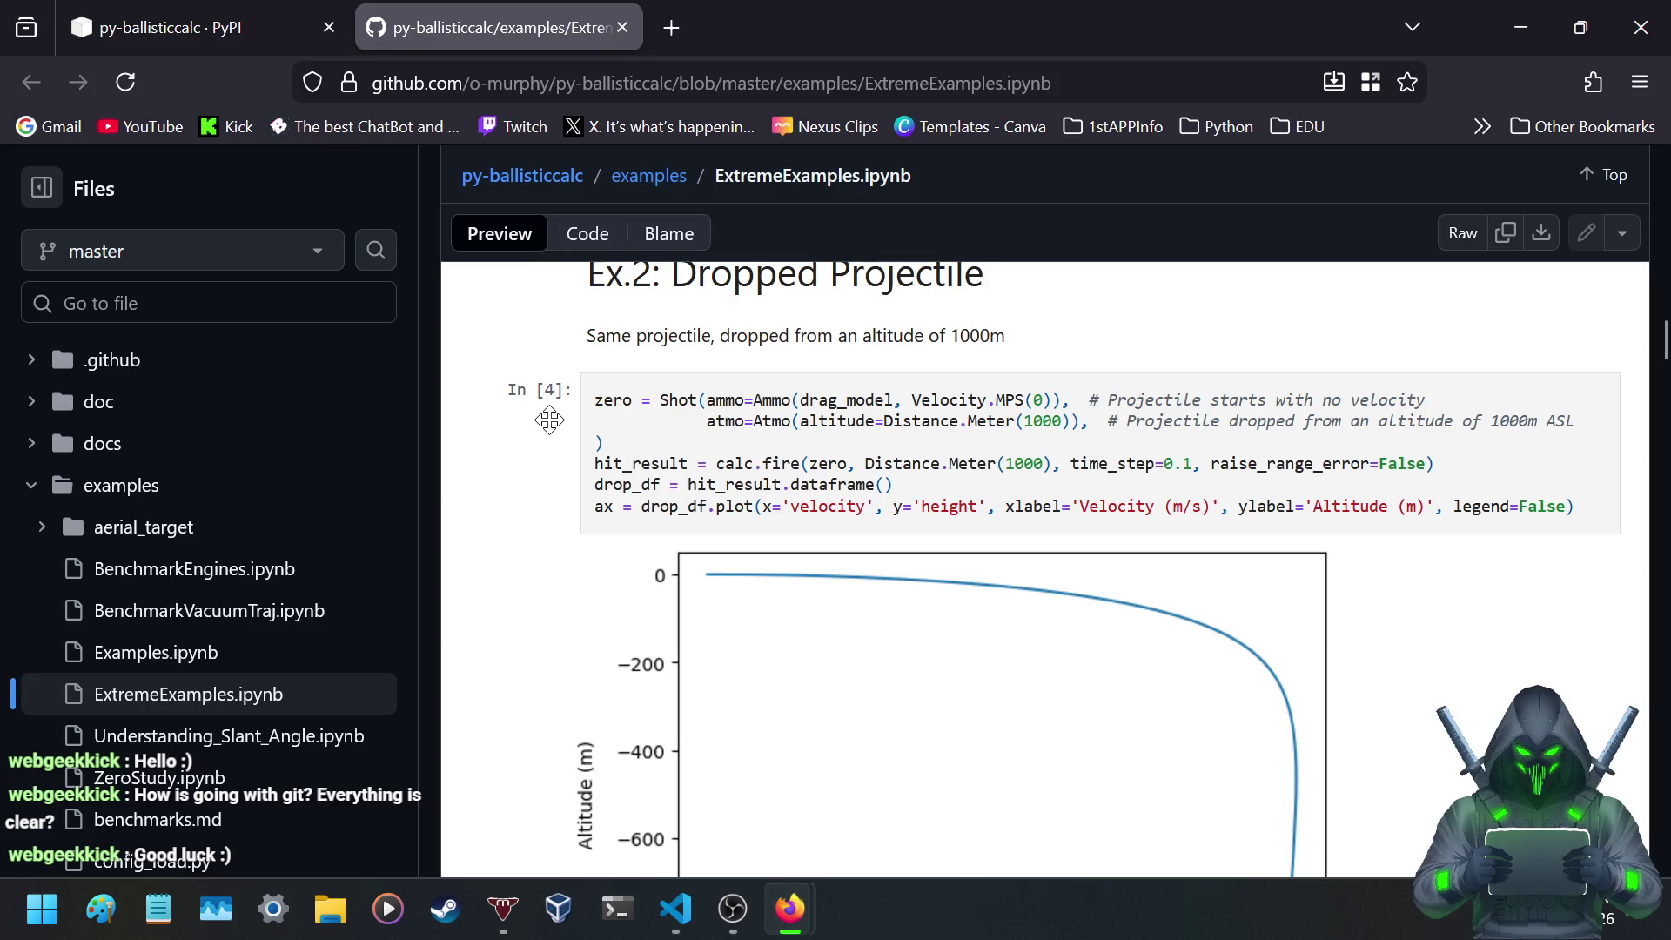
scroll(550, 421, "down", 5)
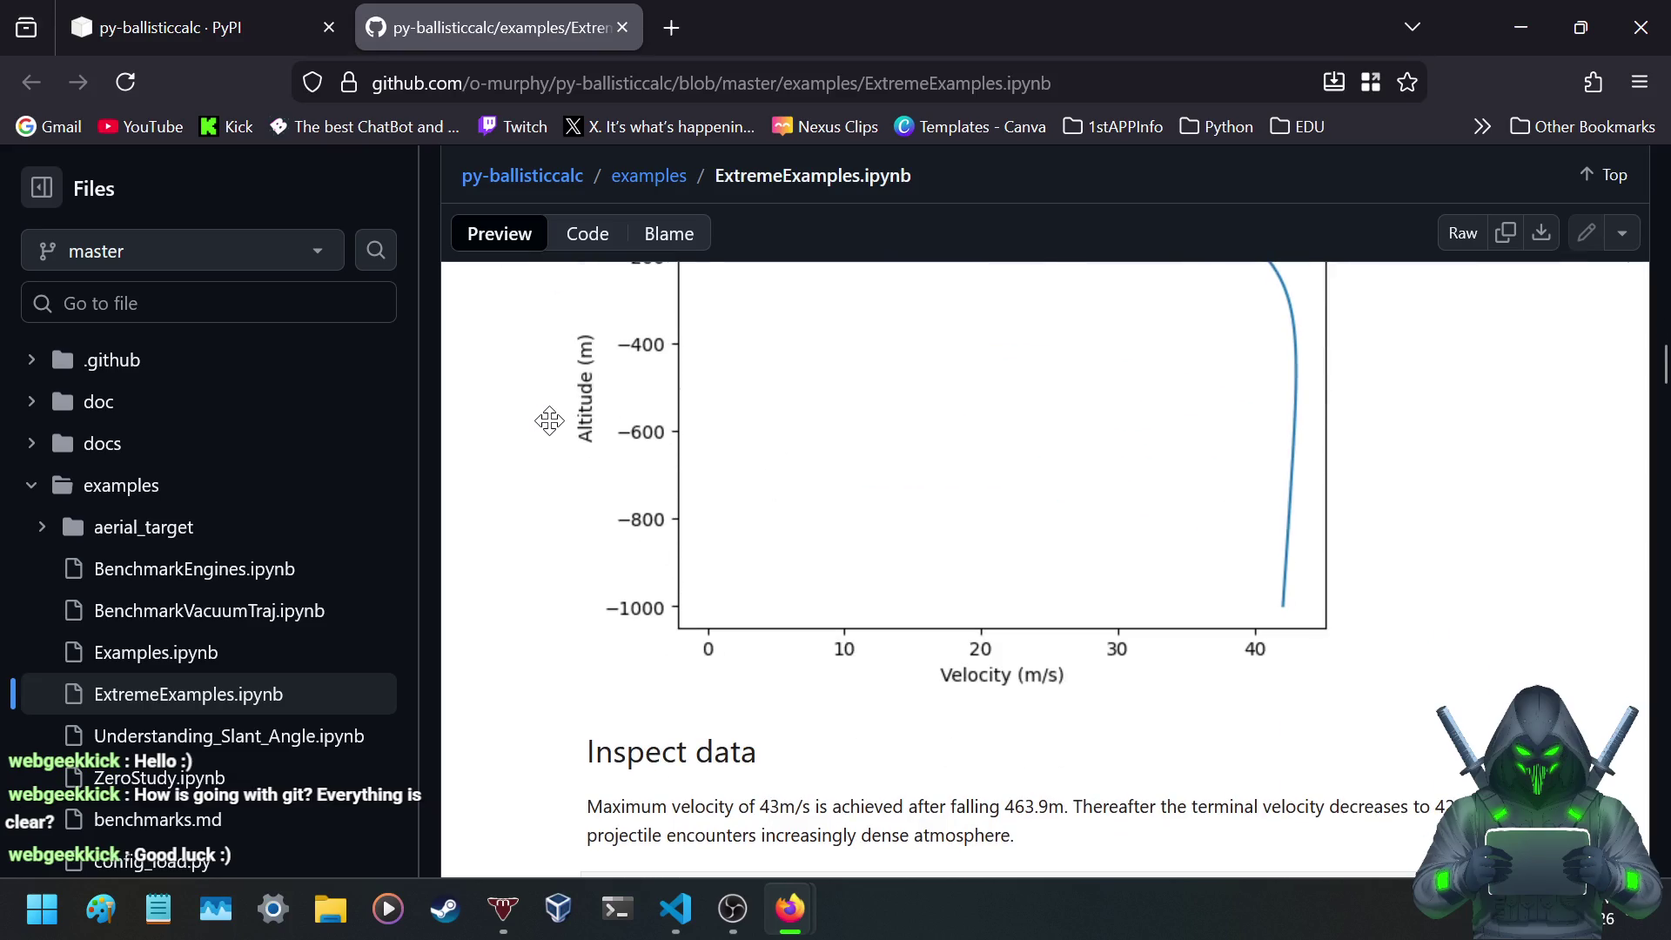
scroll(549, 427, "up", 7)
scroll(550, 429, "down", 4)
scroll(550, 429, "down", 2)
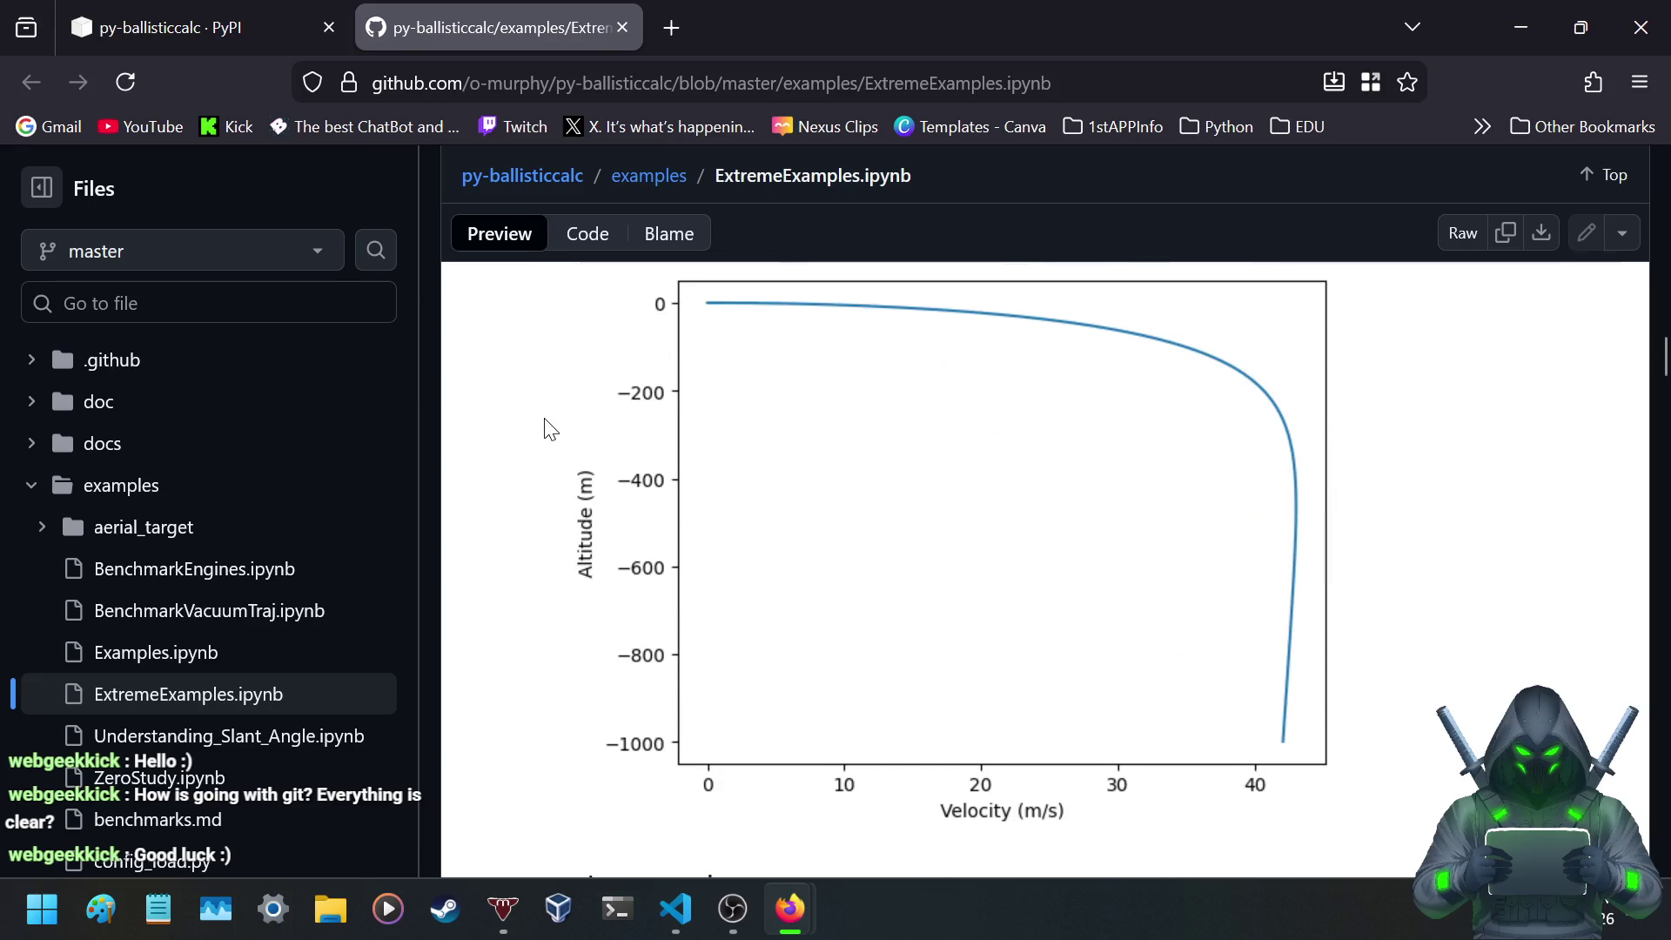
- Move down to Ex.2 Inspect data showing the 43 m/s peak at -465.9 m
scroll(550, 429, "down", 2)
scroll(550, 430, "up", 4)
scroll(550, 432, "down", 1)
scroll(550, 430, "down", 4)
scroll(539, 433, "up", 7)
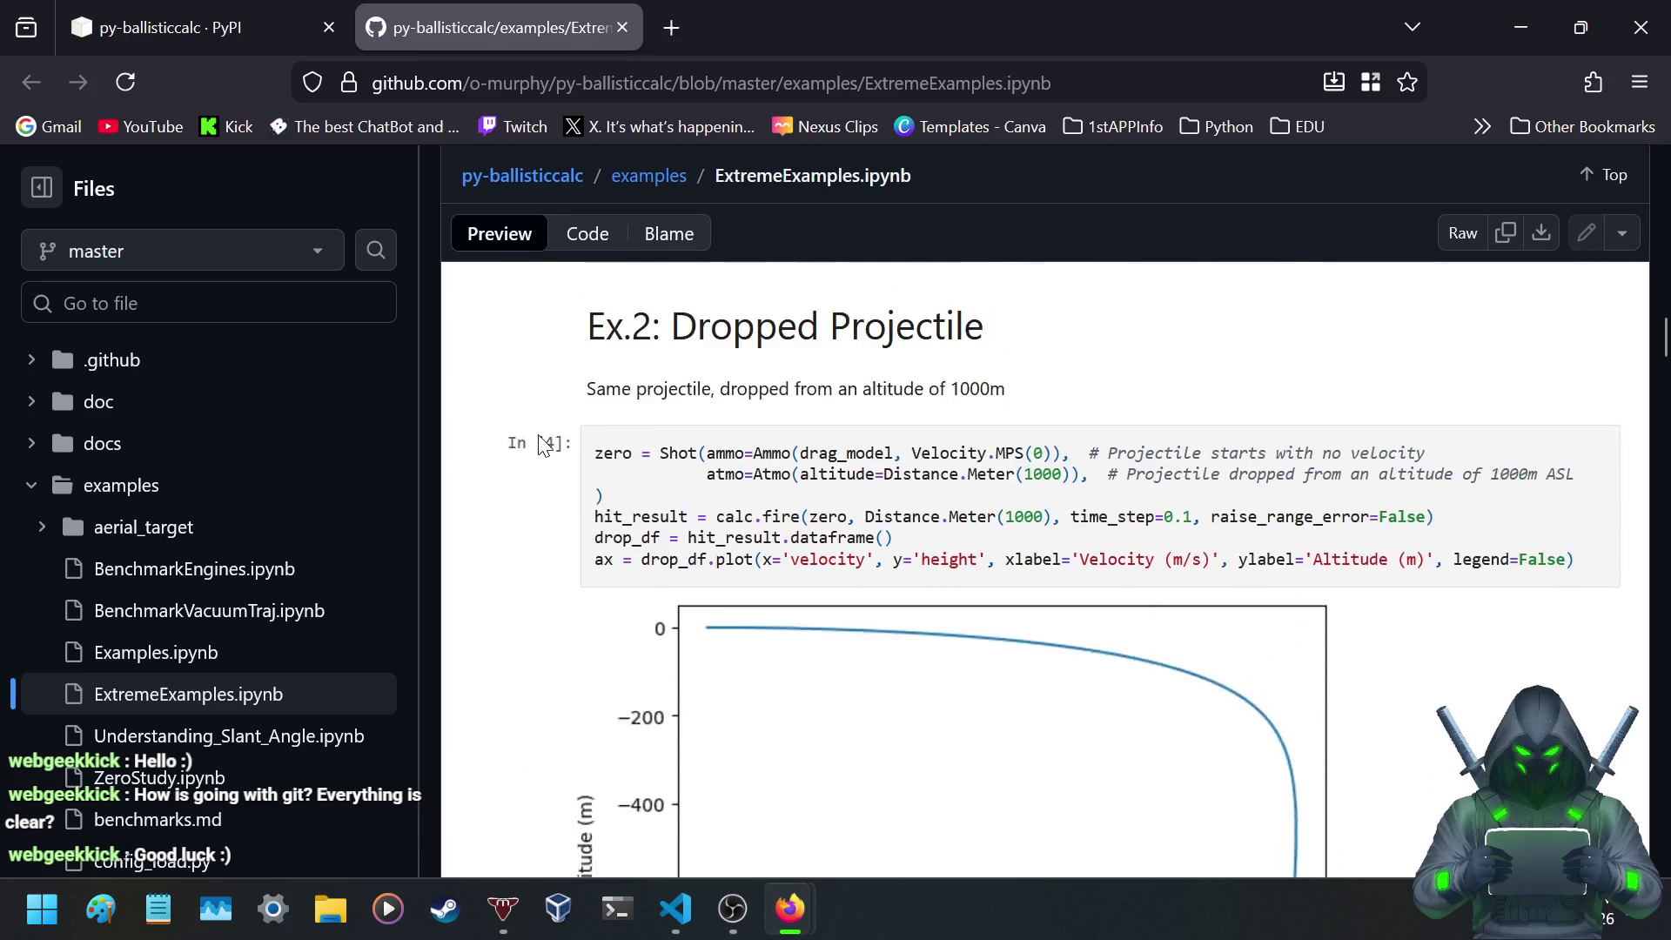
scroll(538, 436, "down", 3)
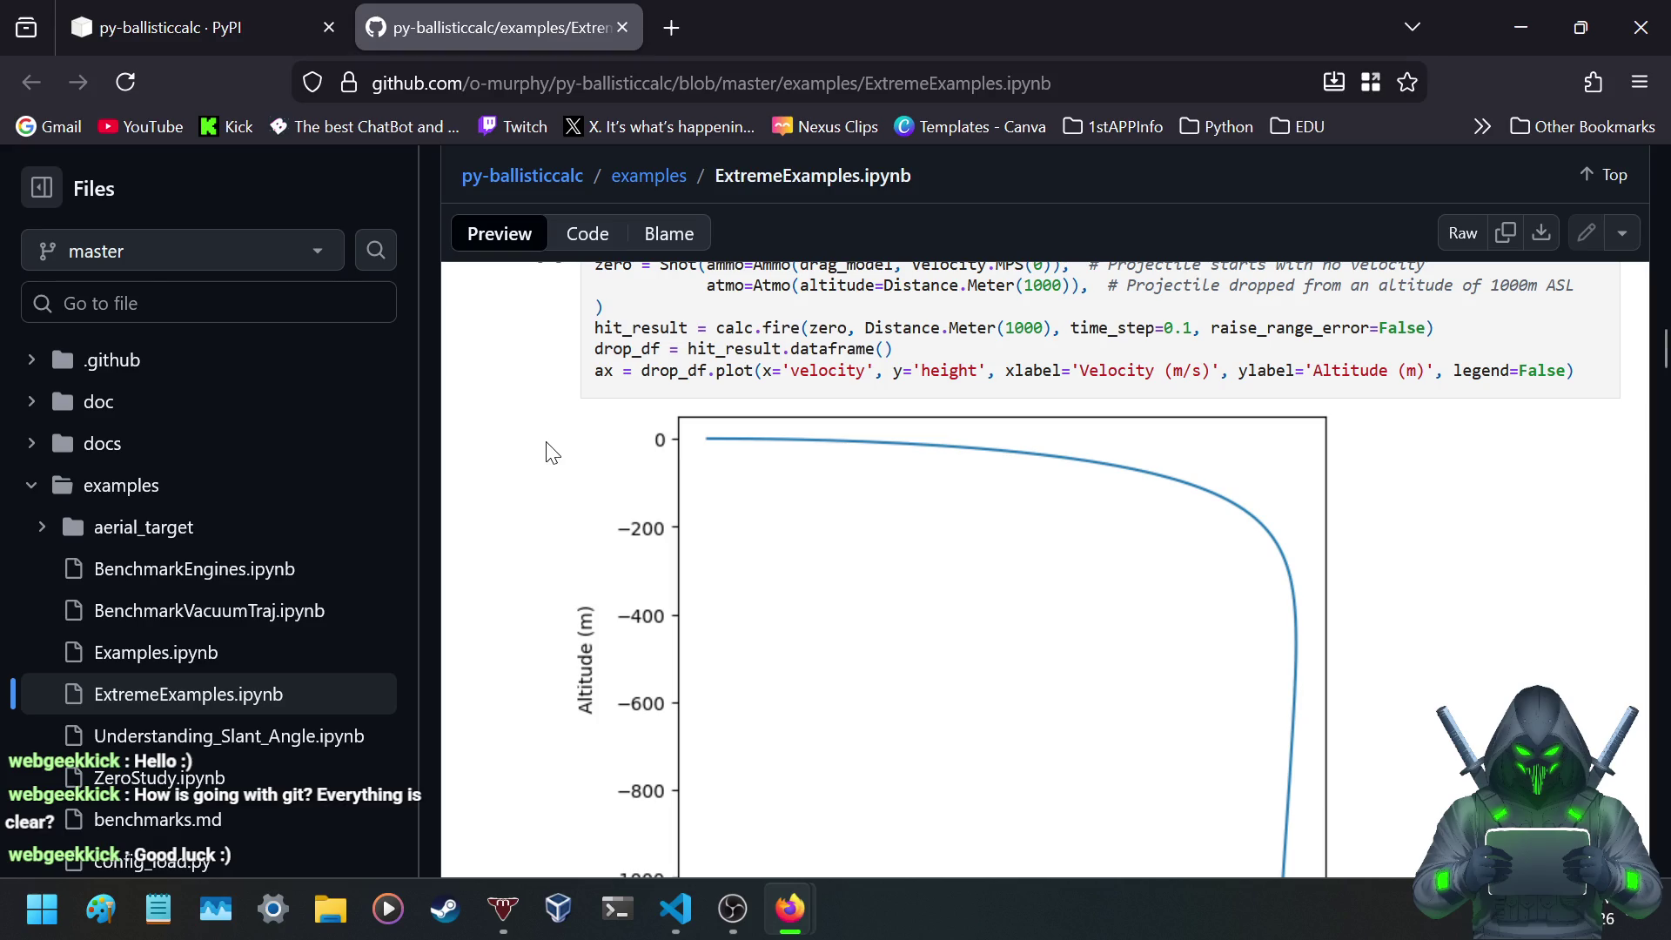
scroll(548, 448, "up", 2)
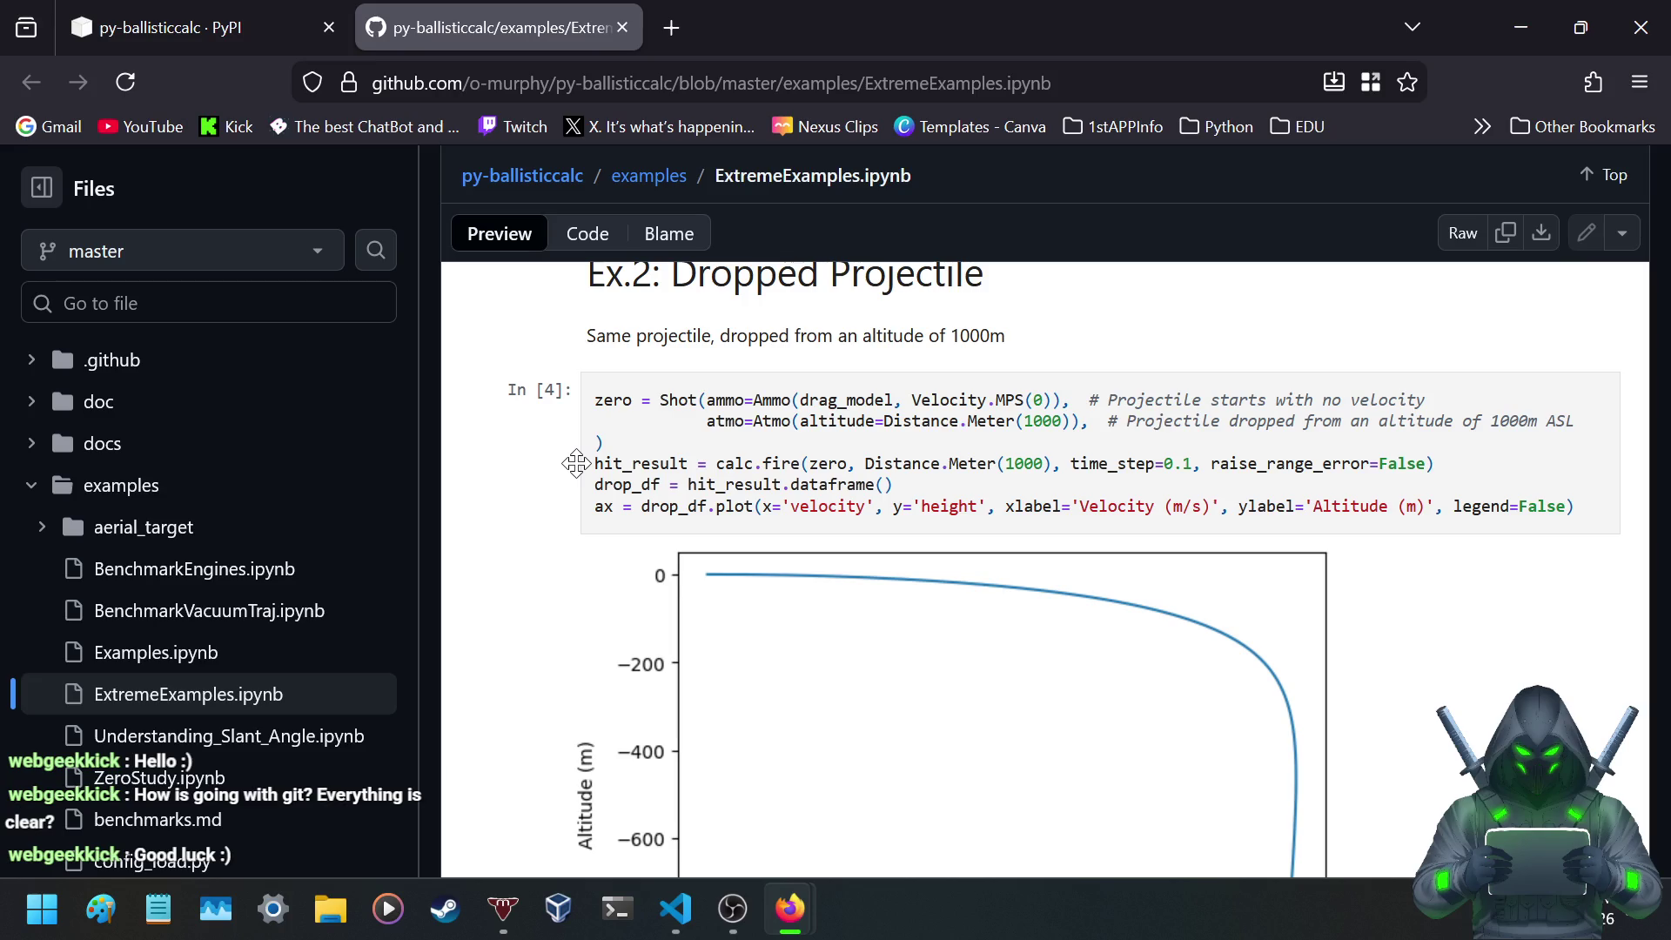
scroll(574, 464, "up", 1)
scroll(579, 470, "down", 3)
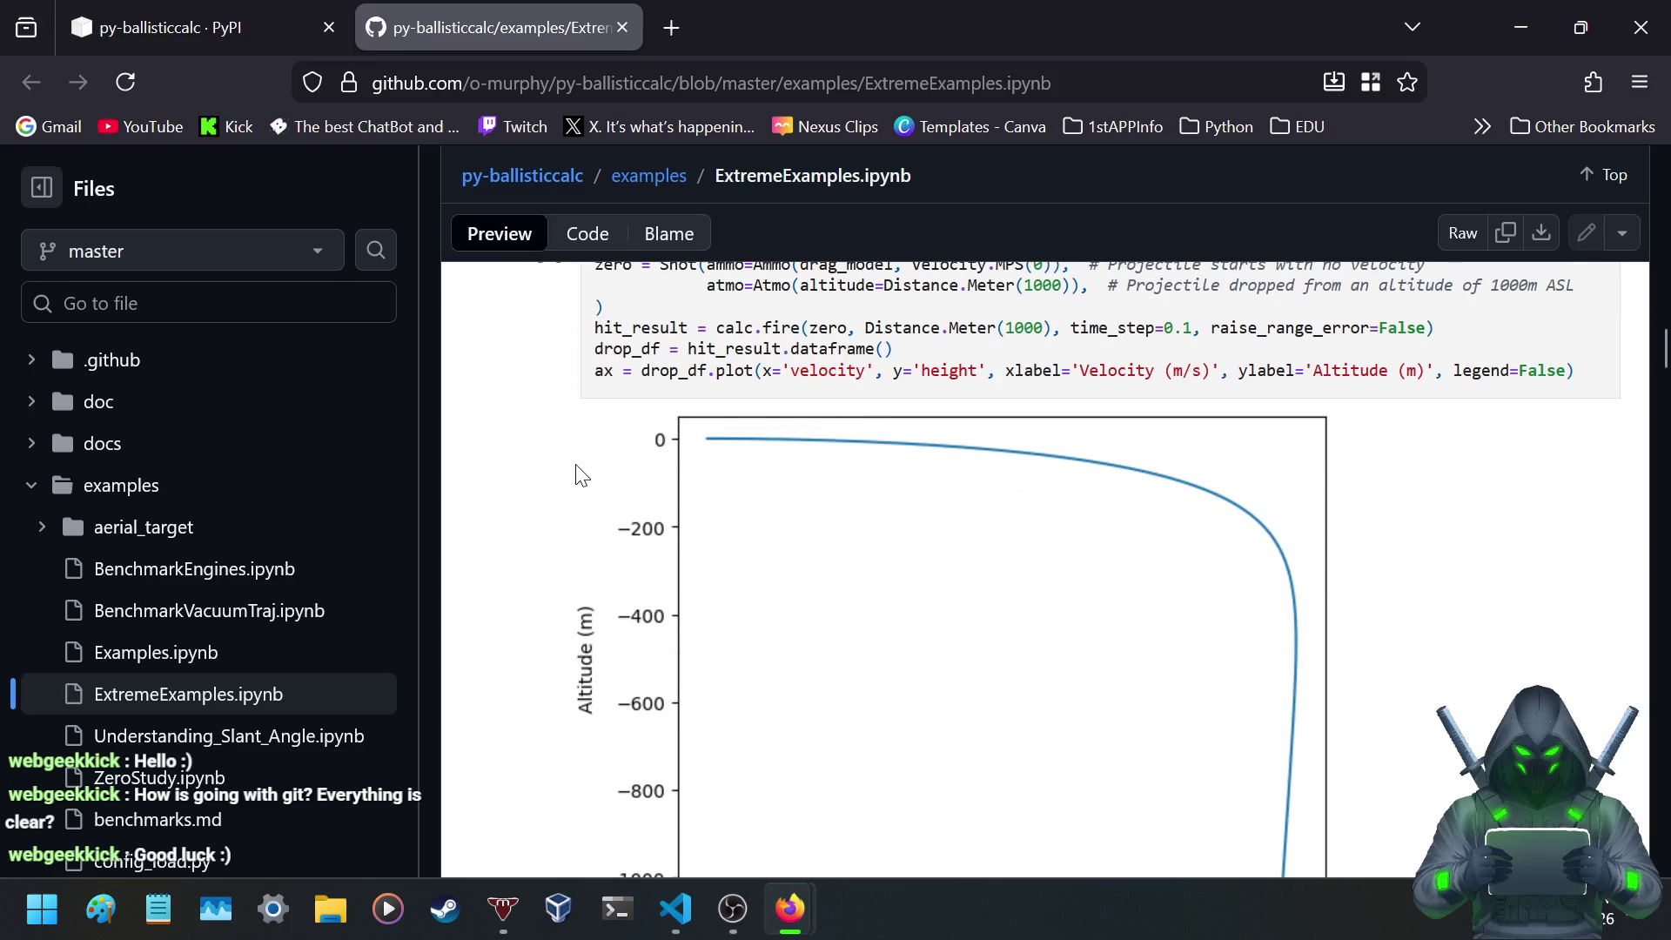
scroll(579, 473, "down", 8)
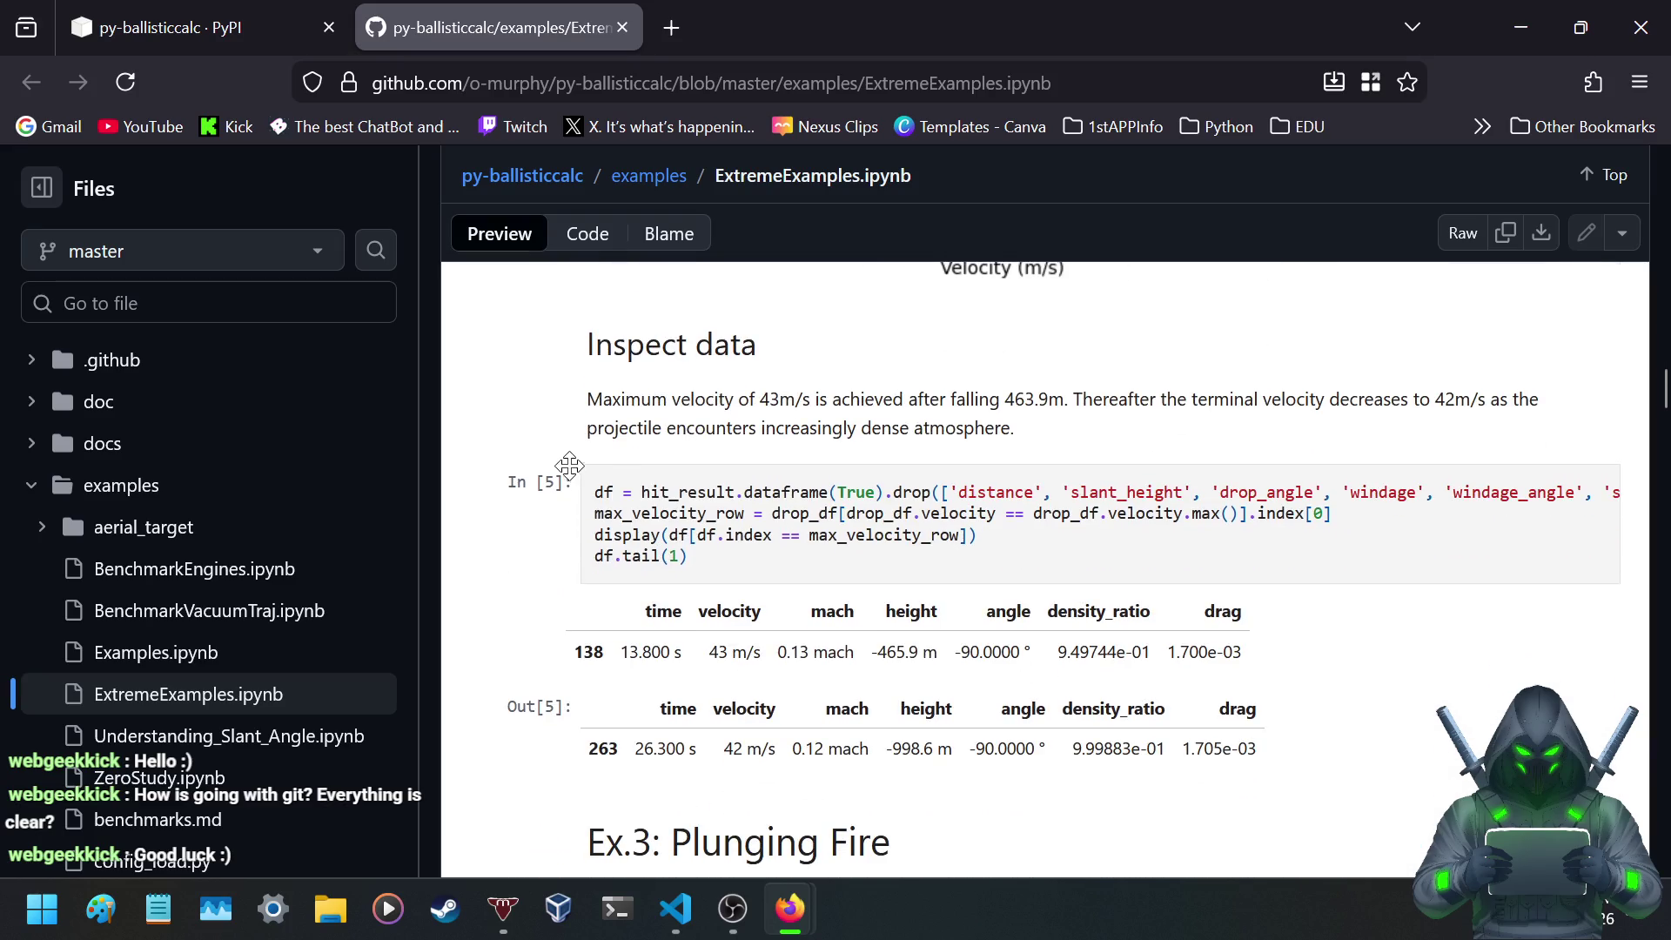
- Highlight the 43 m/s maximum velocity sentence and the words Maximum velocity, then clear them
left_click_drag(672, 398, 974, 398)
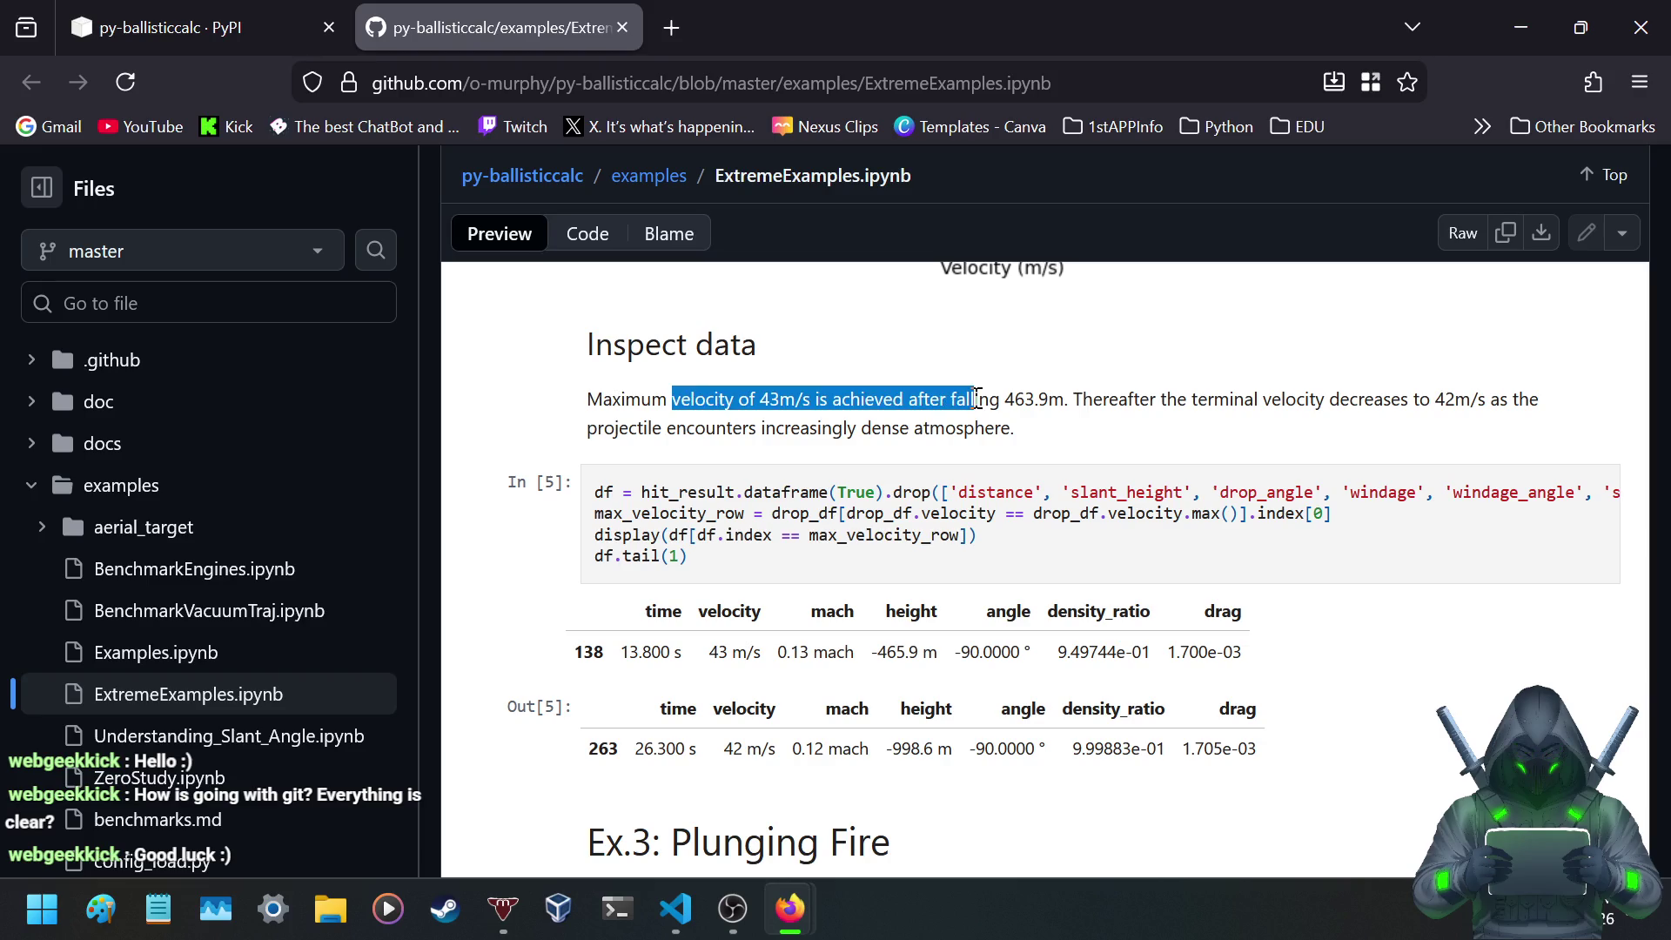
left_click(1010, 398)
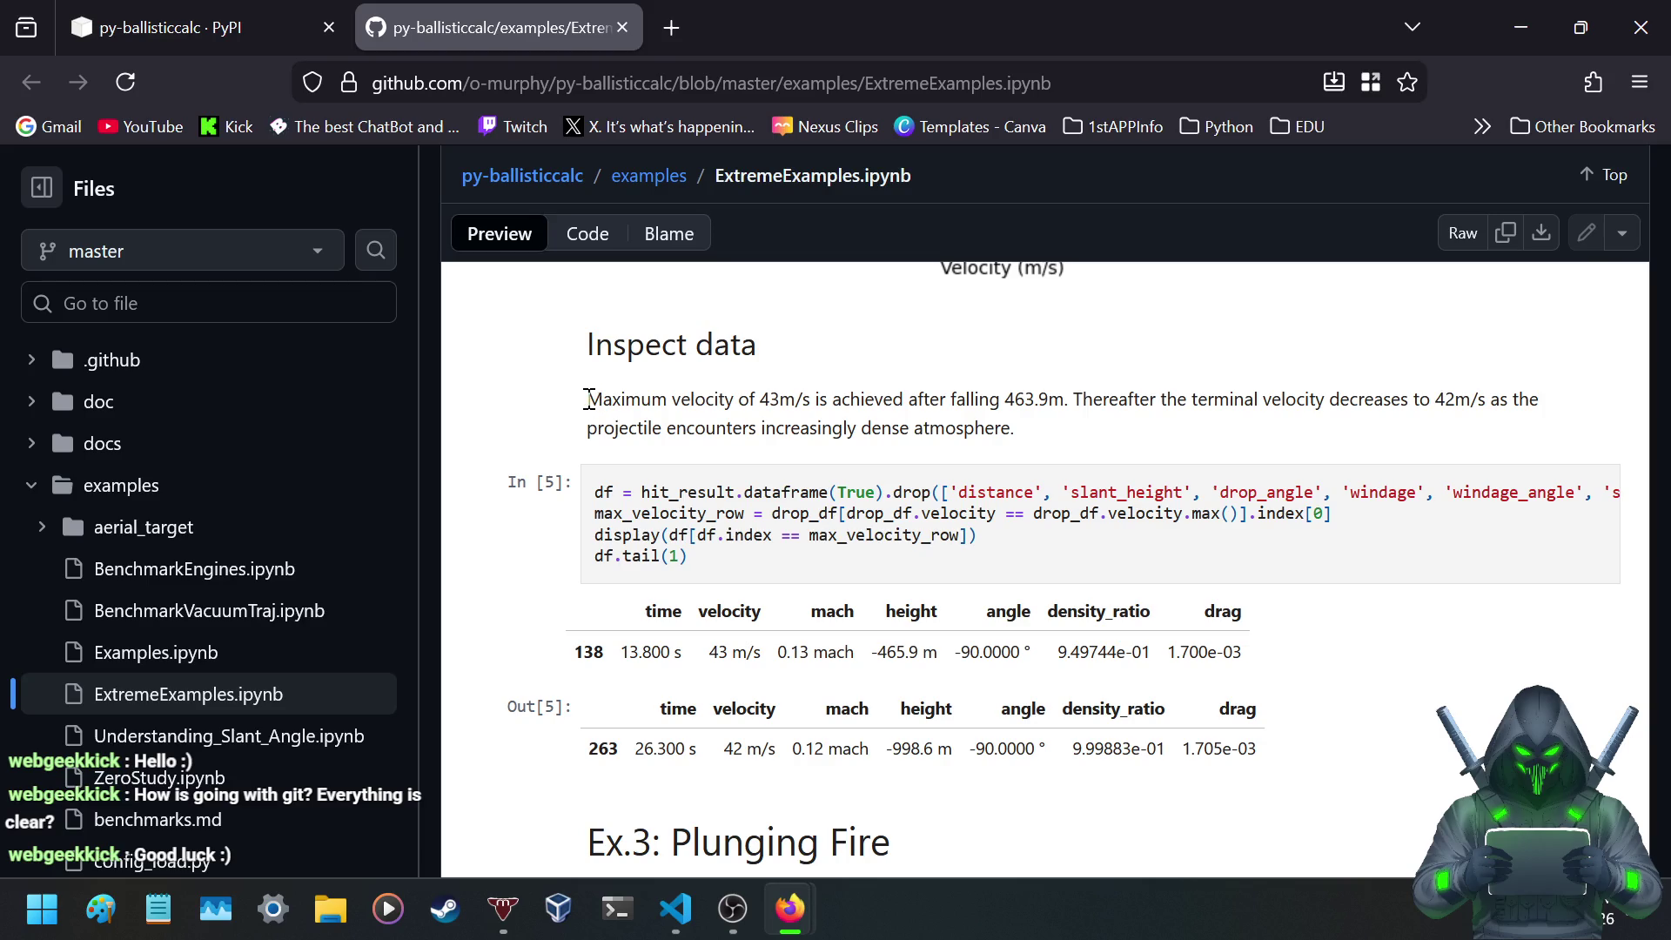
left_click_drag(588, 399, 740, 402)
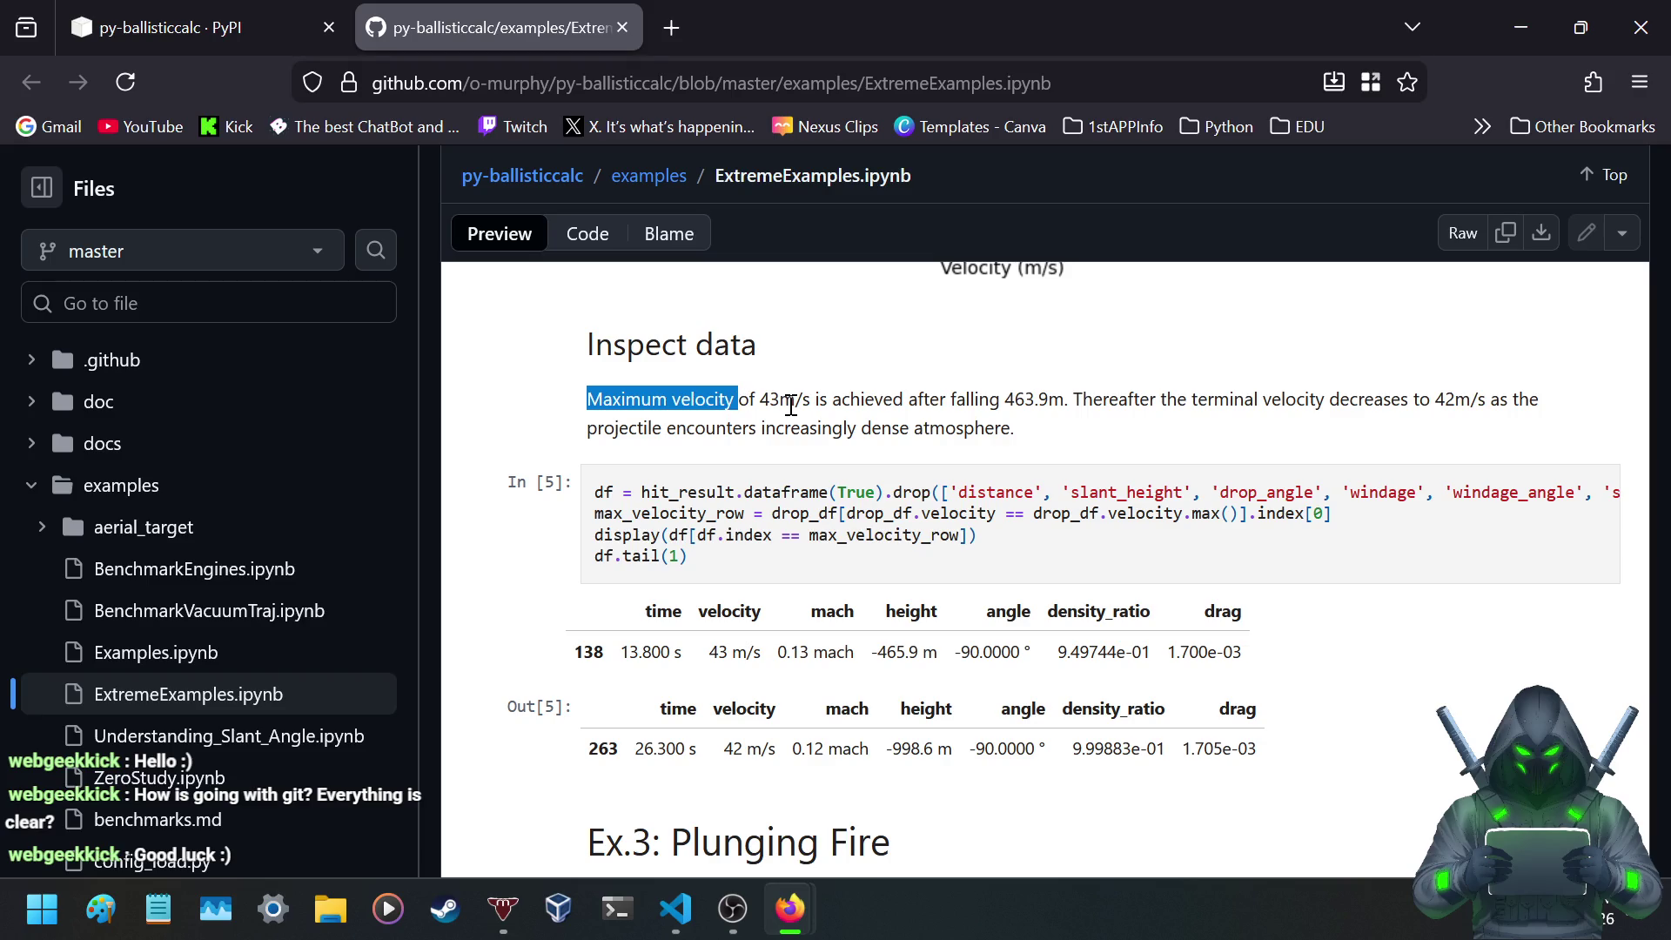
left_click(790, 406)
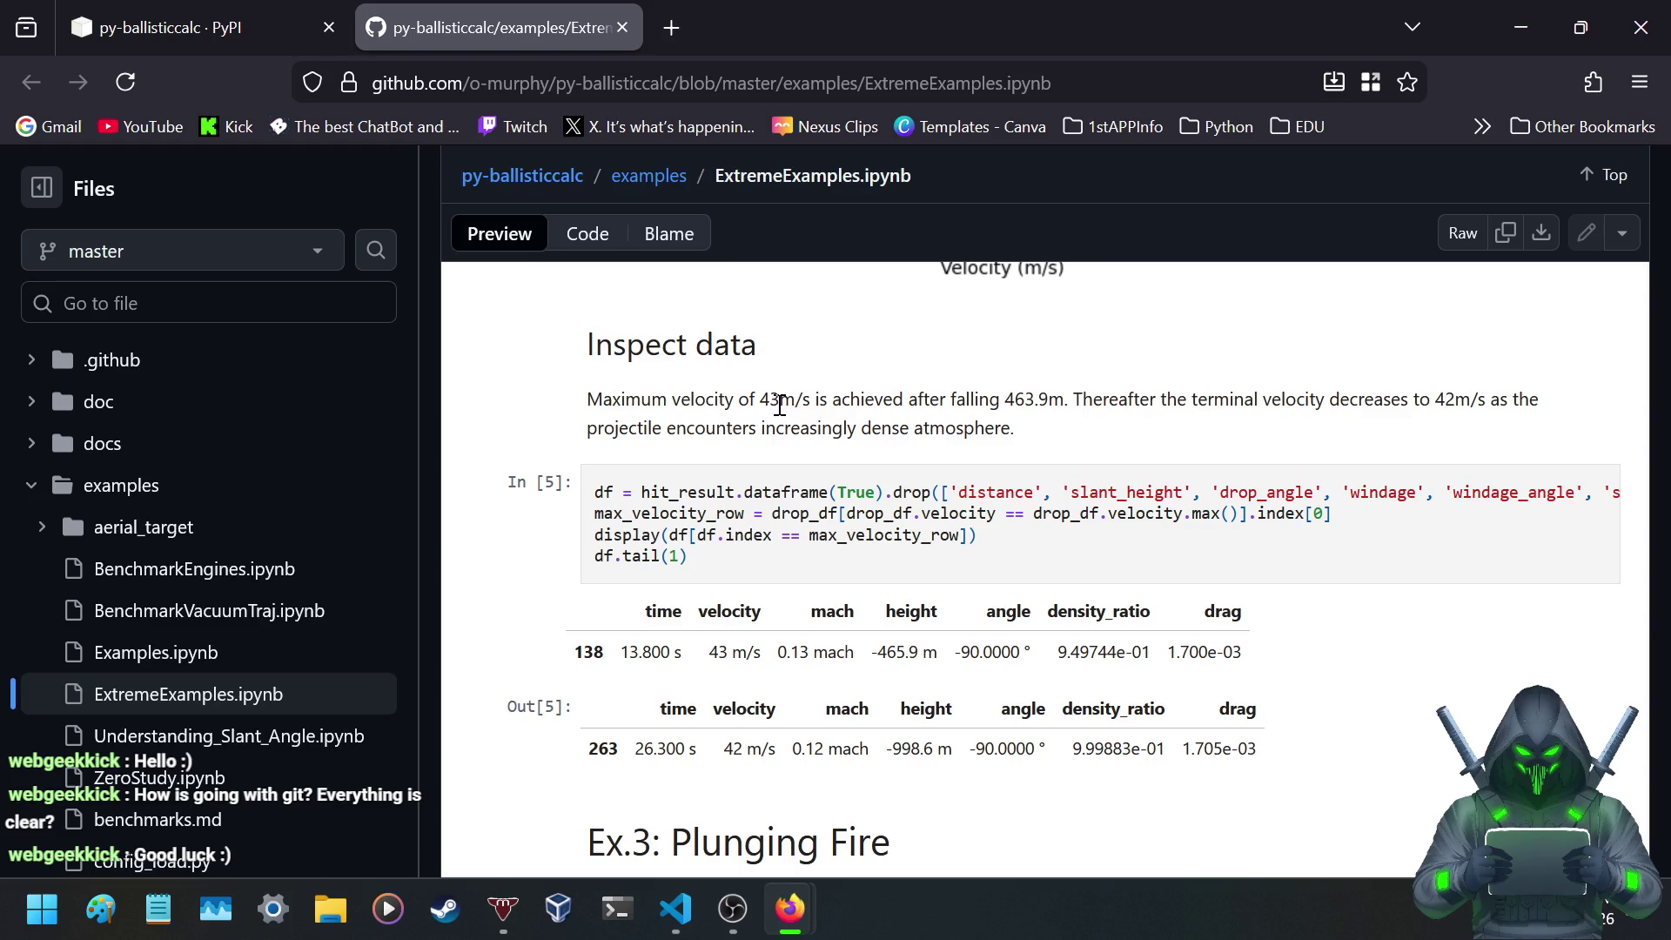
- Scroll through the notebook's Files sidebar, then open a new blank tab
scroll(174, 679, "down", 3)
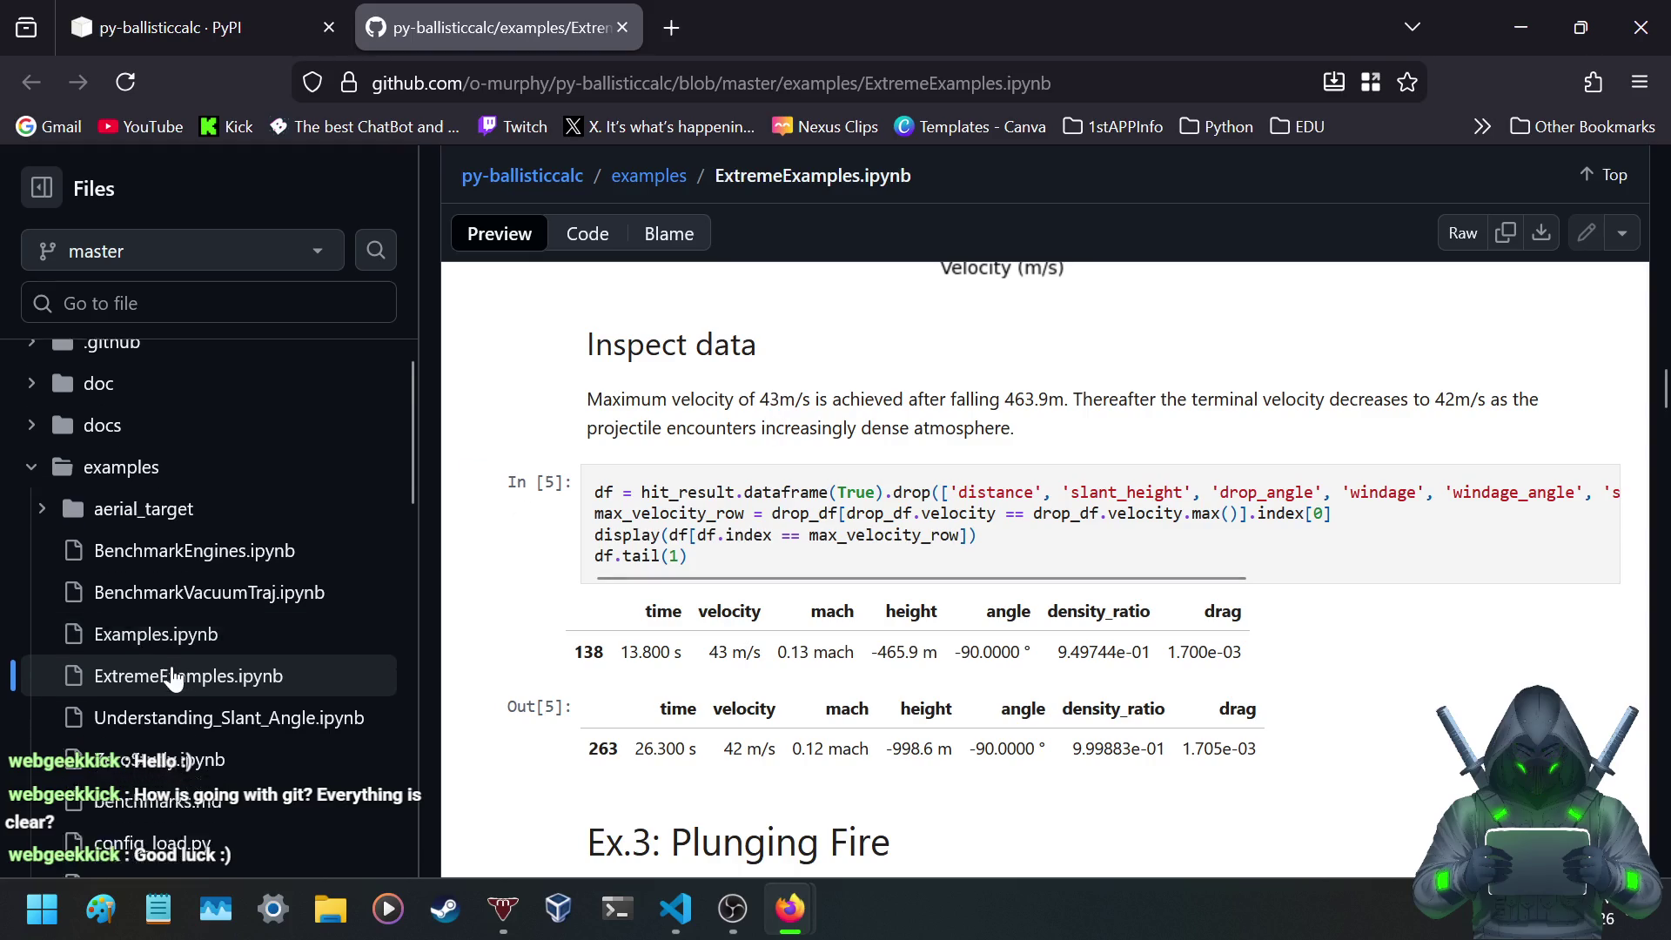
scroll(205, 639, "down", 3)
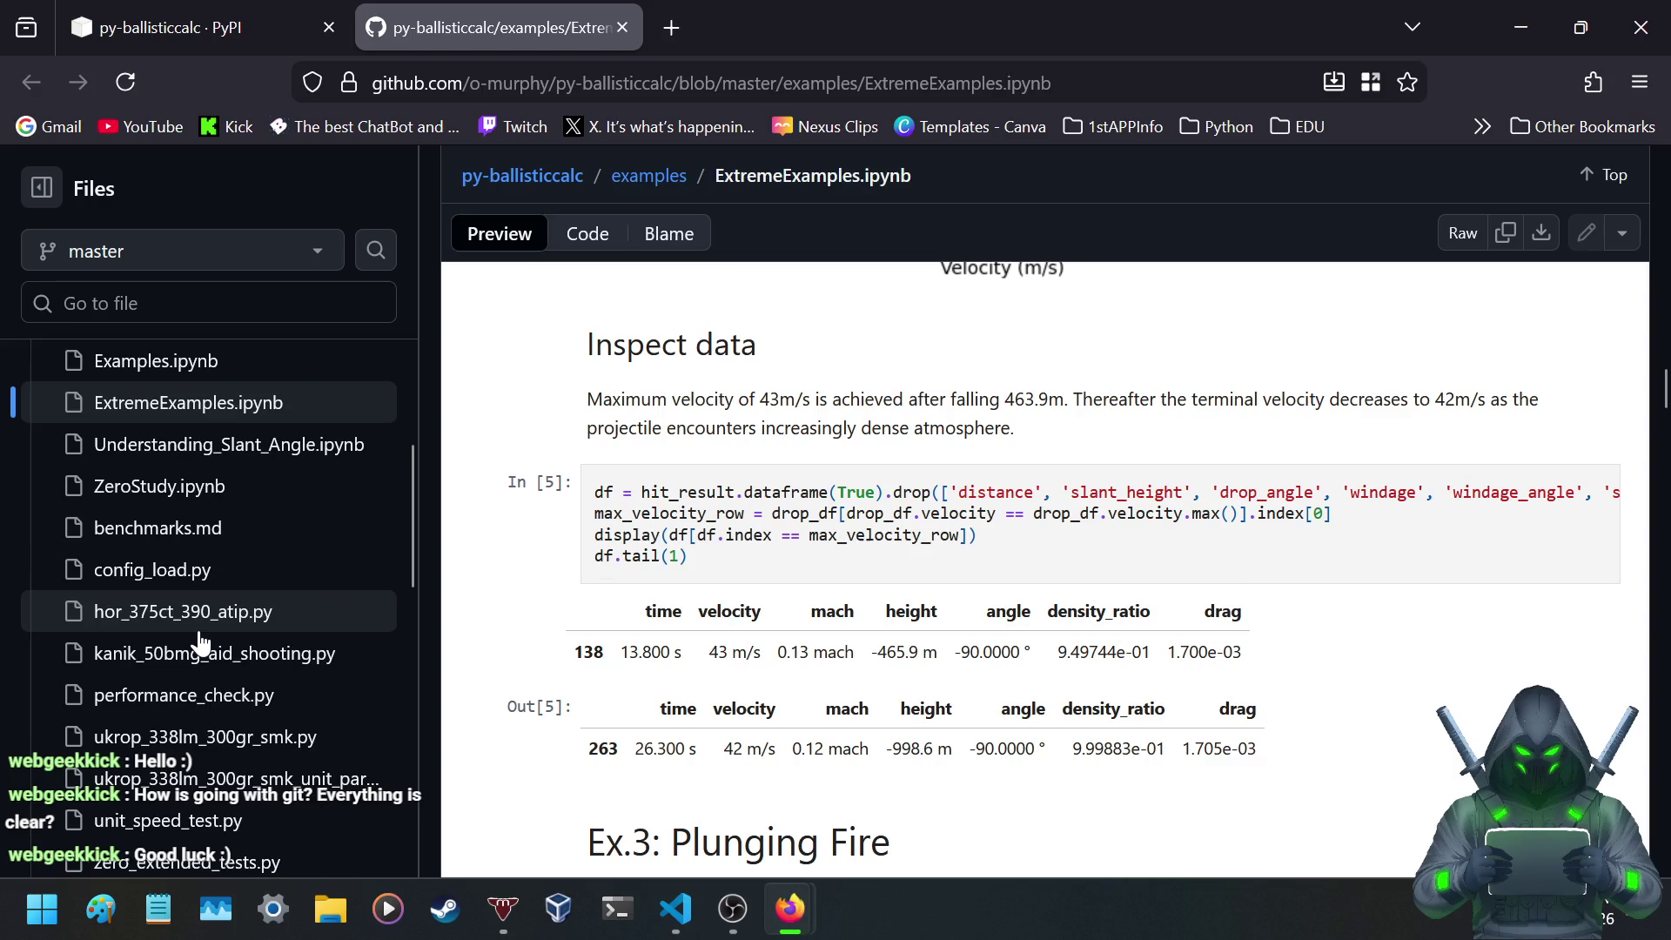
scroll(199, 648, "down", 3)
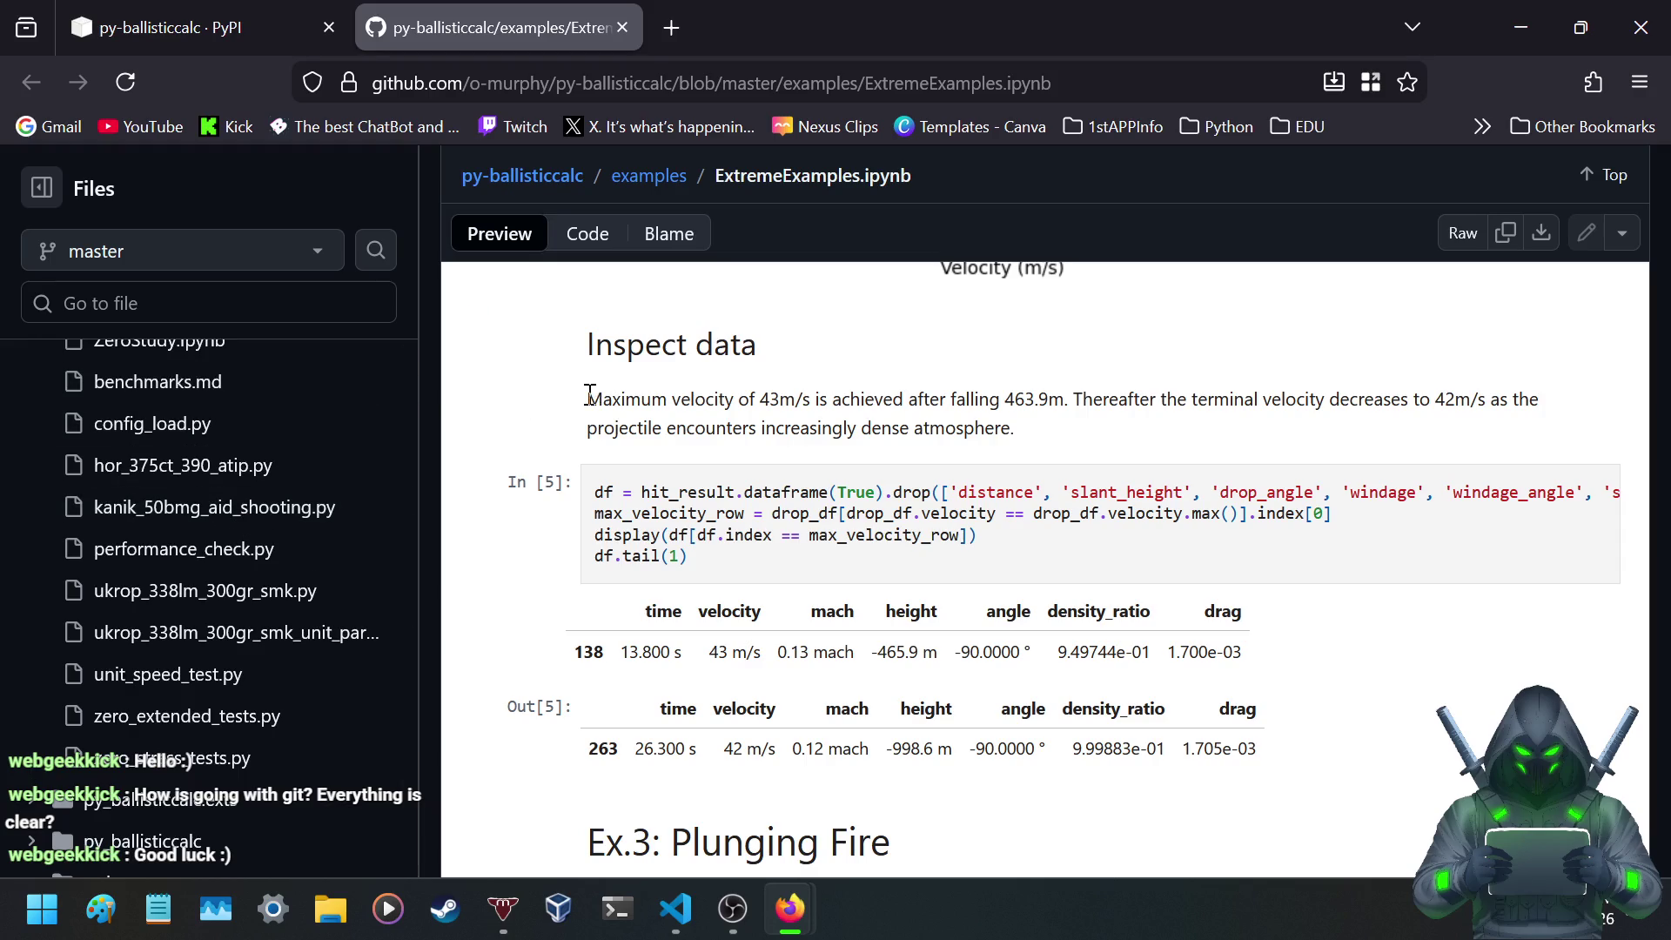
scroll(591, 392, "down", 3)
scroll(583, 401, "up", 3)
left_click(671, 28)
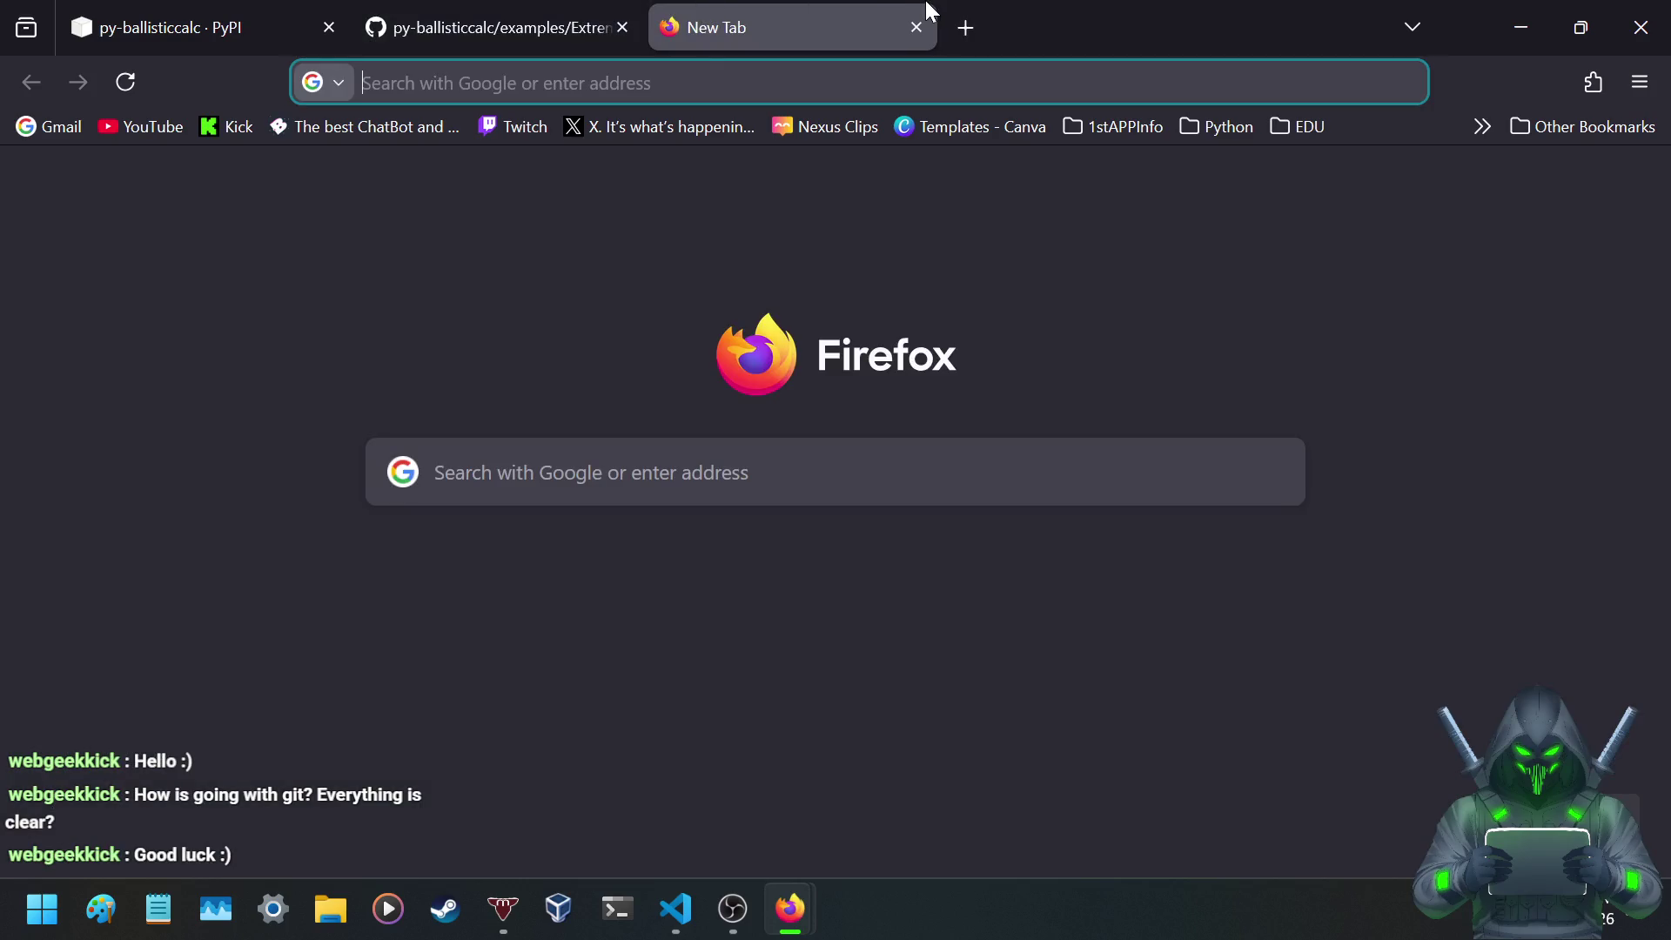
- Search '3300 meters to miles', select the 2.050525 miles result, and close that tab
type("3300")
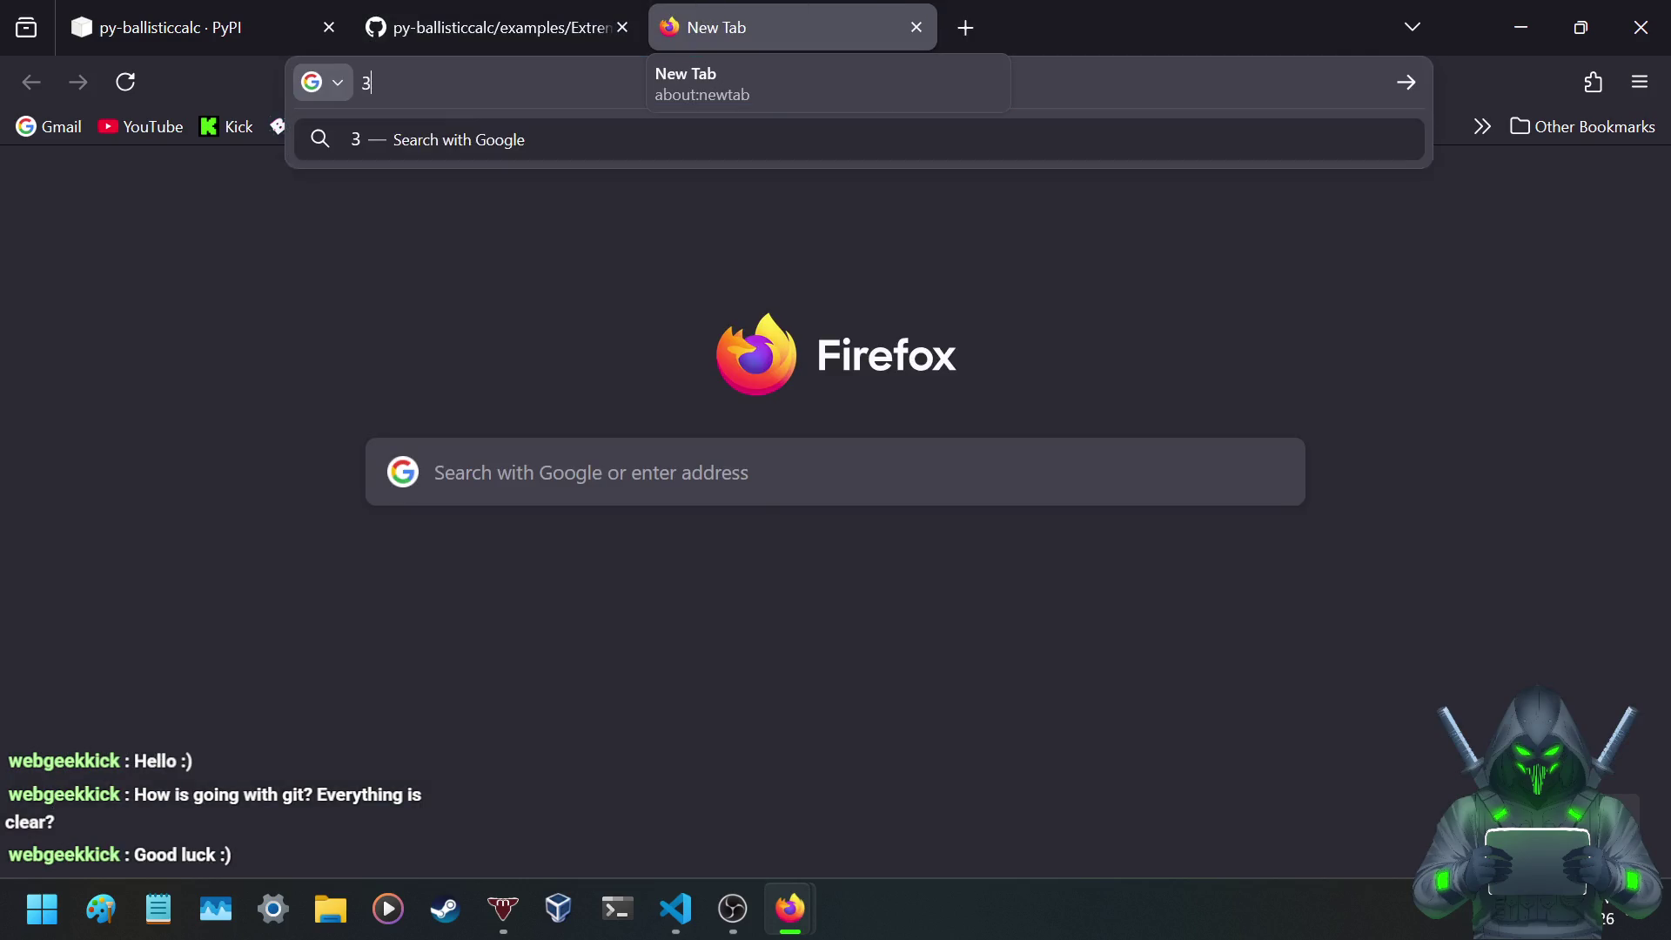
key("BackSpace")
key("BackSpace")
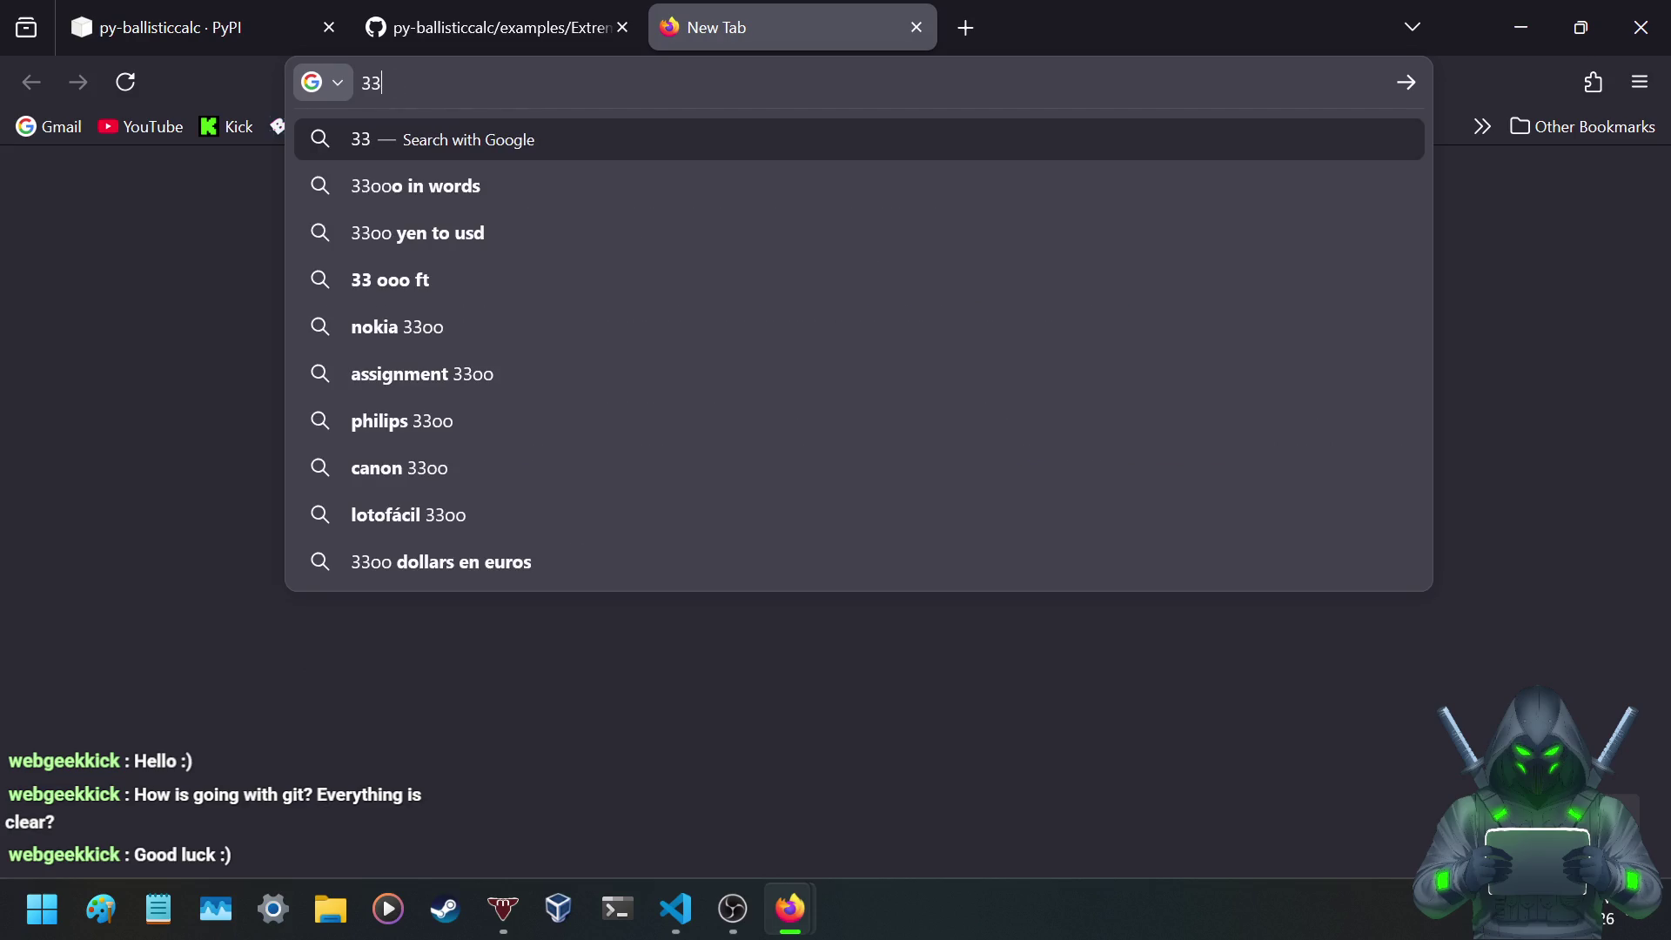
type("00")
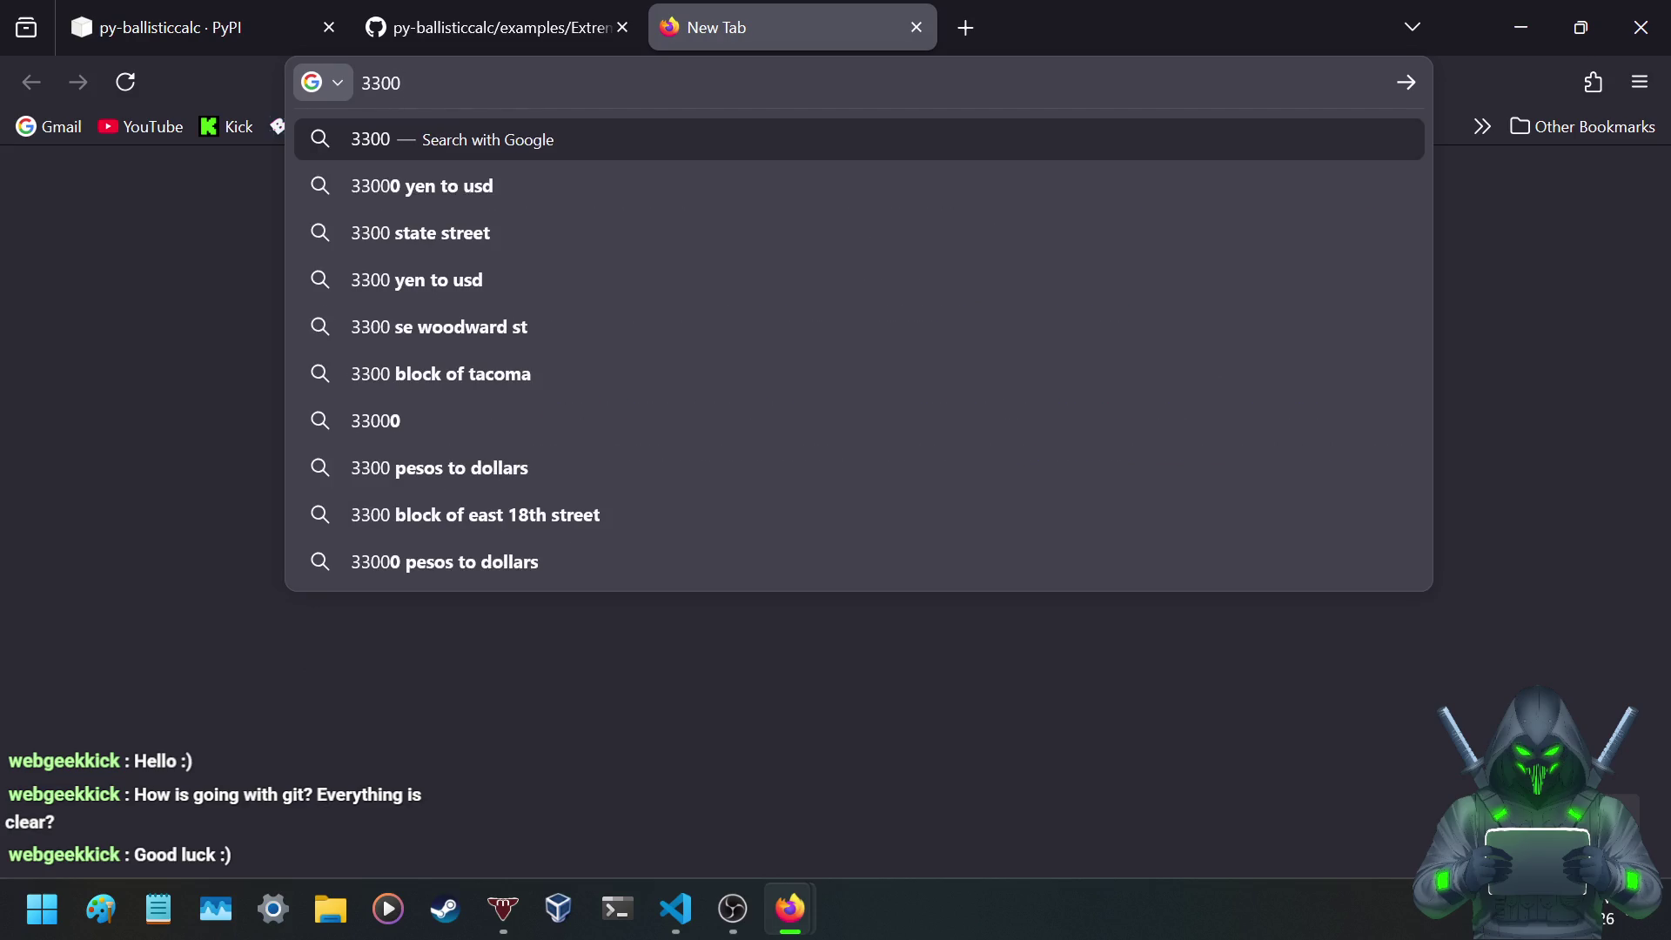
type(" m")
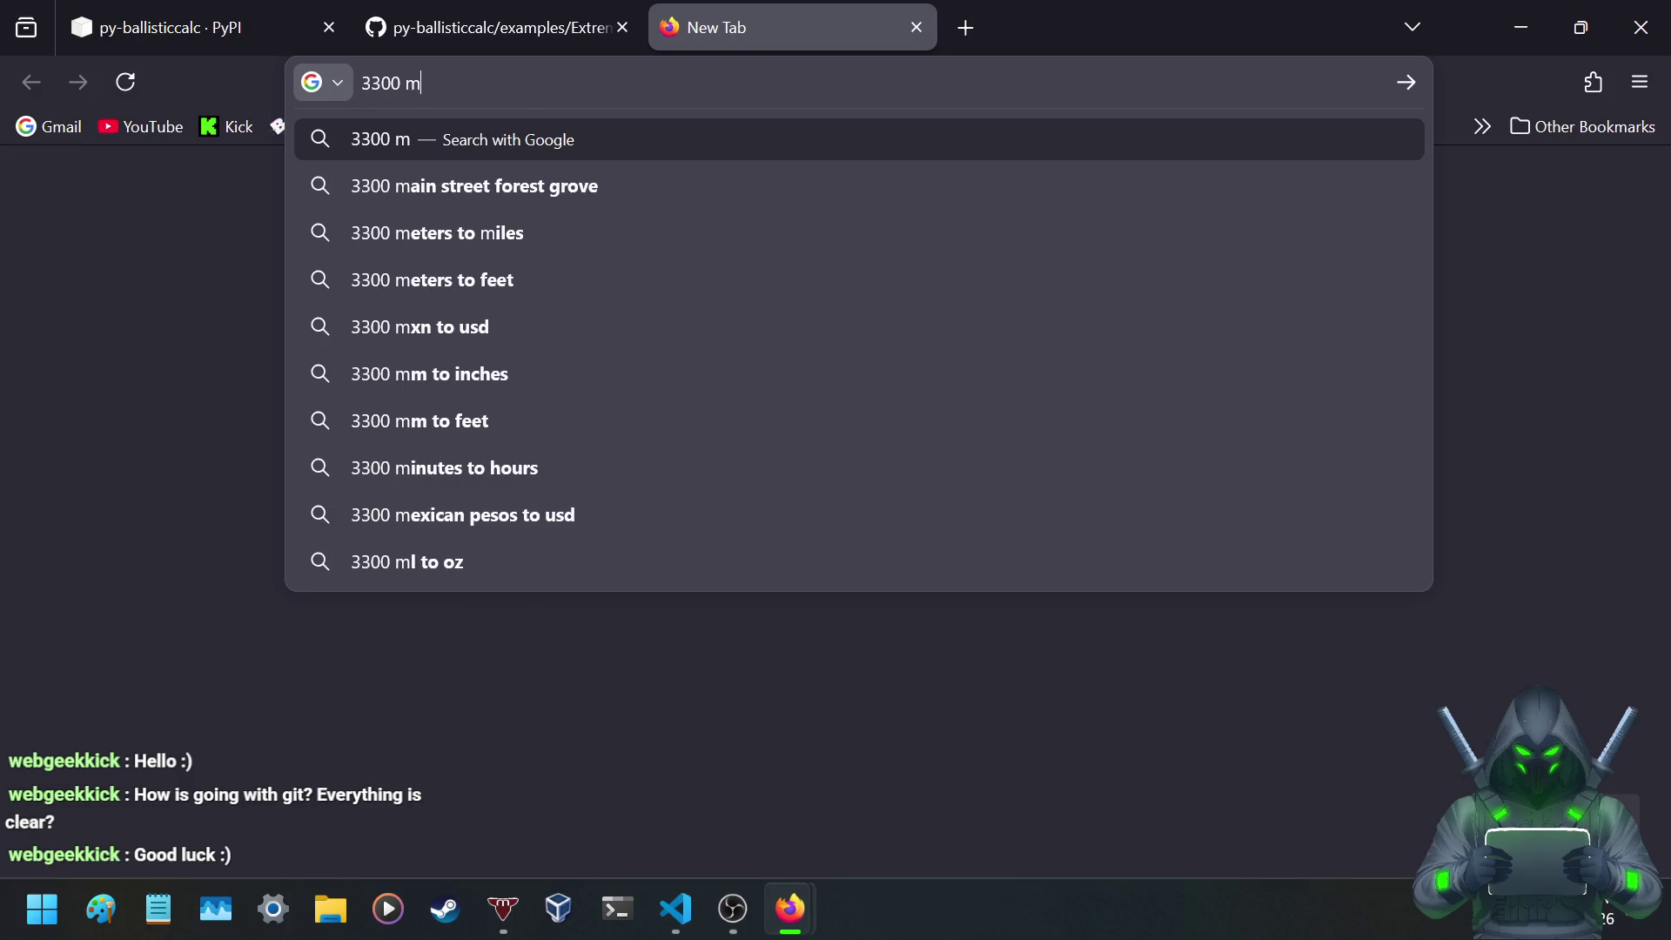
type("eter")
key("Down")
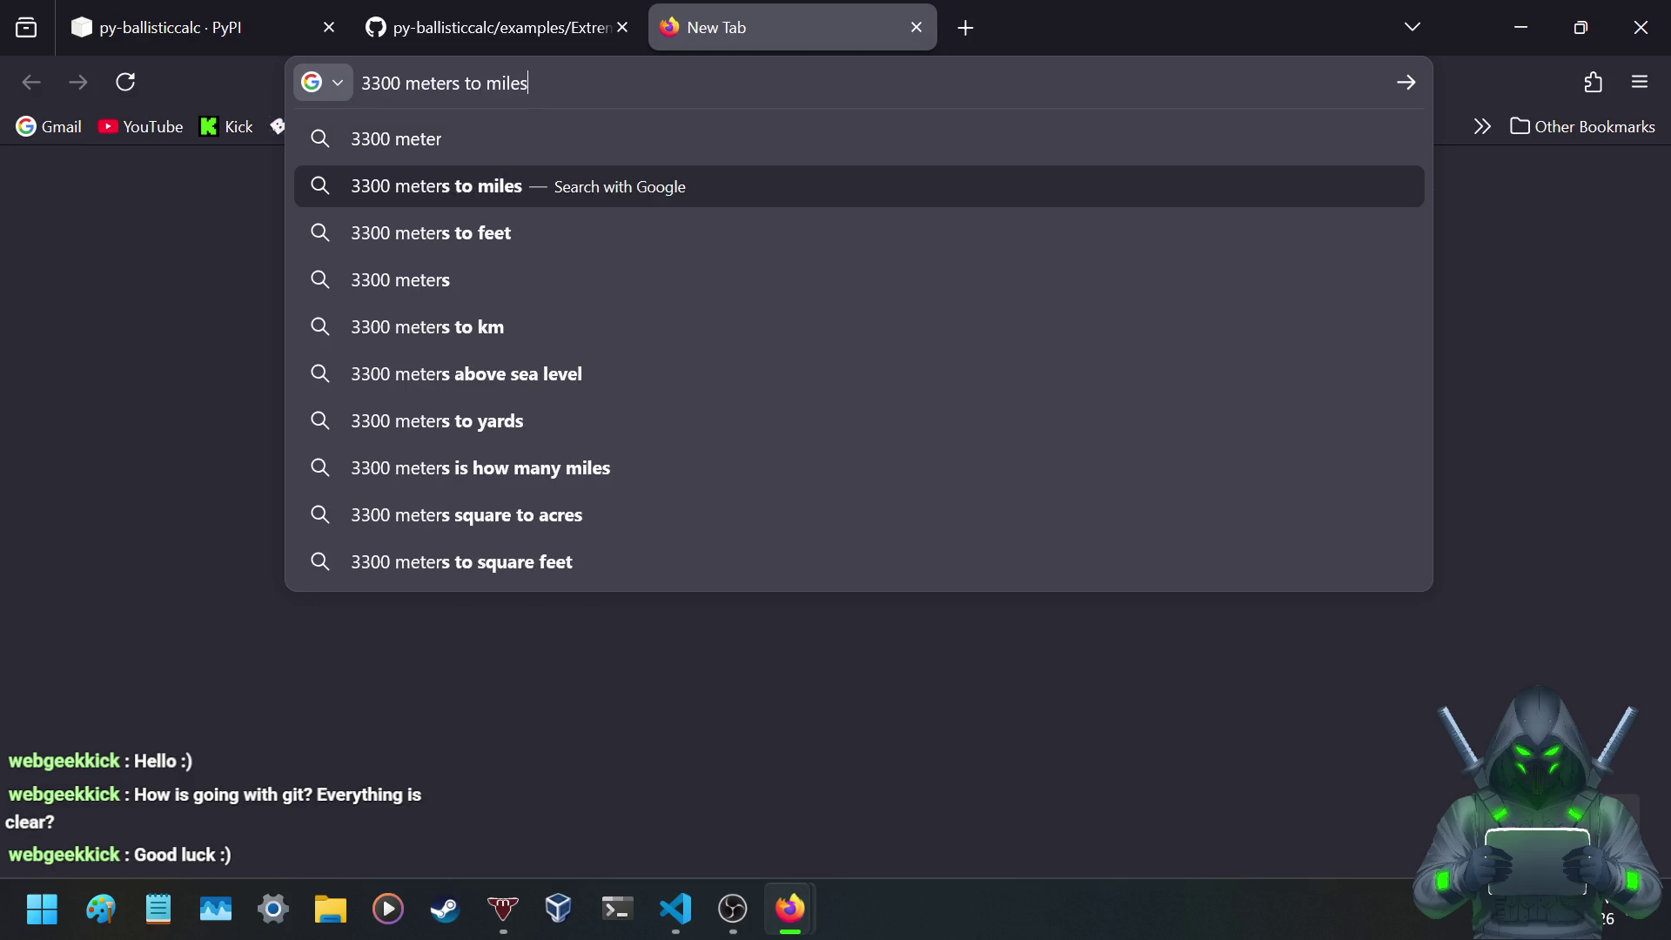
key("Return")
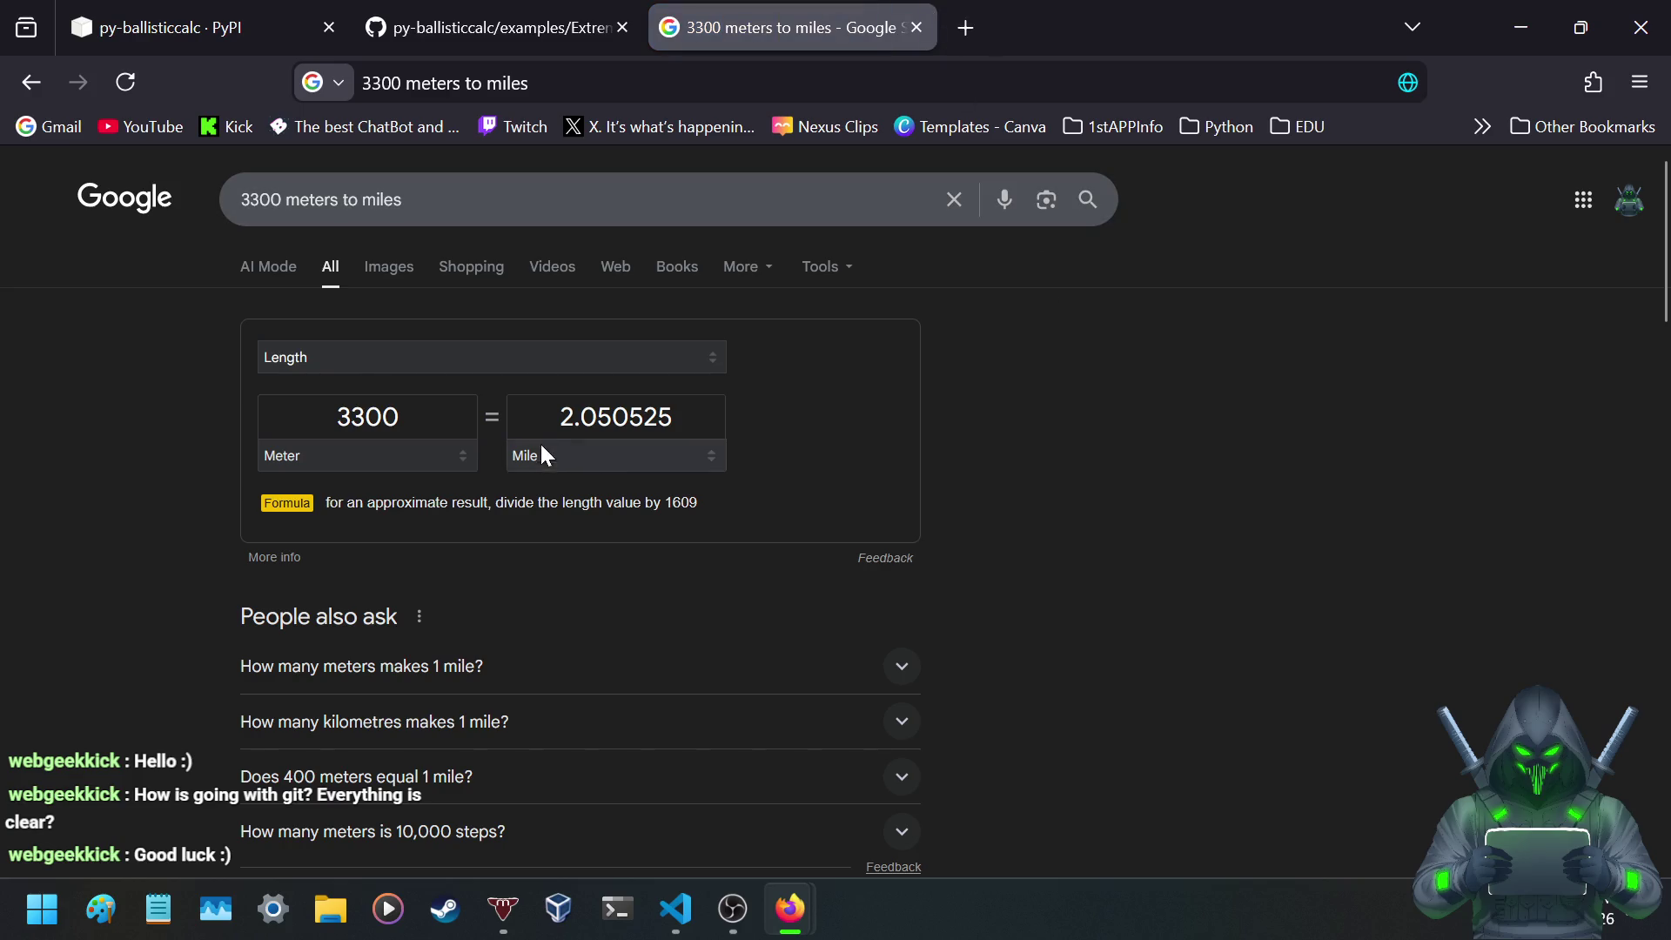
left_click_drag(558, 425, 703, 407)
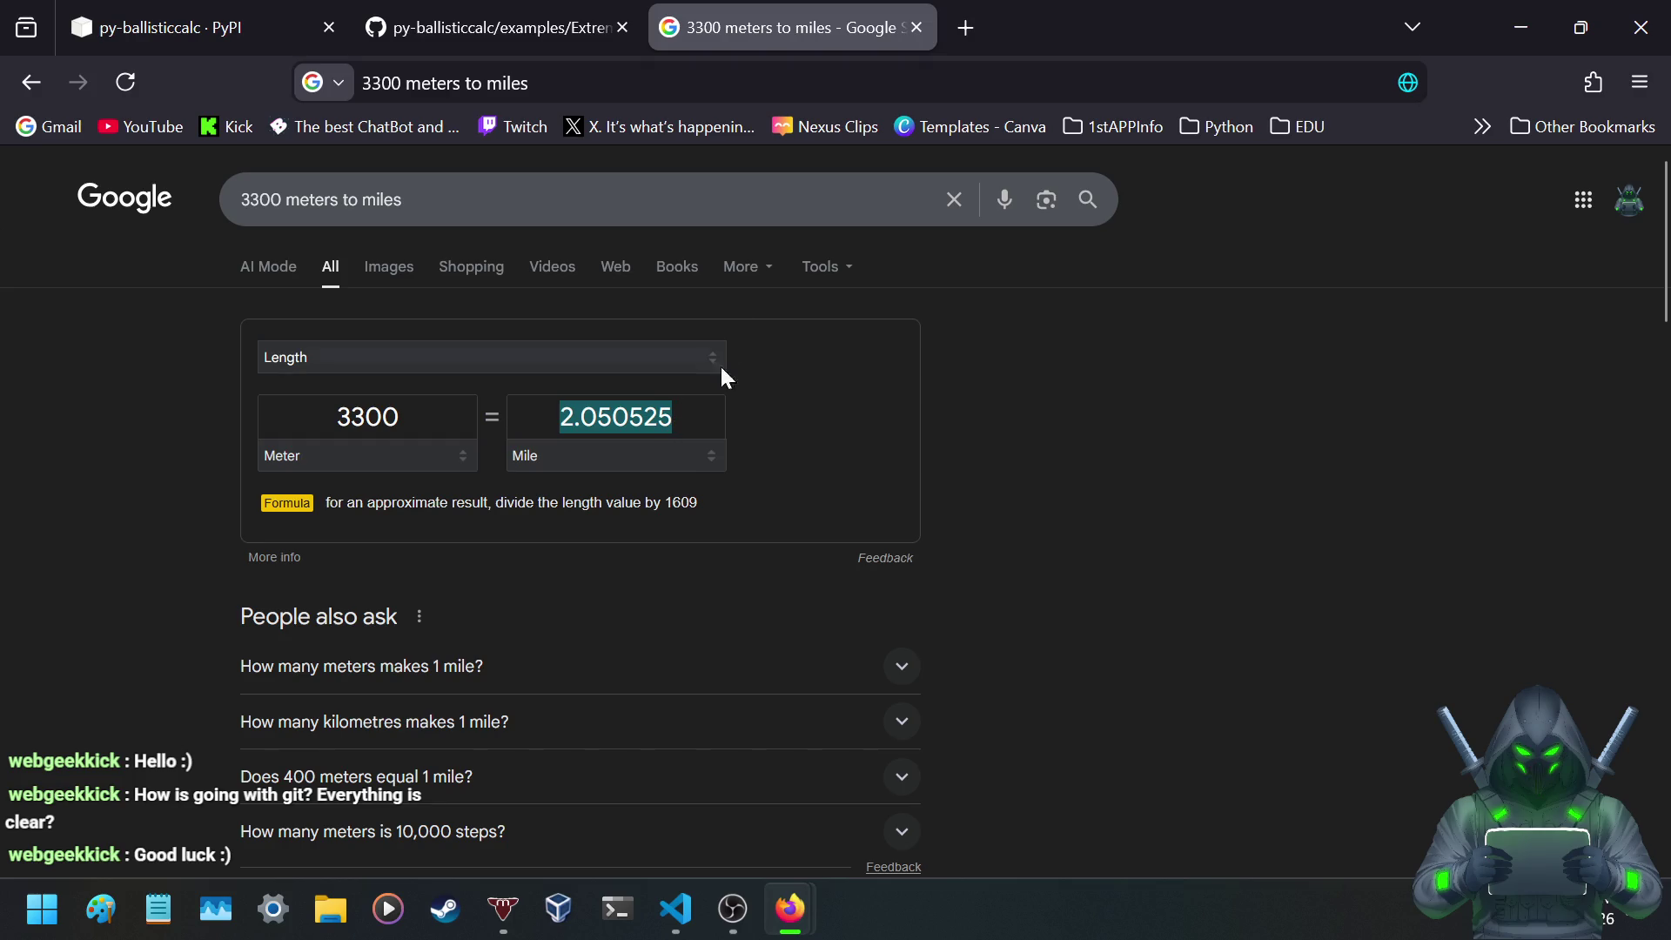
left_click(915, 27)
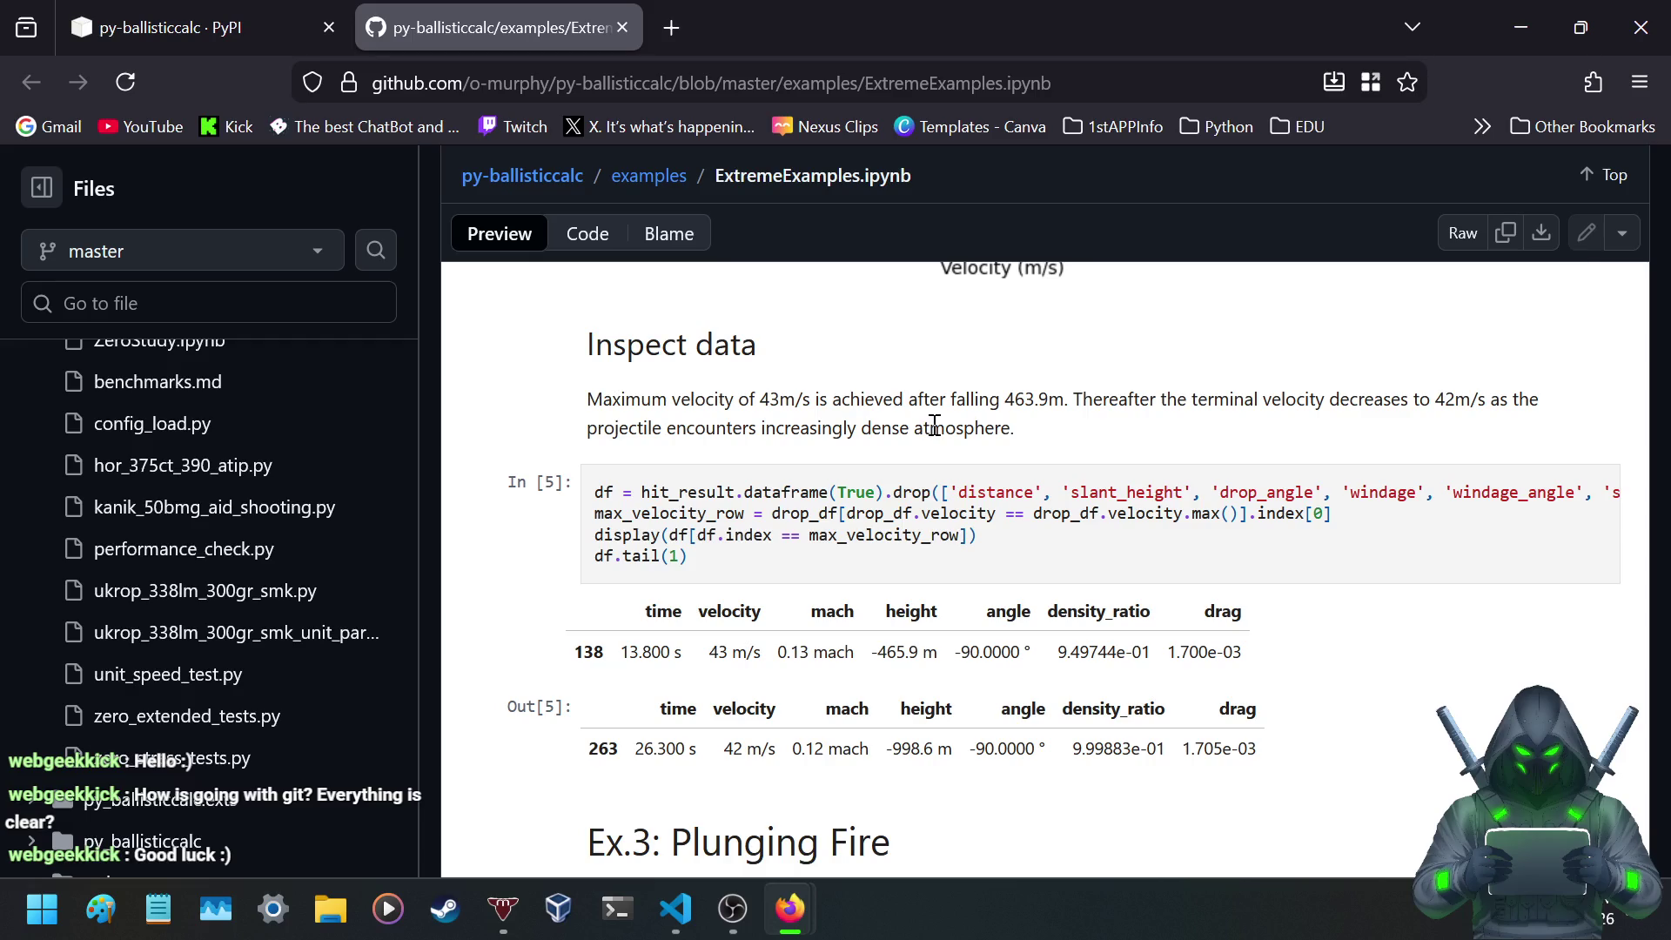
- Highlight the maximum velocity sentence and the increasingly dense atmosphere phrase, then clear them
left_click_drag(760, 407, 1056, 399)
left_click(1143, 402)
left_click_drag(741, 423, 944, 427)
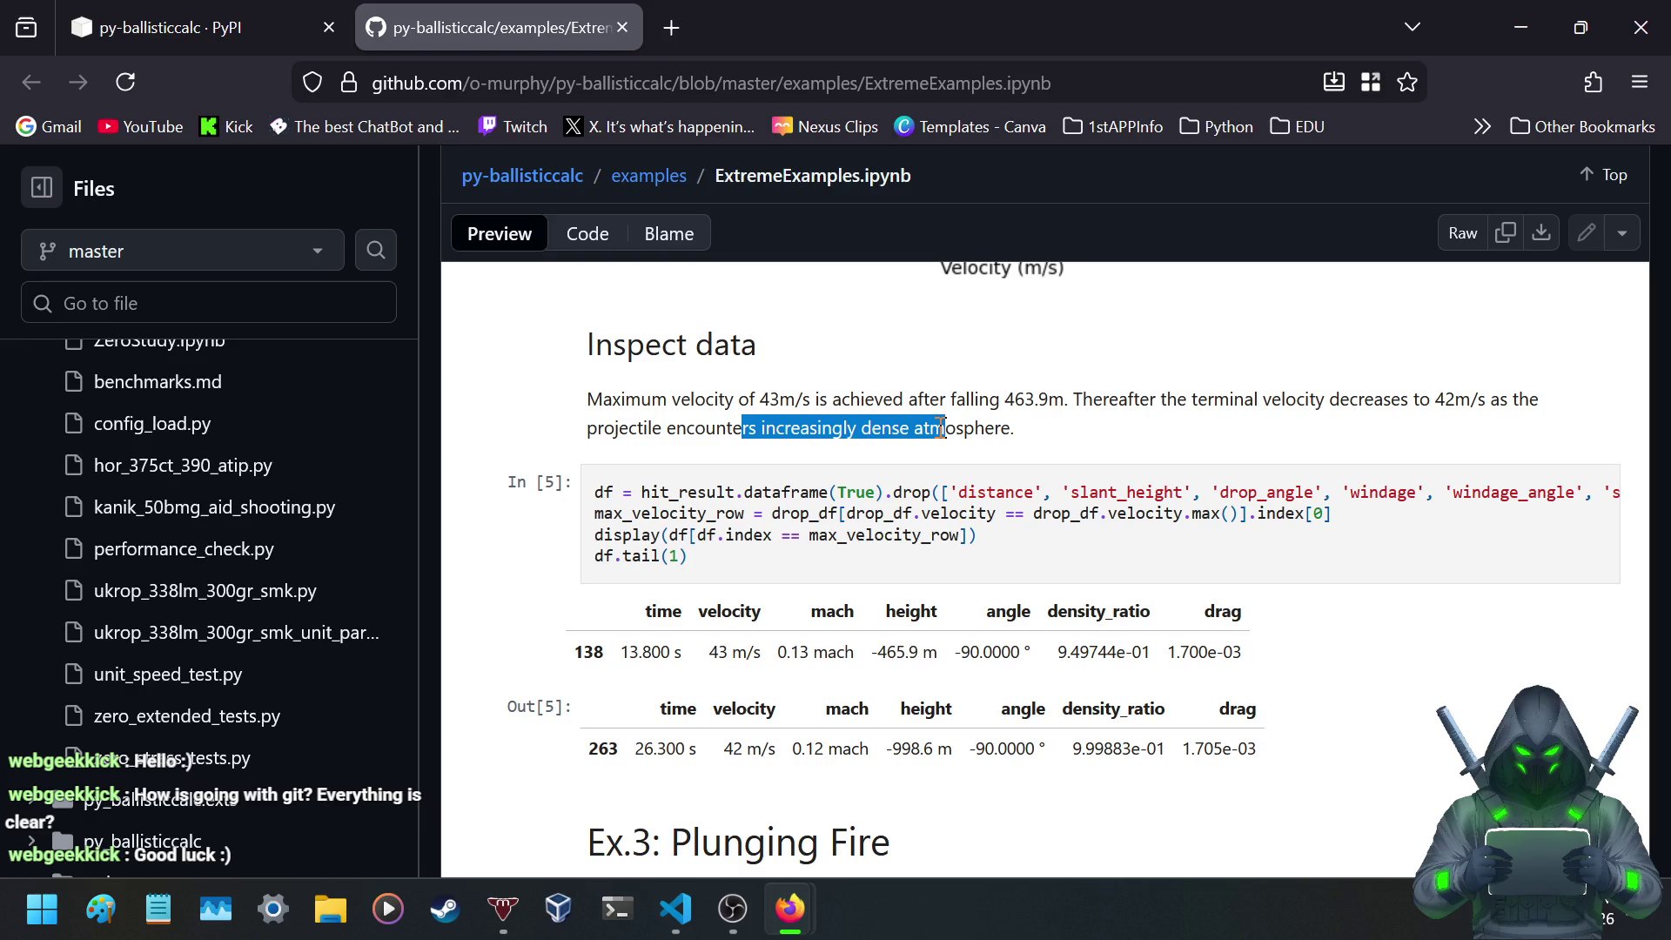
scroll(926, 432, "down", 2)
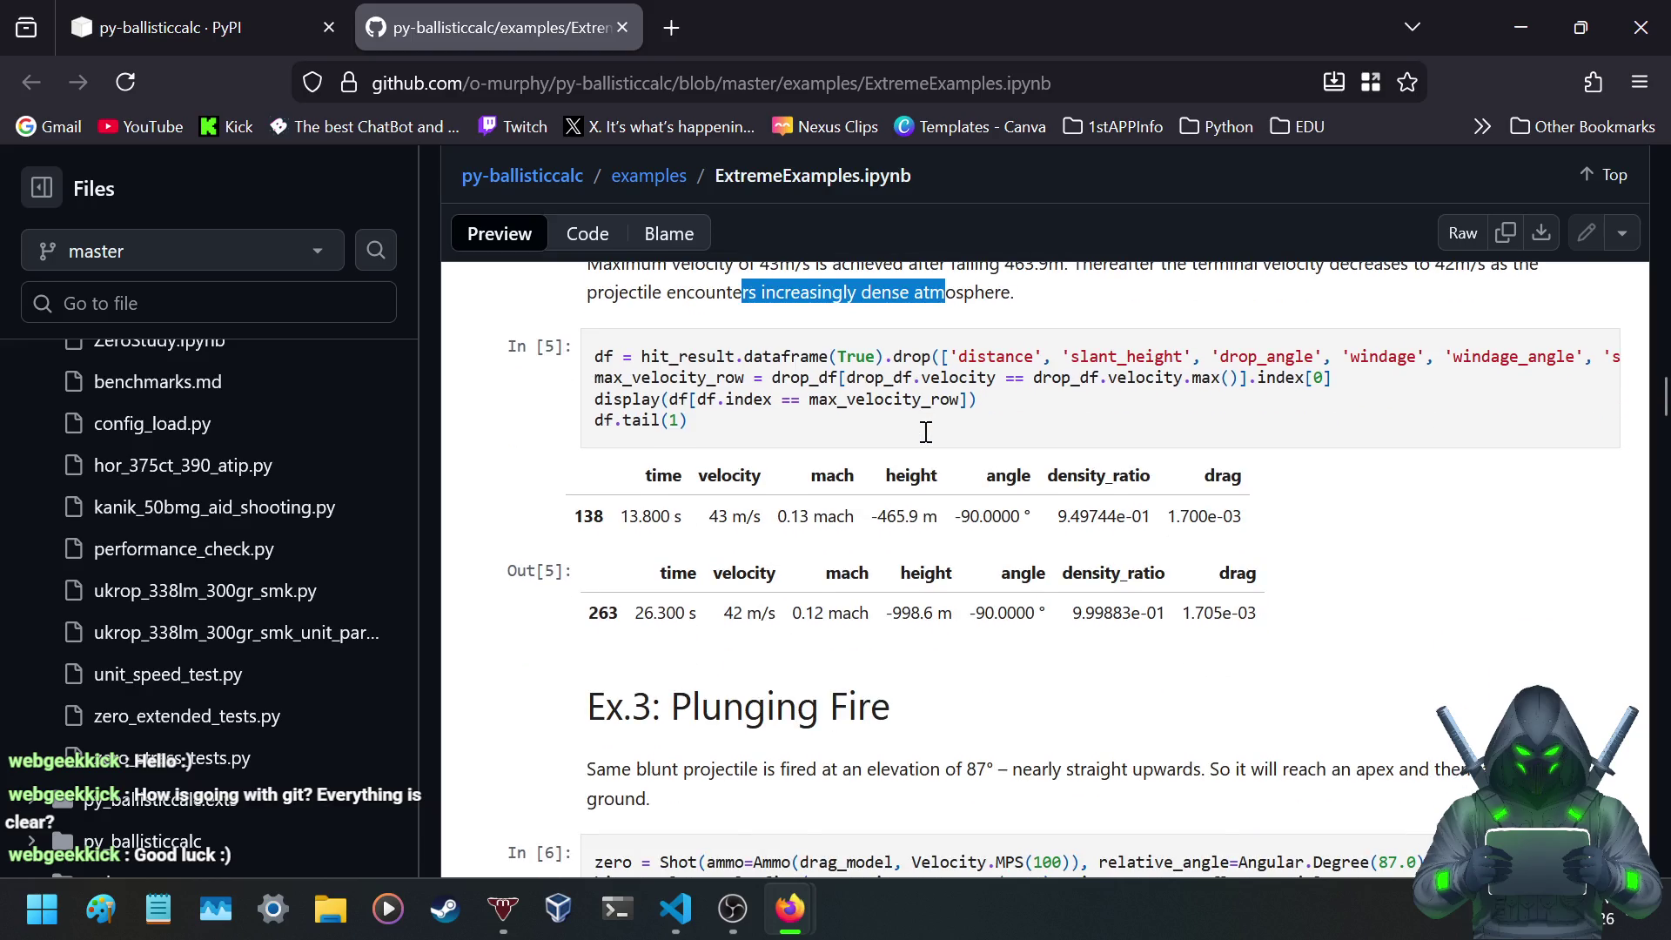
left_click(604, 304)
- Scroll down to Ex.3: Plunging Fire, the blunt projectile fired at 87°
scroll(601, 300, "up", 4)
scroll(599, 297, "down", 4)
scroll(600, 297, "up", 2)
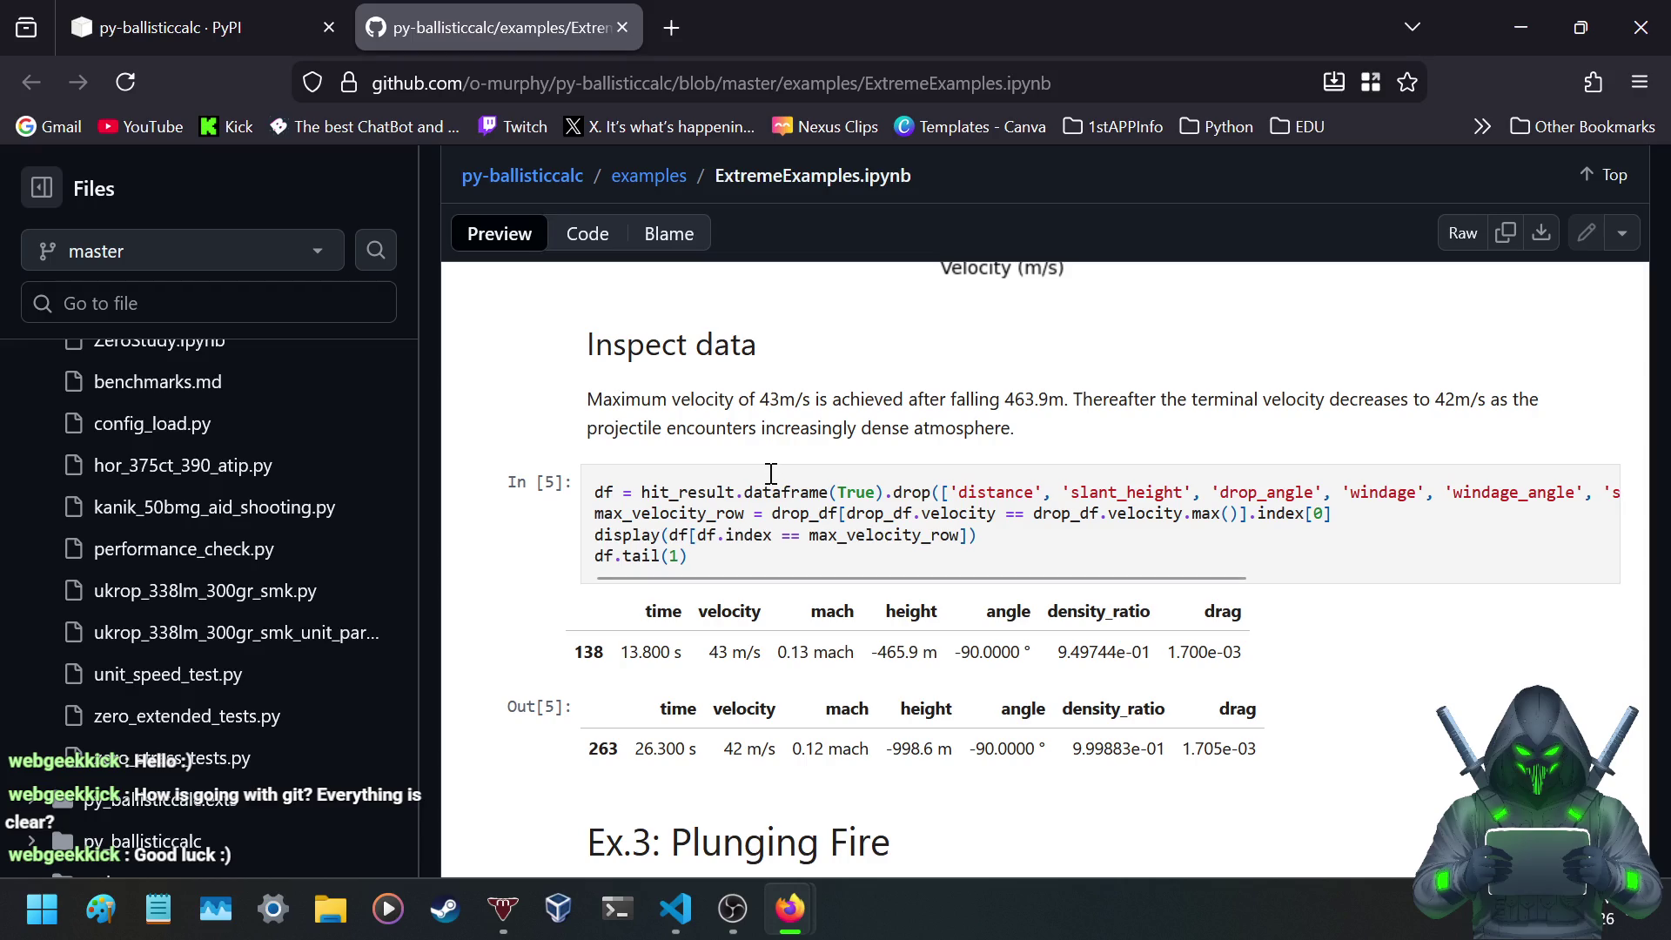
scroll(696, 453, "down", 5)
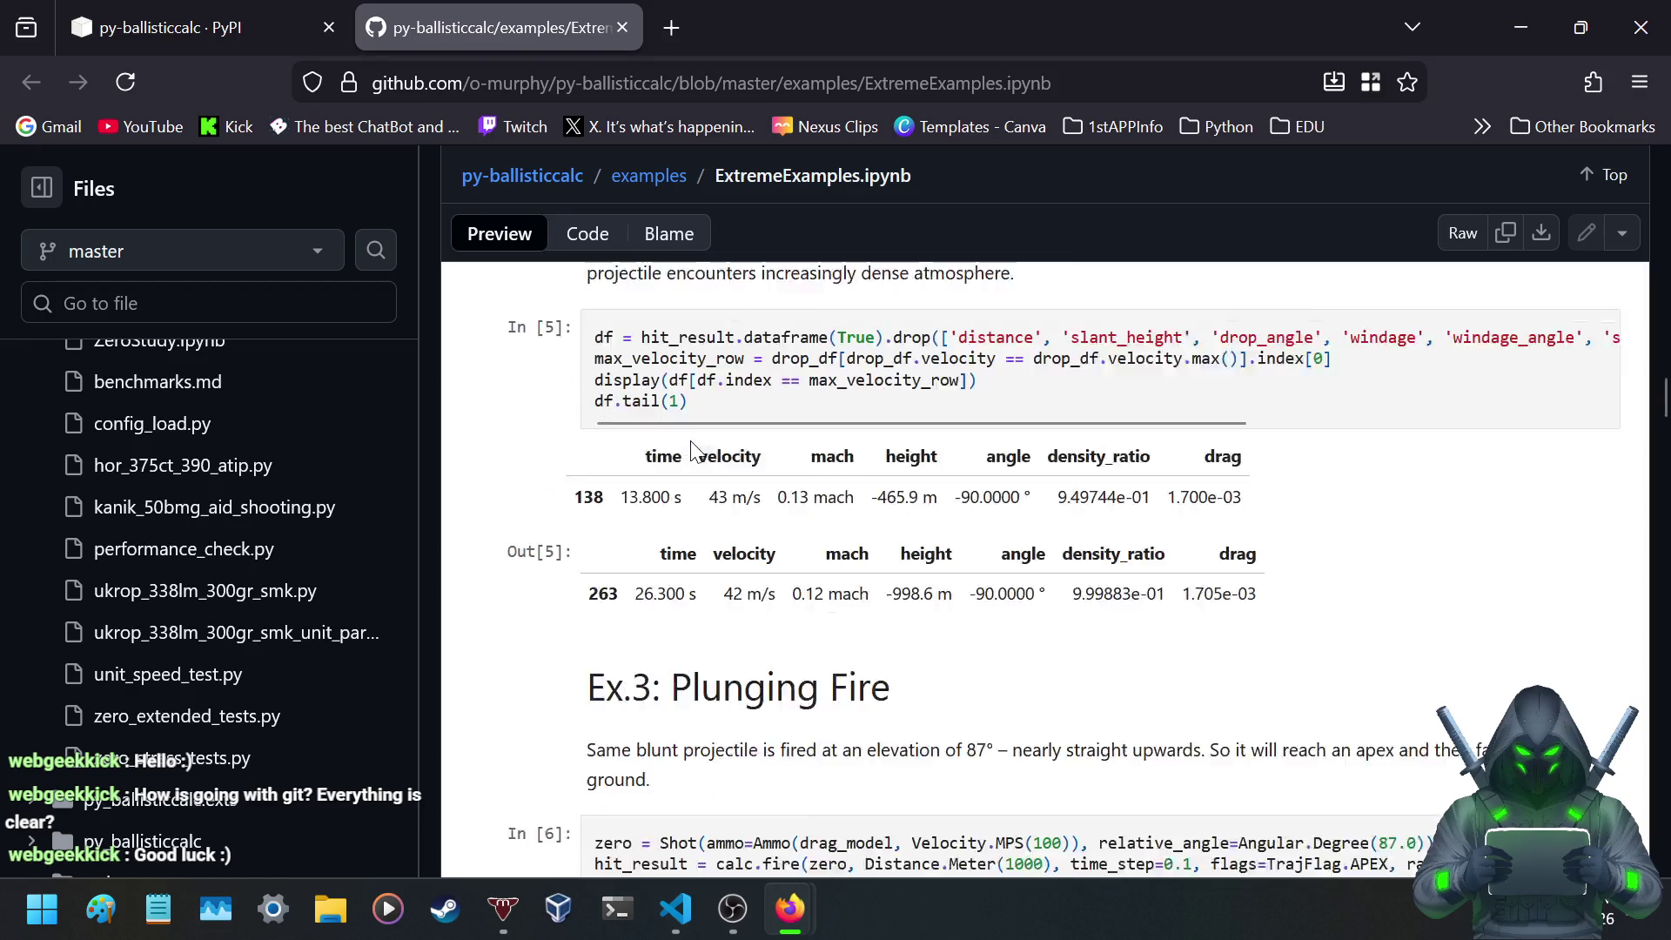
scroll(544, 467, "down", 2)
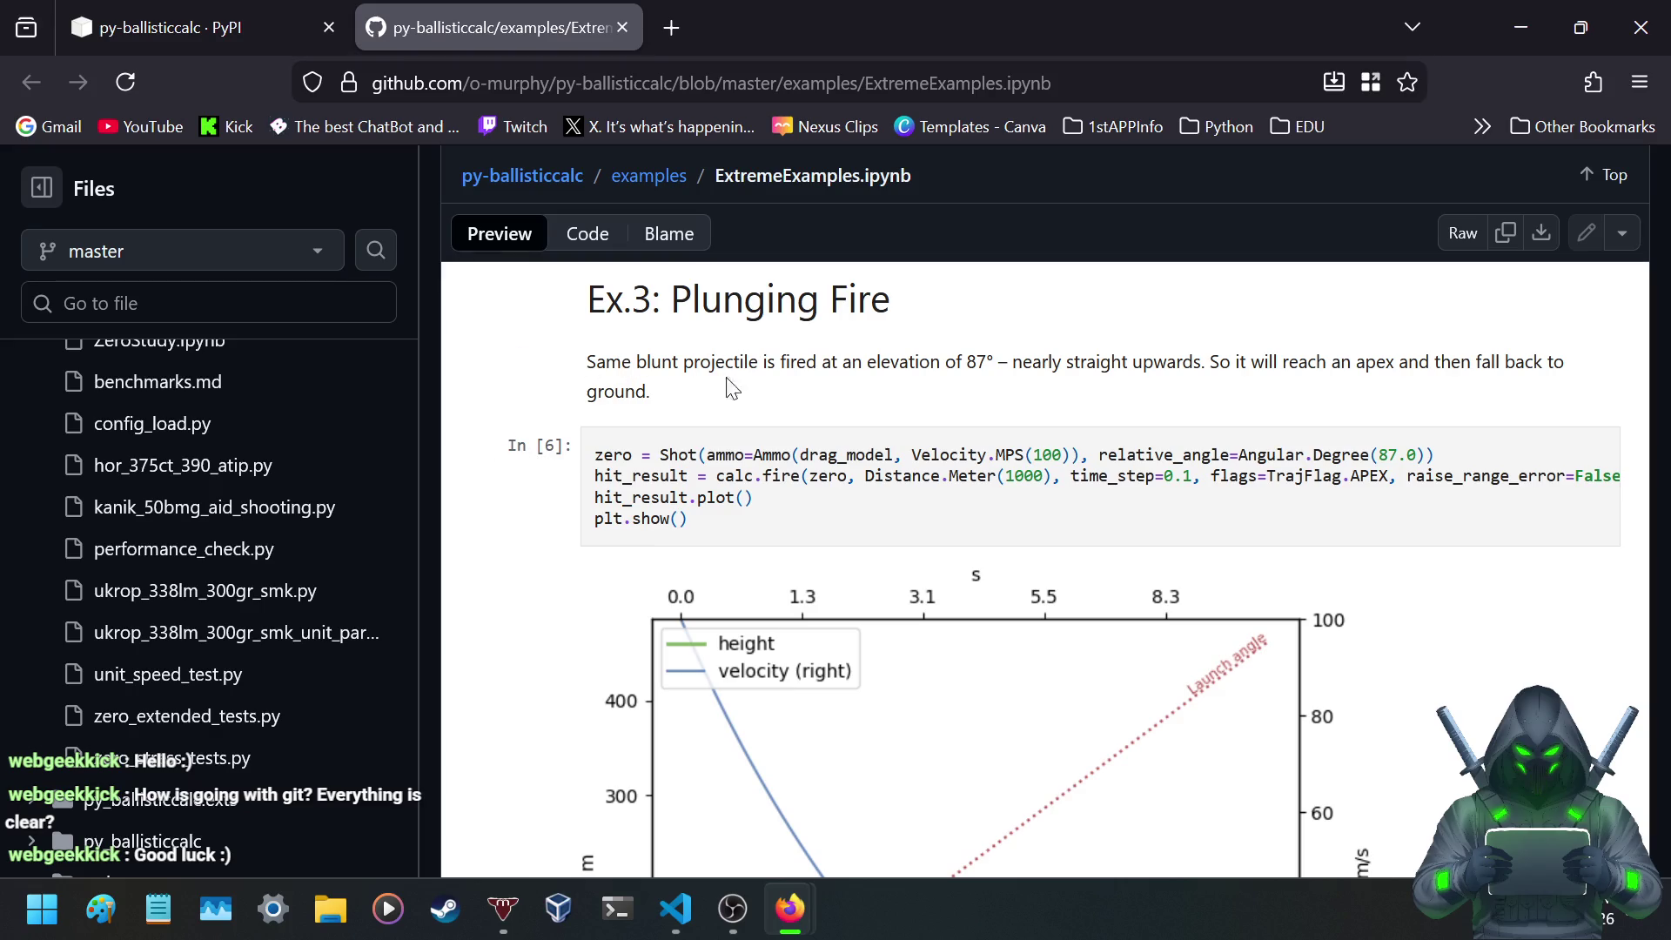
- Scroll through the Ex.3 Plunging Fire plot and highlight its calc.fire and plot code lines
scroll(529, 403, "down", 2)
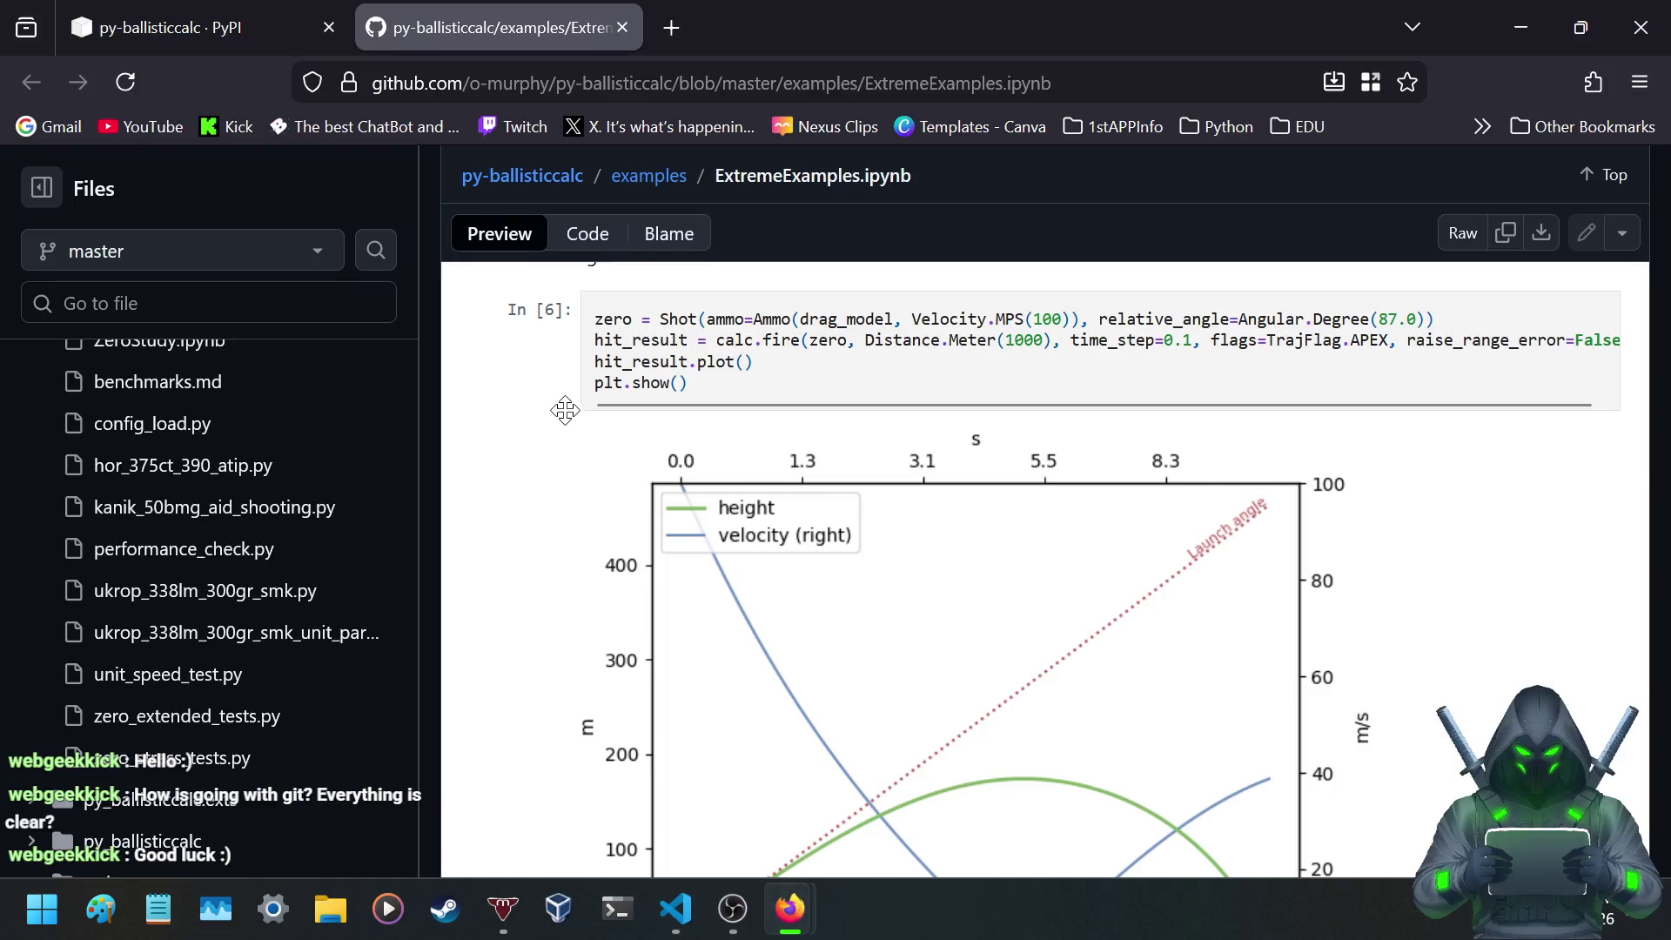
scroll(562, 410, "down", 8)
scroll(563, 410, "up", 8)
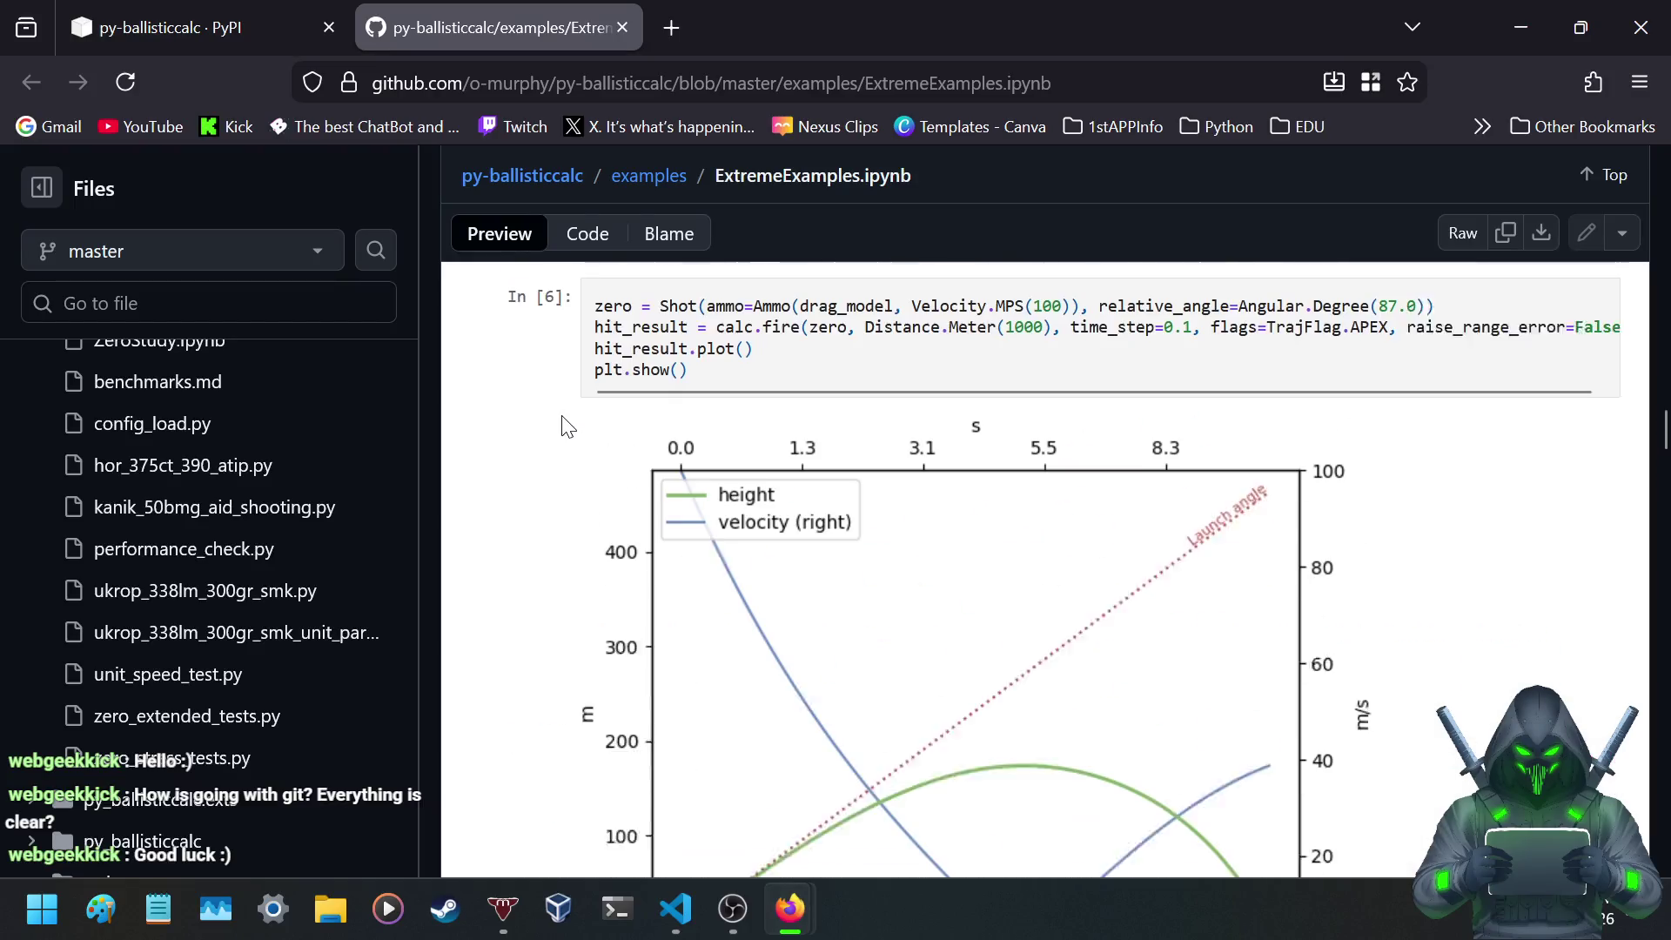
left_click_drag(719, 340, 862, 359)
left_click(728, 385)
- Highlight 'maximum observed height' beside the Apex data (173.9 m at 5.058 s), then launch Paint
scroll(527, 466, "down", 5)
scroll(526, 466, "down", 4)
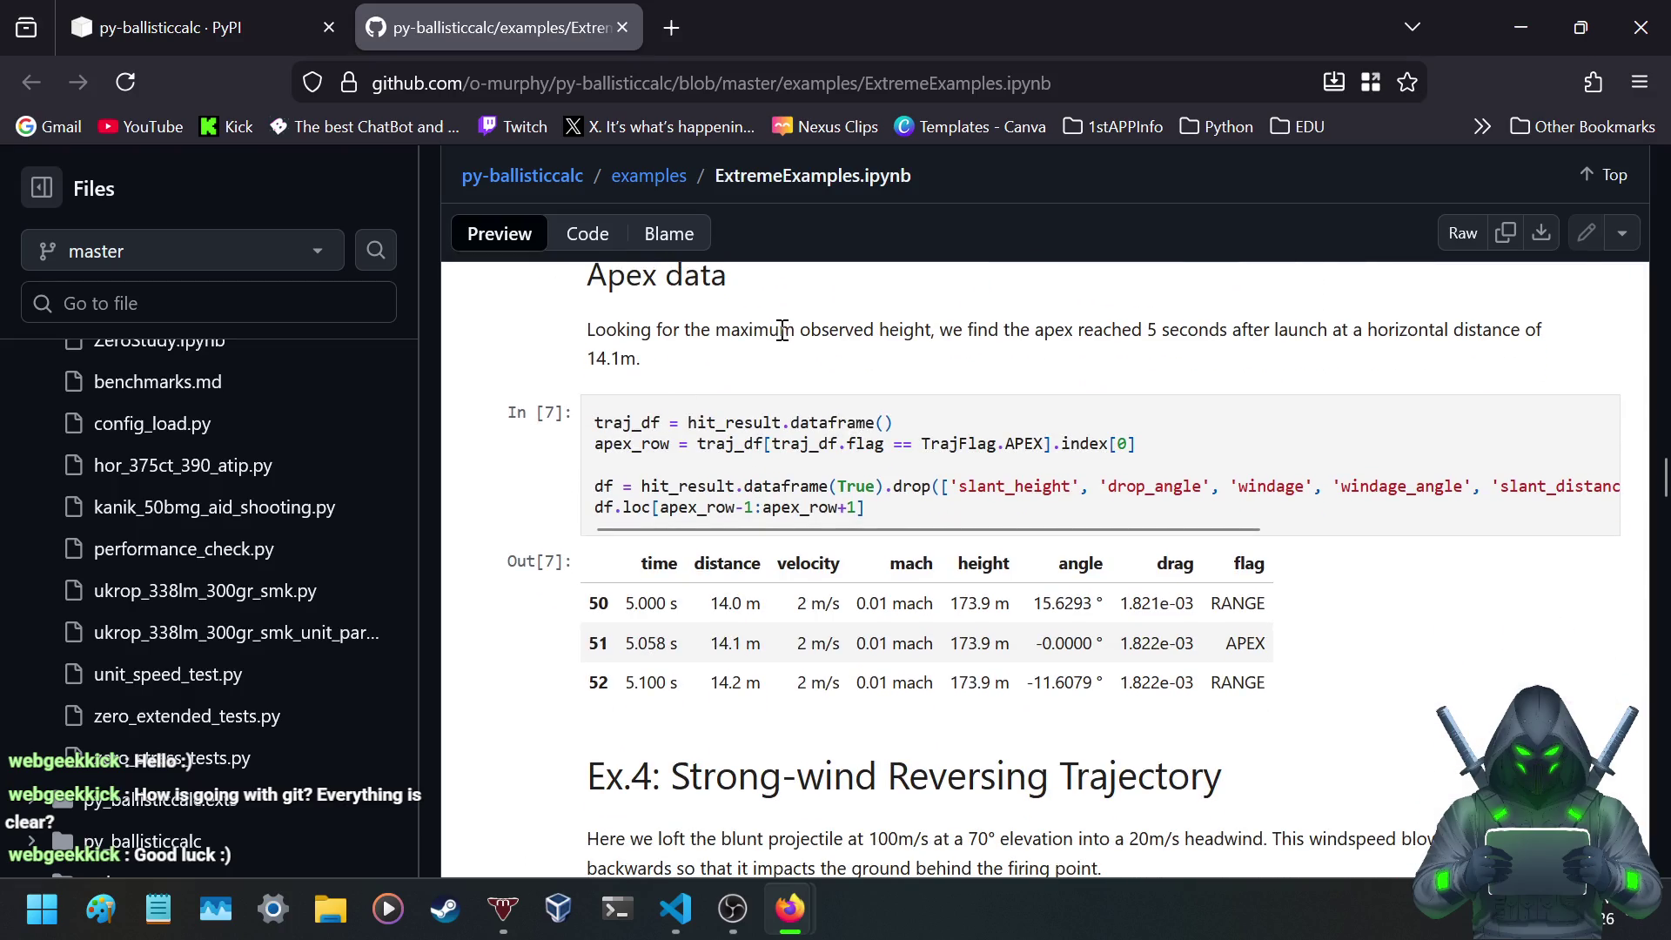
left_click_drag(779, 329, 855, 324)
left_click_drag(716, 329, 937, 331)
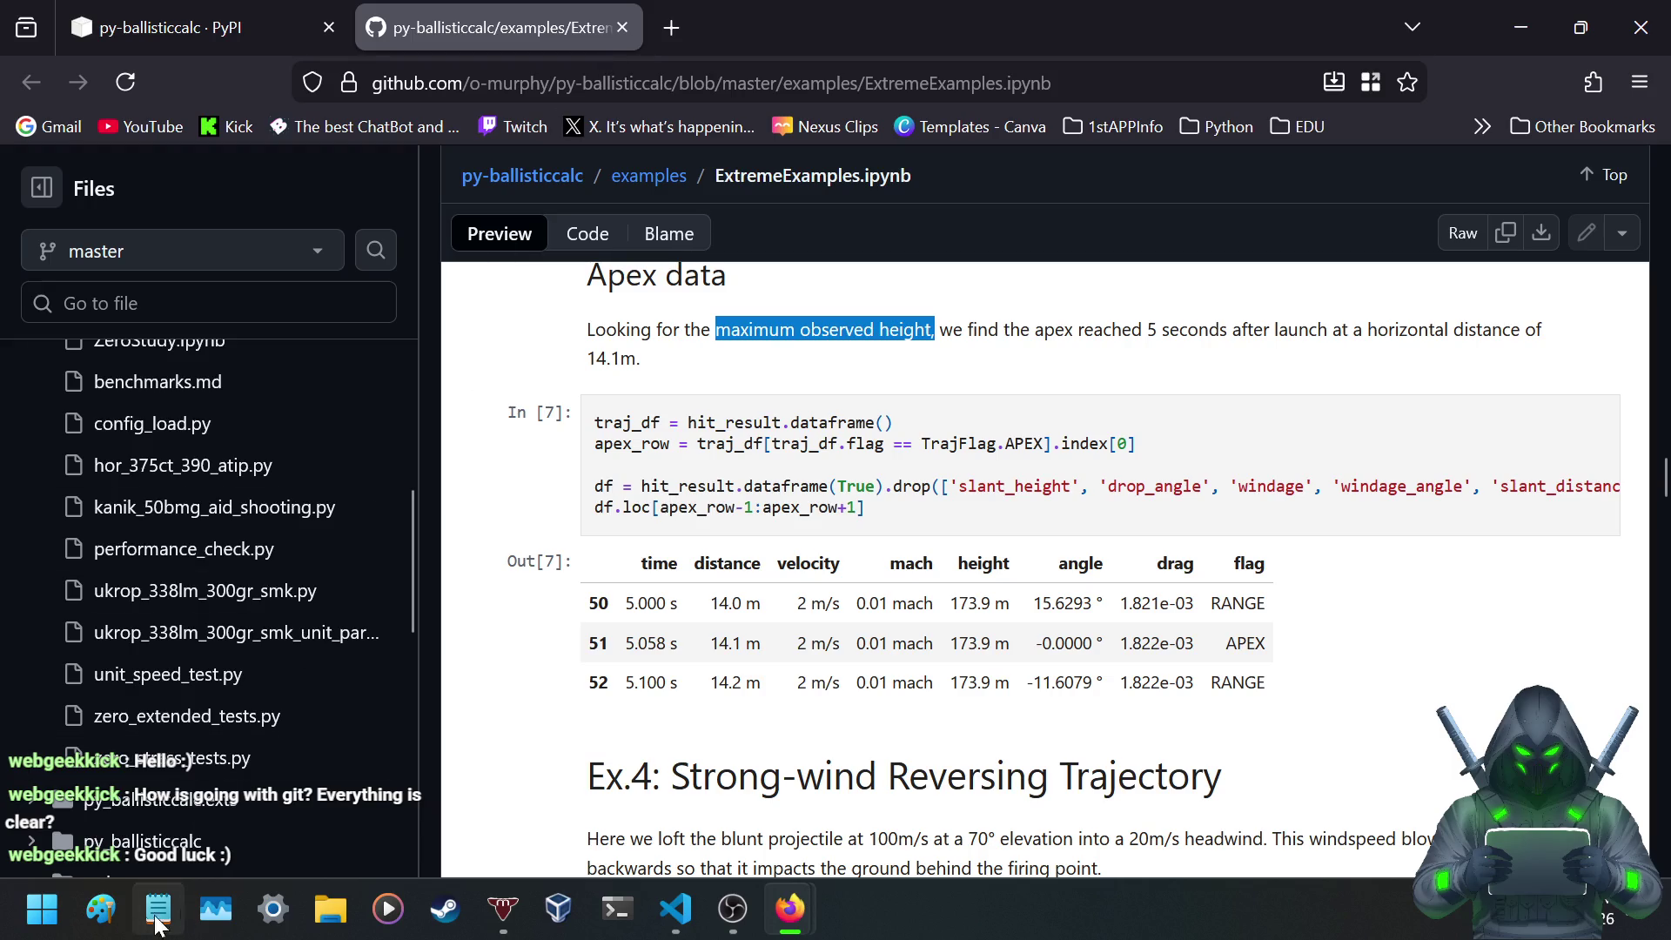
left_click(110, 901)
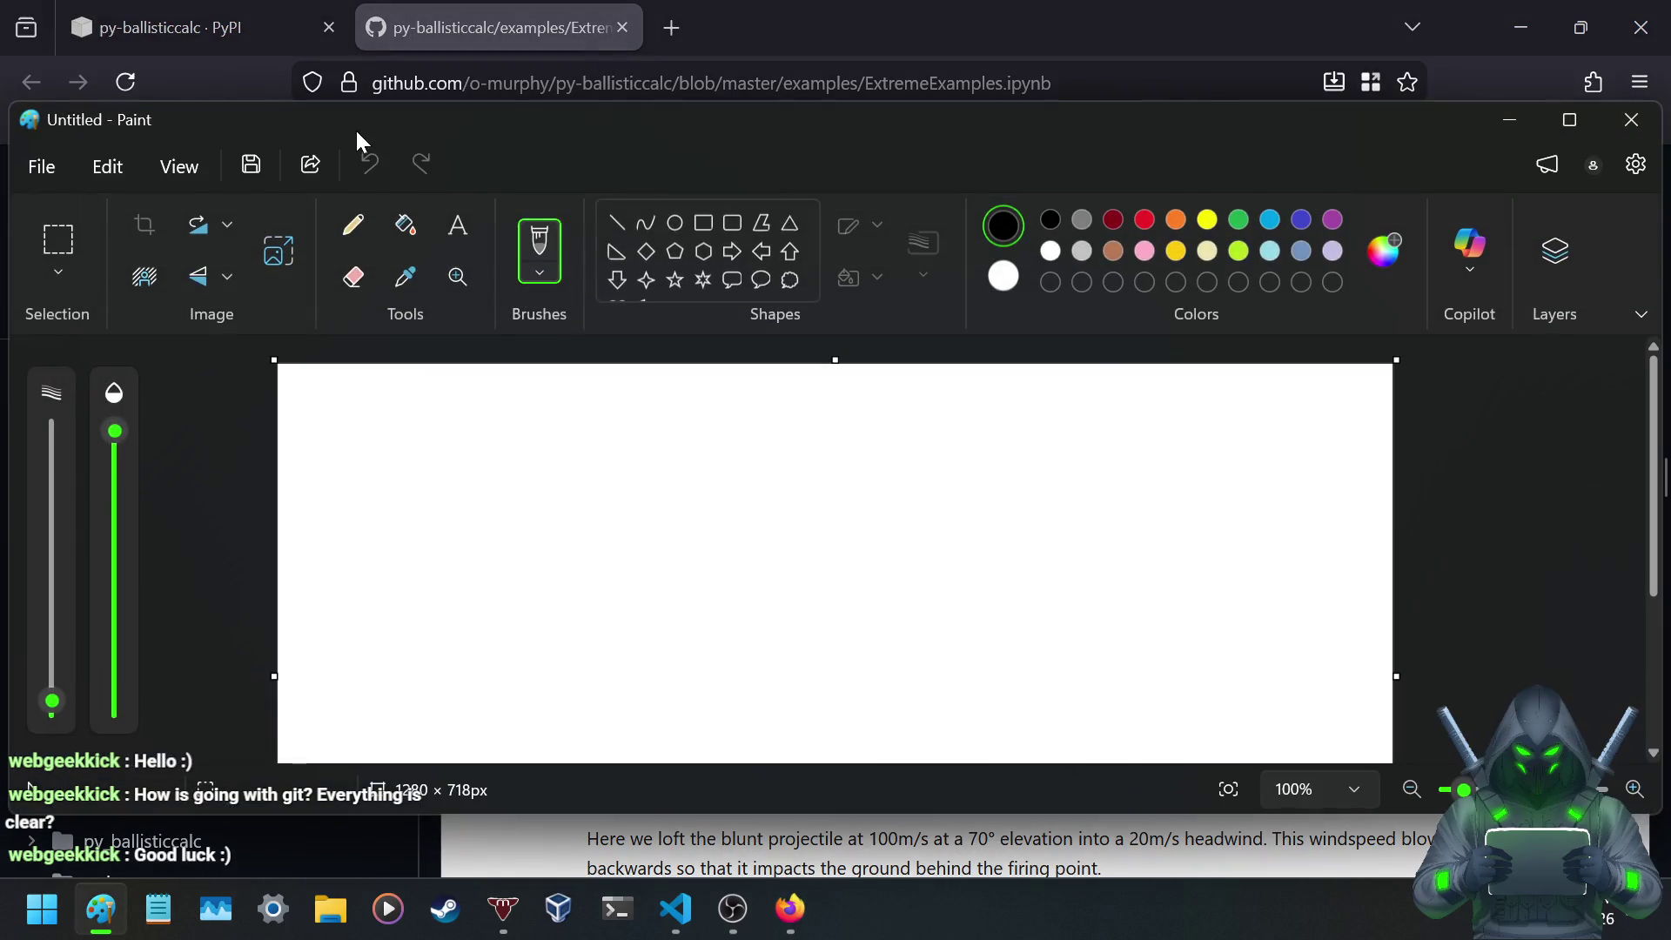
- Fill the Paint canvas black and select the Pencil with white as the colour
left_click(405, 224)
left_click(707, 564)
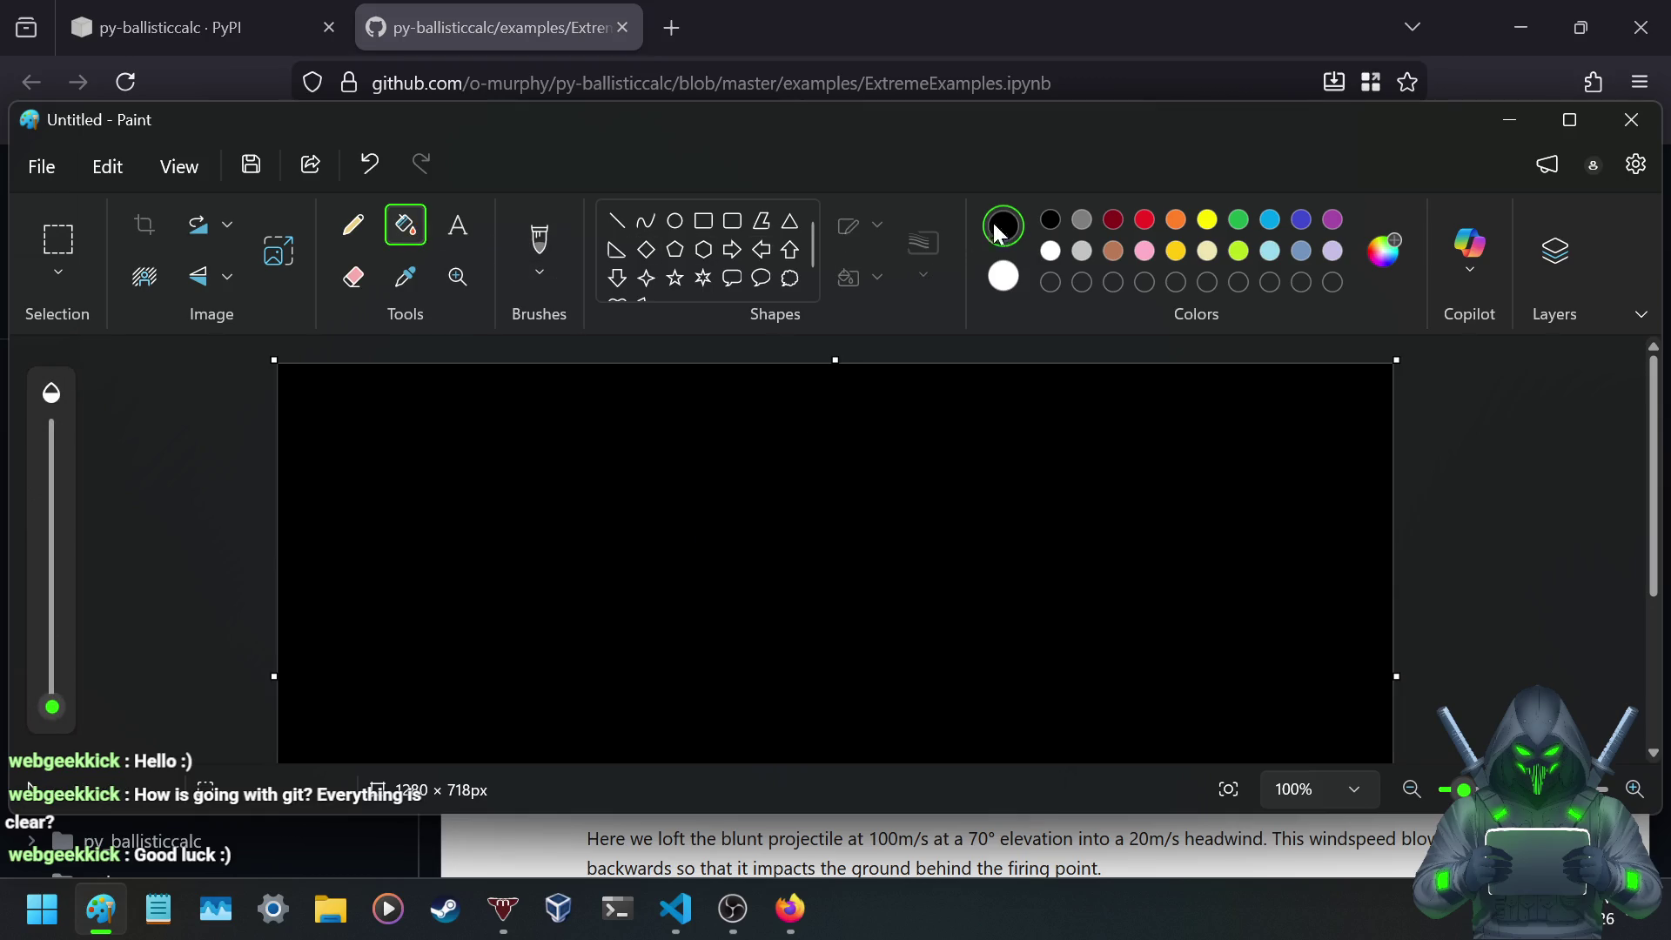
left_click(352, 227)
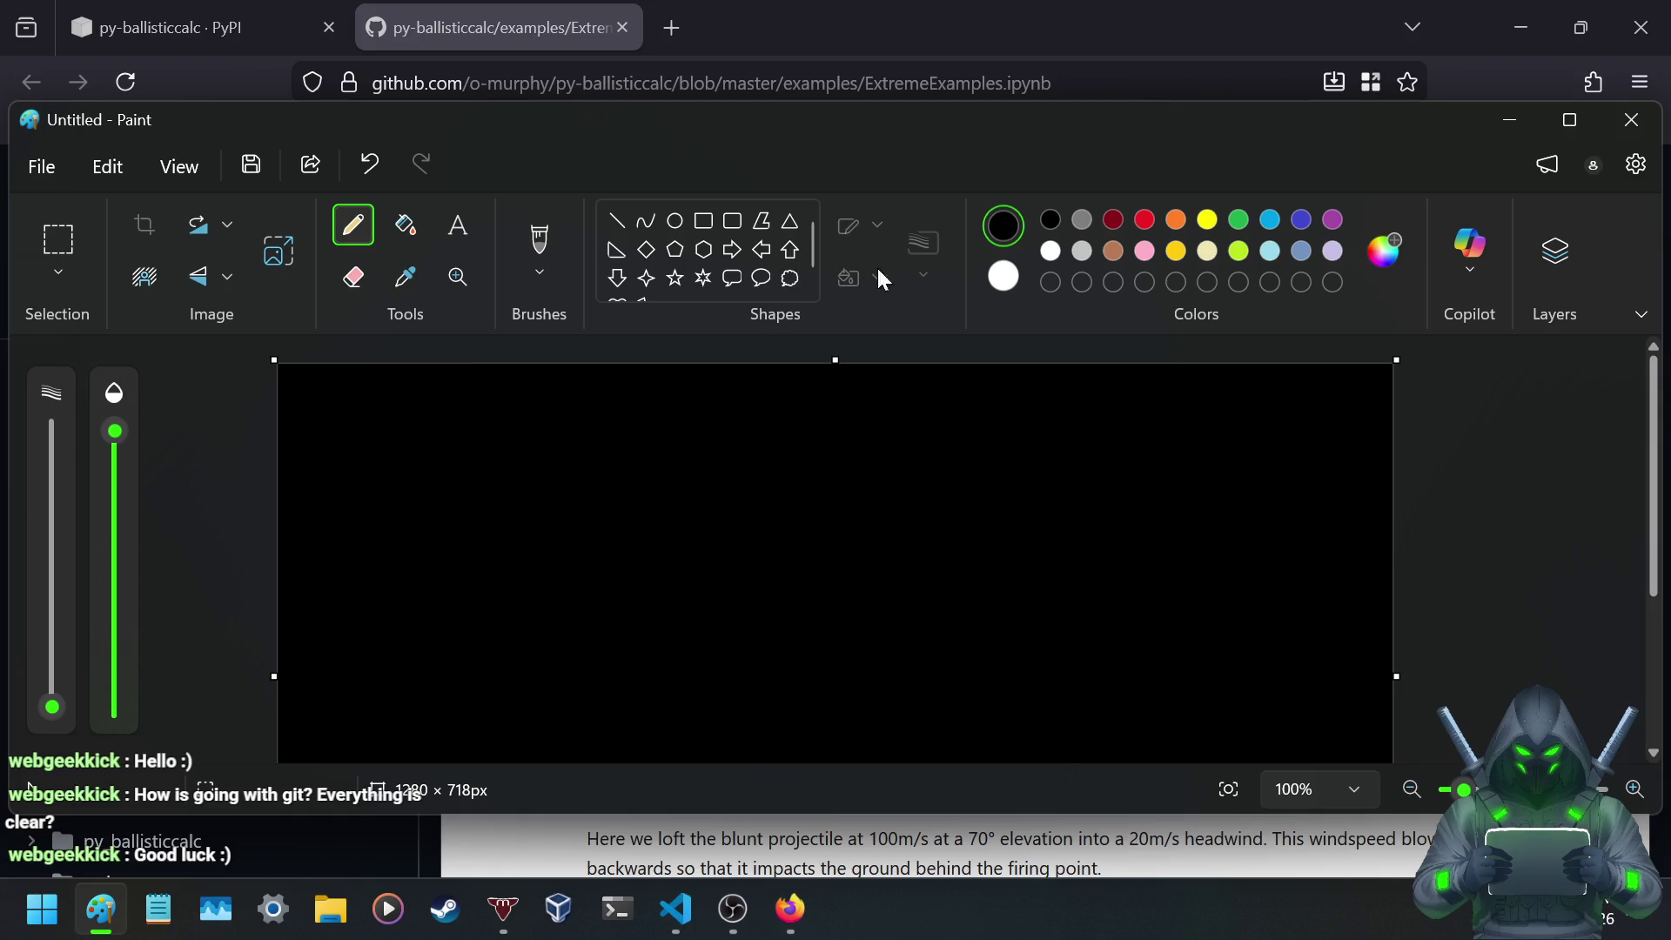
left_click(1010, 279)
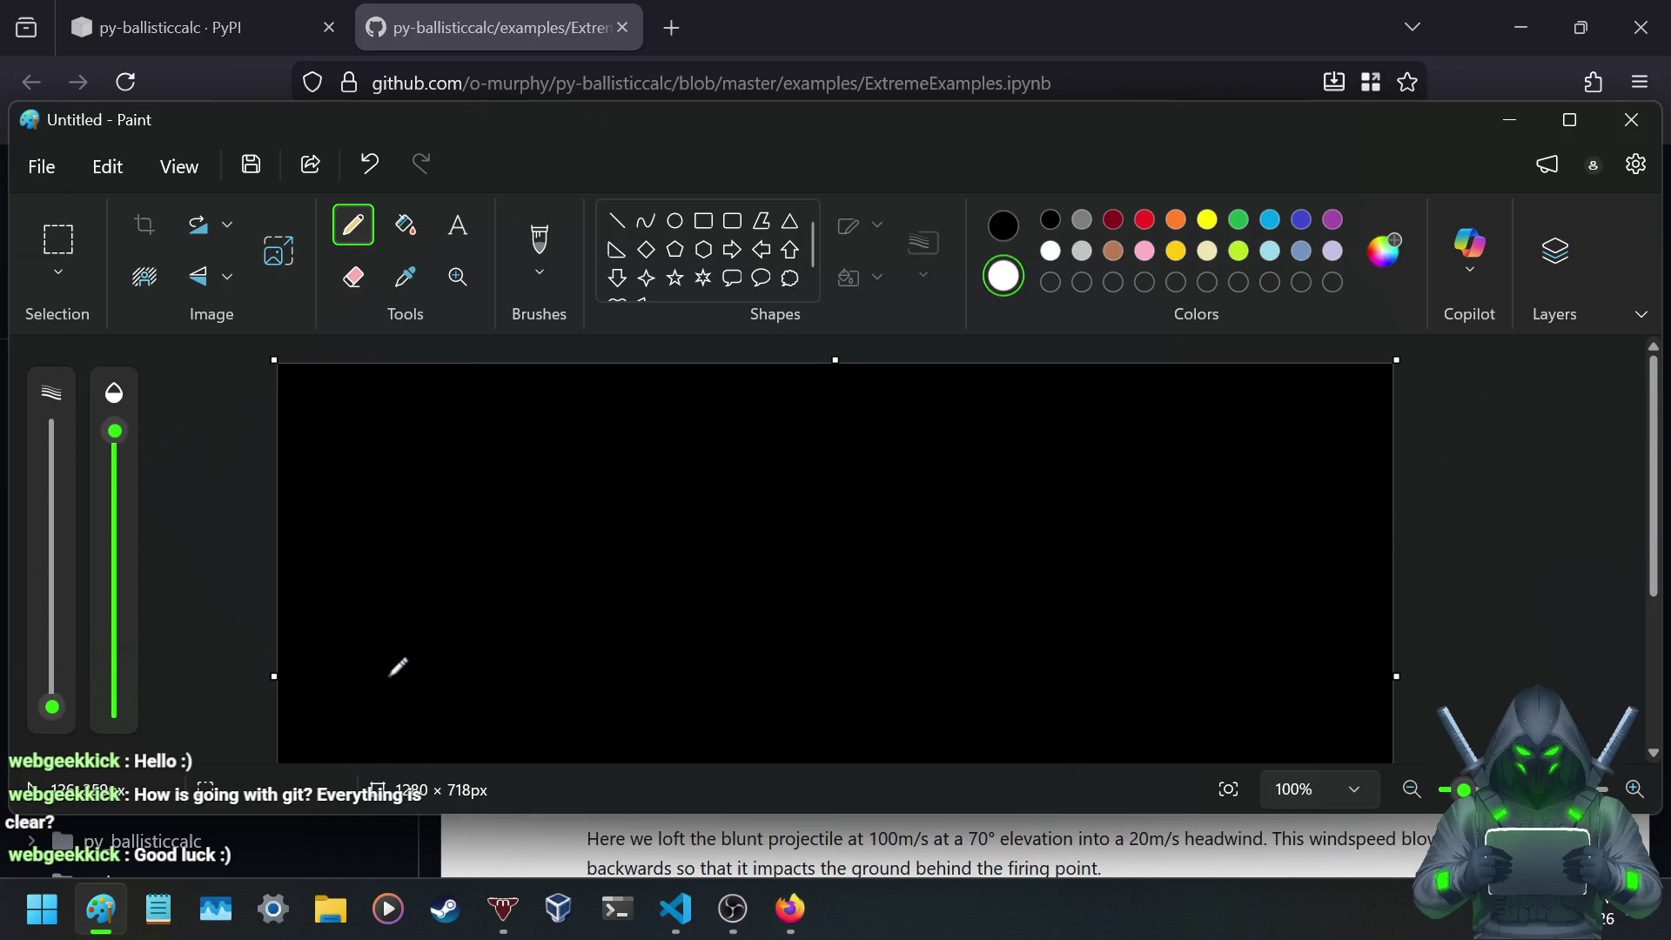
- Sketch a white trajectory arc with a small cross, then close Paint without saving
mouse_move(390, 677)
left_mouse_down()
mouse_move(577, 651)
mouse_move(705, 687)
left_mouse_up()
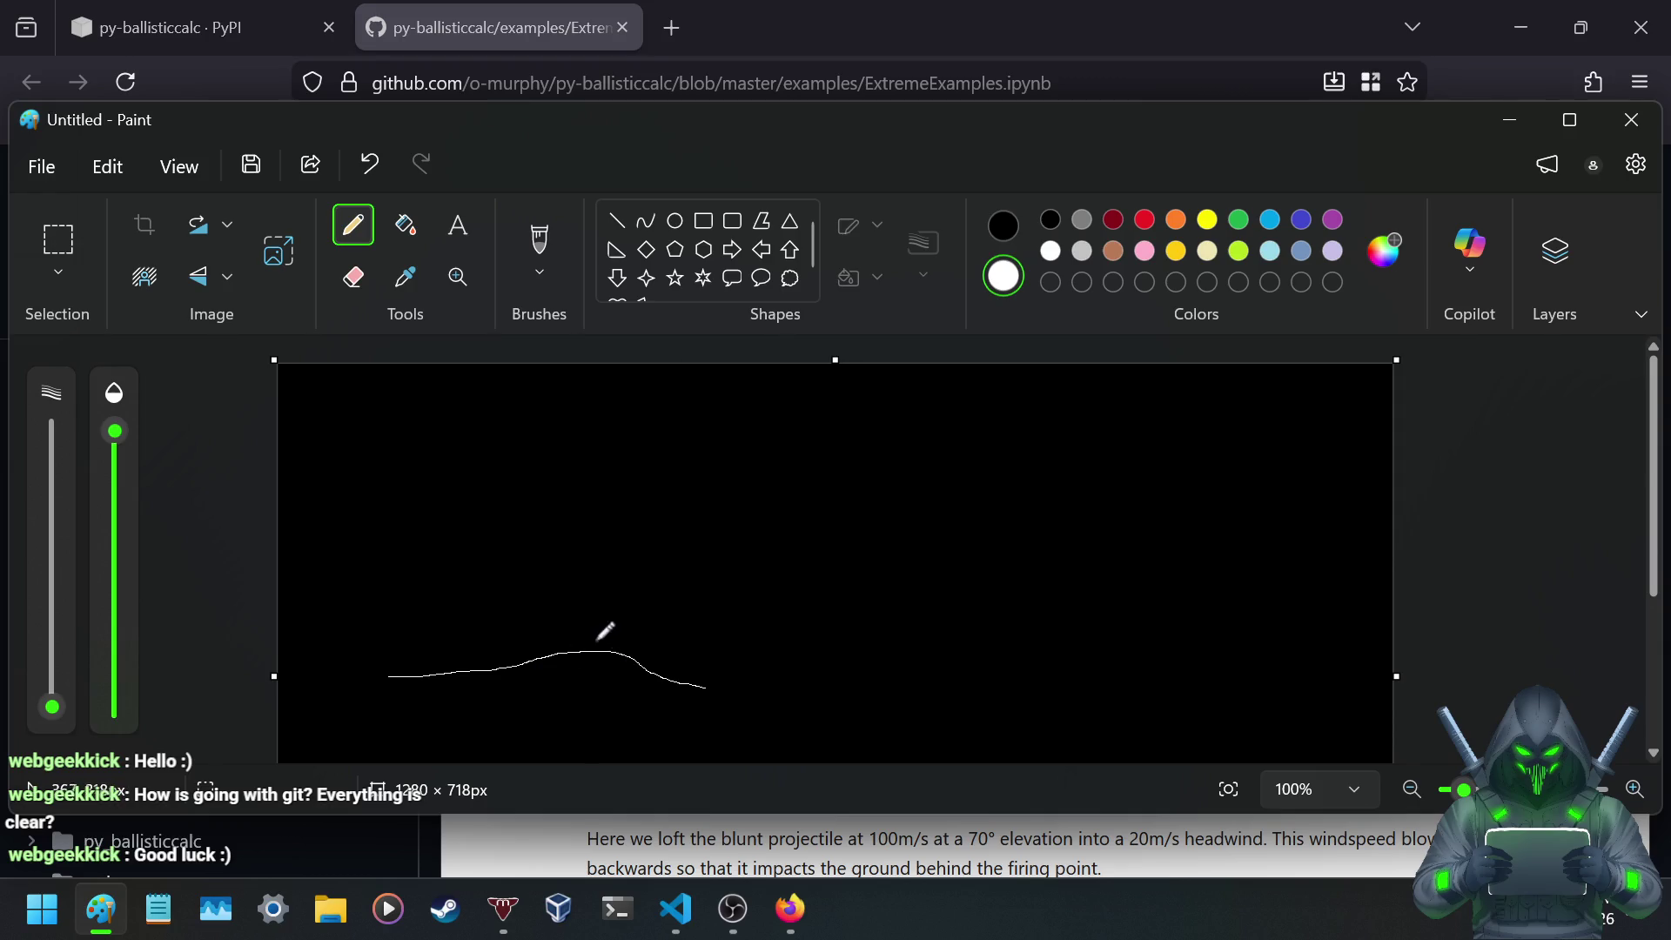
mouse_move(600, 694)
left_mouse_down()
mouse_move(565, 715)
mouse_move(599, 712)
mouse_move(574, 676)
mouse_move(622, 675)
left_mouse_up()
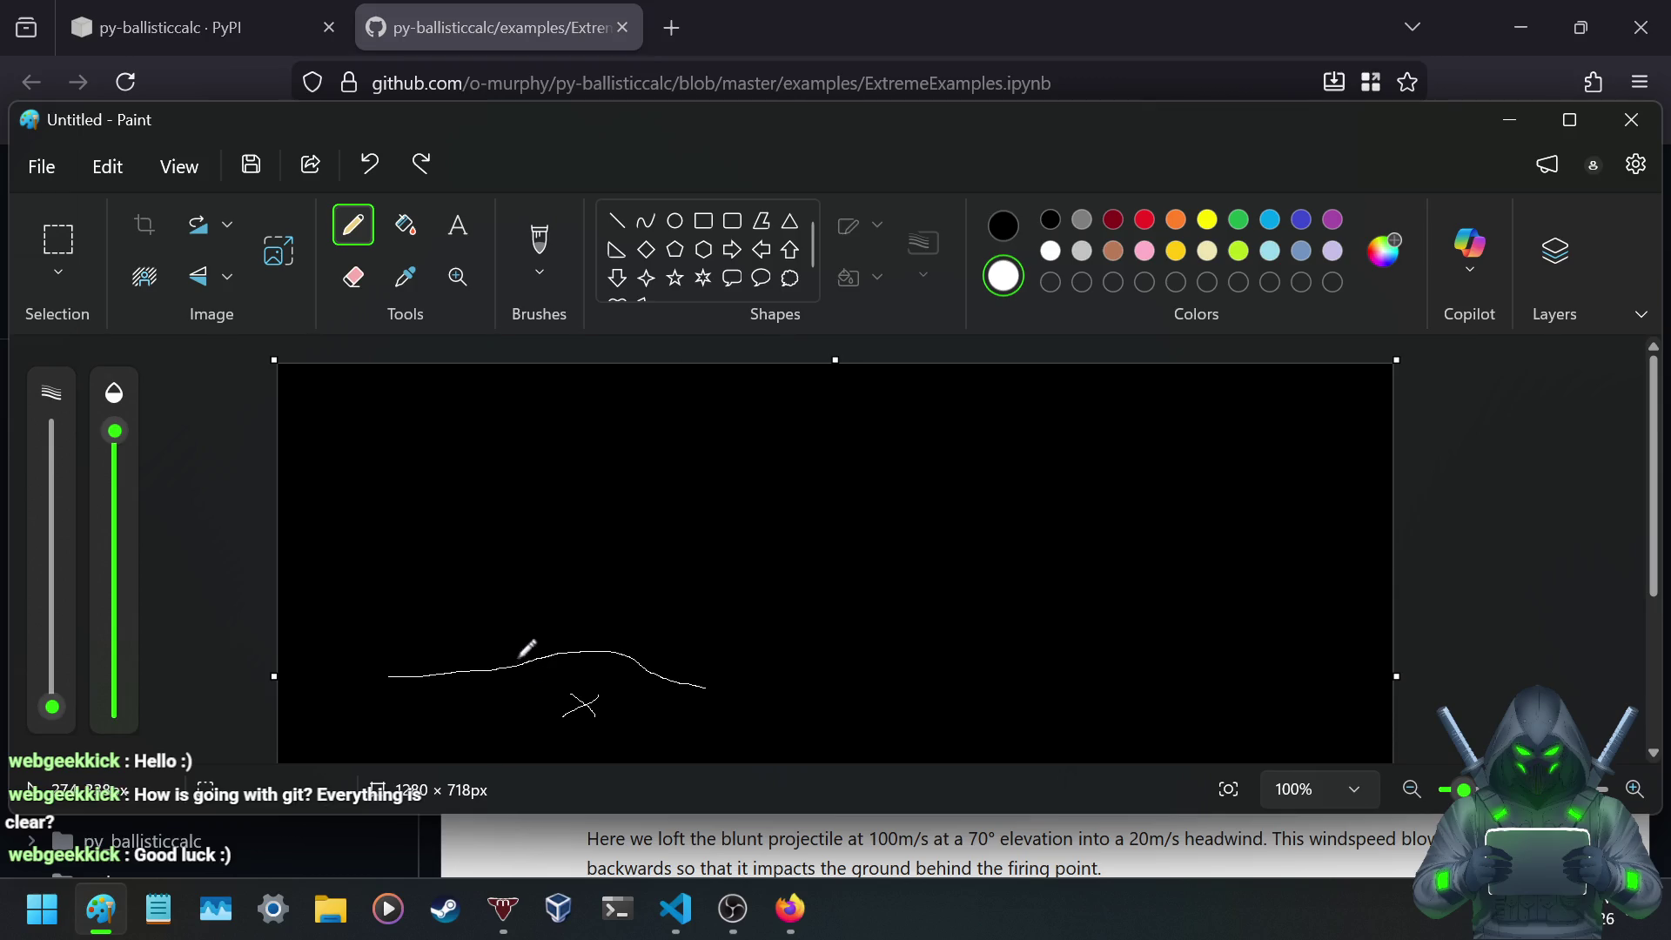
left_click_drag(551, 662, 513, 664)
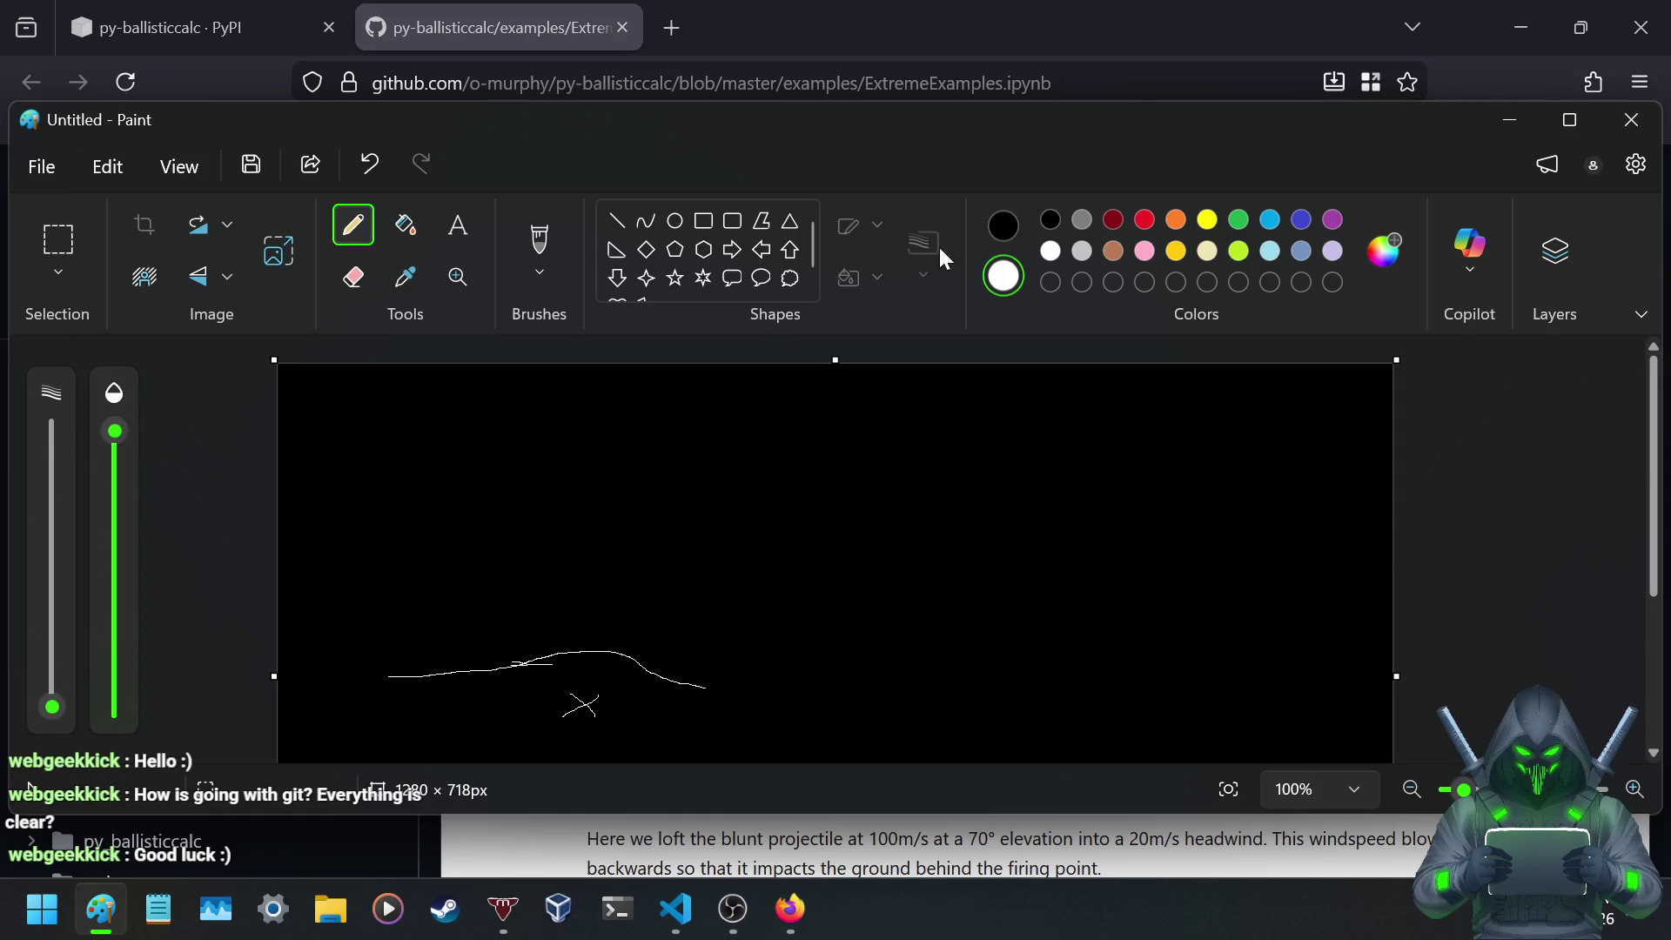
left_click(1629, 121)
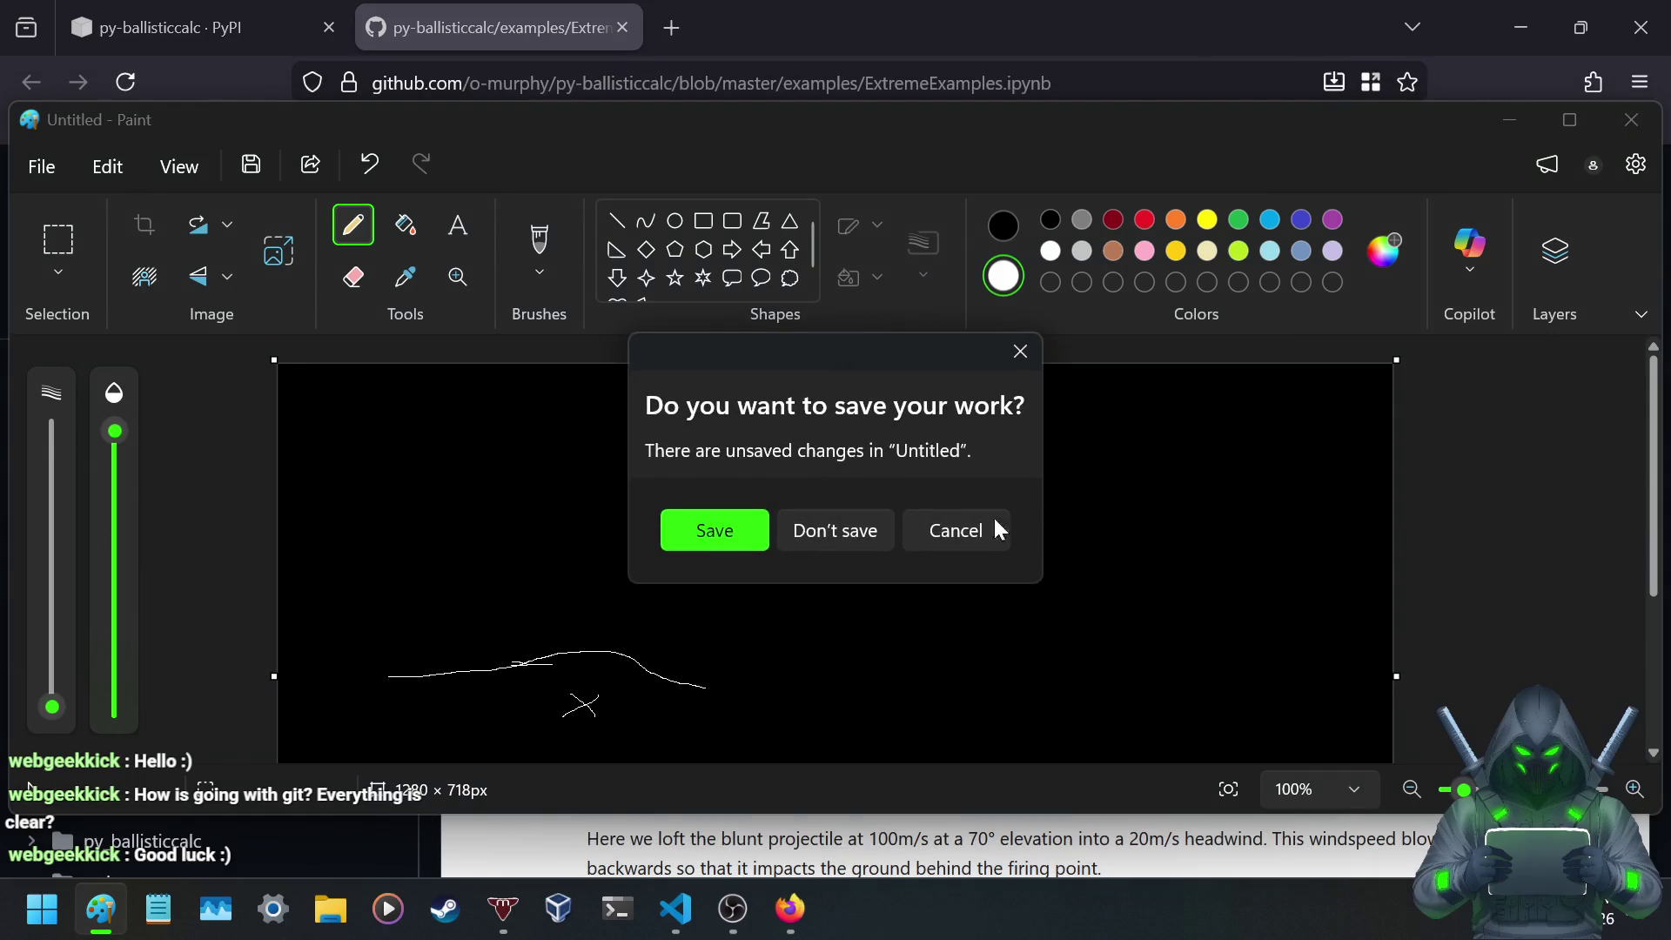
left_click(839, 528)
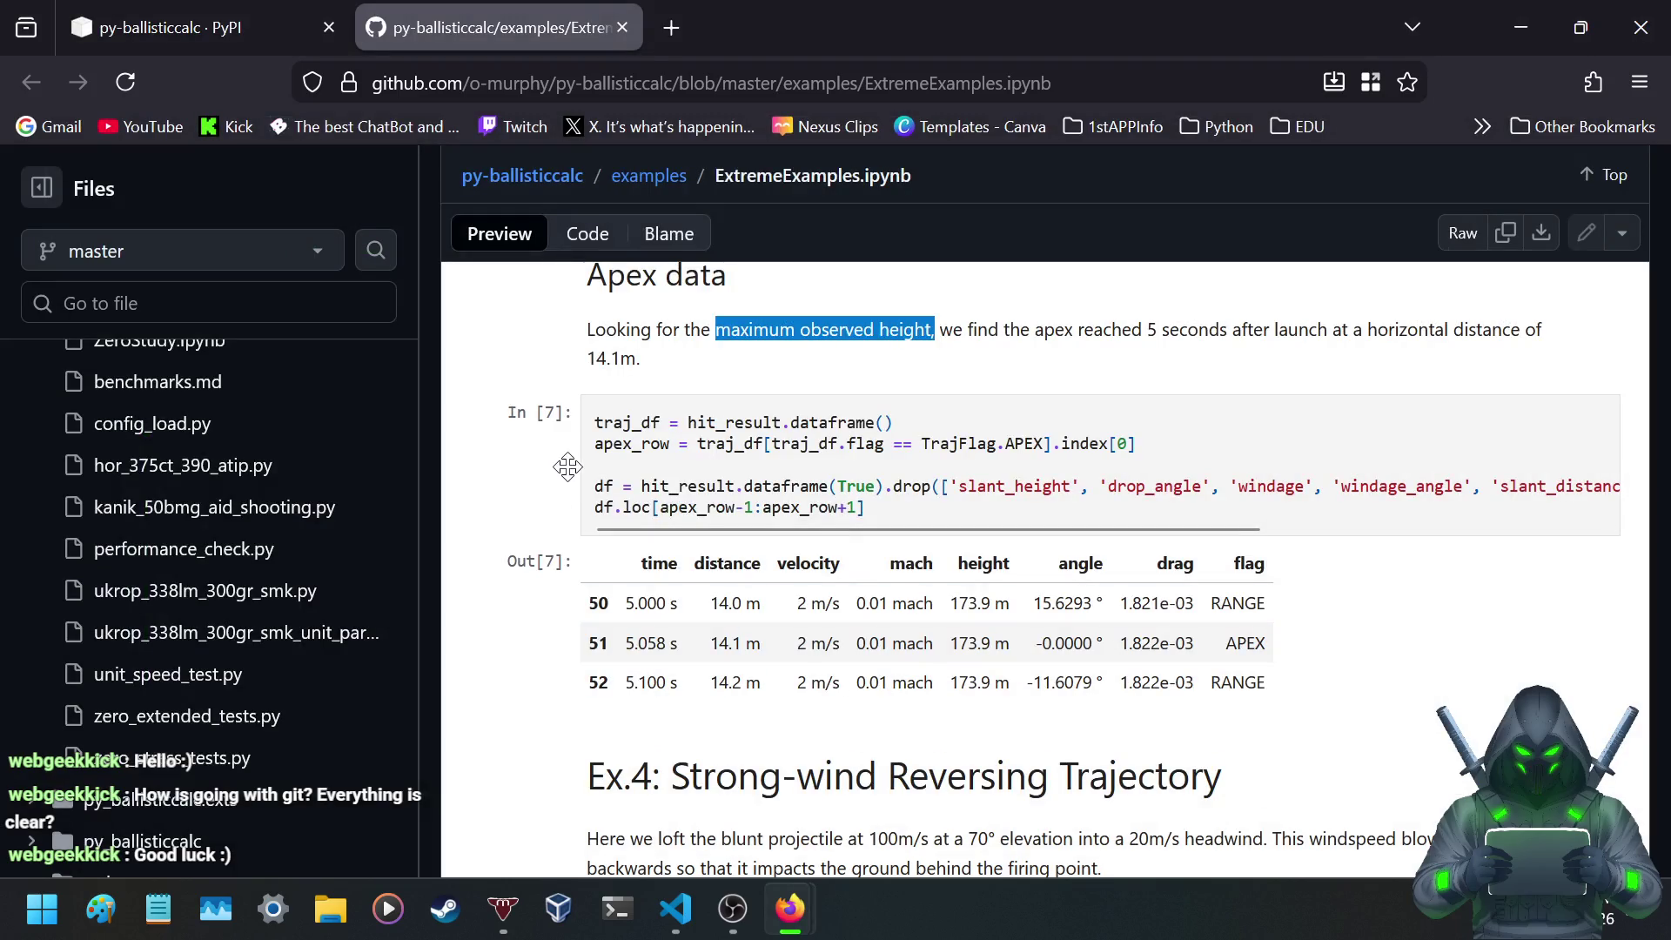
- Review the Ex.4 strong-wind reversing trajectory results, selecting lines of its text
scroll(514, 485, "down", 2)
scroll(515, 485, "up", 2)
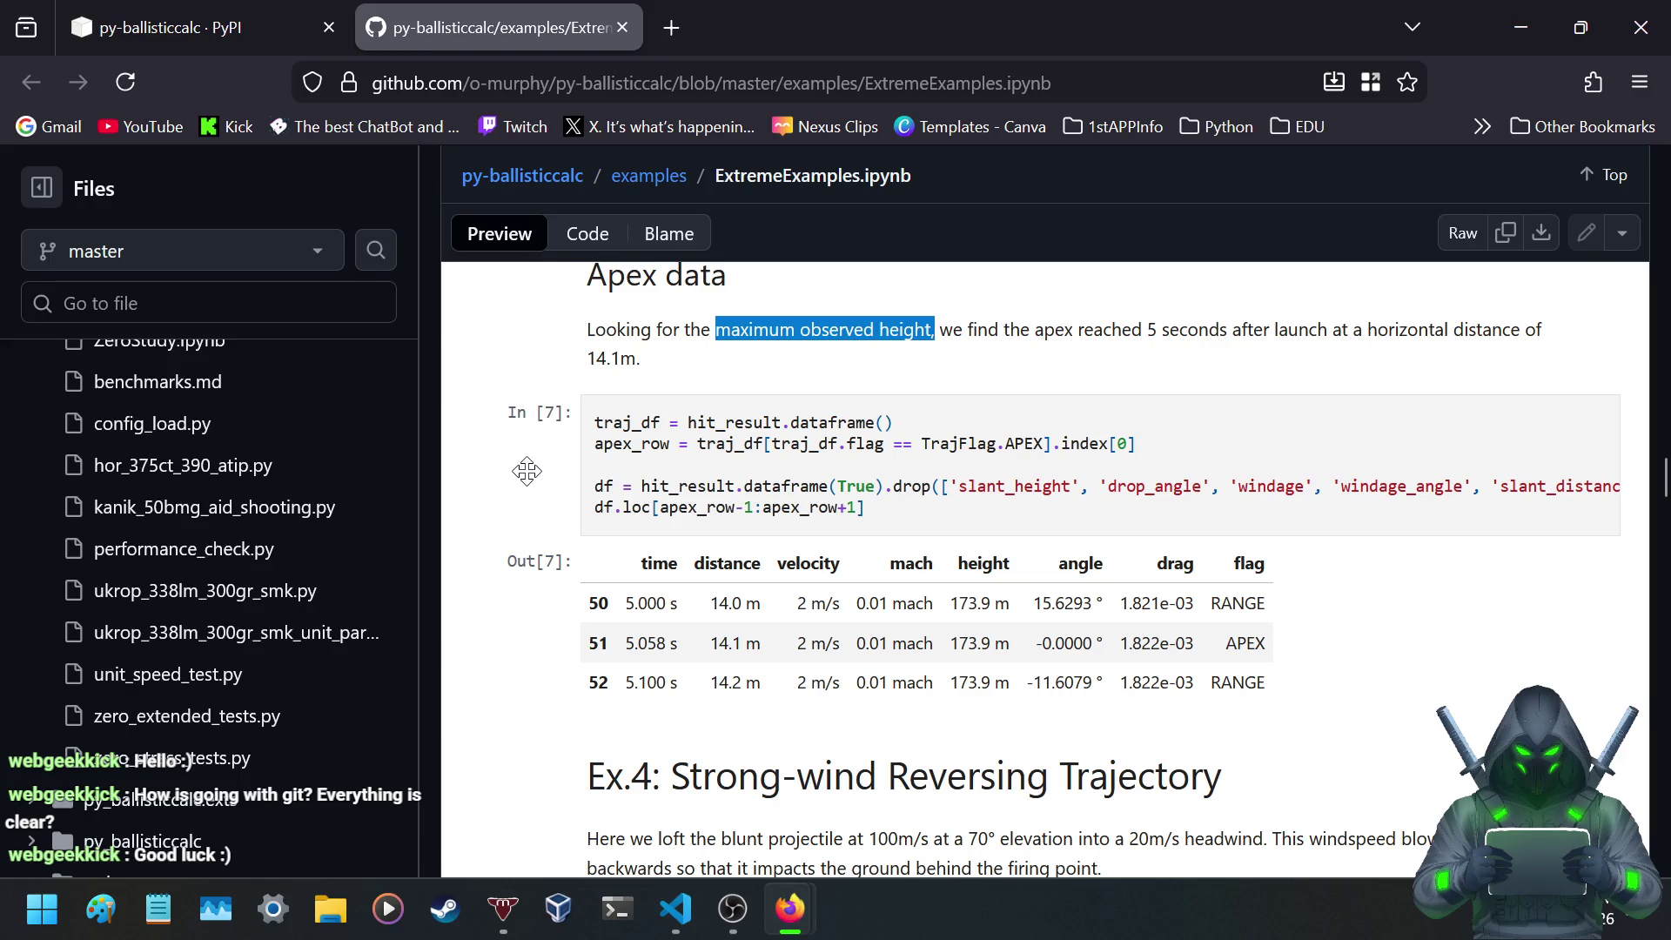
mouse_move(724, 526)
left_mouse_down()
mouse_move(782, 539)
mouse_move(695, 536)
mouse_move(1140, 546)
left_mouse_up()
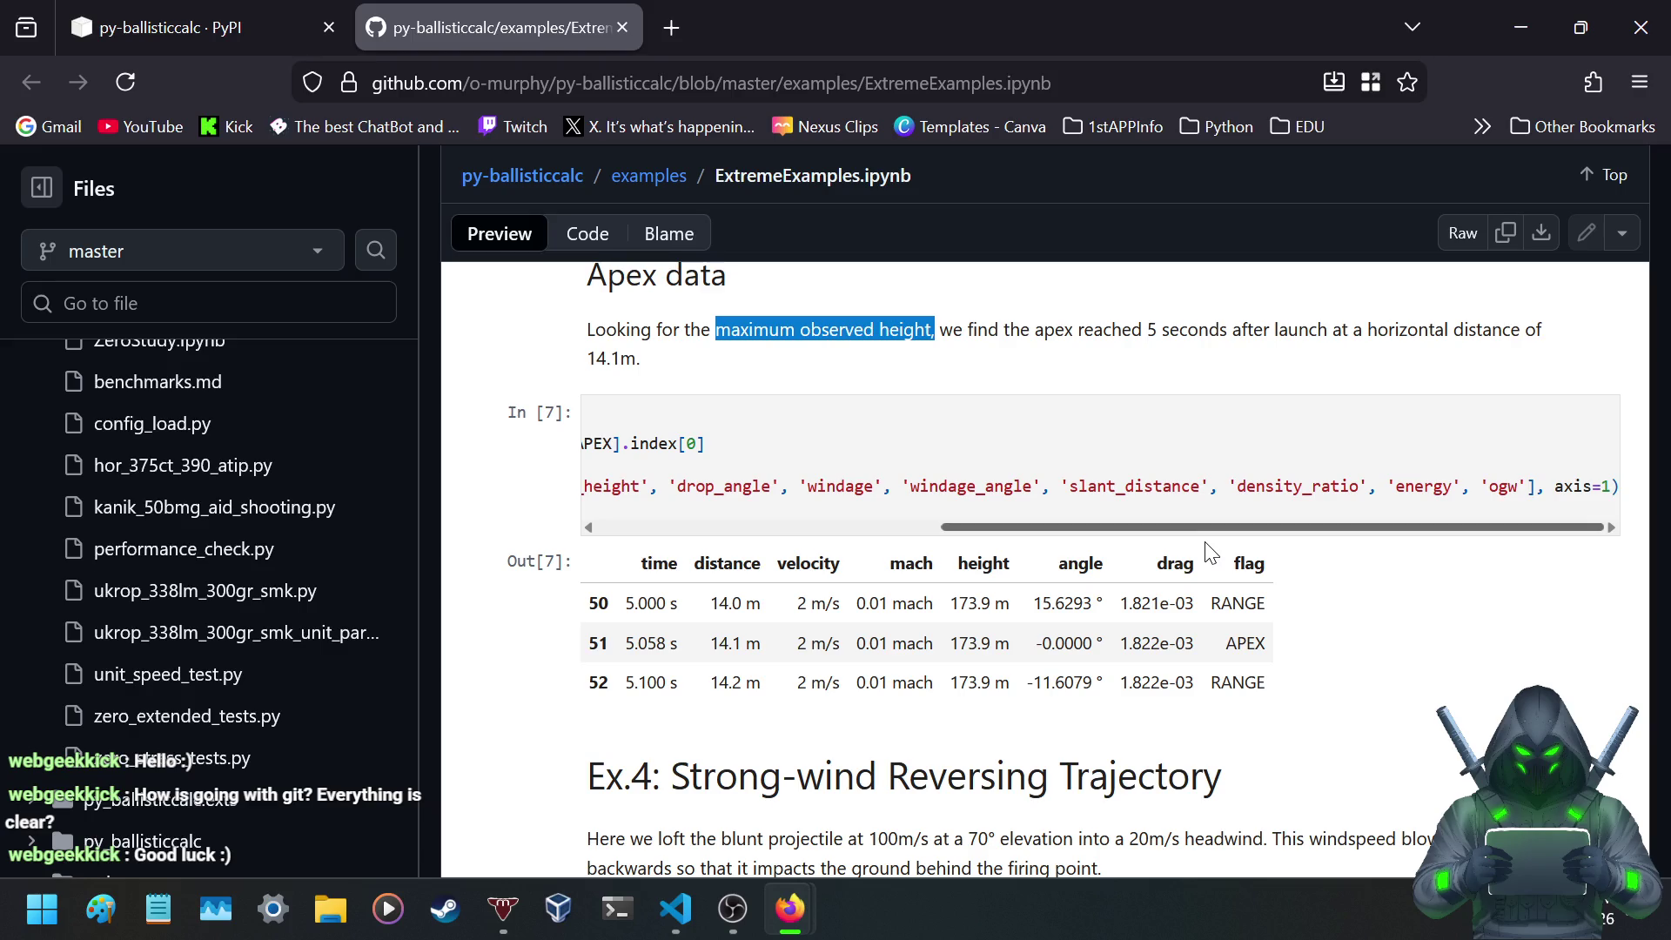
left_click_drag(1211, 552, 592, 554)
- Return to the py-ballisticcalc PyPI page at its Calculation Engines table
scroll(573, 531, "down", 4)
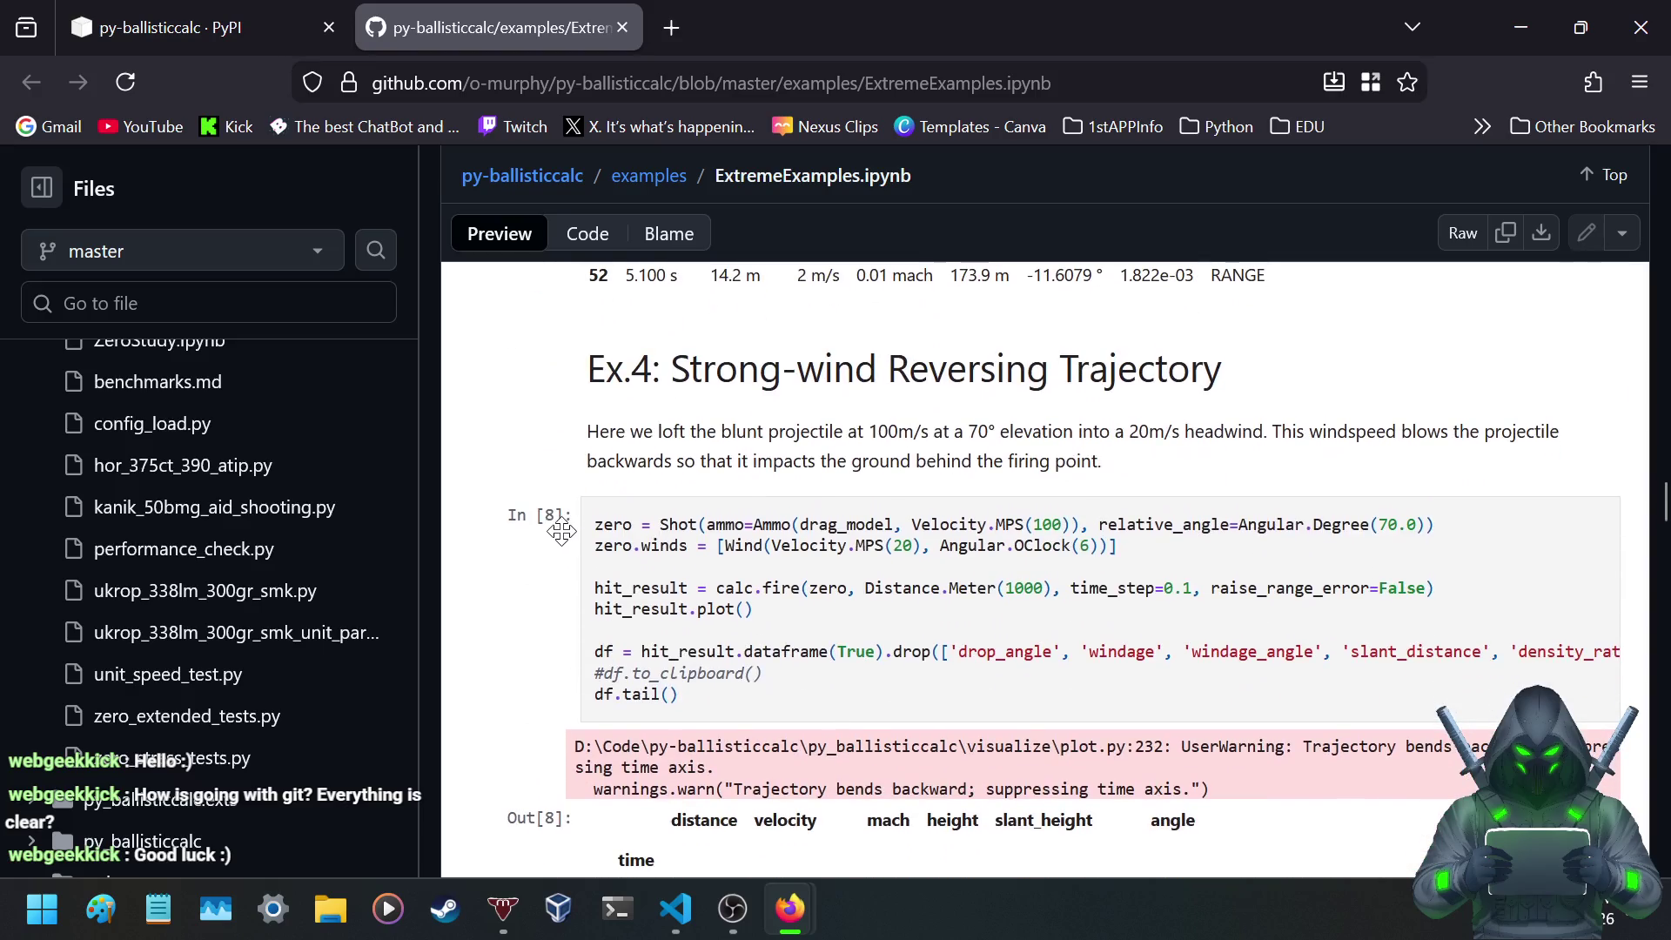
scroll(574, 531, "down", 4)
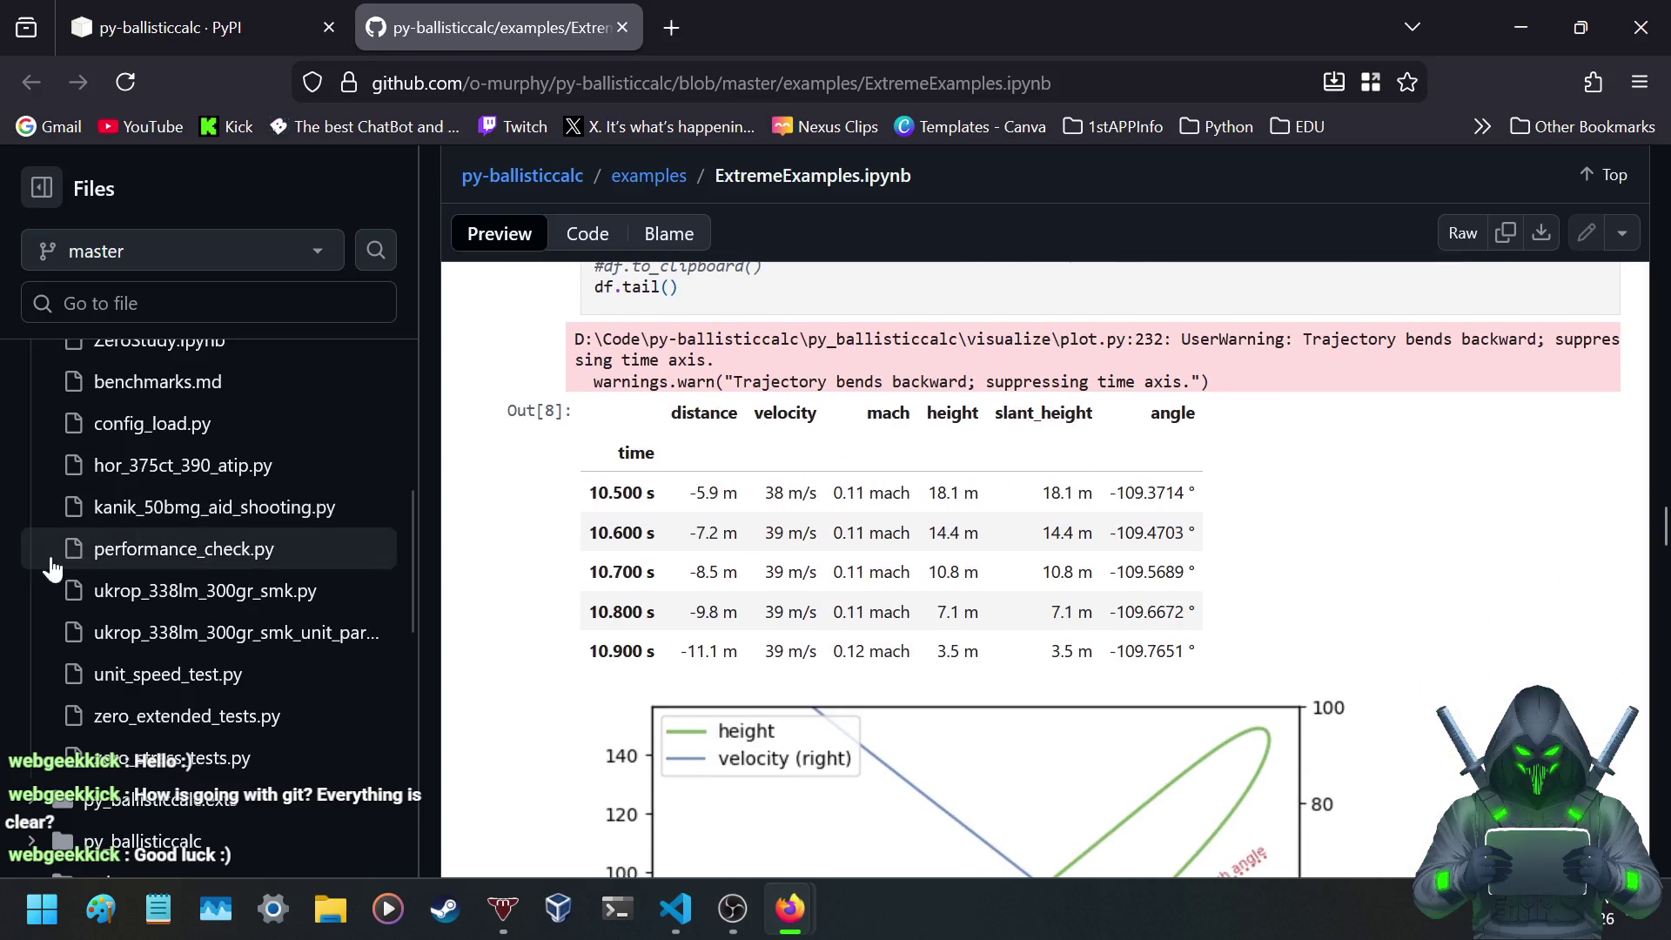
scroll(174, 575, "down", 3)
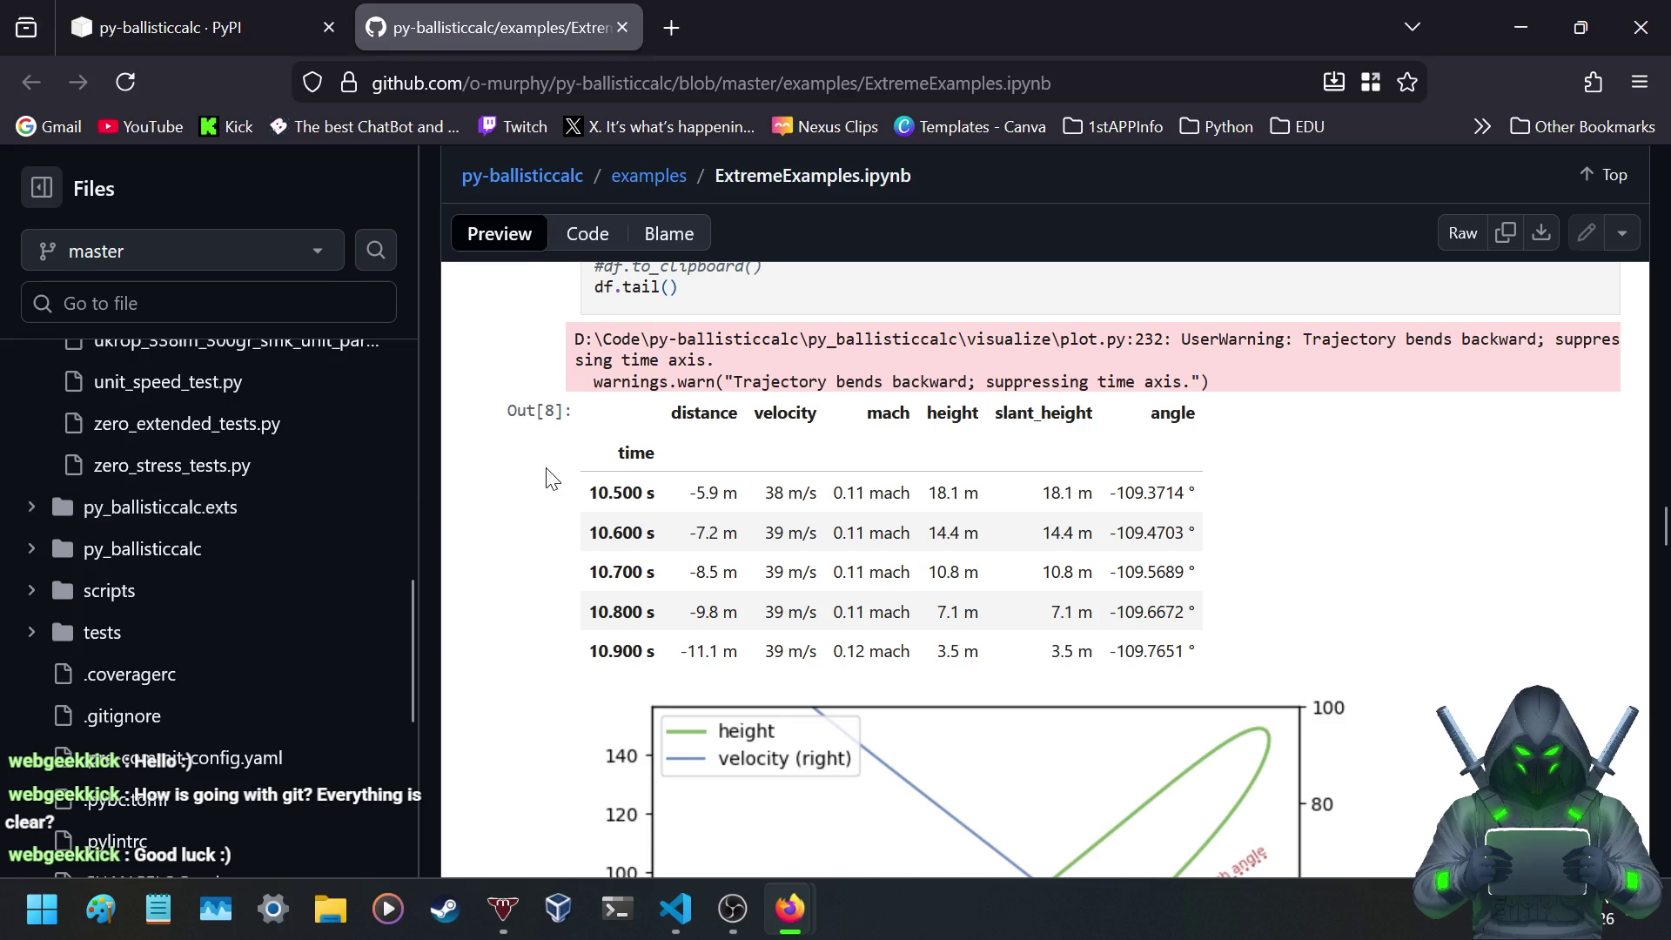
left_click(279, 28)
scroll(746, 400, "down", 7)
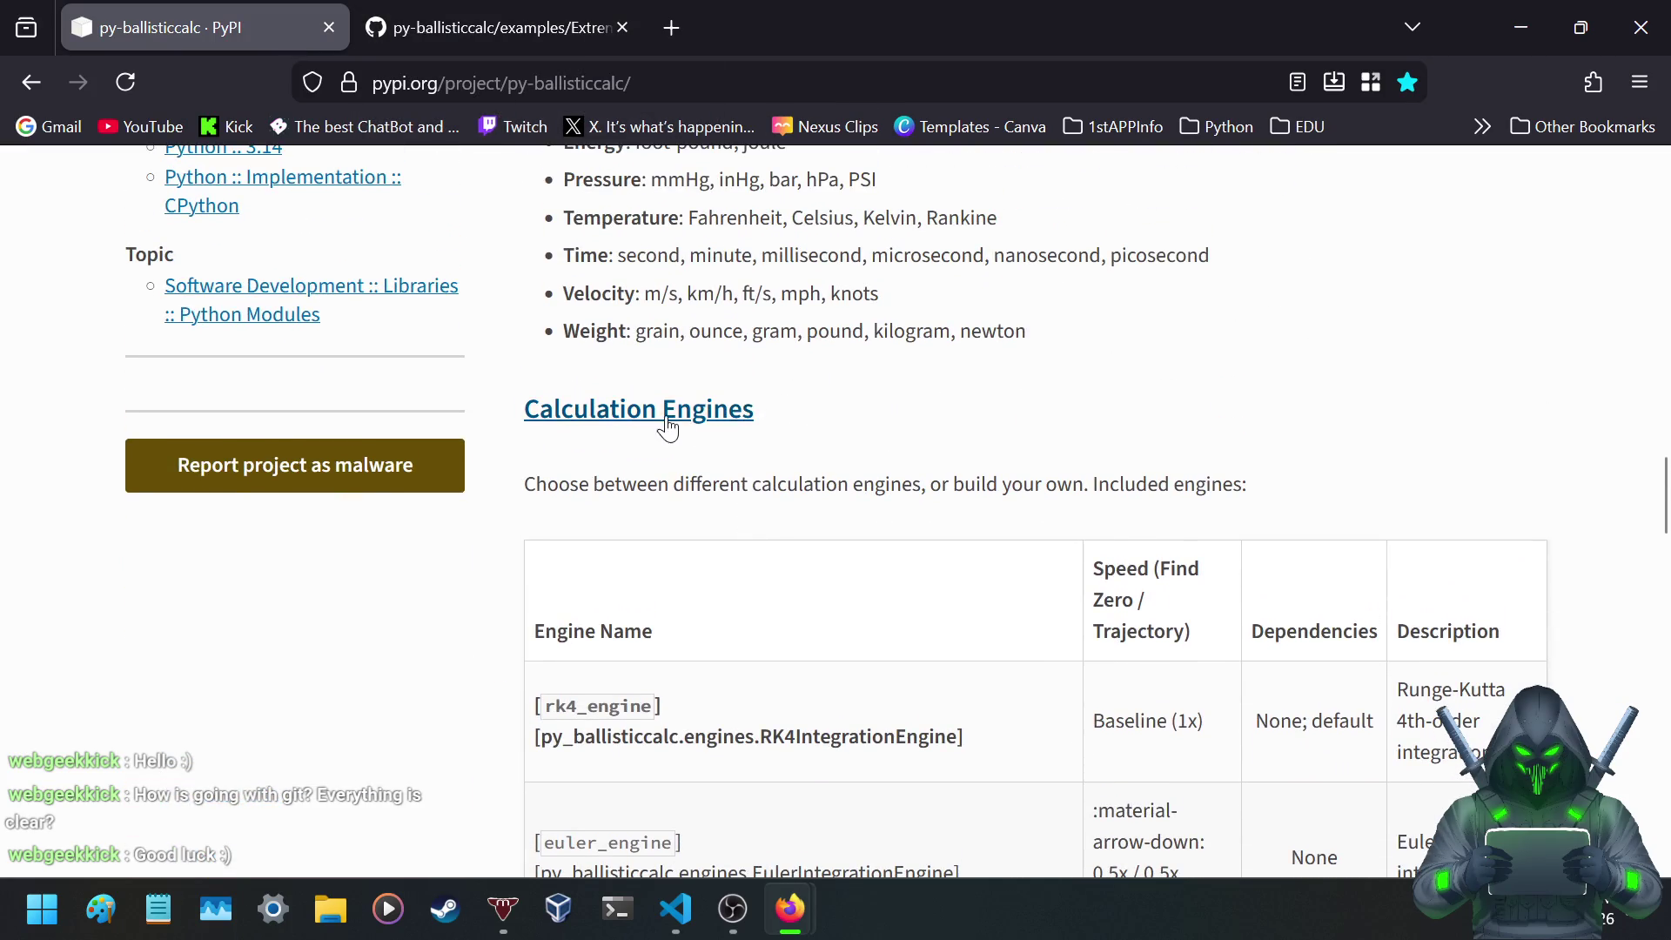
- Skim the PyPI description past About project, then open the py-ballisticcalc documentation site
scroll(1186, 478, "down", 4)
scroll(988, 508, "down", 12)
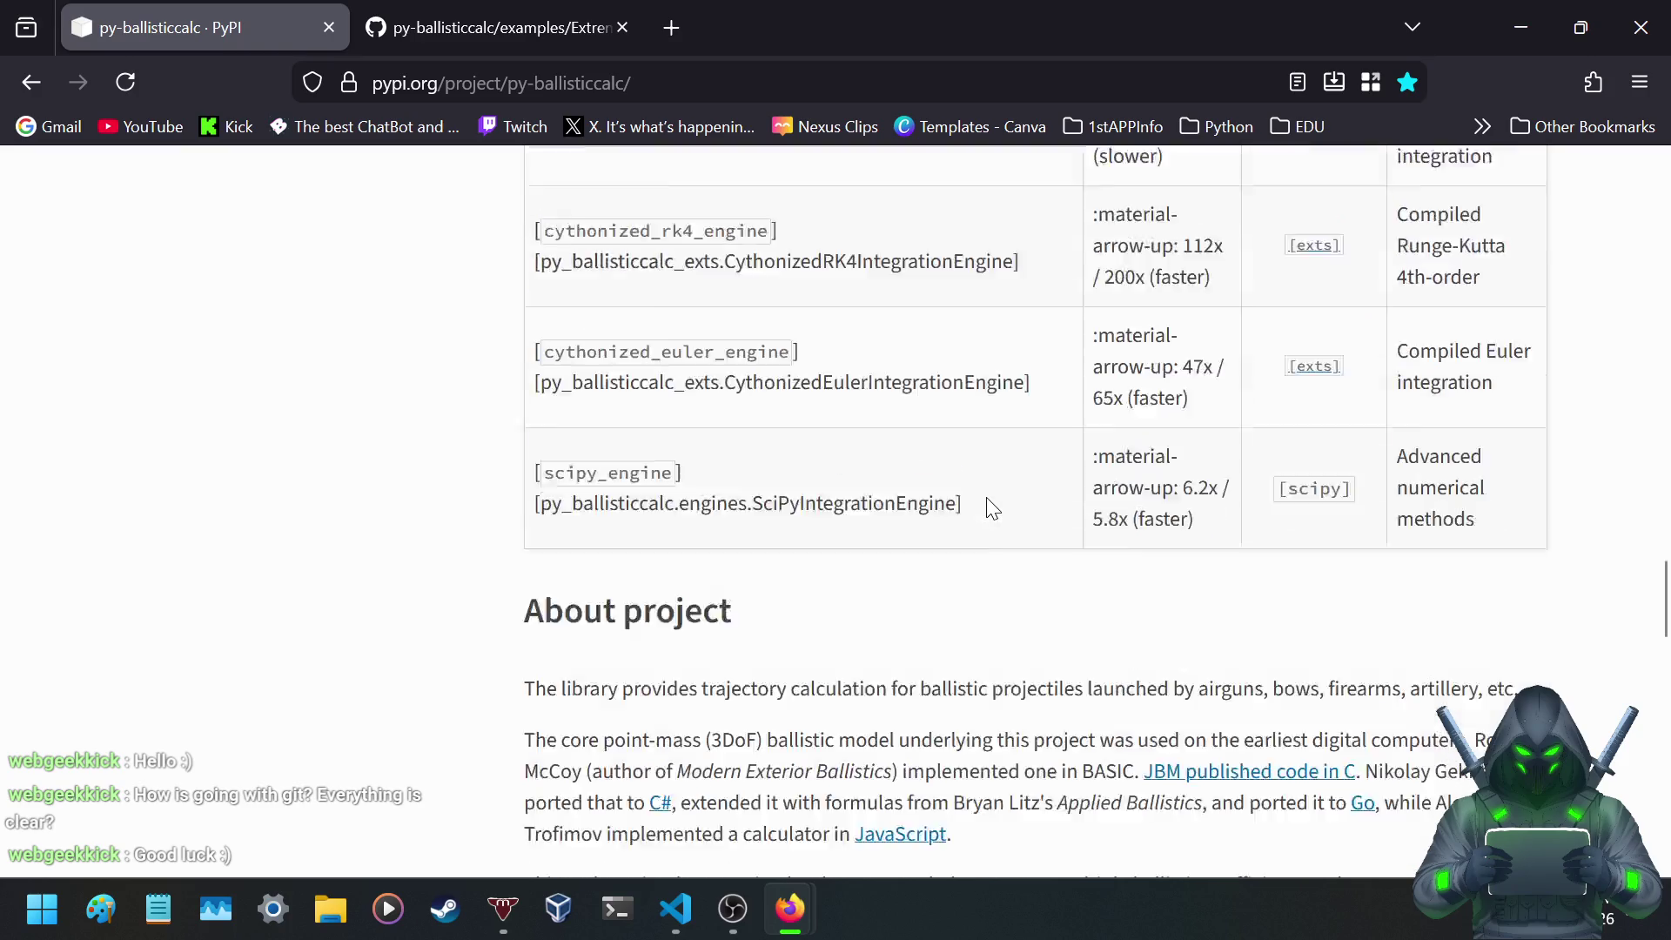
scroll(992, 508, "down", 6)
scroll(992, 508, "up", 18)
scroll(988, 498, "up", 15)
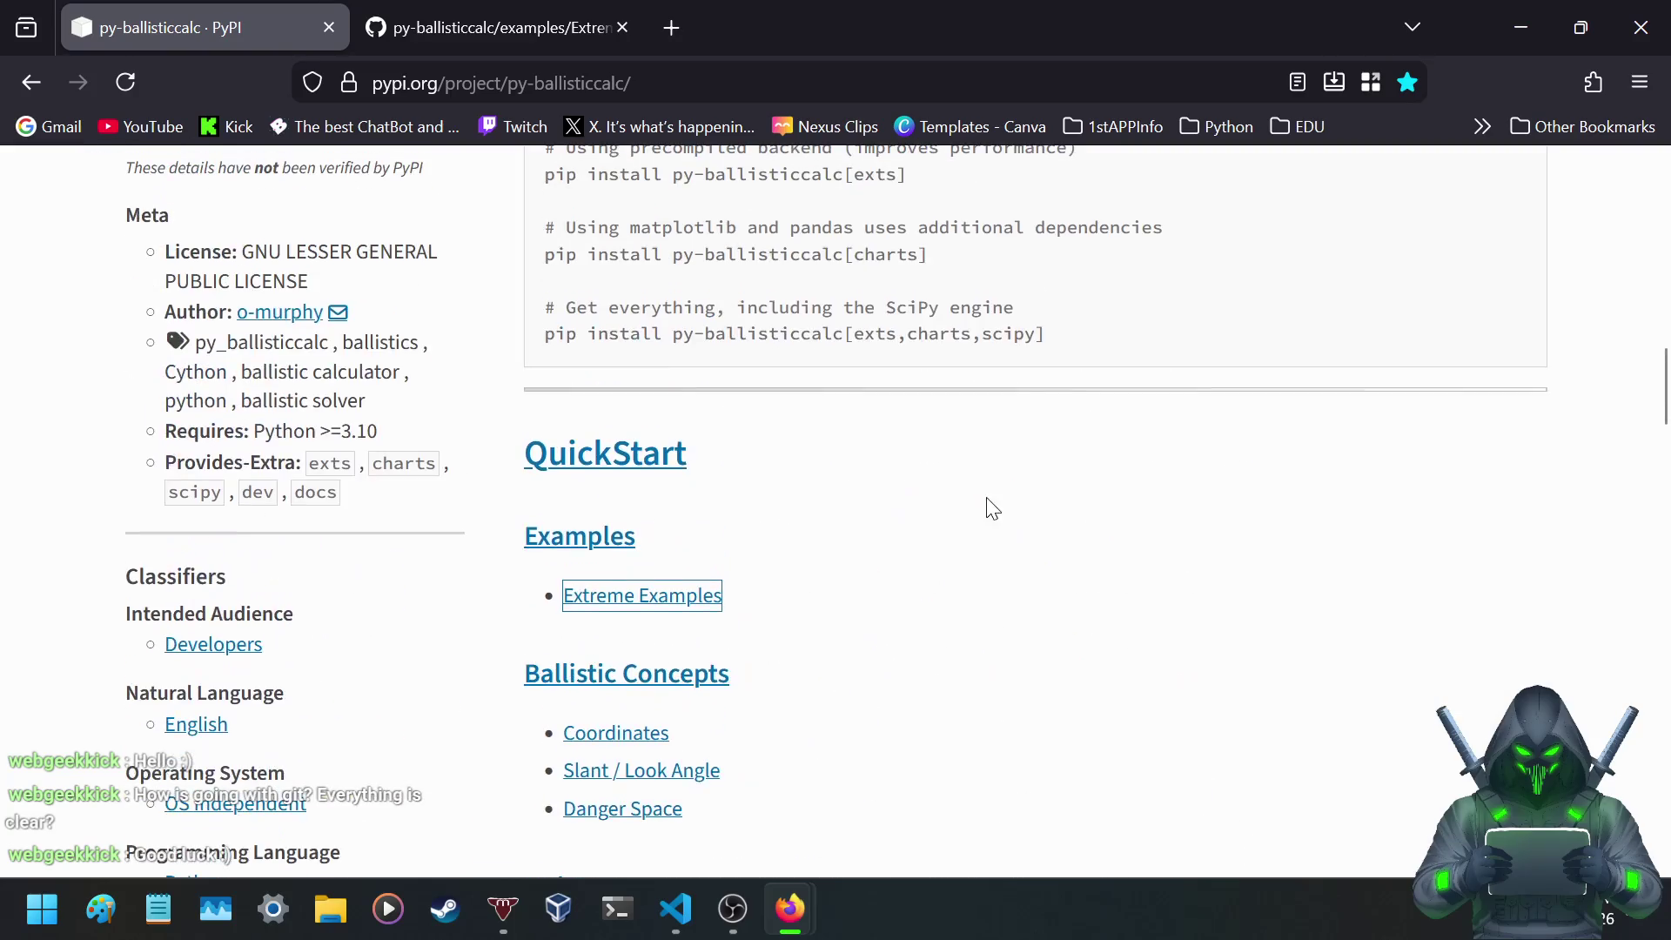
scroll(992, 509, "down", 3)
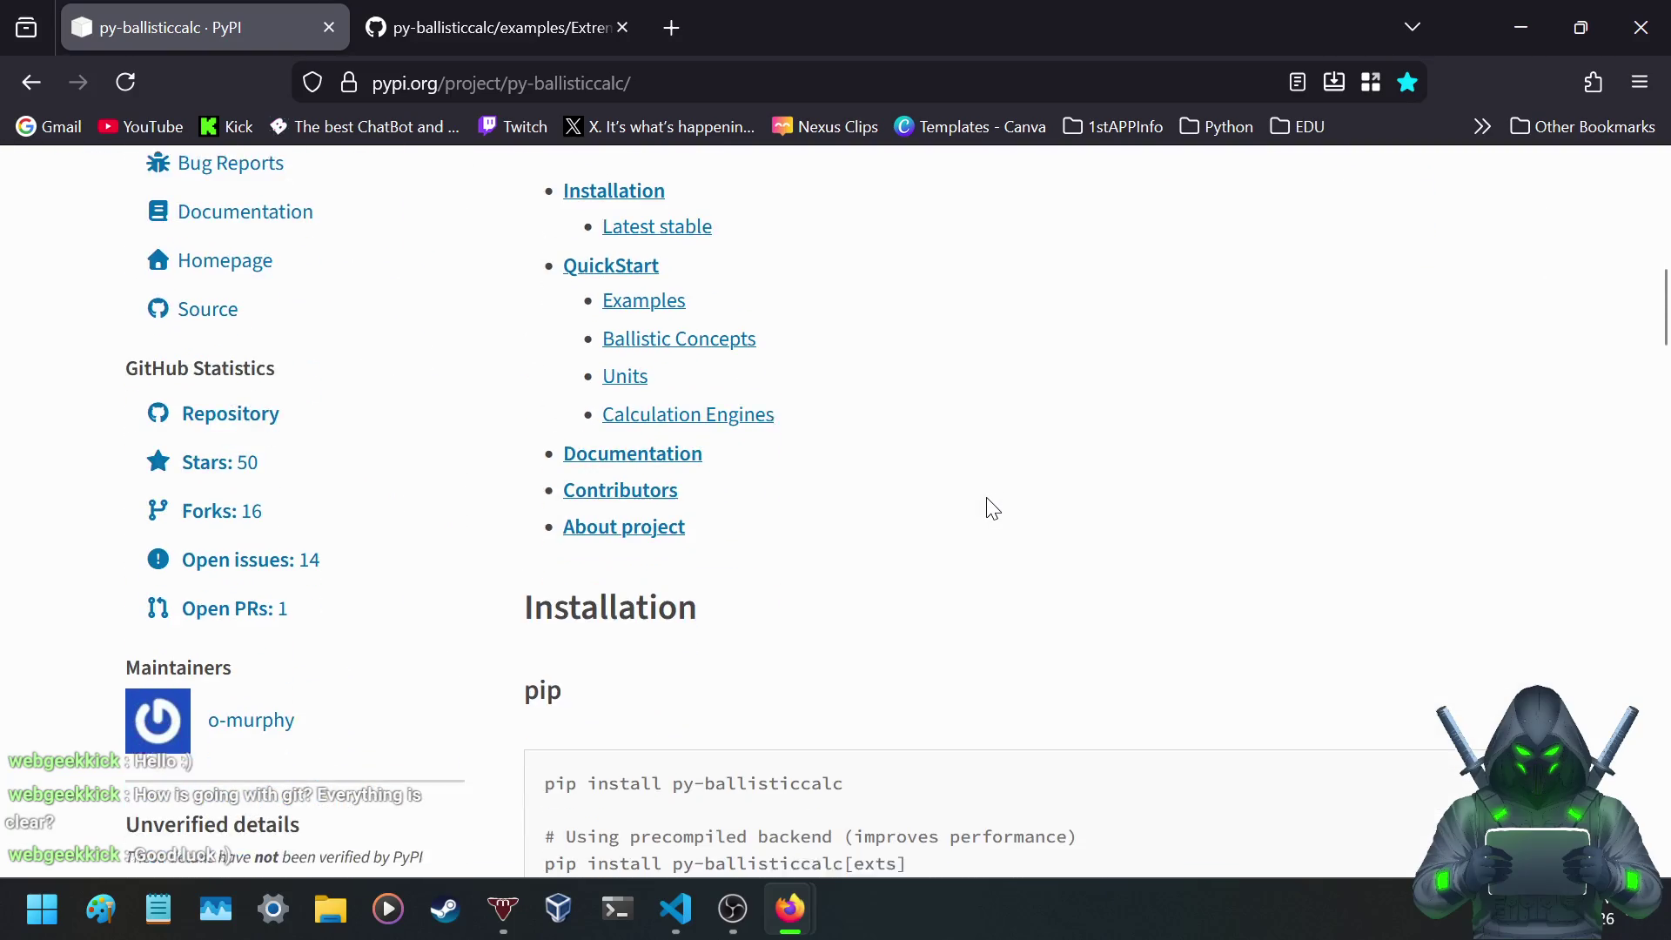
left_click(645, 461)
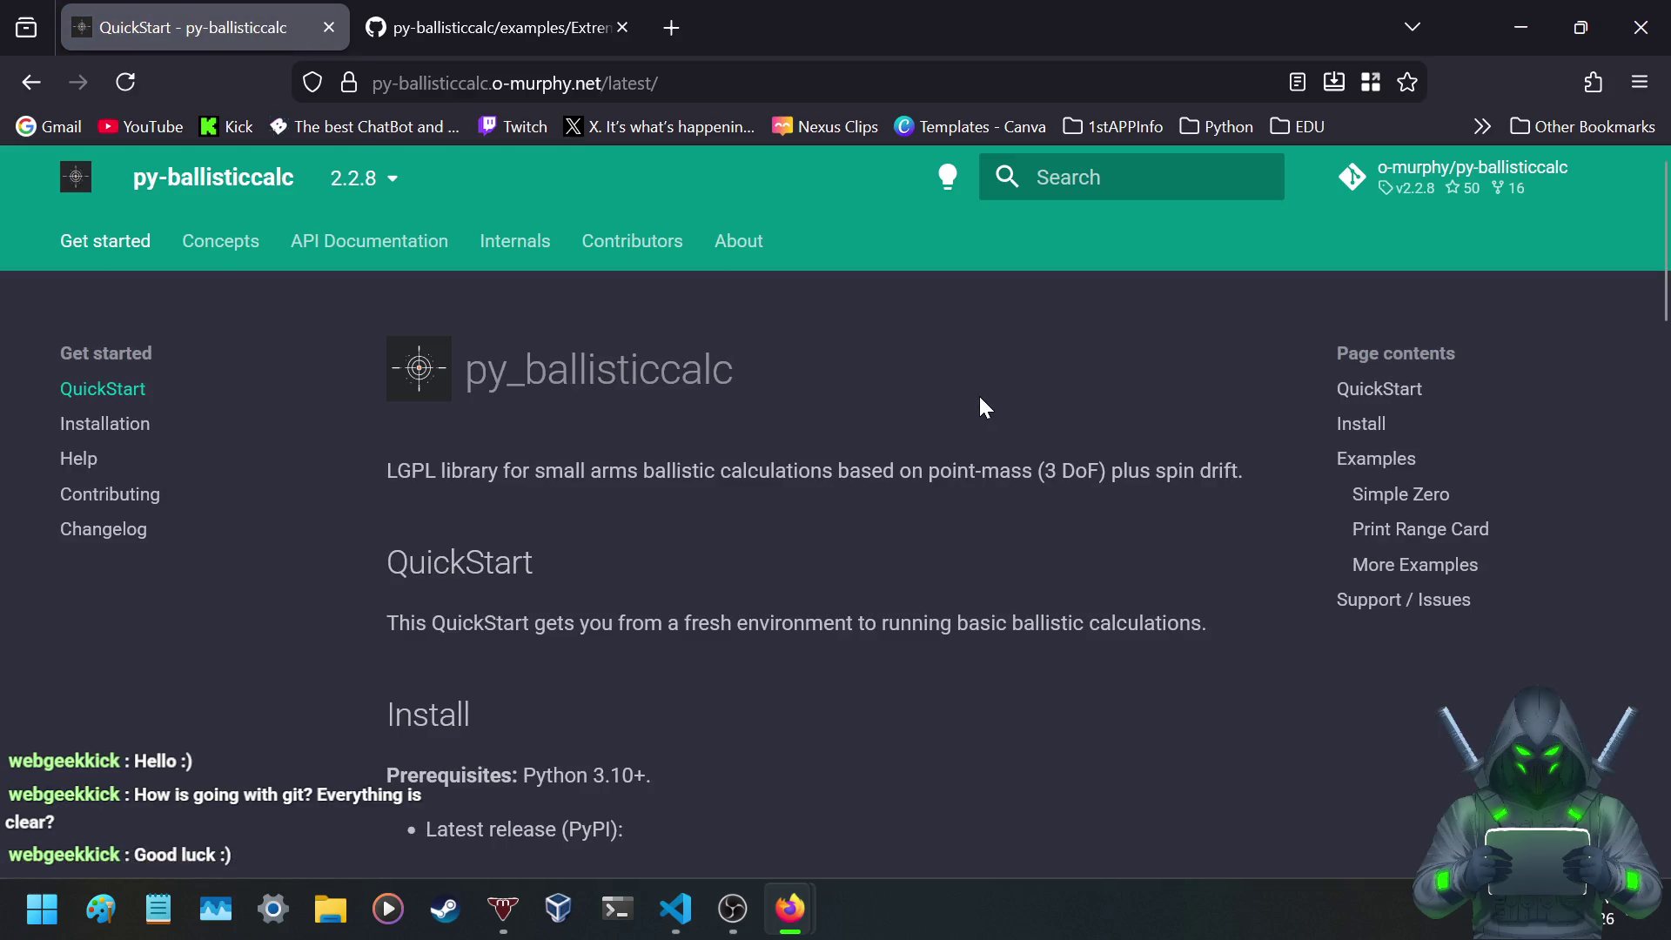
scroll(728, 392, "down", 6)
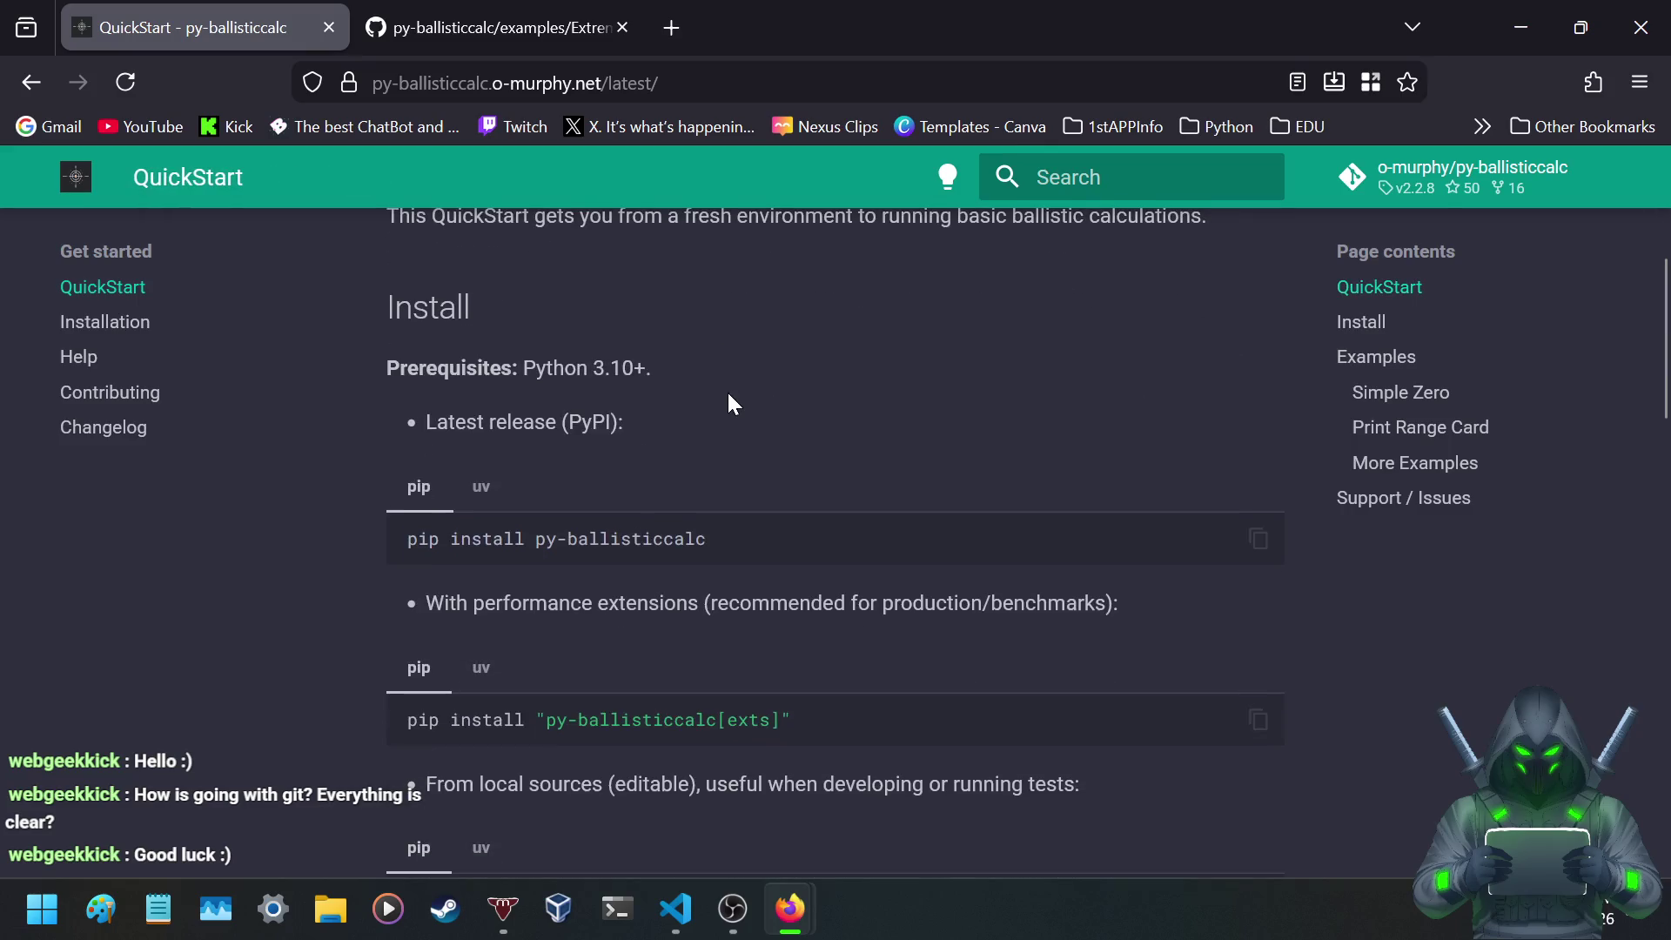
scroll(202, 449, "down", 10)
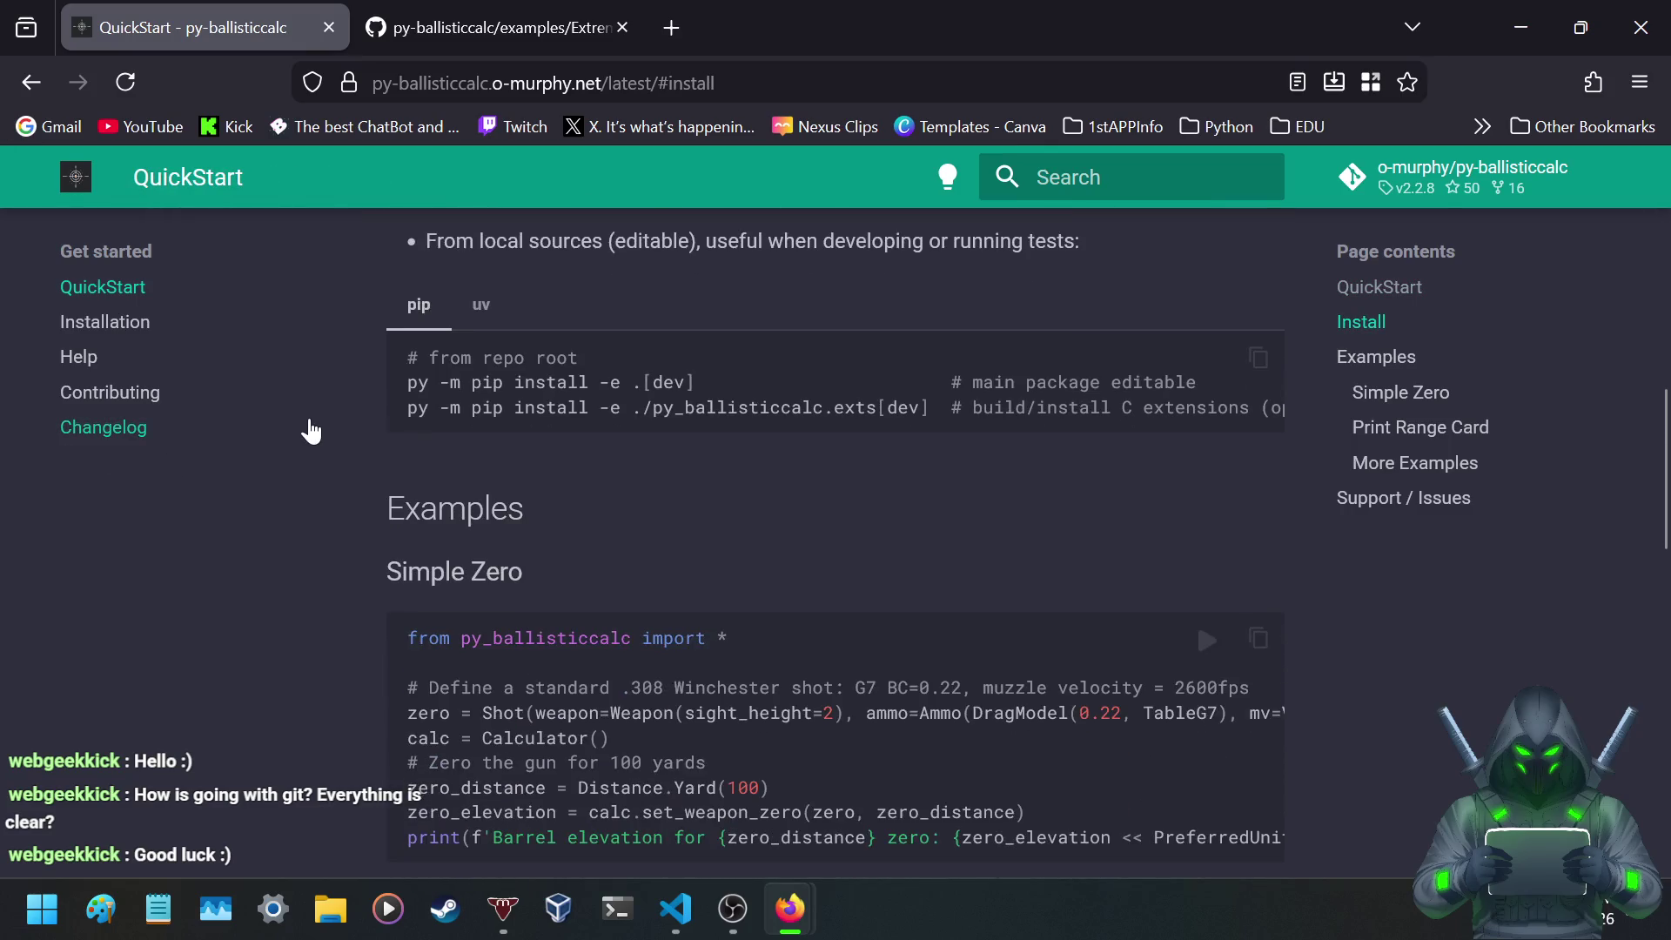
scroll(315, 430, "down", 4)
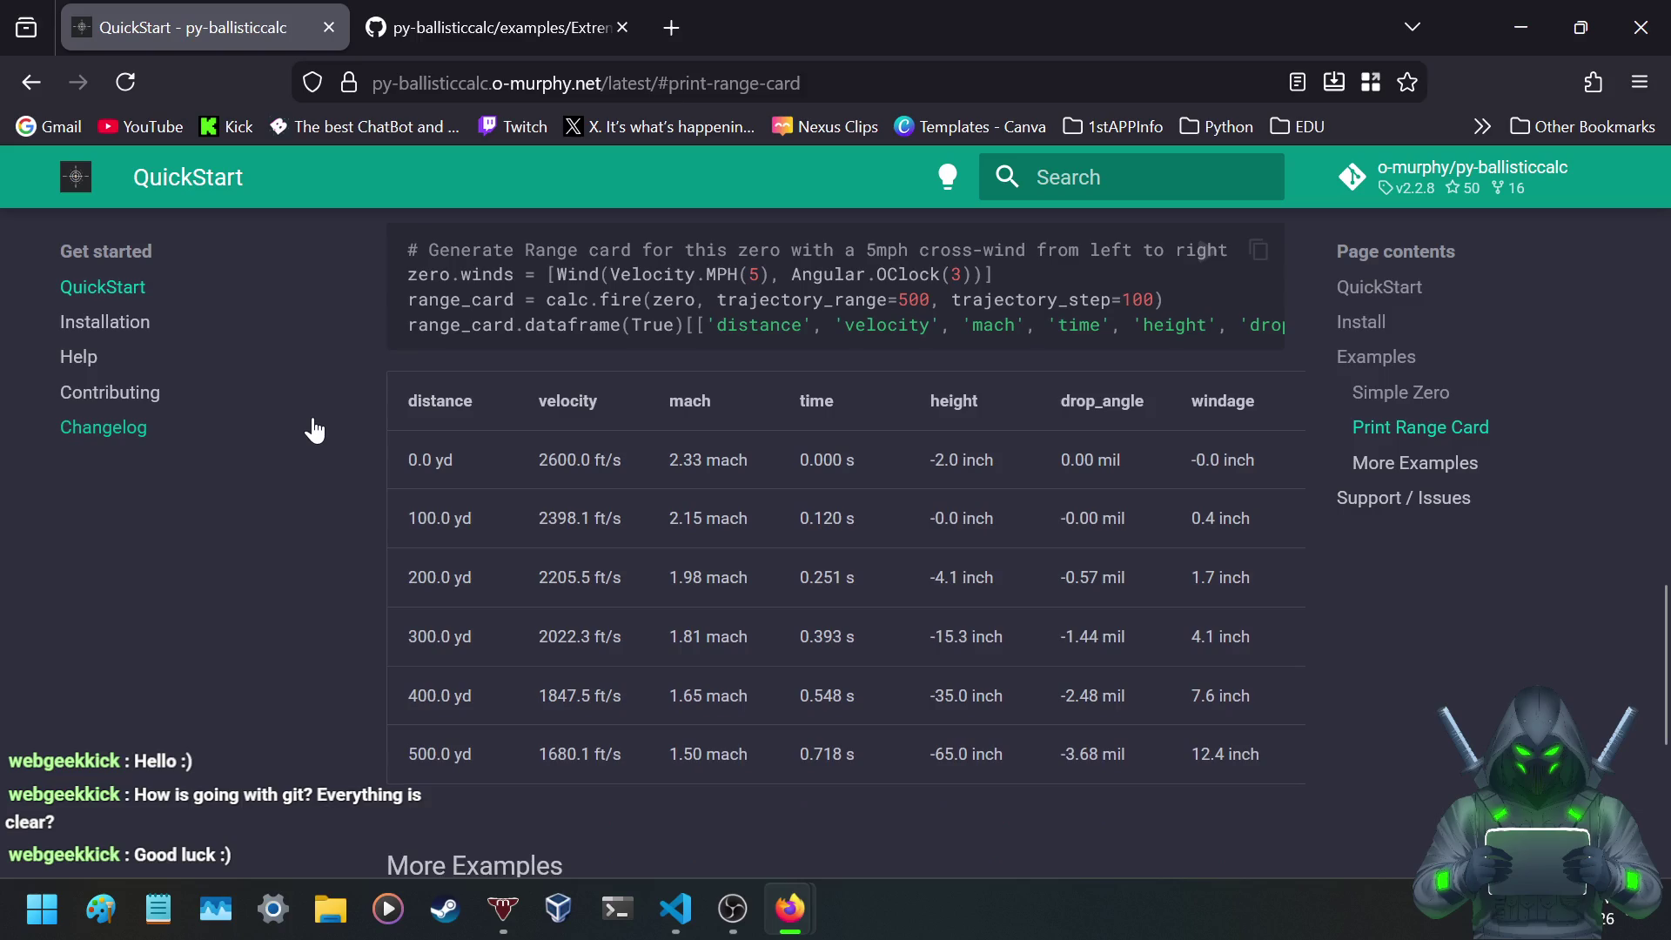
scroll(331, 428, "up", 3)
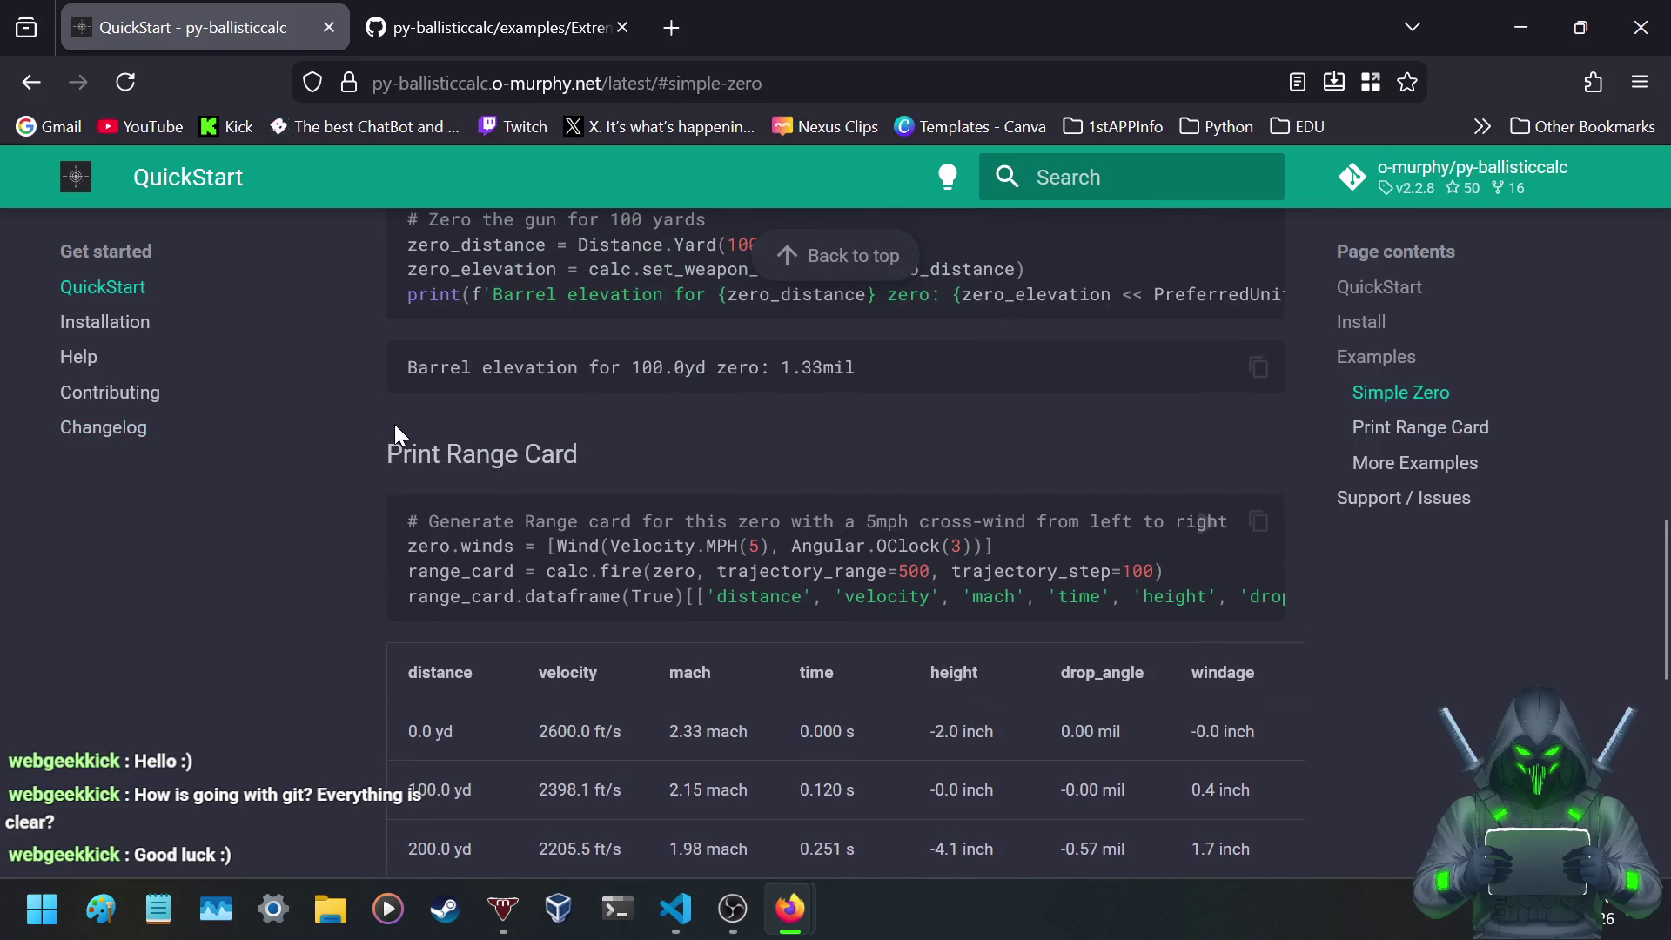
left_click_drag(387, 453, 575, 454)
left_click(380, 467)
scroll(381, 469, "down", 5)
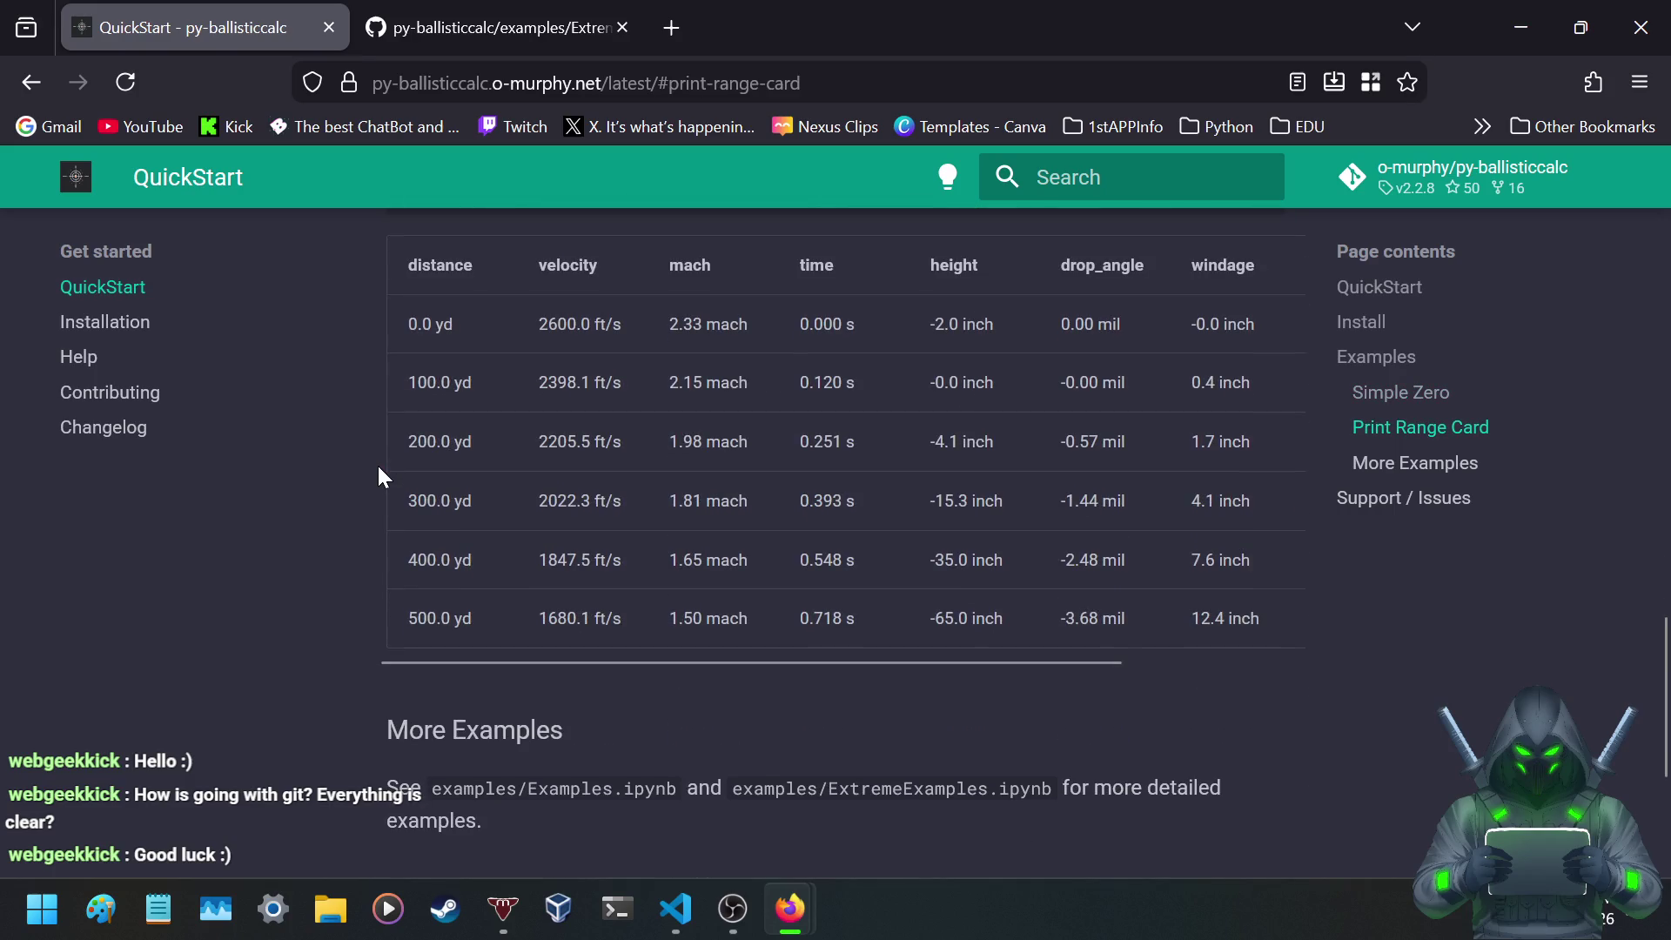
scroll(380, 468, "down", 4)
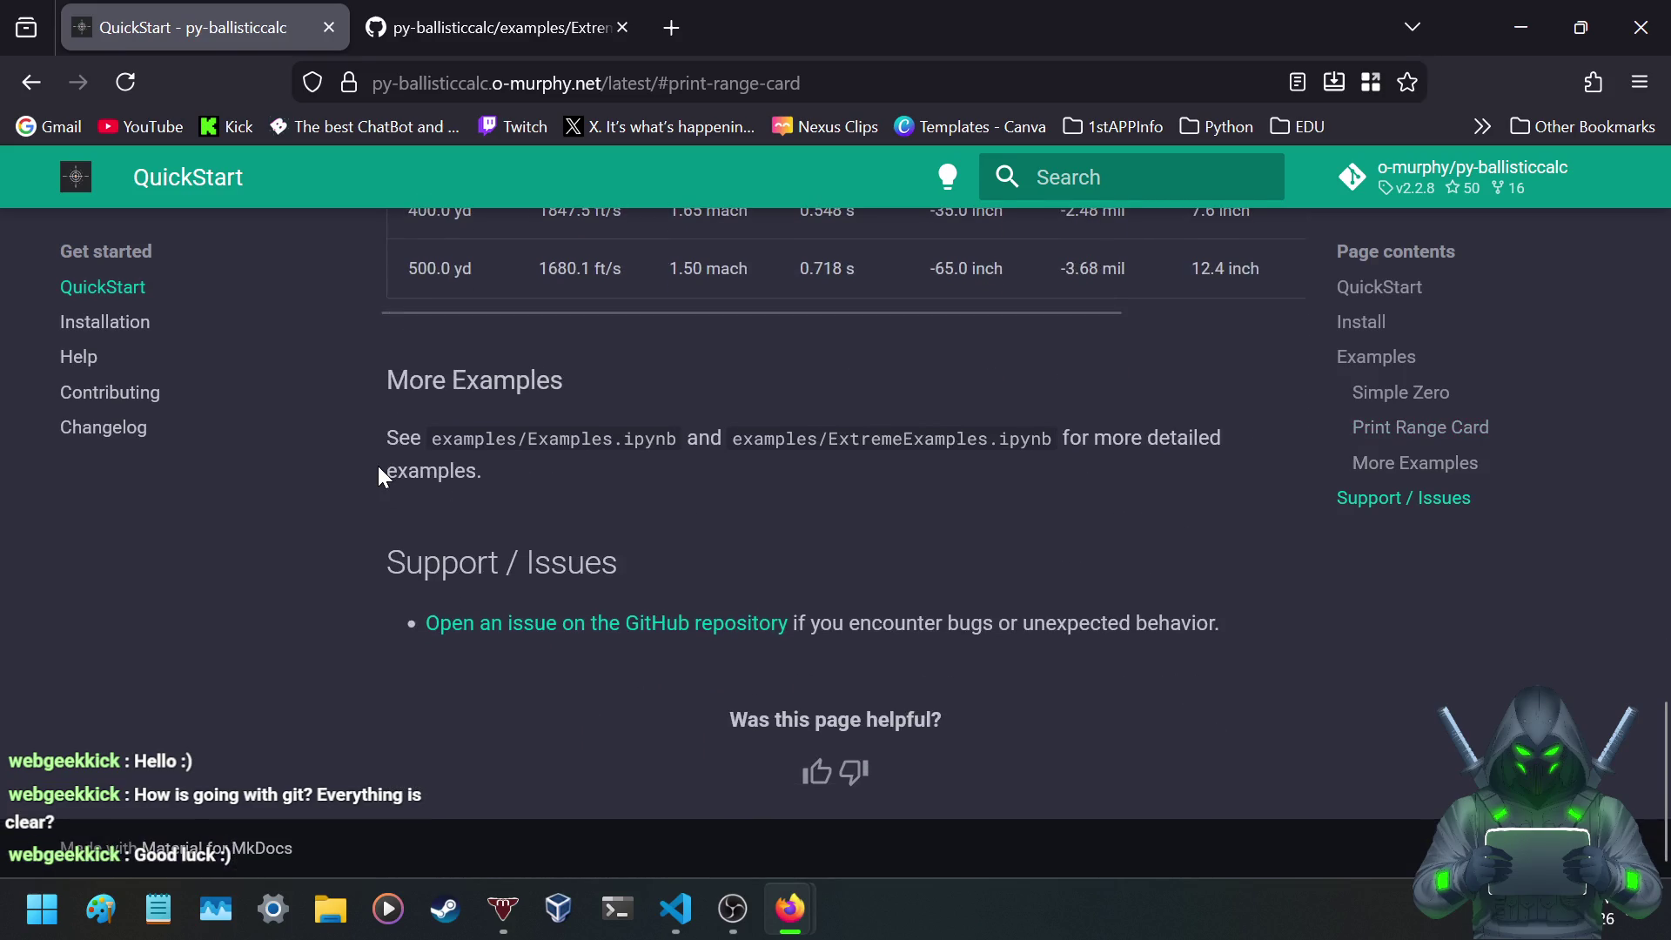
scroll(381, 470, "up", 8)
scroll(380, 470, "up", 2)
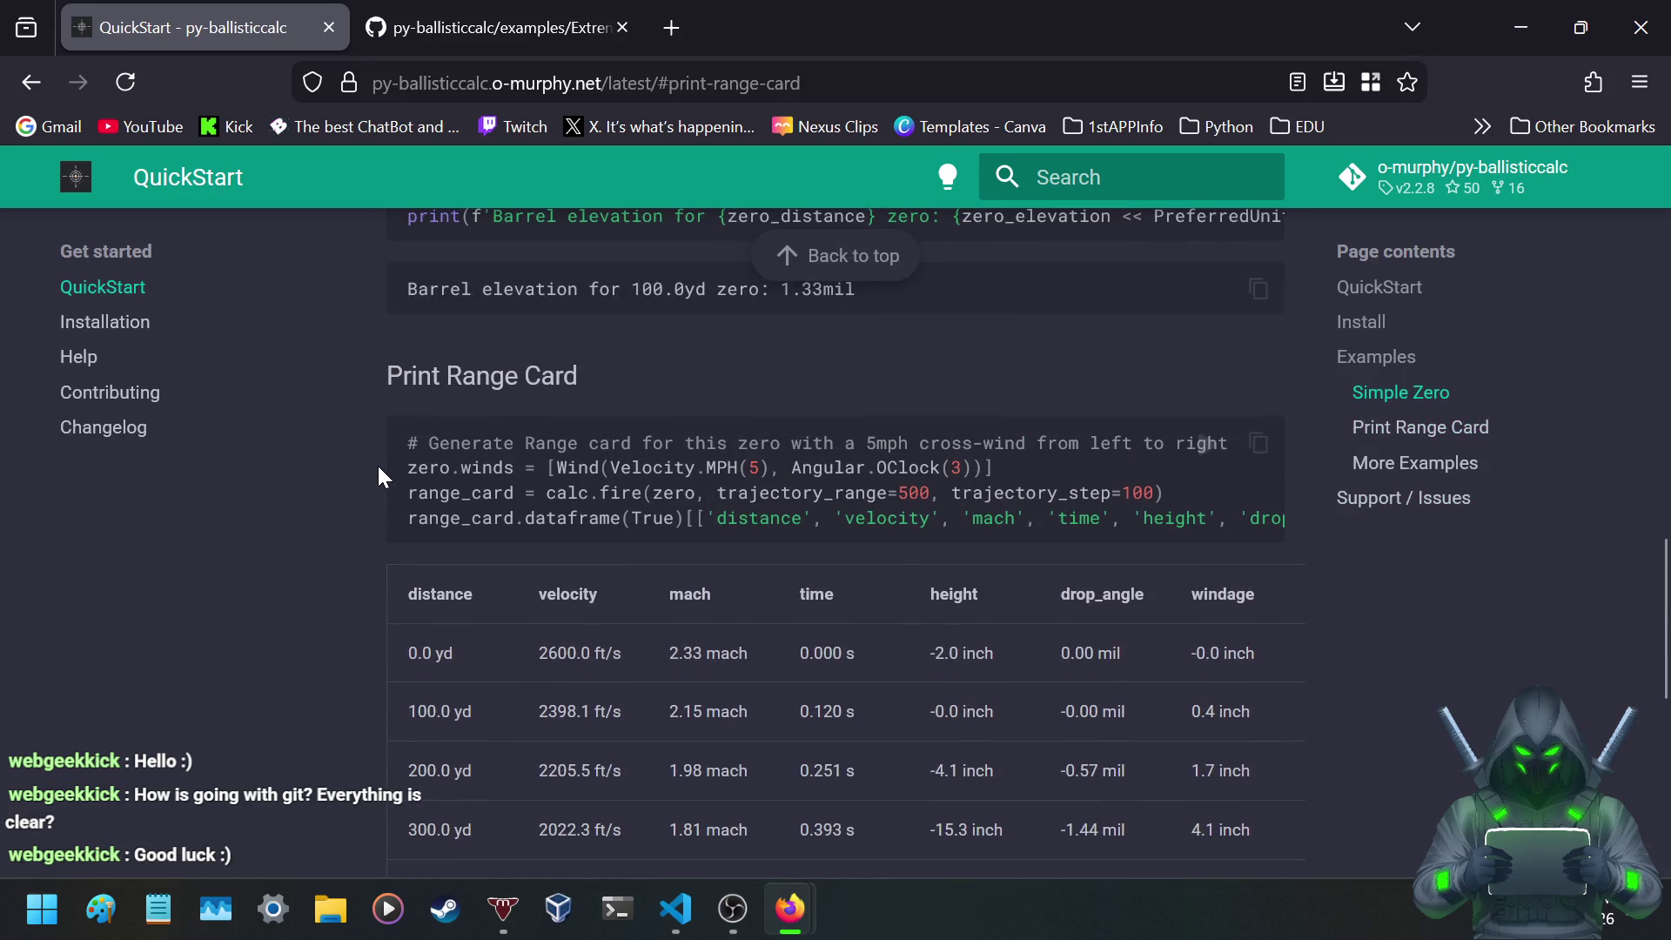
scroll(380, 470, "up", 6)
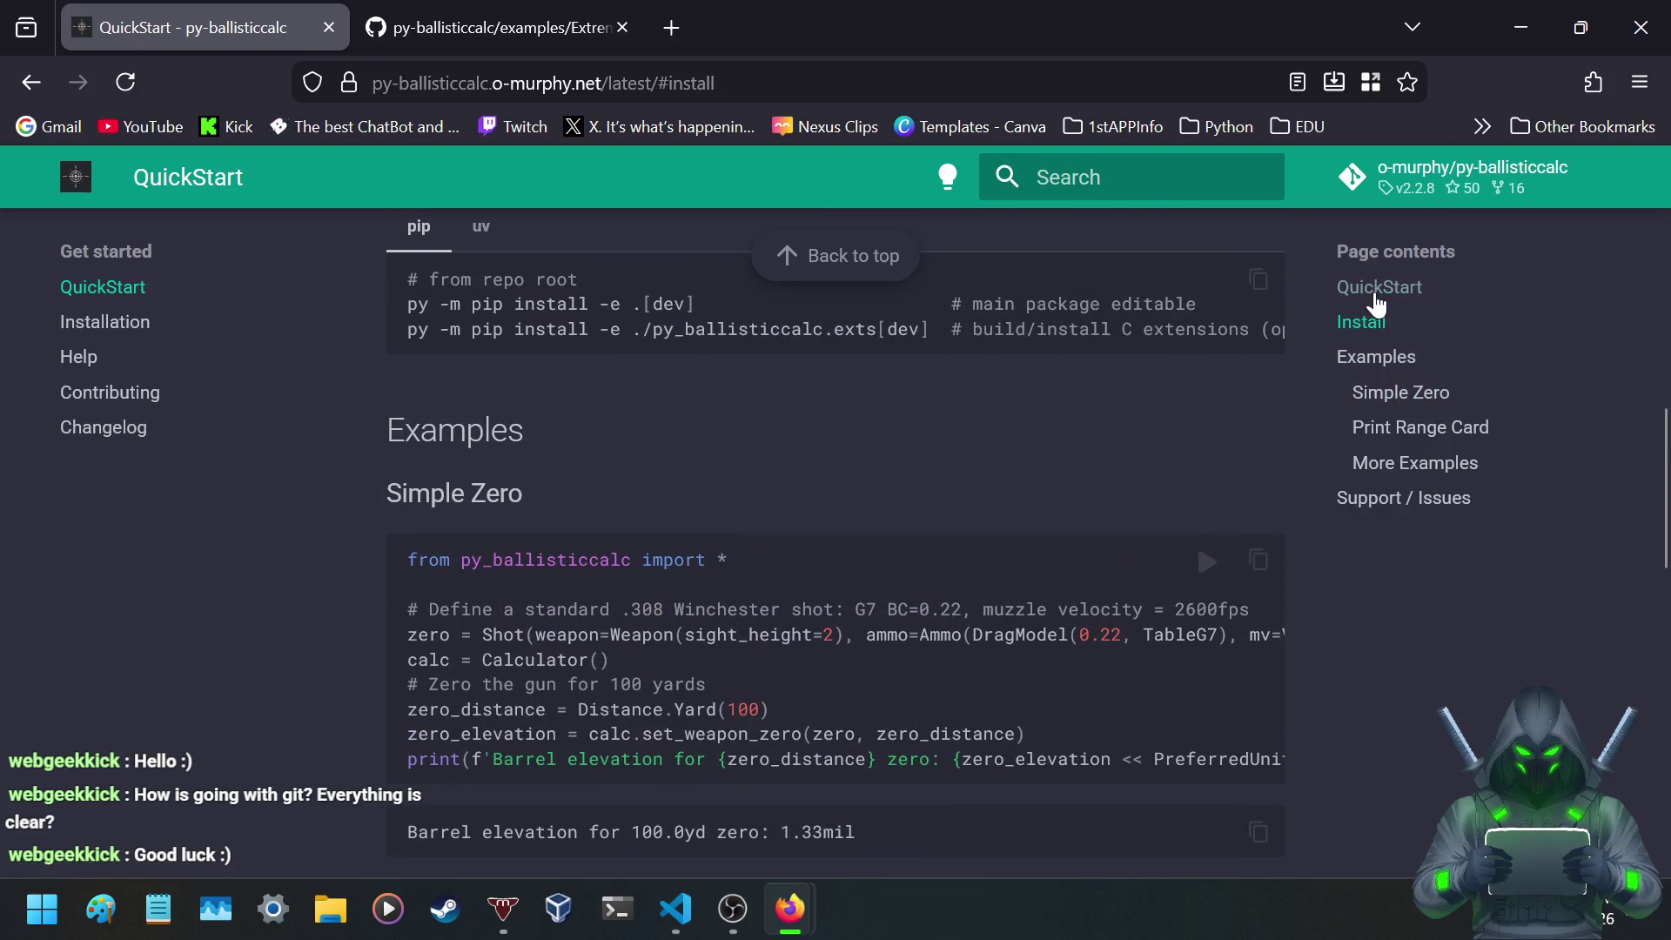
left_click(1362, 322)
scroll(752, 452, "up", 5)
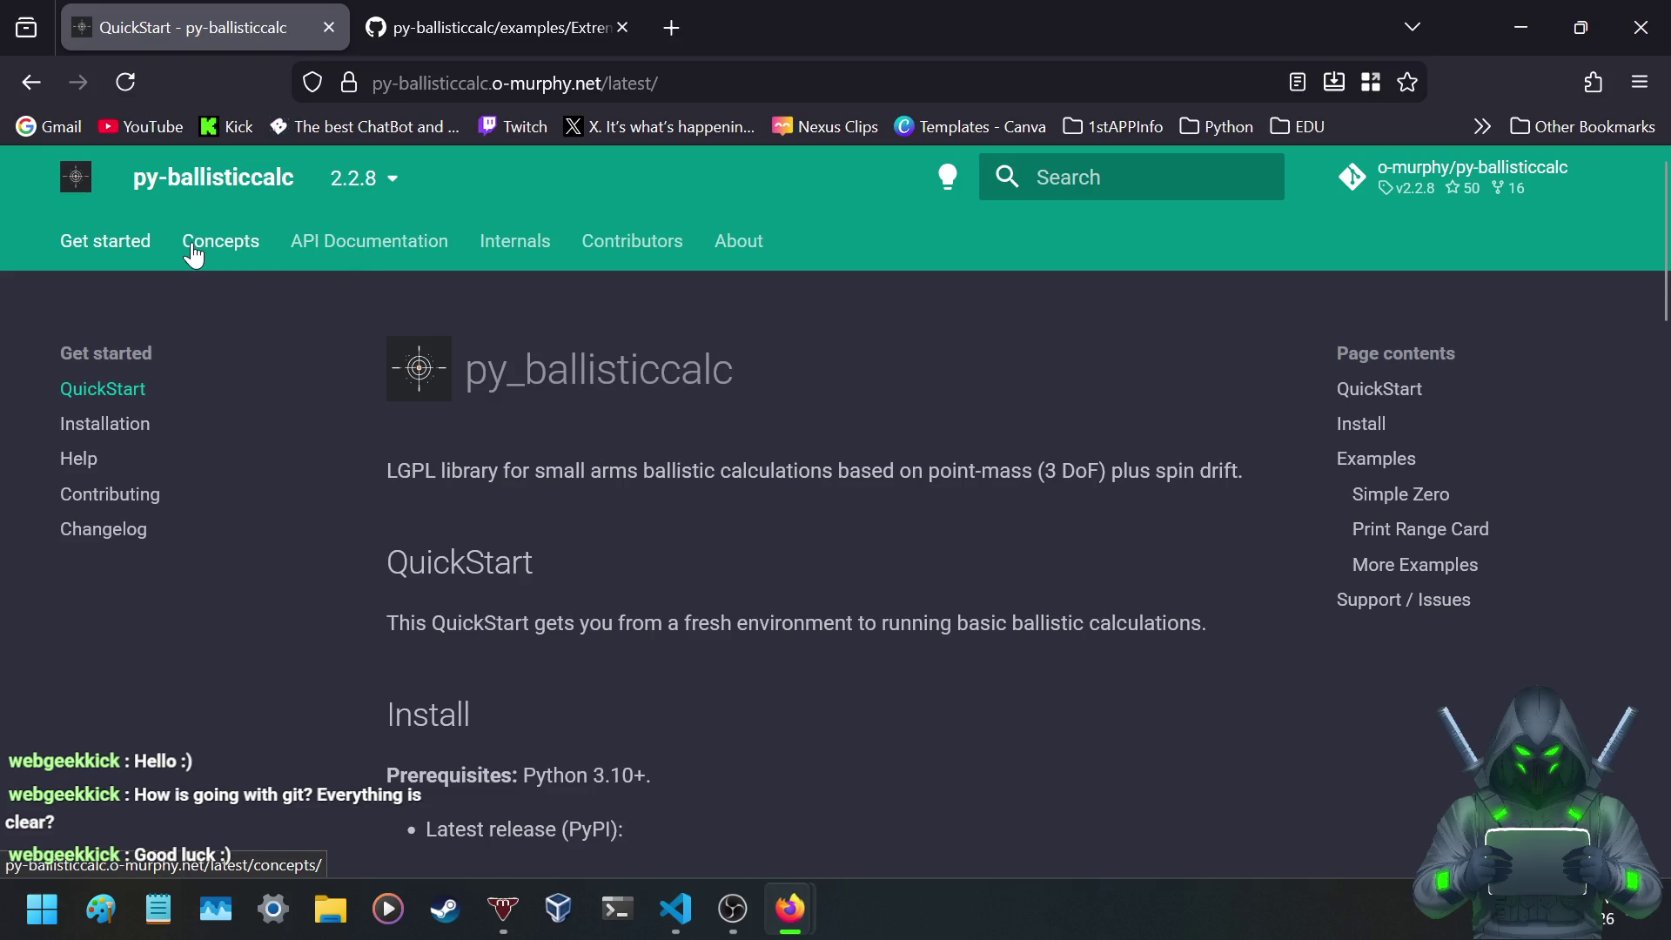
left_click(346, 245)
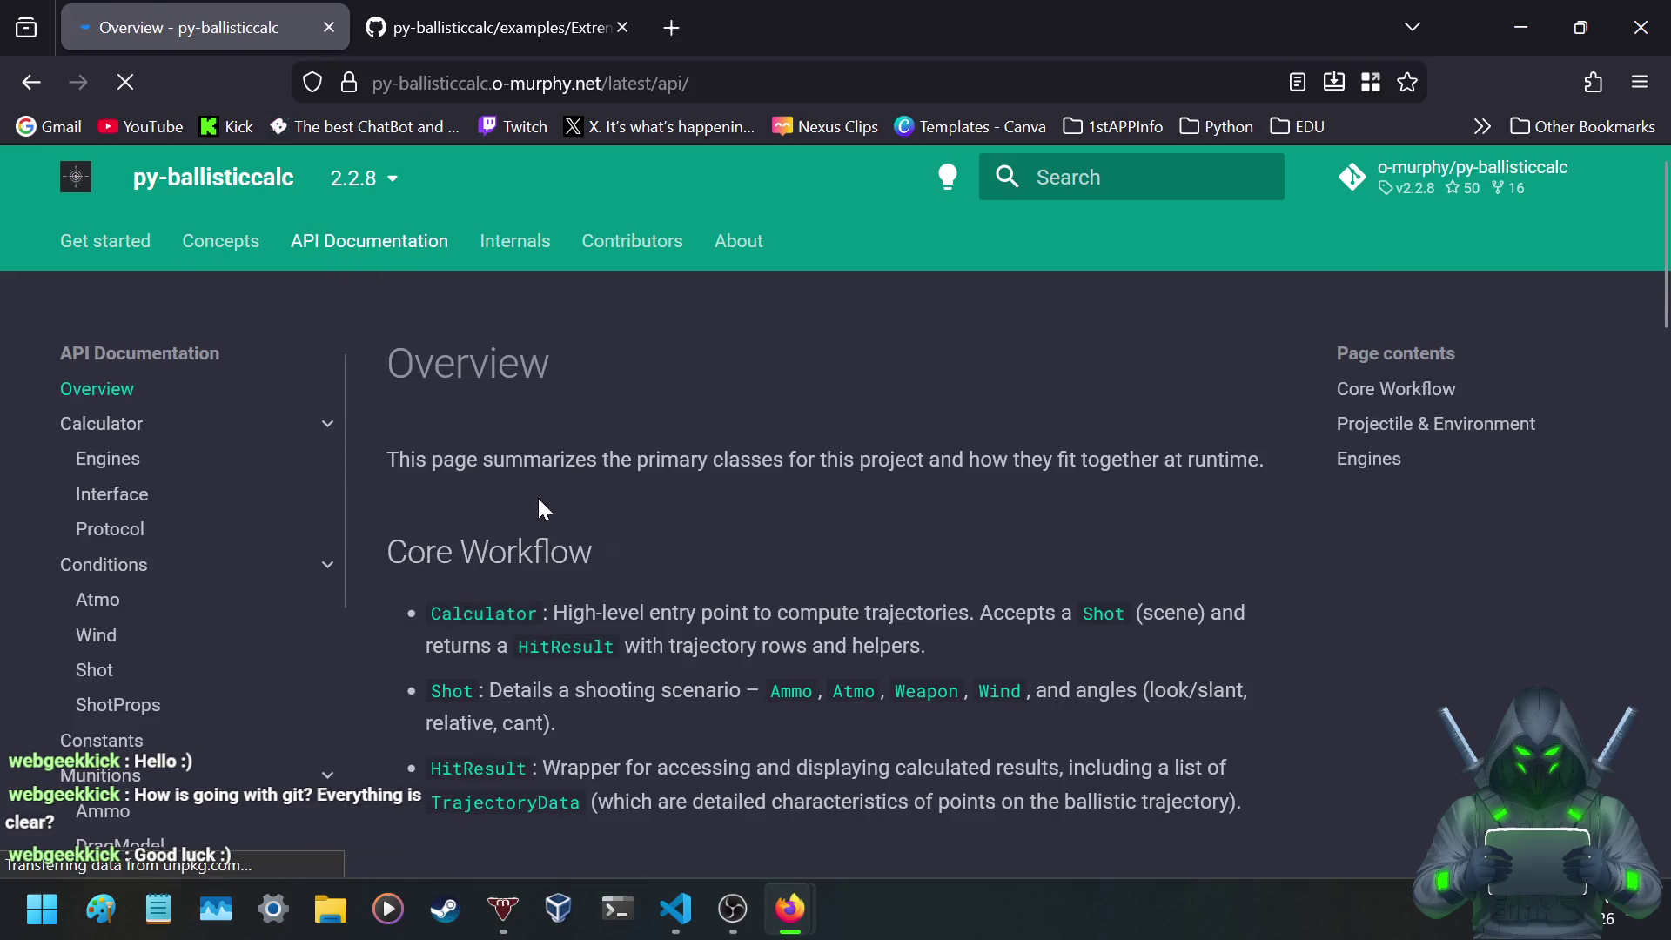
- Read the Overview's summary sentence and Calculator description, highlighting parts of each
left_click_drag(527, 459, 1132, 467)
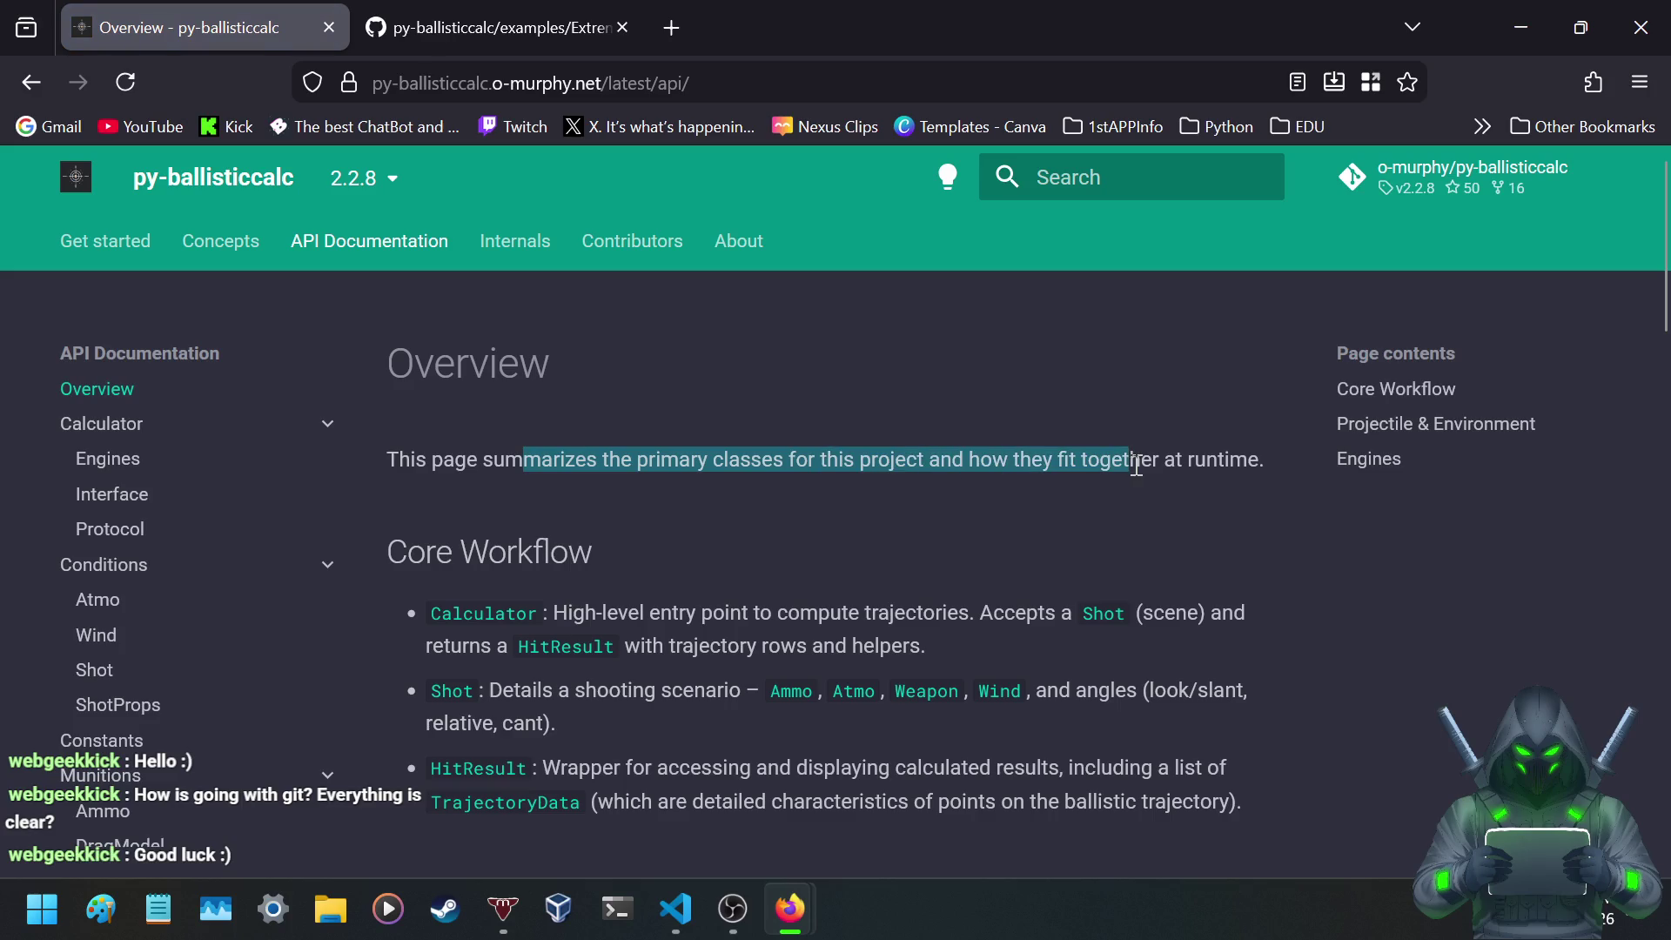
left_click(1189, 466)
scroll(860, 581, "down", 3)
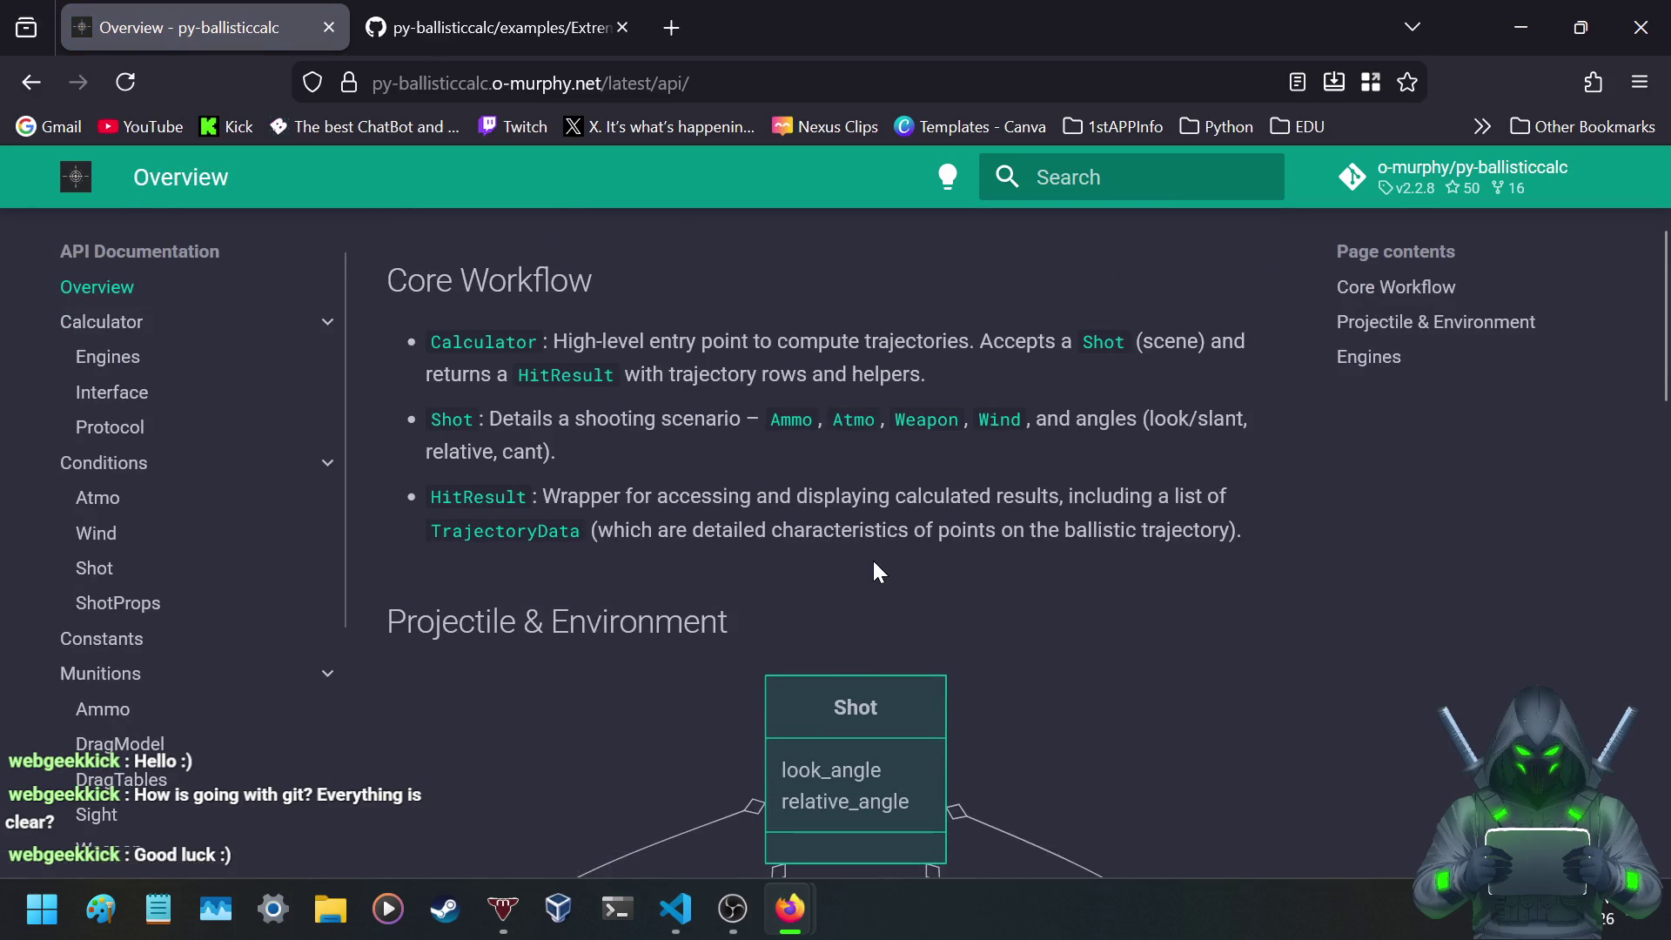
left_click_drag(814, 328, 1062, 341)
left_click(1068, 346)
left_click_drag(682, 374, 937, 380)
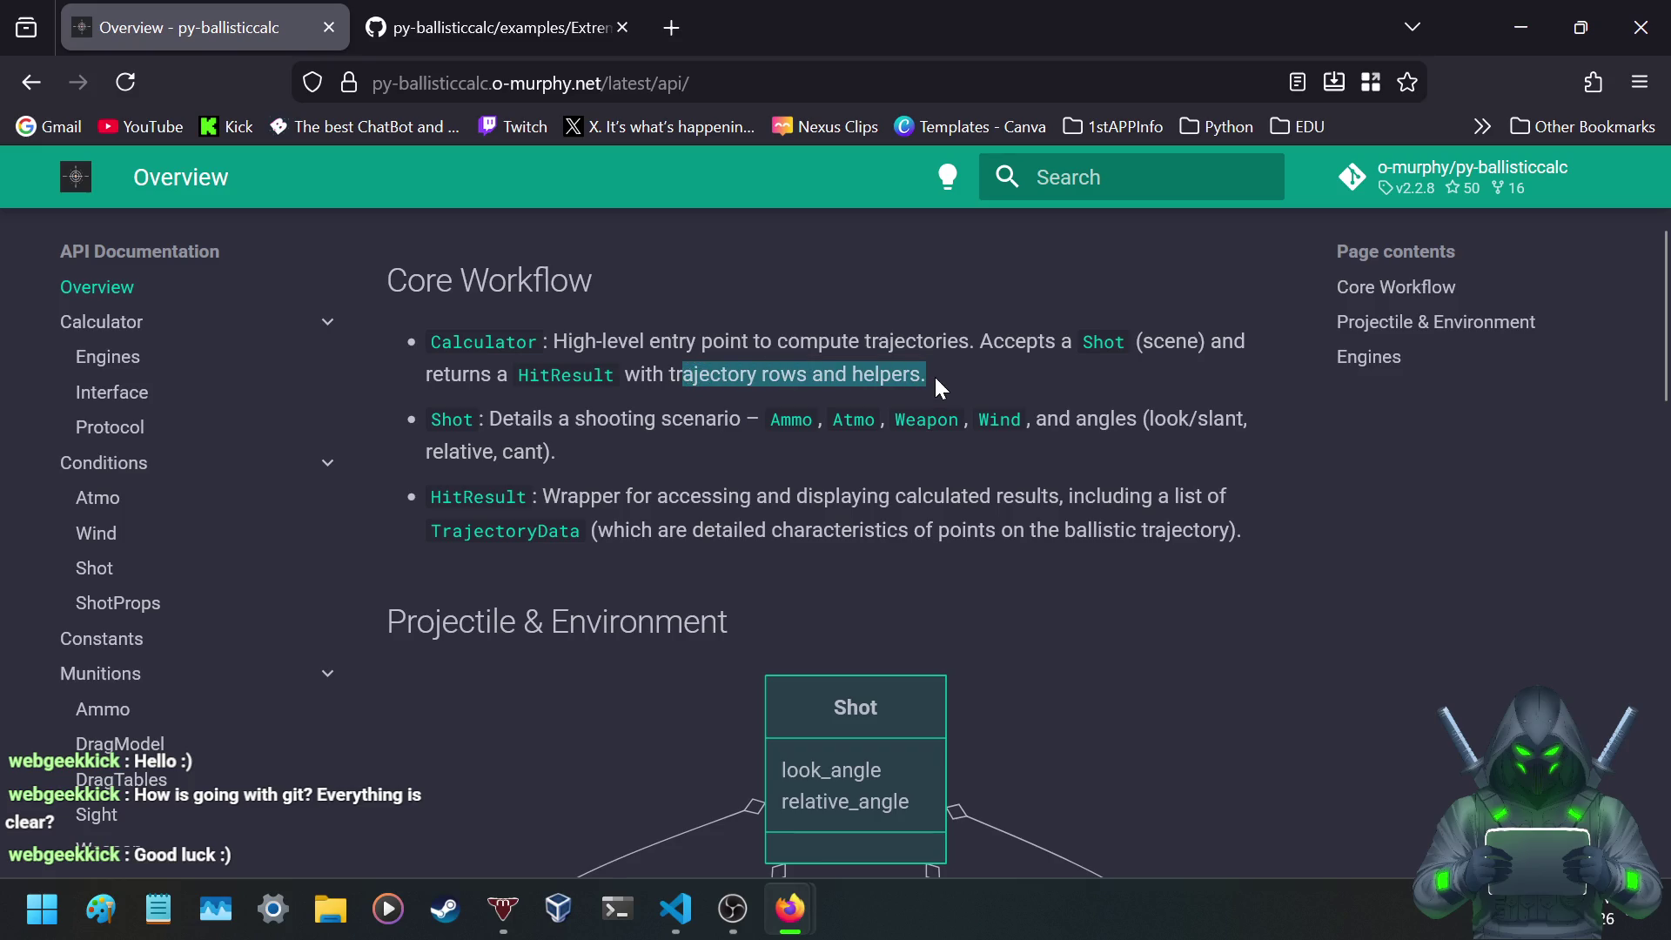
left_click(598, 423)
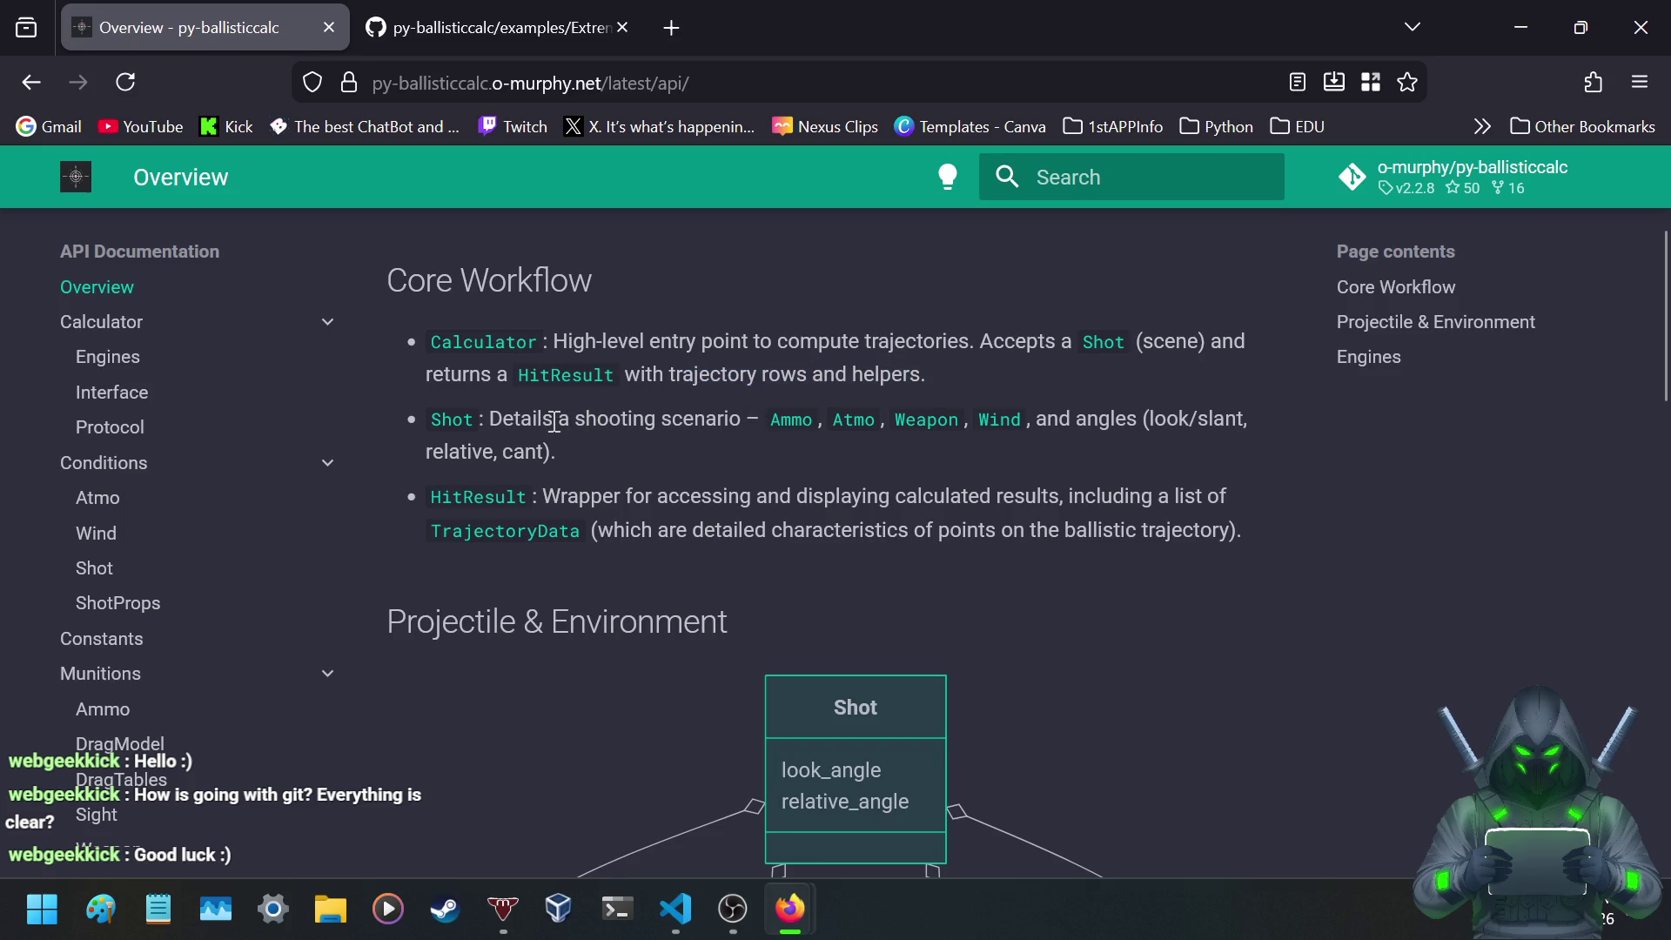
- Highlight a shooting scenario in the Shot bullet and scroll to the Projectile & Environment diagram
left_click_drag(555, 423, 740, 423)
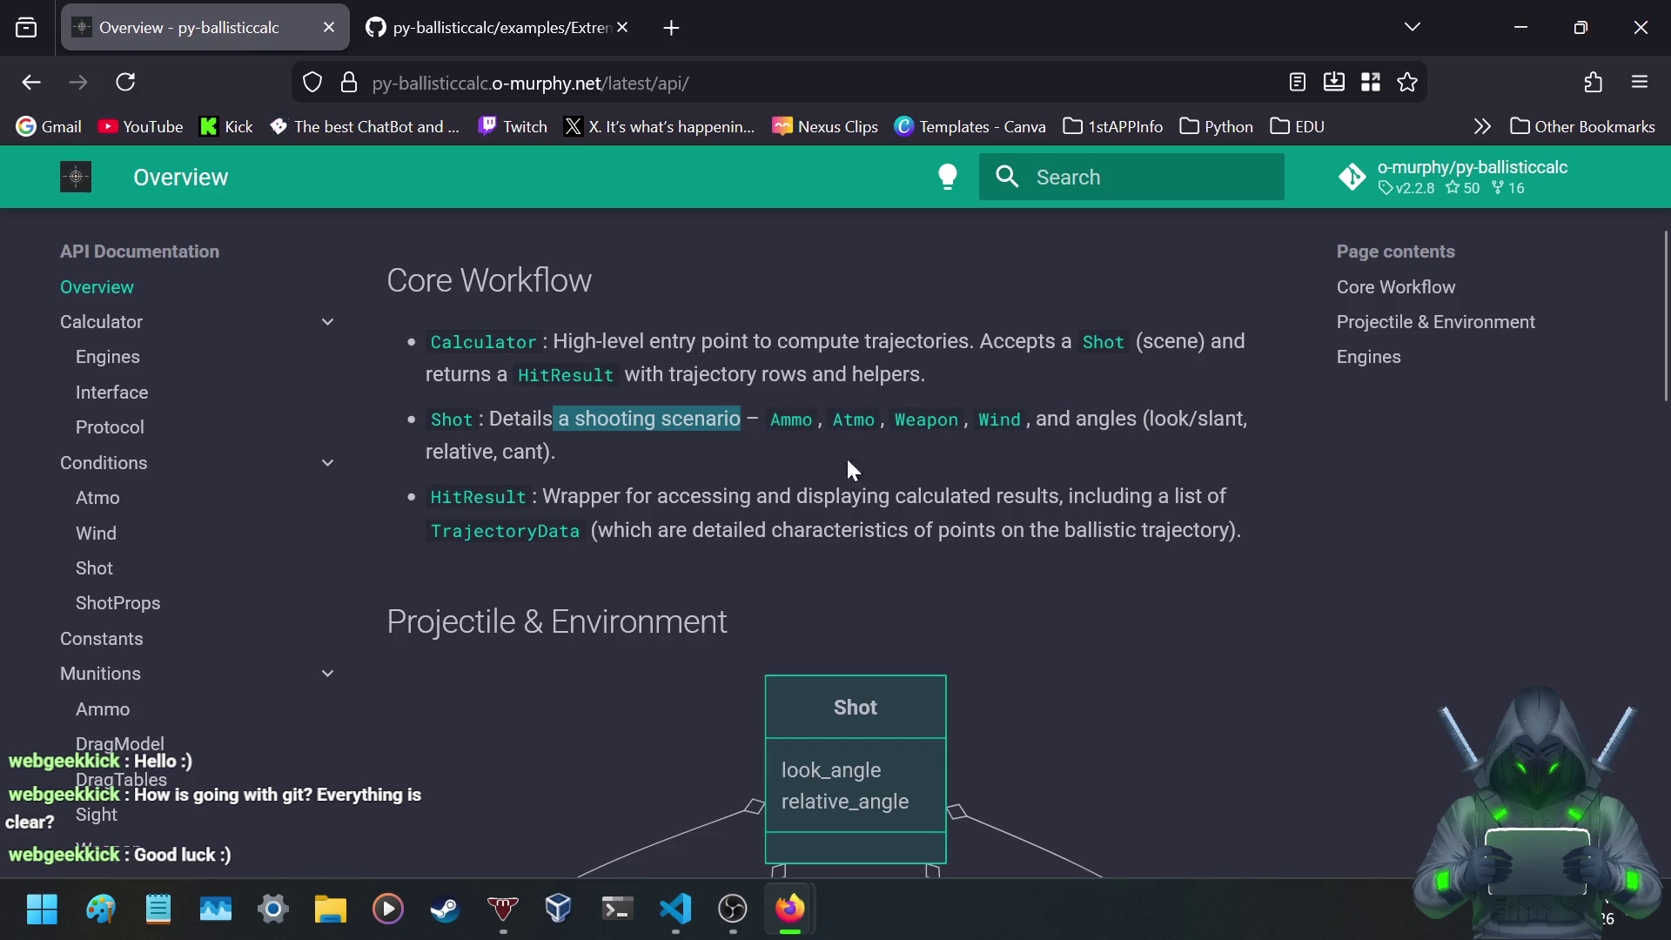
scroll(593, 478, "down", 4)
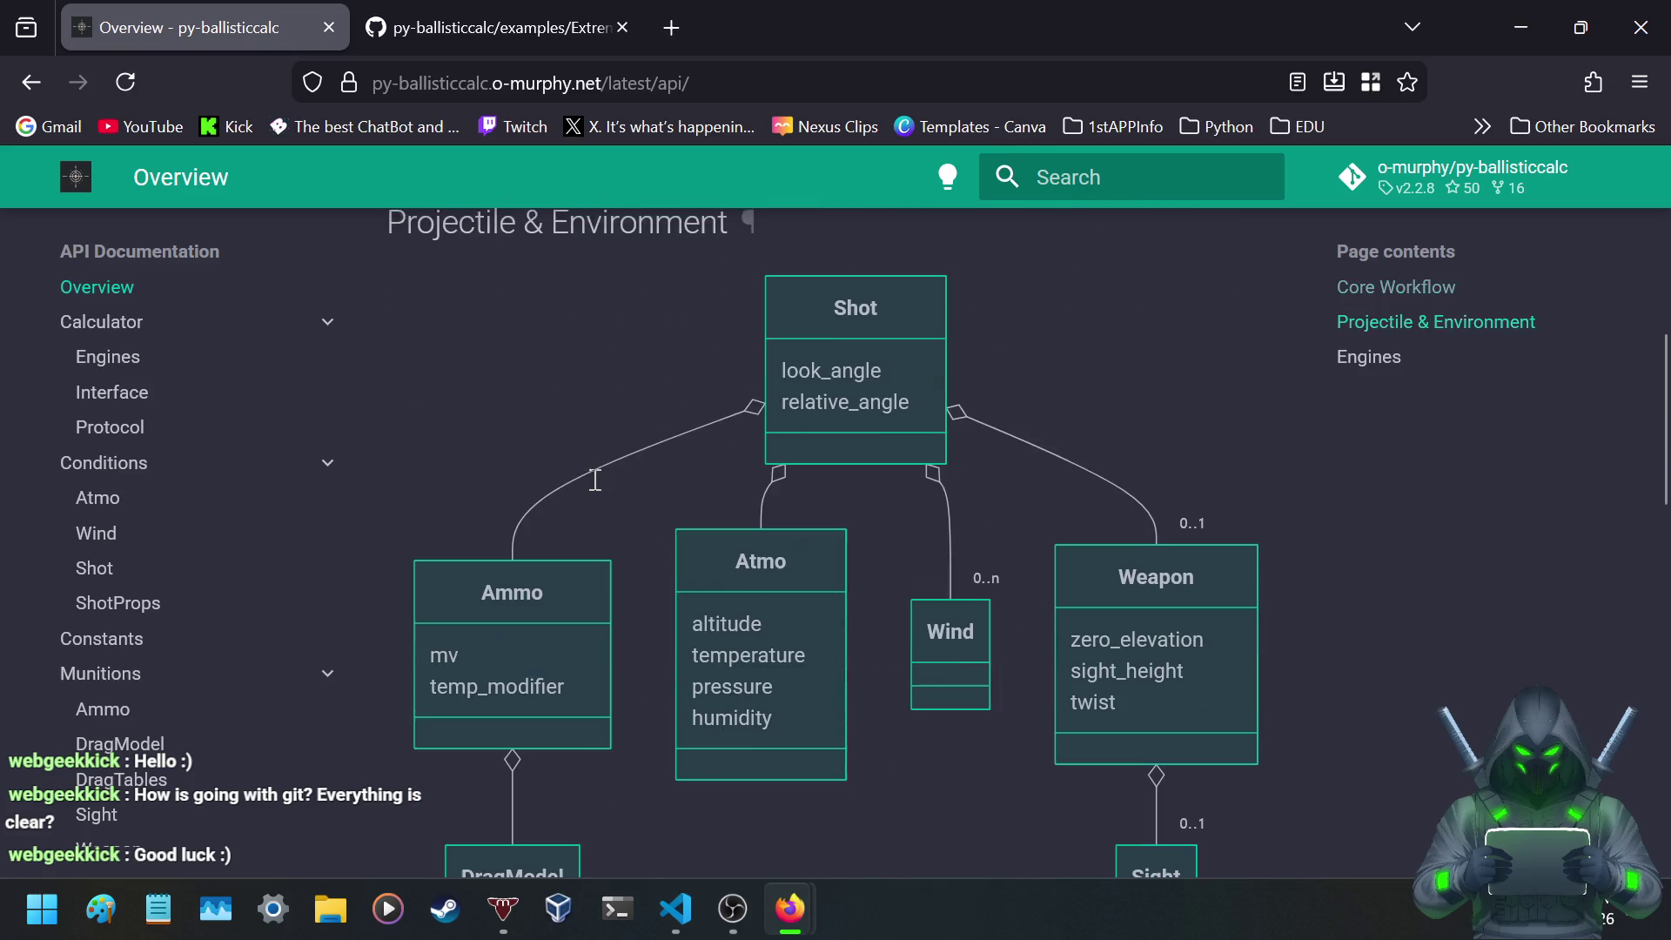
scroll(593, 477, "up", 3)
scroll(594, 482, "down", 4)
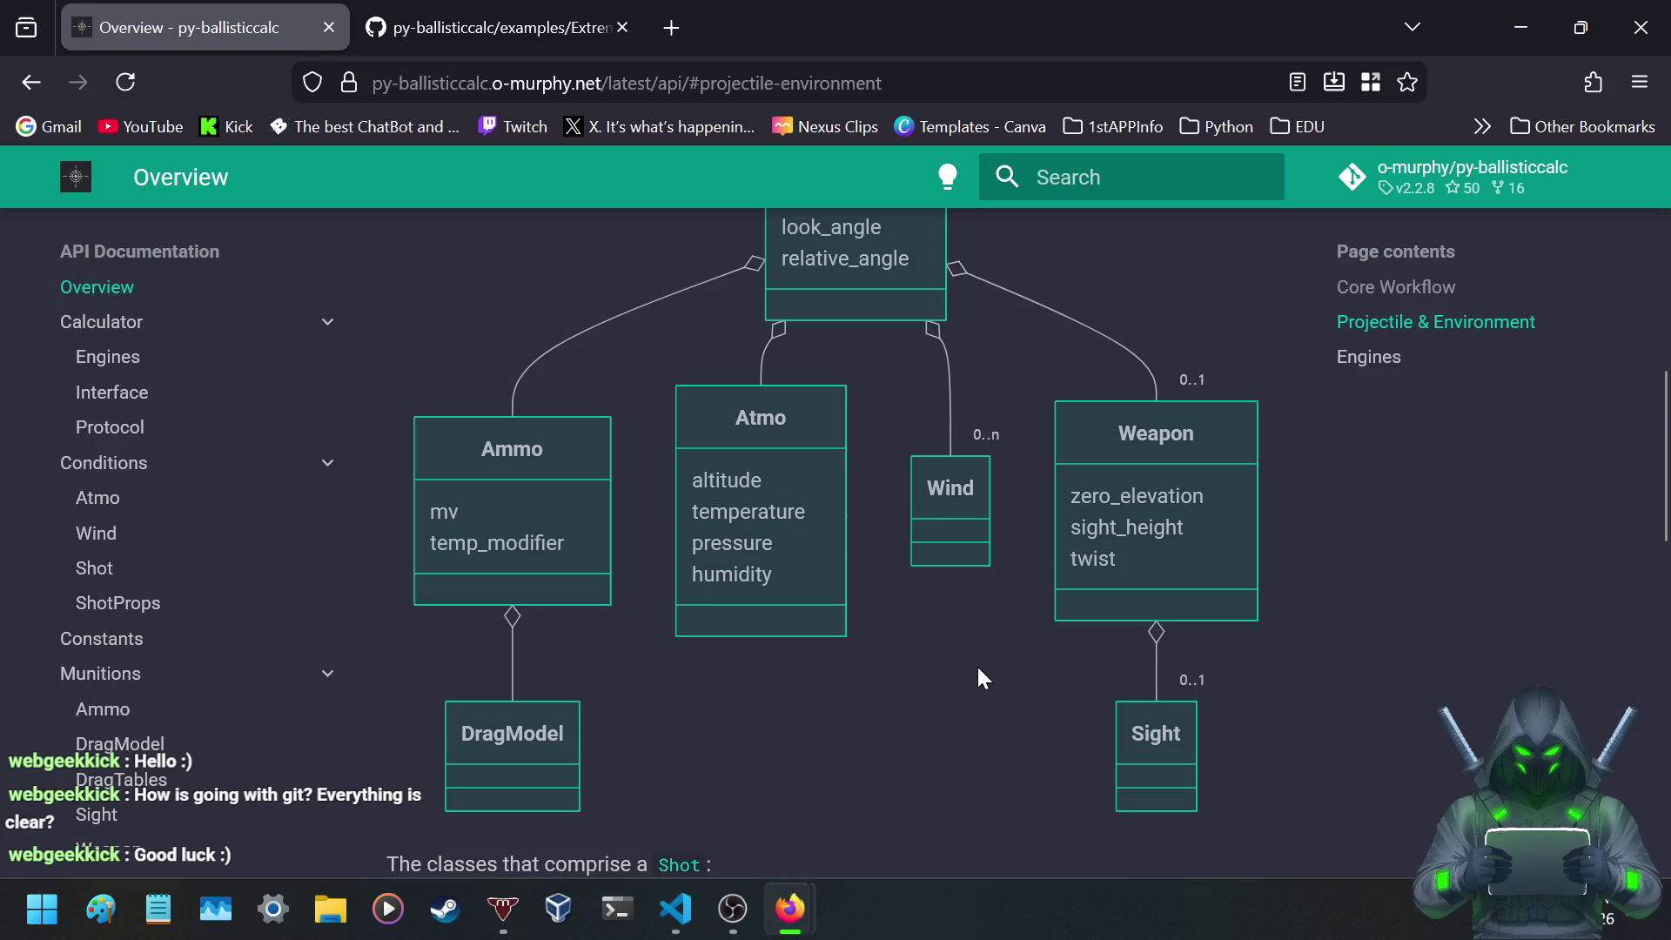
scroll(972, 669, "down", 3)
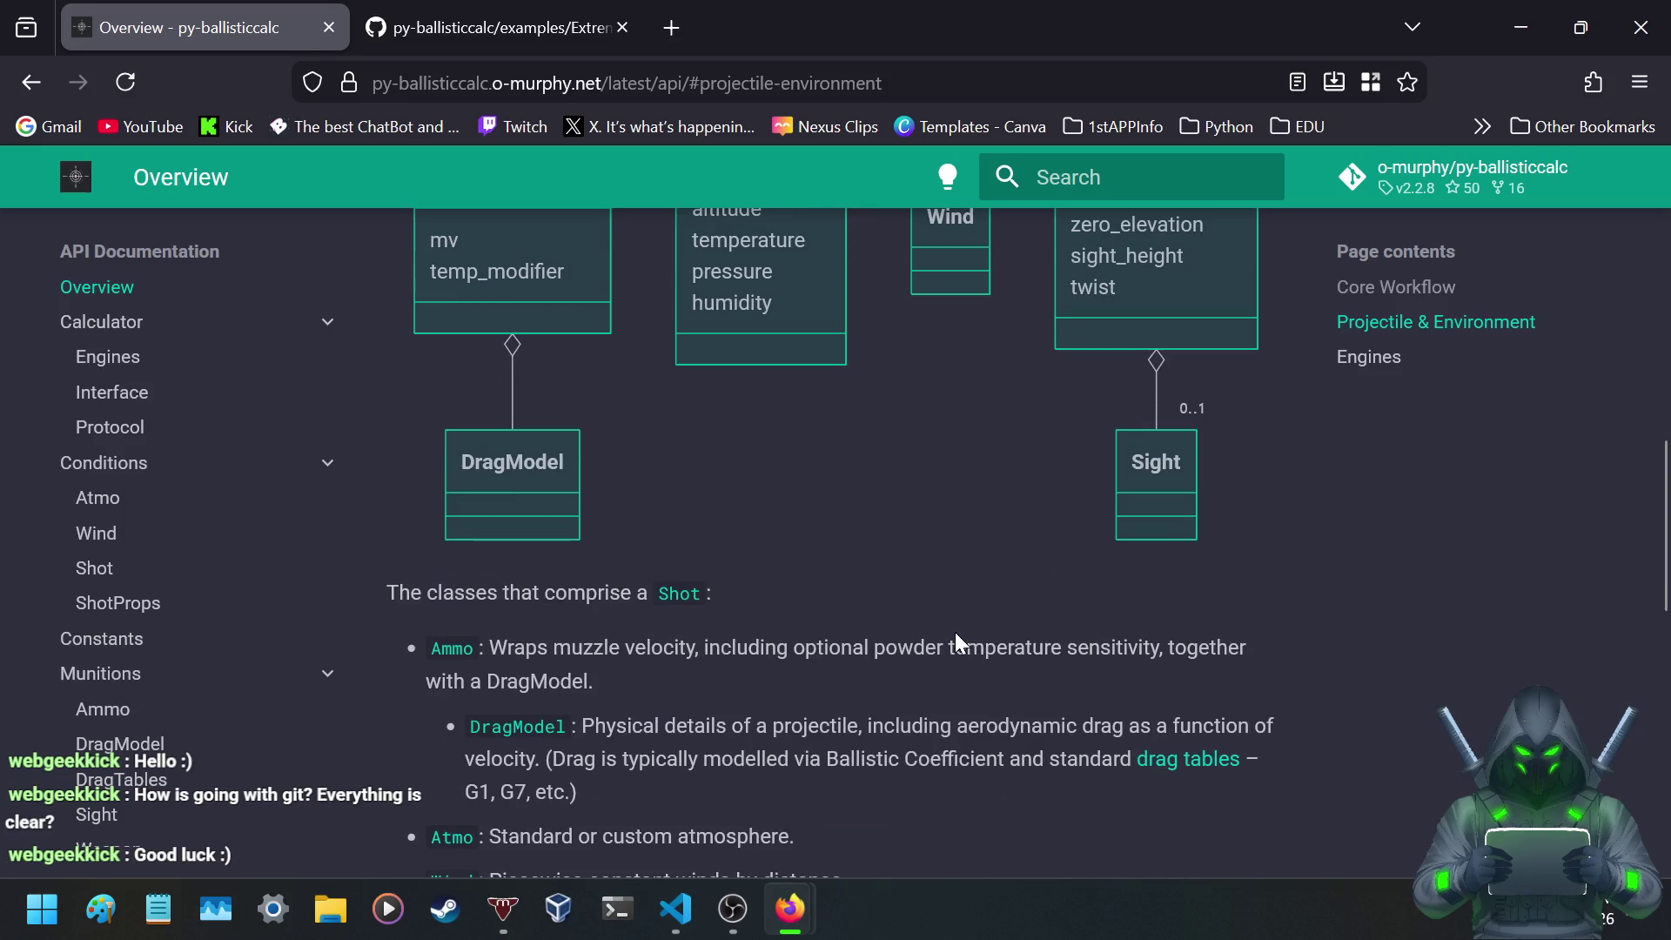
scroll(954, 633, "down", 3)
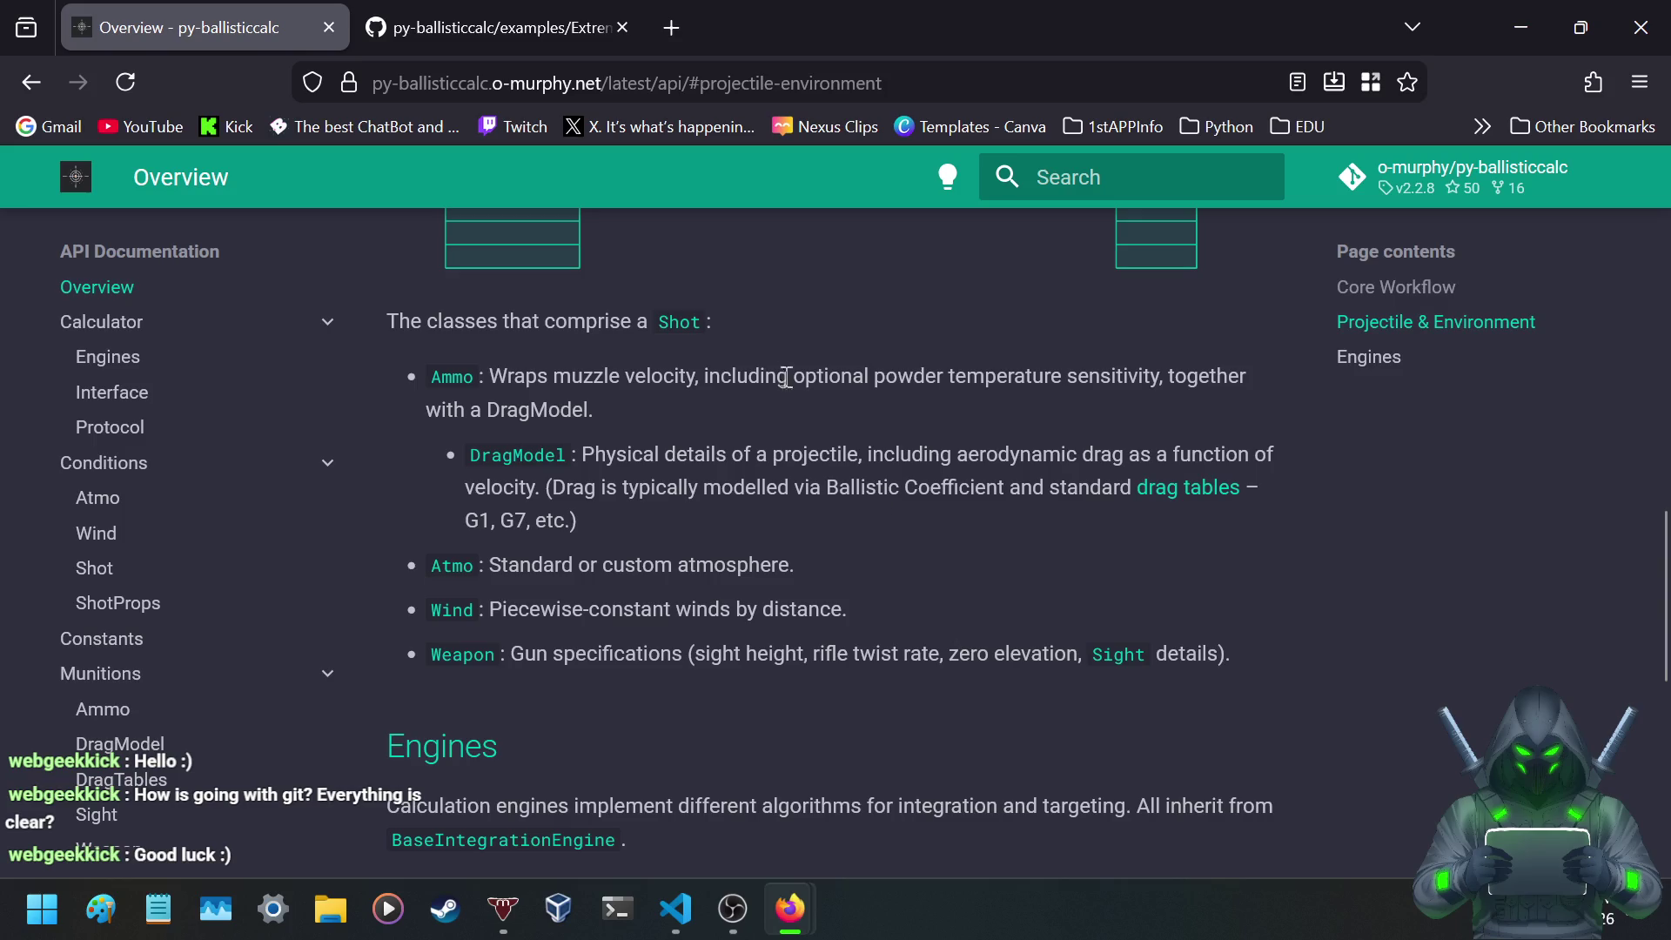
- Highlight the Ammo description and its powder temperature sensitivity phrase several times
left_click_drag(514, 376, 1141, 384)
left_click(1159, 384)
left_click_drag(874, 376, 1157, 377)
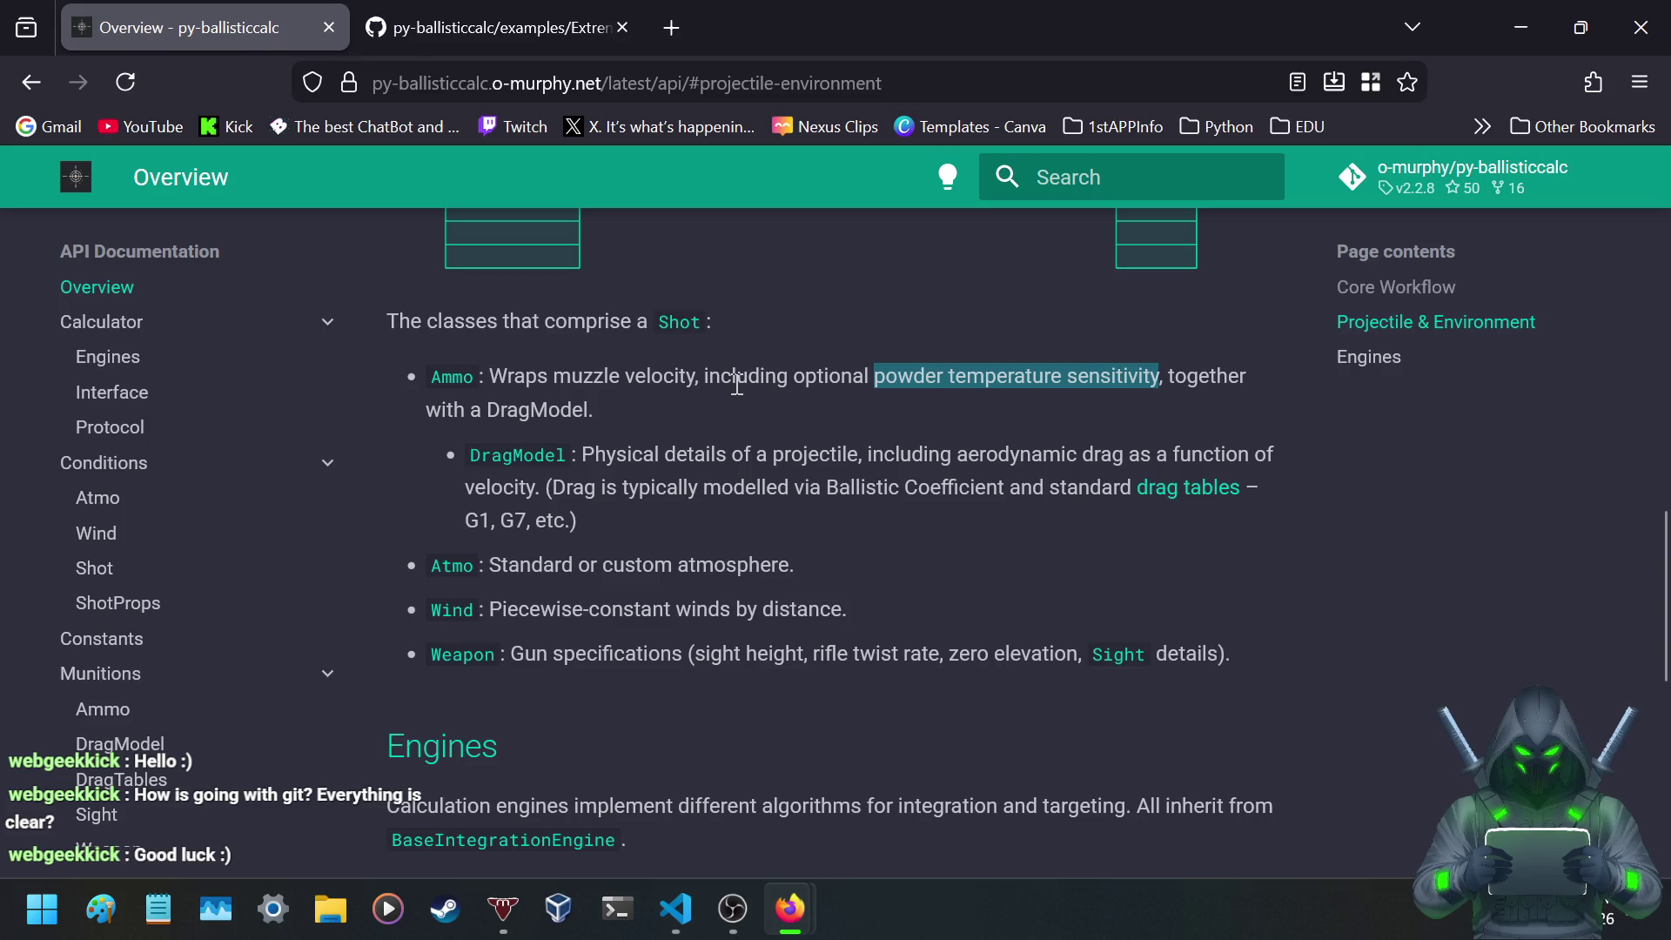
left_click(856, 381)
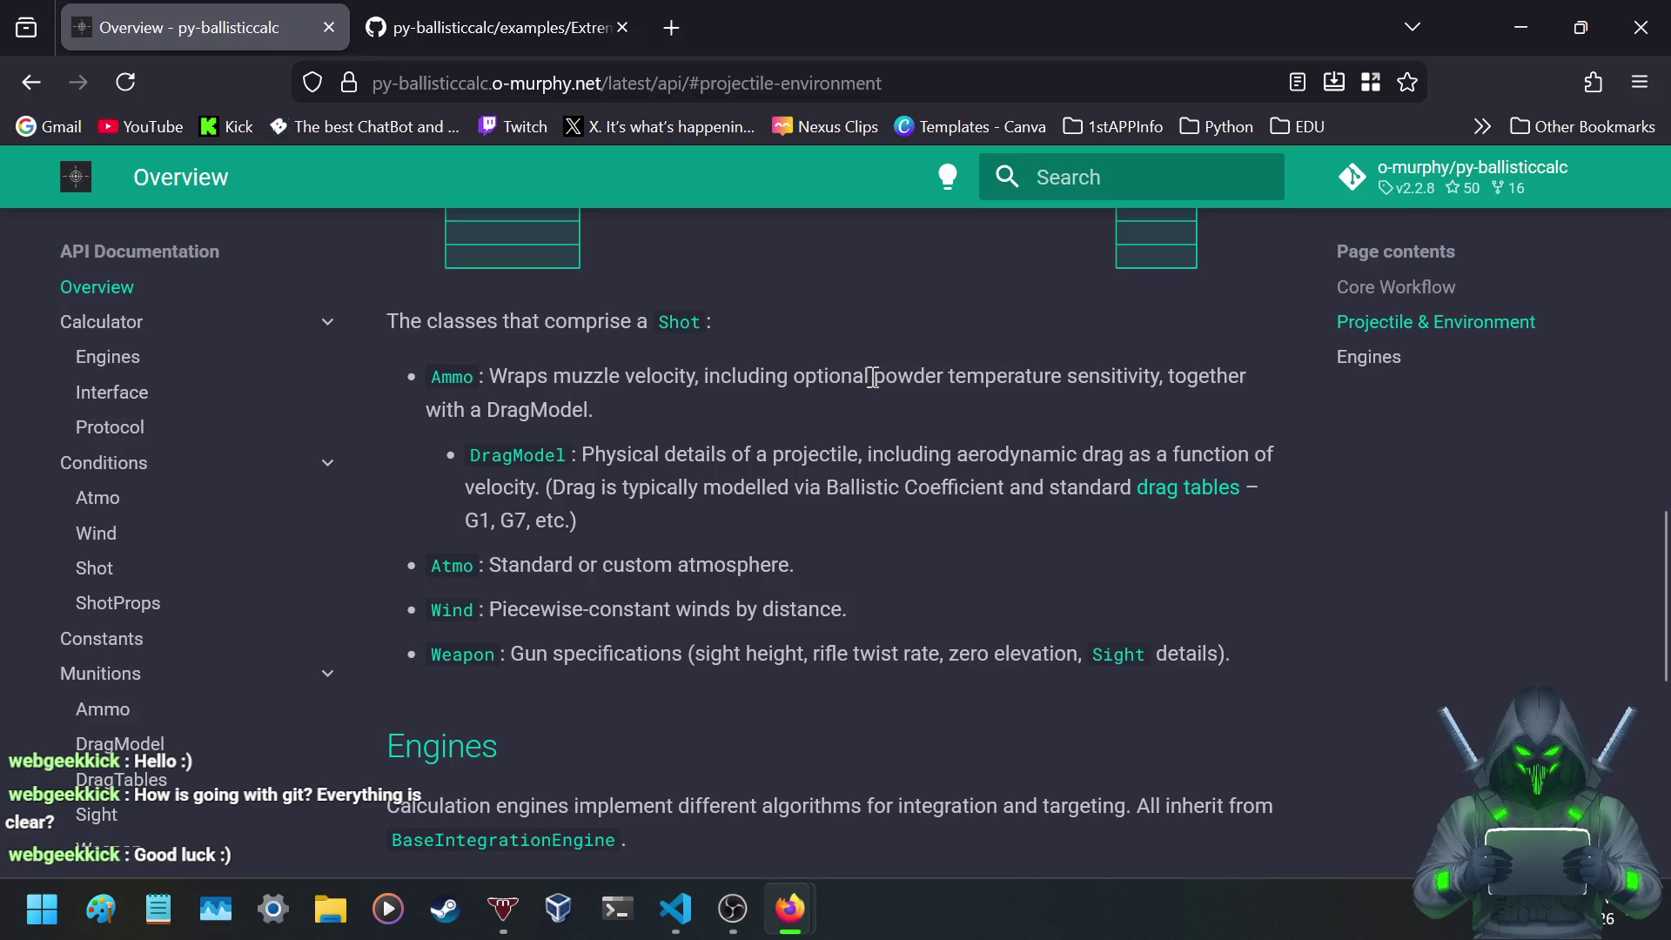
left_click_drag(881, 377, 1163, 384)
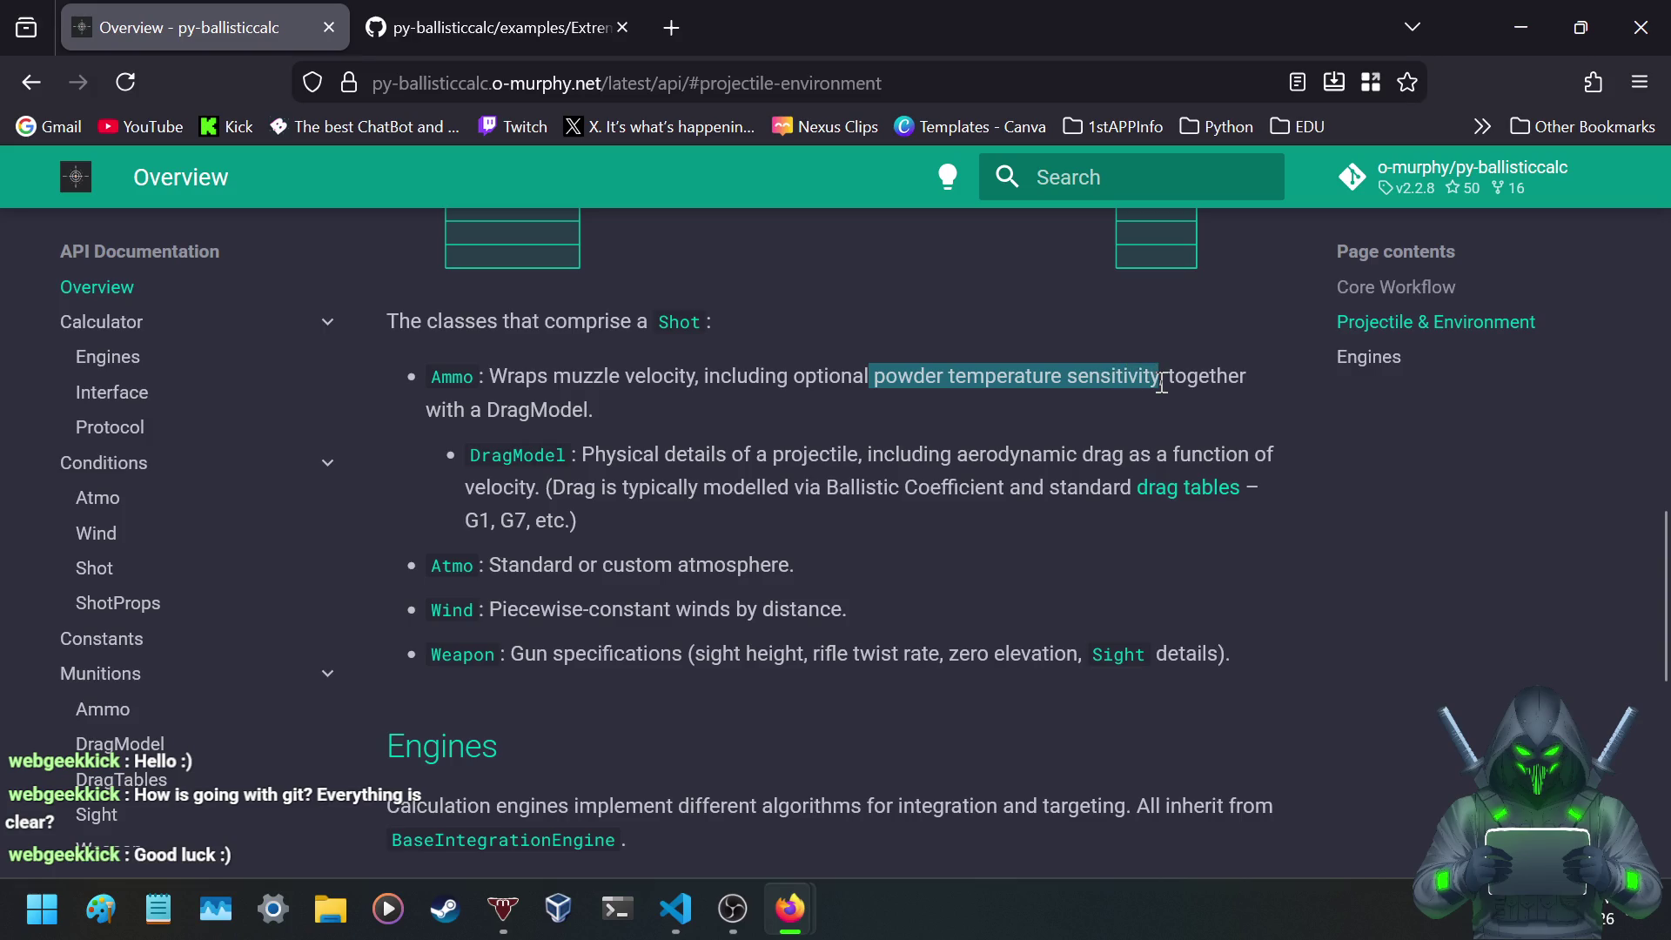
left_click(939, 380)
mouse_move(873, 379)
left_mouse_down()
mouse_move(1174, 384)
mouse_move(1160, 386)
left_mouse_up()
left_click(754, 452)
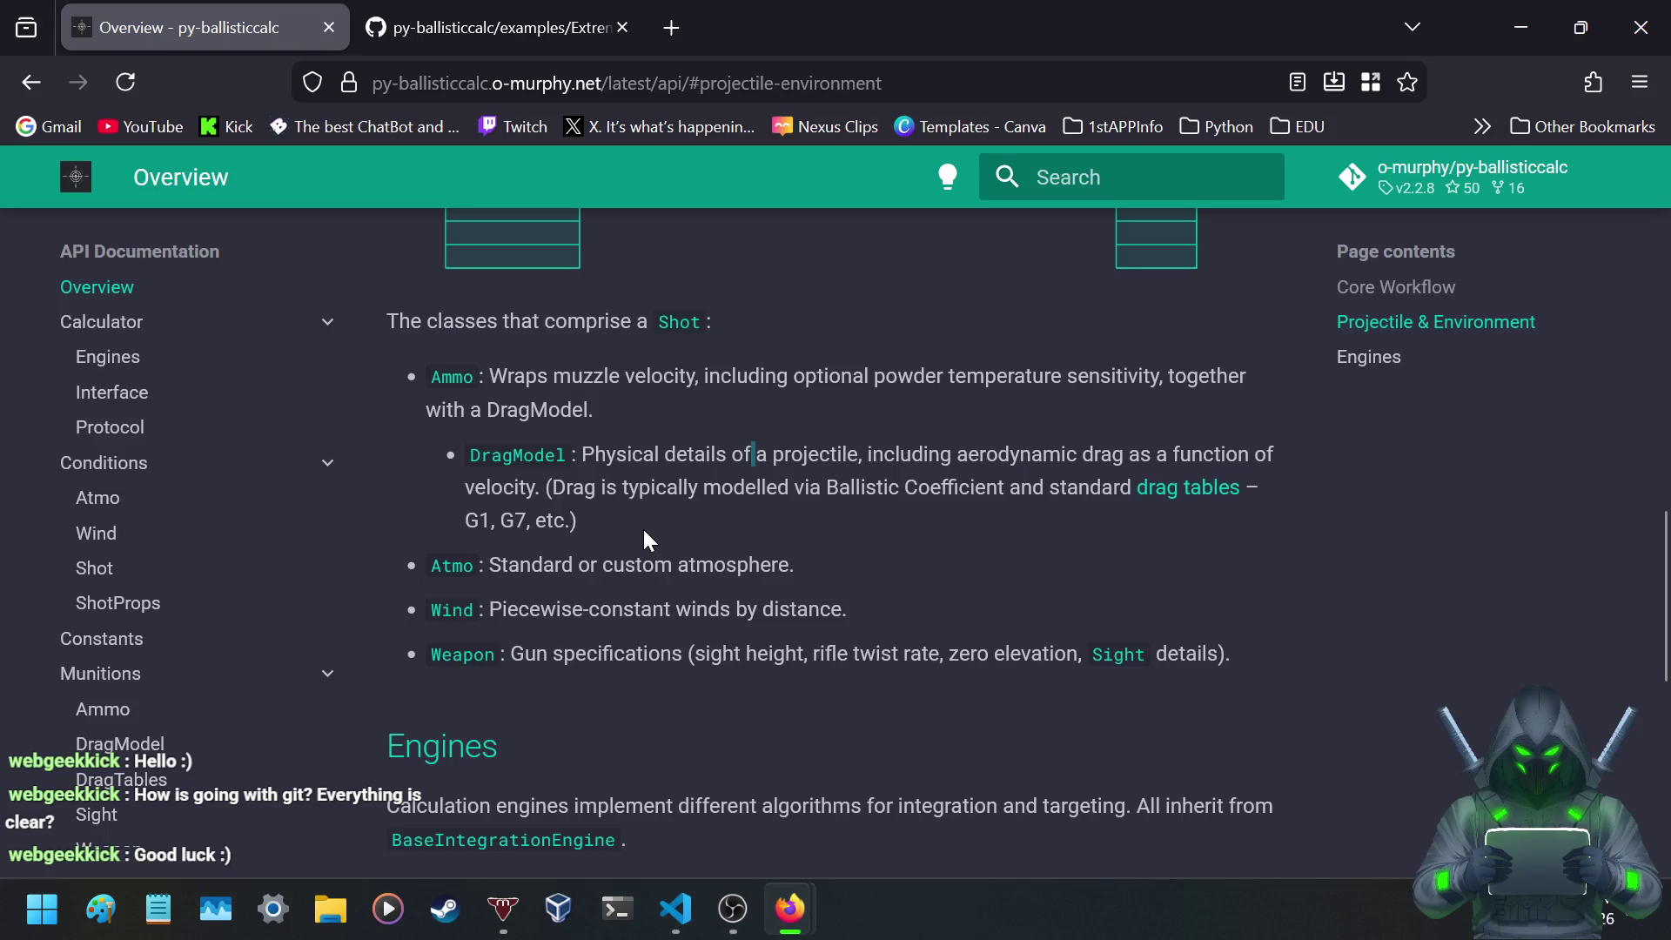
- Highlight the DragModel description text, then clear the selection
mouse_move(634, 454)
left_mouse_down()
mouse_move(1238, 455)
mouse_move(829, 458)
mouse_move(745, 487)
mouse_move(1127, 487)
mouse_move(861, 486)
left_mouse_up()
scroll(757, 518, "down", 3)
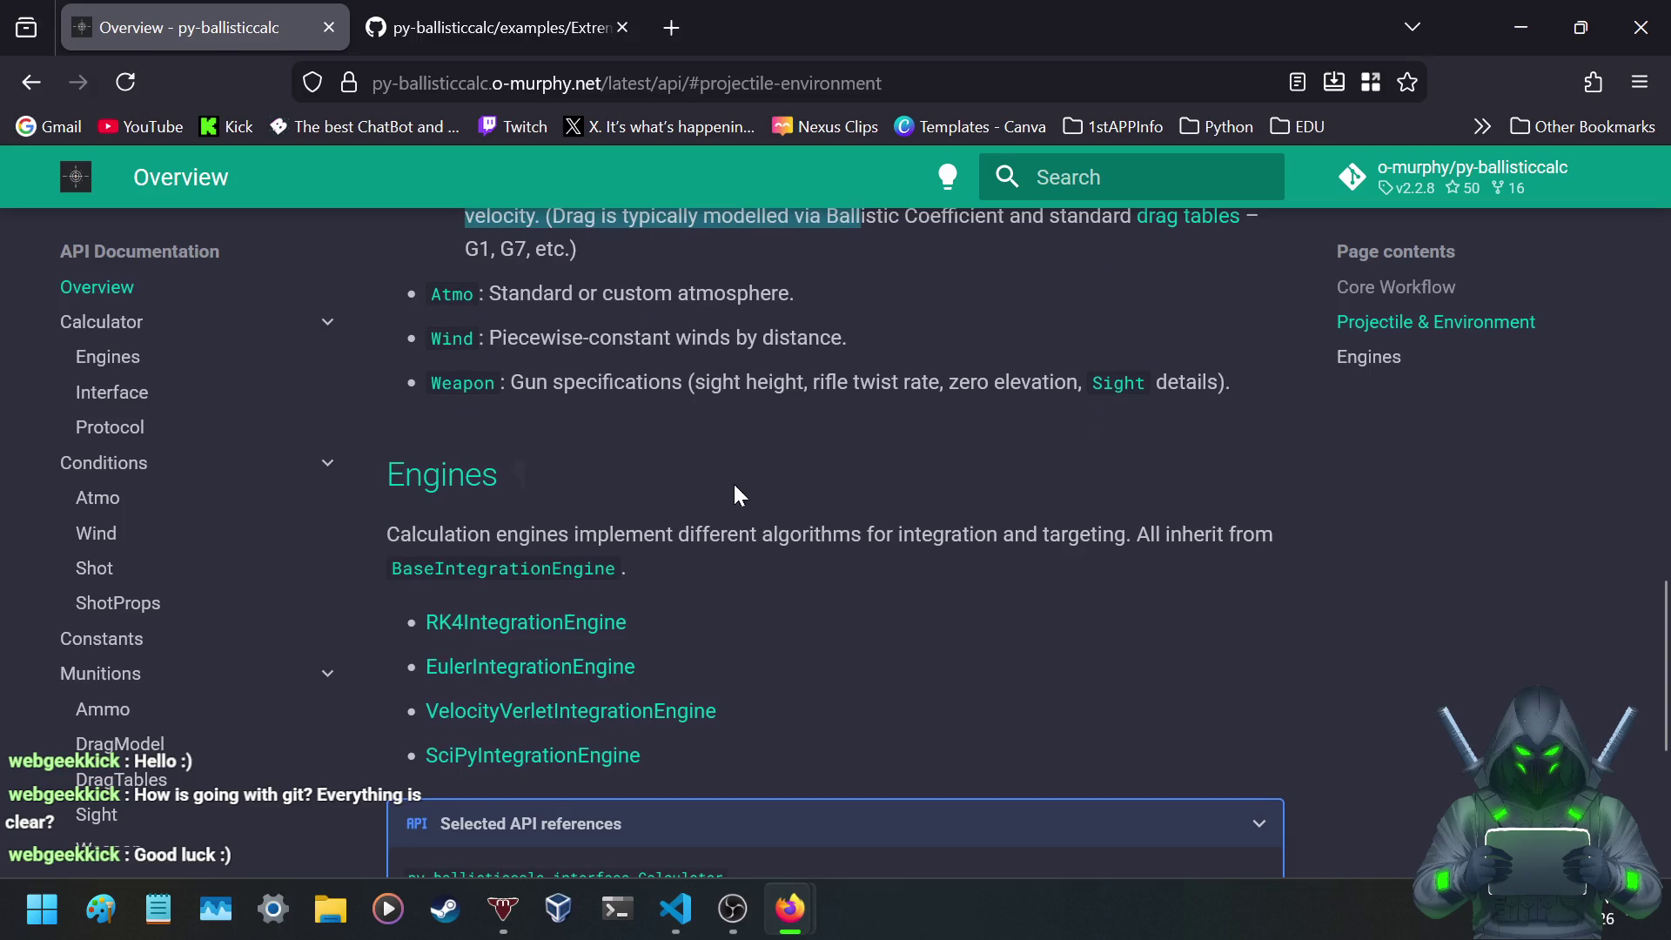
left_click(656, 280)
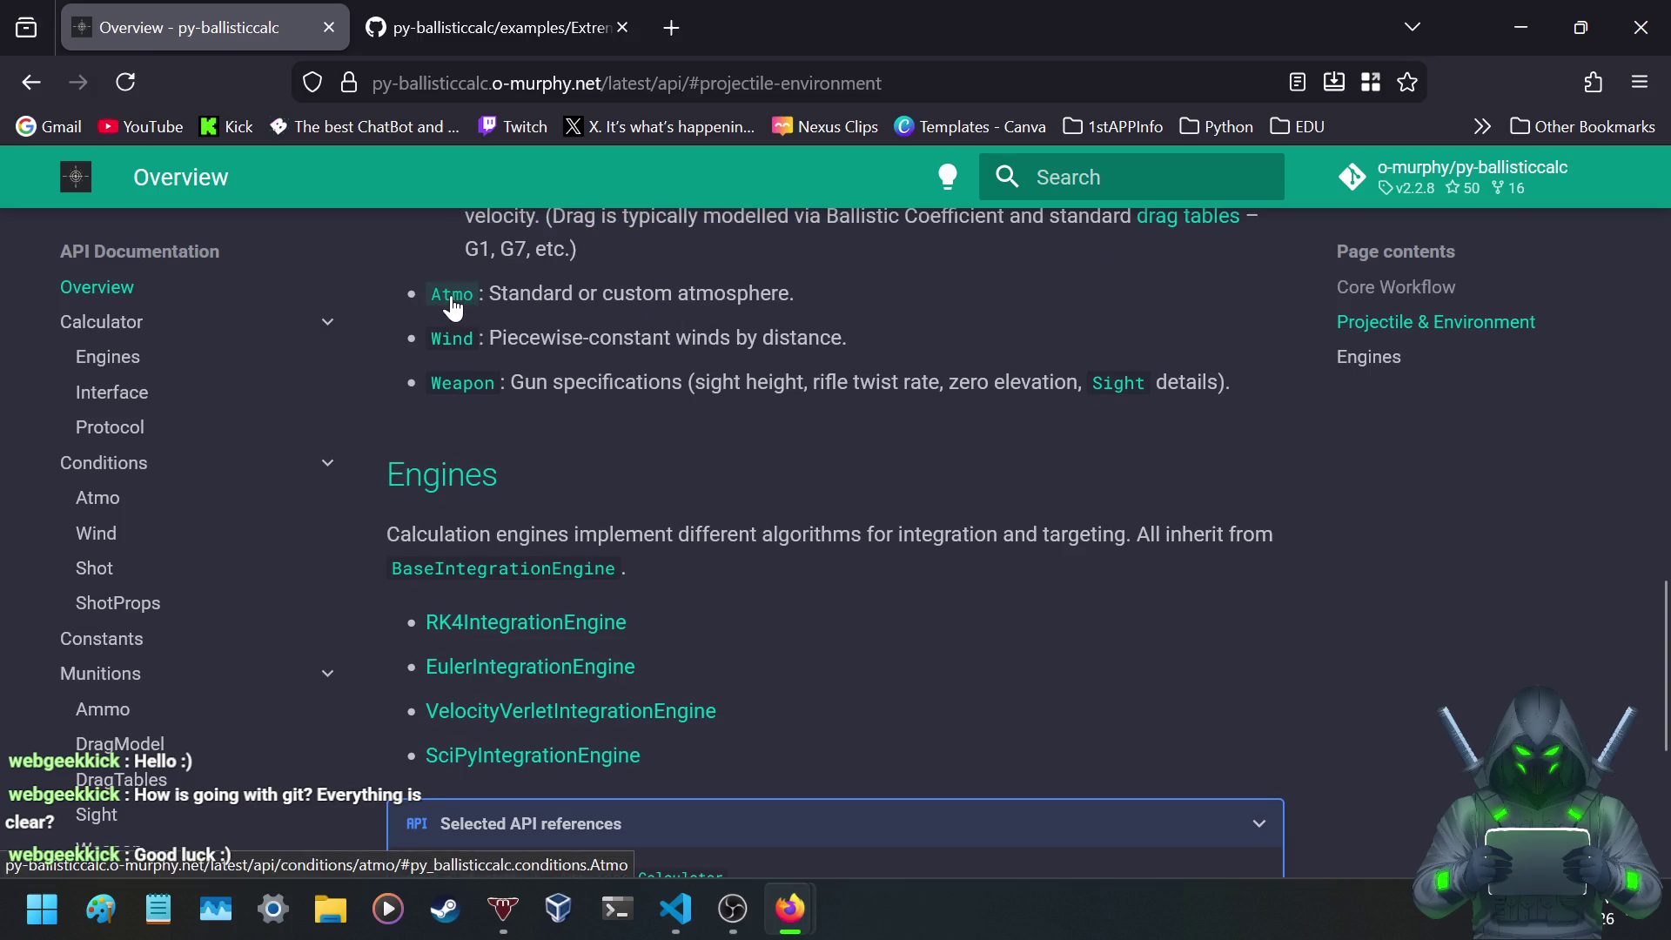
scroll(628, 333, "up", 3)
- Open the Ammo class docs in a new tab and switch to it
right_click(477, 383)
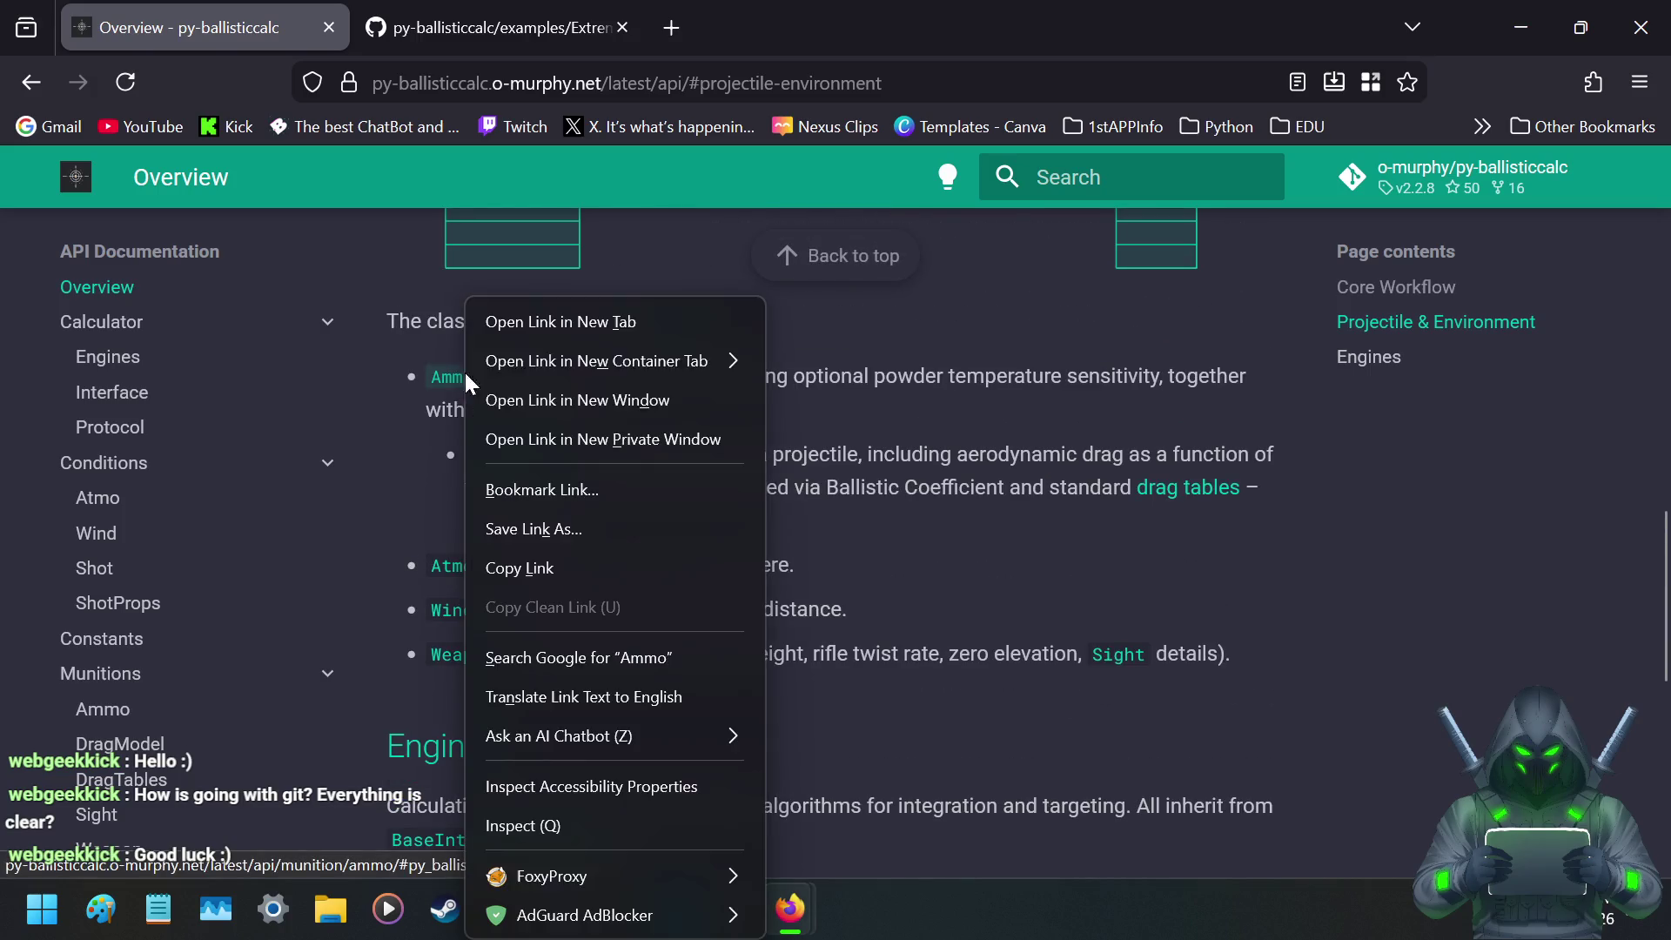
left_click(546, 308)
left_click(452, 16)
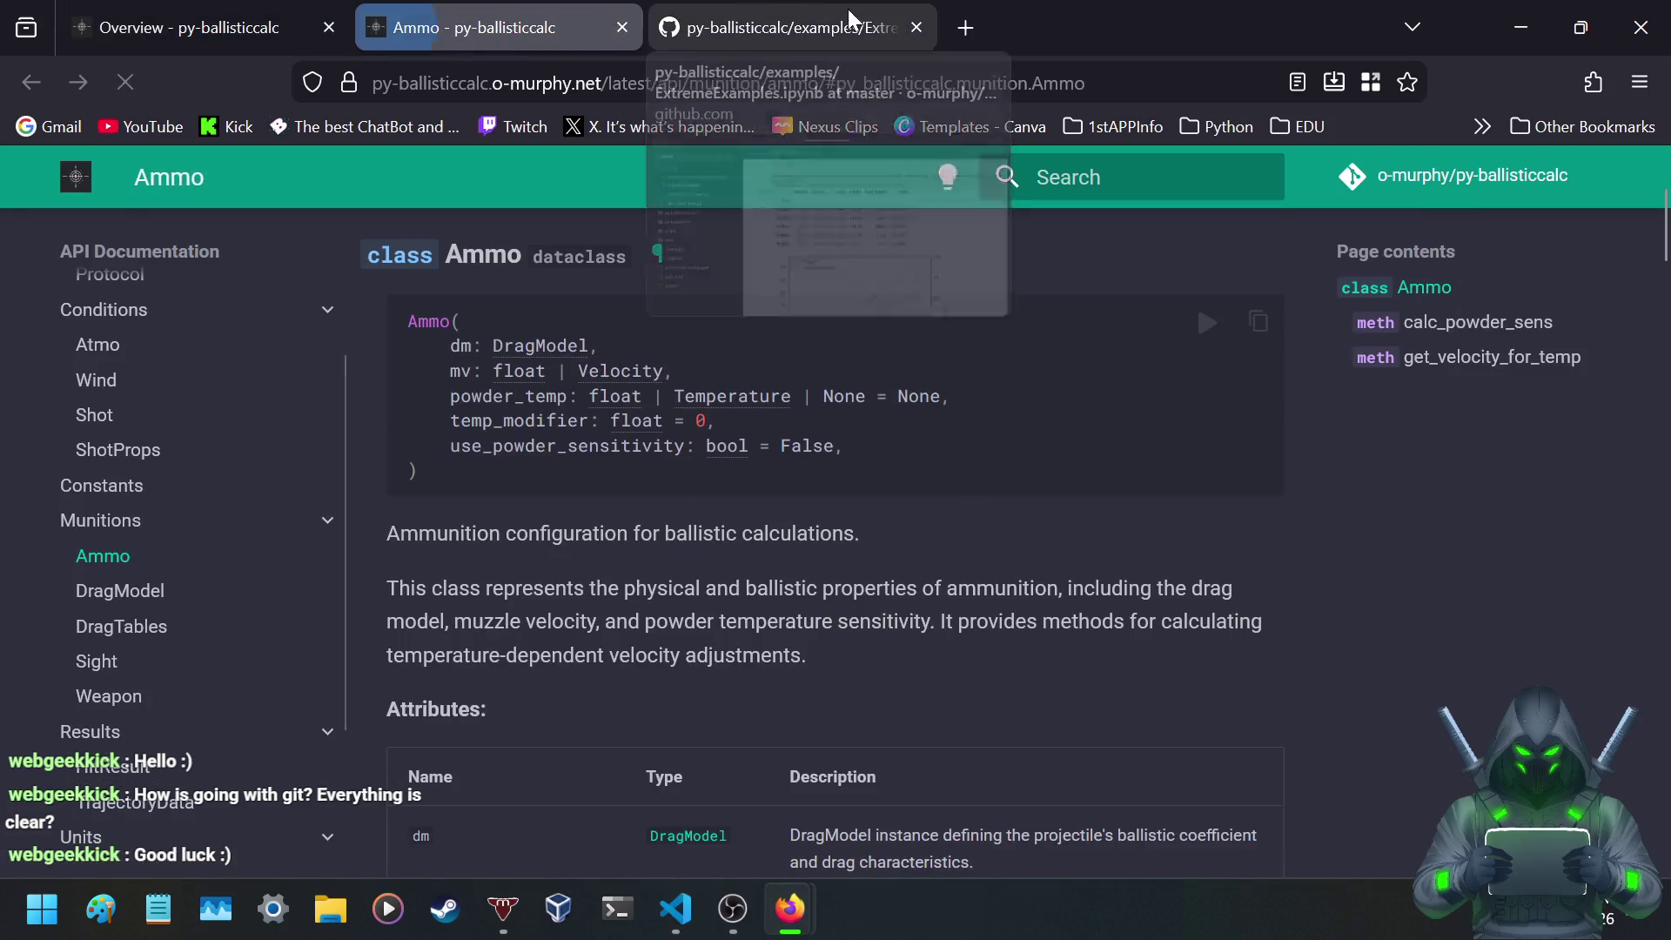
- Close the GitHub ExtremeExamples.ipynb tab, skim the Ammo attributes, and return to the API Overview
left_click(919, 29)
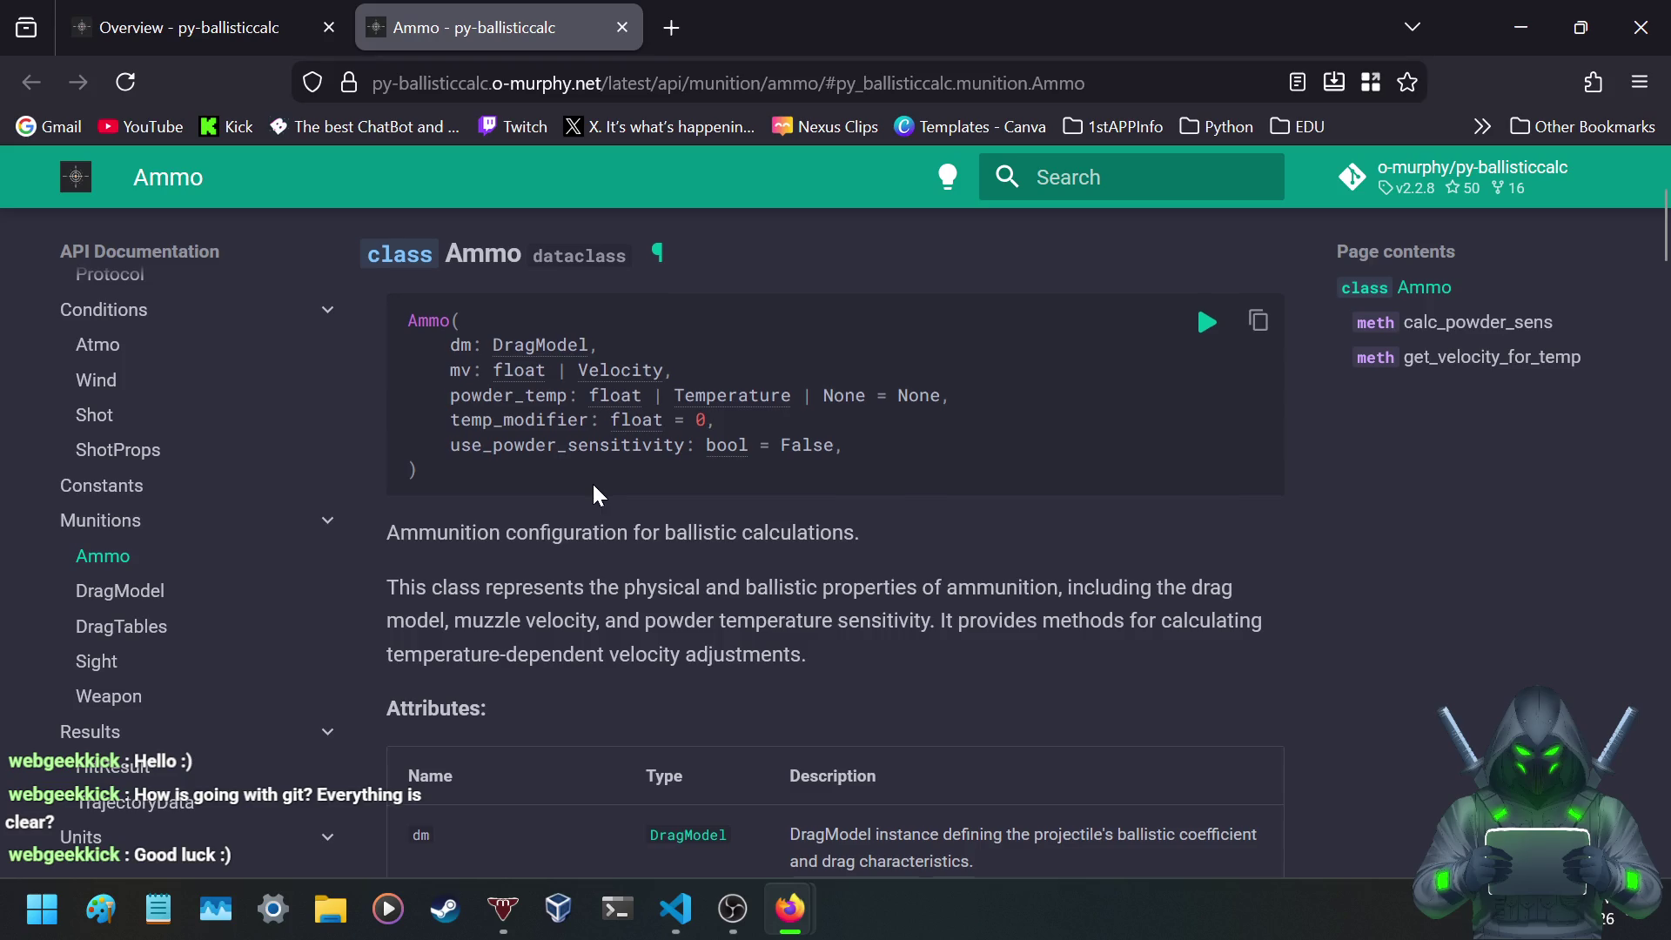
scroll(595, 488, "down", 5)
scroll(593, 487, "down", 5)
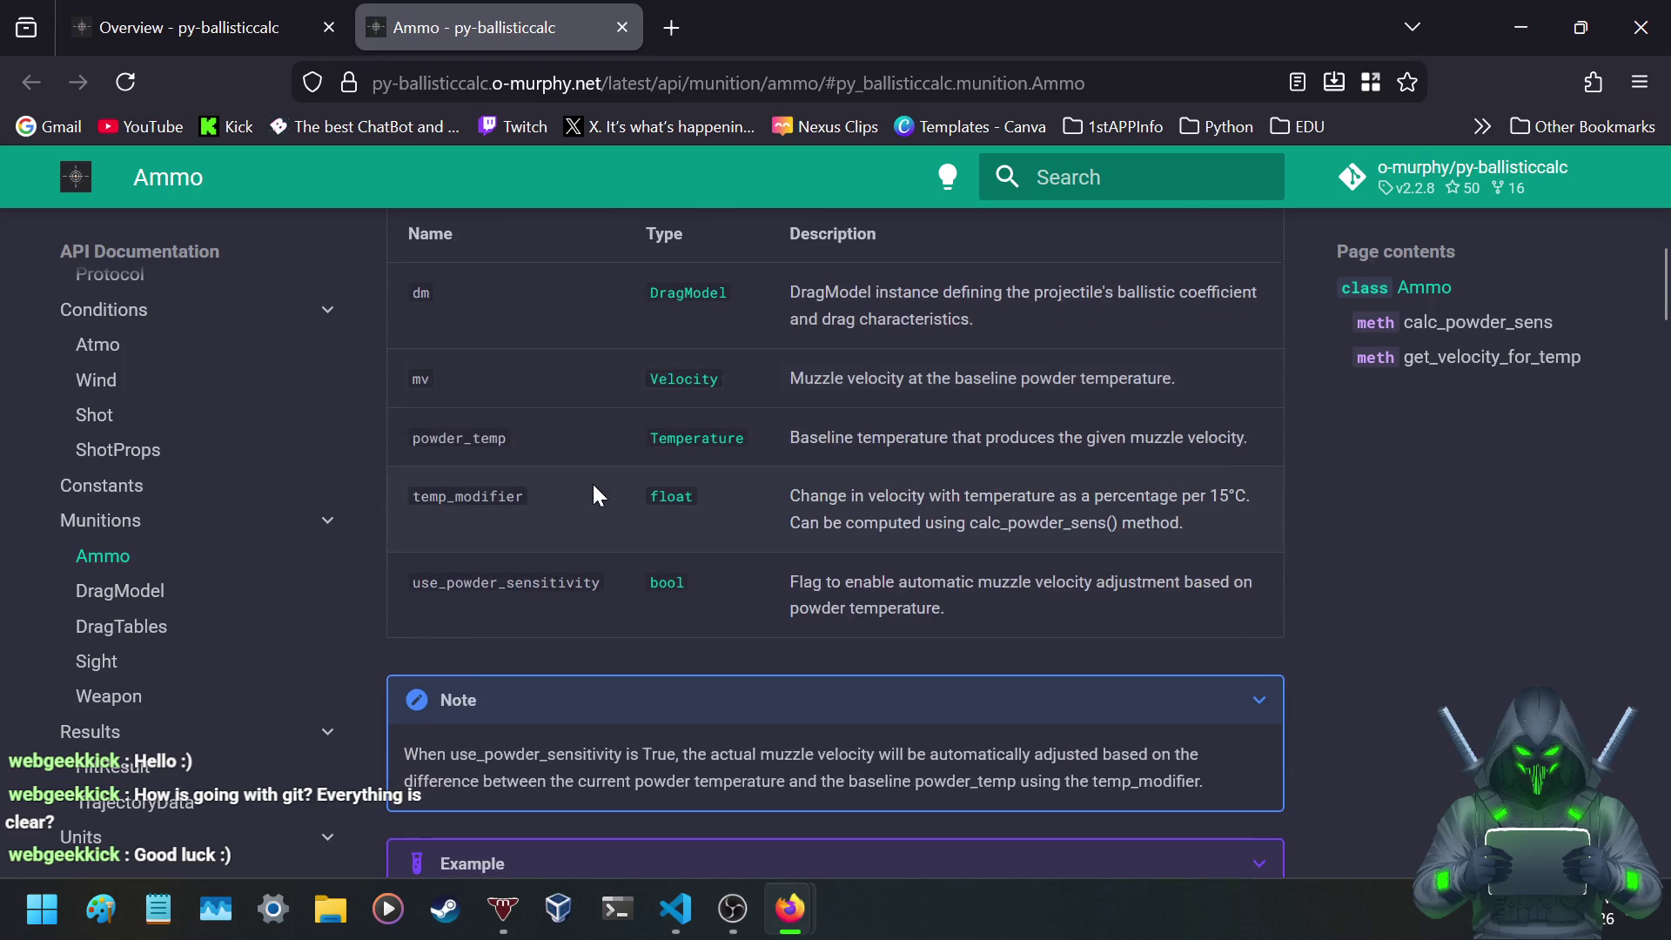
scroll(592, 483, "down", 5)
scroll(592, 483, "up", 15)
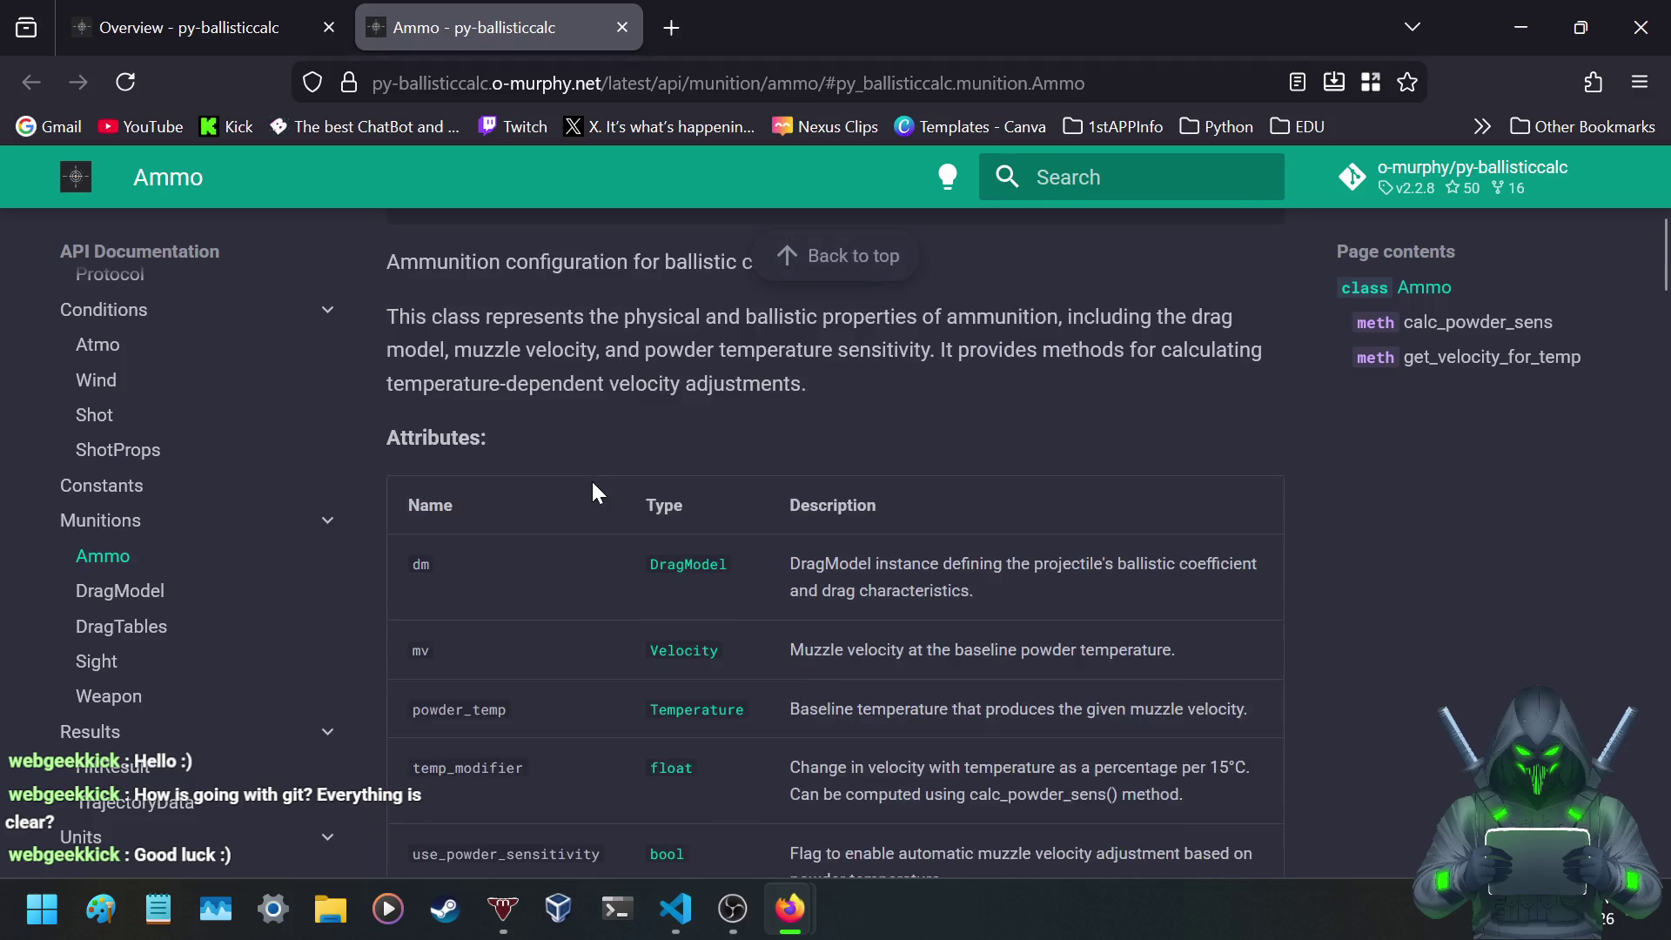
left_click(202, 33)
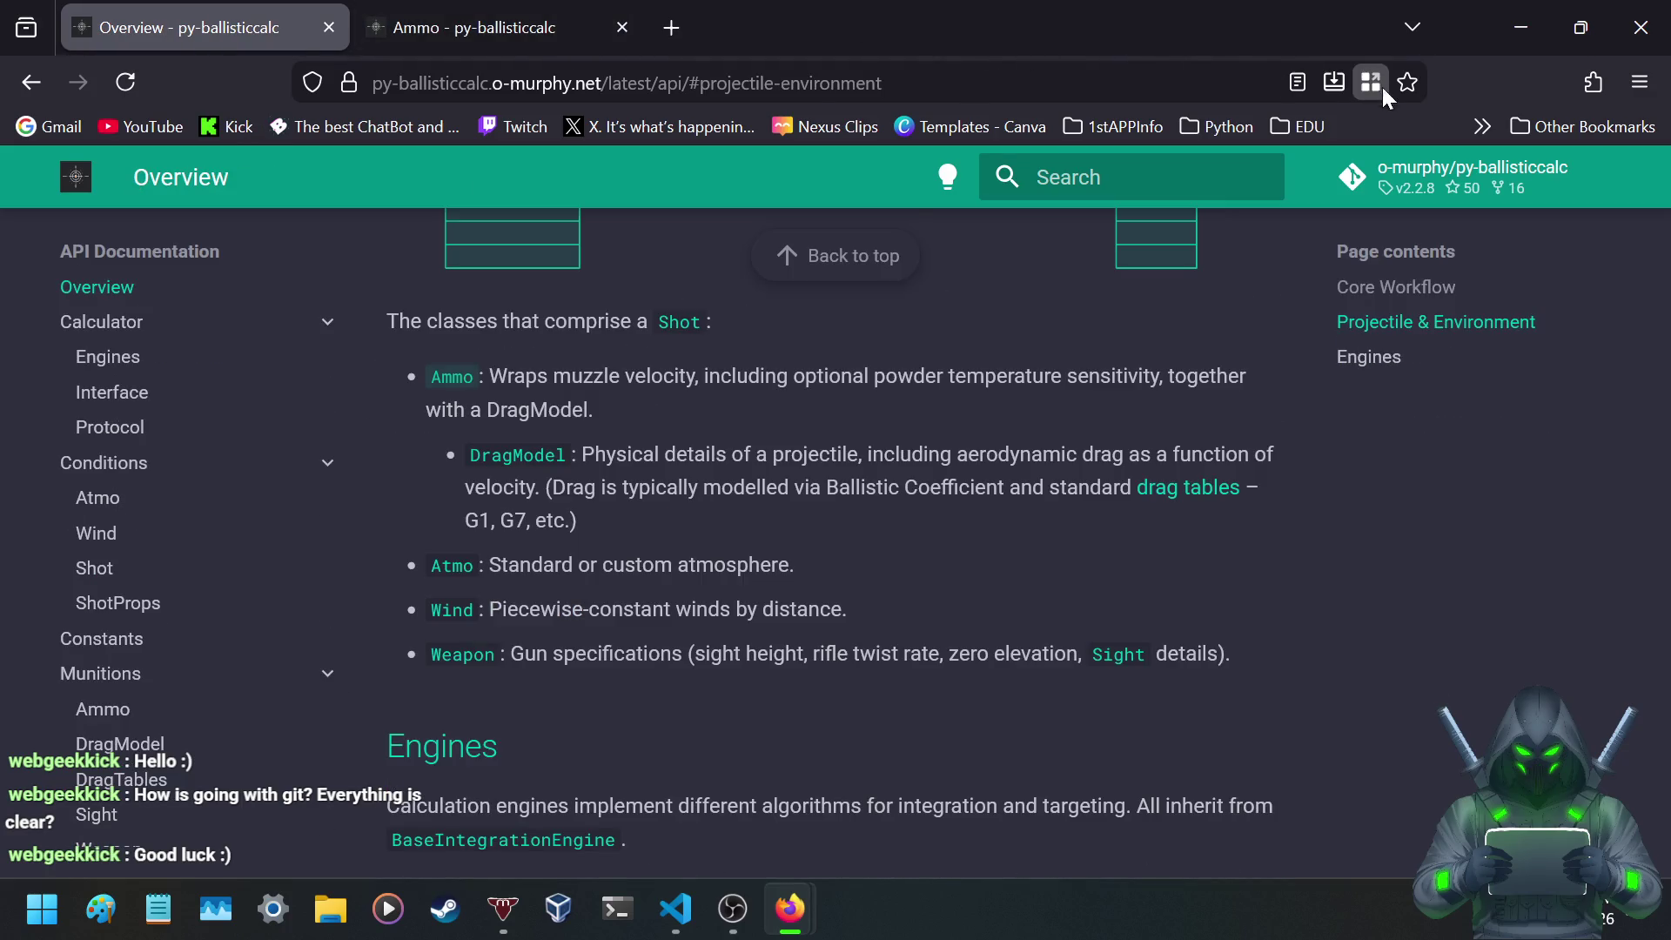
- Bookmark the page as 'Overview - py-ballisticcalc' in the 1stAPPInfo folder
scroll(856, 422, "up", 7)
scroll(848, 416, "up", 5)
scroll(842, 415, "down", 1)
scroll(842, 415, "up", 1)
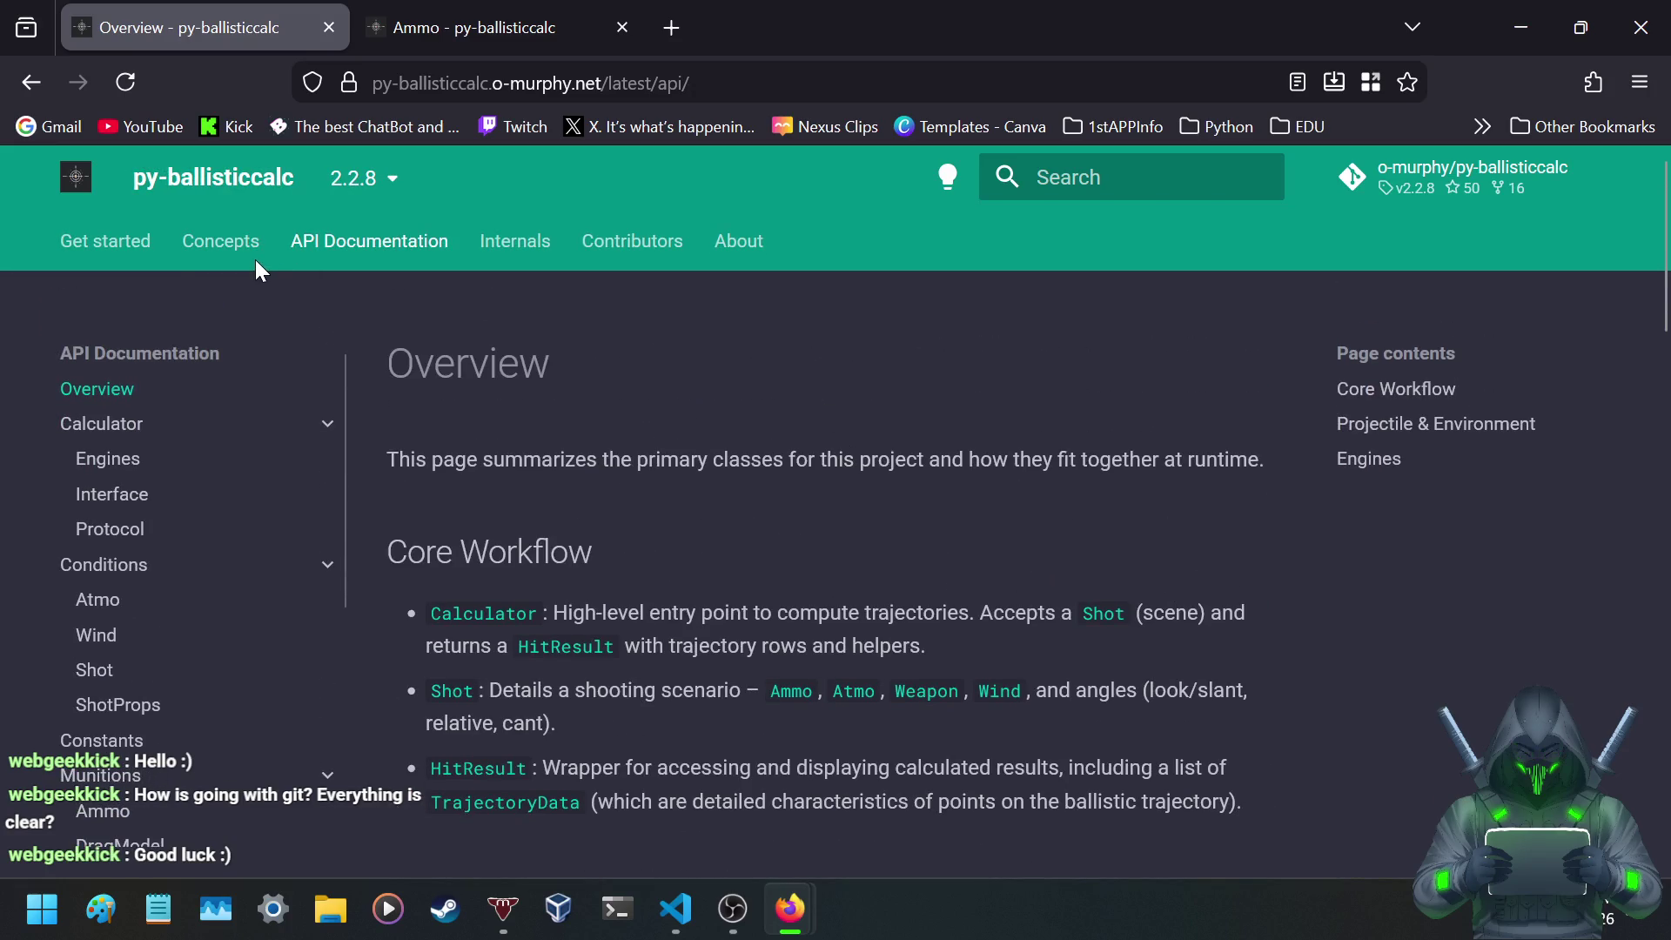
scroll(790, 442, "down", 5)
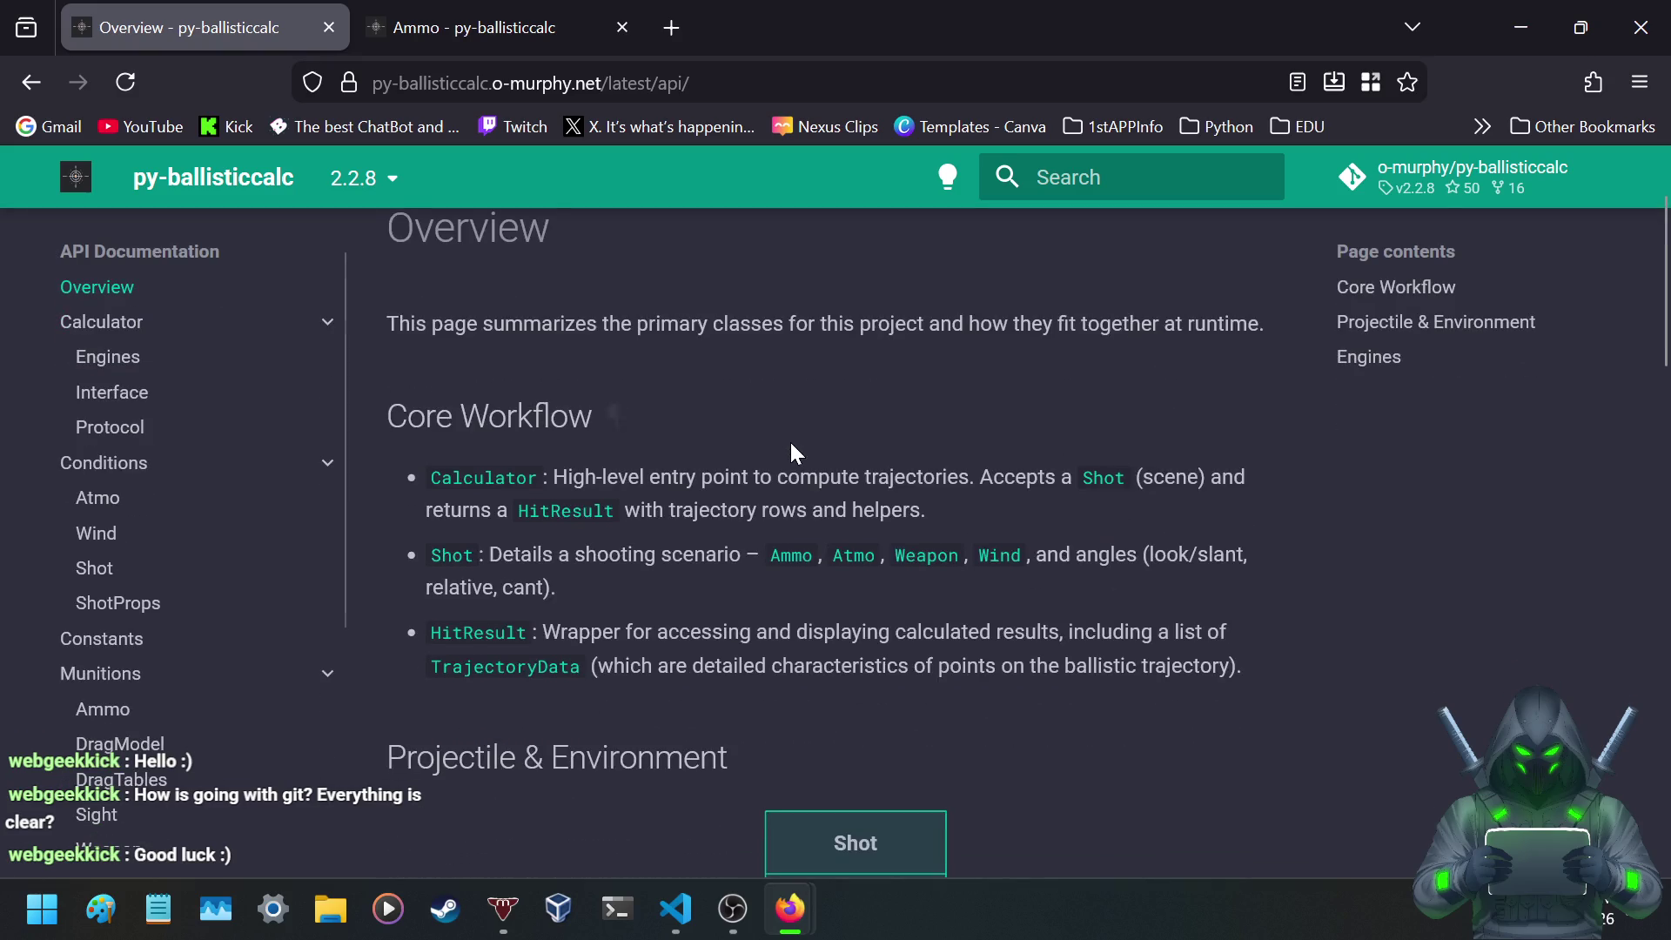
scroll(122, 500, "down", 2)
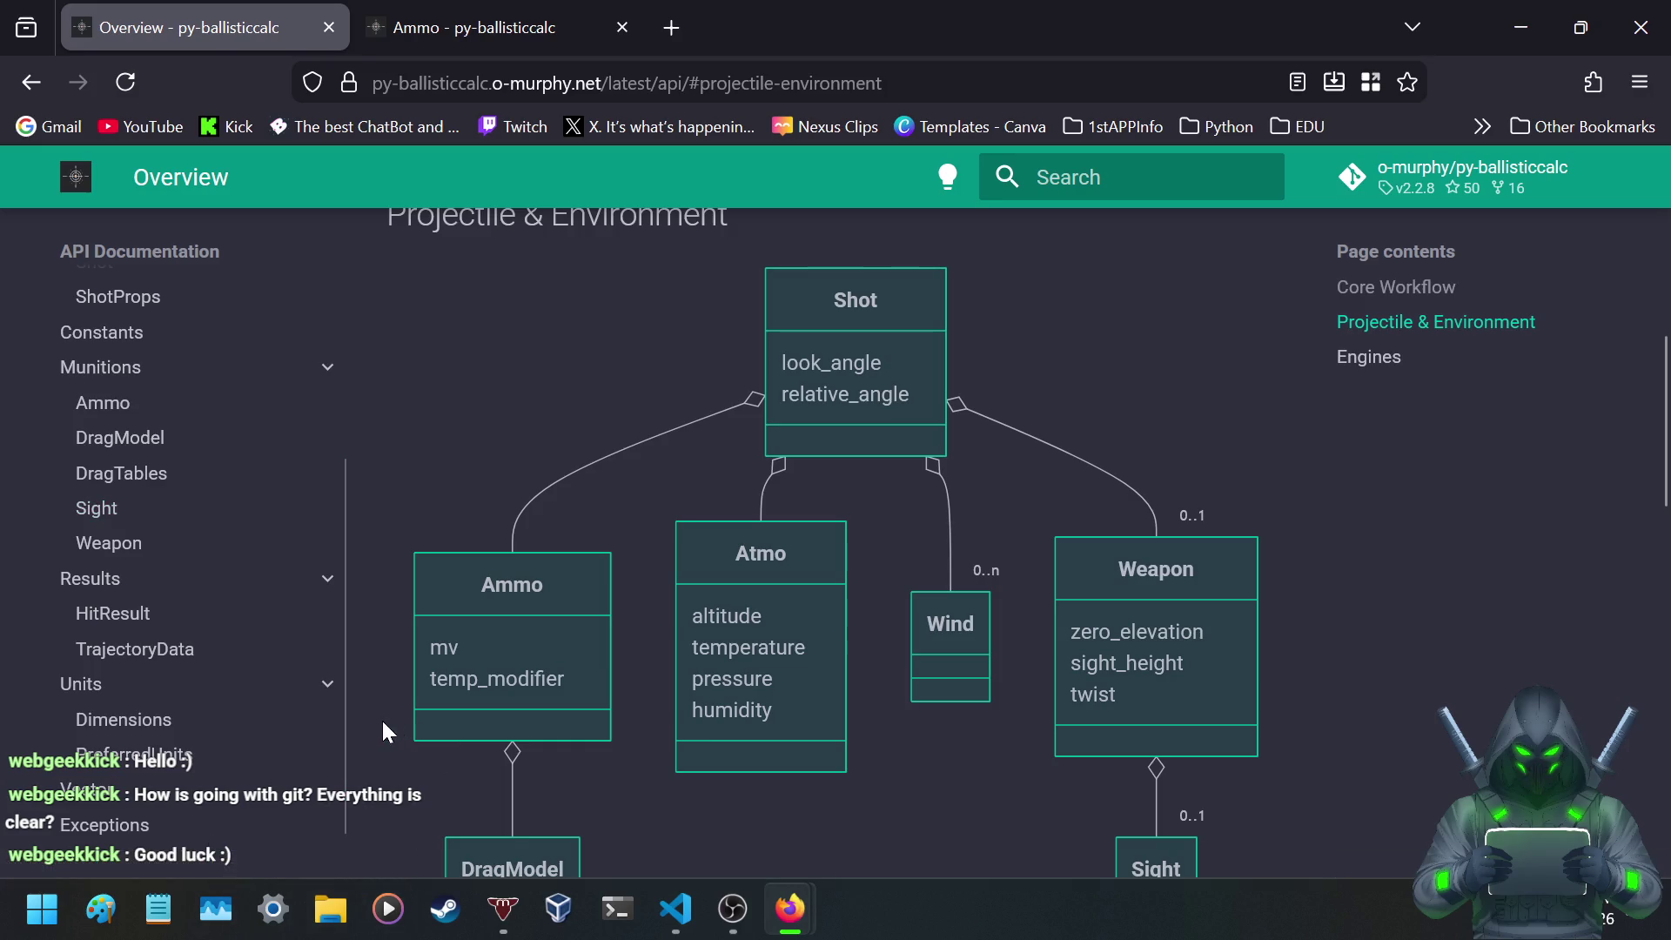
scroll(333, 738, "up", 3)
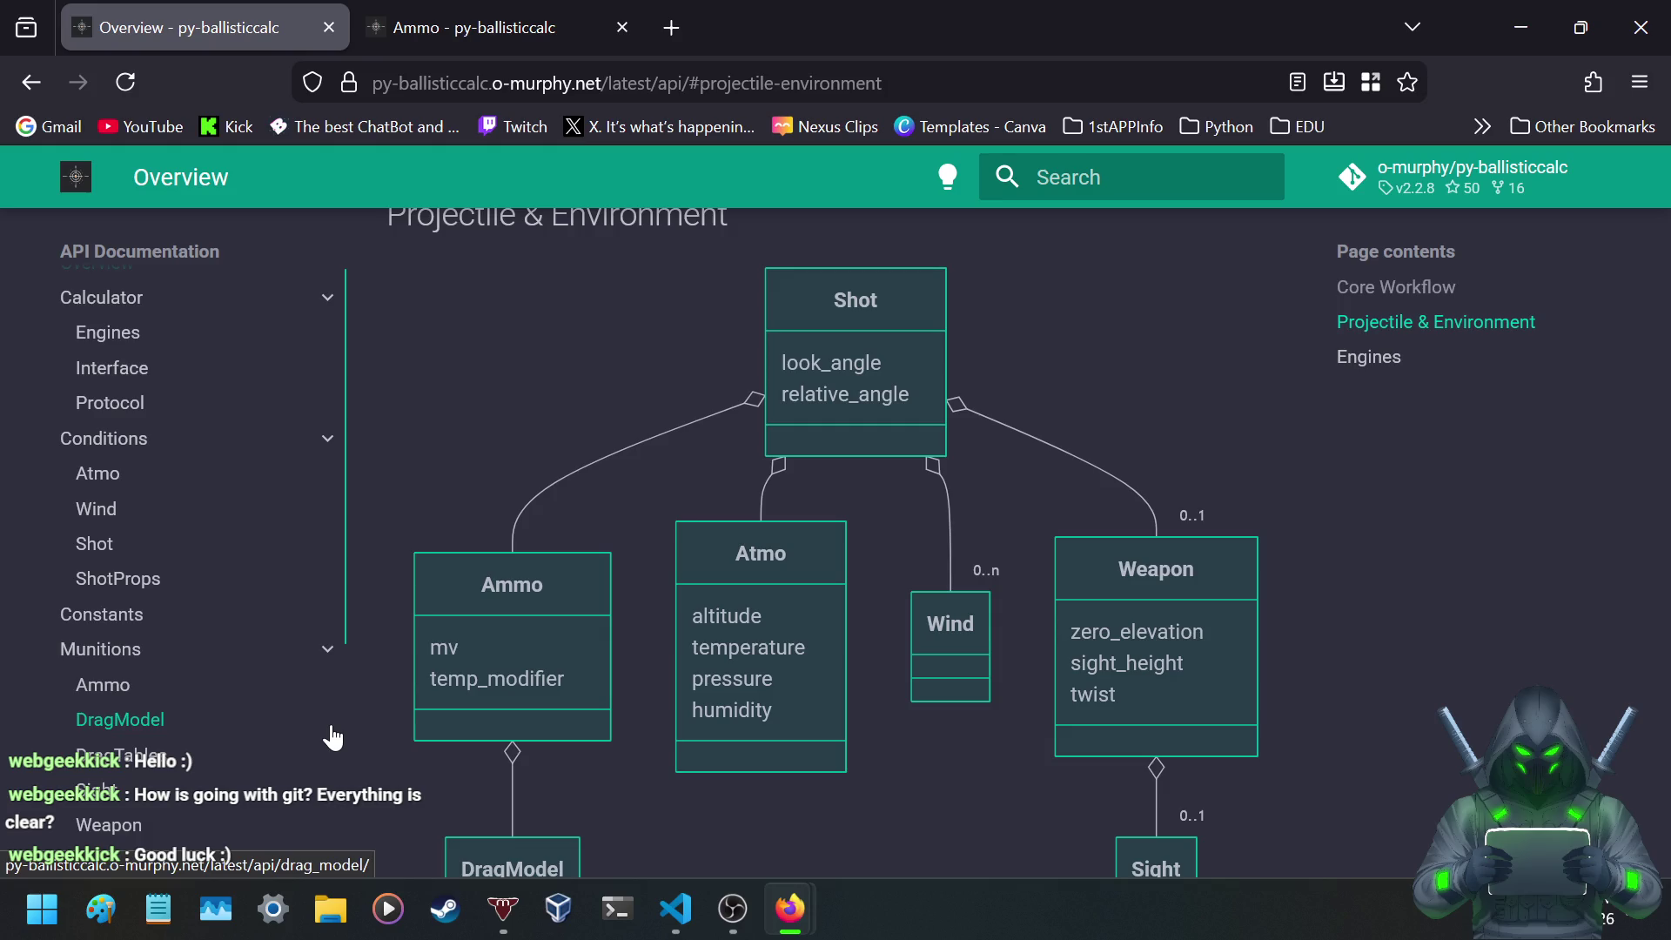
scroll(333, 738, "up", 1)
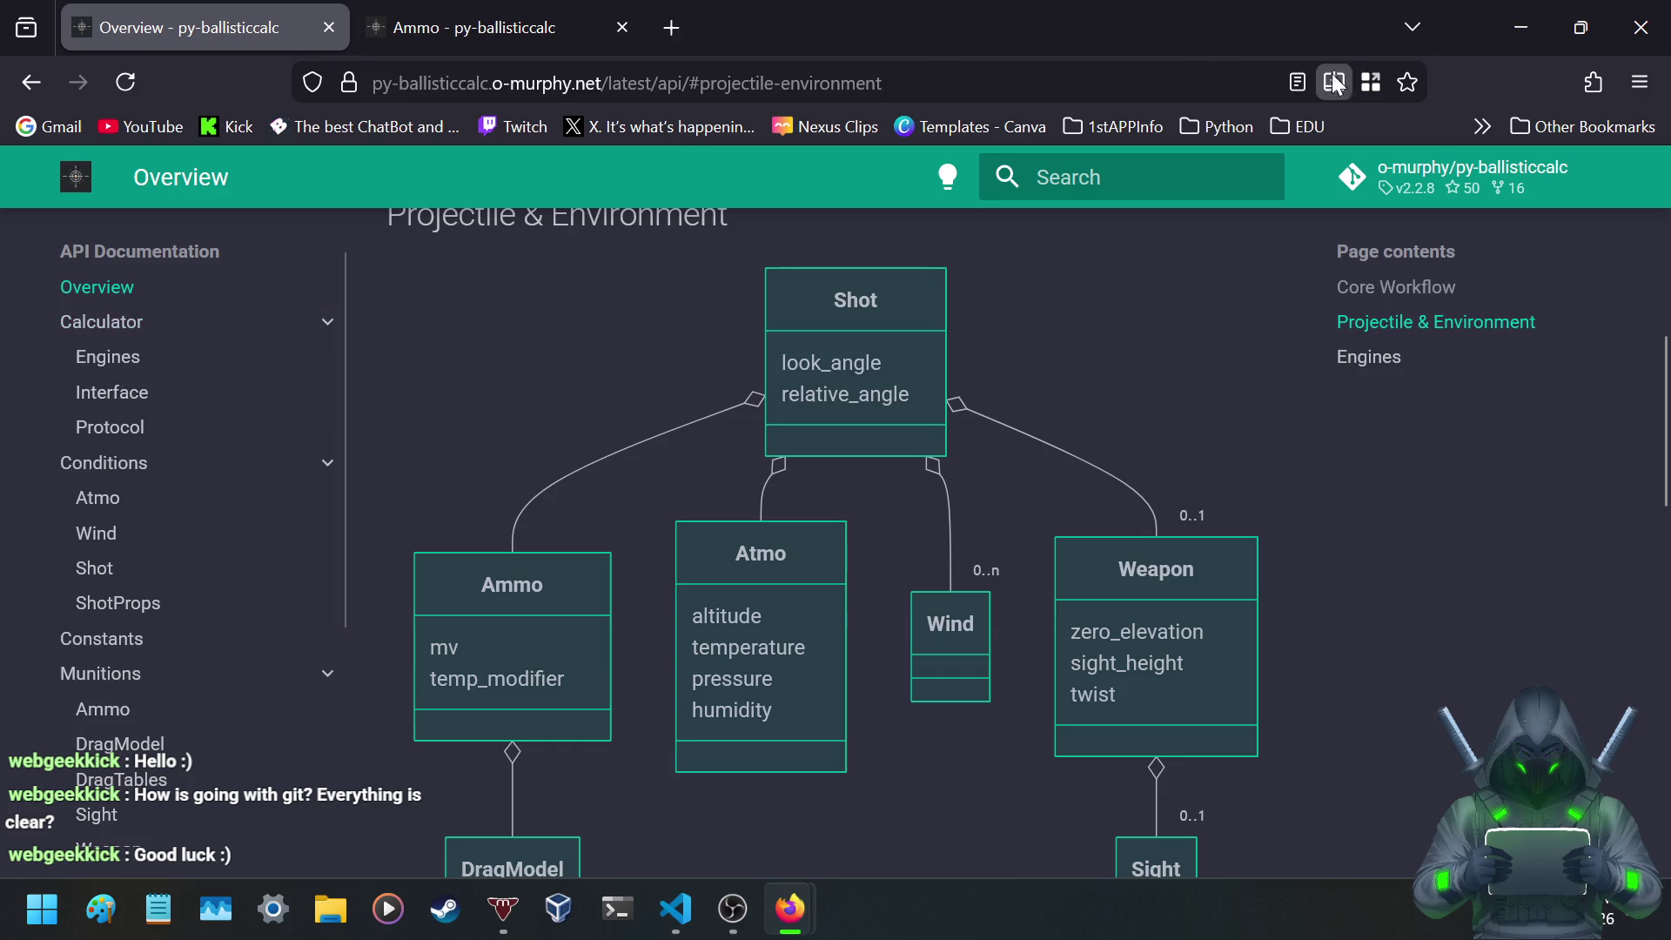
left_click(1413, 77)
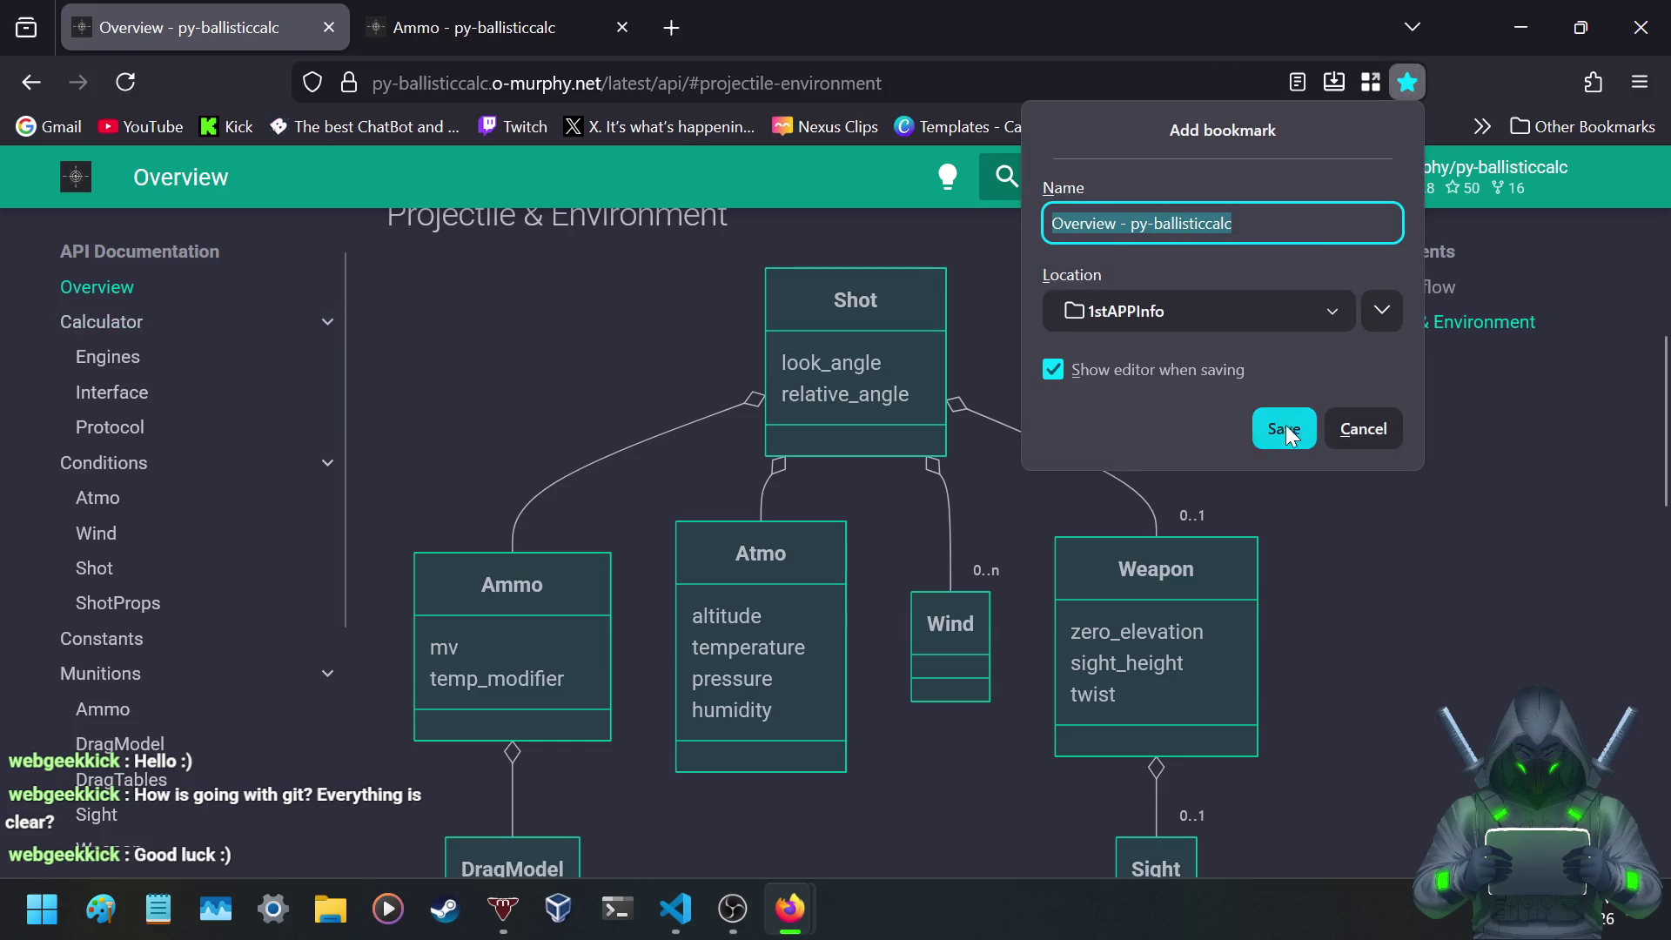
left_click(1284, 428)
scroll(644, 346, "down", 10)
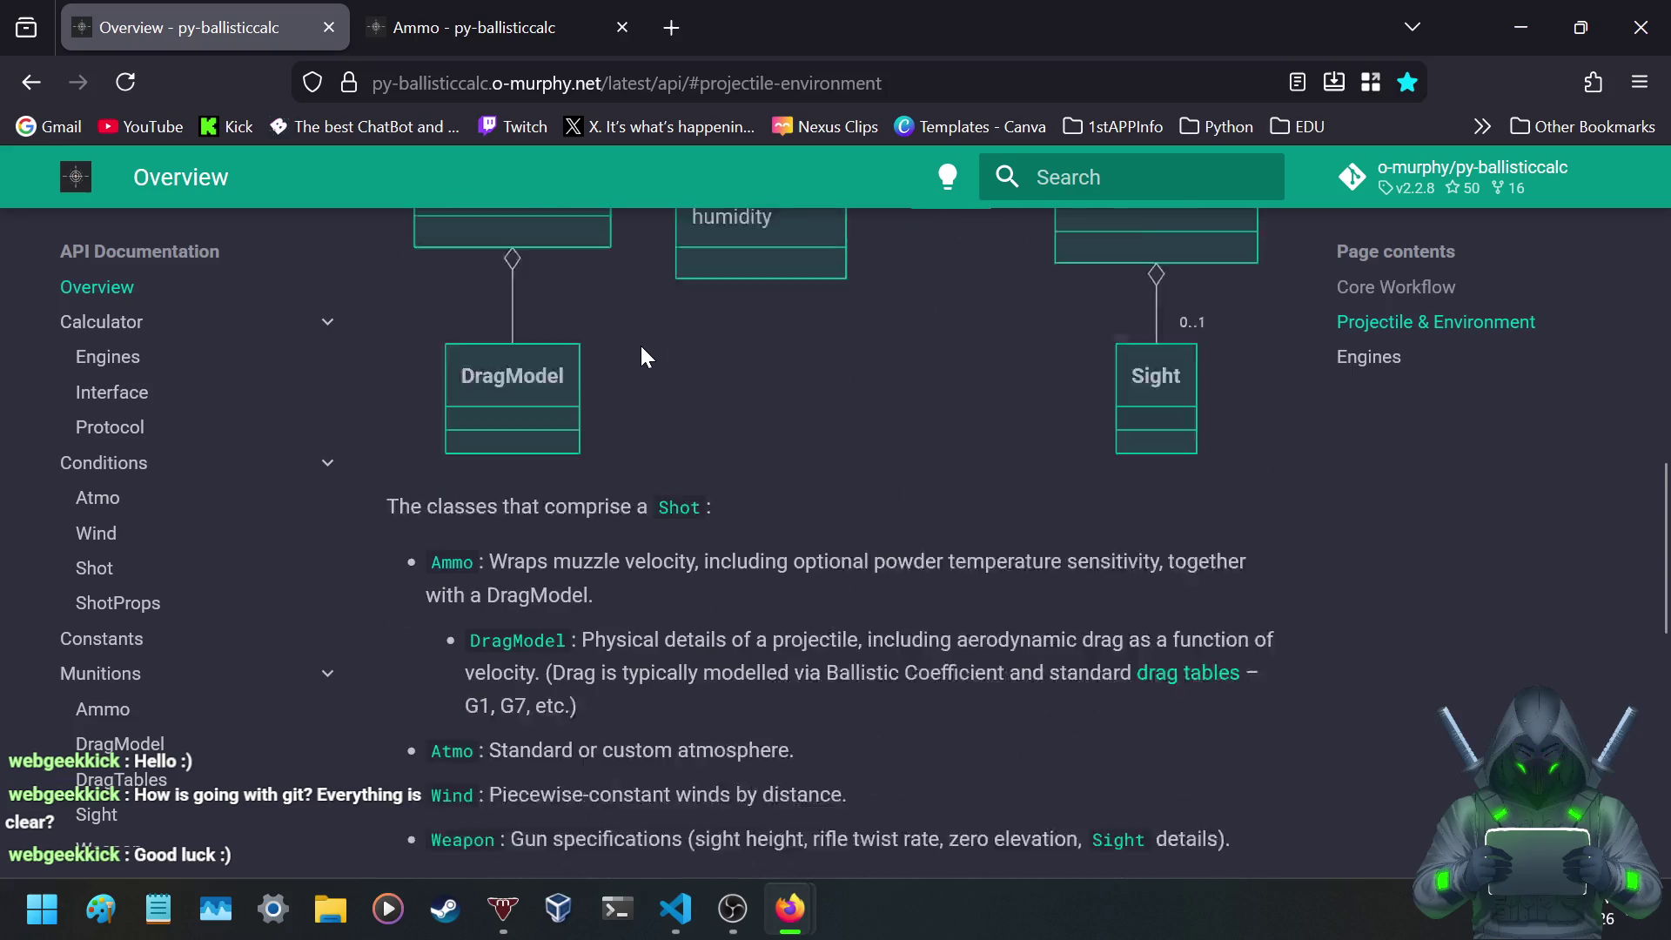
- Scroll the Overview to the Engines section and select part of its description
scroll(646, 357, "up", 3)
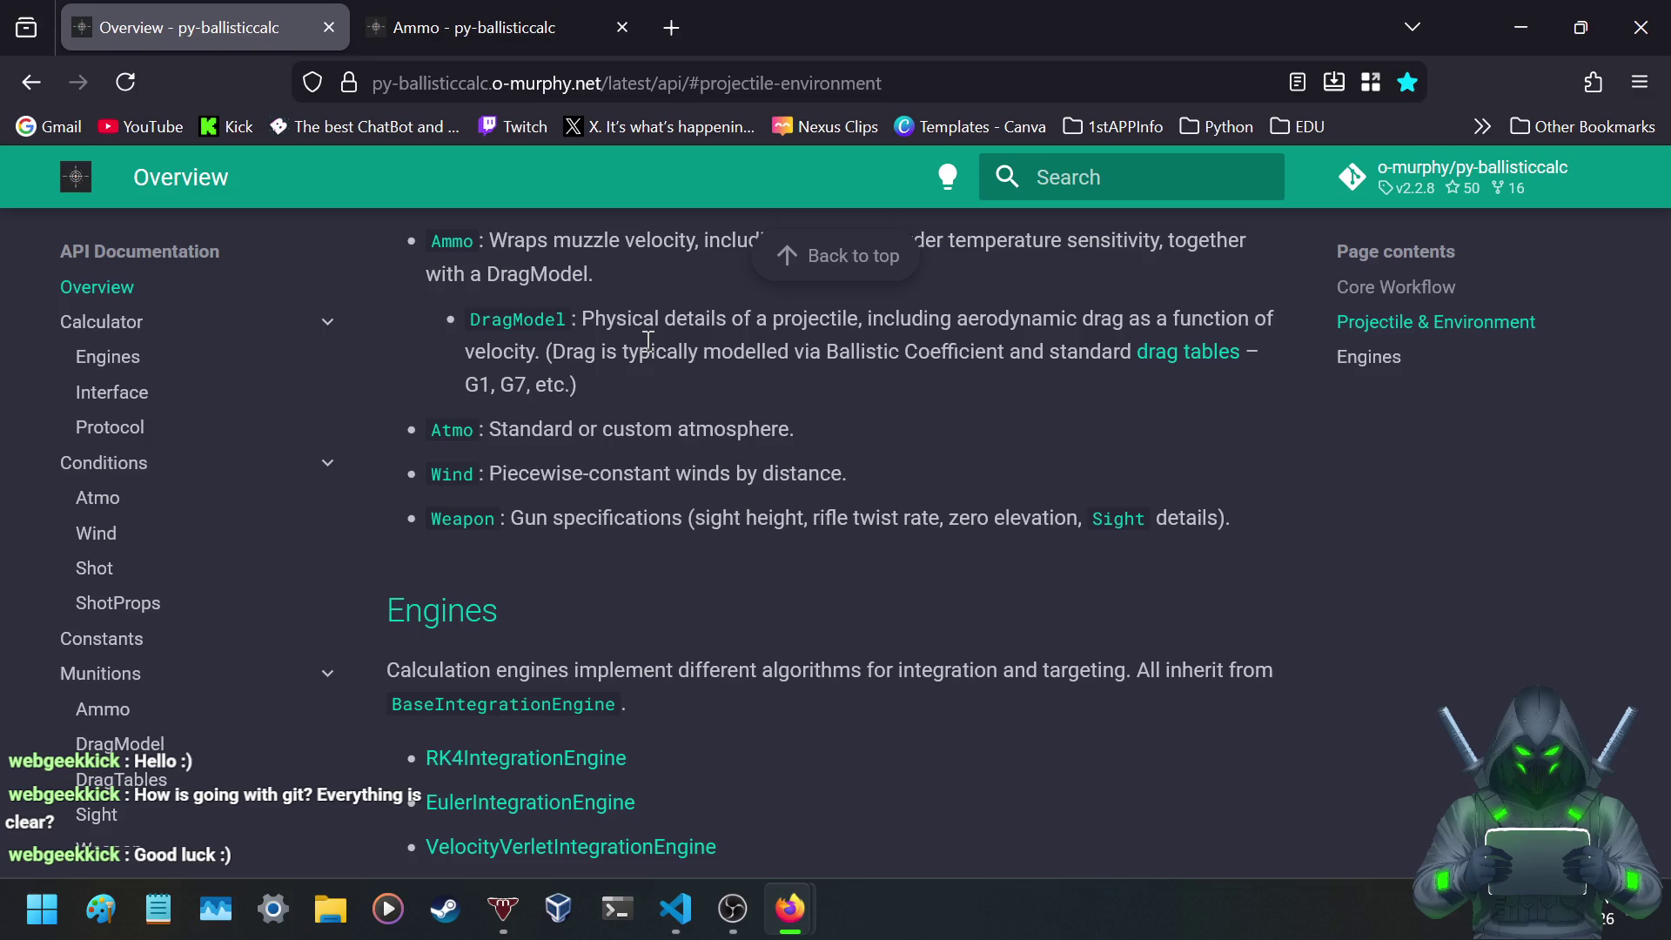
scroll(783, 435, "down", 4)
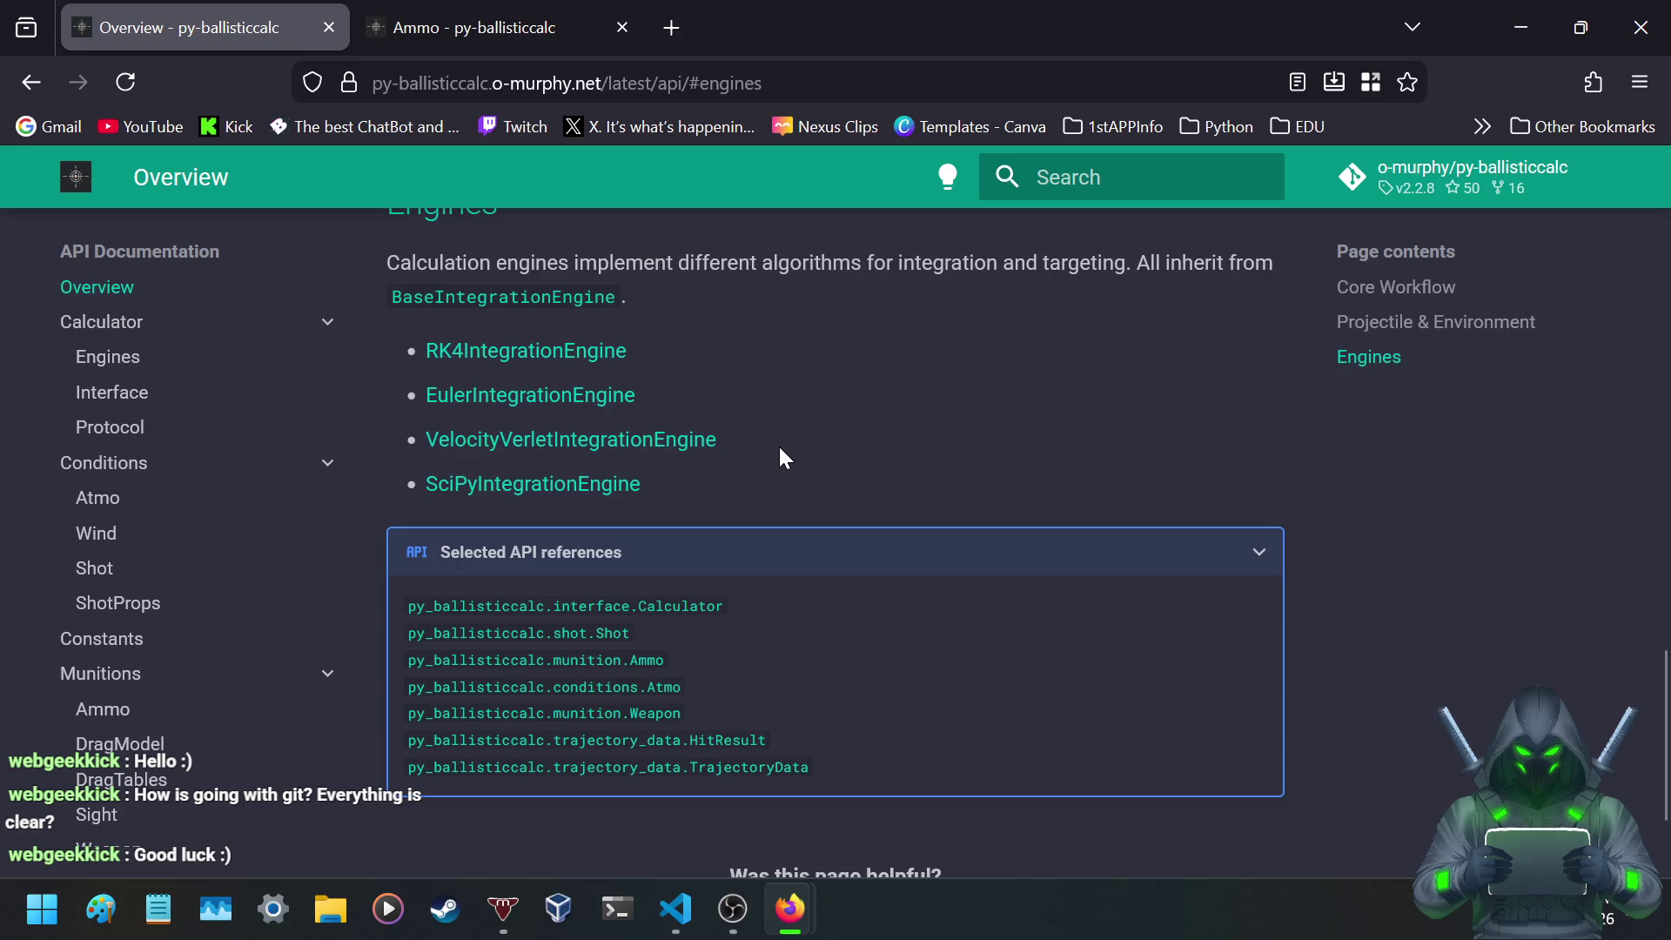
left_click_drag(703, 261, 1165, 264)
left_click(1185, 259)
- Scroll back up and collapse then re-expand the Calculator group in the sidebar
scroll(362, 358, "down", 3)
scroll(357, 362, "up", 10)
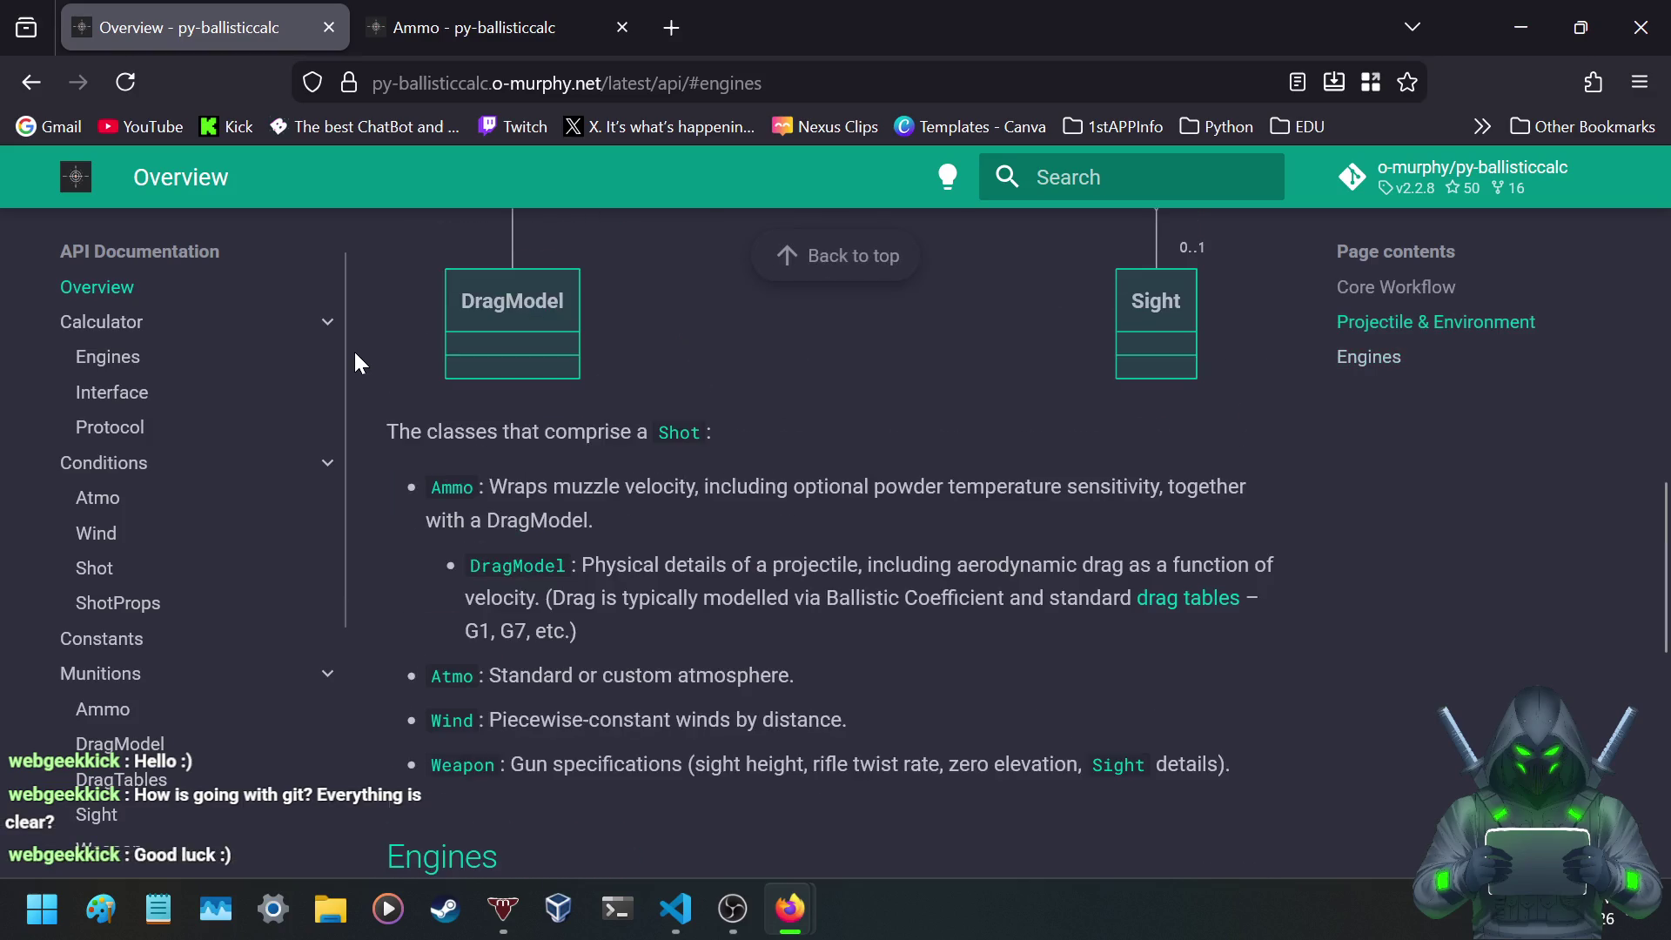
scroll(357, 362, "up", 5)
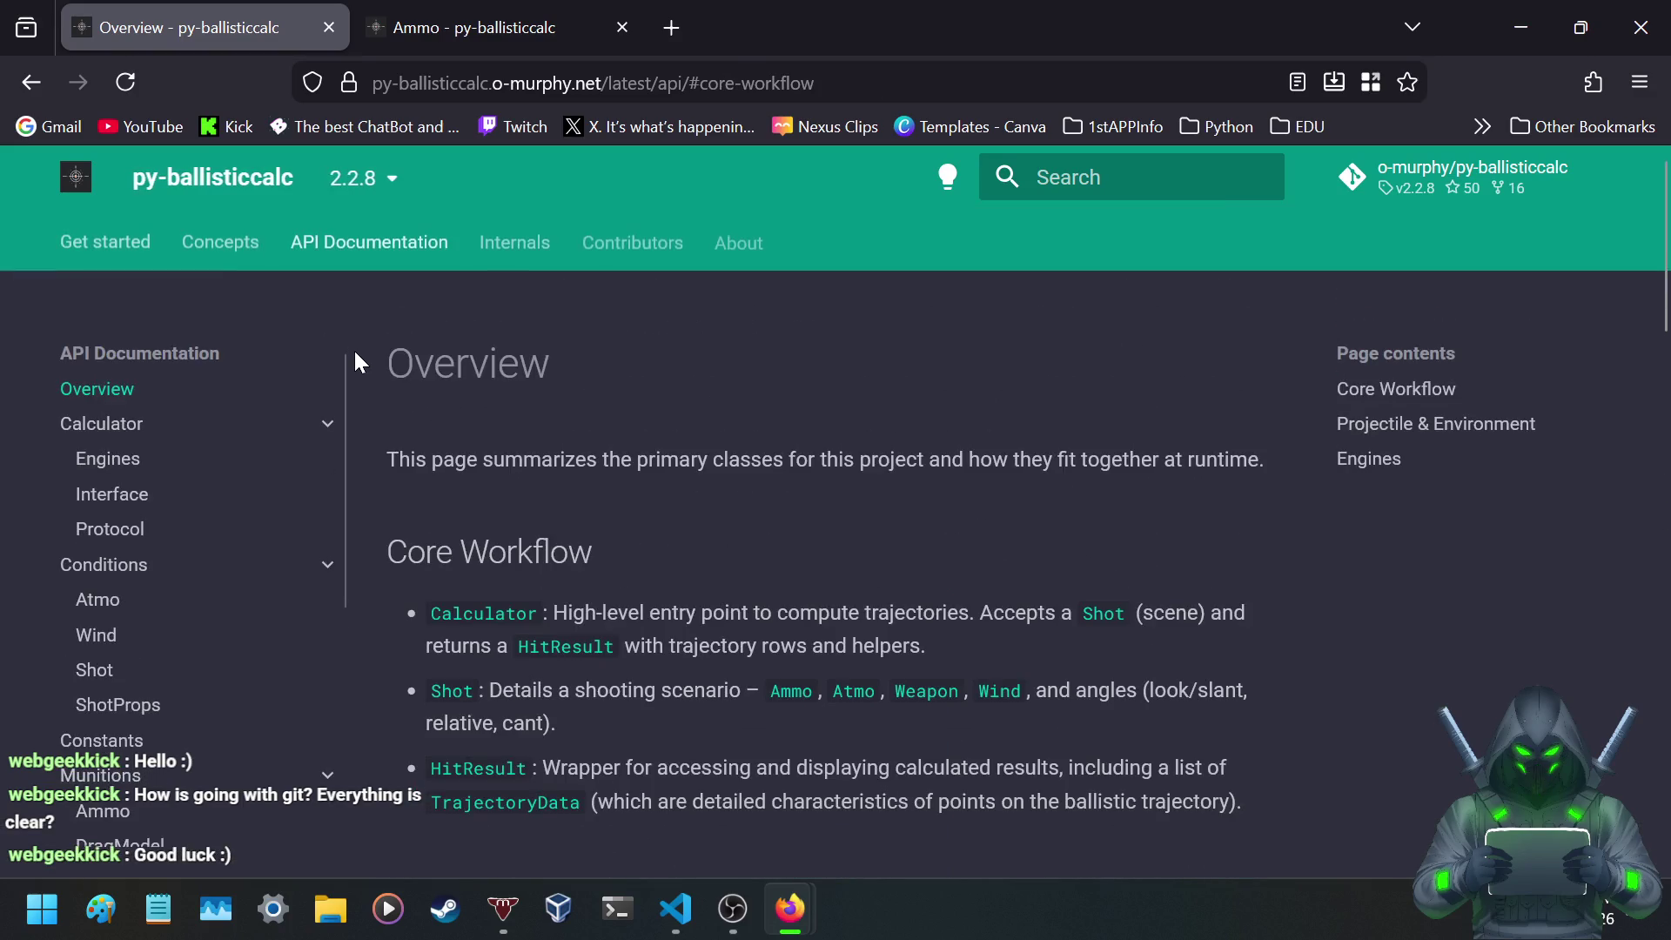
left_click(121, 426)
left_click(114, 426)
- Open the Engines API page, scan its Parameters and Methods, and add a blank tab
left_click(103, 459)
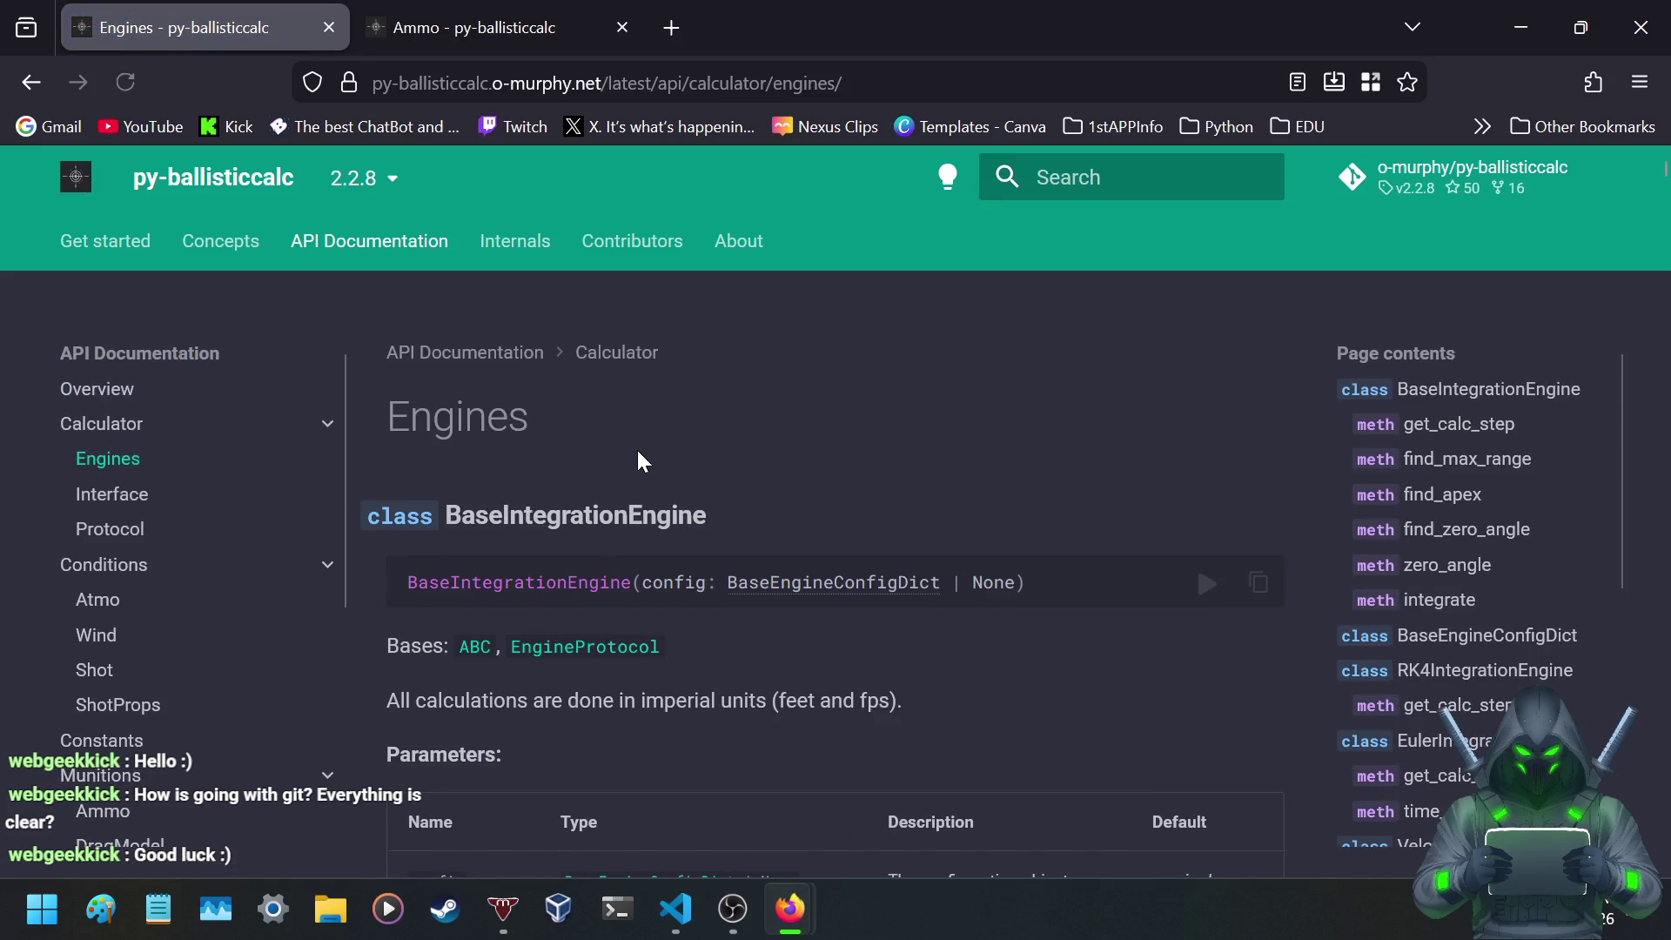
scroll(639, 451, "down", 4)
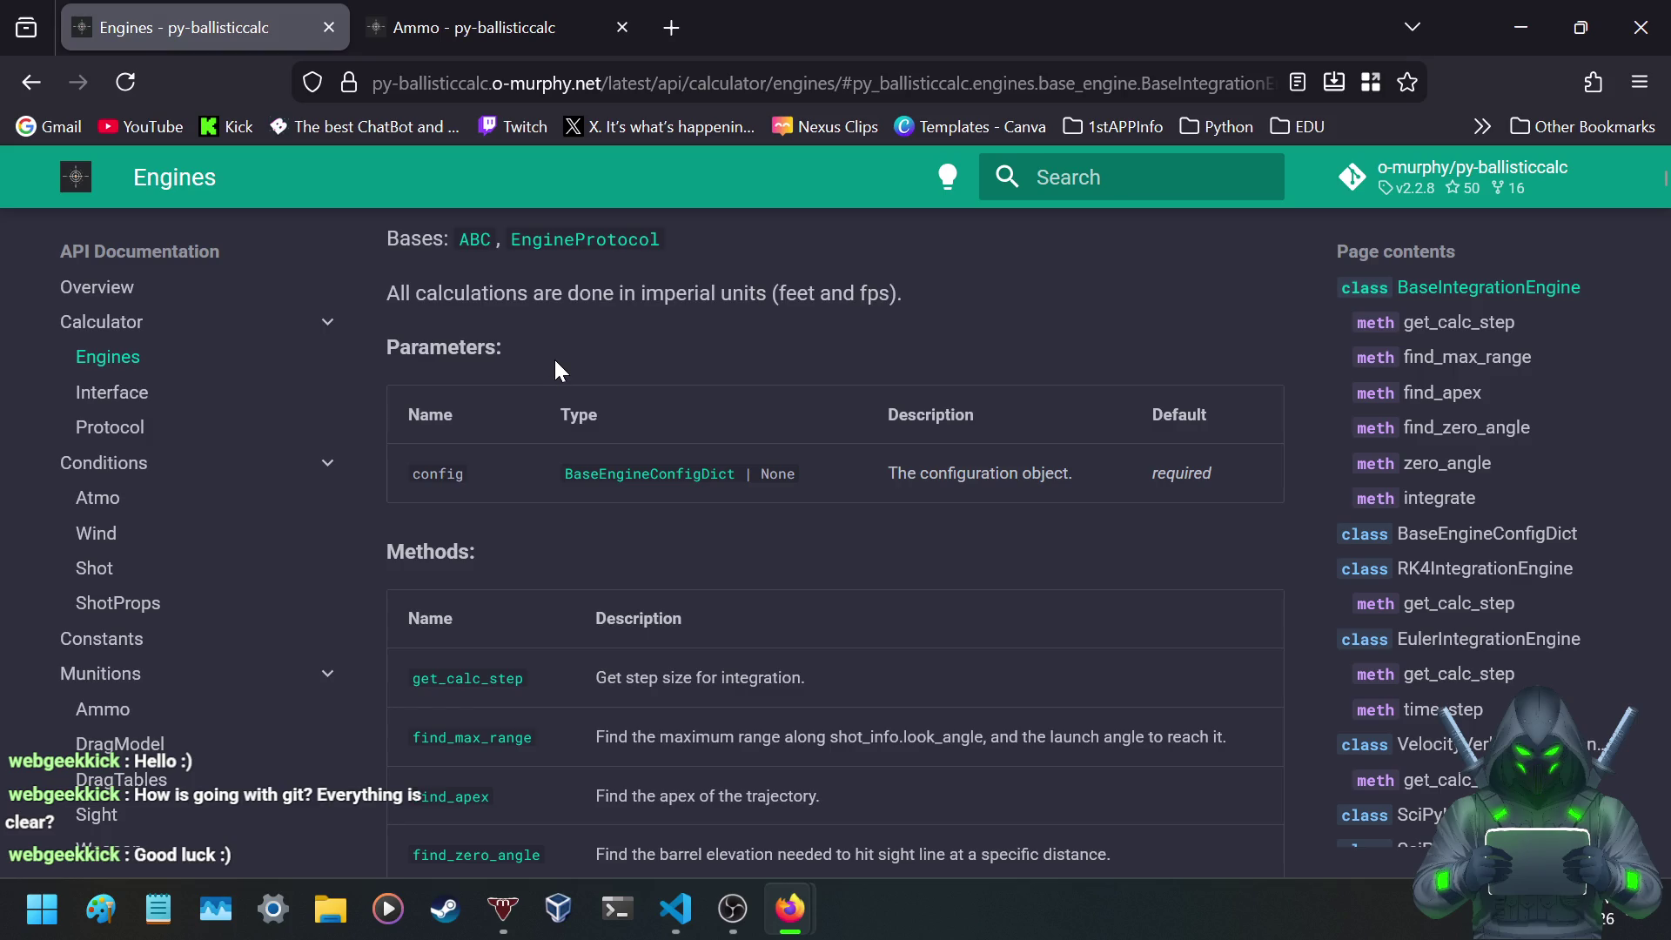
left_click(670, 32)
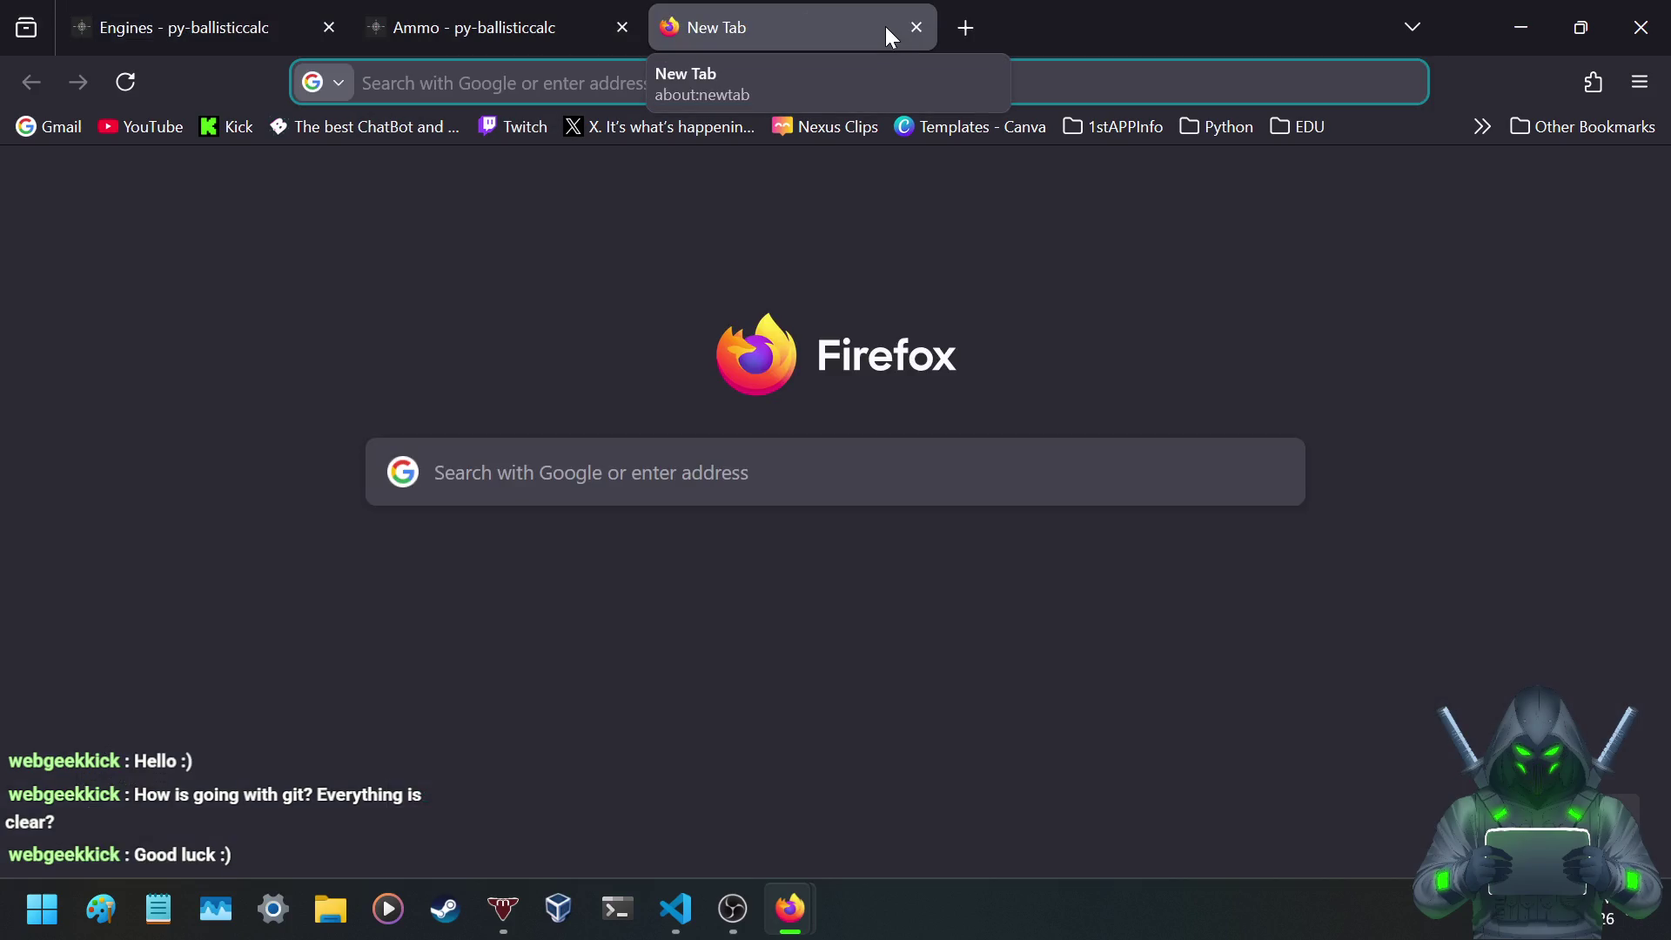
- Google 'if i connect to an api and the api goes down will my app lose functionality'
left_click(766, 82)
type("id i")
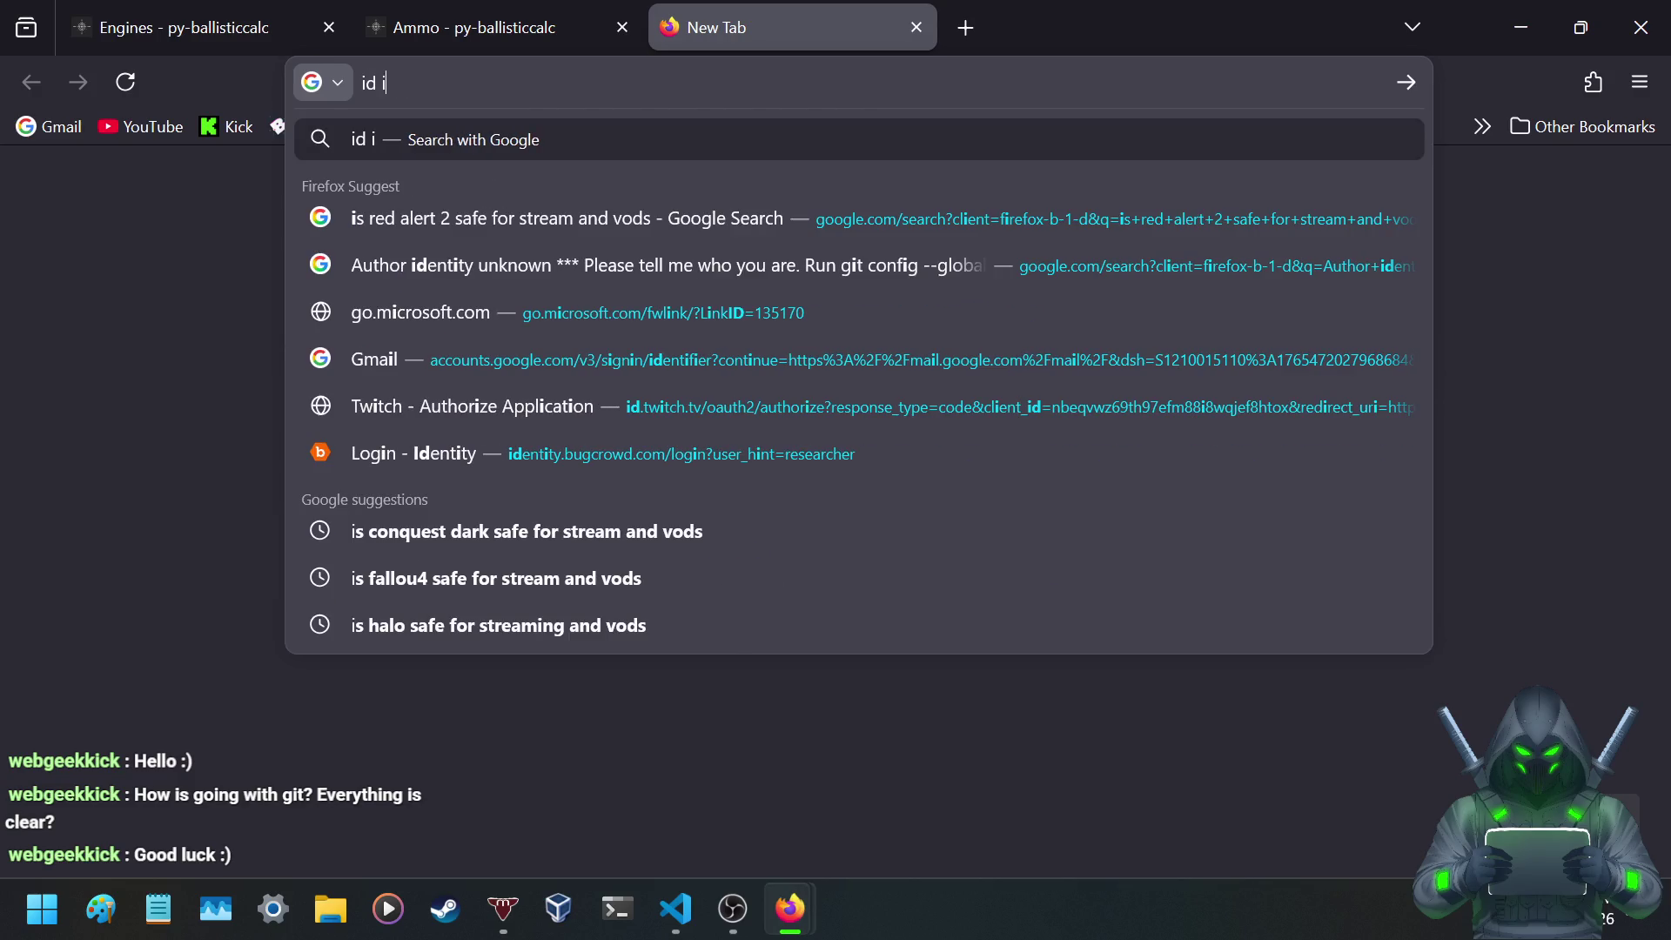
key("BackSpace")
type("f i conne")
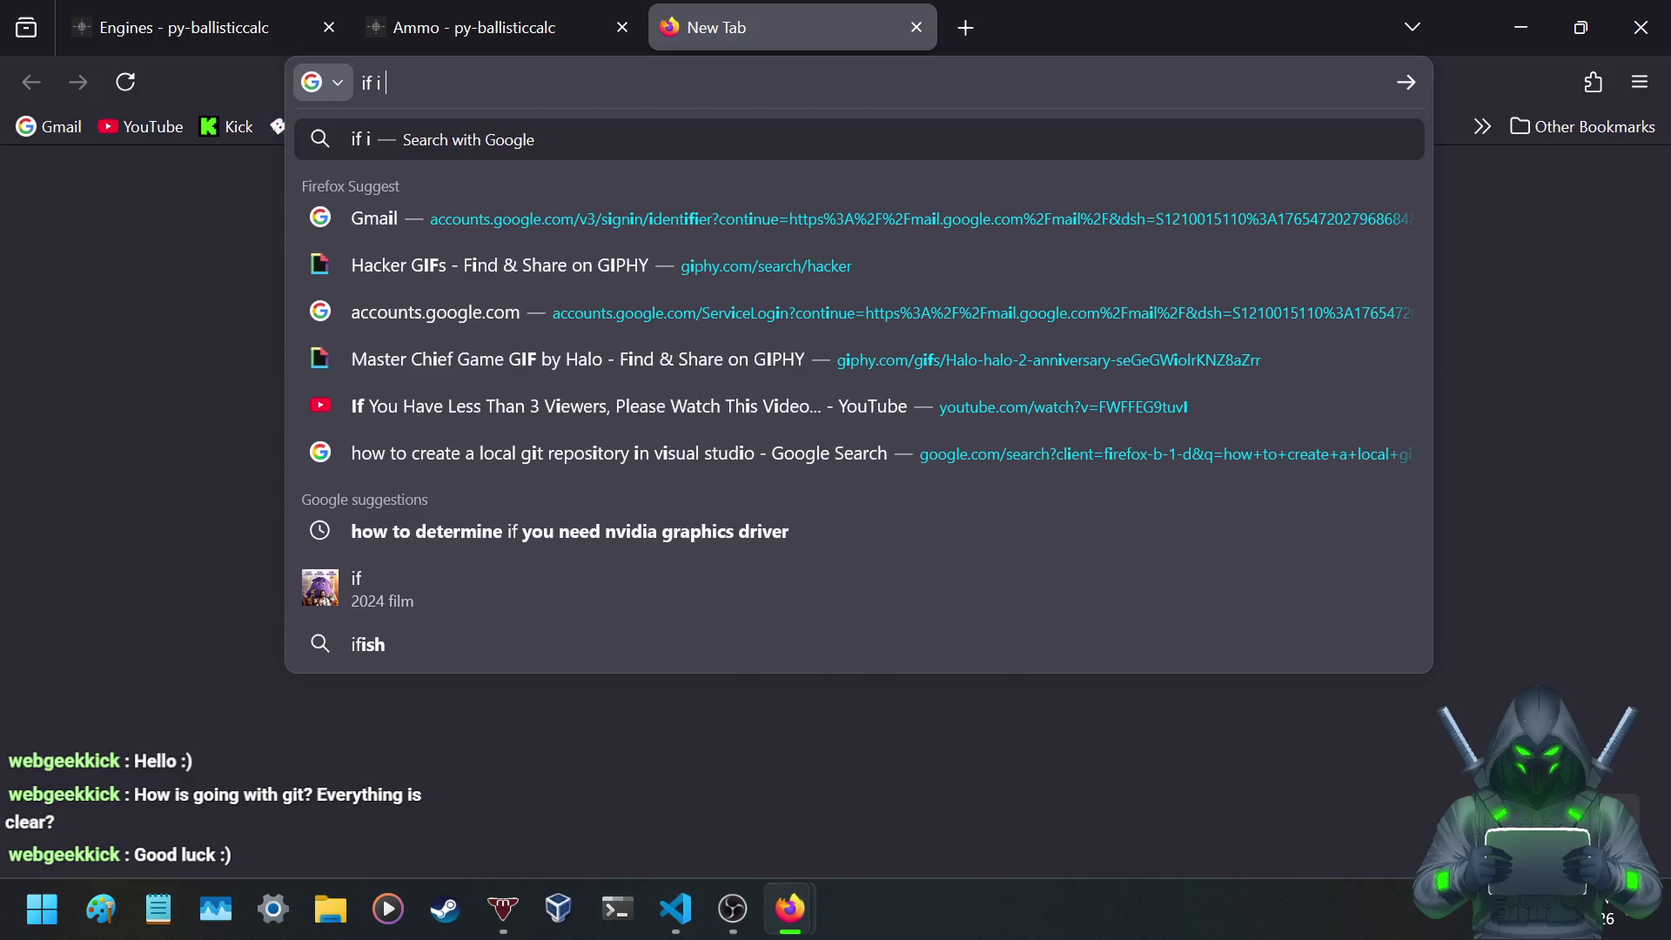
type("ct")
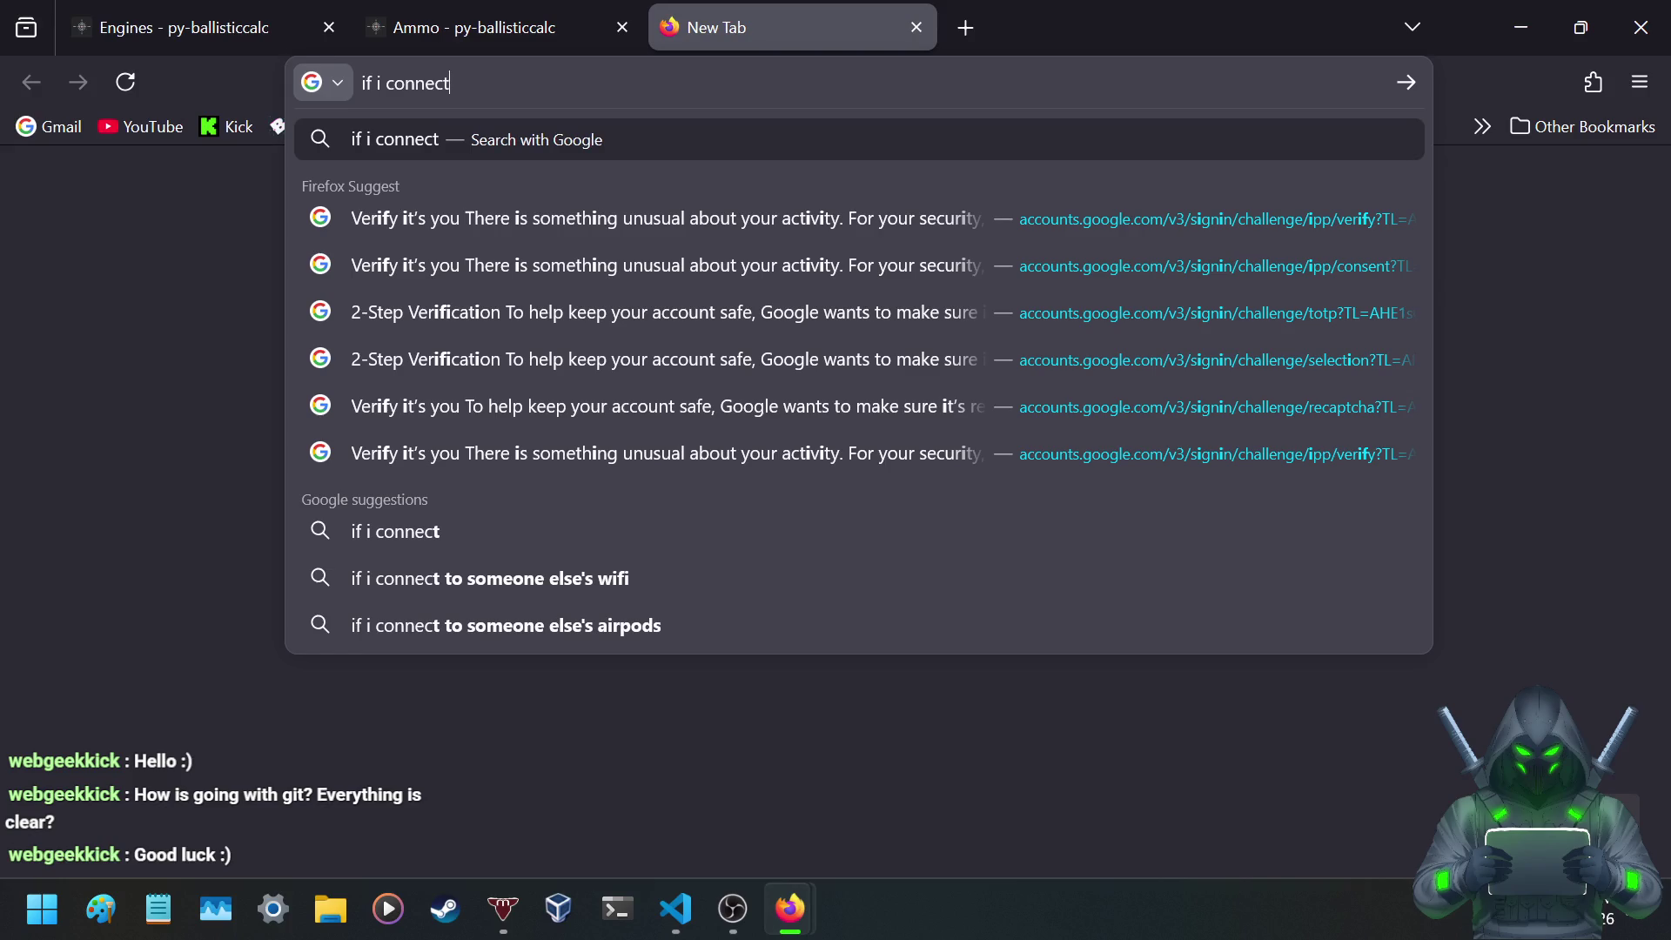
type(" to an api a")
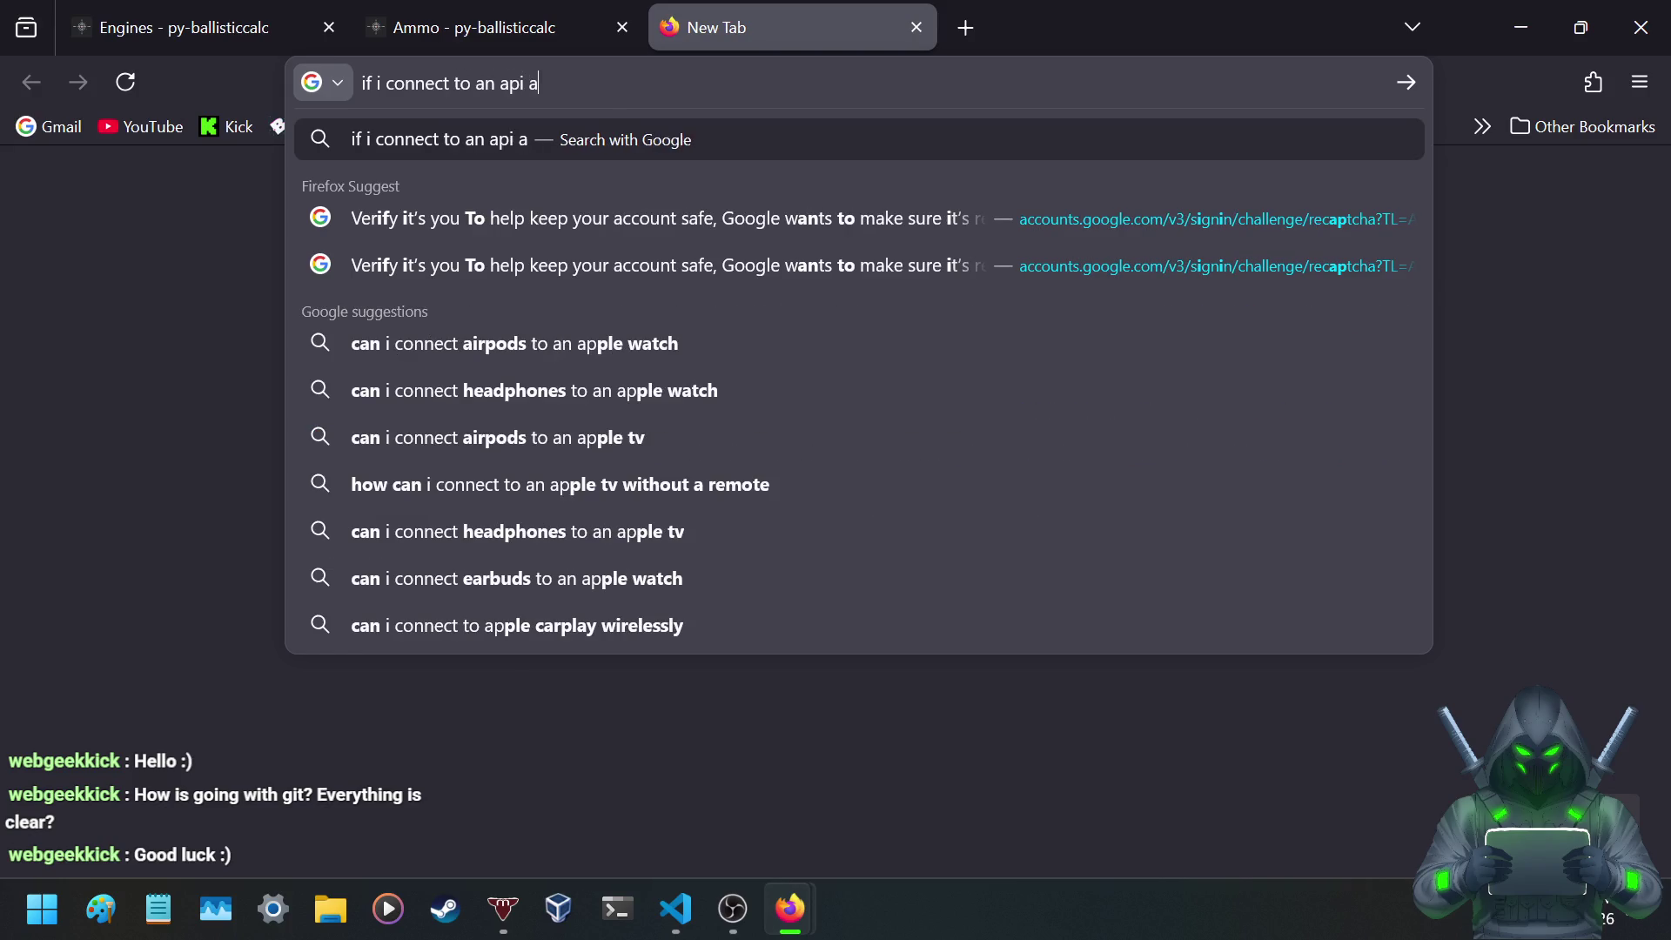
type("nd the api goes doe")
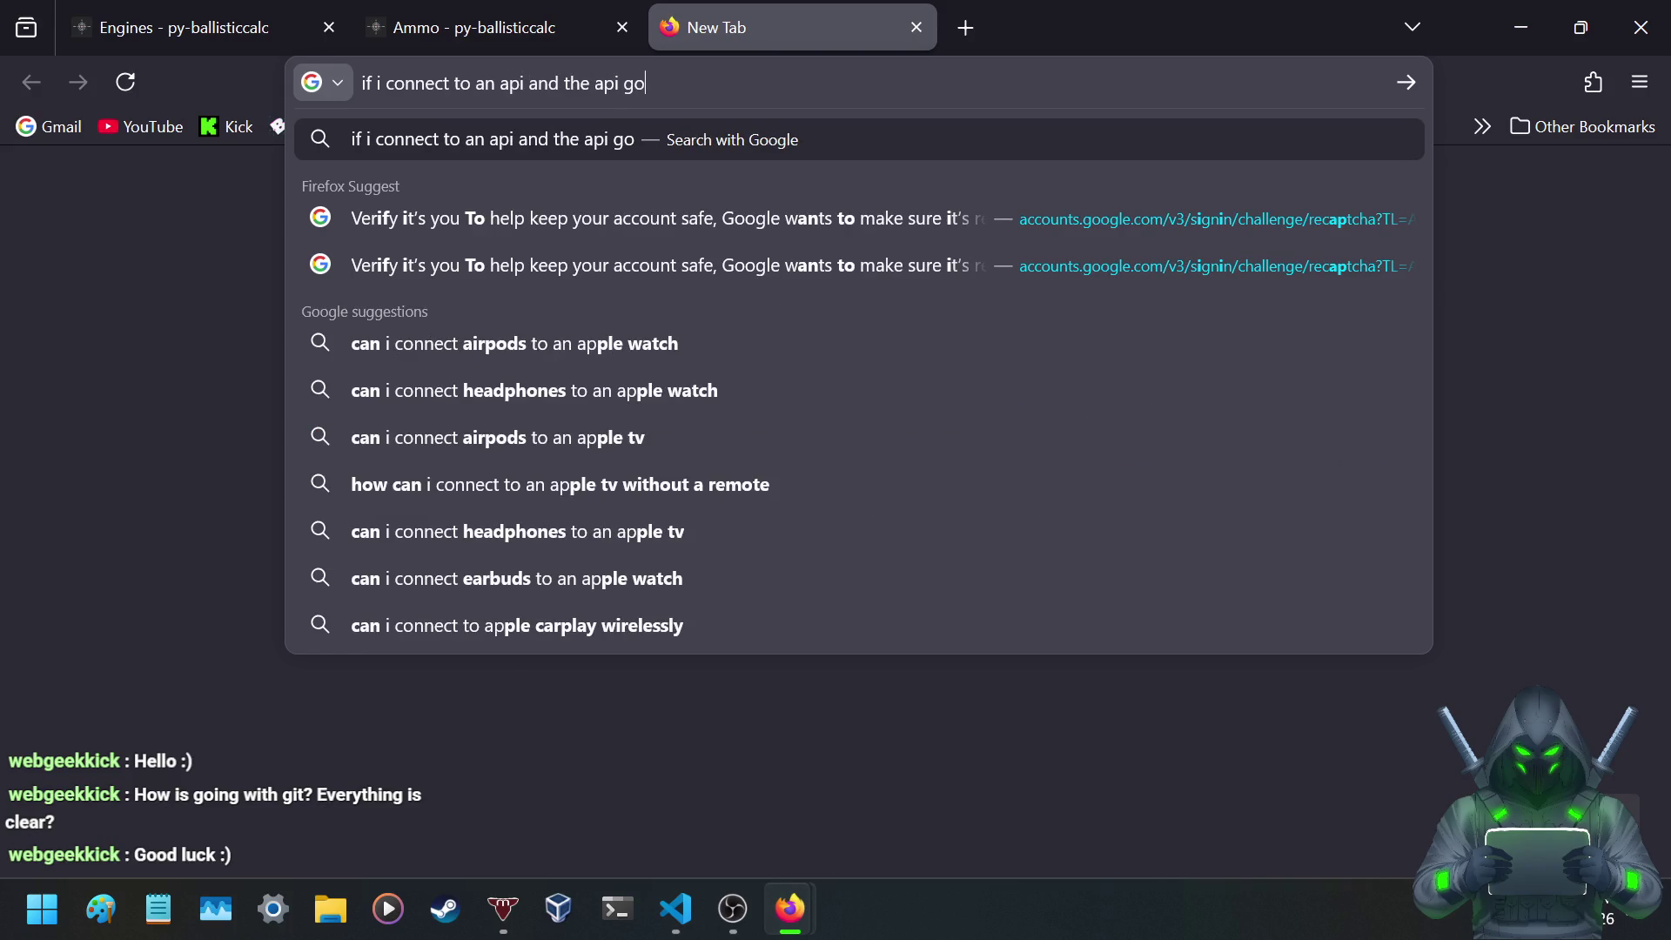
key("BackSpace")
type("wn")
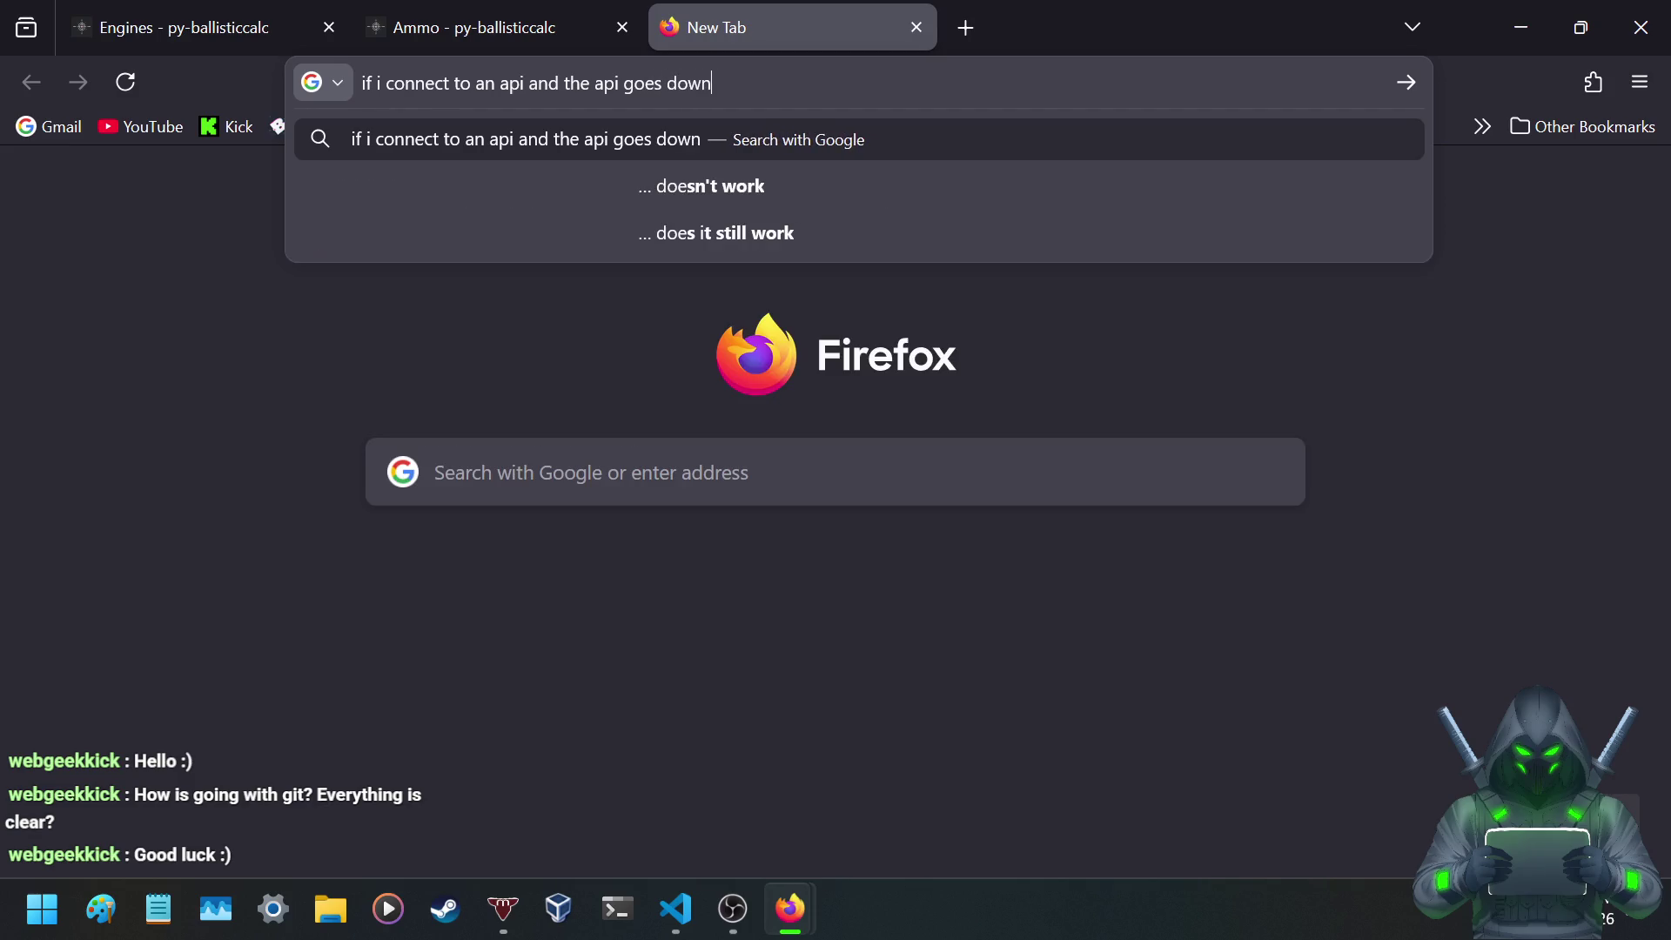
type(" will my app ")
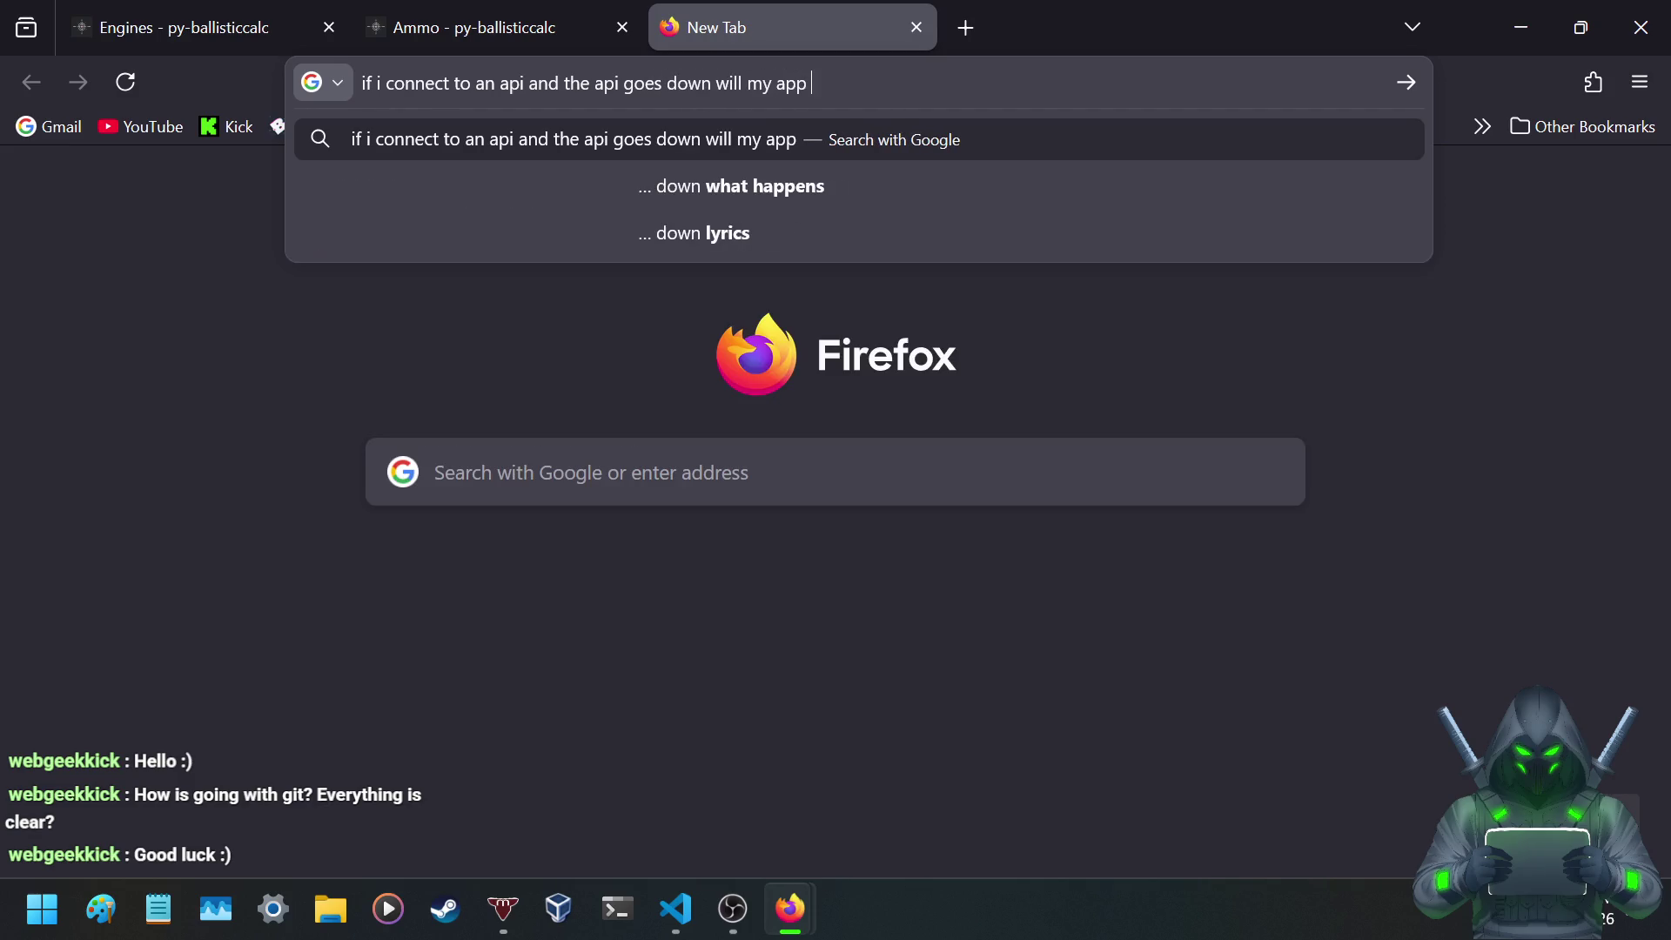
type("lose functionality")
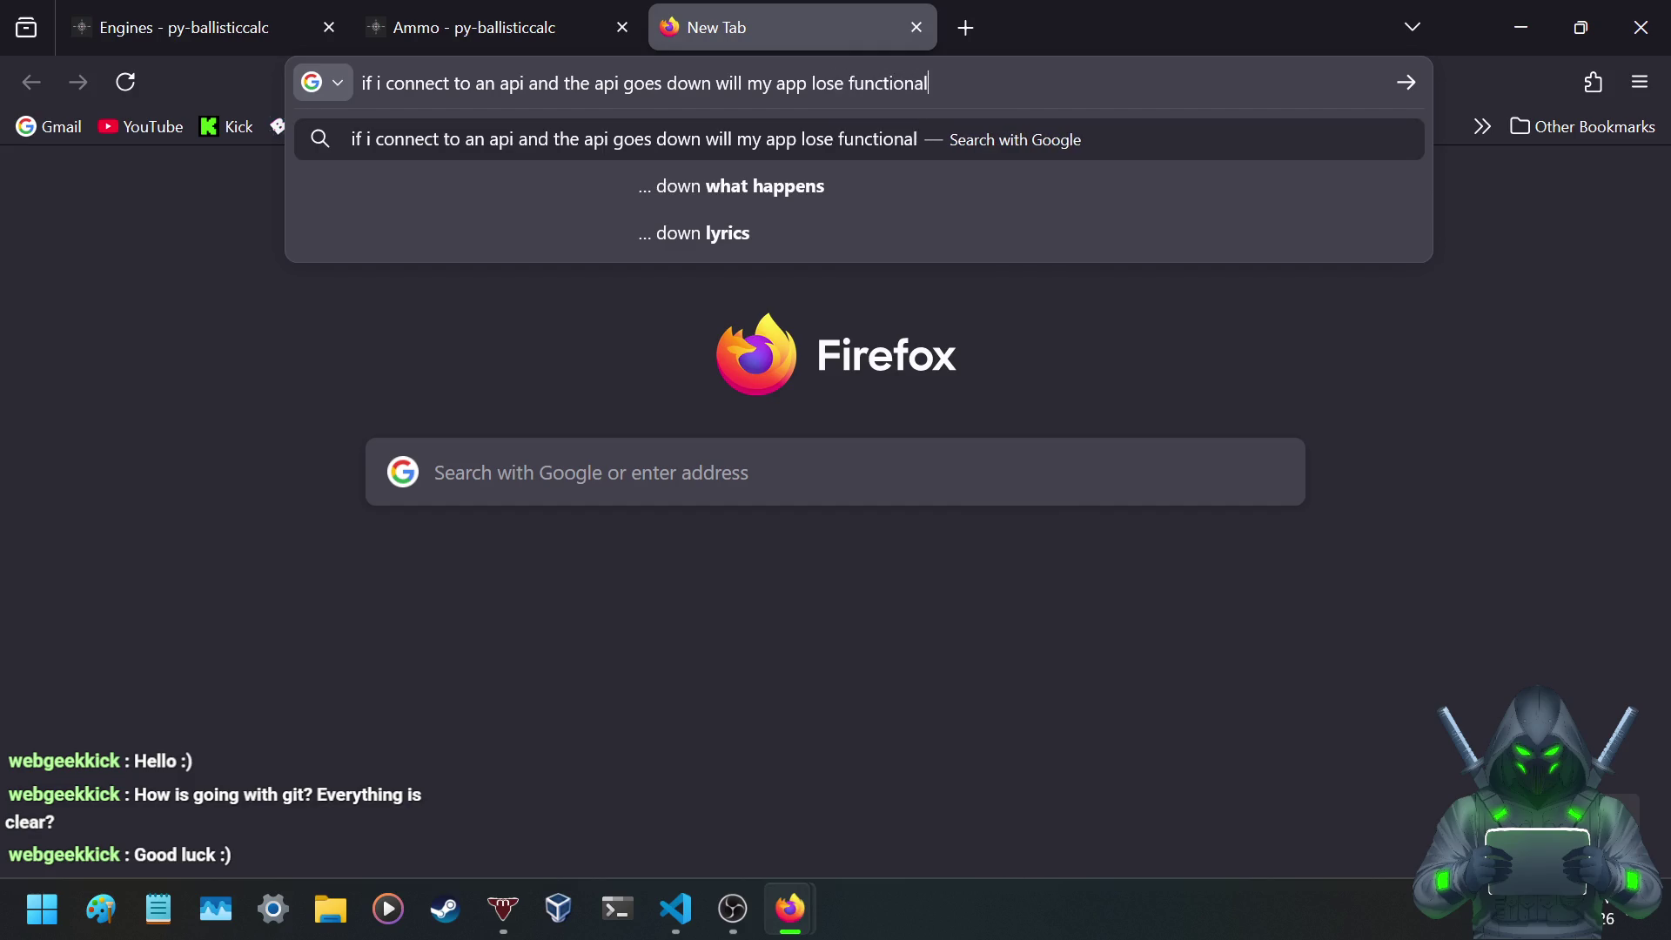
key("Return")
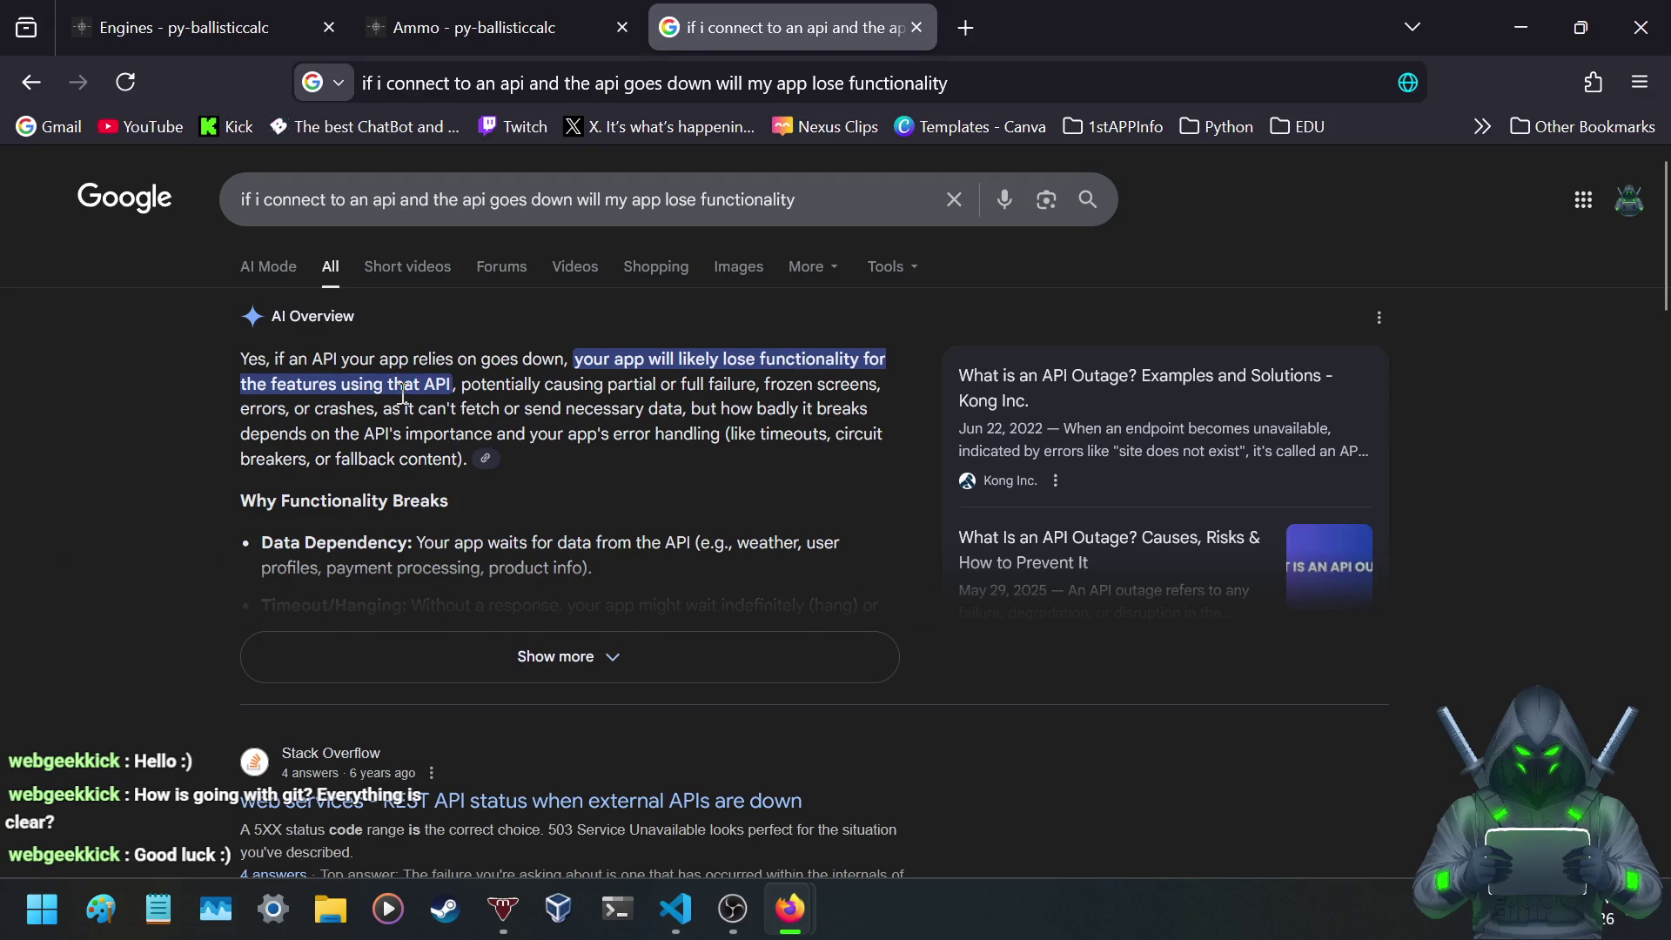
- Expand the full AI Overview answer and highlight its Caching advice
left_click(561, 659)
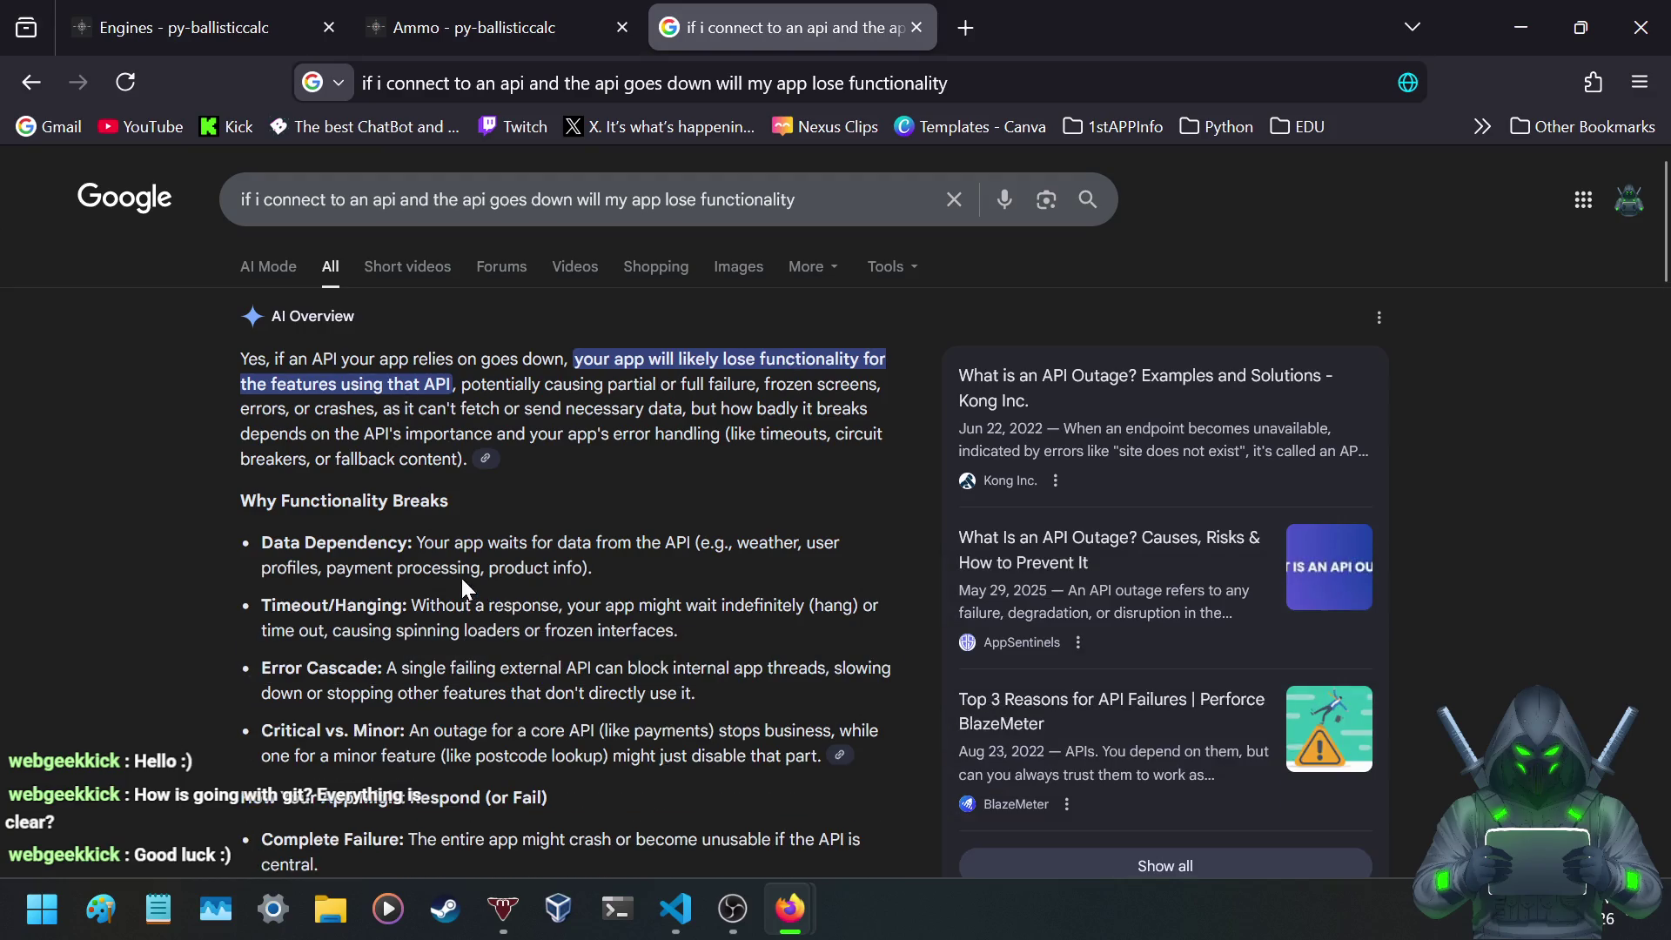
scroll(462, 577, "down", 7)
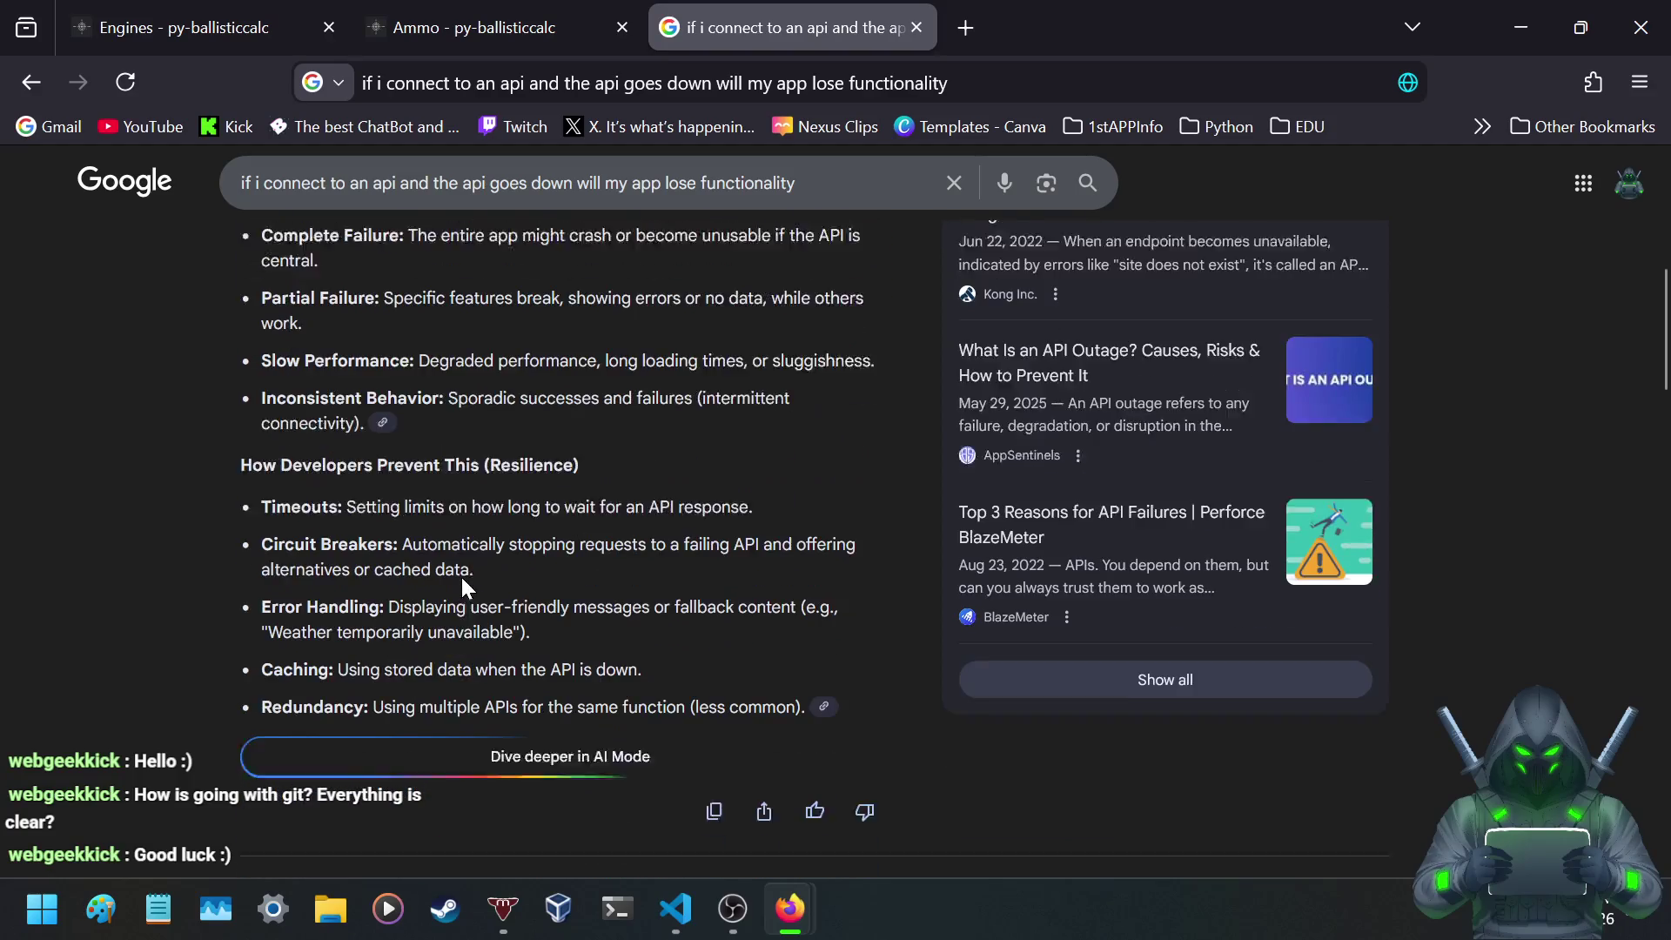
scroll(462, 577, "down", 1)
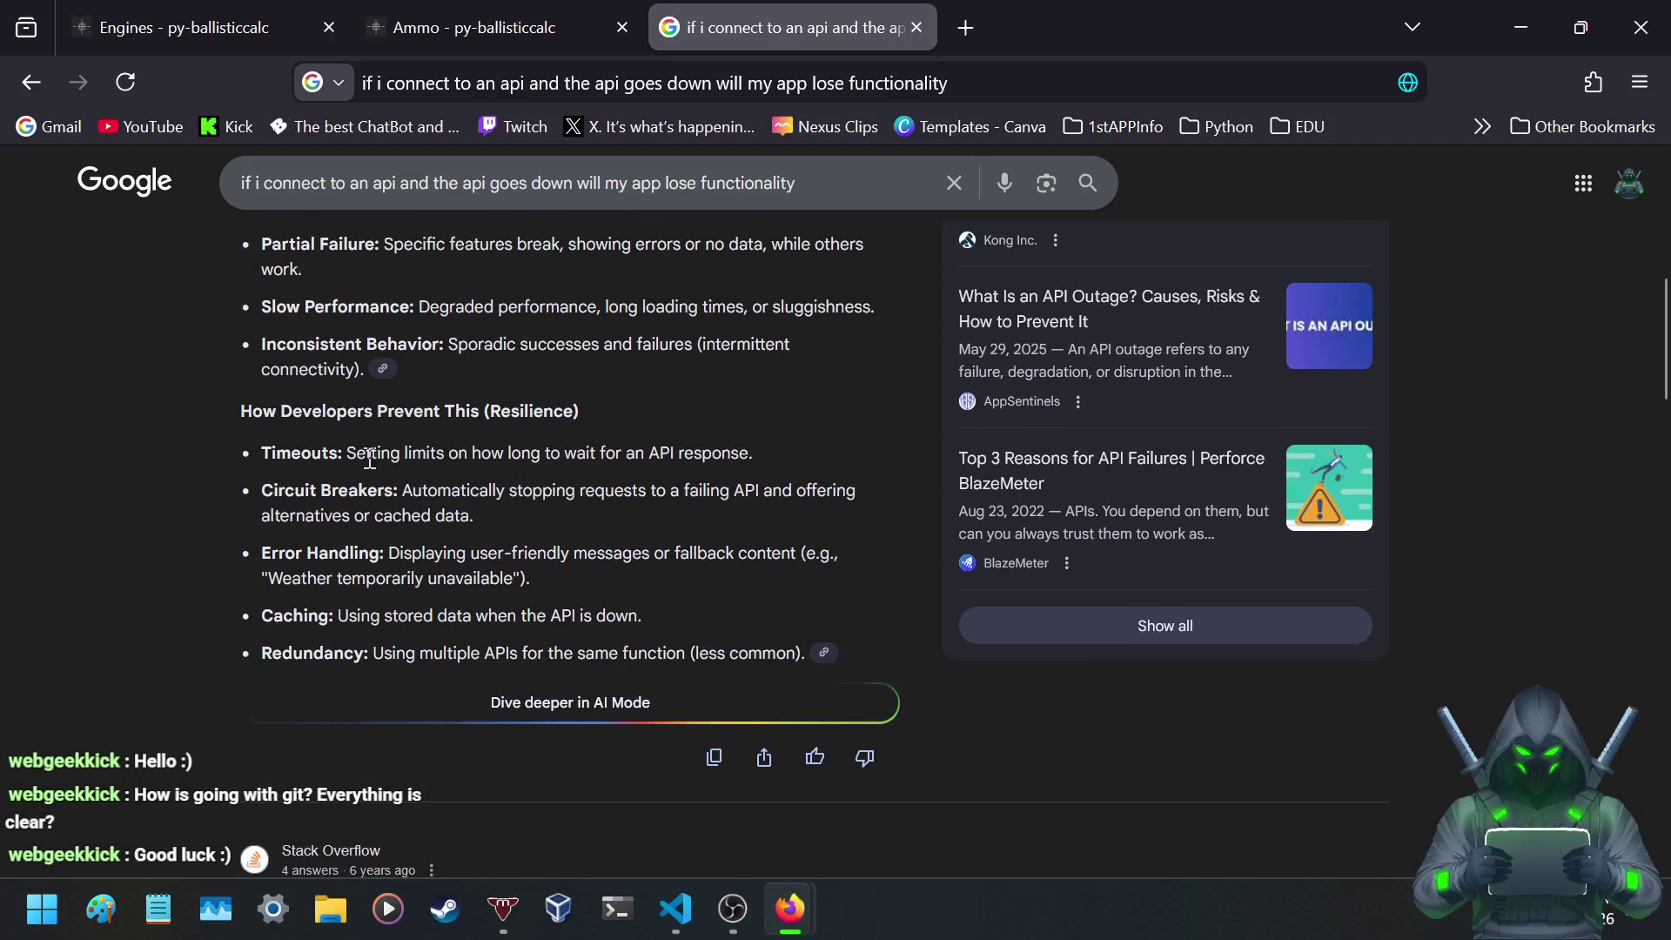
scroll(370, 458, "down", 1)
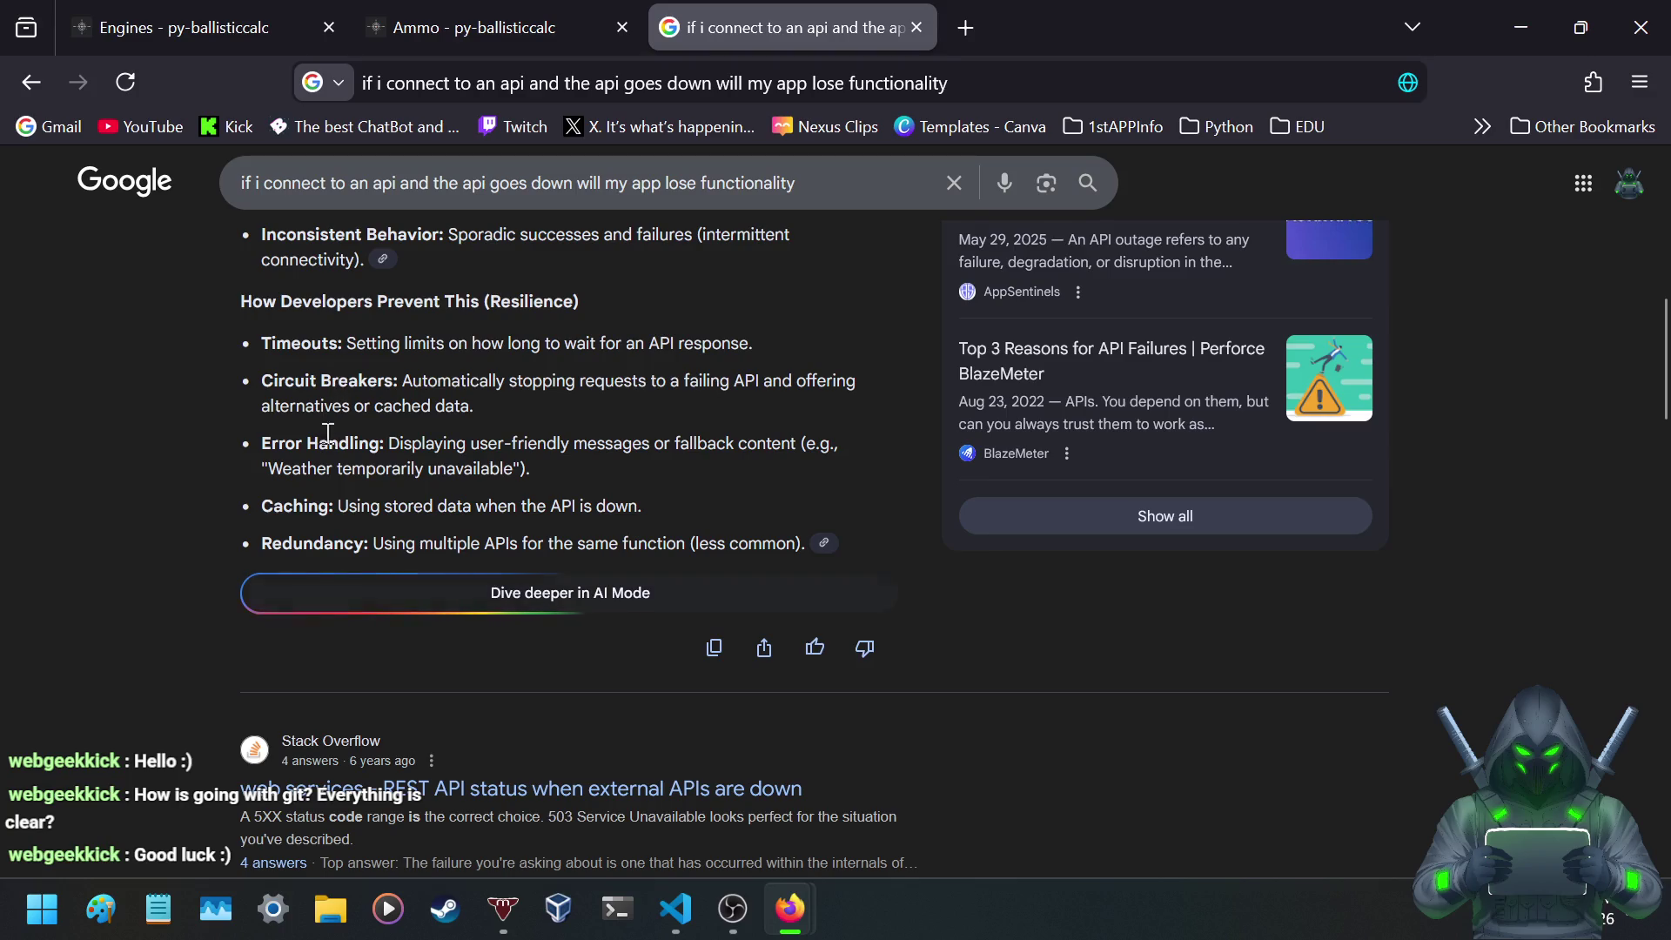
left_click_drag(302, 506, 626, 519)
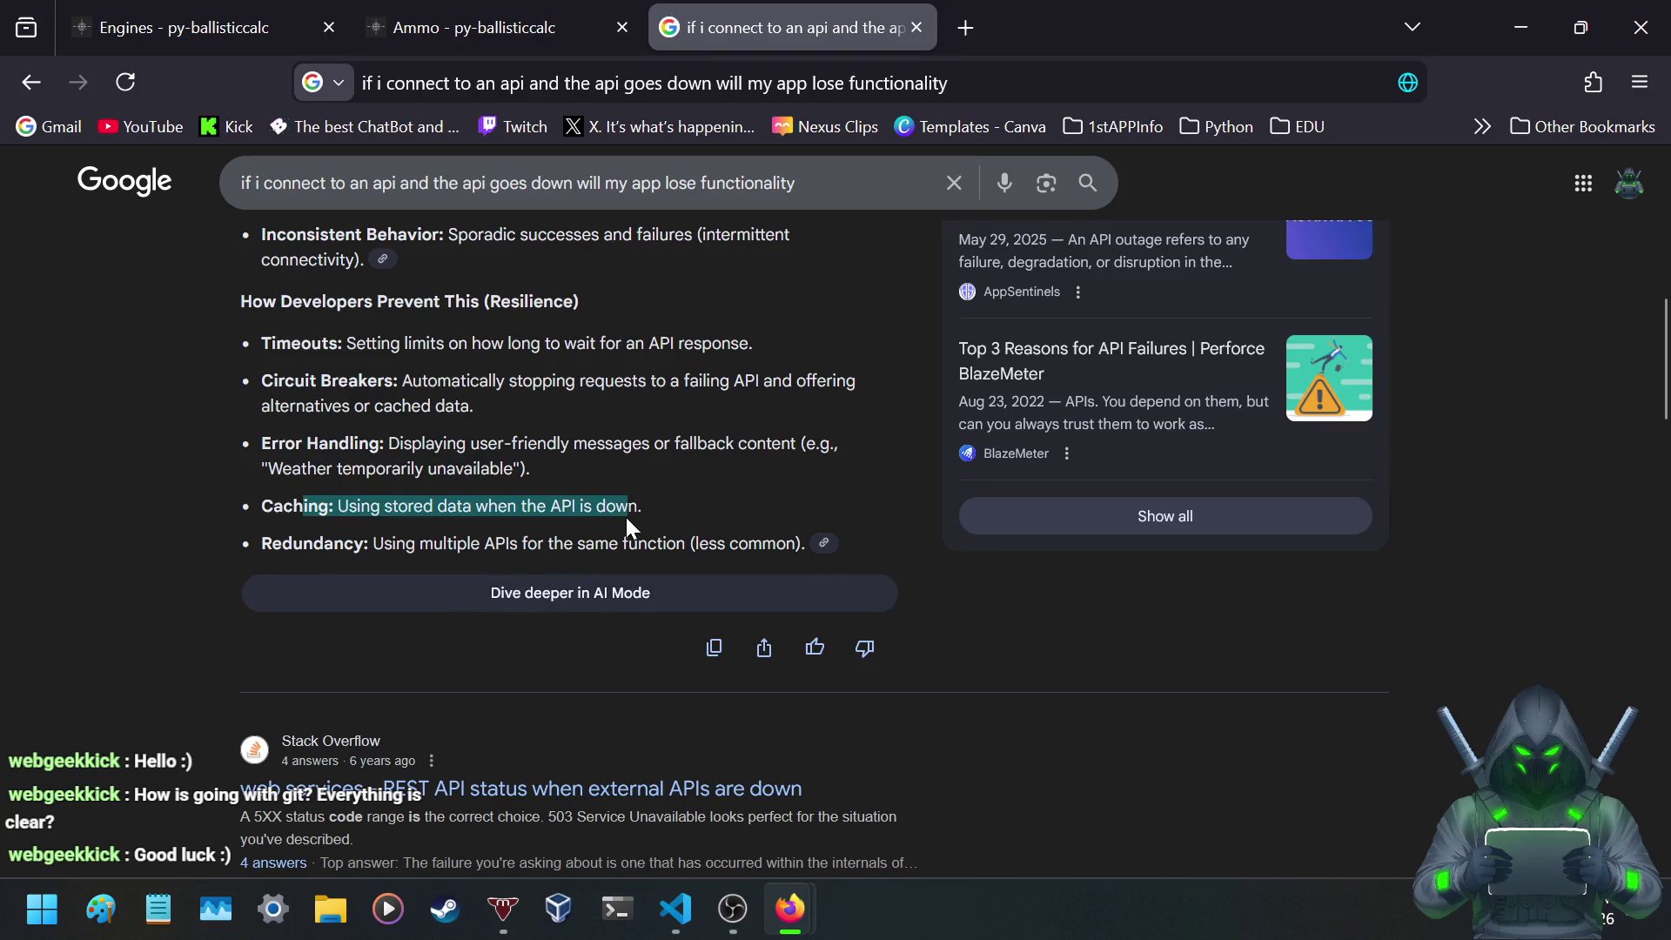
left_click(626, 527)
- Highlight the Redundancy advice, then close the search tab to return to the Engines docs
left_click_drag(496, 546, 688, 546)
scroll(582, 441, "down", 5)
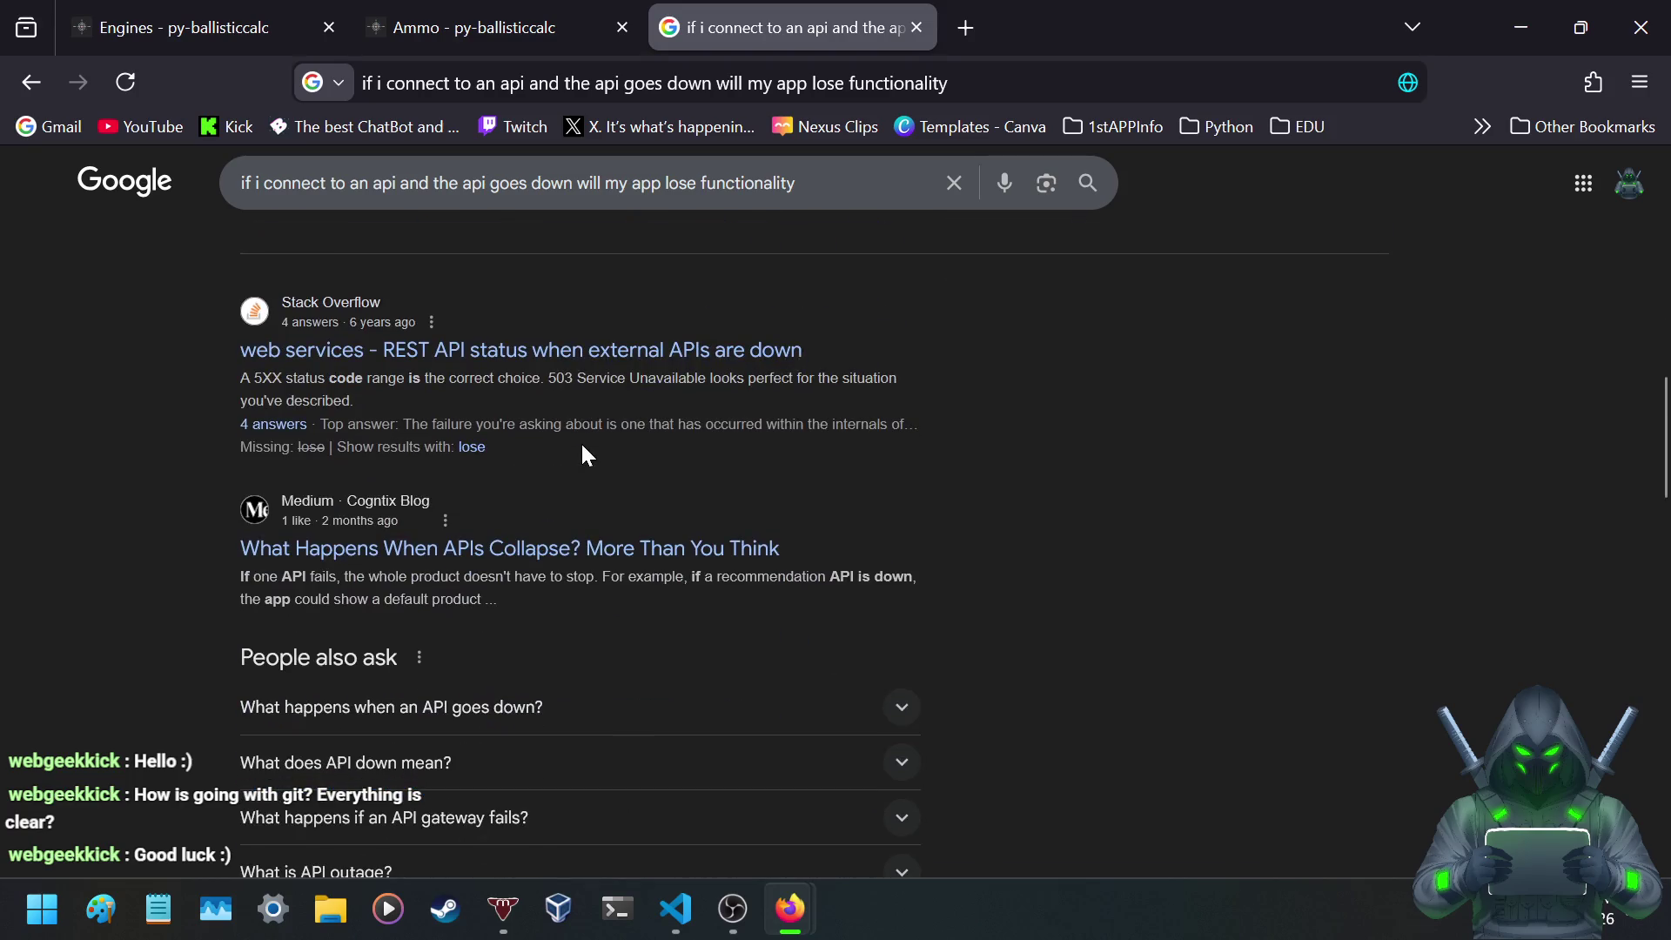
scroll(583, 470, "up", 5)
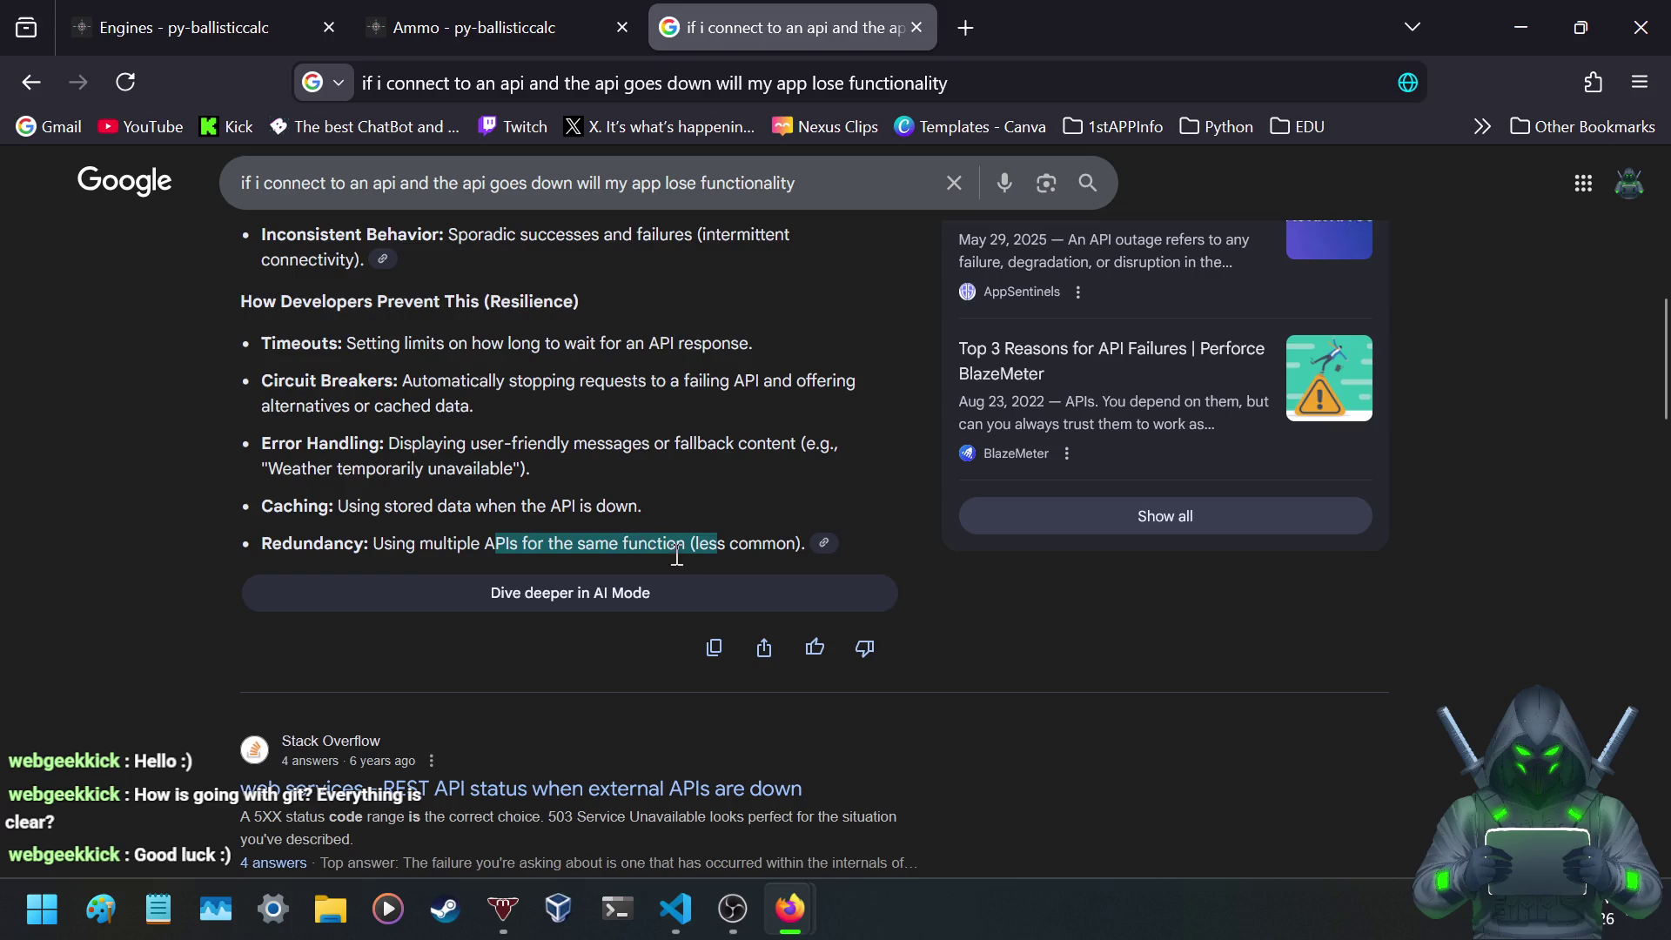
left_click(486, 527)
scroll(494, 495, "up", 4)
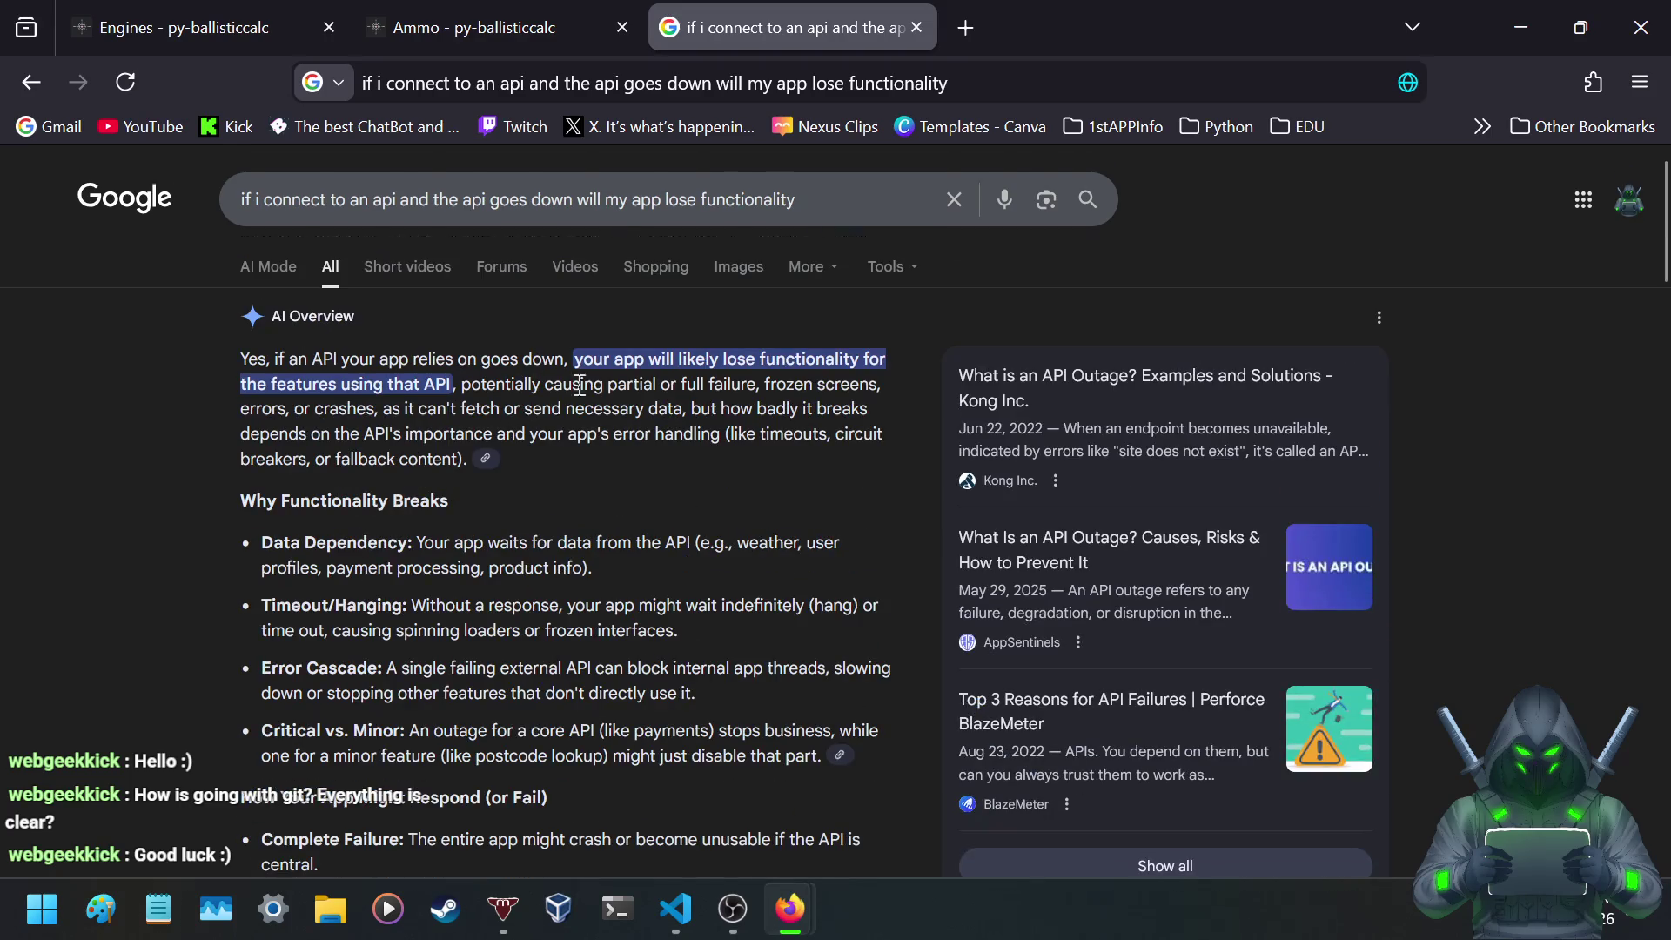
left_click(841, 205)
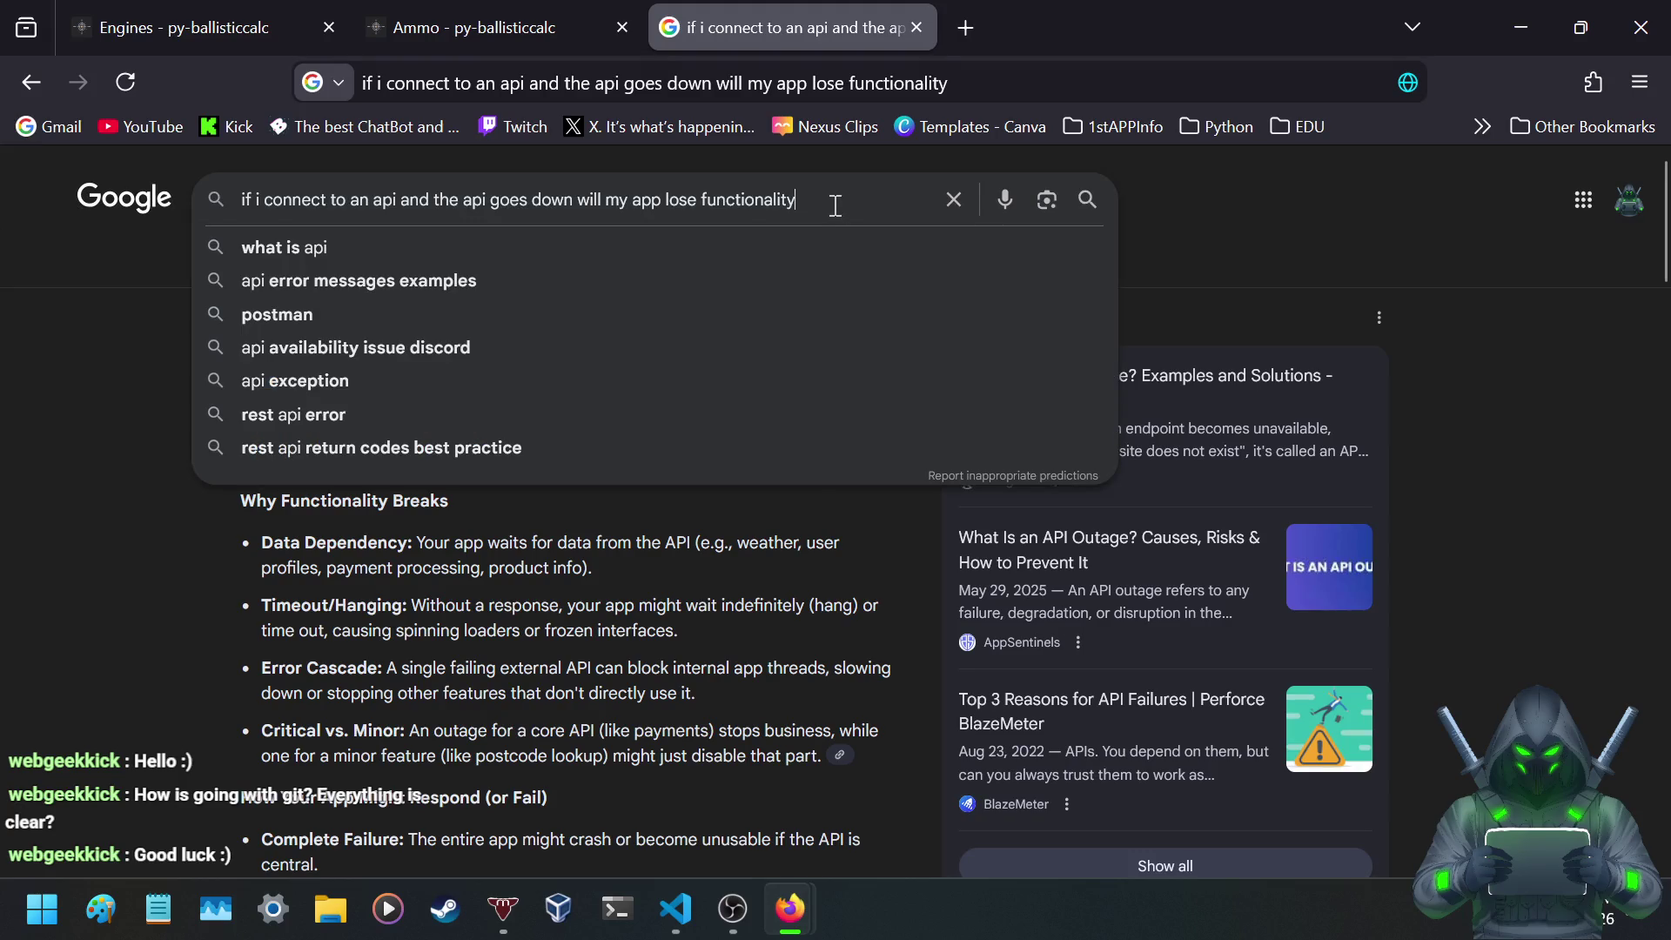
left_click(918, 27)
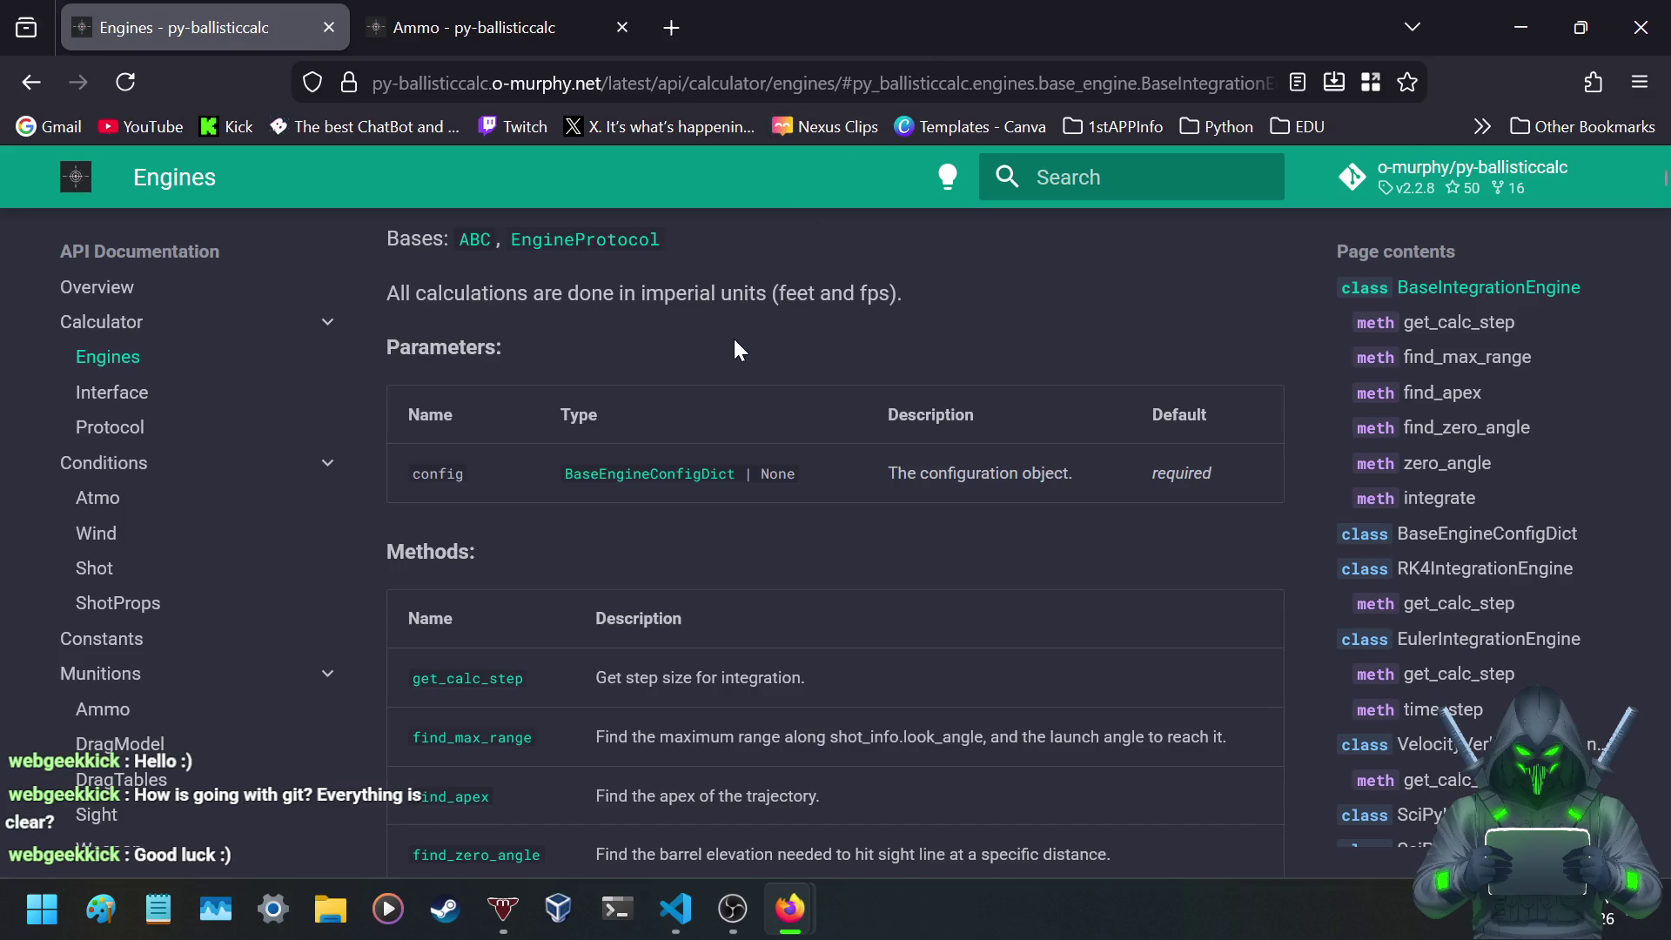
- Scroll the Engines page past the Methods table to the get_calc_step and find_max_range details
scroll(689, 309, "down", 3)
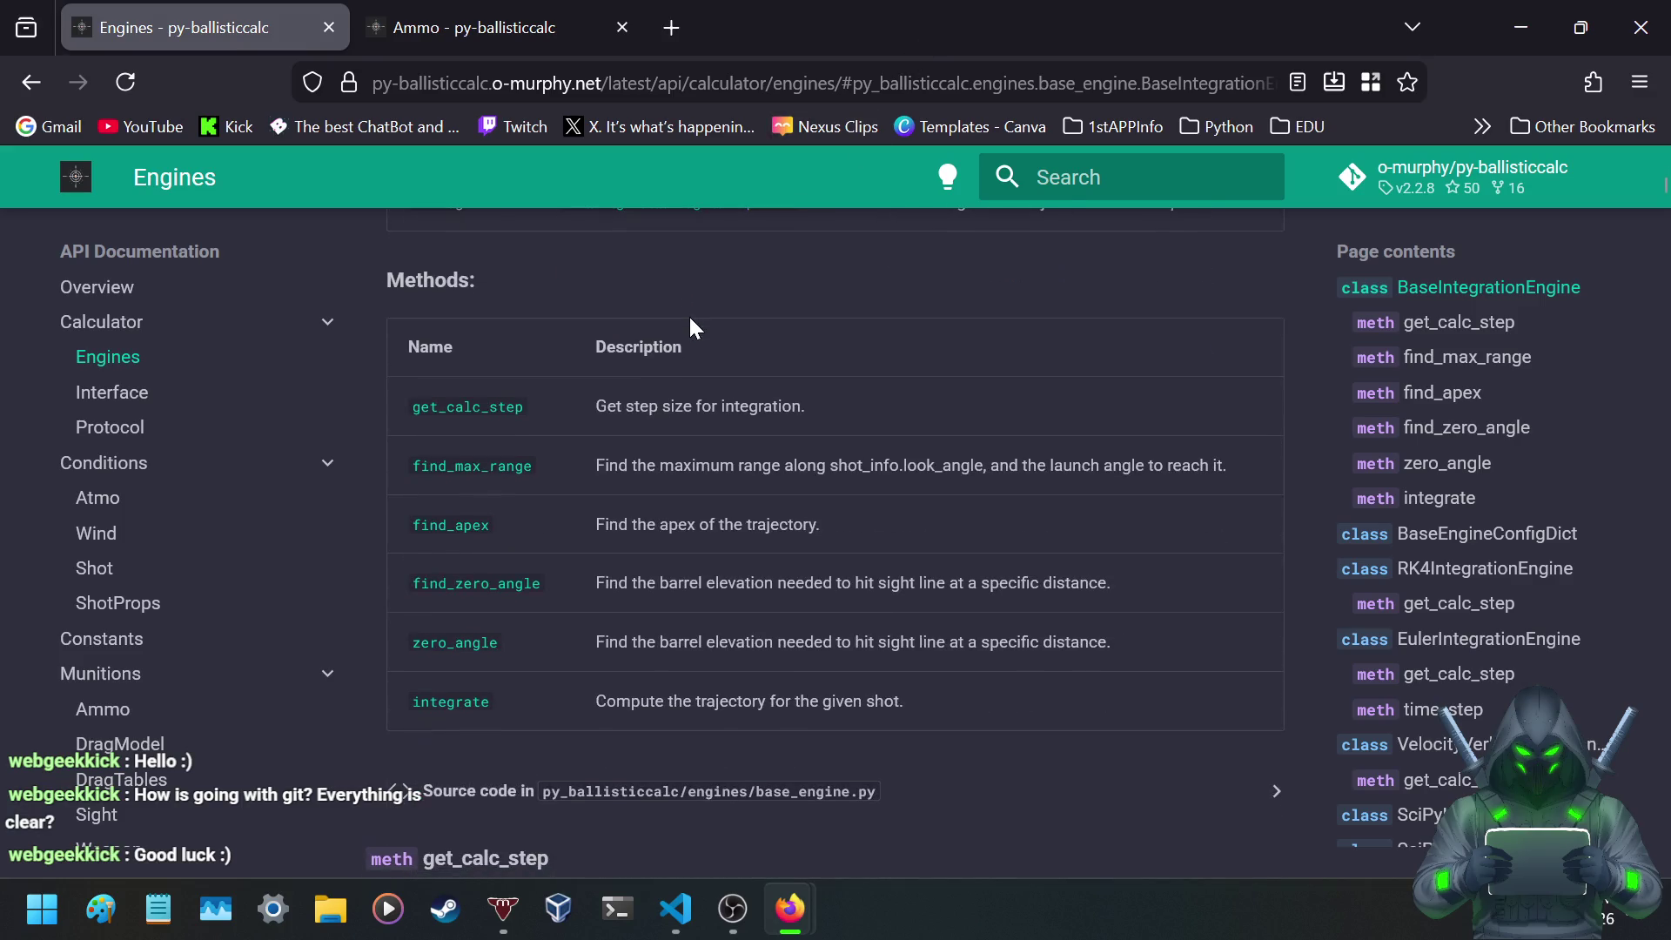
scroll(692, 324, "down", 3)
scroll(692, 331, "down", 3)
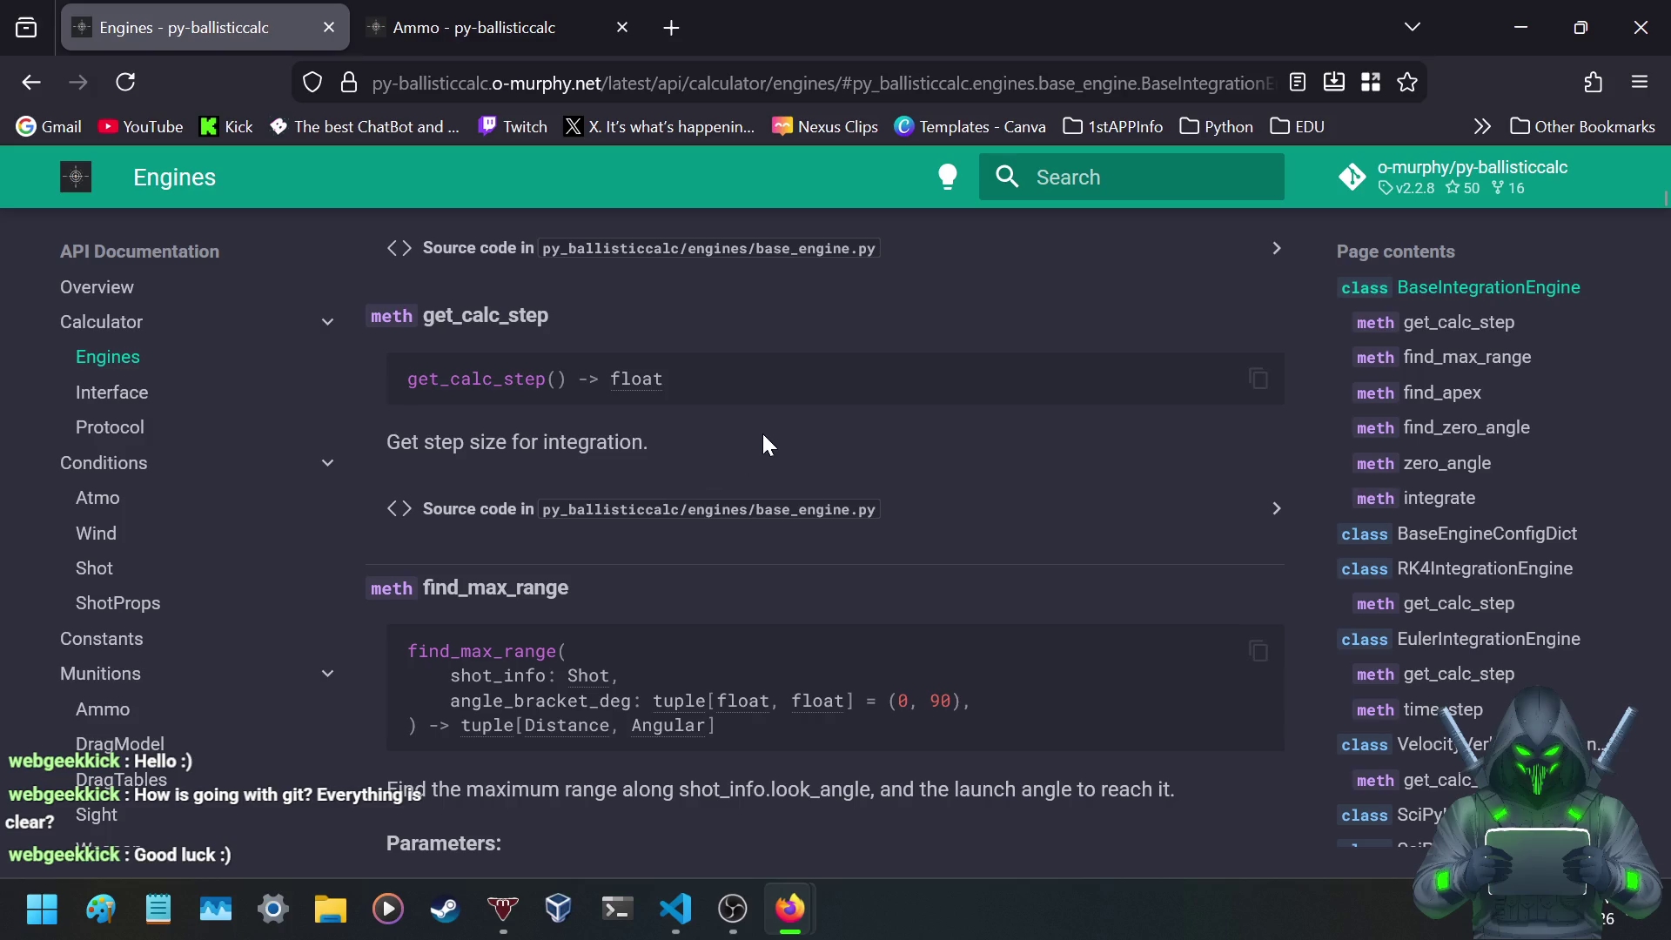
- Leave the Engines reference and take a brief look at the Ballistic Concepts page
scroll(768, 444, "up", 3)
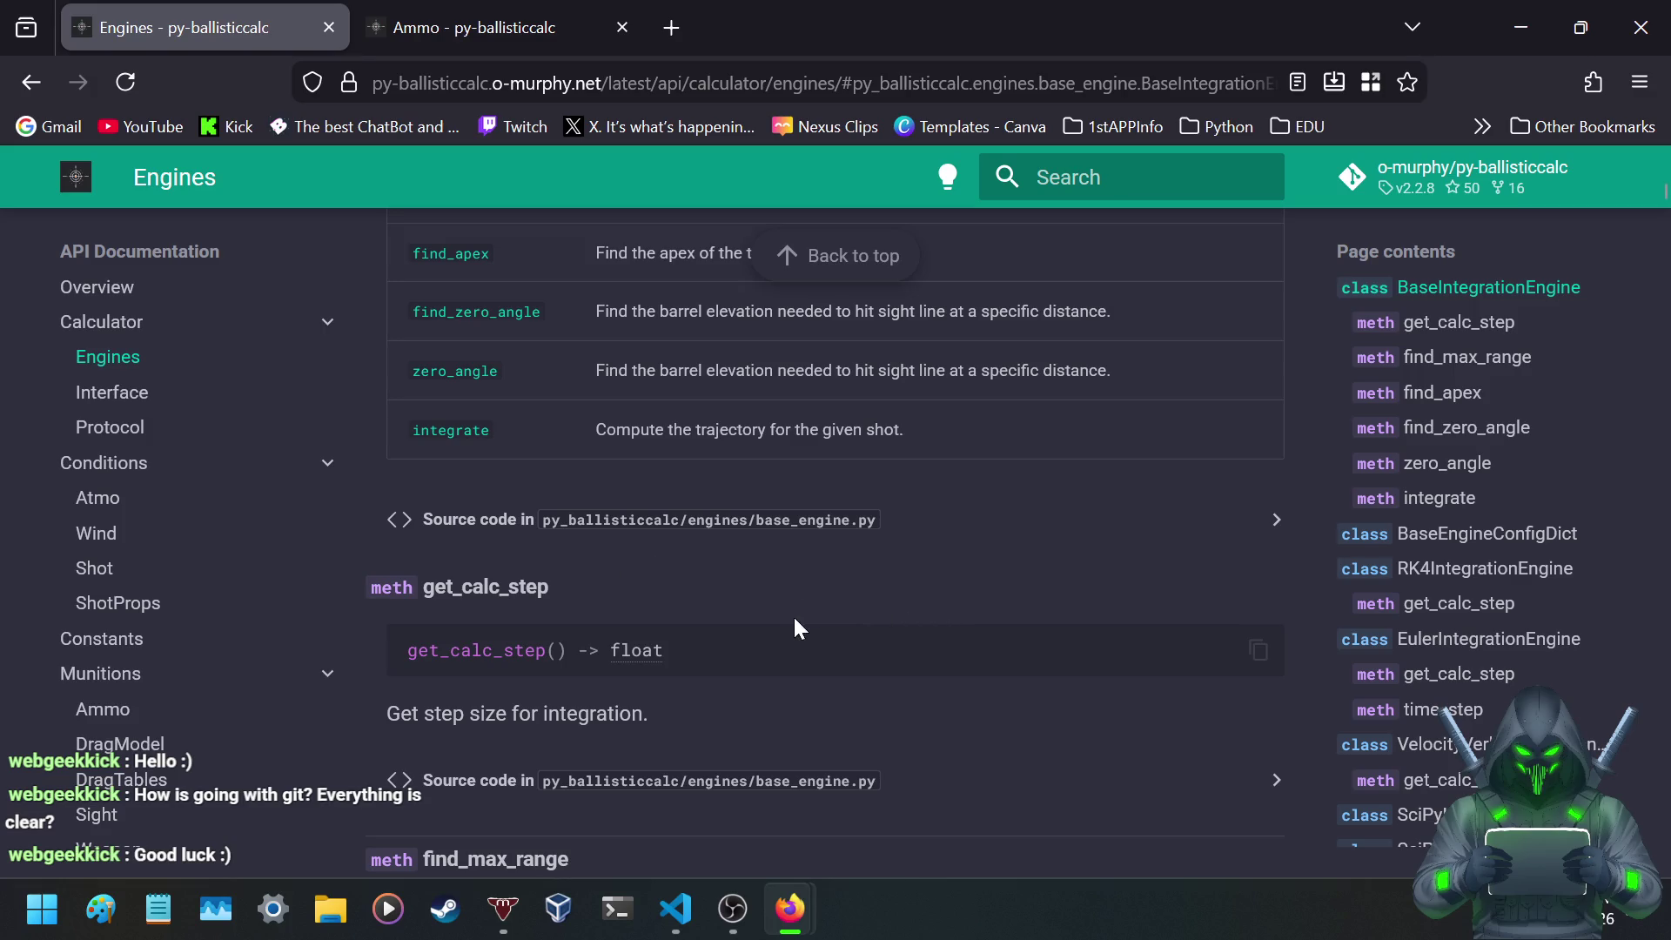
scroll(796, 620, "down", 3)
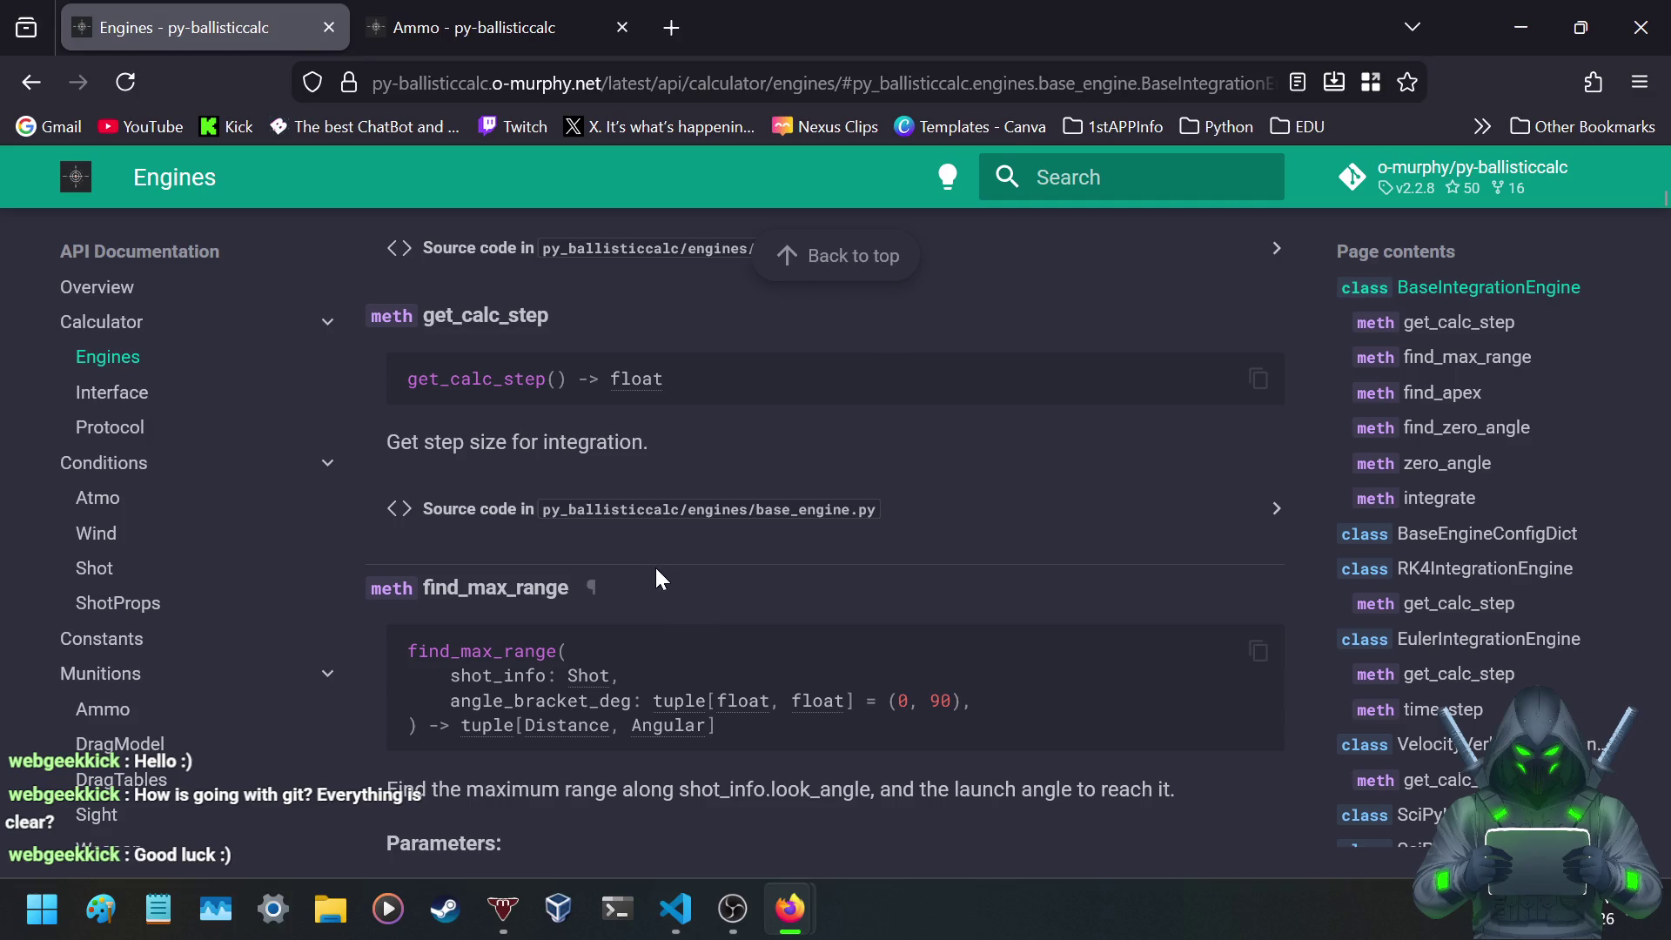
scroll(275, 410, "up", 10)
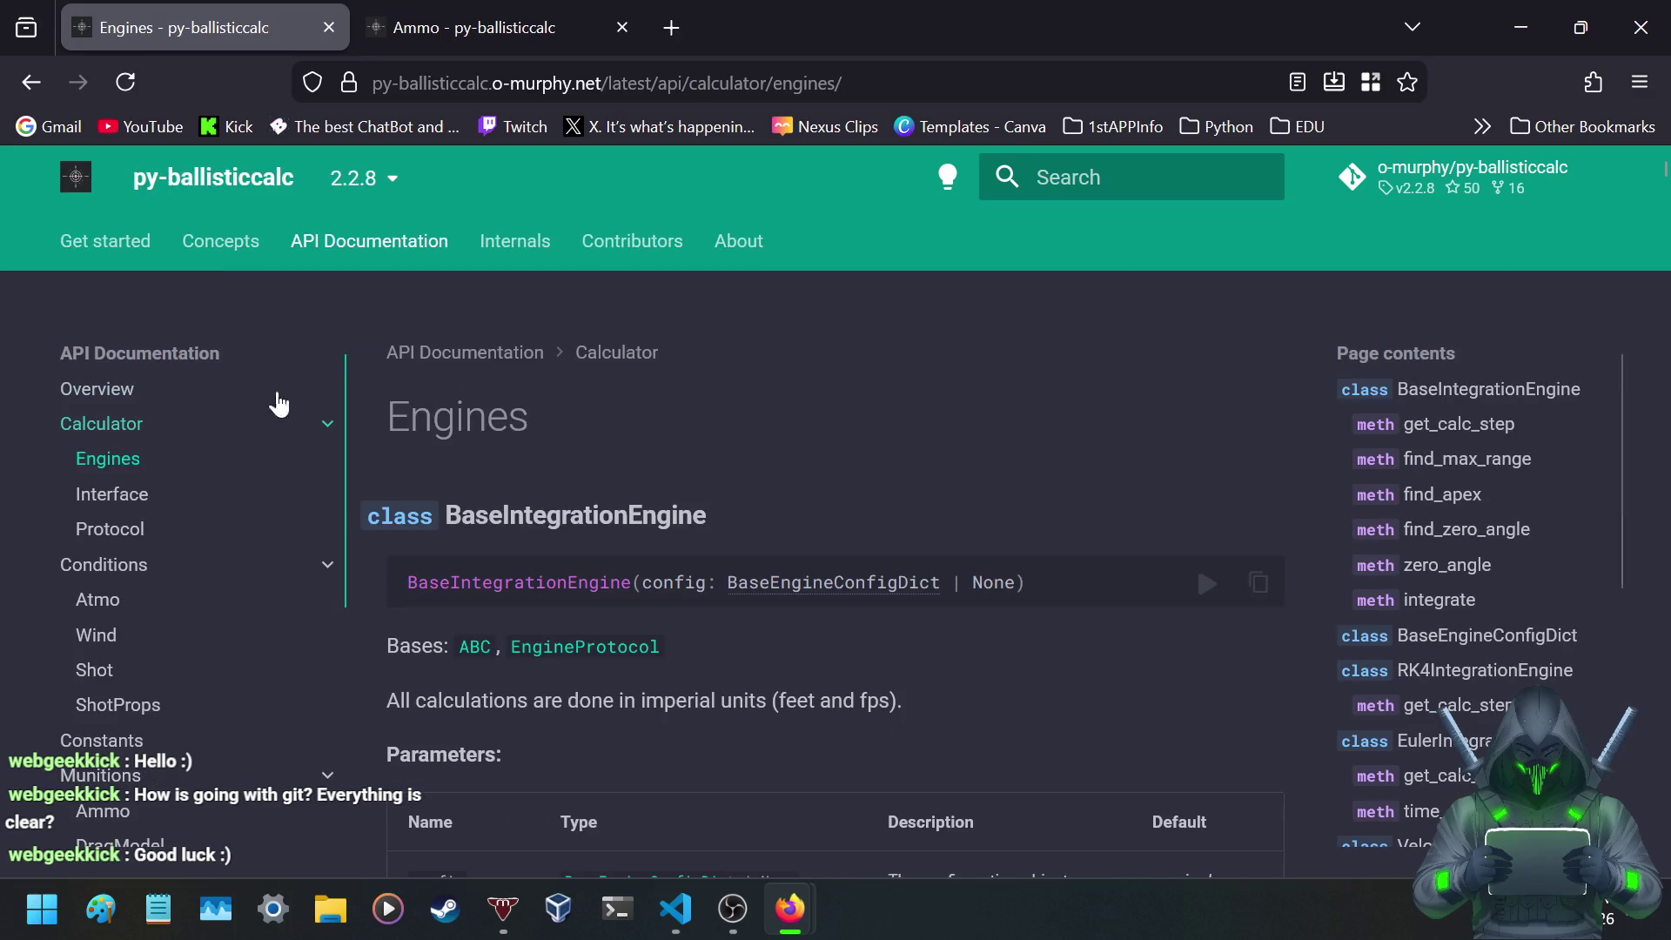
left_click(222, 242)
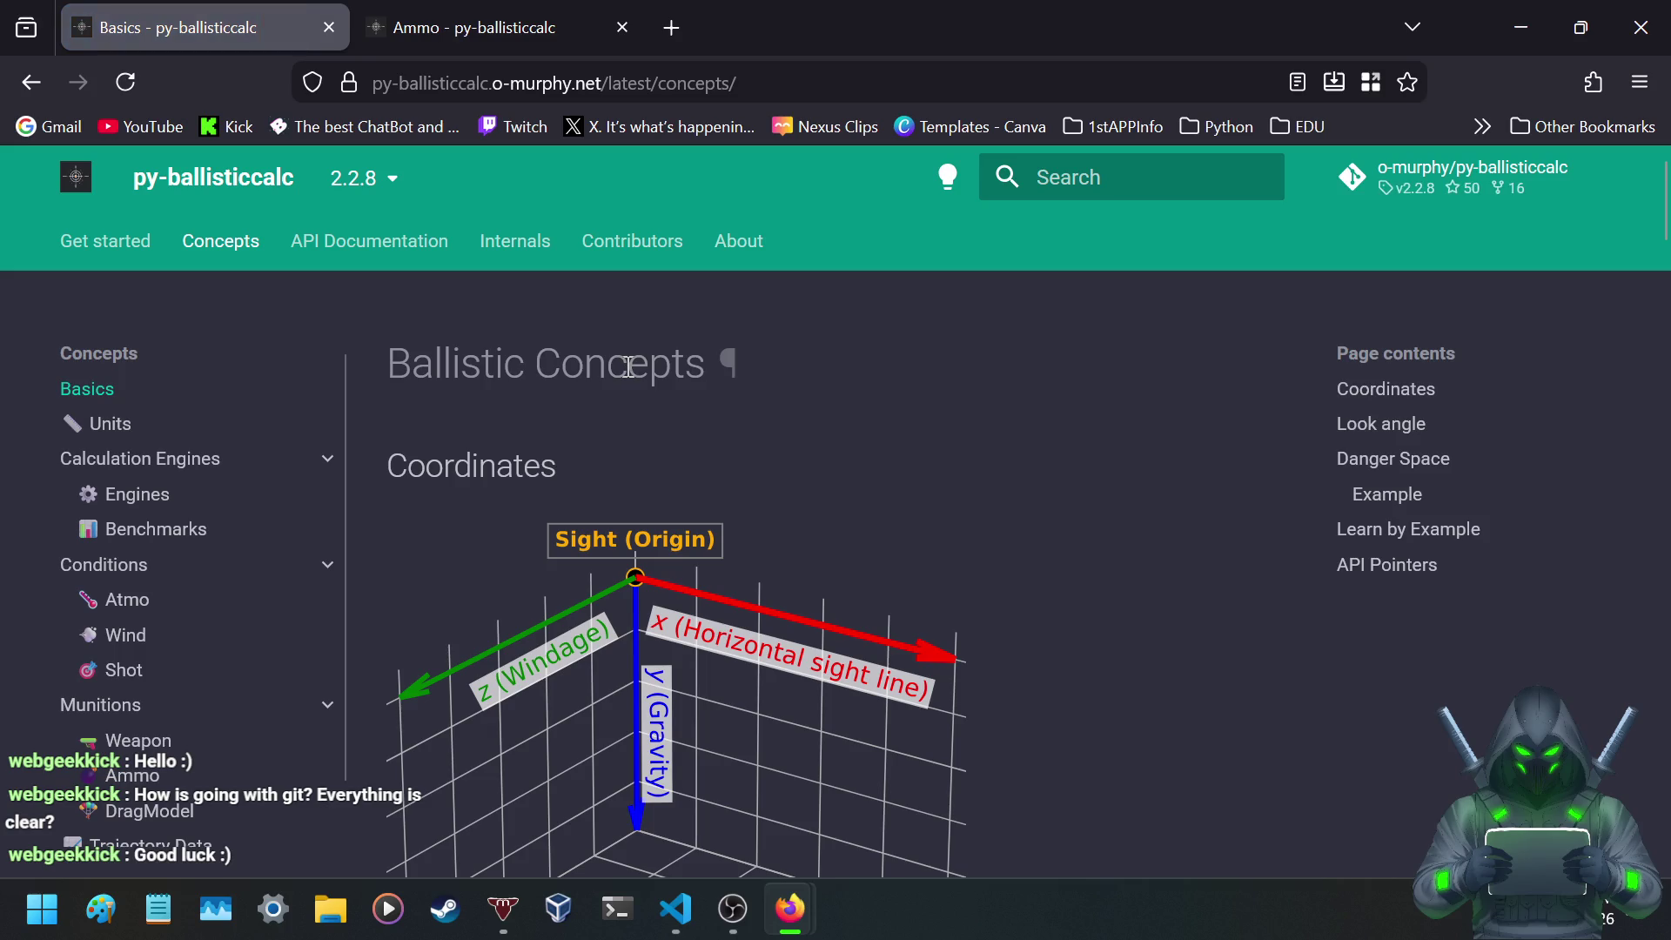
scroll(626, 366, "down", 2)
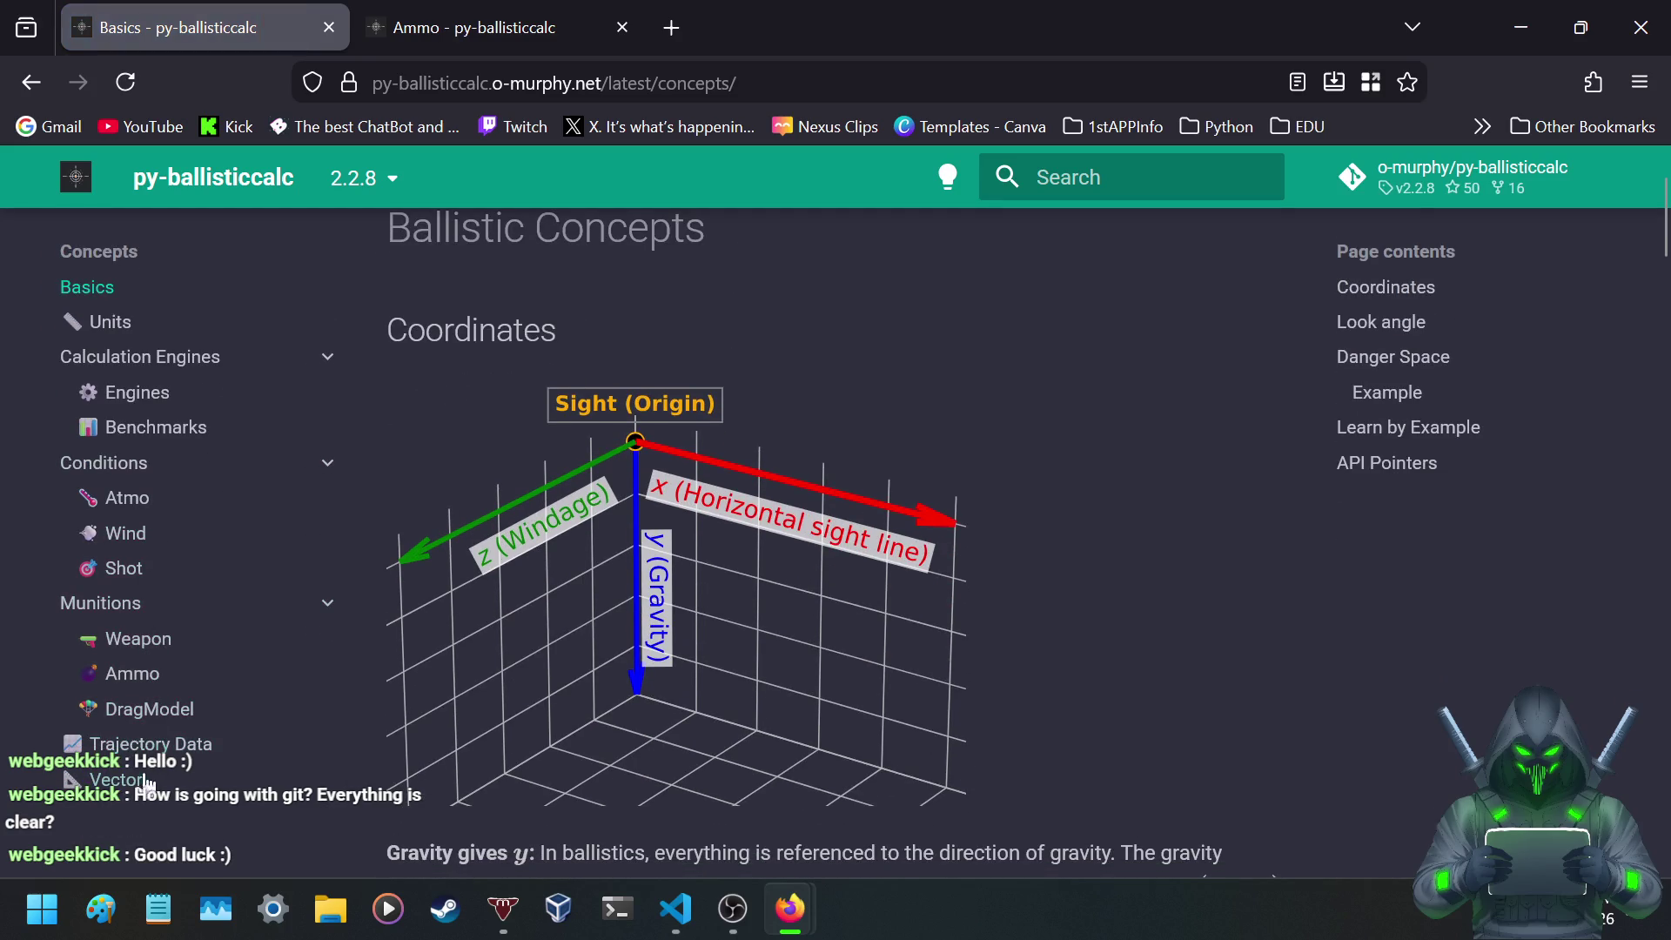
scroll(165, 609, "up", 2)
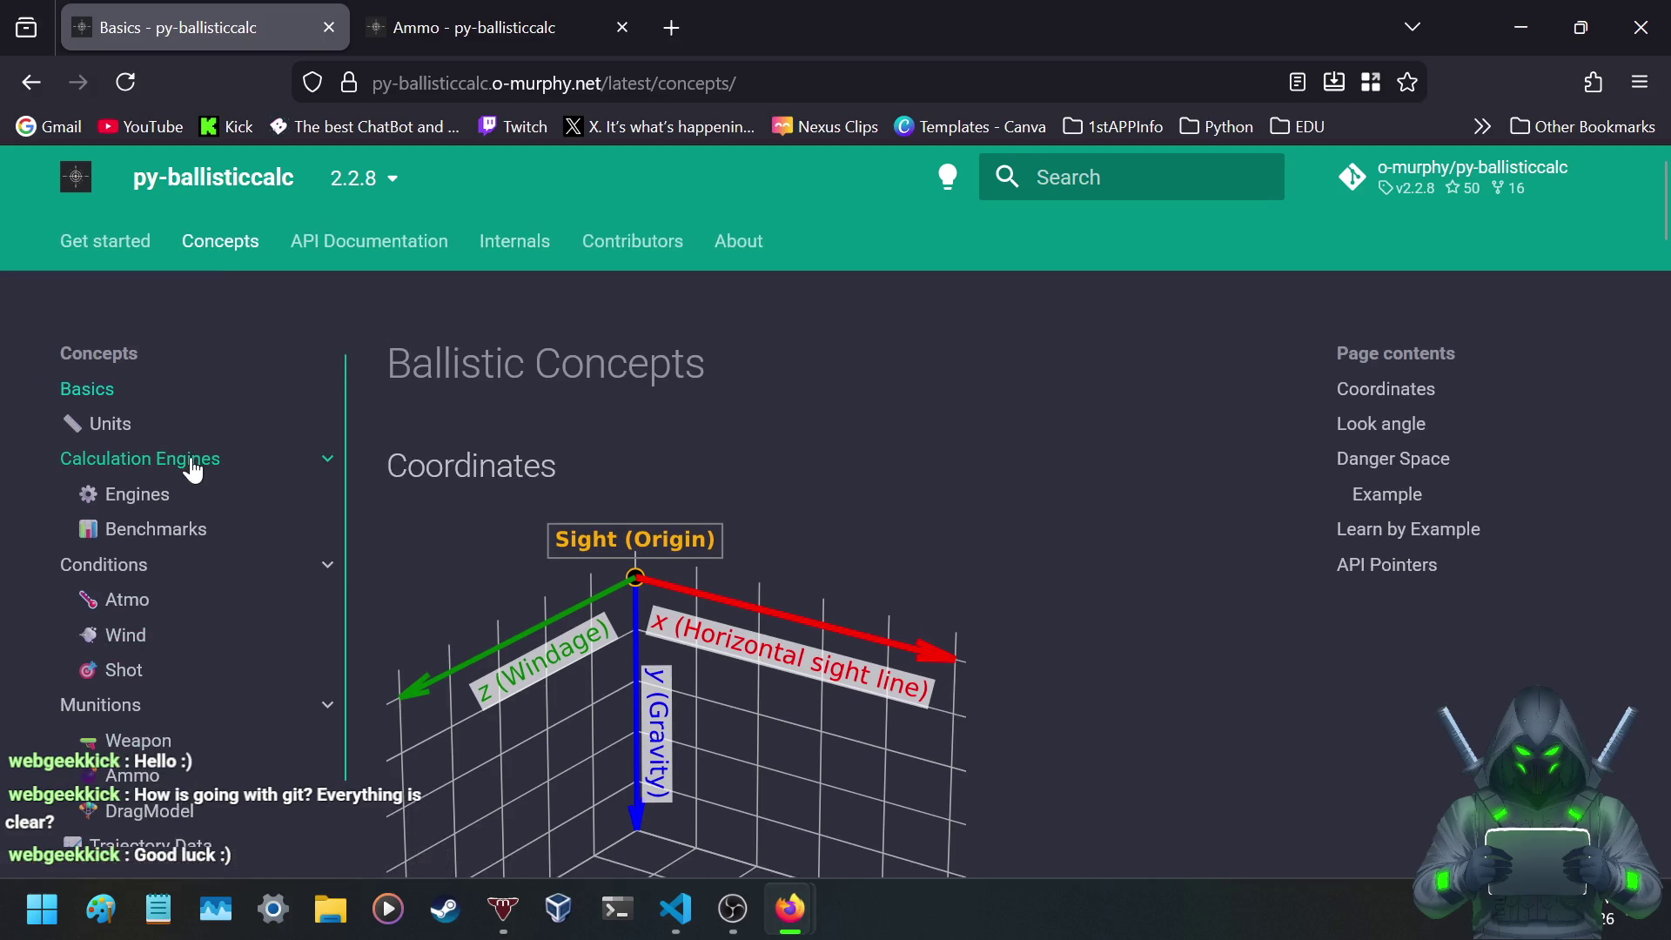
- Return to the API Overview and scroll down to its Selected API references box
left_click(382, 248)
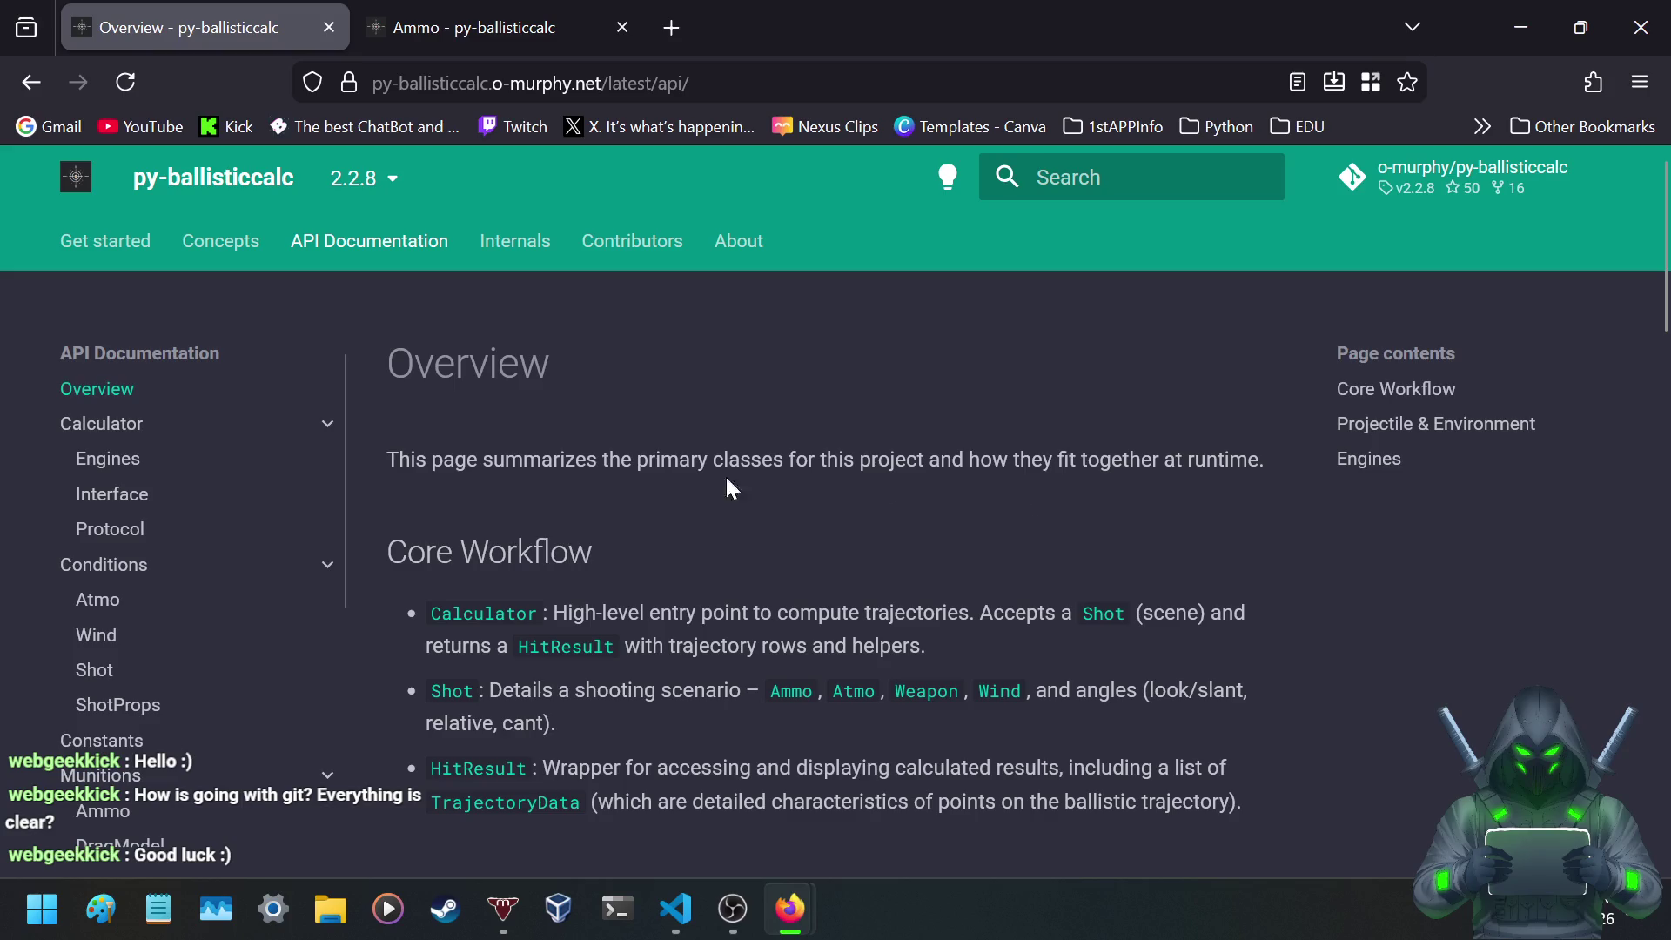
scroll(834, 457, "down", 4)
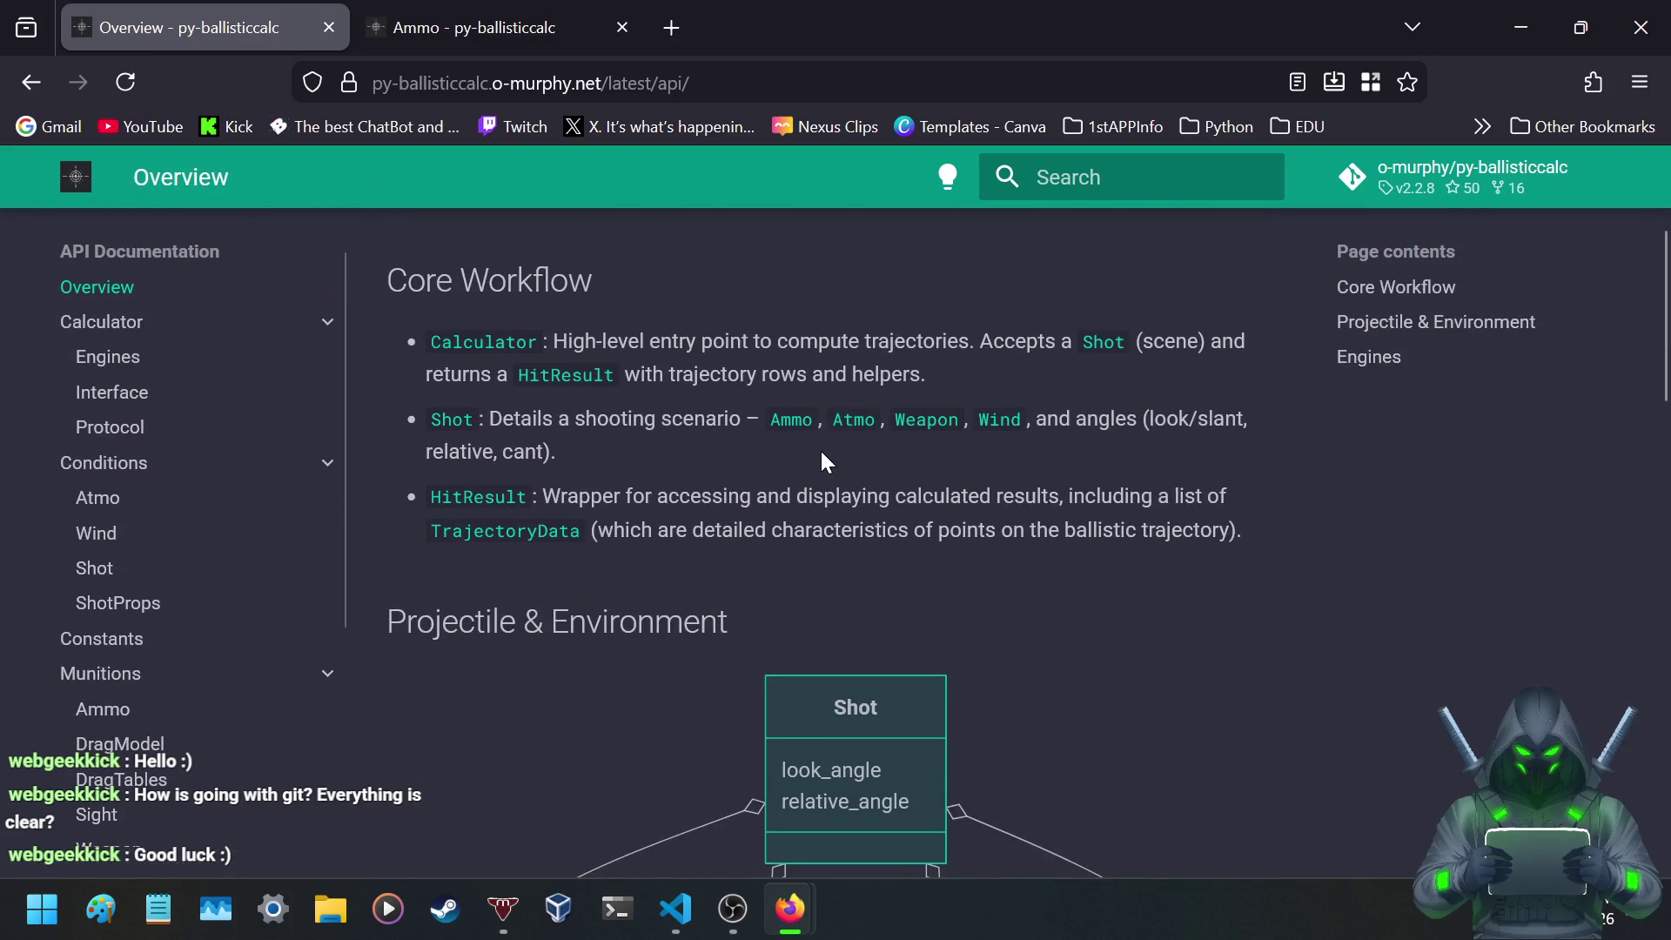
scroll(834, 461, "down", 2)
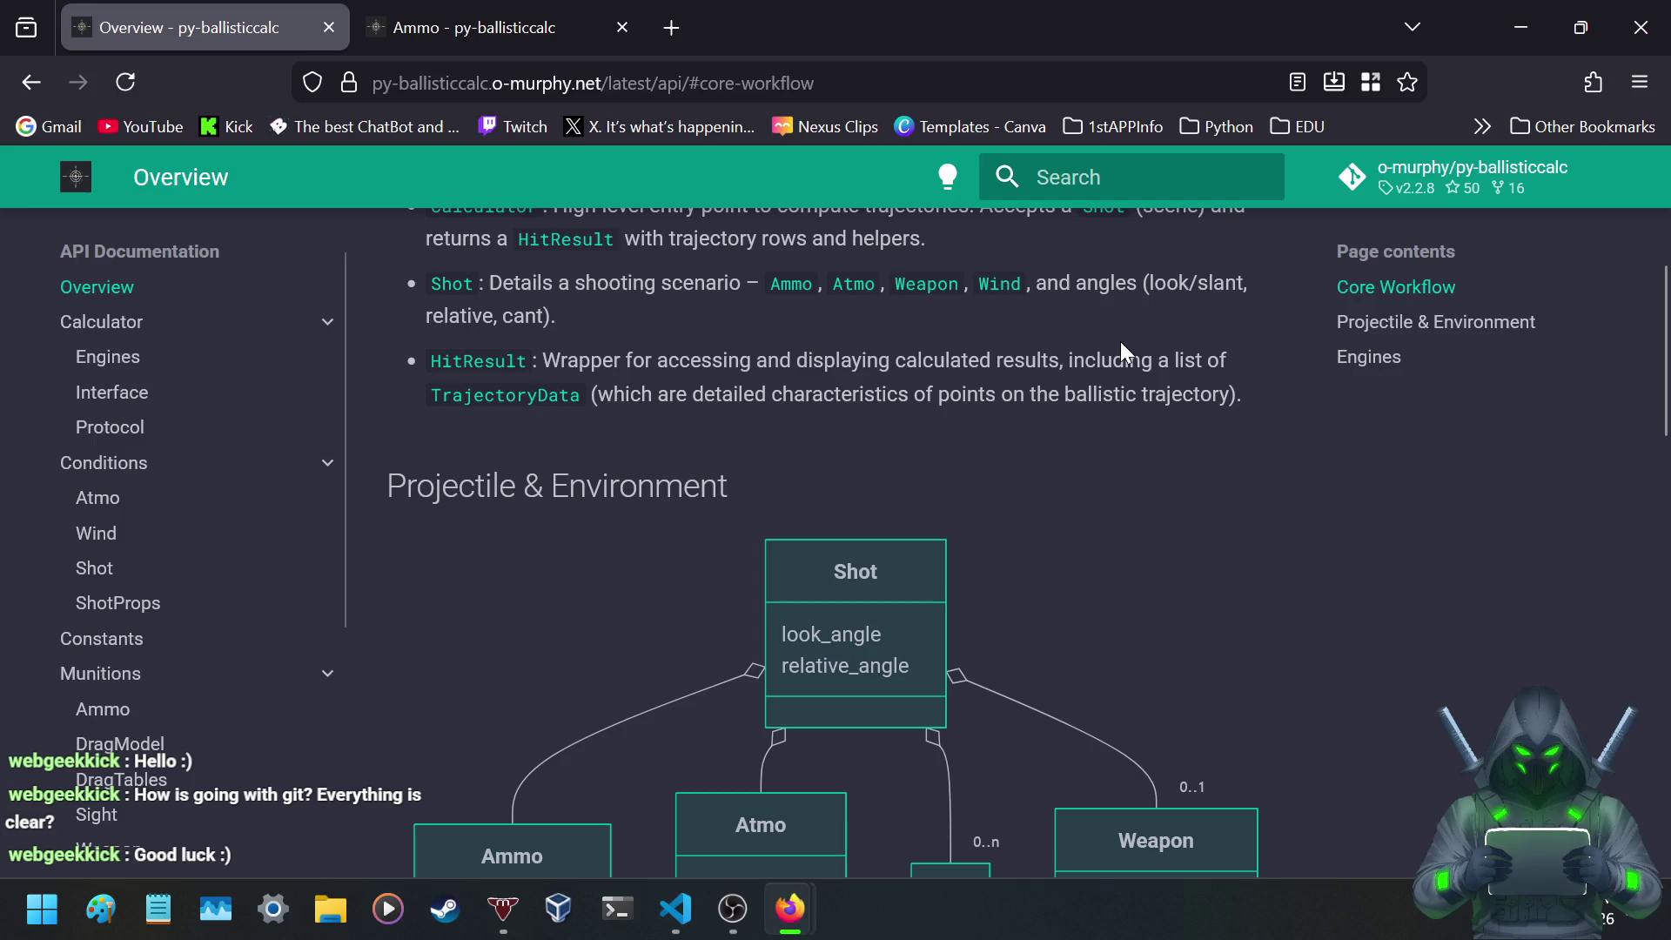
scroll(1182, 370, "down", 5)
scroll(1314, 557, "down", 4)
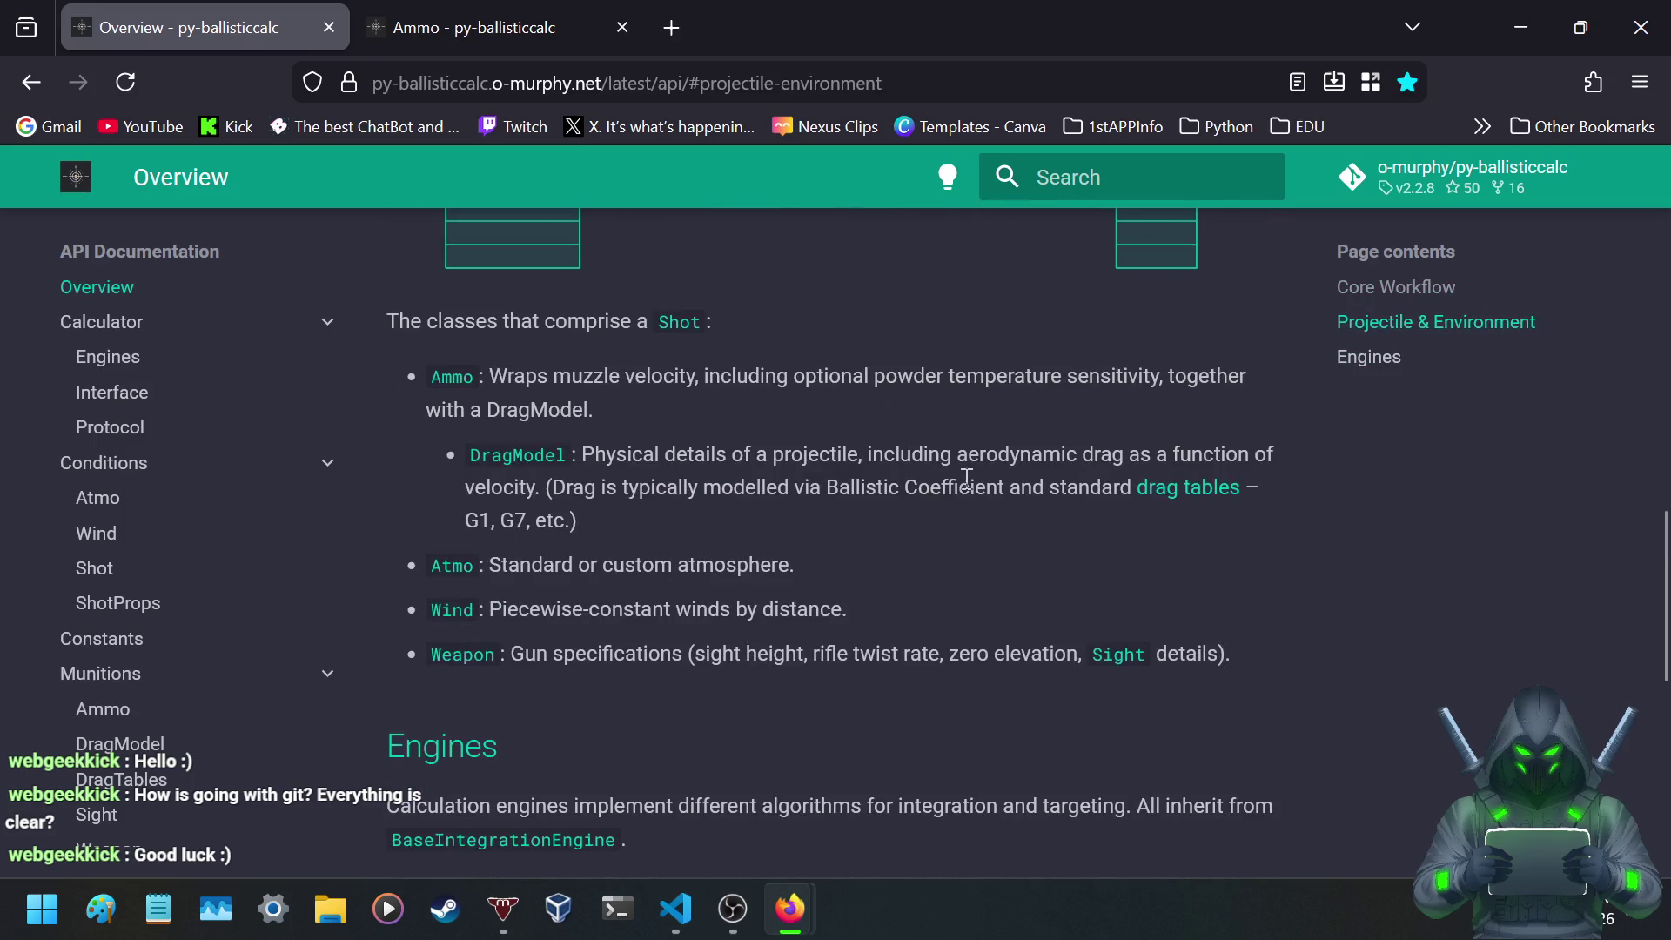
scroll(909, 474, "down", 5)
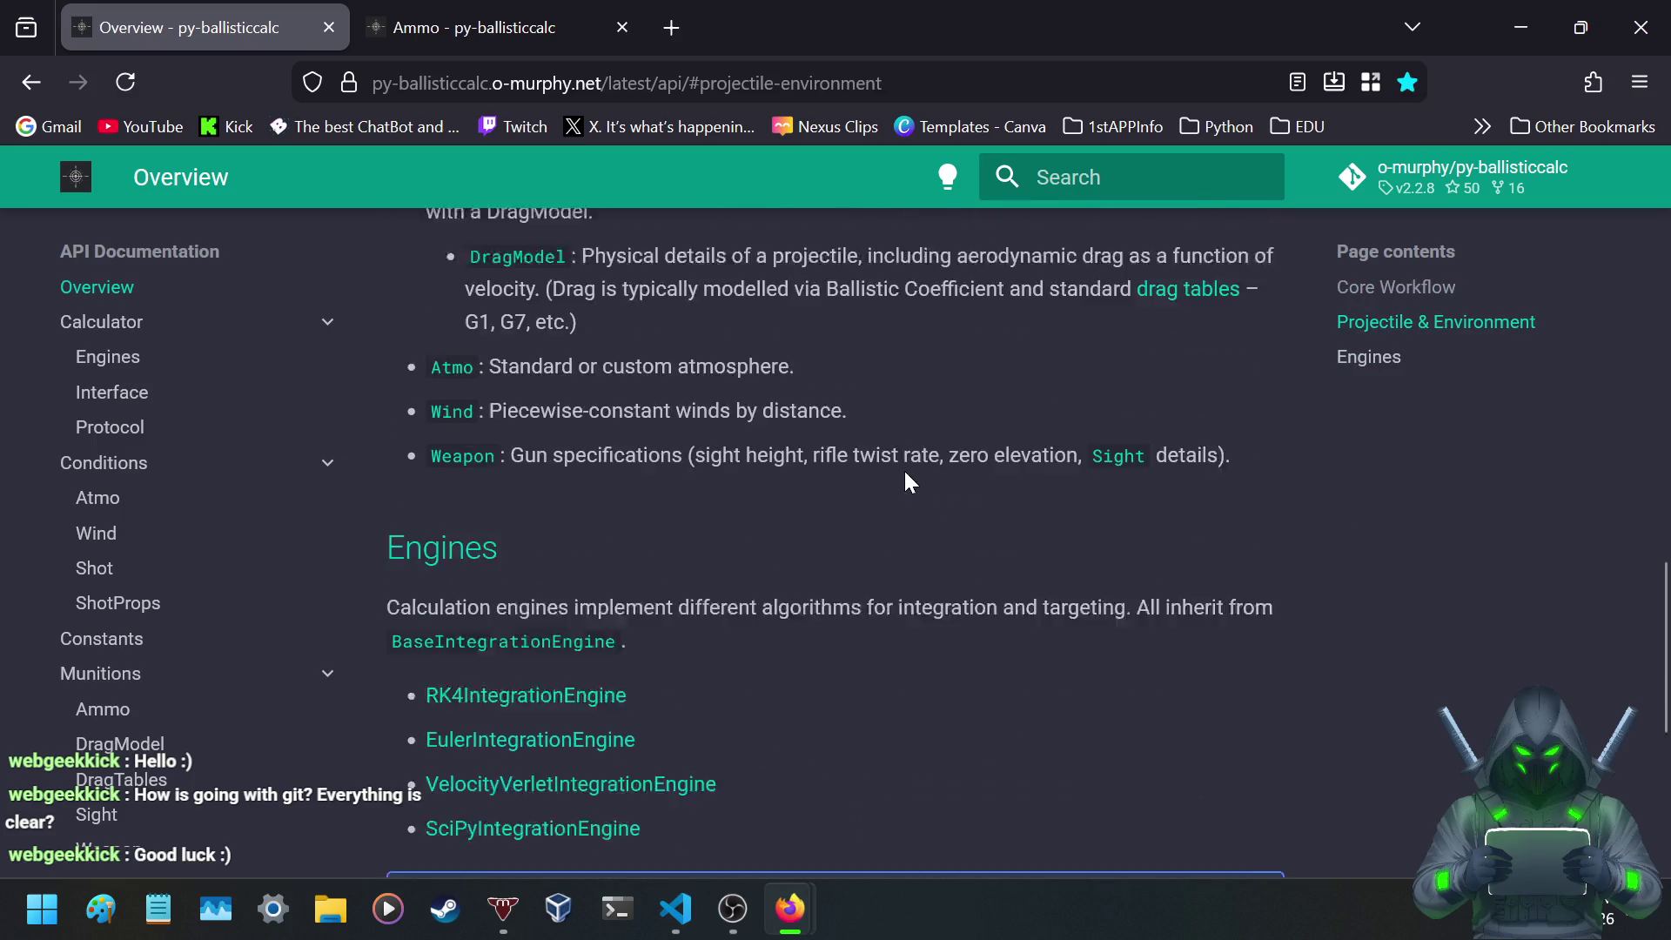
scroll(909, 481, "down", 4)
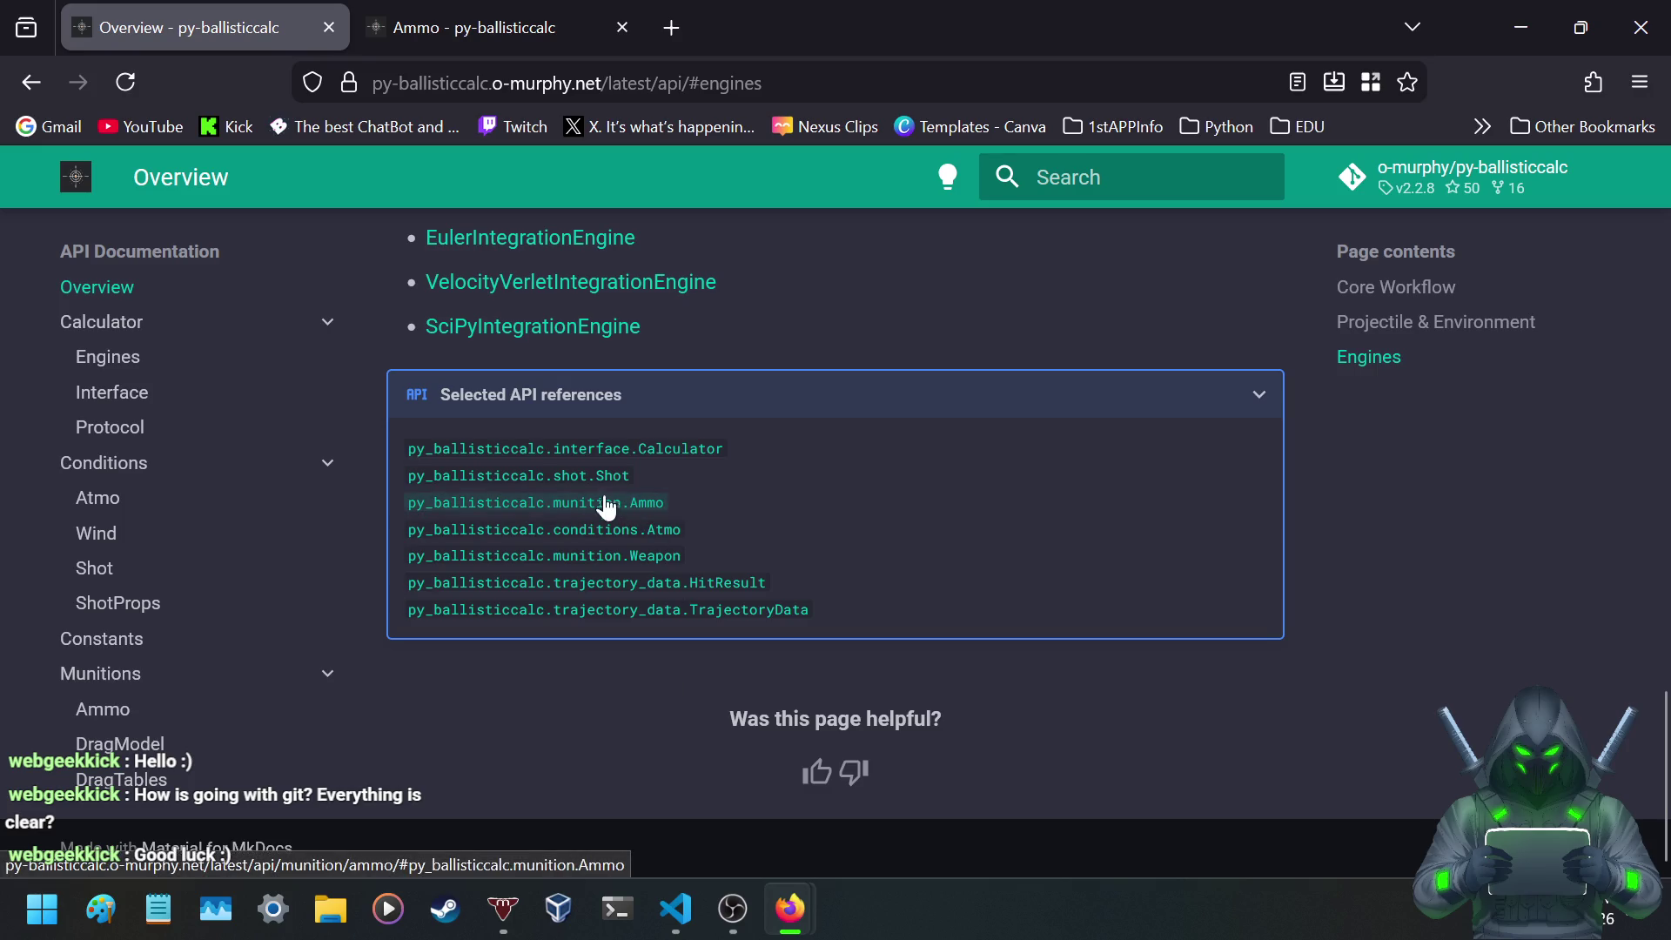
- Open the shot.Shot reference in a new tab and switch to it
right_click(578, 493)
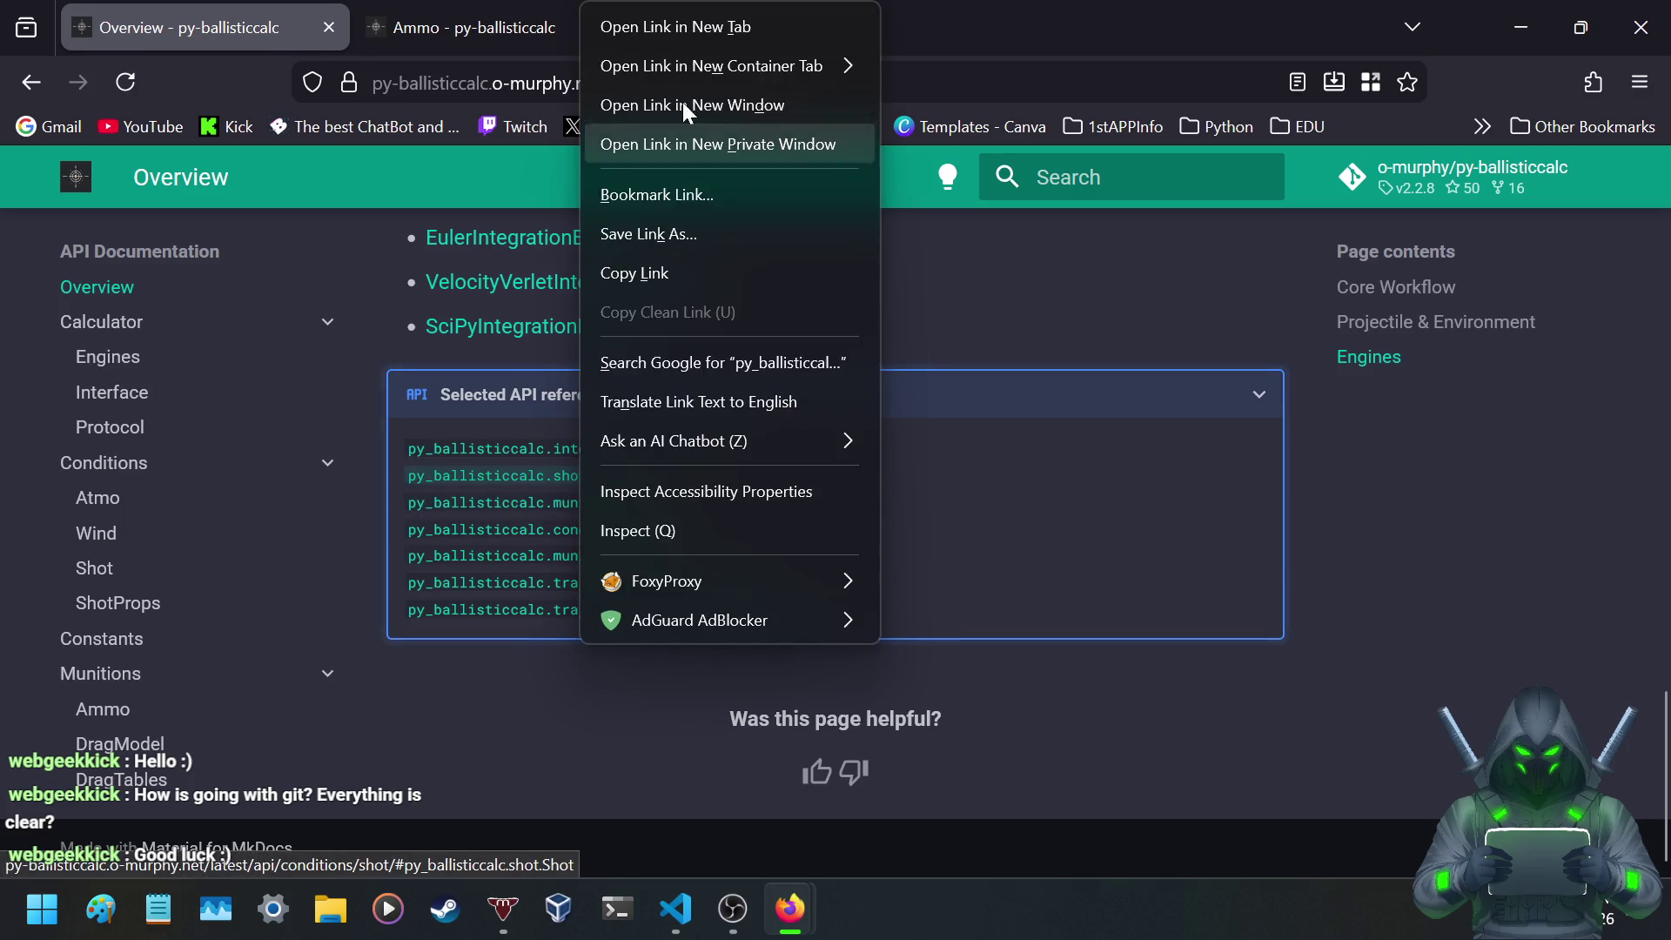
left_click(697, 16)
left_click(487, 27)
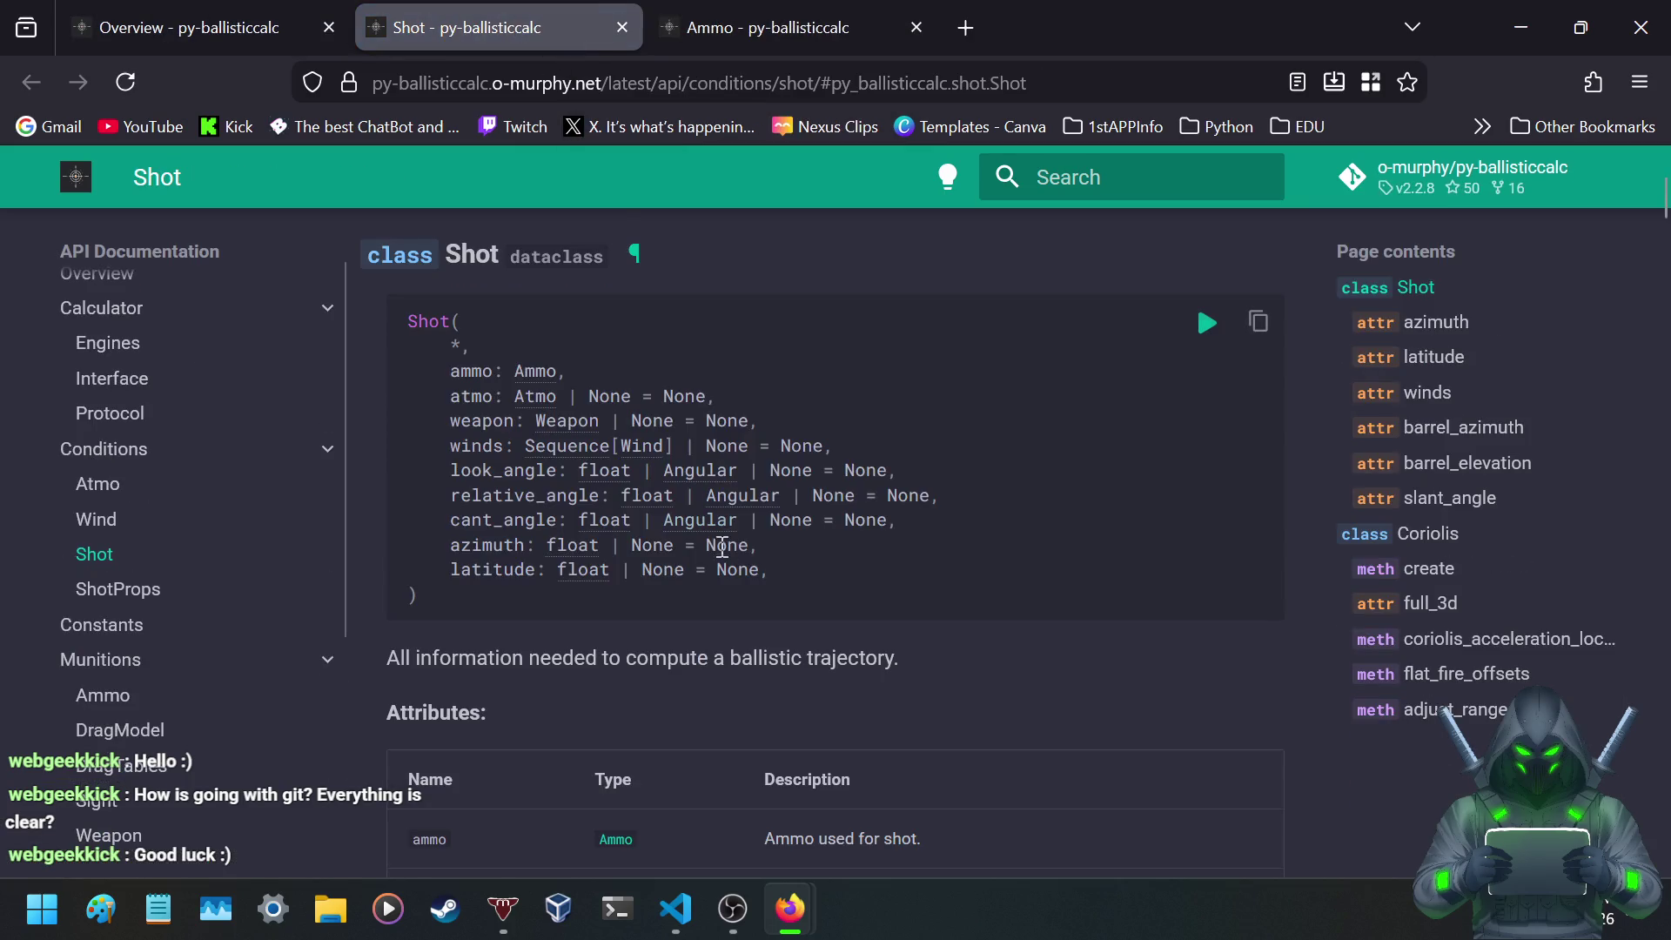
- Look over the Shot description and attributes, then follow the Ammo type link to the Ammo class
scroll(693, 551, "down", 3)
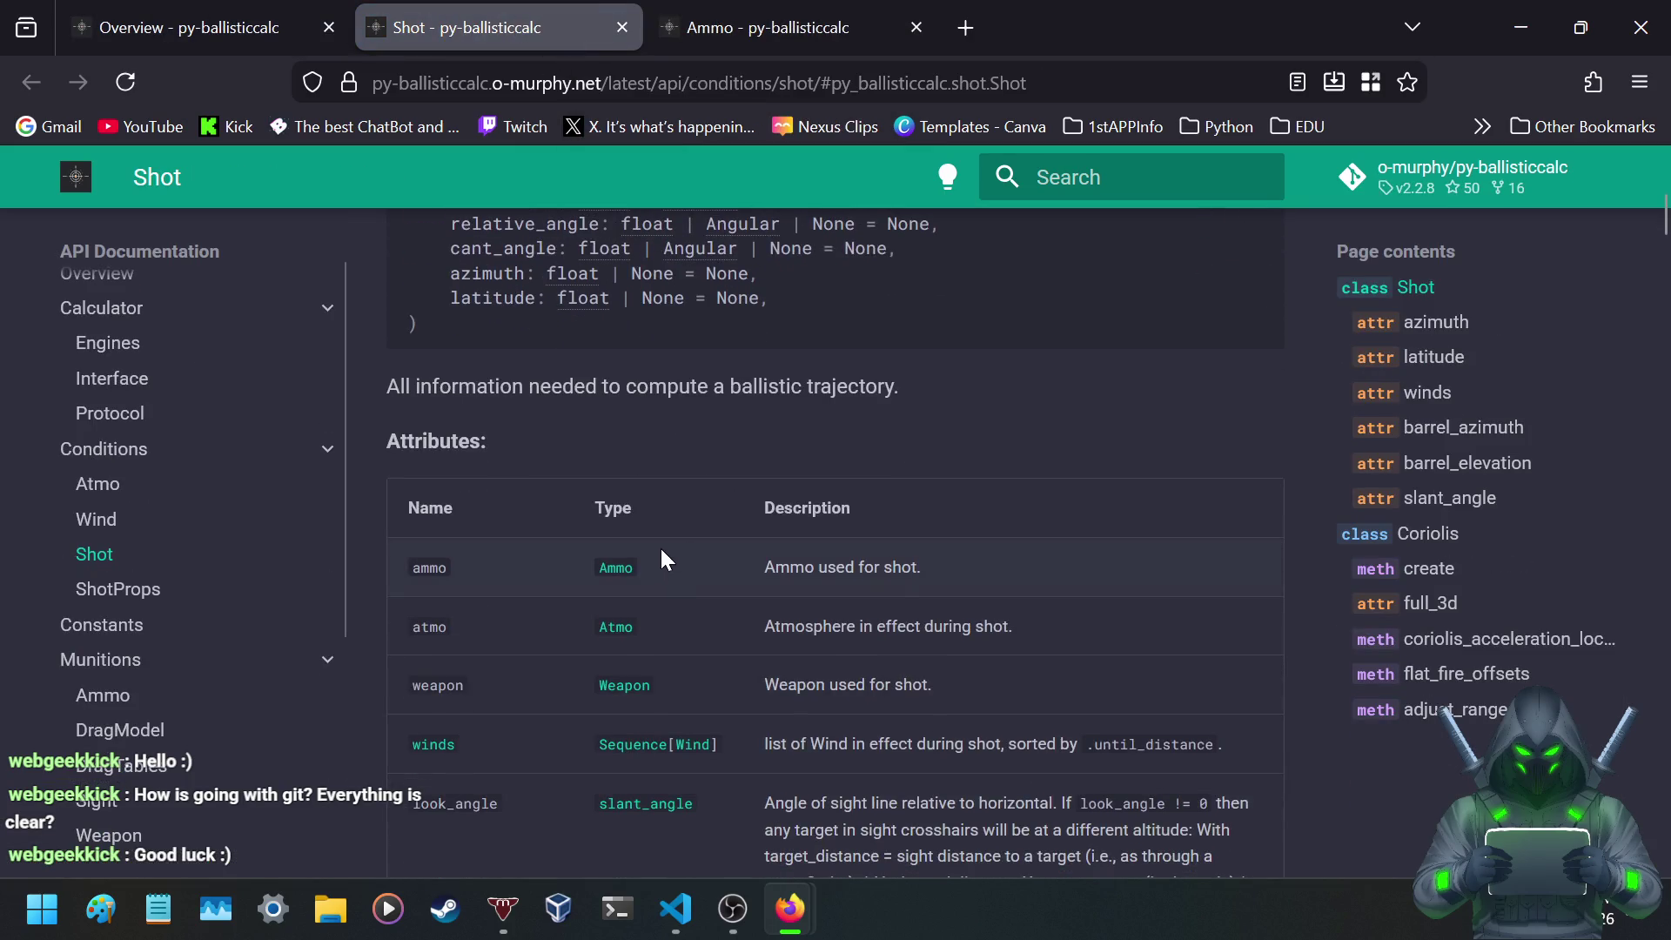
left_click_drag(583, 386, 899, 387)
left_click(860, 470)
scroll(853, 468, "down", 5)
scroll(850, 467, "up", 2)
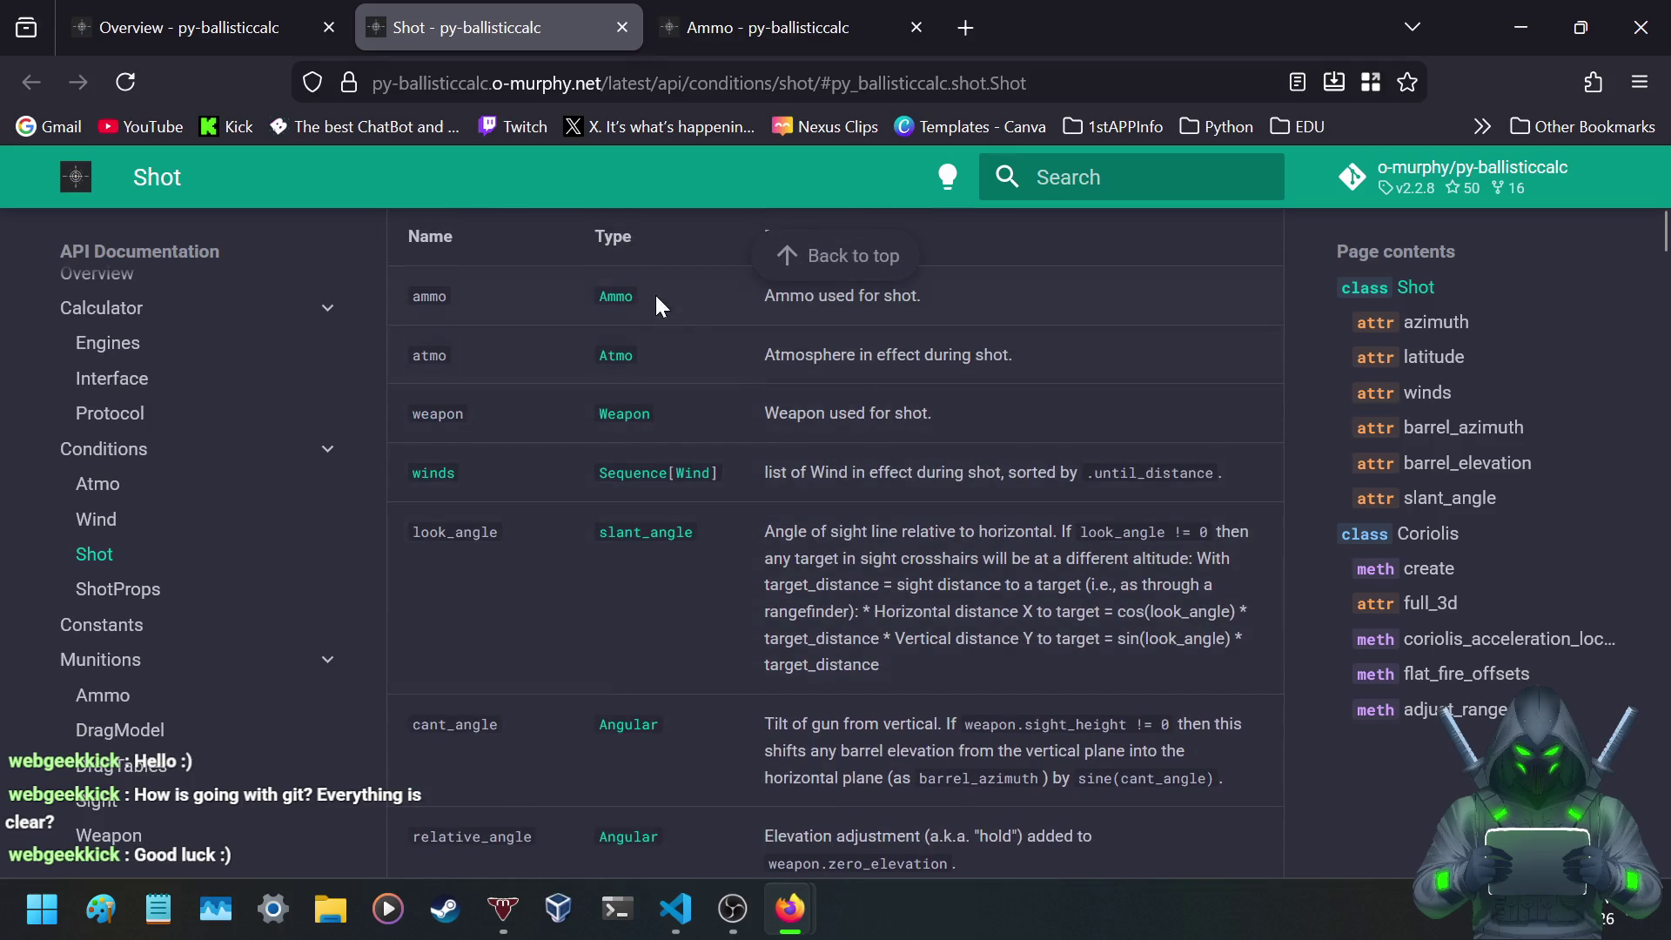
left_click(621, 296)
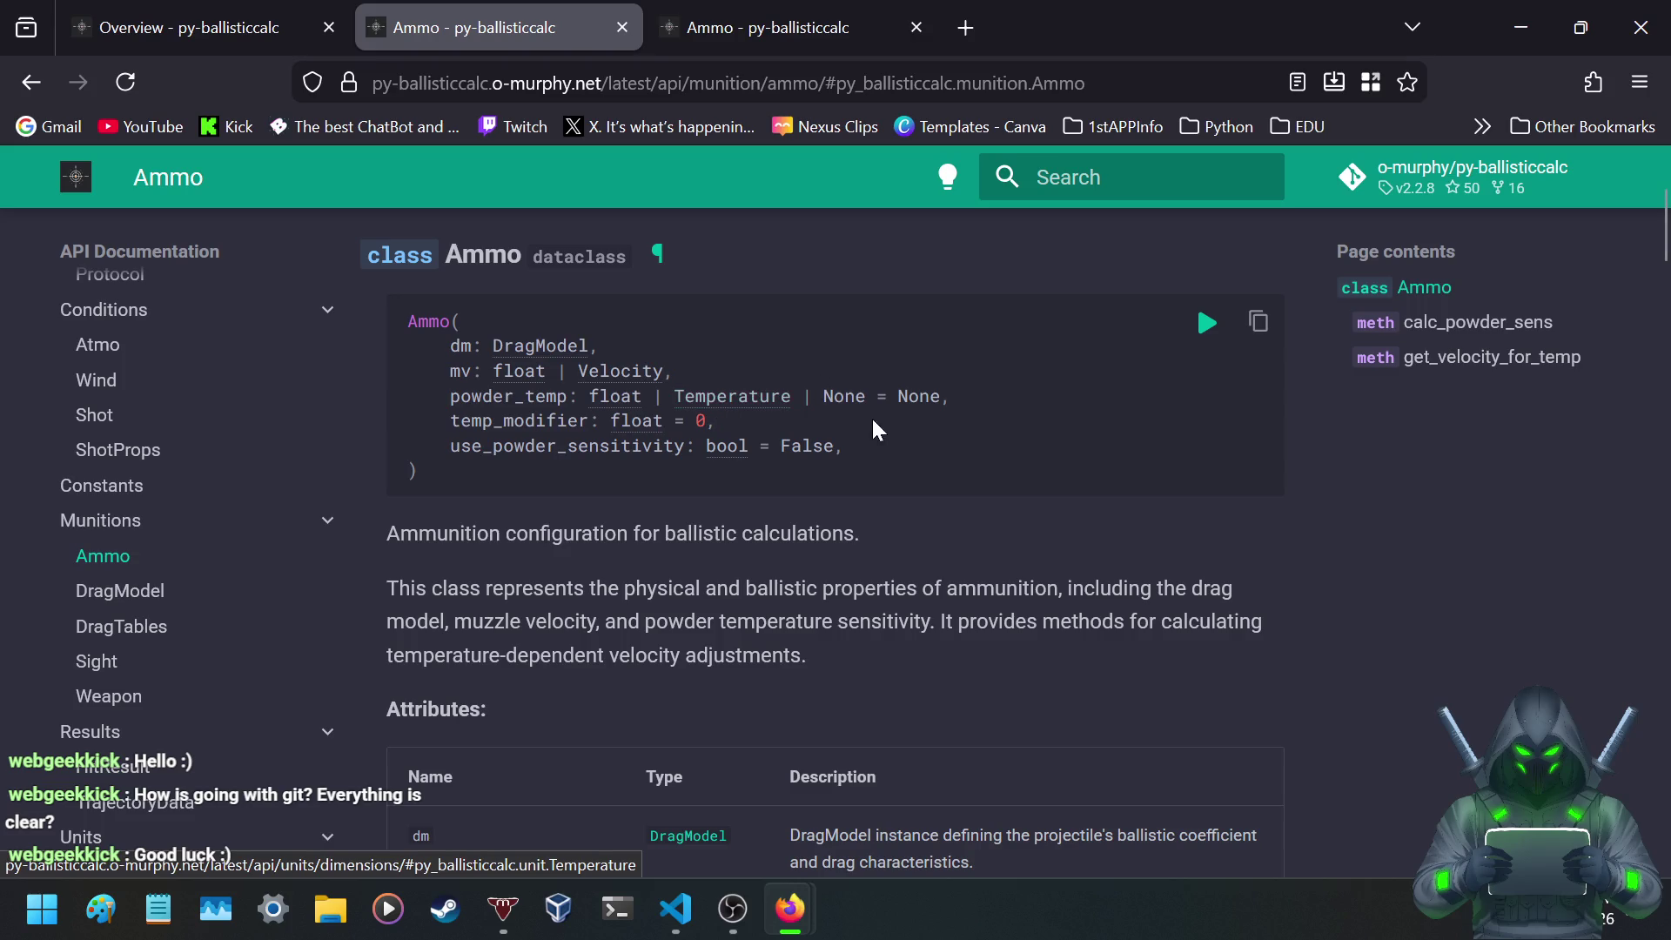
scroll(861, 557, "down", 5)
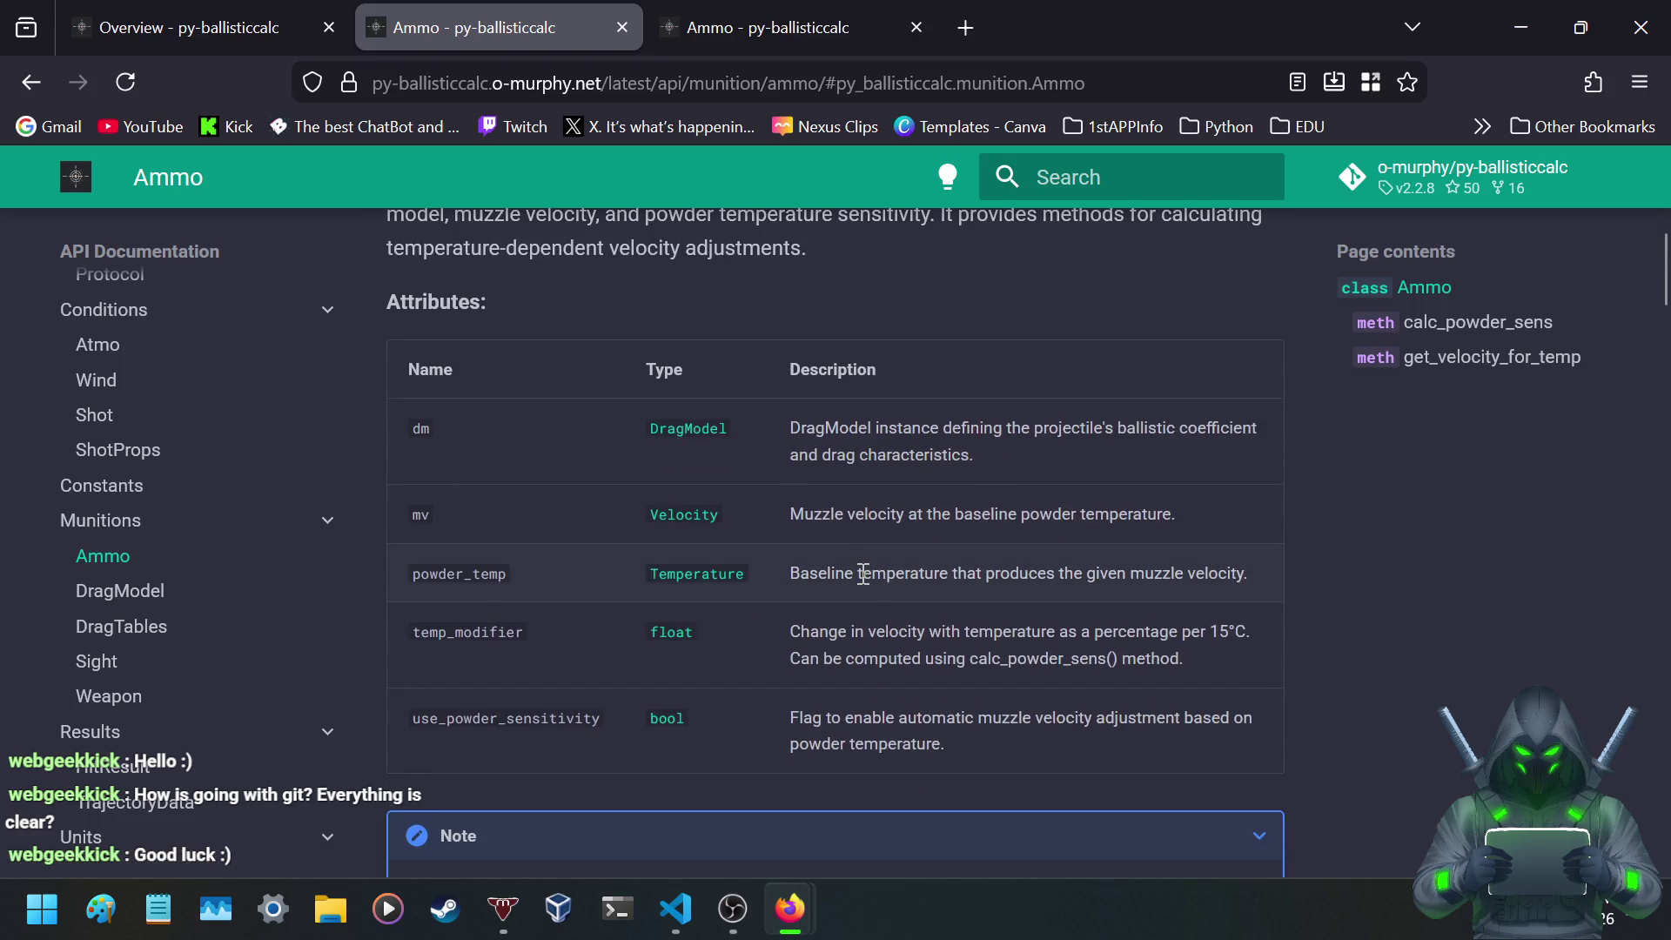
scroll(367, 391, "down", 2)
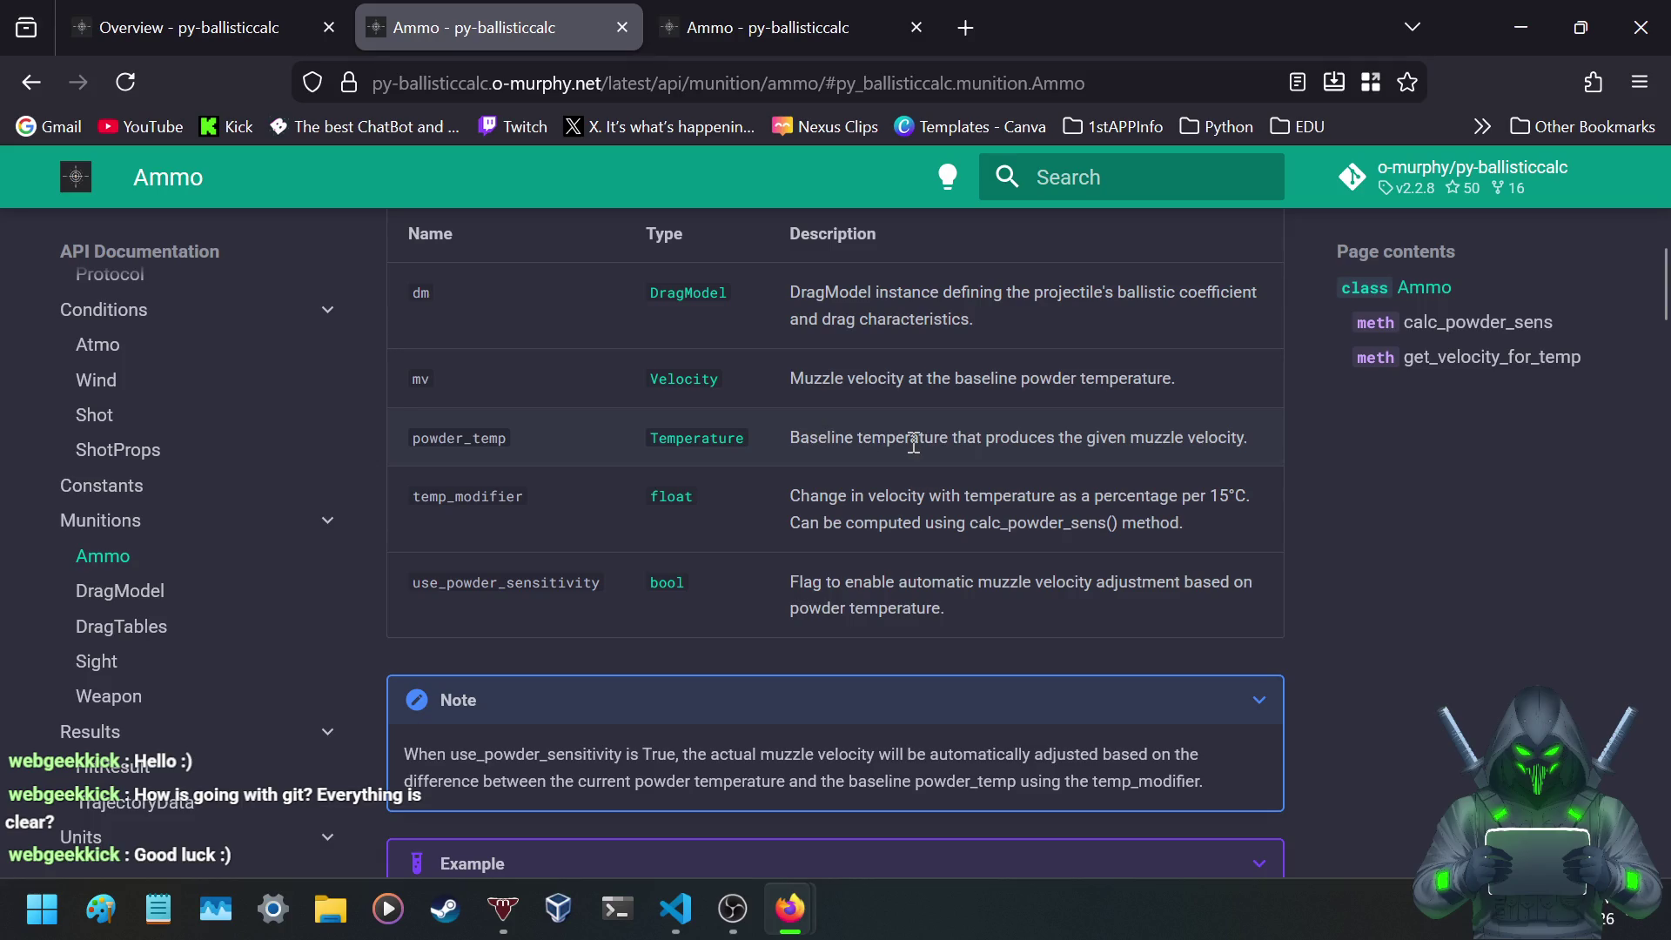
left_click_drag(790, 439, 1267, 435)
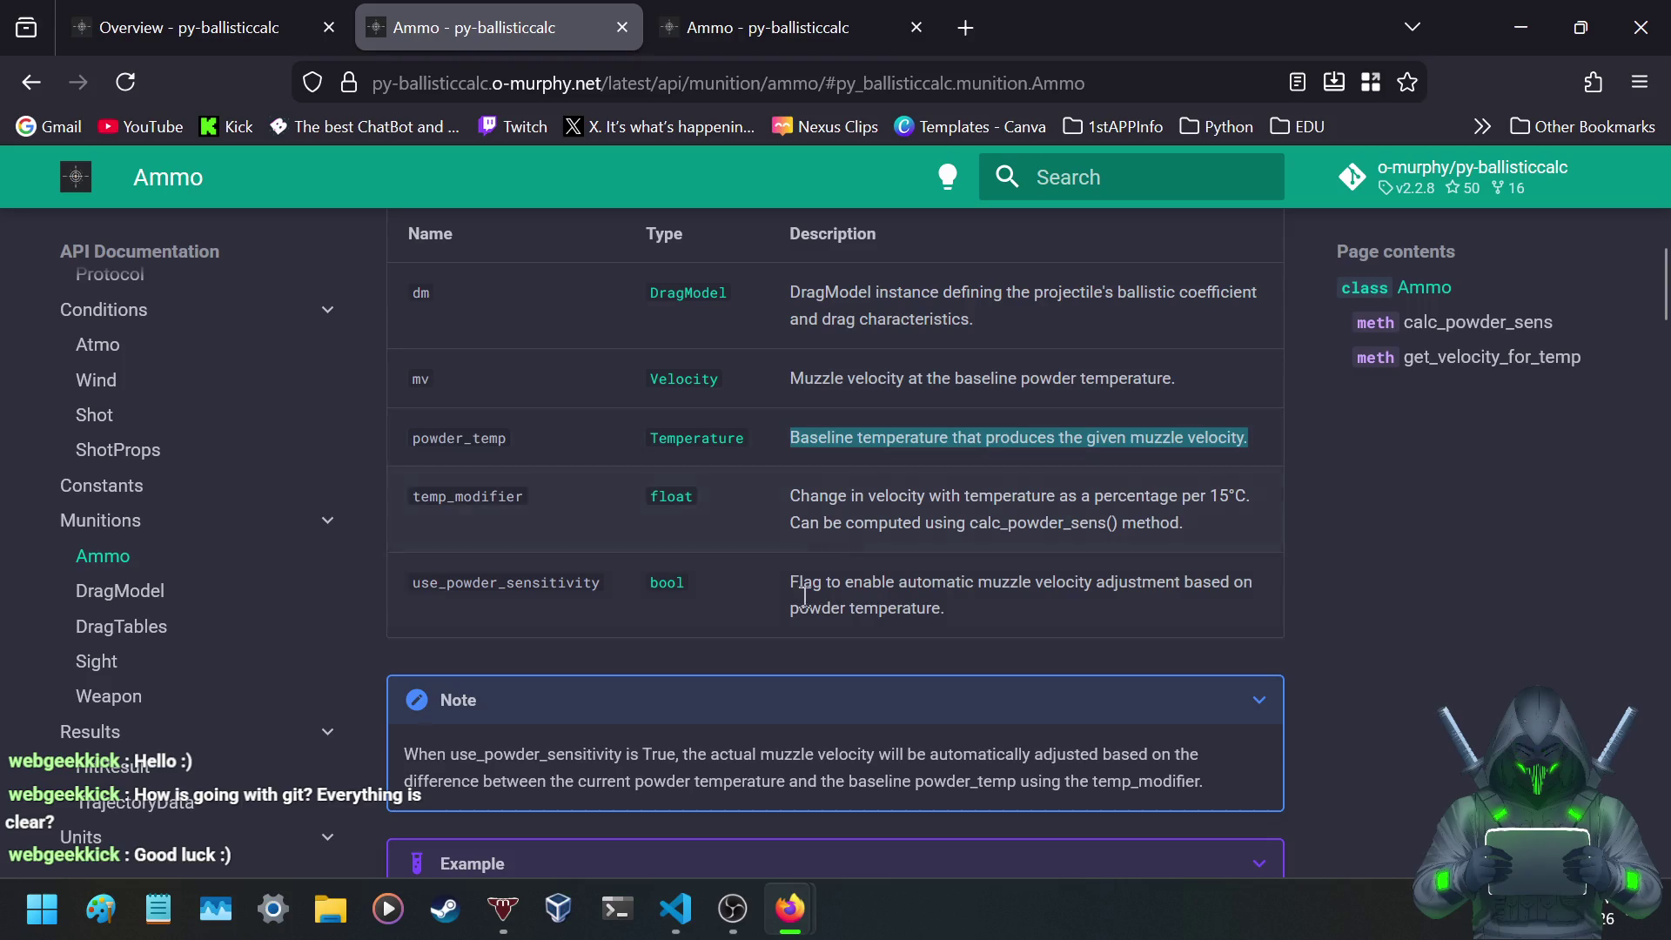
mouse_move(818, 496)
left_mouse_down()
mouse_move(1264, 502)
mouse_move(1244, 519)
left_mouse_up()
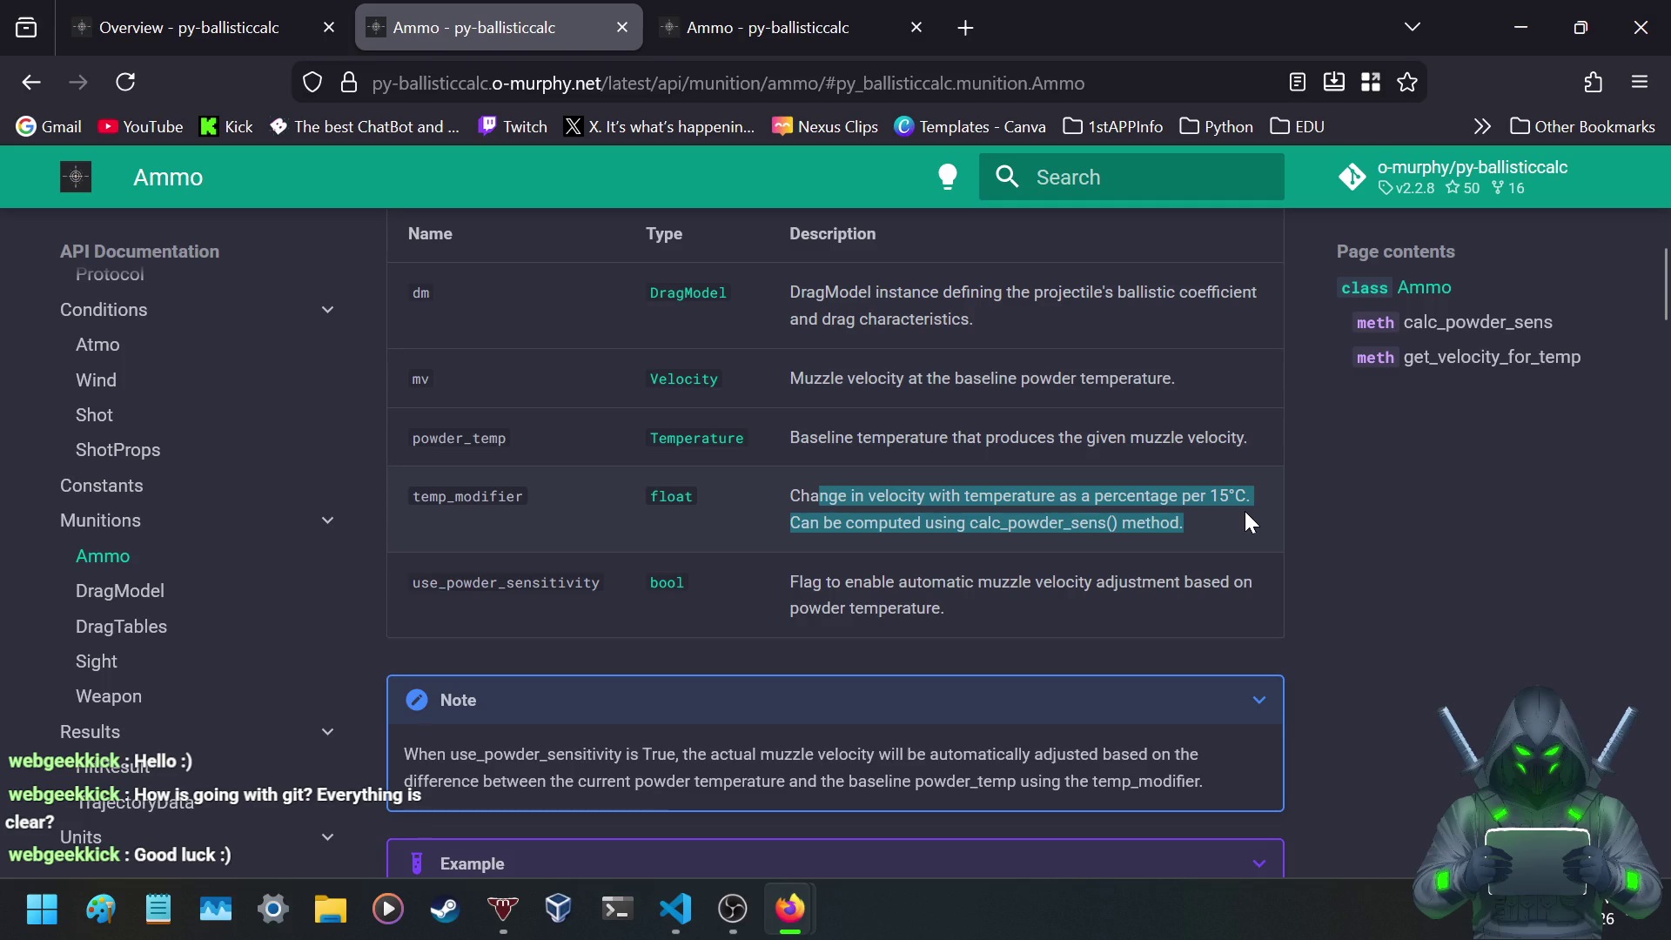
left_click(992, 524)
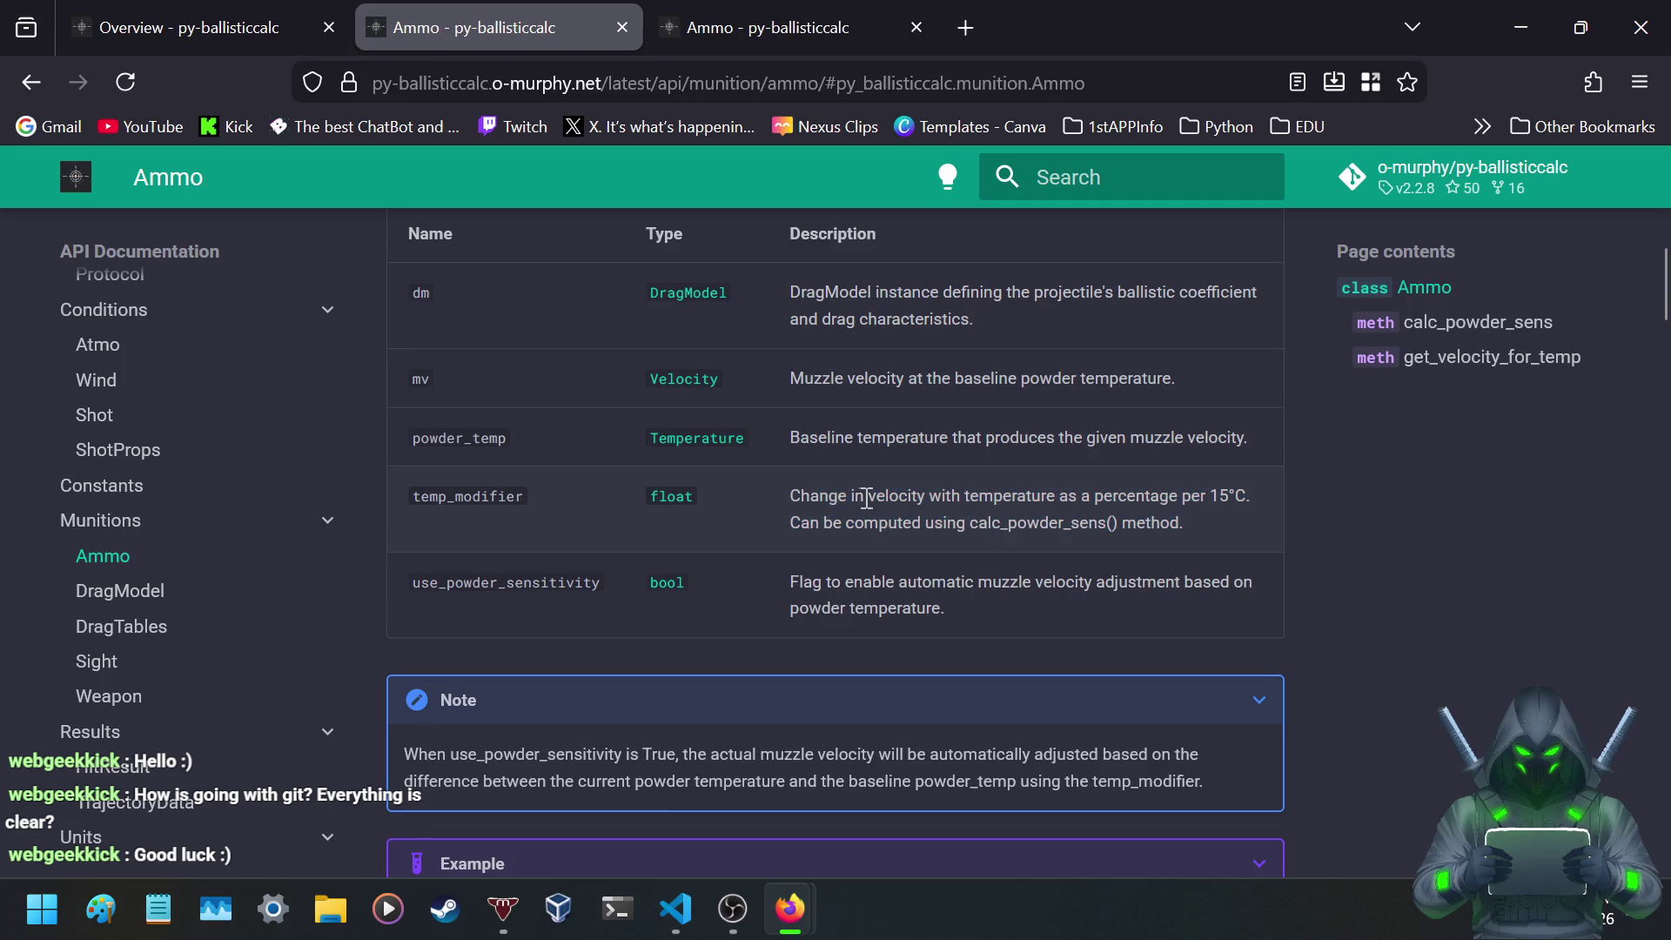
scroll(788, 509, "down", 5)
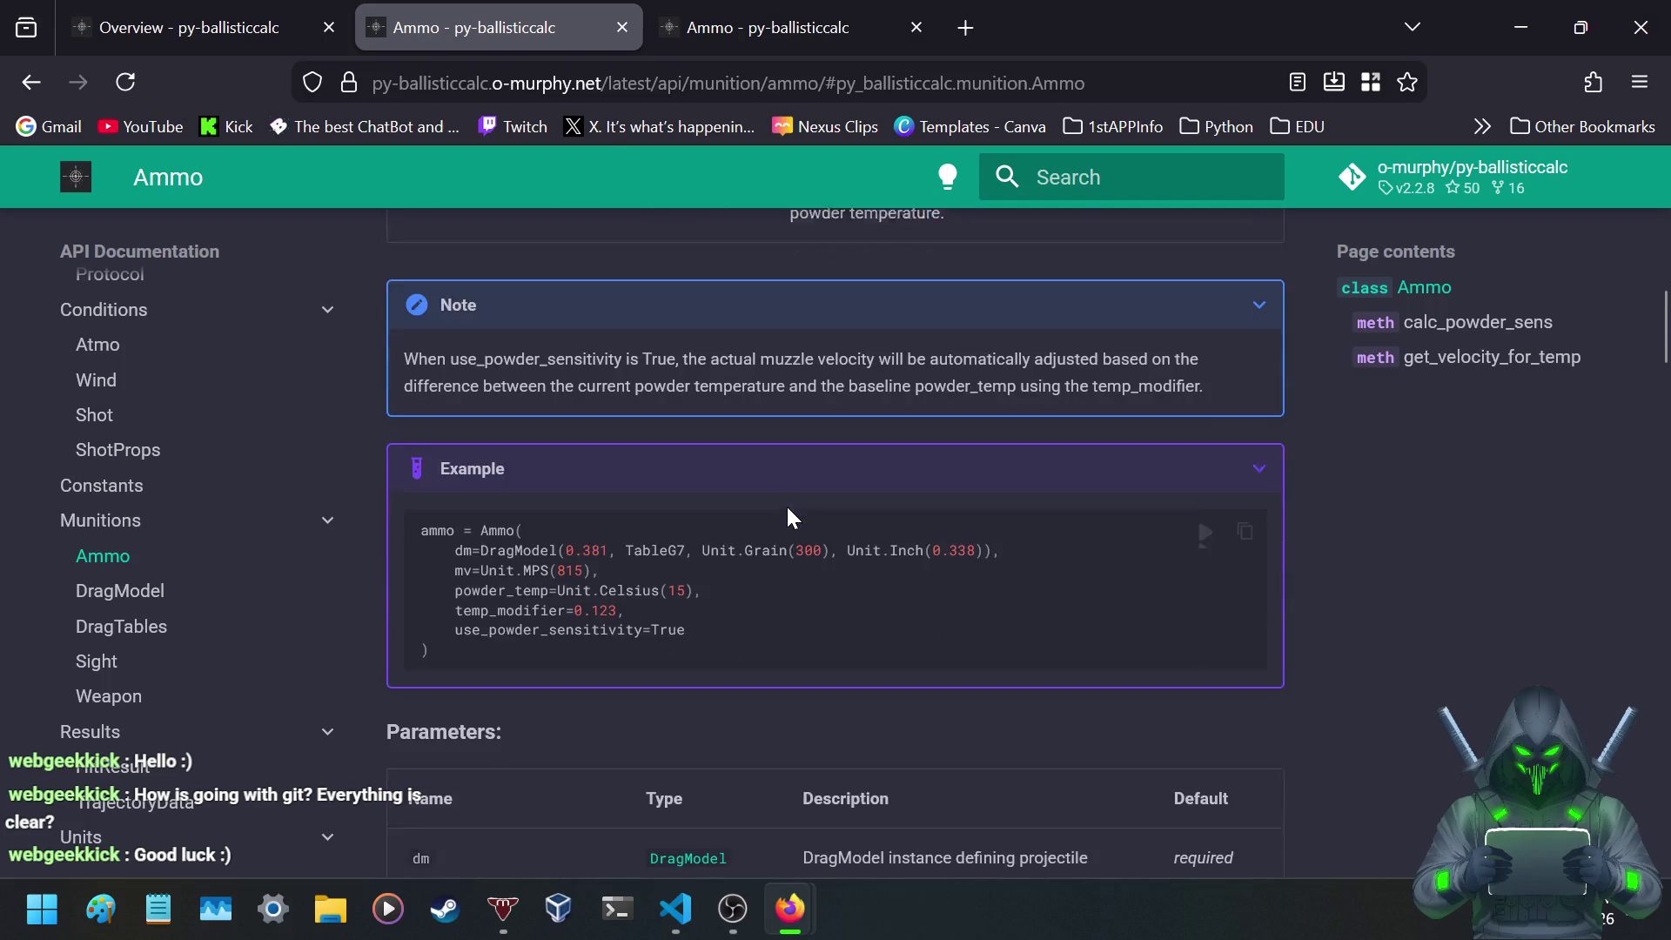
scroll(788, 513, "down", 3)
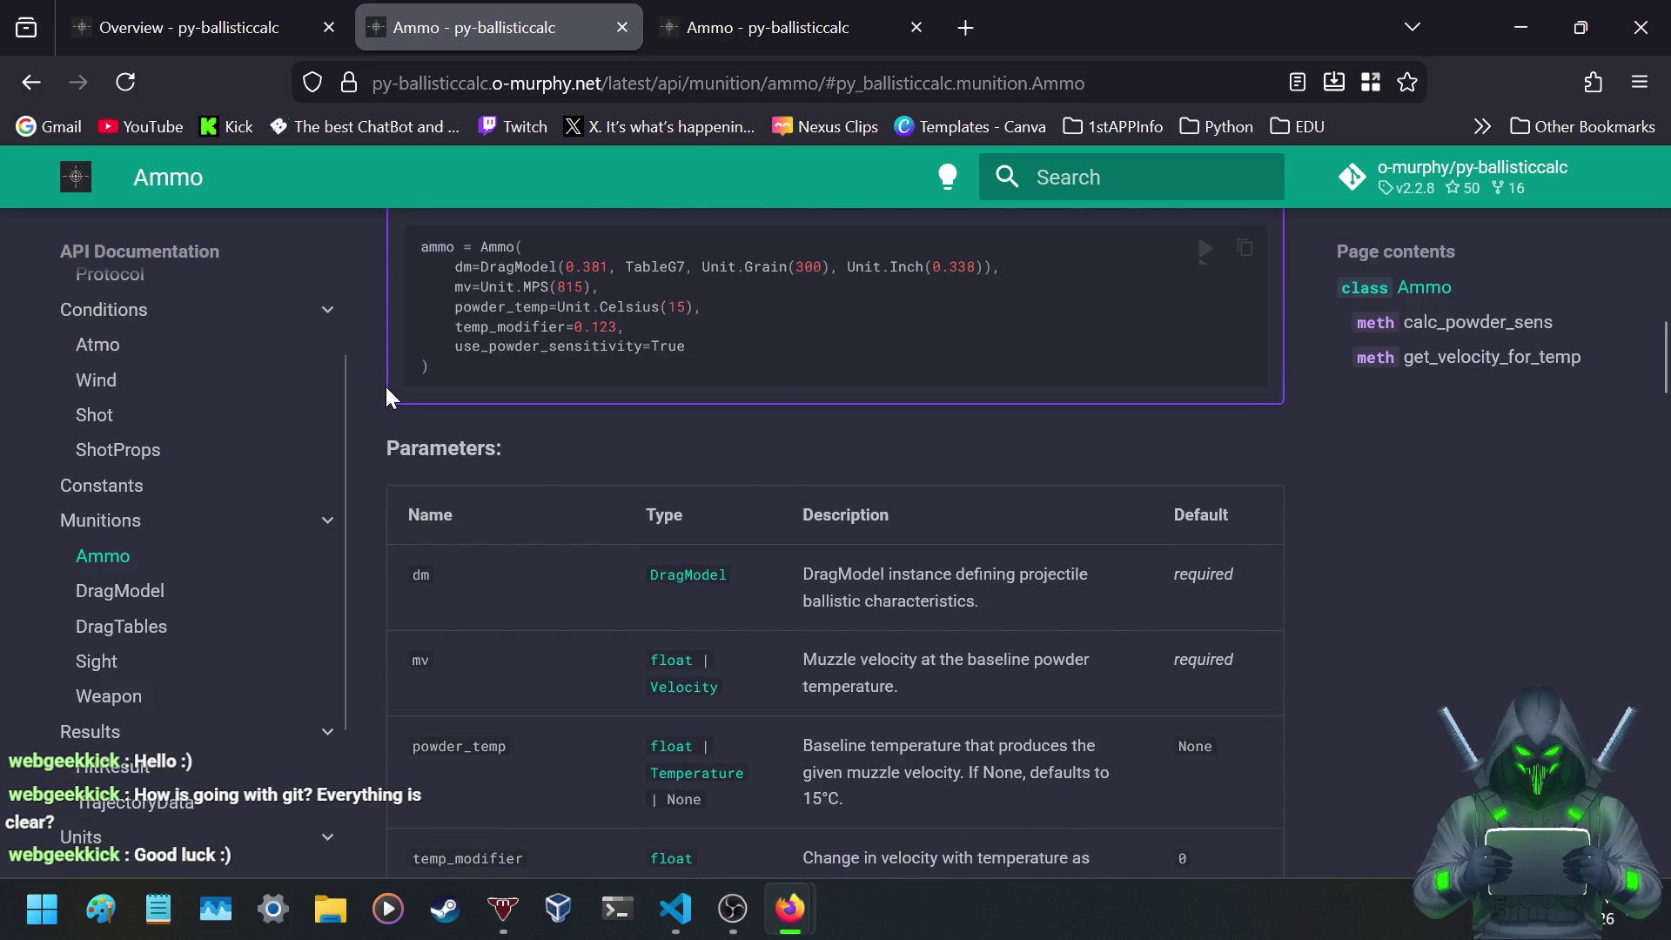
scroll(522, 391, "up", 2)
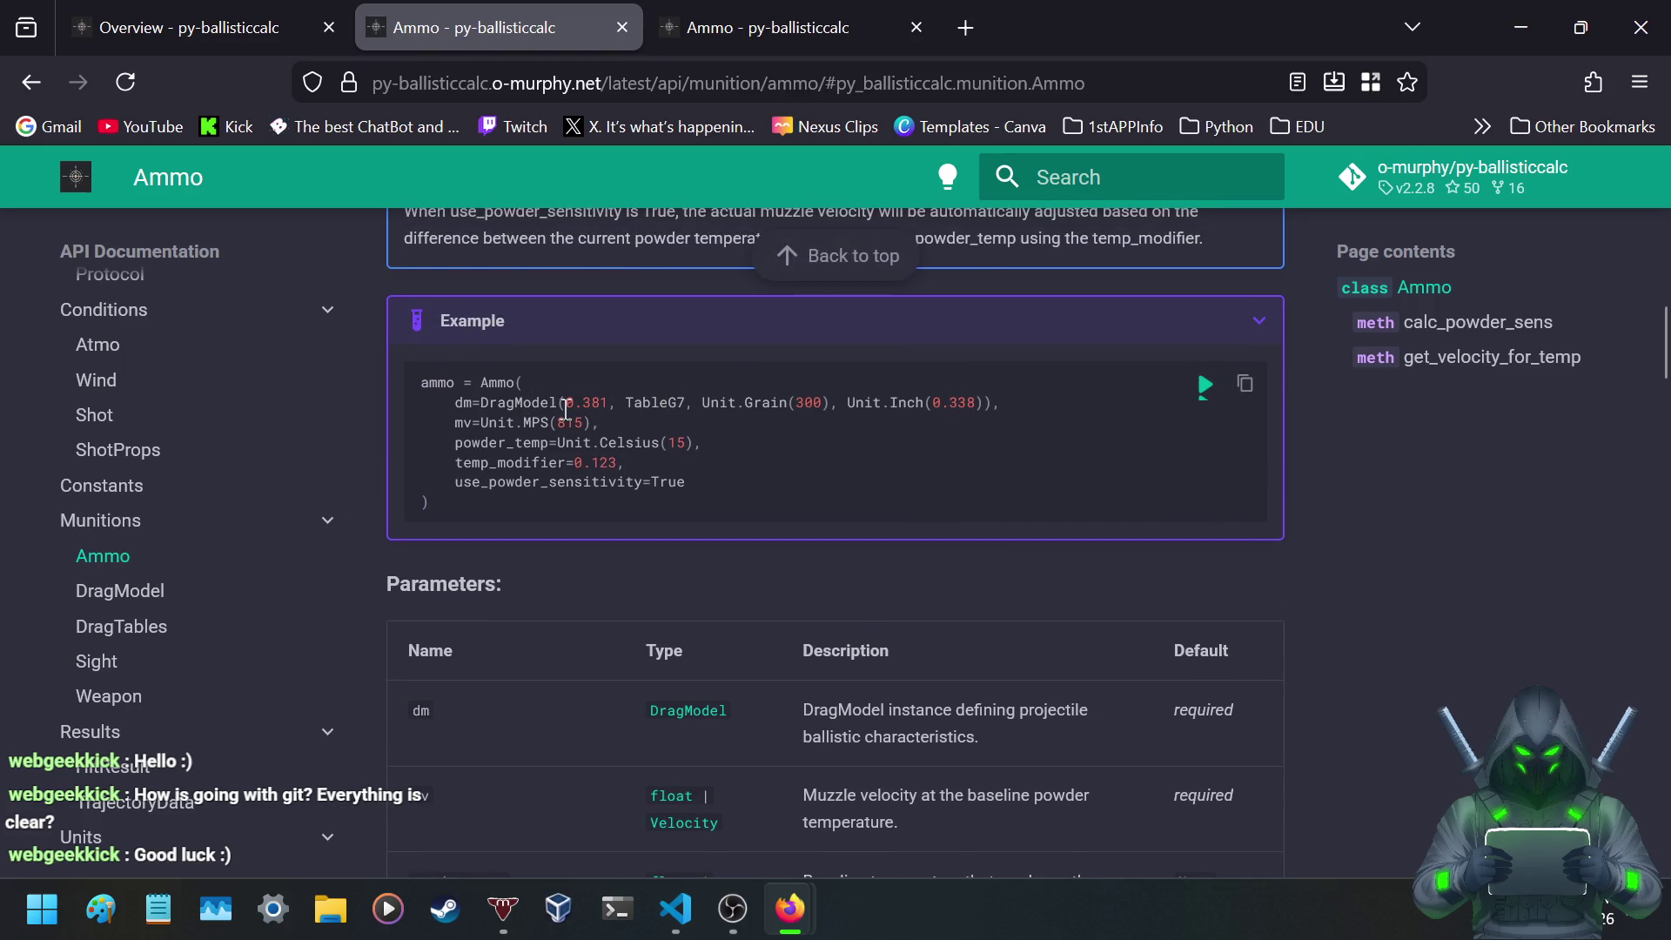
left_click_drag(583, 403, 611, 403)
left_click_drag(795, 402, 832, 402)
left_click_drag(933, 403, 979, 405)
left_click(534, 424)
double_click(687, 439)
- Highlight the 0.123 temp_modifier value in the Ammo parameters
scroll(594, 480, "up", 5)
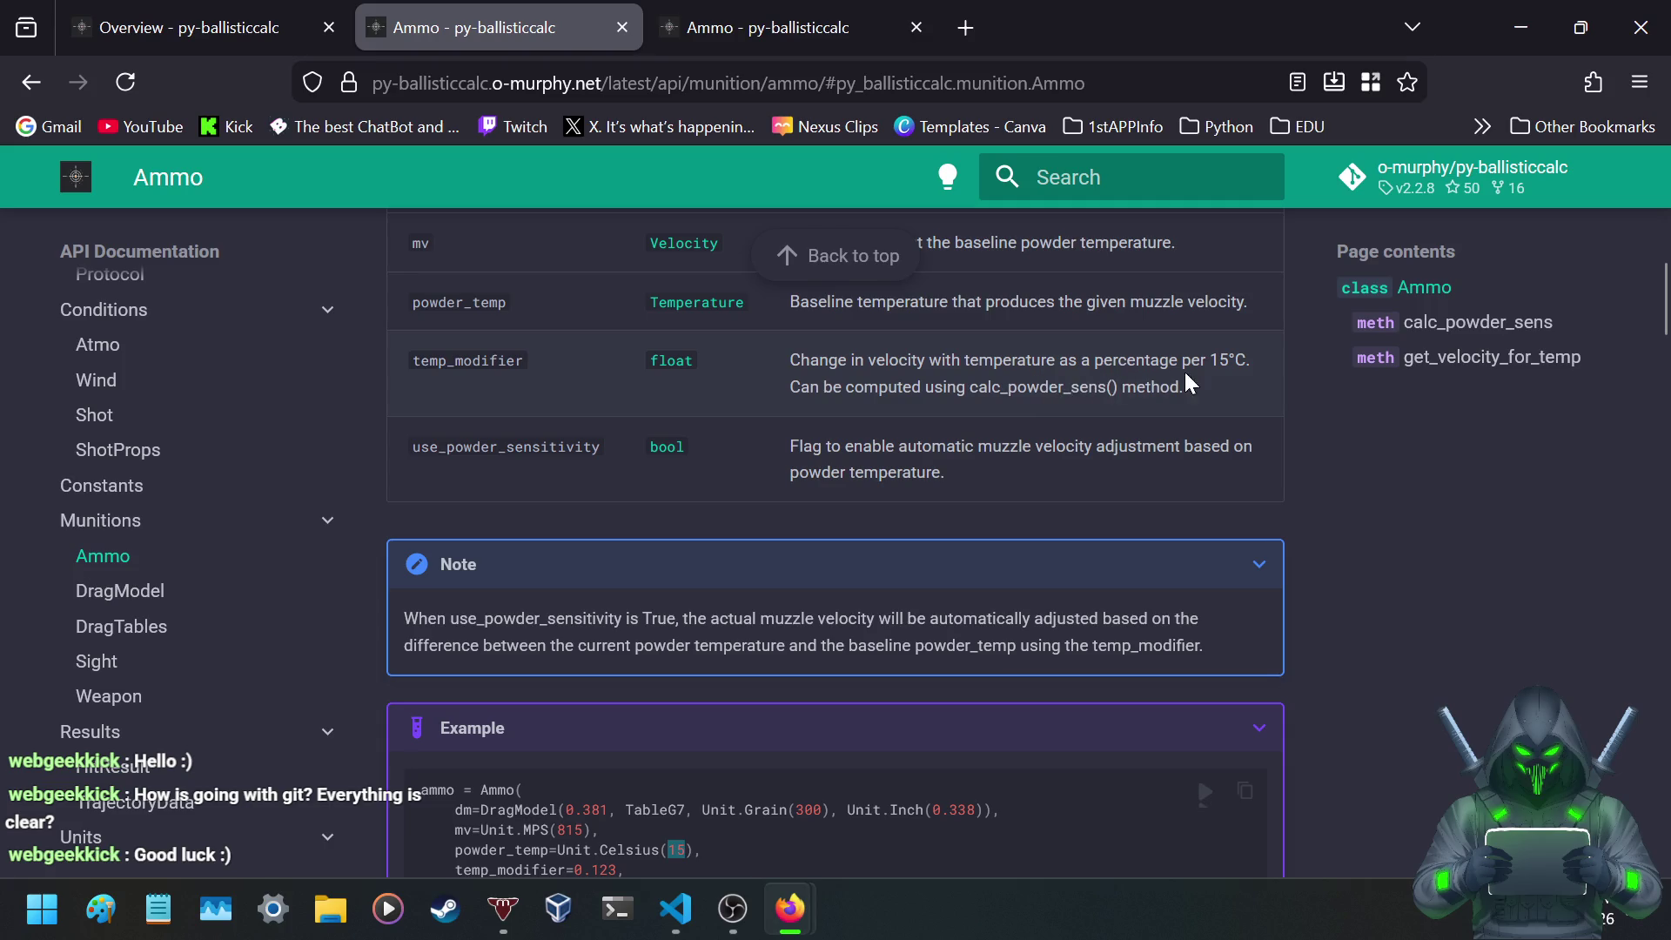
scroll(1129, 383, "down", 6)
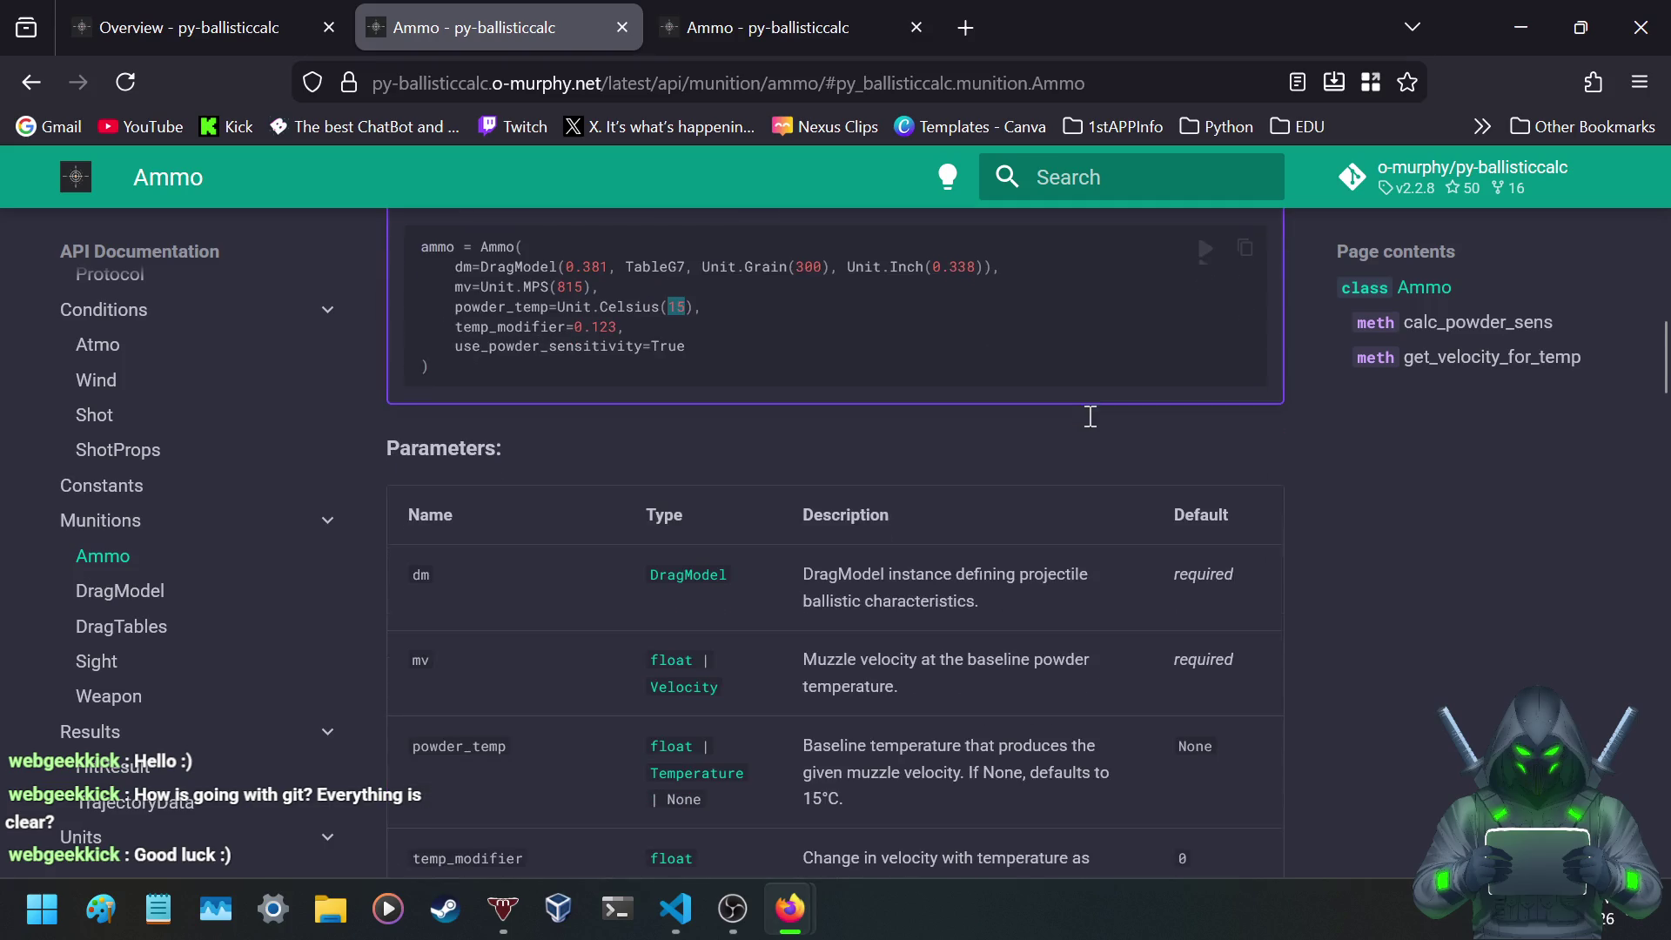
scroll(1090, 418, "up", 2)
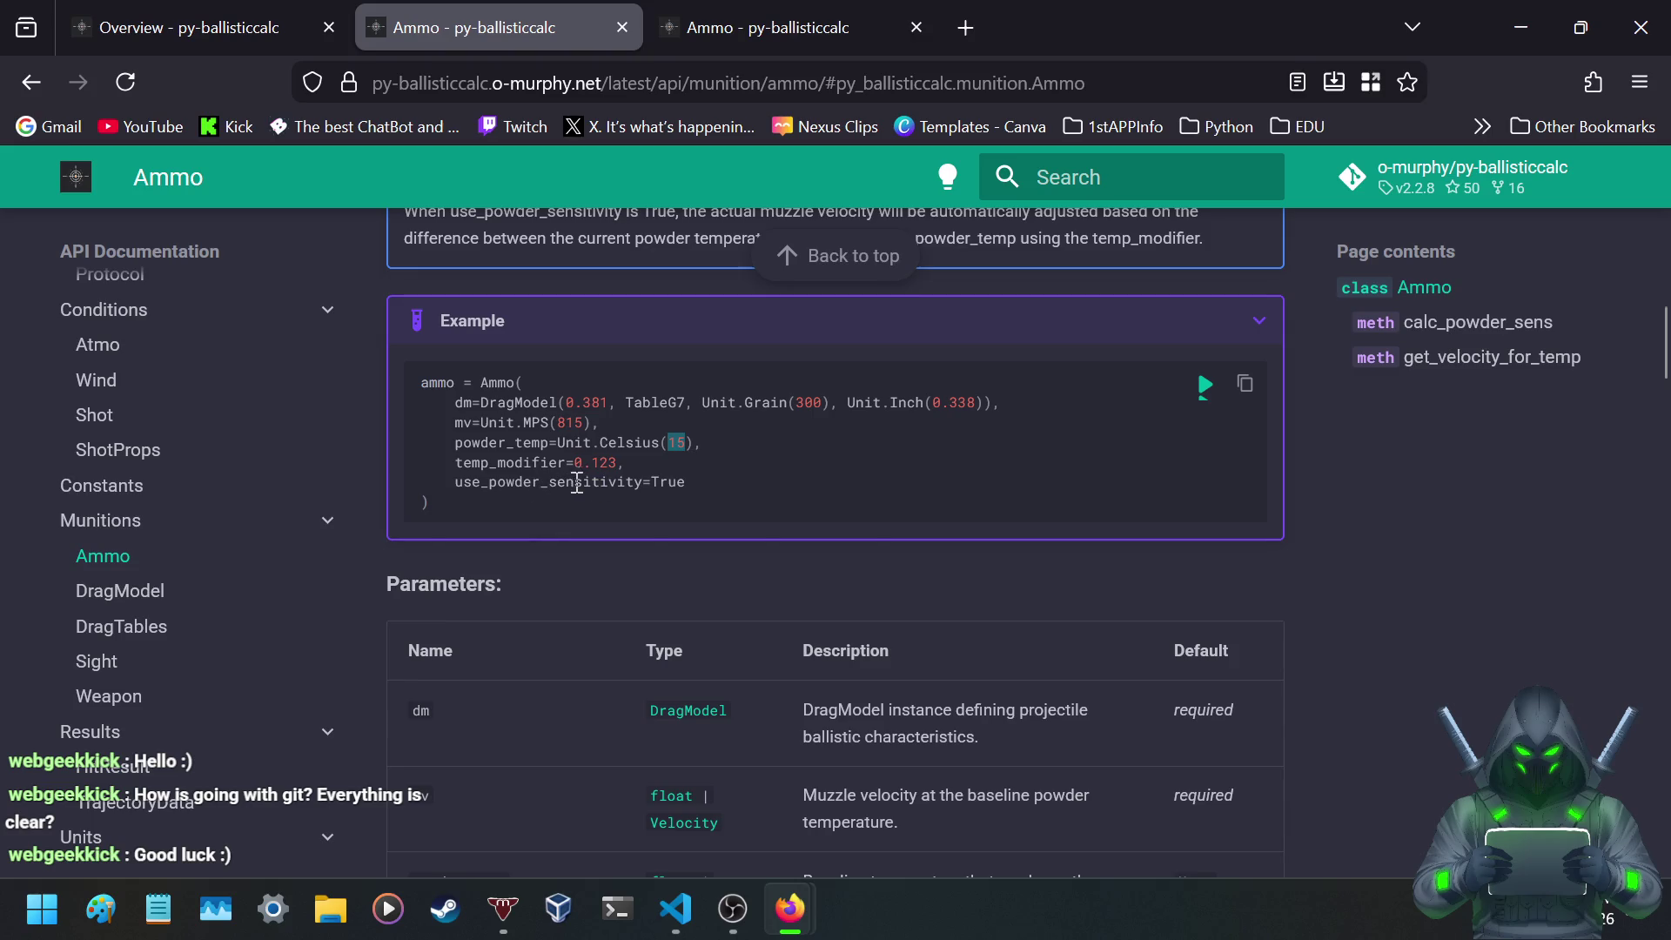
left_click_drag(574, 463, 643, 464)
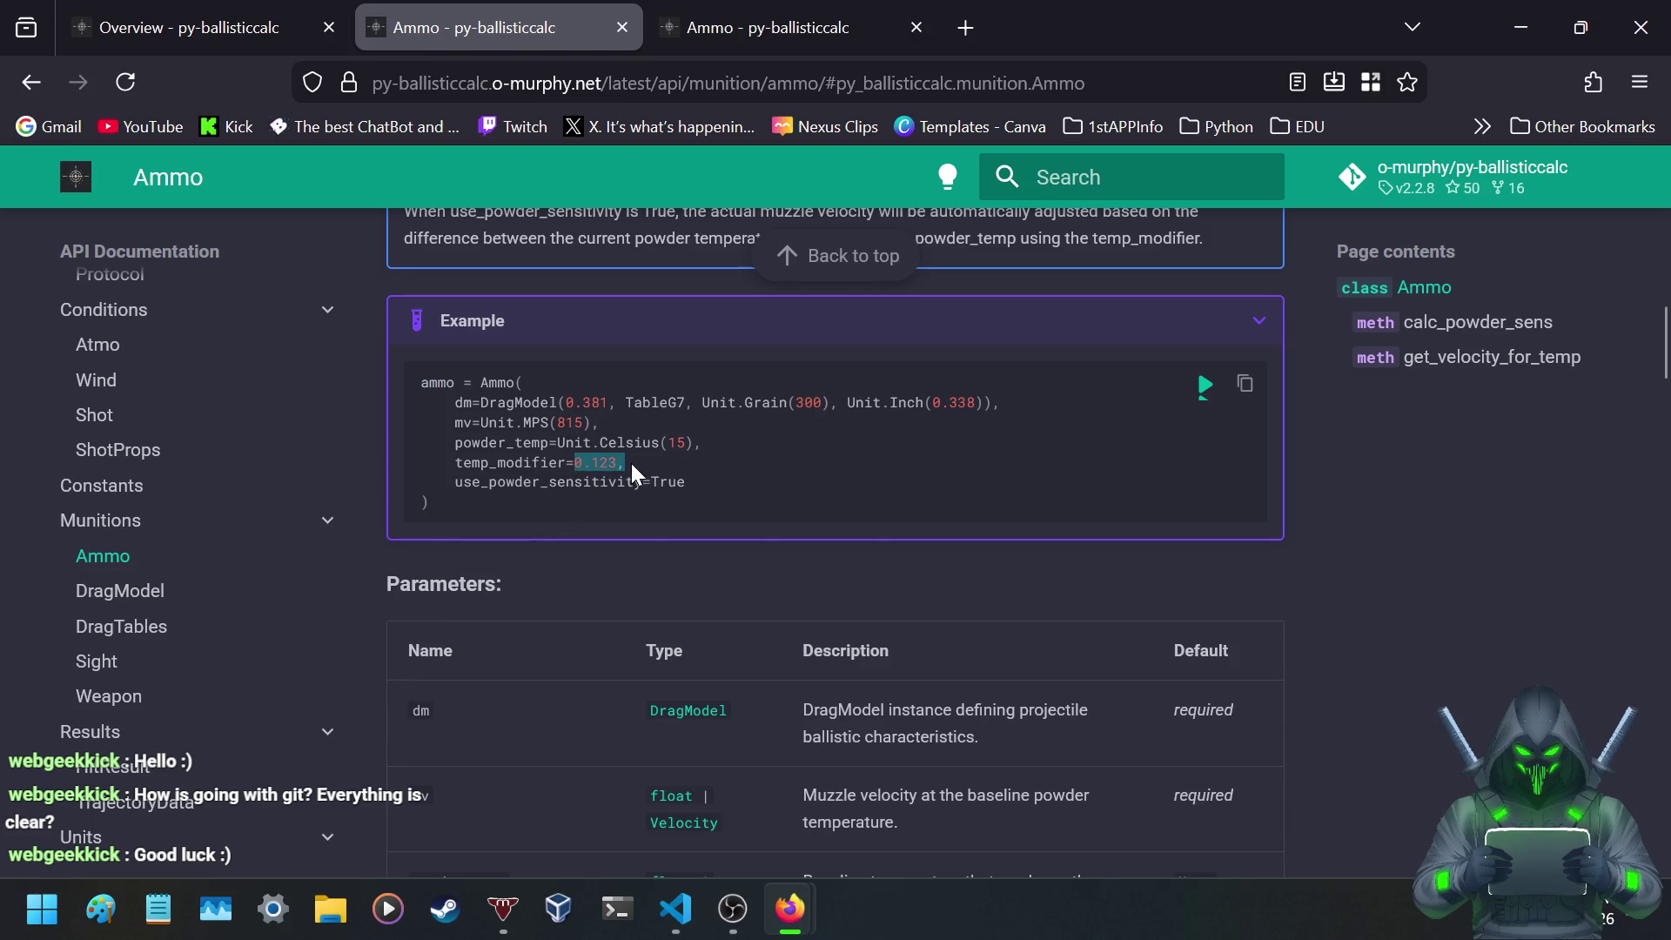
left_click(623, 463)
- Scroll down to the Ammo example and highlight its basic ammunition comment
scroll(519, 470, "down", 3)
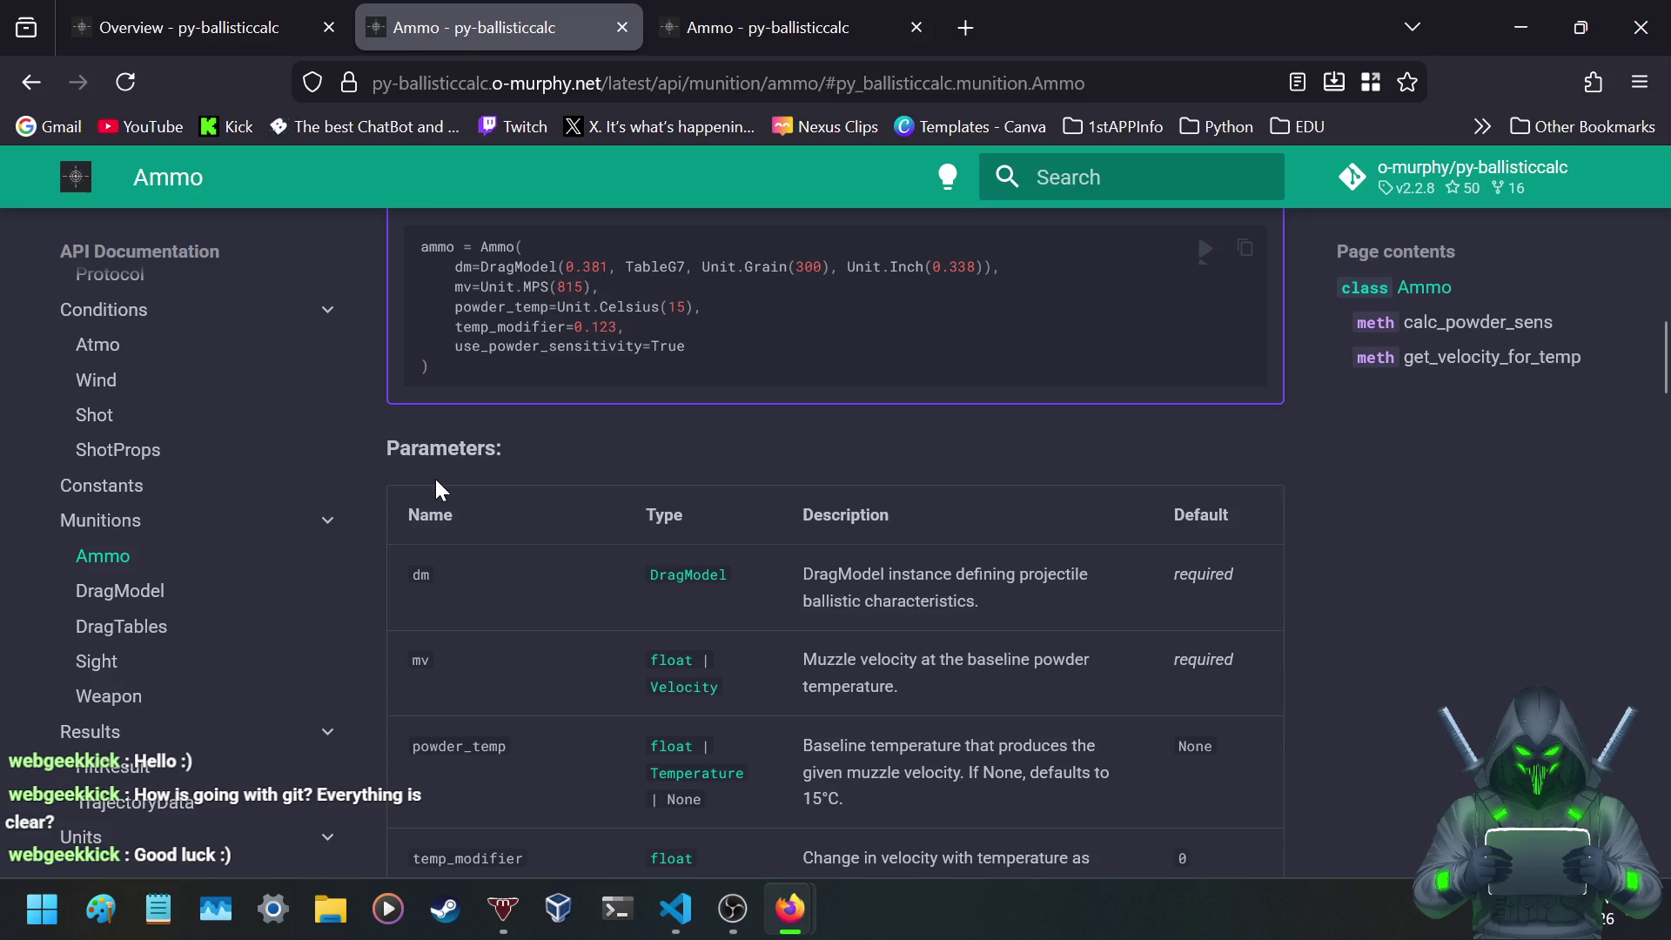
scroll(423, 481, "down", 3)
scroll(423, 480, "down", 1)
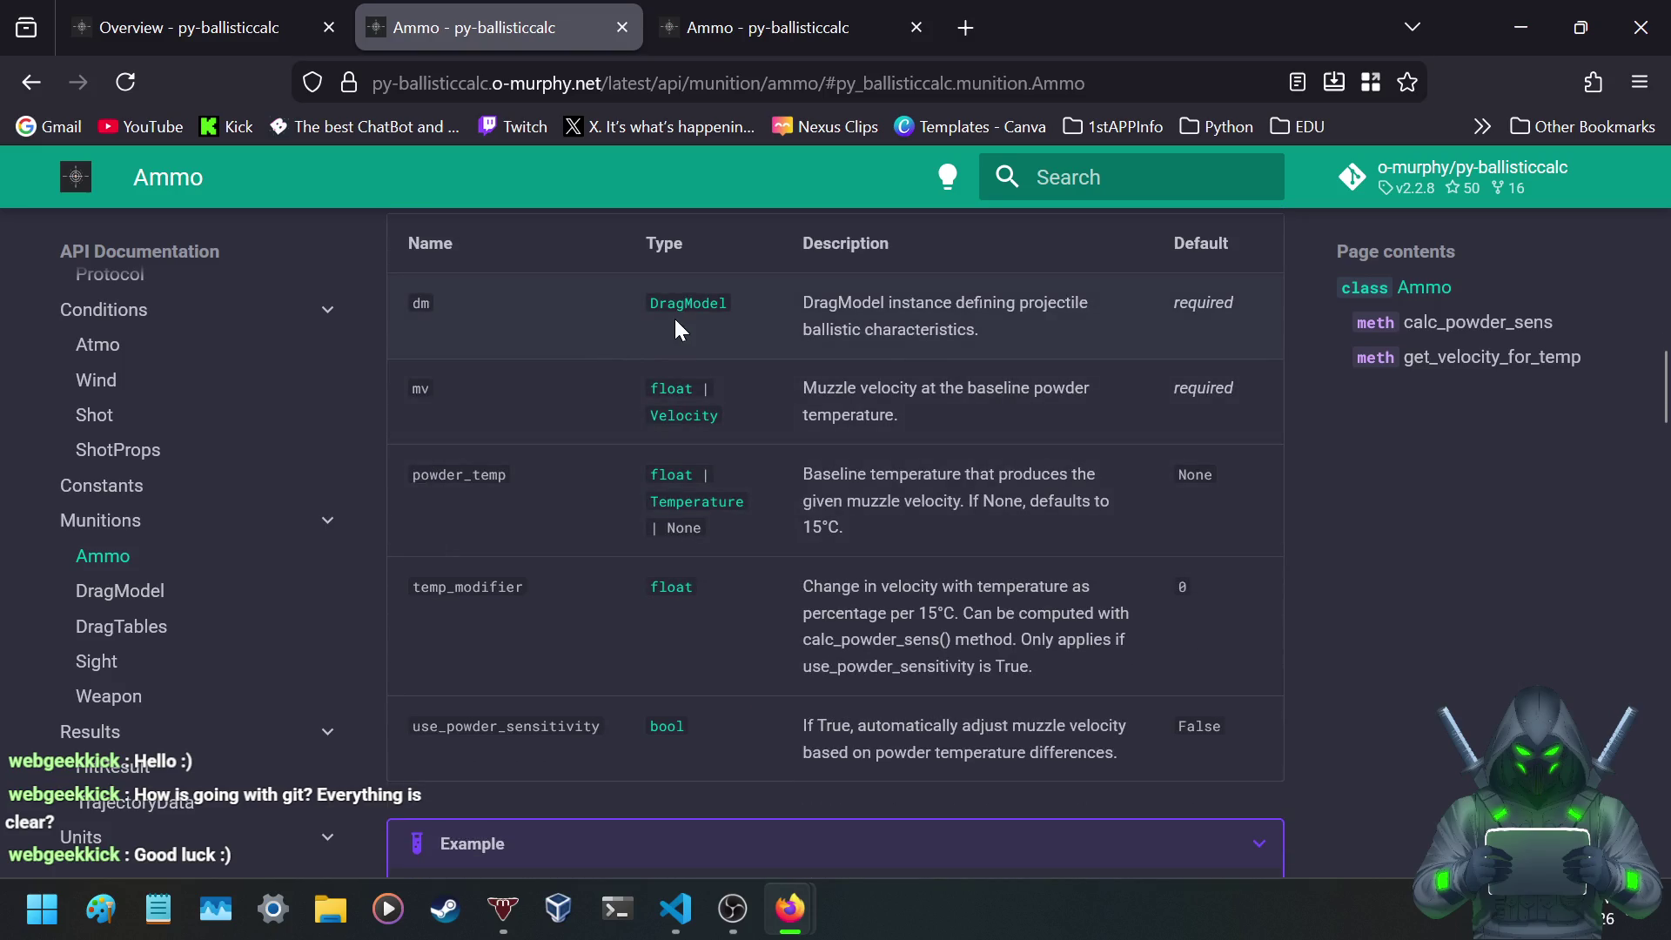
scroll(770, 372, "down", 2)
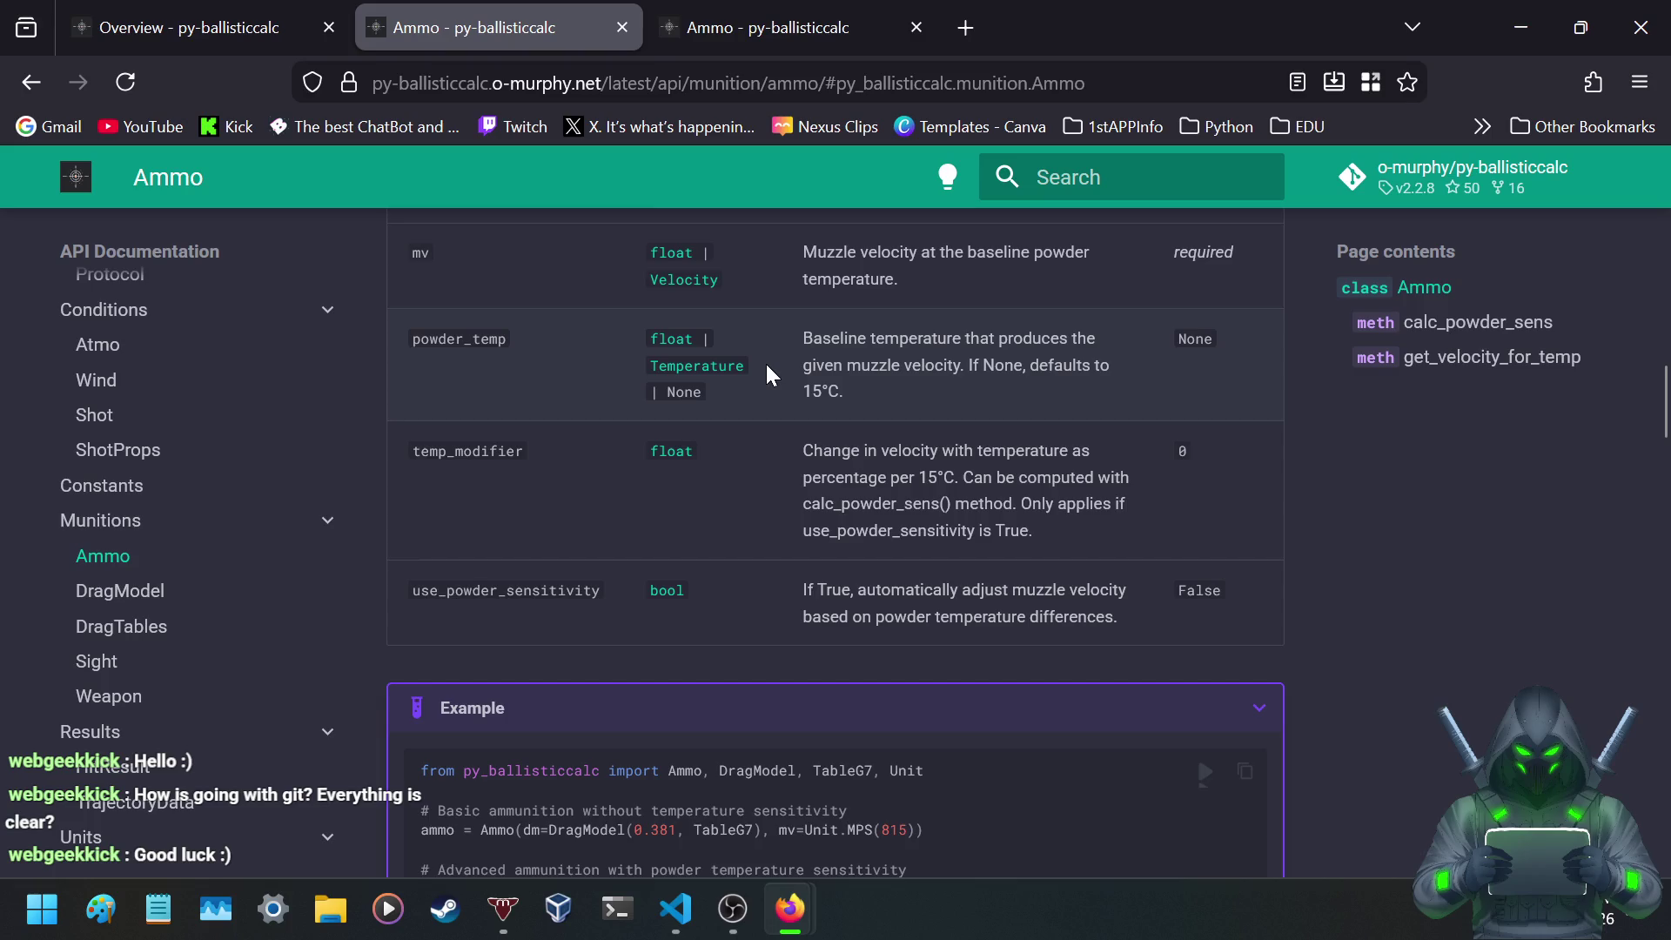
scroll(768, 366, "down", 5)
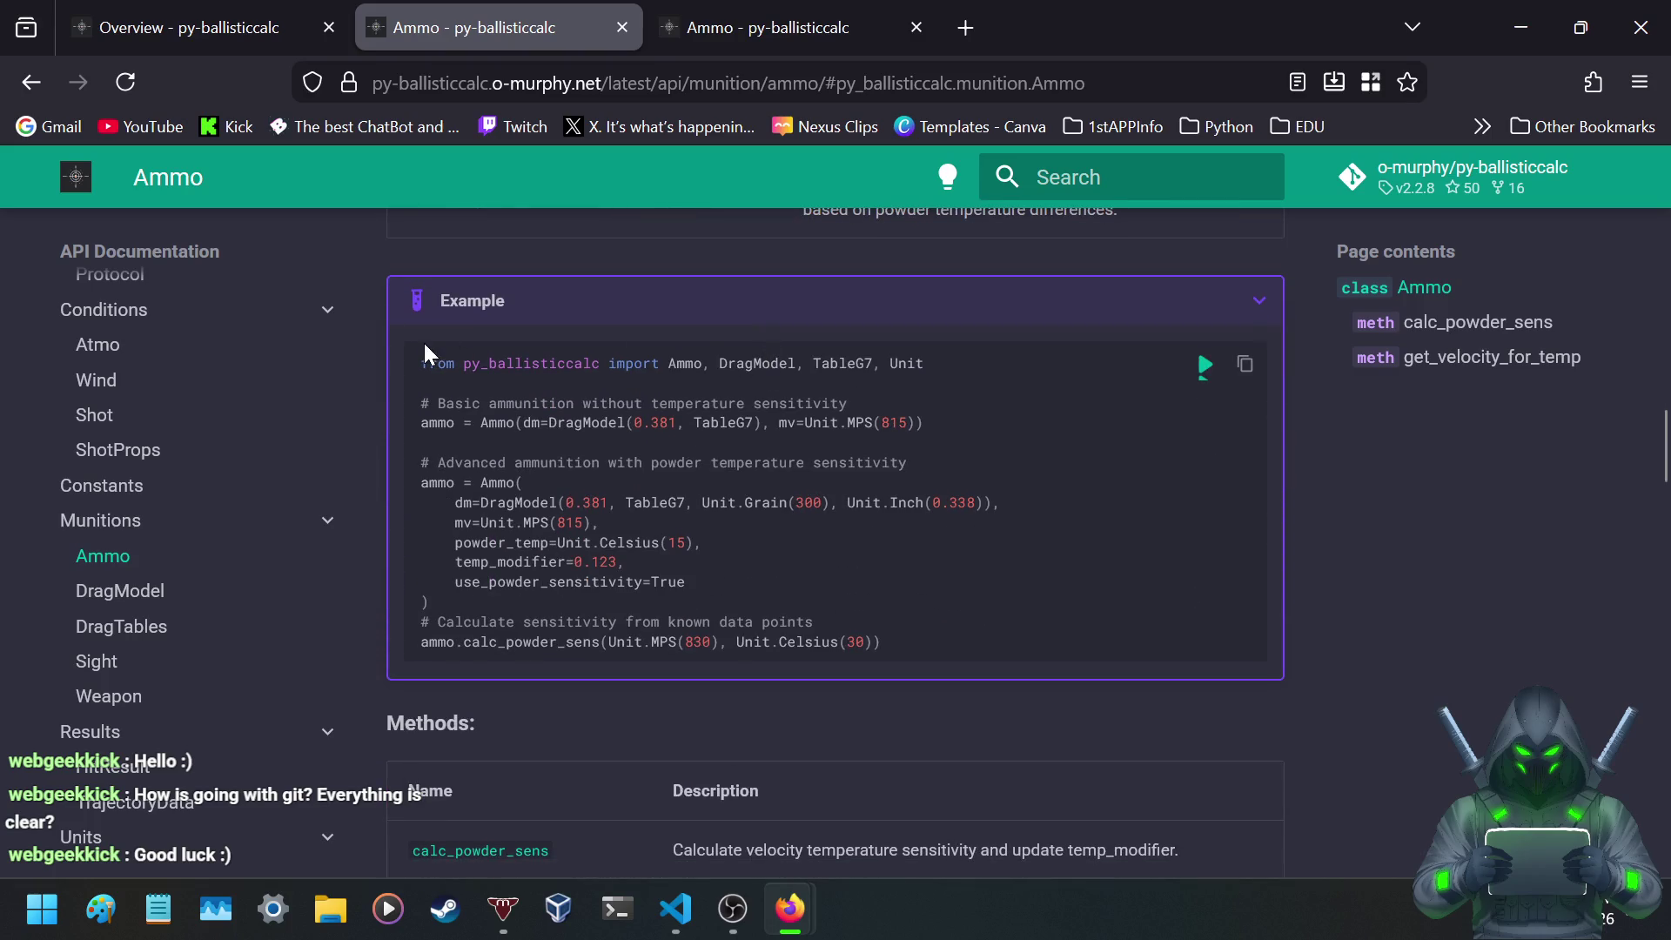
scroll(424, 348, "down", 2)
scroll(423, 344, "up", 2)
mouse_move(536, 403)
left_mouse_down()
mouse_move(422, 403)
mouse_move(783, 404)
left_mouse_up()
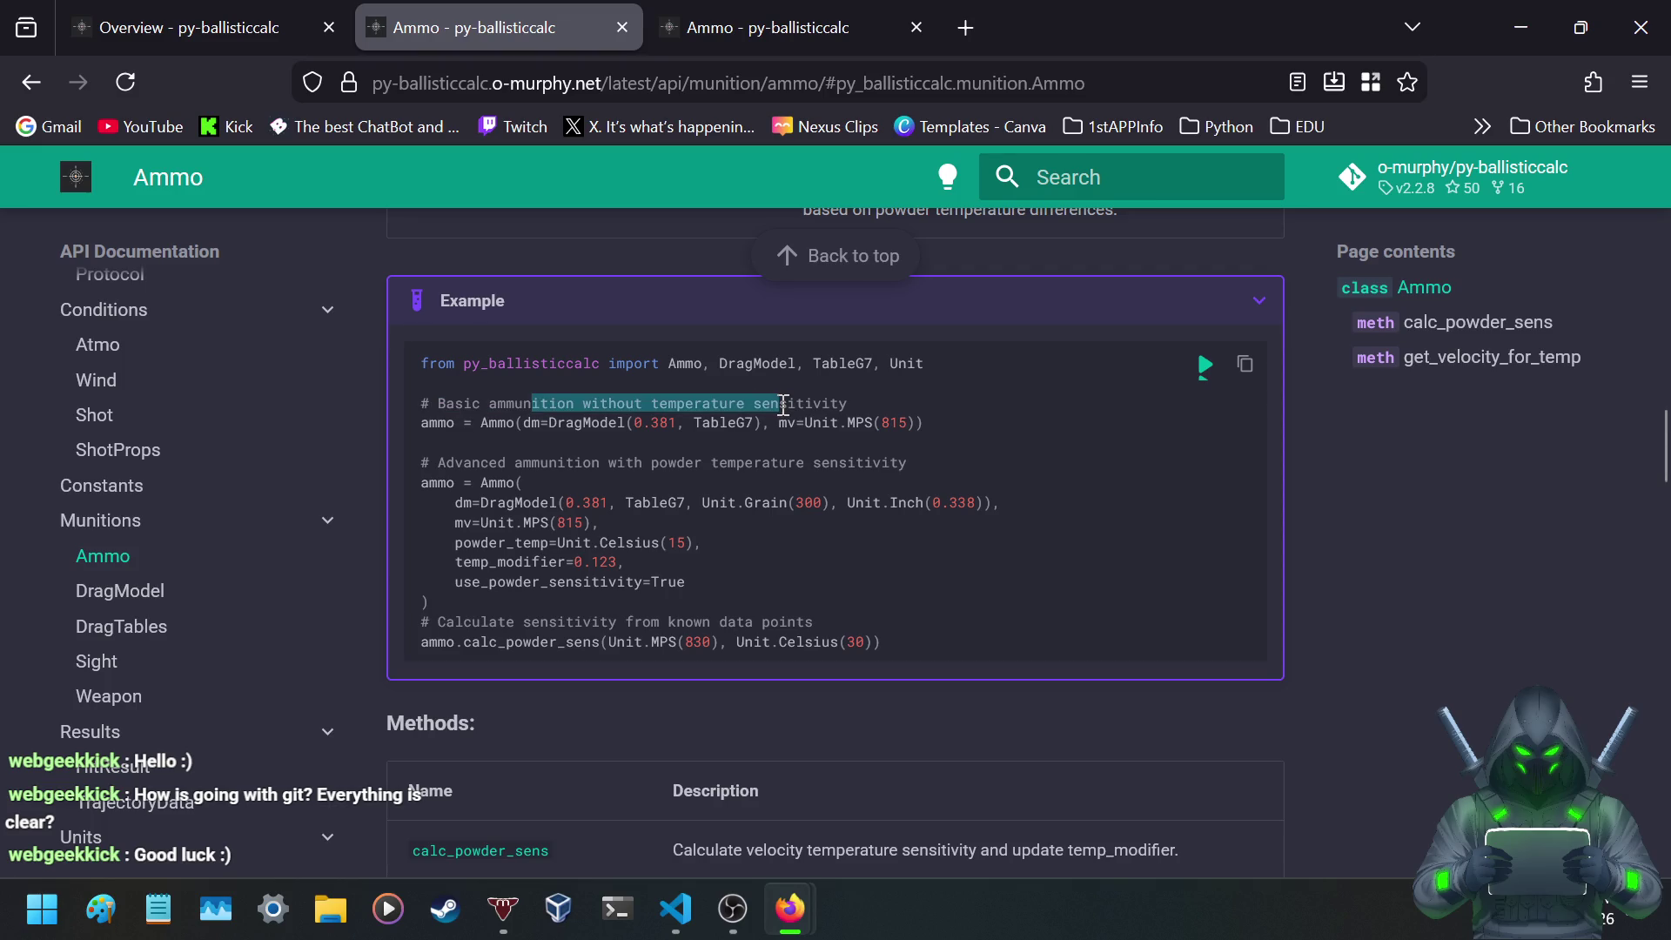
left_click(819, 397)
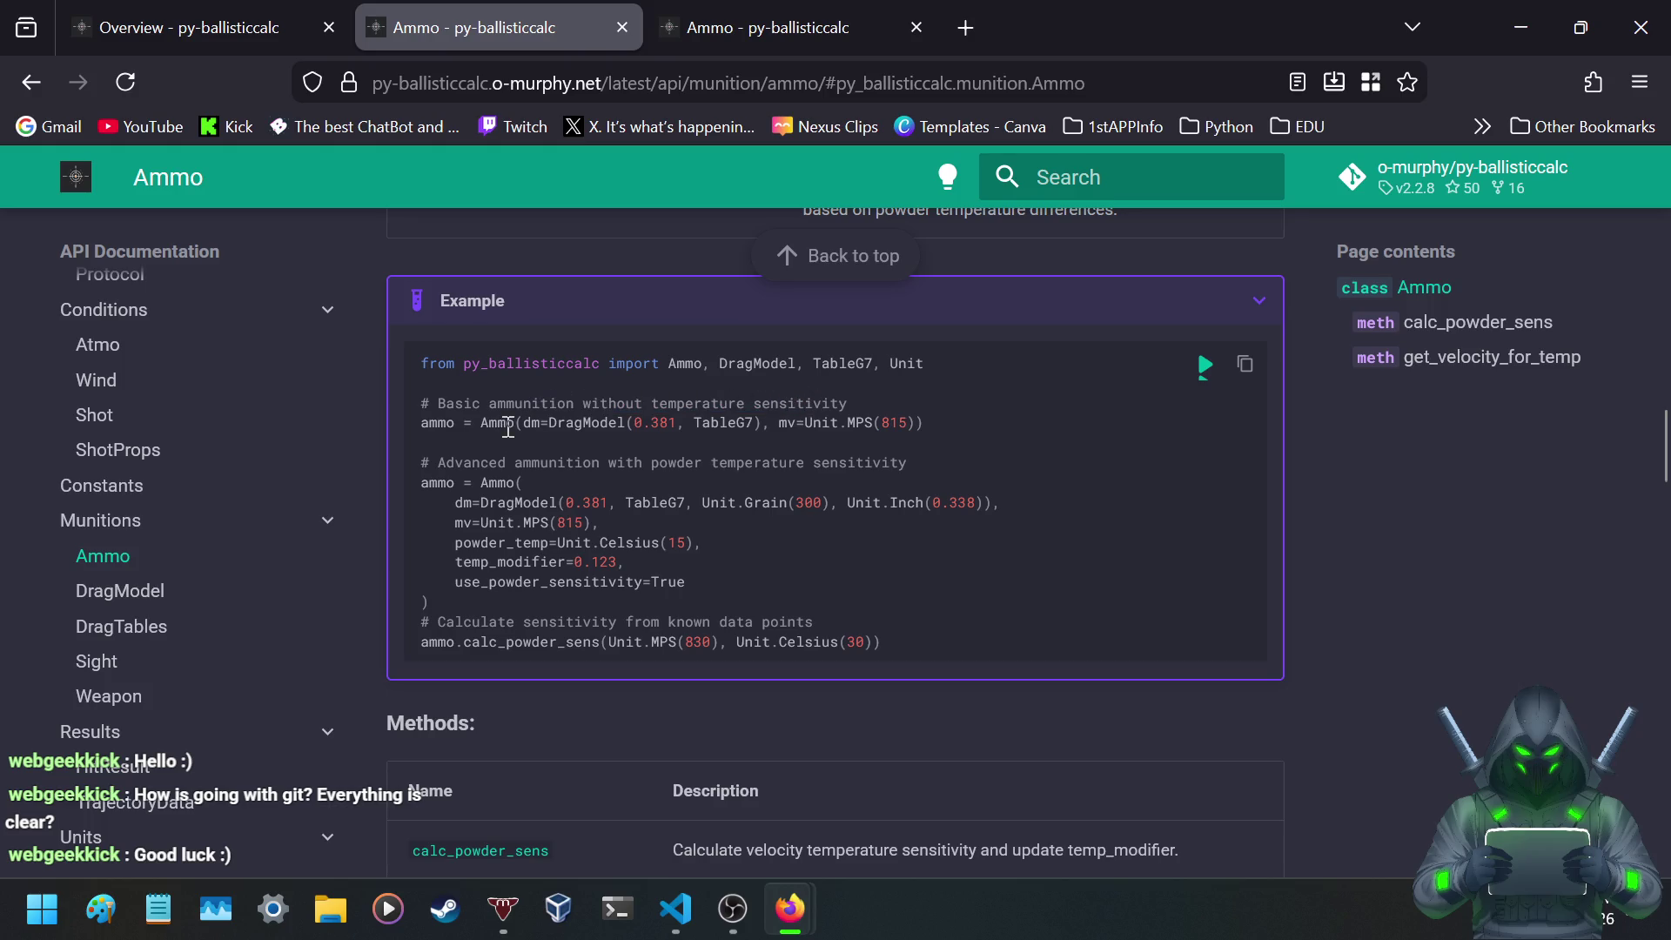
- Highlight the advanced ammunition example lines and the calculate sensitivity comment
mouse_move(475, 462)
left_mouse_down()
mouse_move(774, 502)
mouse_move(797, 470)
left_mouse_up()
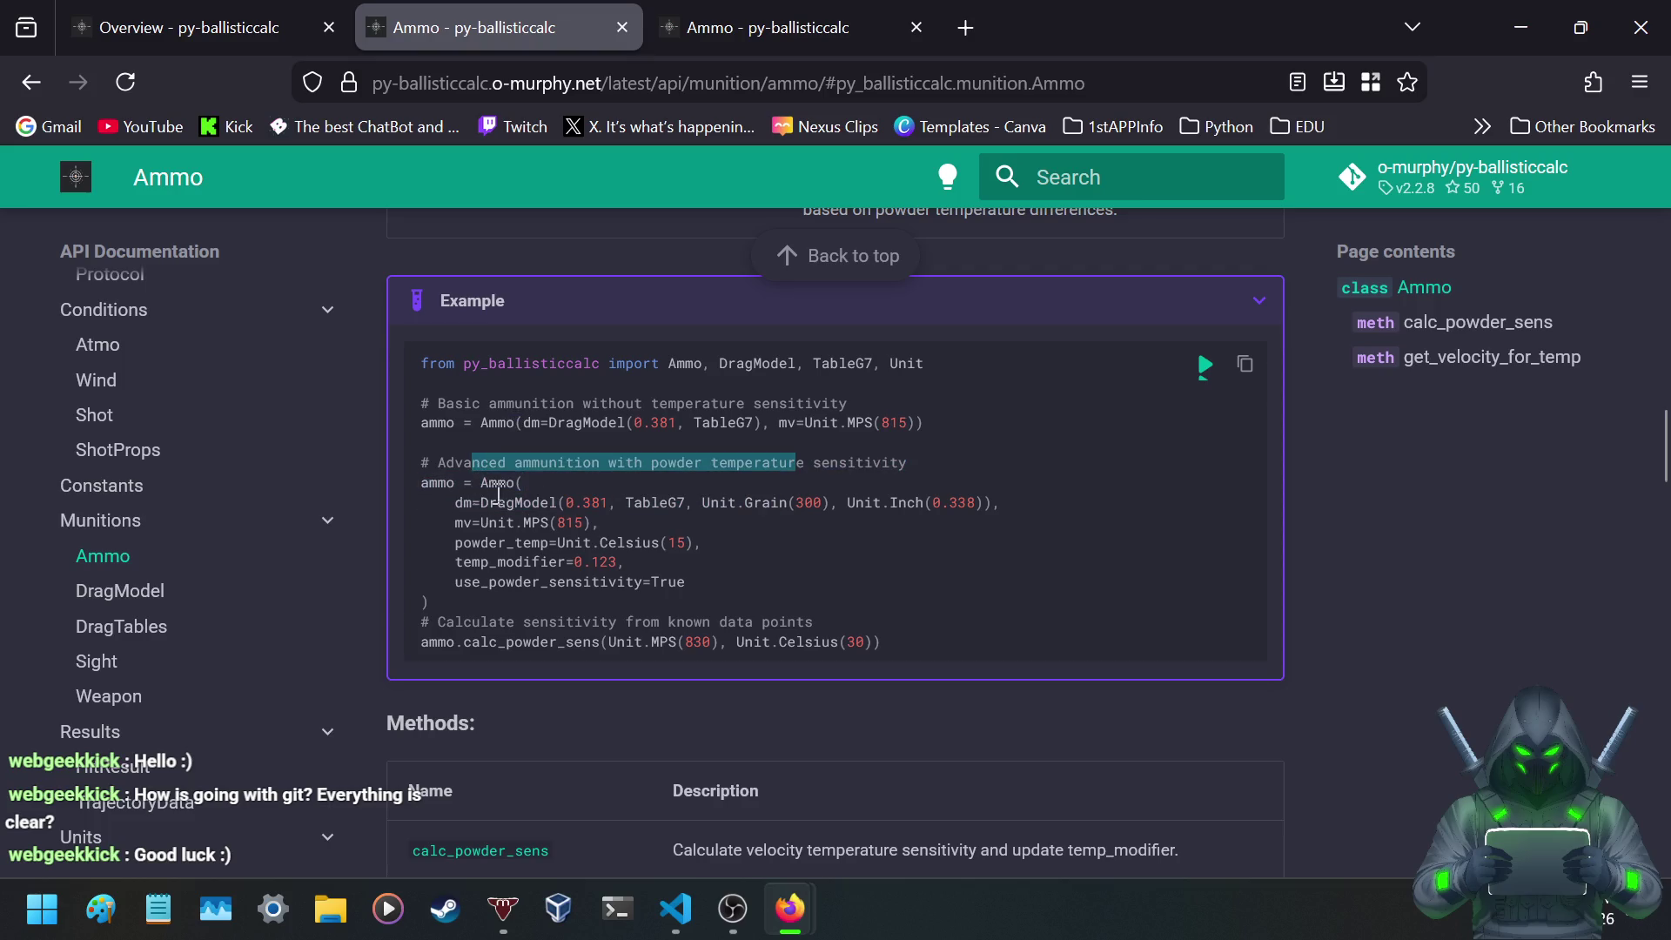
left_click(460, 494)
left_click_drag(421, 621, 824, 629)
left_click(466, 633)
- Read the calc_powder_sens section, highlighting its description paragraph and method name
scroll(551, 634, "down", 6)
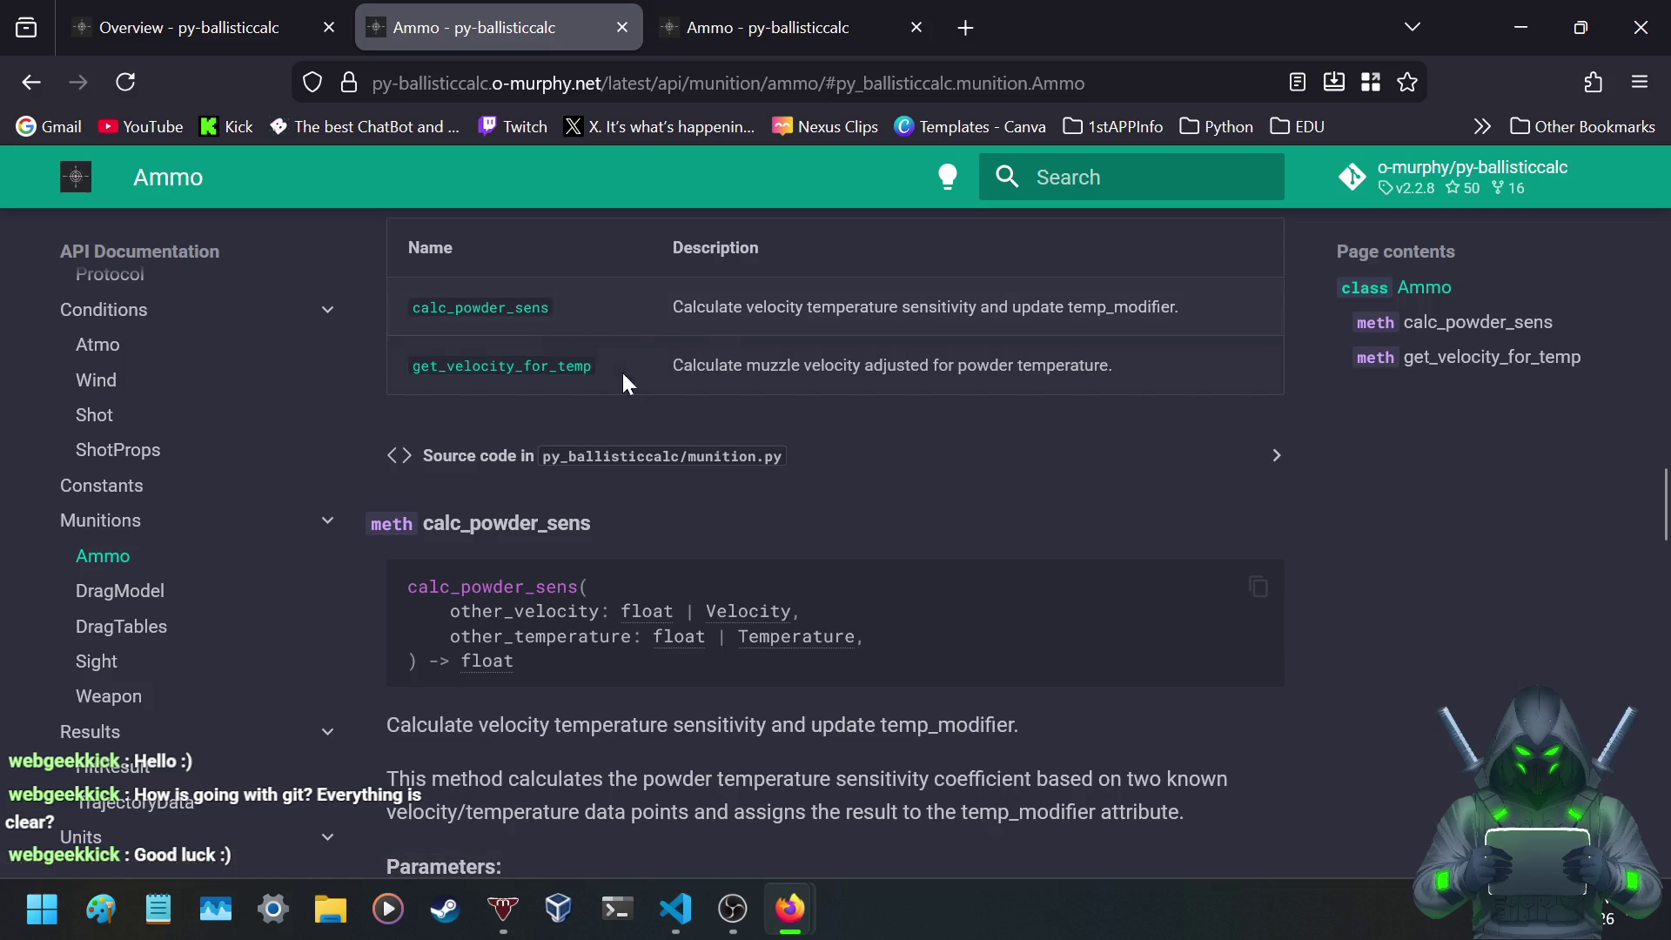
scroll(467, 400, "down", 3)
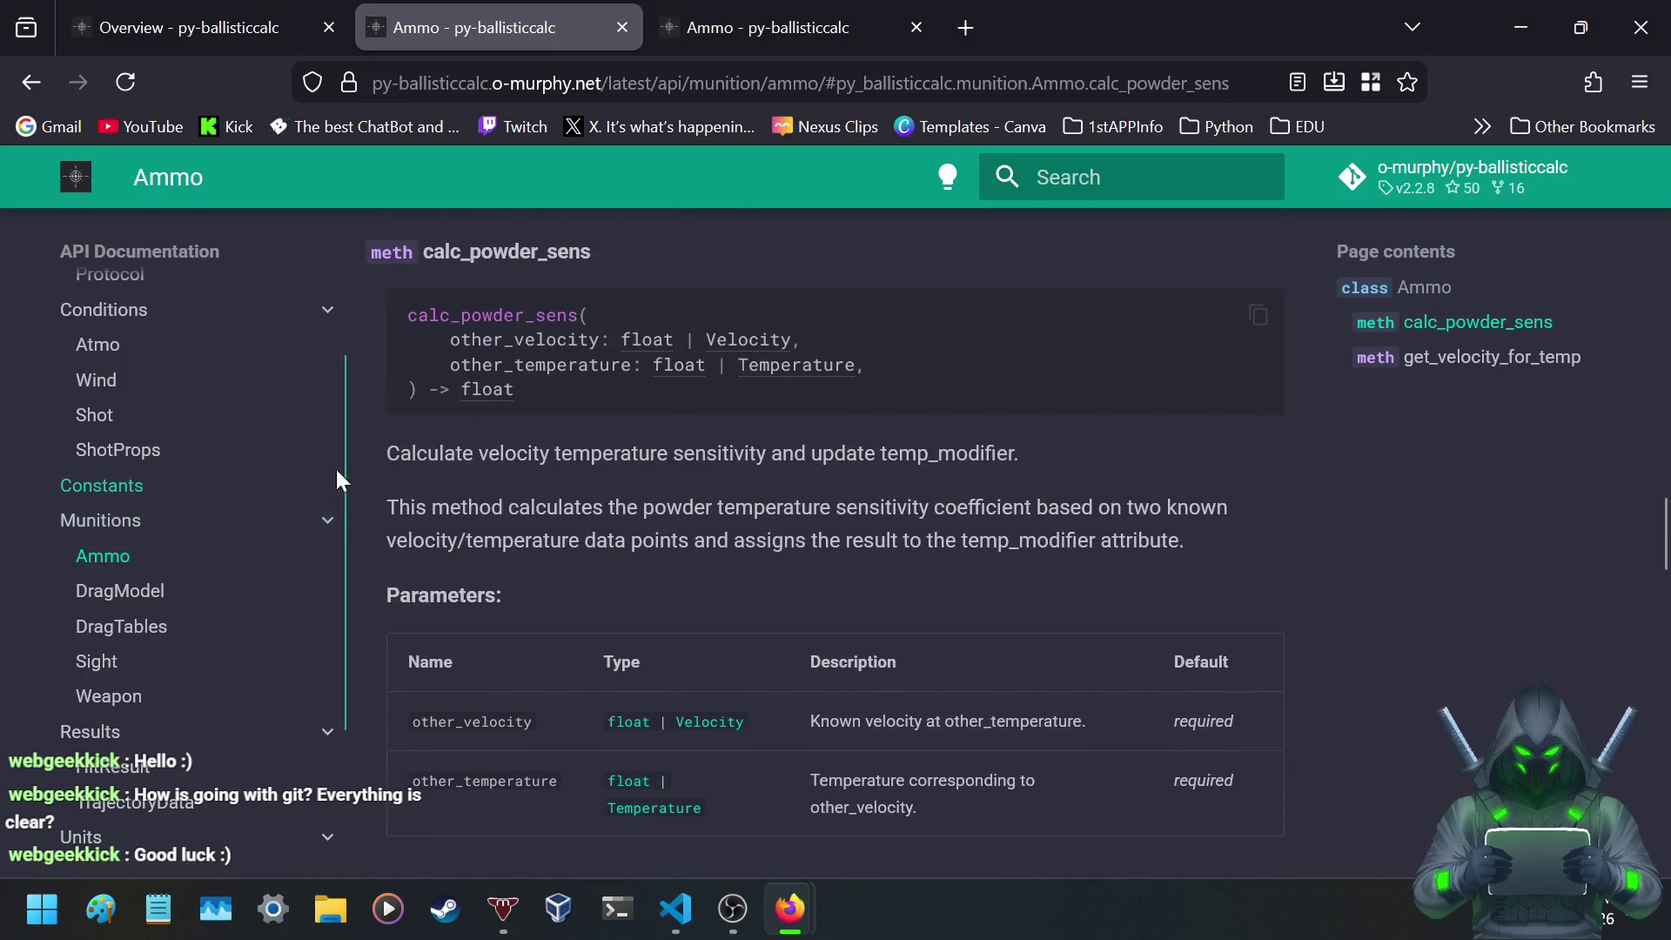
mouse_move(408, 444)
left_mouse_down()
mouse_move(1009, 452)
mouse_move(667, 505)
mouse_move(684, 517)
left_mouse_up()
left_click_drag(825, 524, 1176, 521)
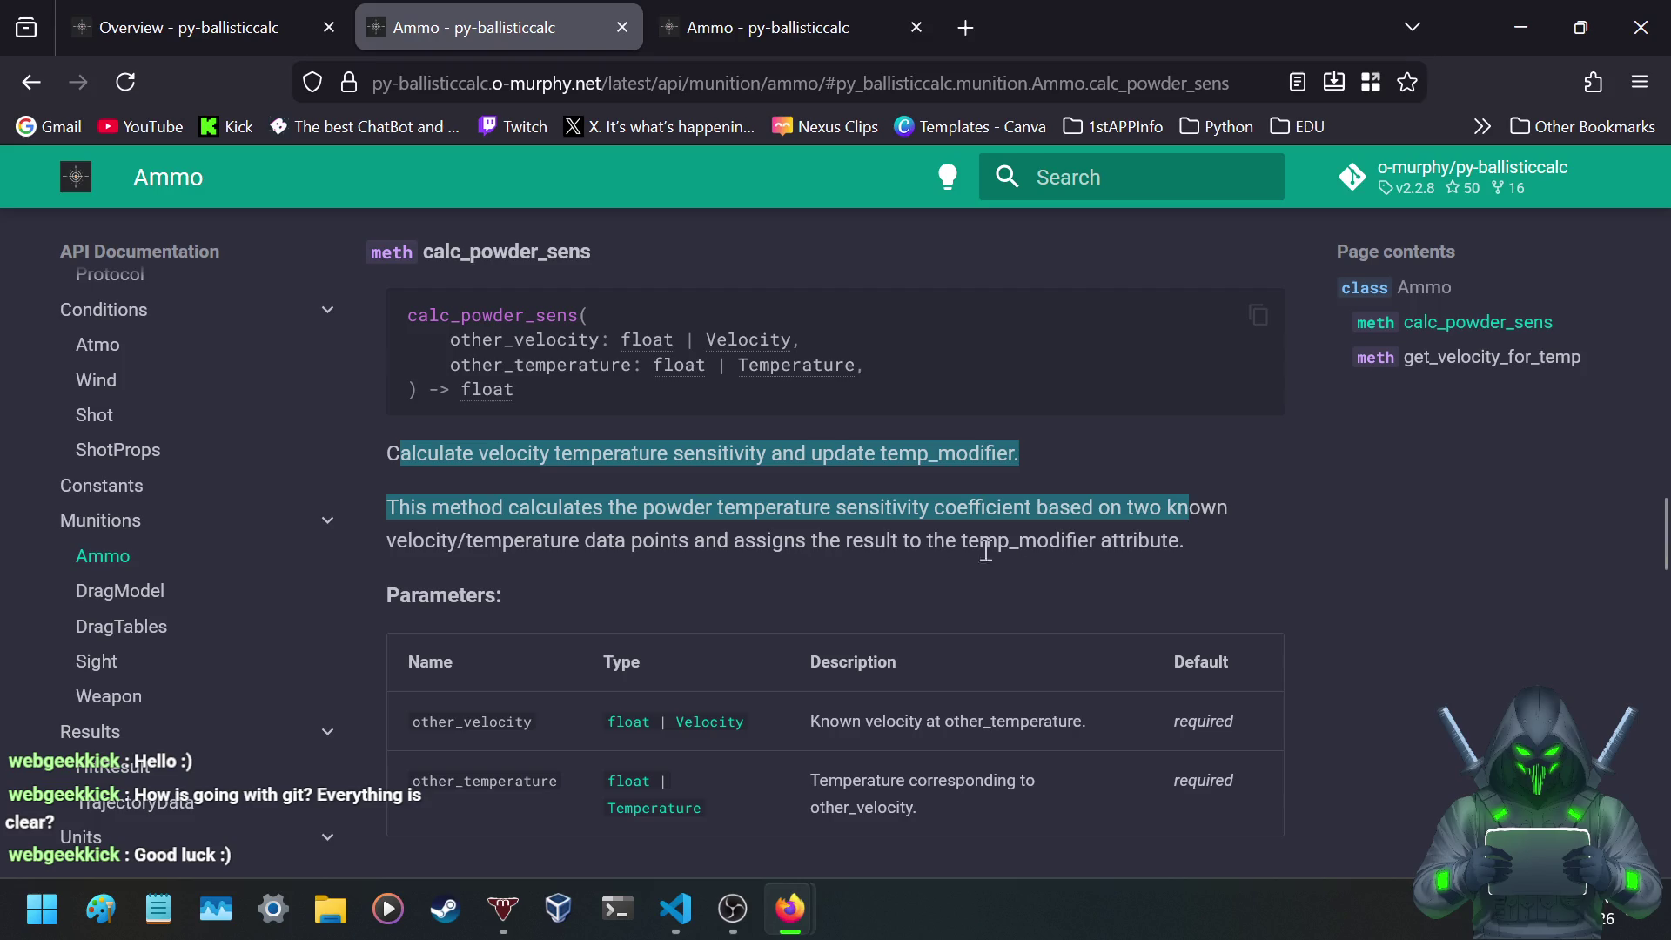
left_click(538, 544)
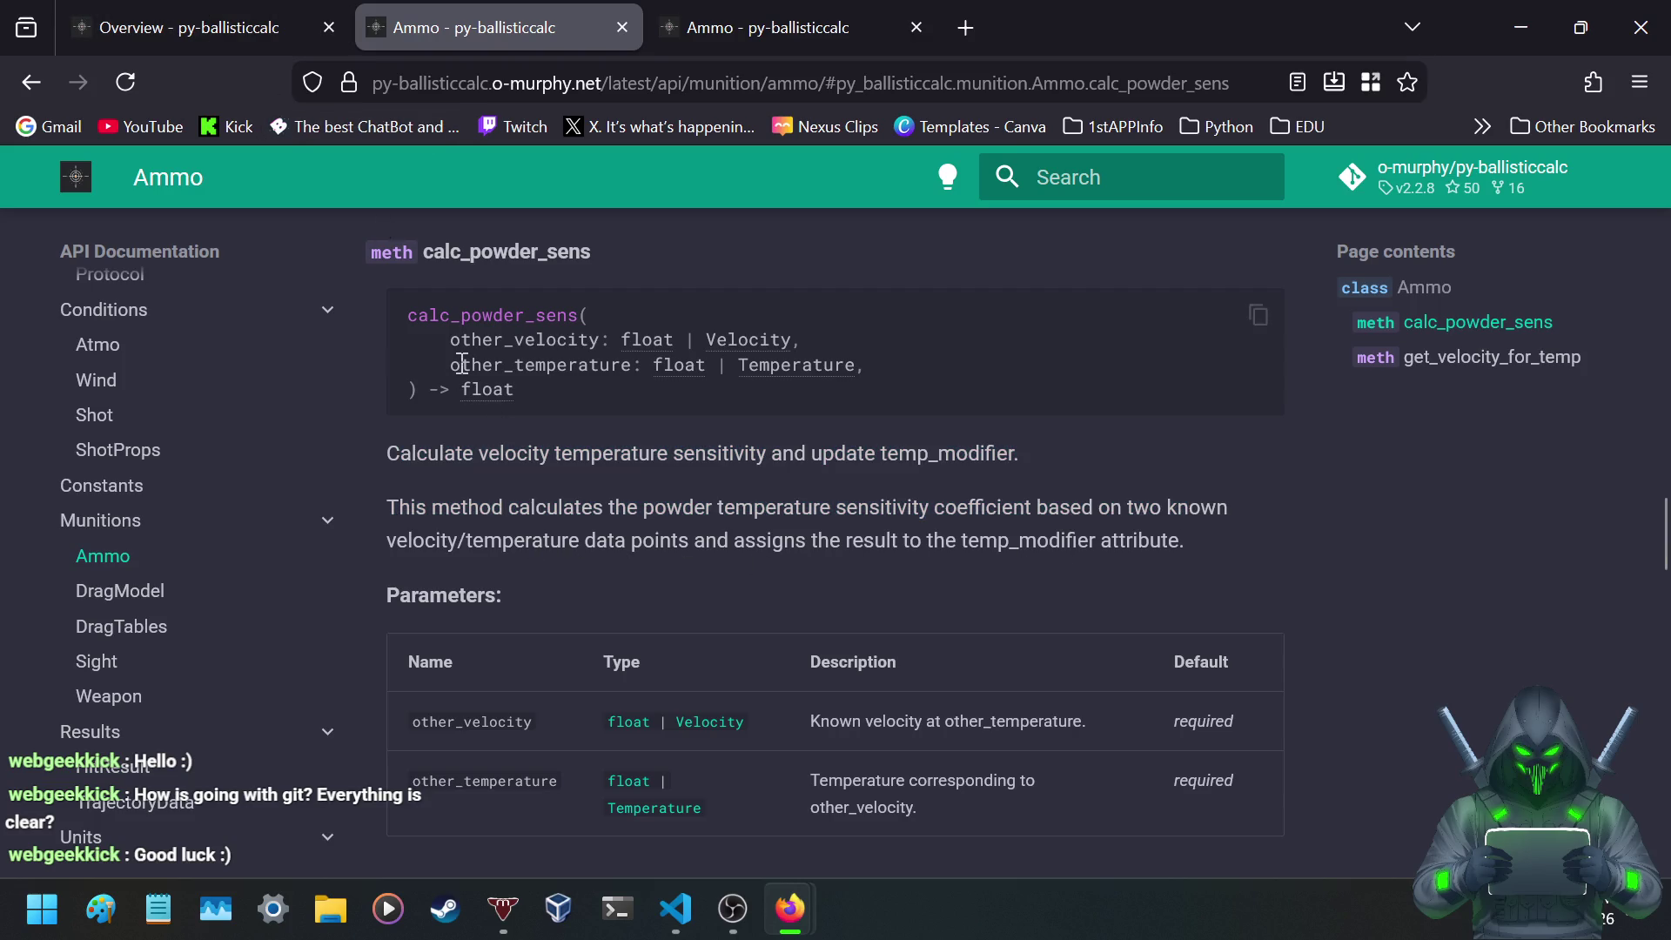
scroll(398, 457, "down", 5)
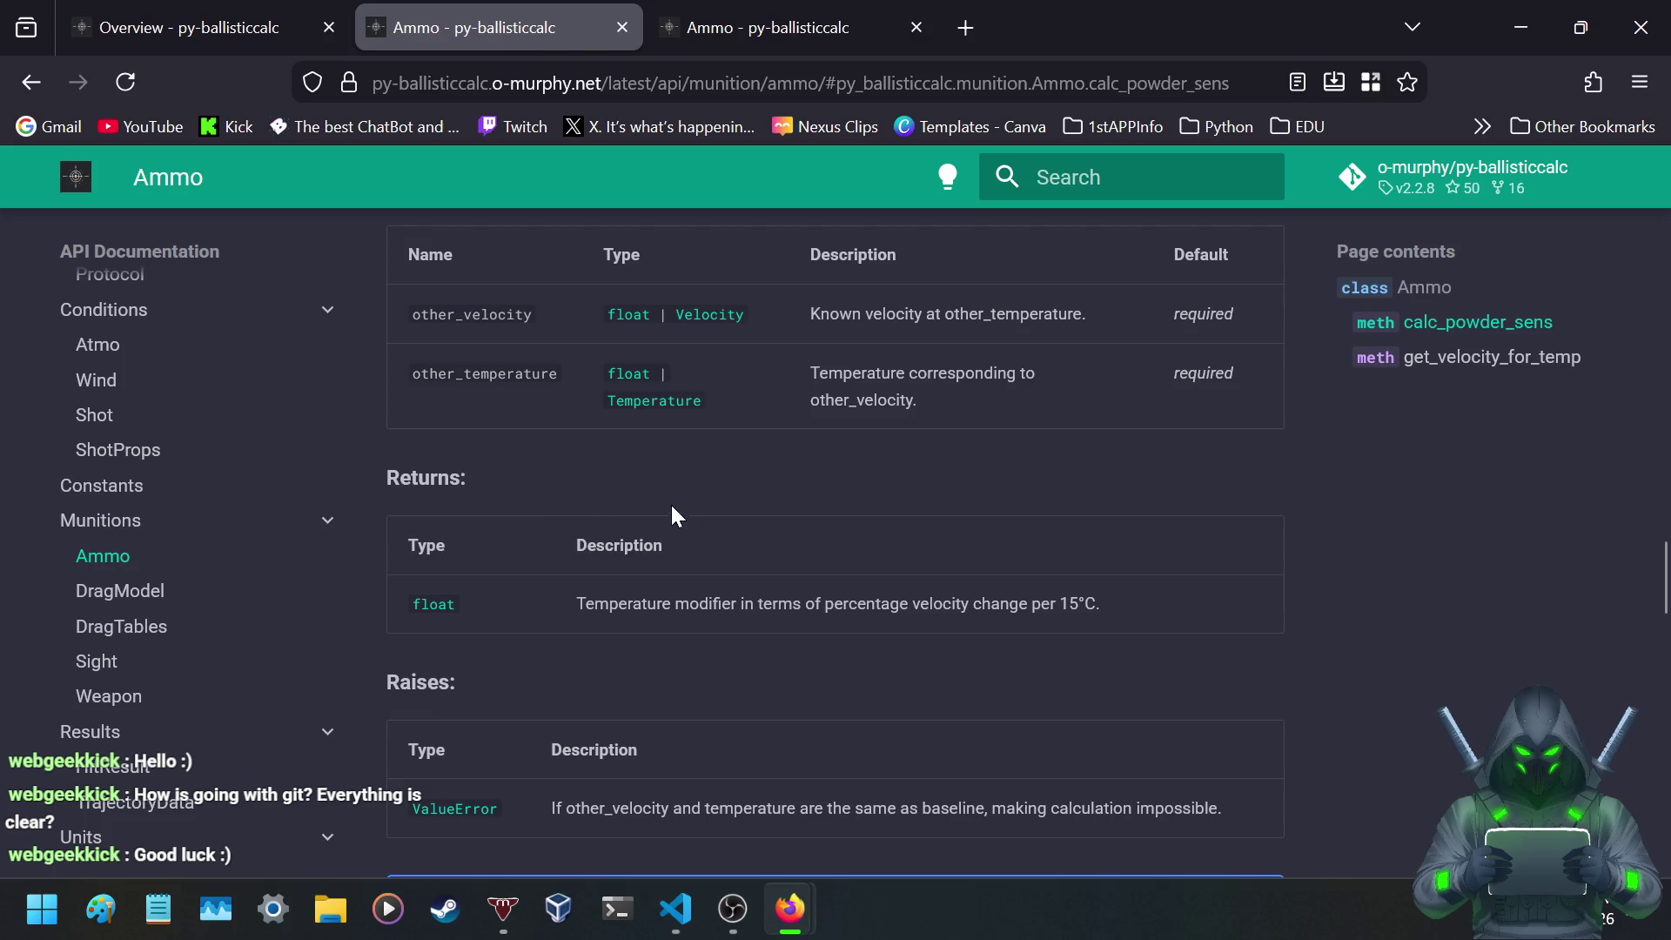
scroll(664, 511, "up", 6)
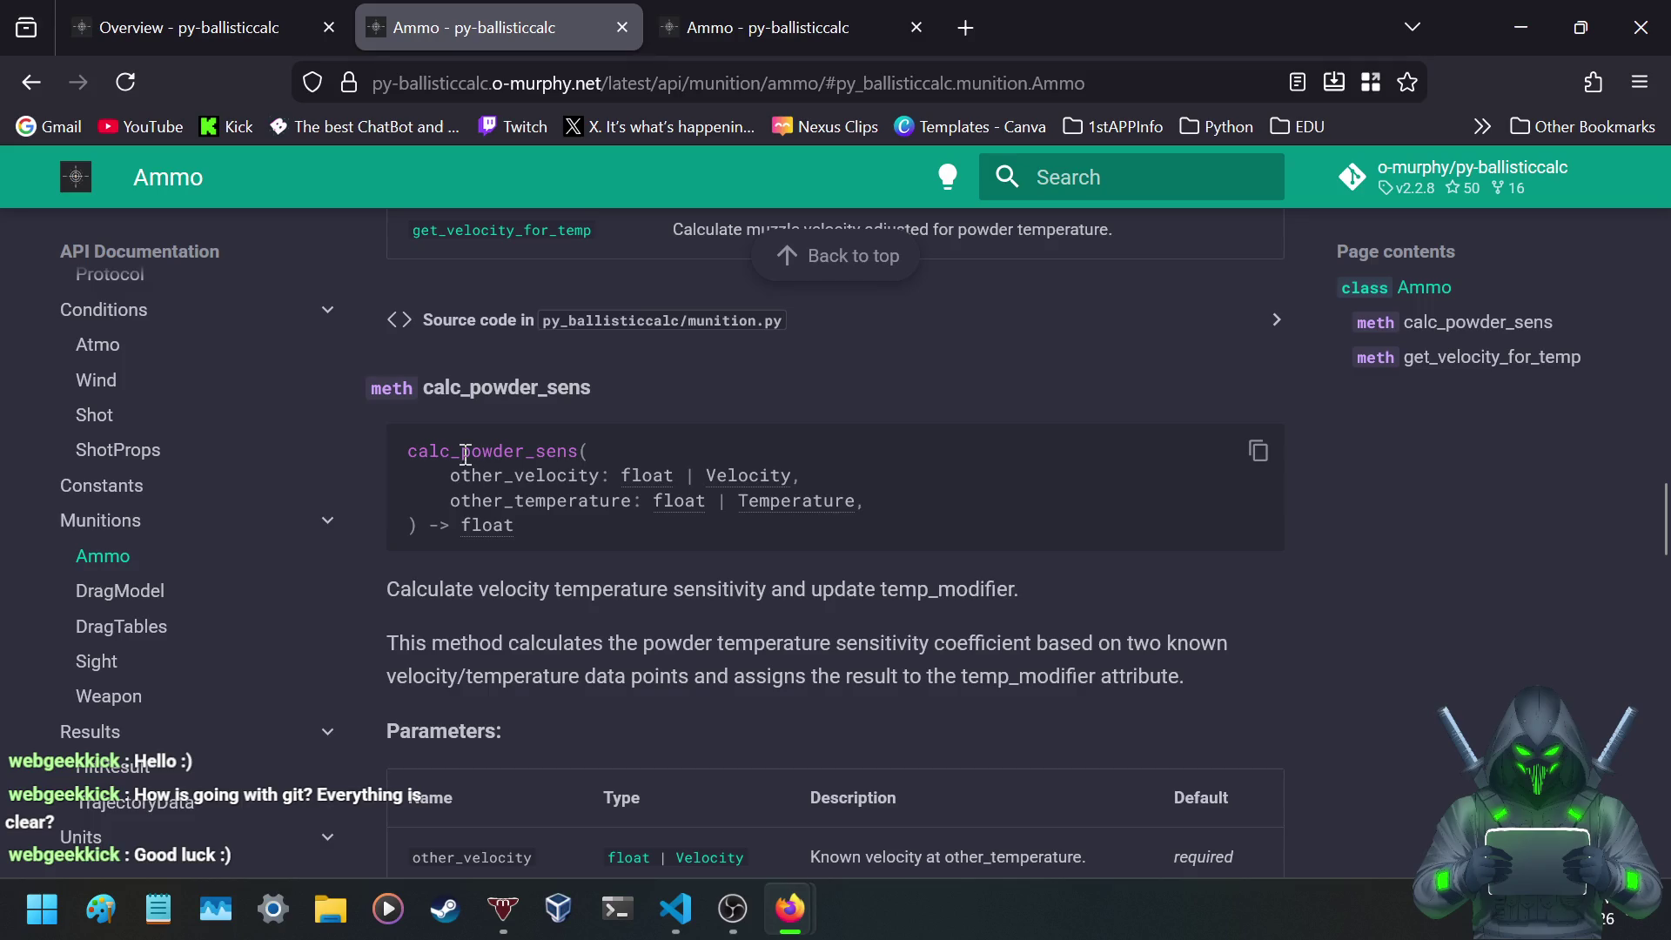
left_click_drag(460, 451, 584, 449)
- Revisit the example code, highlighting TableG7 and the advanced ammunition lines
scroll(602, 542, "up", 8)
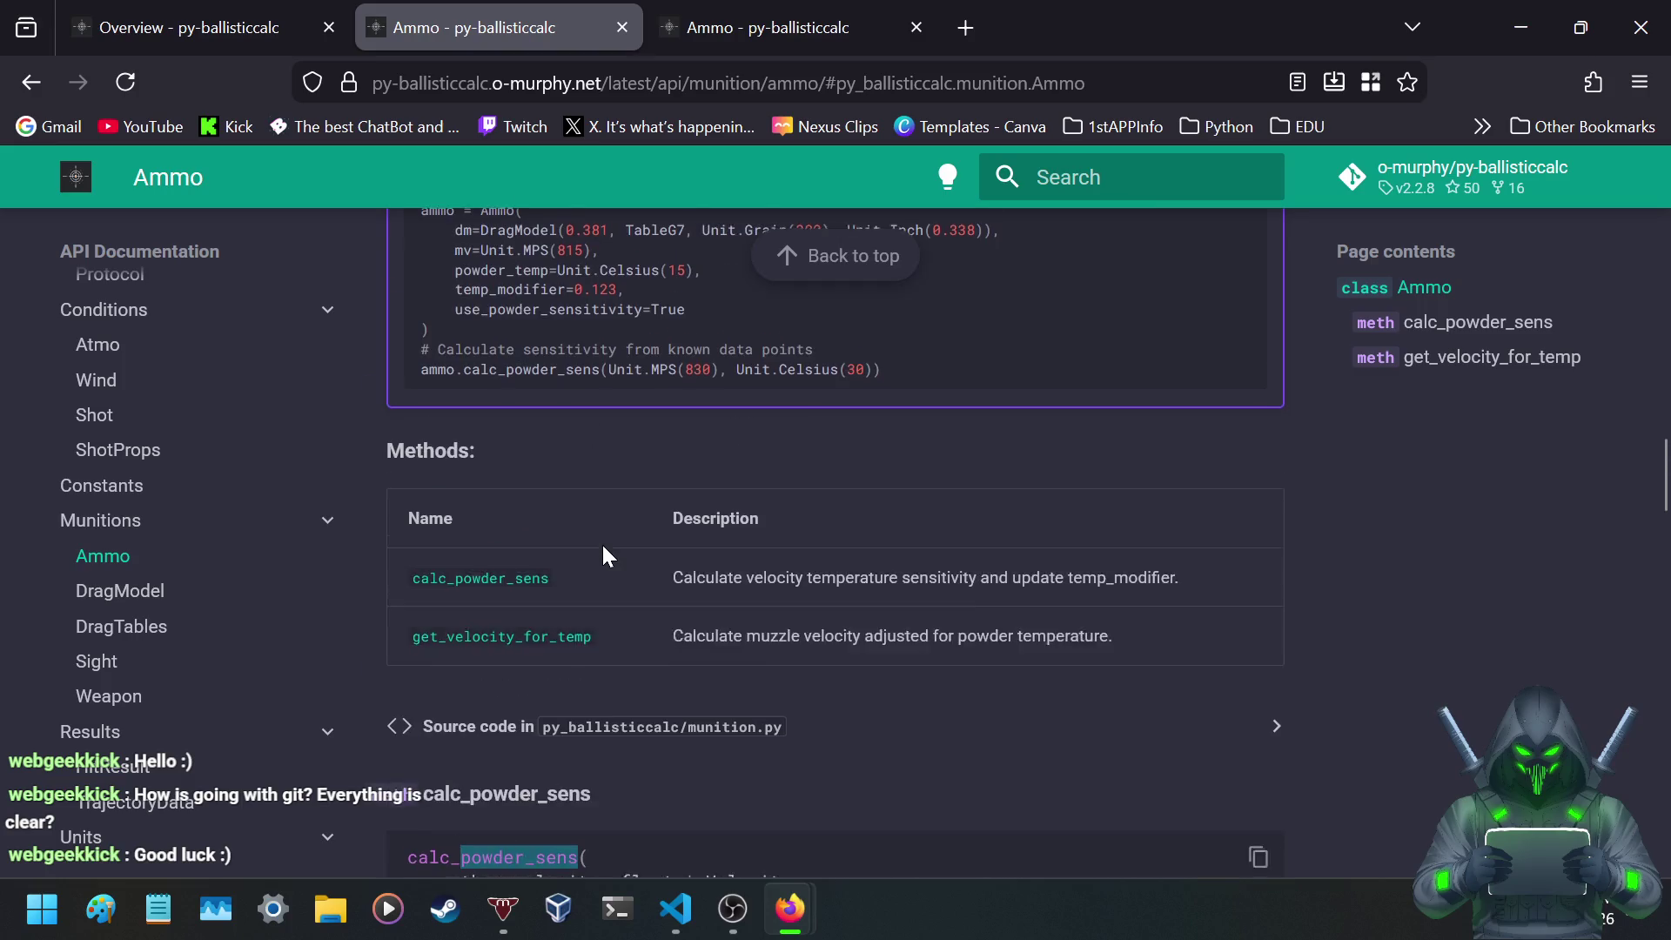
scroll(602, 541, "down", 2)
scroll(601, 548, "up", 1)
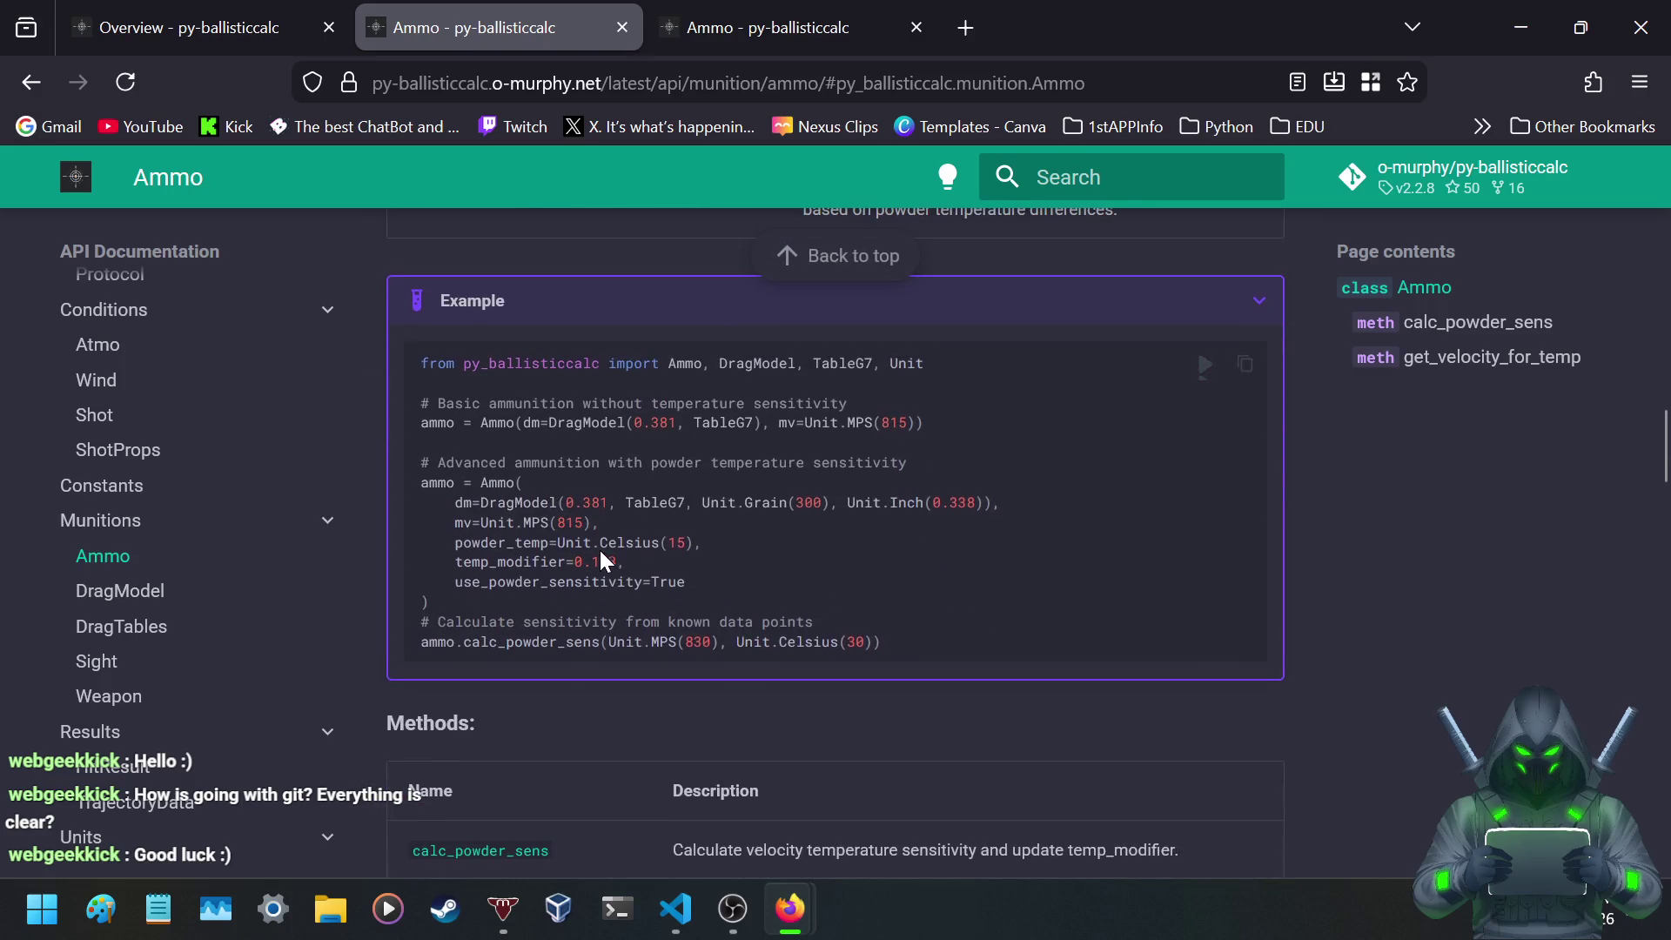
mouse_move(624, 498)
left_mouse_down()
mouse_move(707, 505)
mouse_move(687, 506)
left_mouse_up()
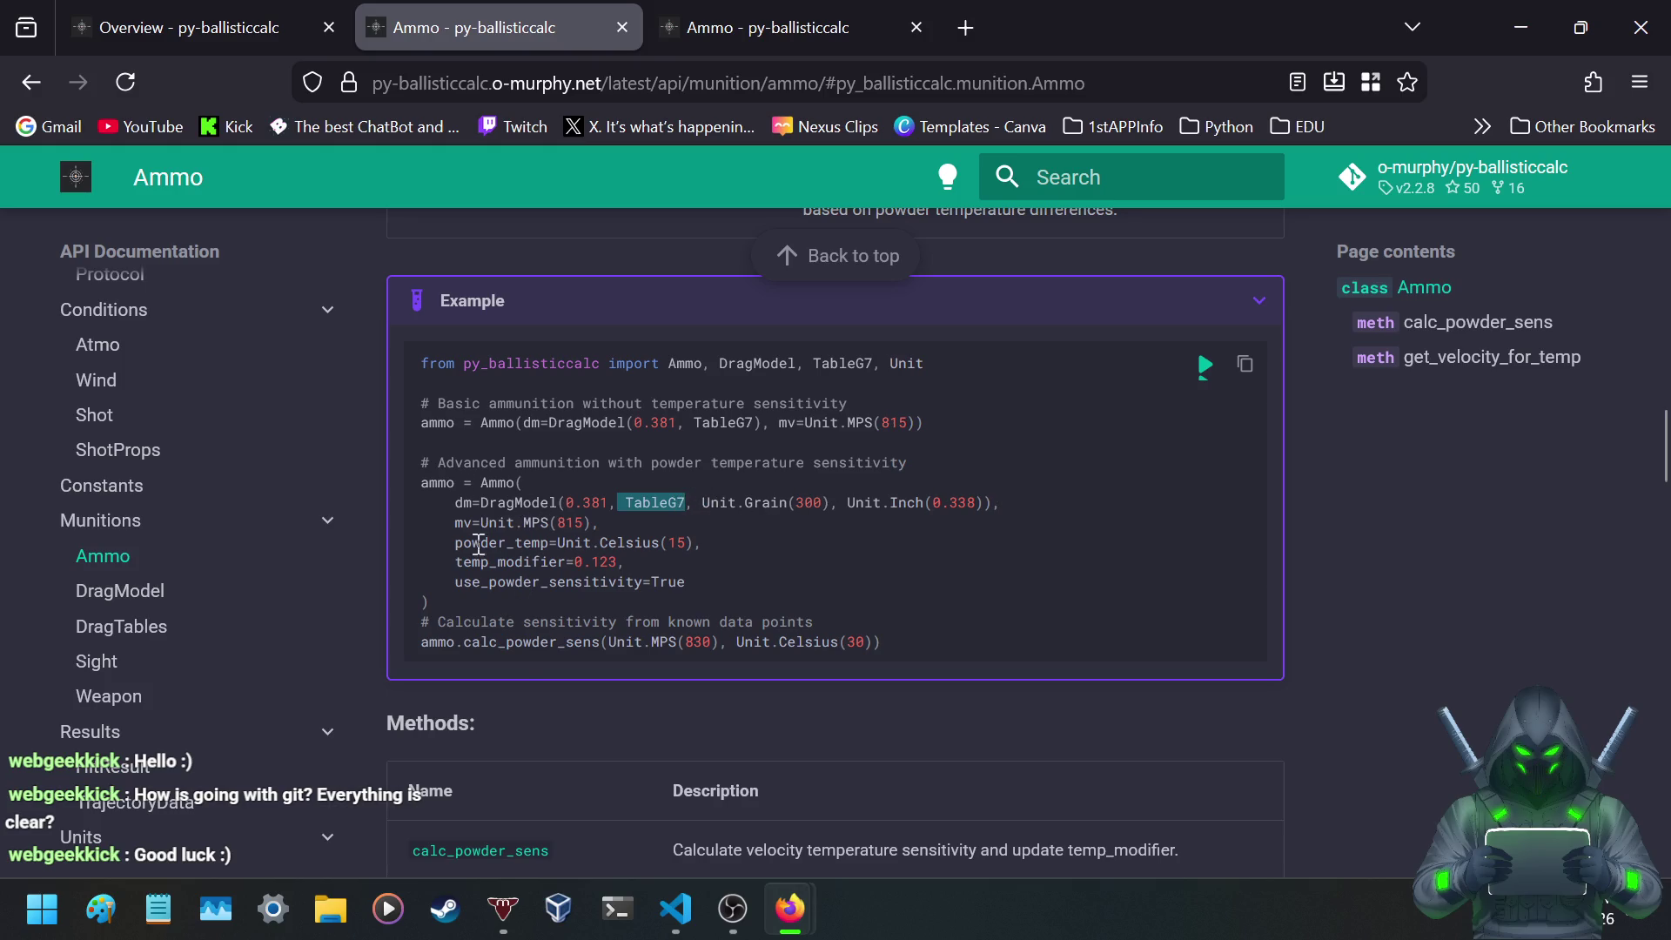
left_click(634, 704)
left_click_drag(420, 457, 649, 510)
left_click(622, 555)
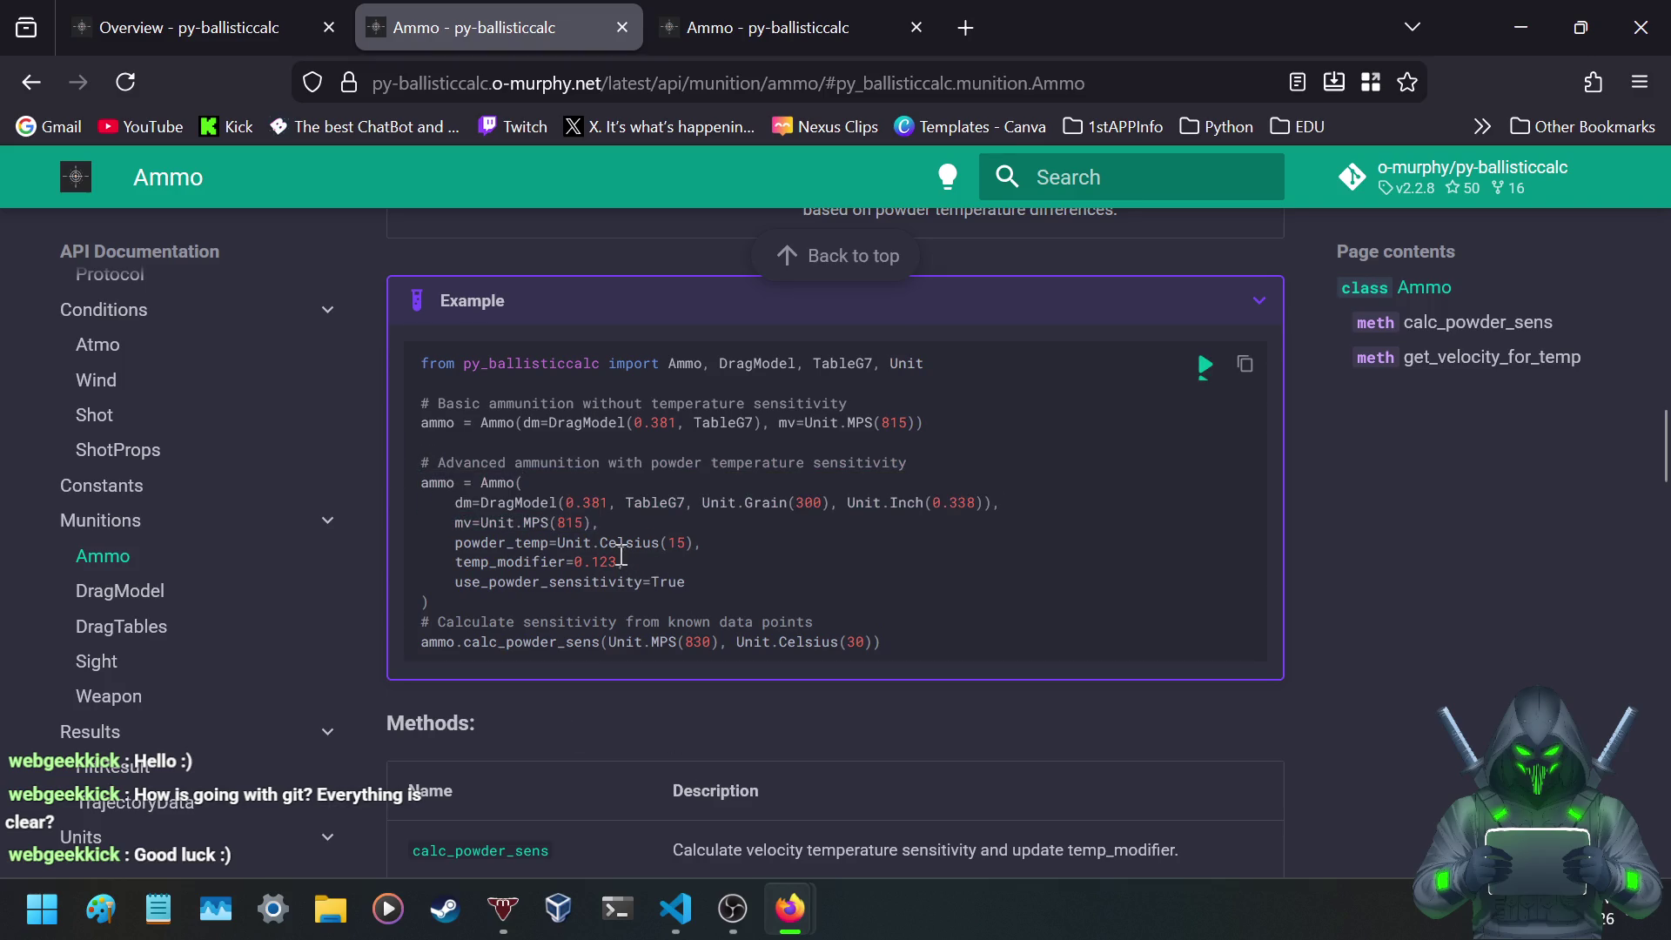
- Scroll through the get_velocity_for_temp section, then go to the DragModel API page
scroll(575, 475, "down", 15)
scroll(574, 474, "down", 6)
scroll(574, 477, "down", 5)
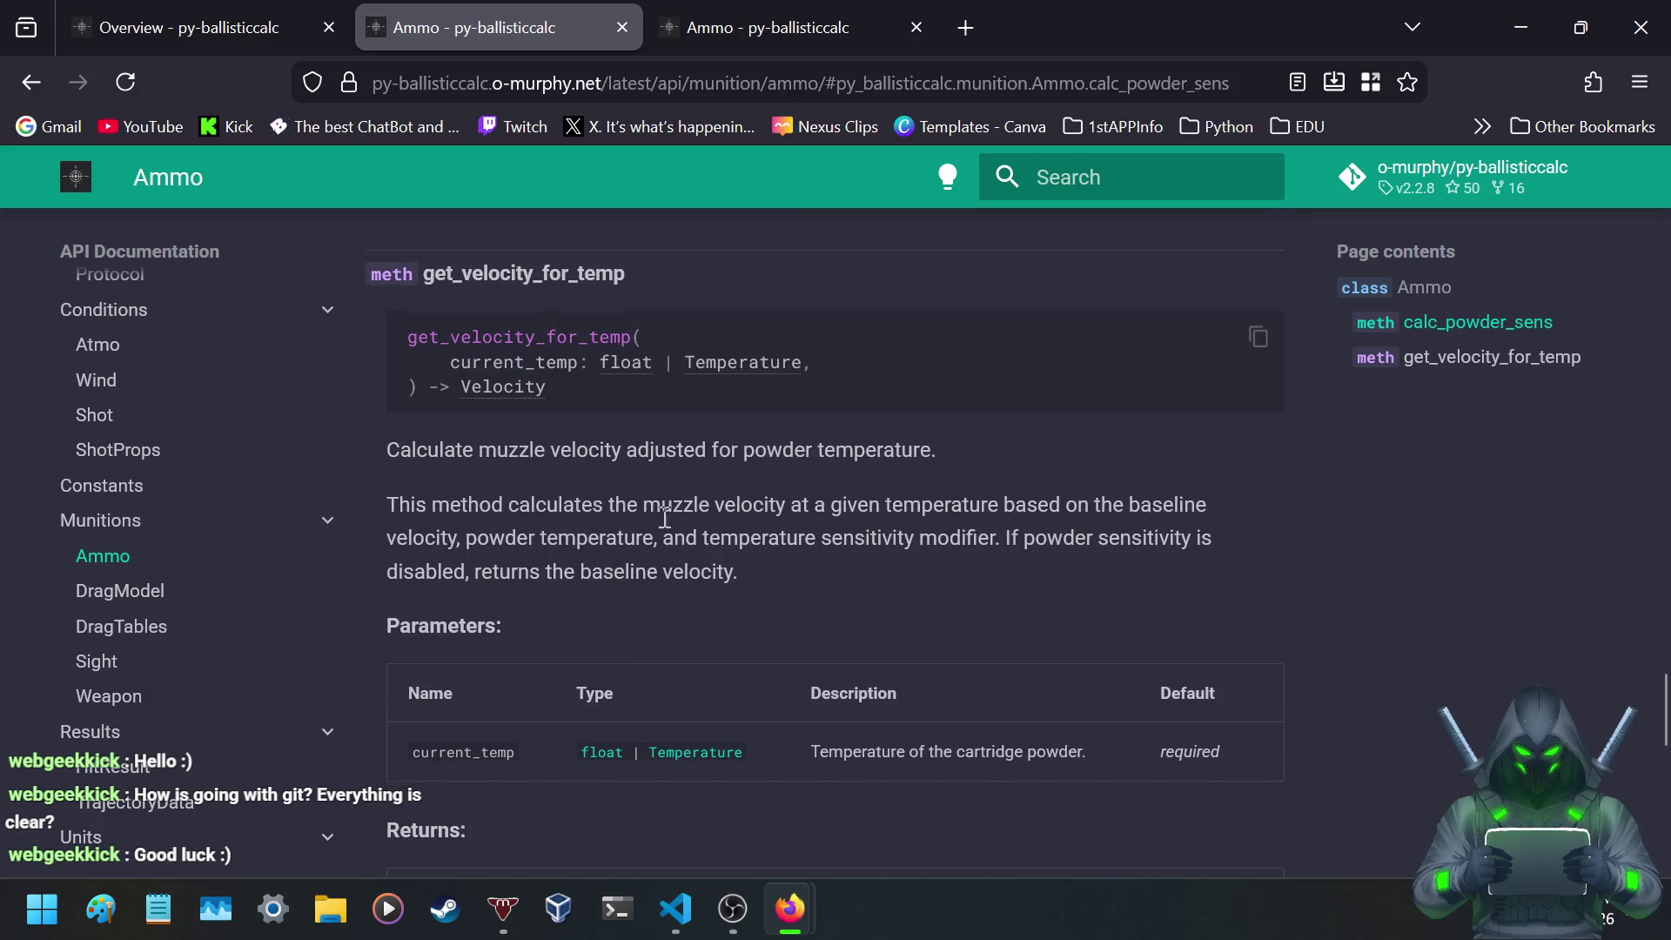
scroll(561, 521, "down", 3)
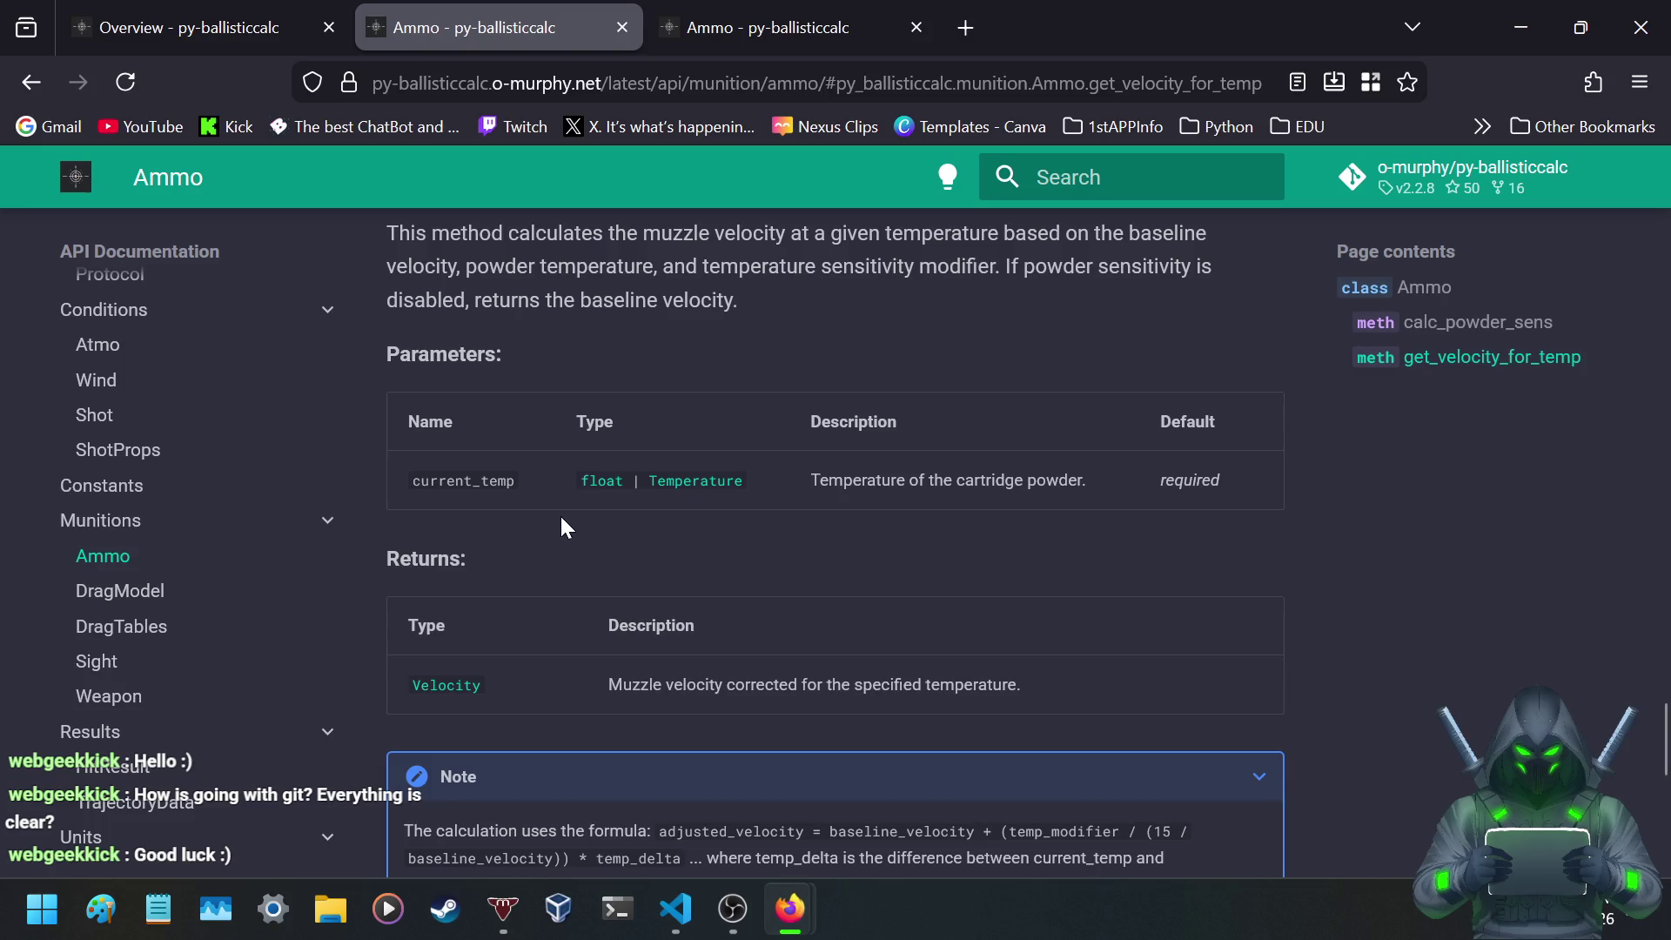
scroll(609, 500, "down", 5)
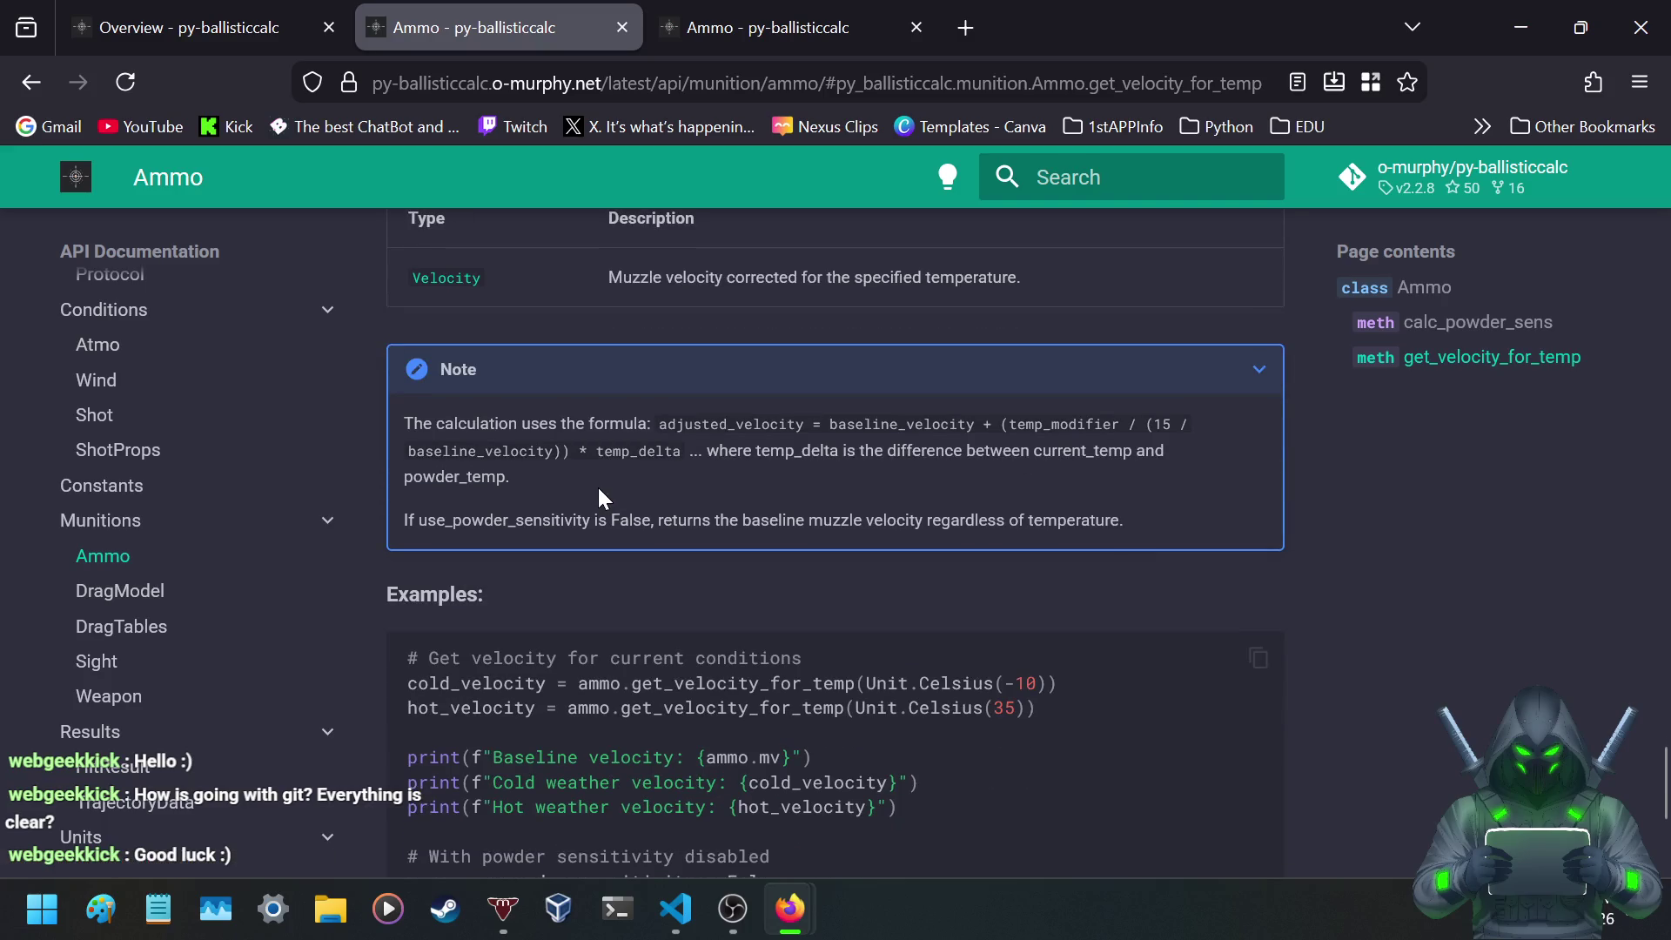
scroll(592, 503, "down", 3)
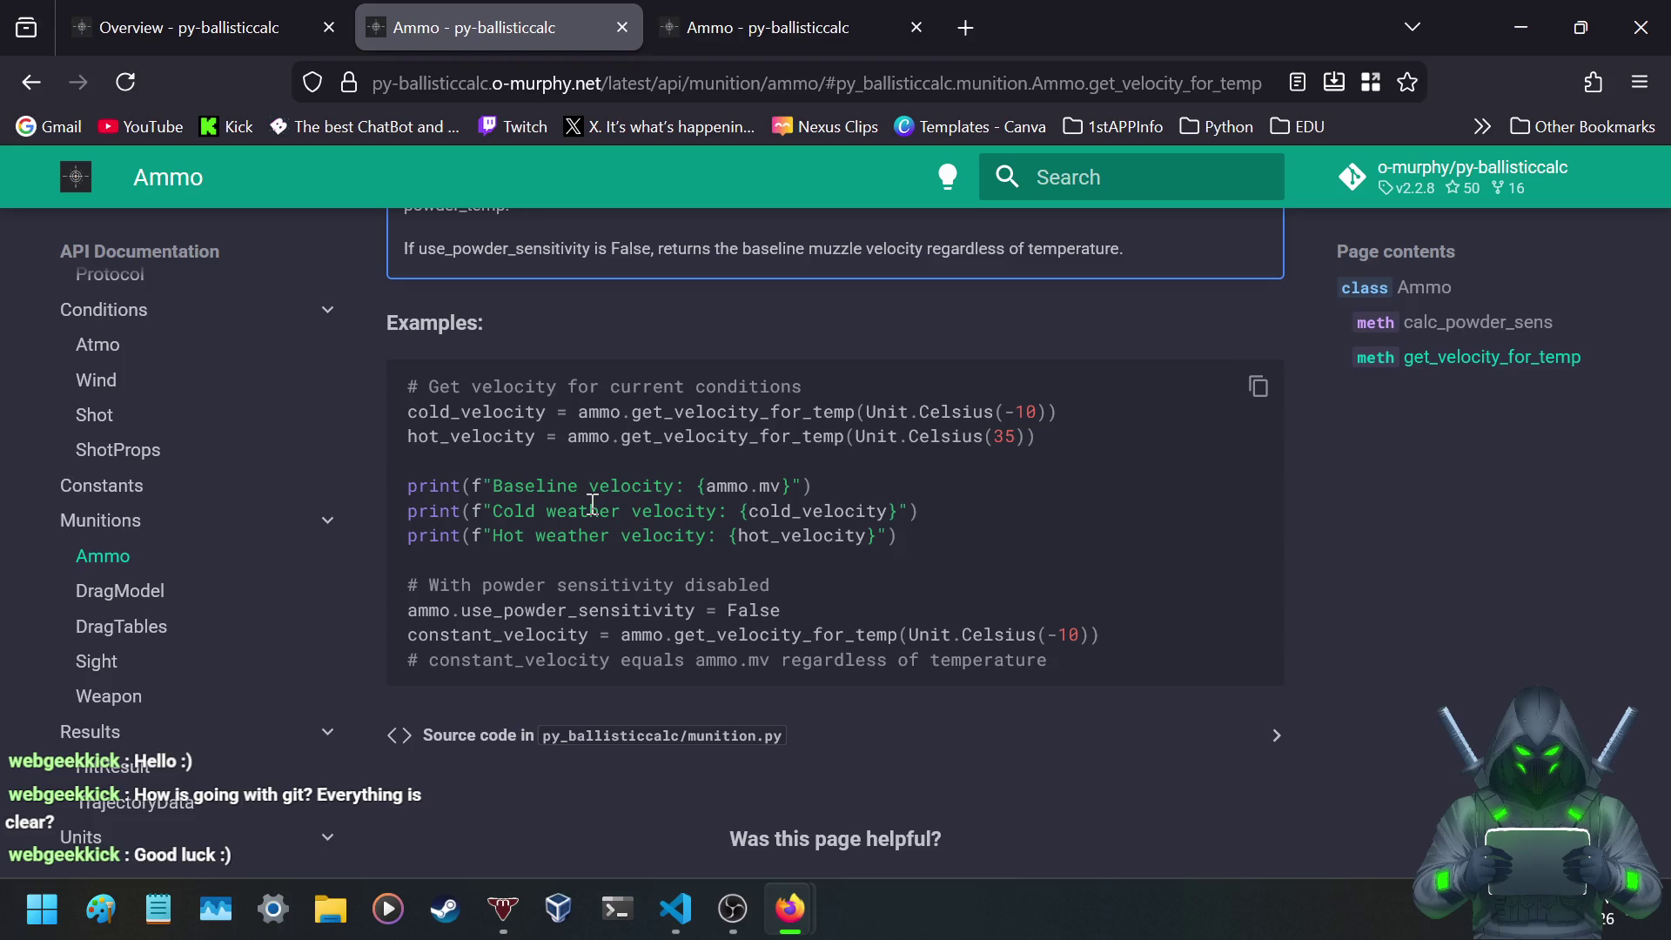
scroll(559, 500, "down", 2)
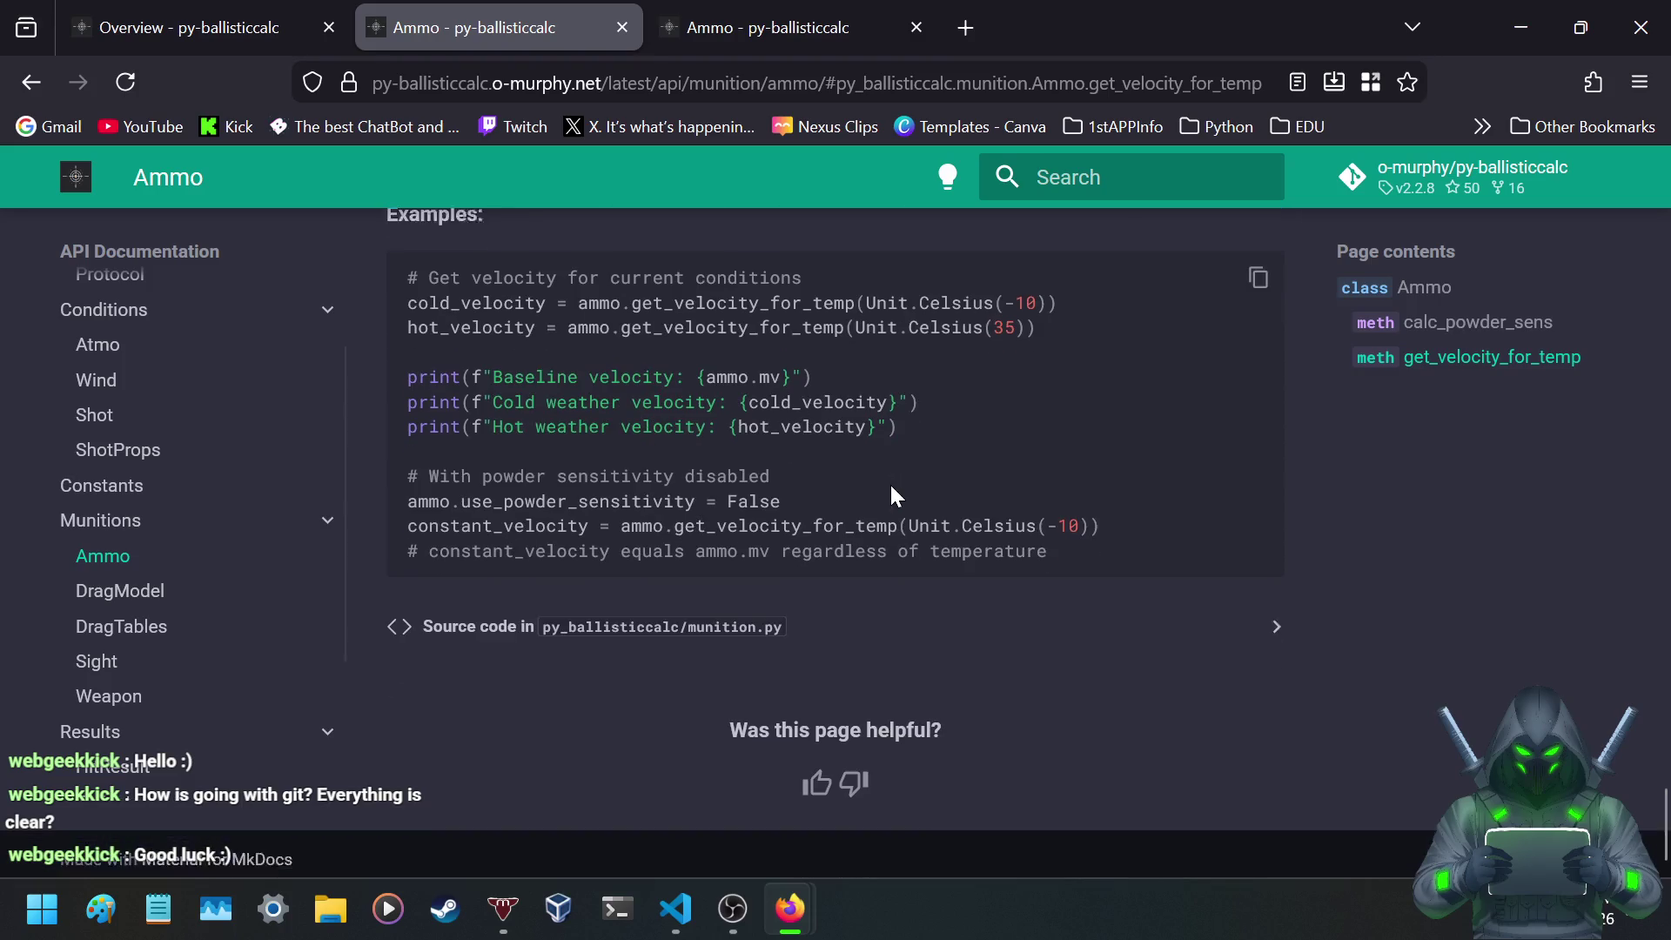
left_click(117, 592)
- Highlight the multi-BC ballistic coefficient models phrase in the DragModel description
scroll(656, 422, "down", 3)
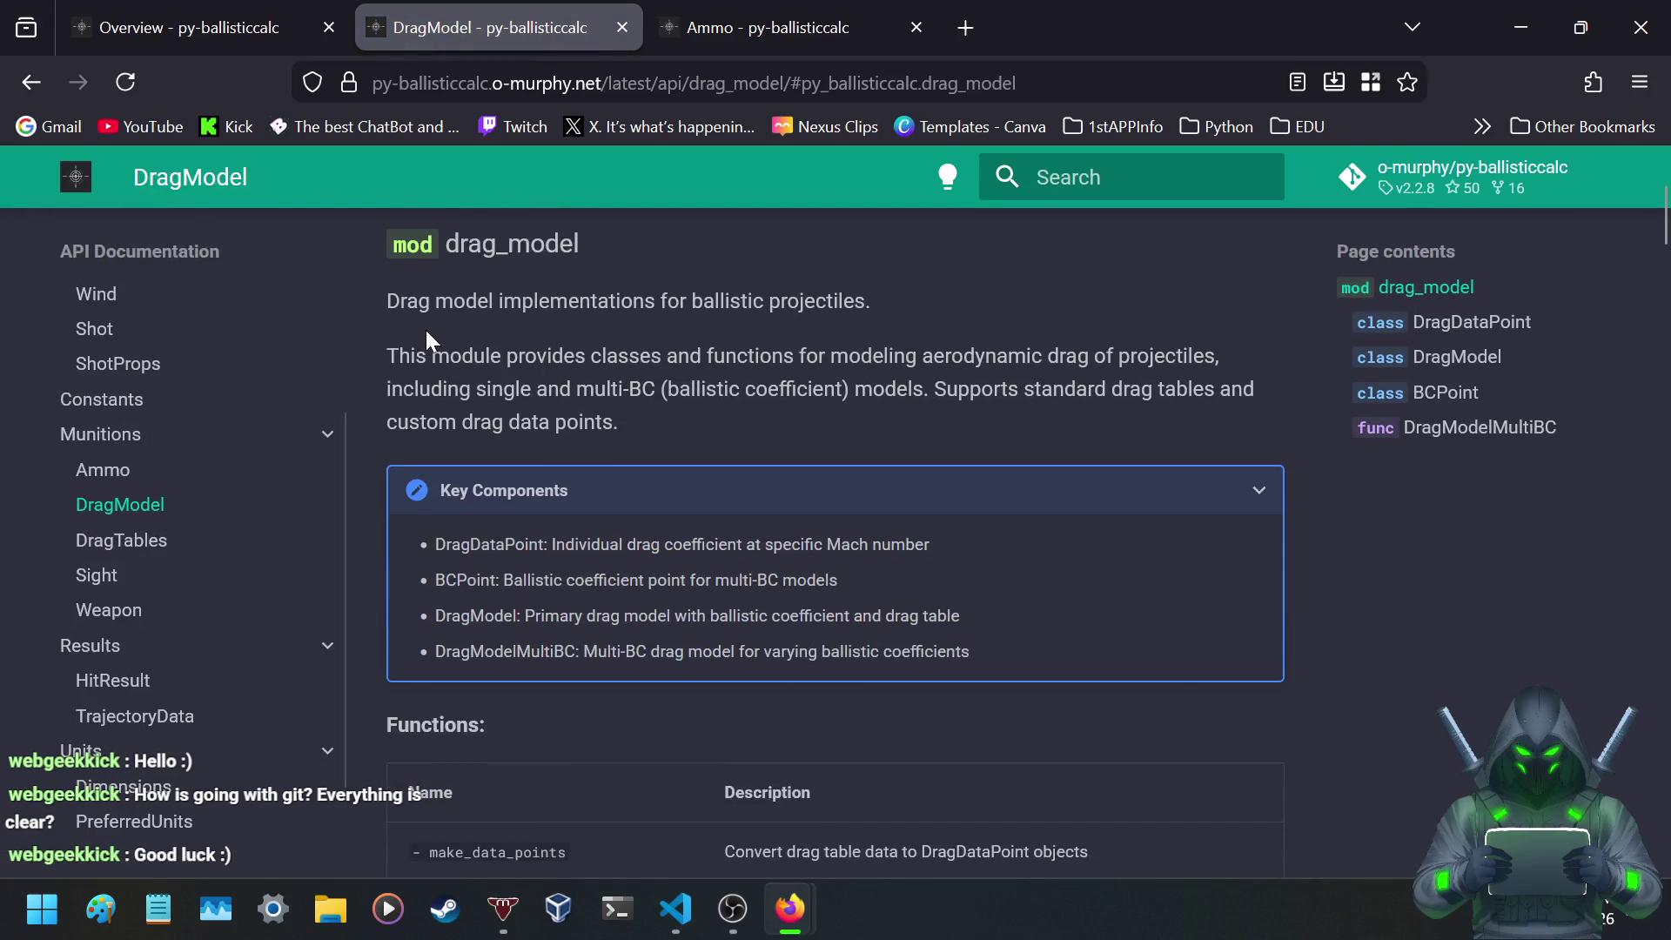
mouse_move(486, 389)
left_mouse_down()
mouse_move(966, 389)
mouse_move(932, 389)
mouse_move(969, 368)
mouse_move(1077, 367)
left_mouse_up()
left_click(1078, 367)
left_click_drag(536, 389, 910, 389)
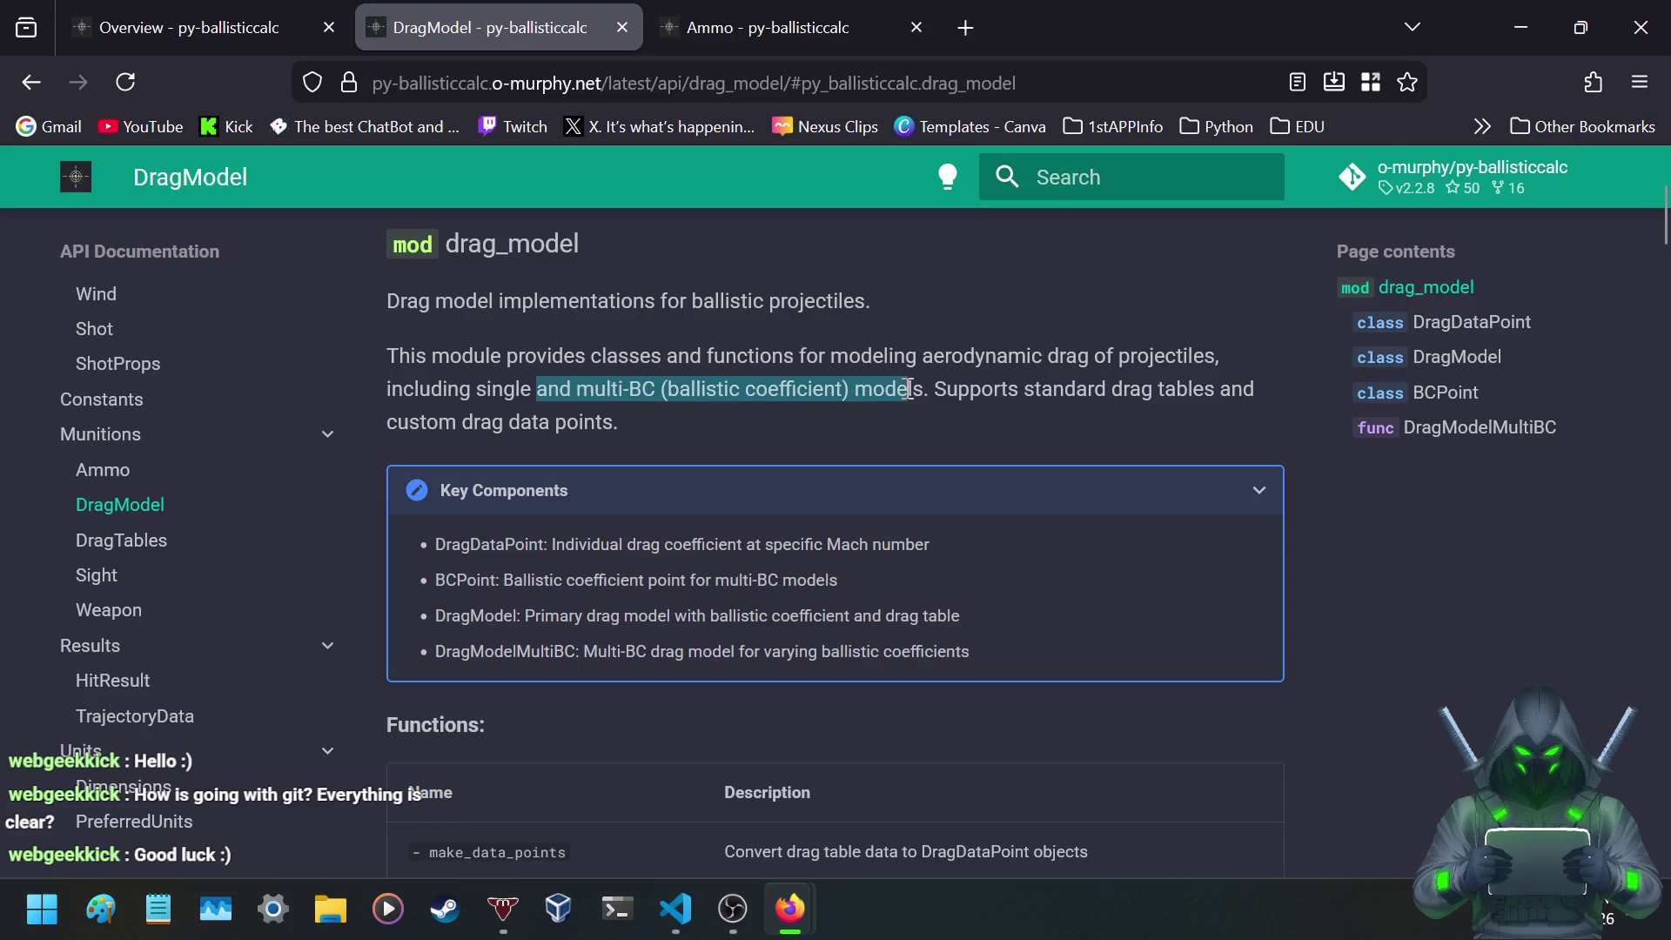
left_click_drag(910, 389, 912, 387)
scroll(607, 360, "down", 3)
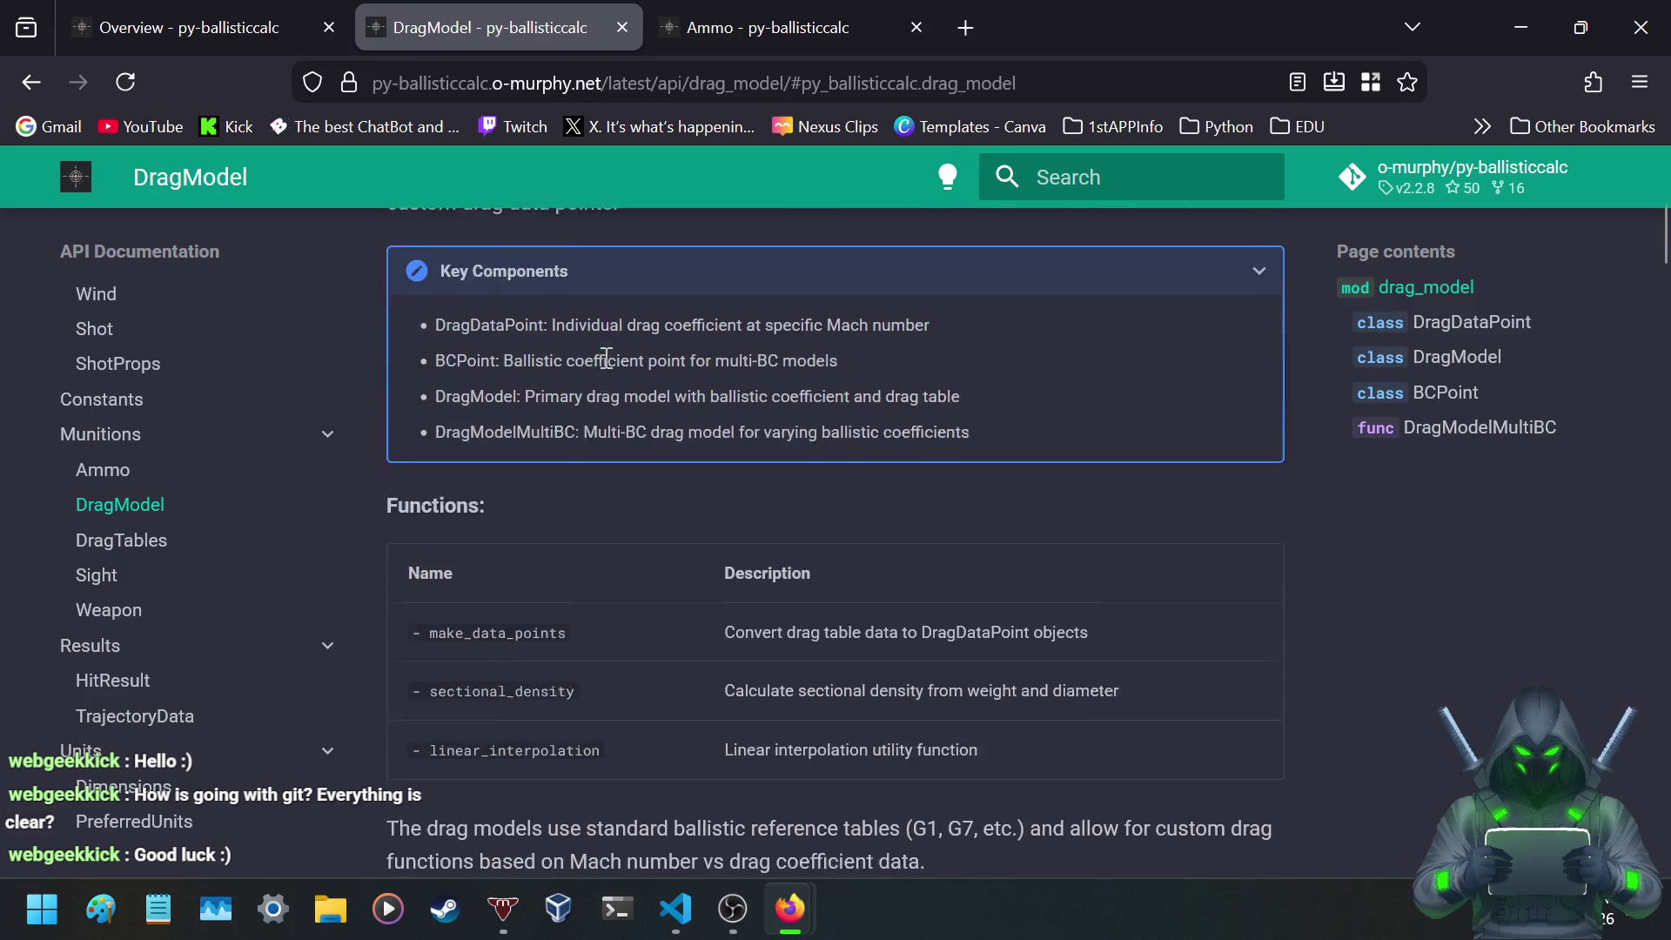
scroll(606, 359, "down", 1)
mouse_move(564, 272)
left_mouse_down()
mouse_move(912, 272)
mouse_move(775, 275)
left_mouse_up()
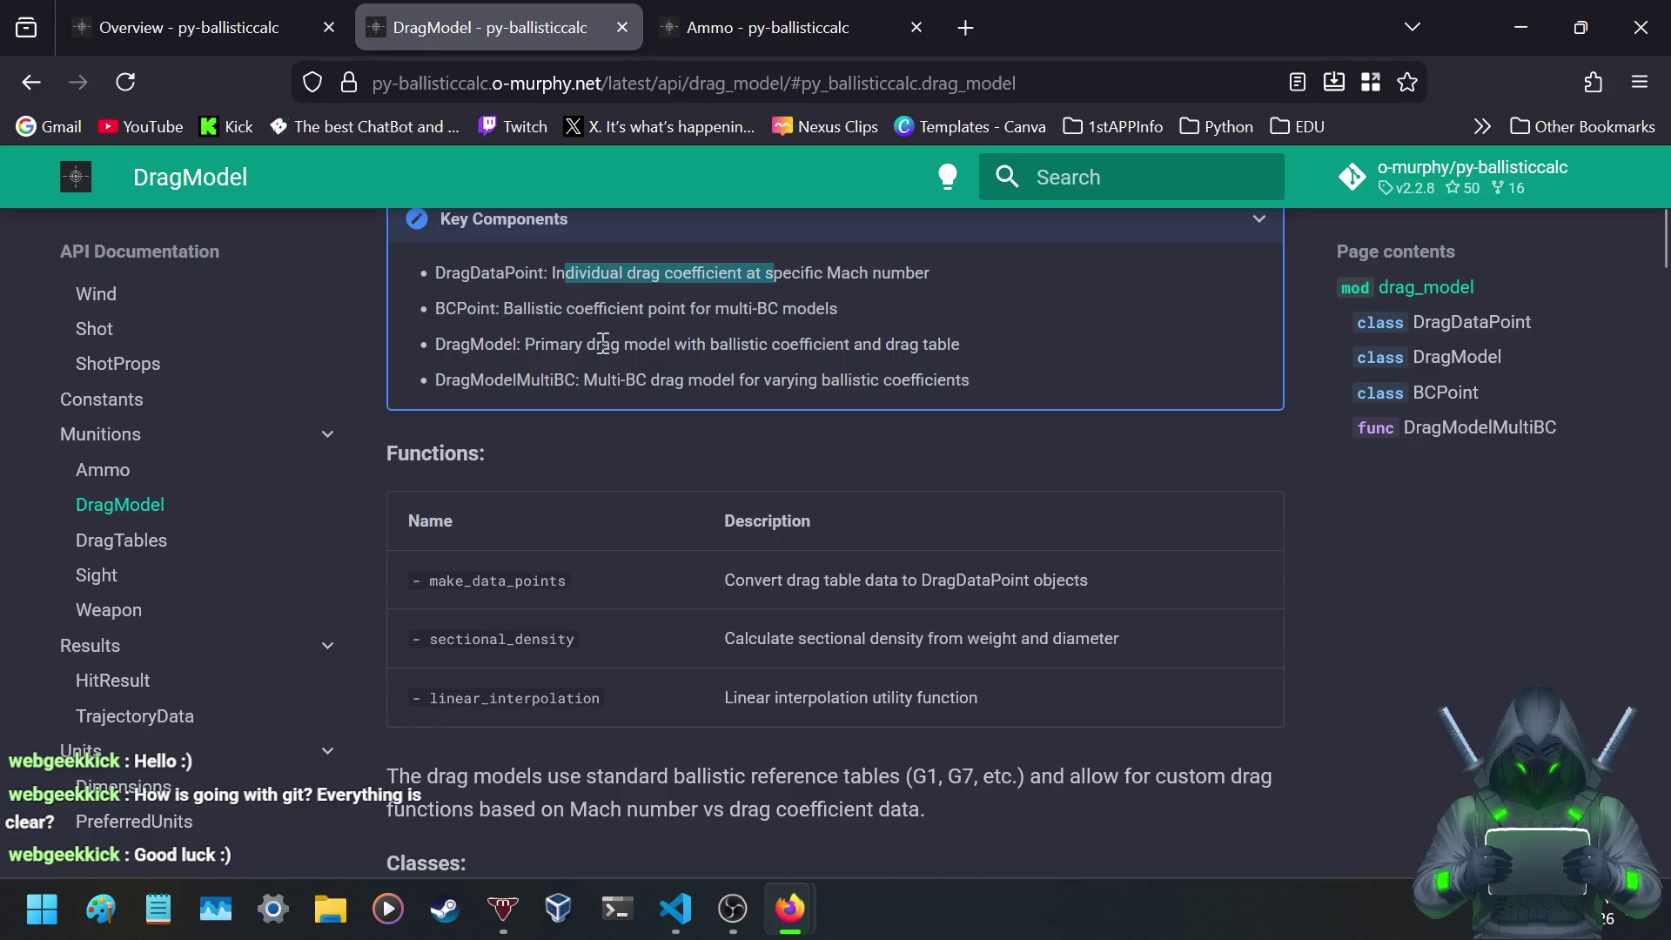
- Scroll past the Note and Parameters to the DragModel Examples block and Raises table
scroll(607, 357, "down", 3)
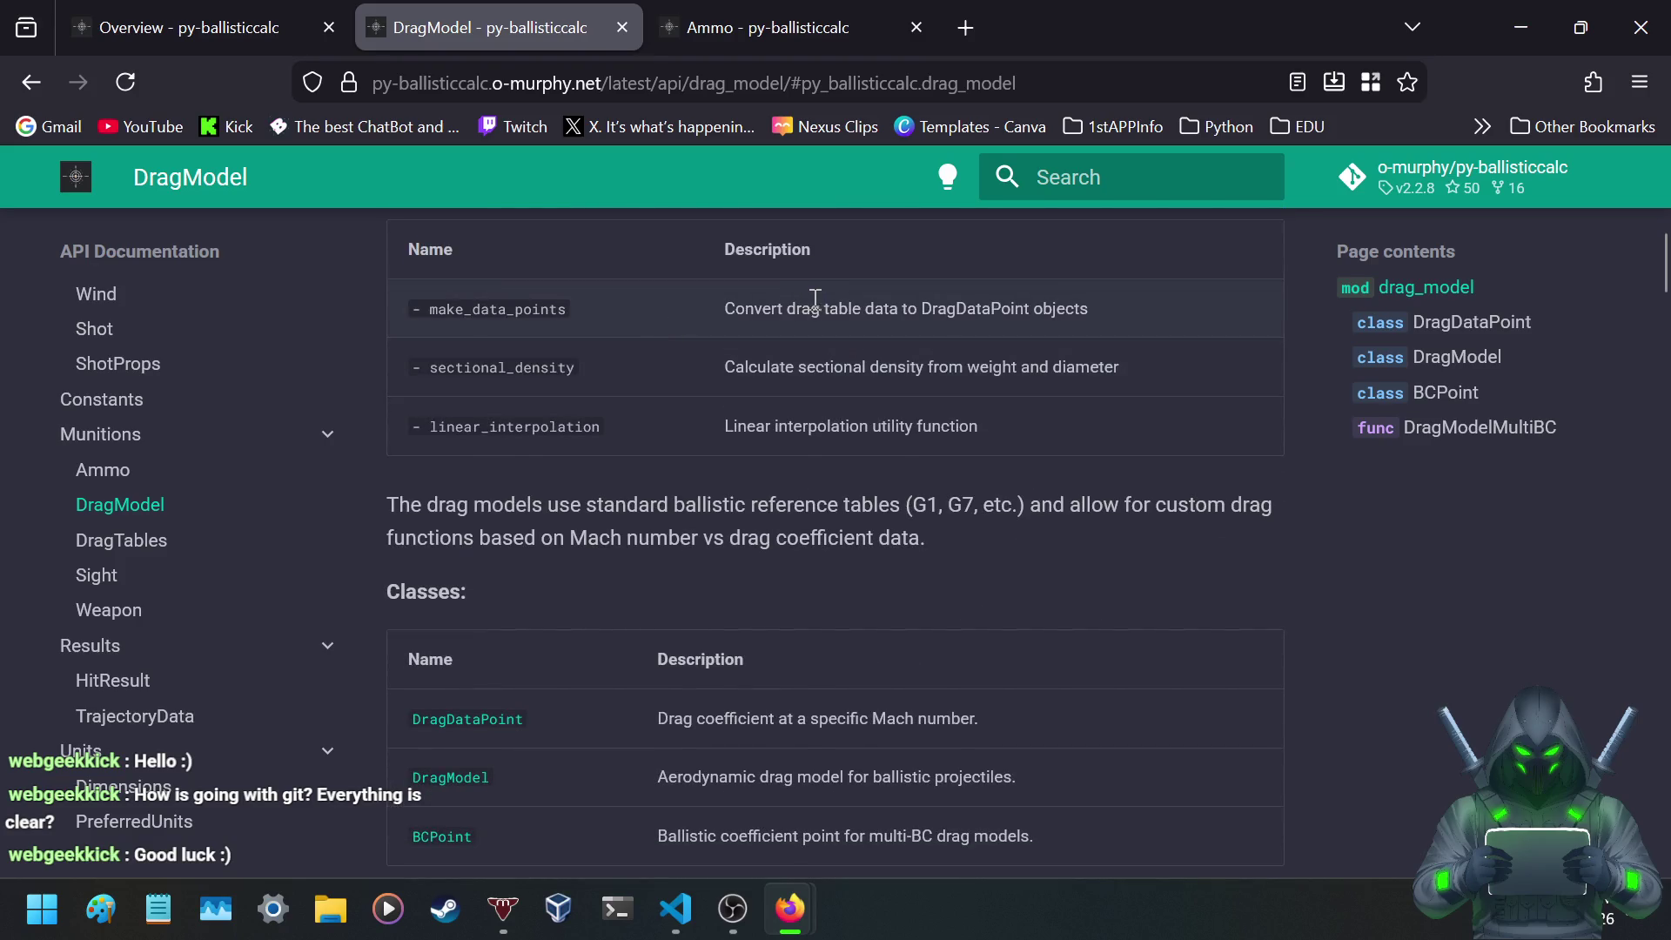
scroll(804, 301, "down", 3)
scroll(802, 301, "down", 3)
scroll(804, 304, "up", 2)
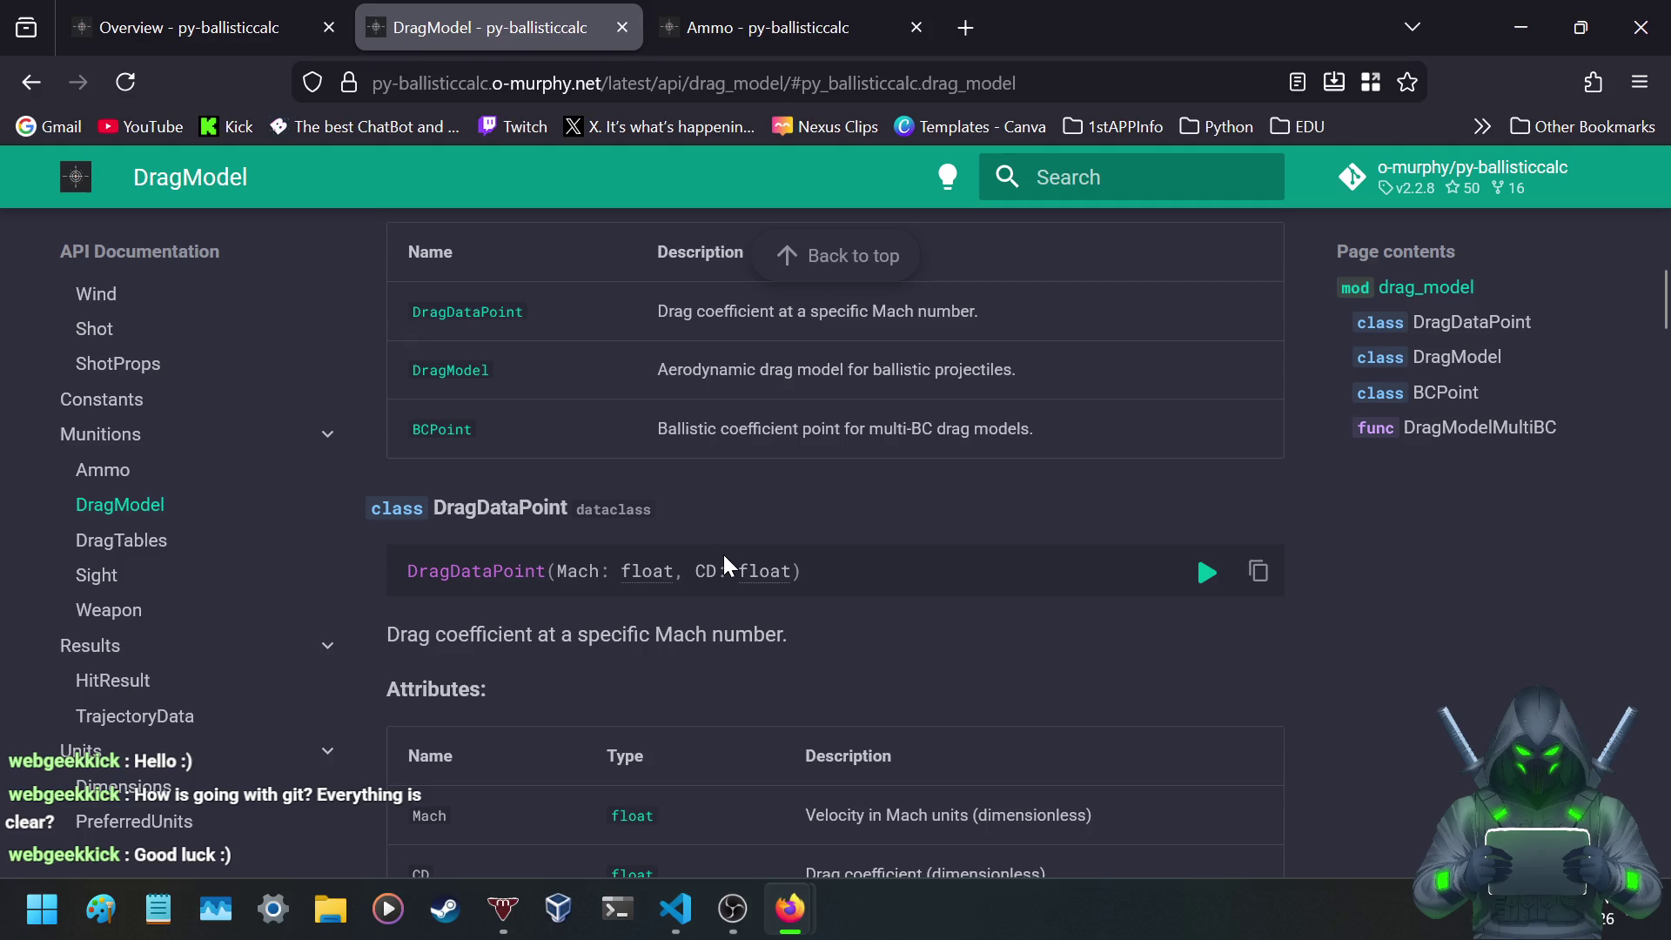
scroll(714, 515, "down", 5)
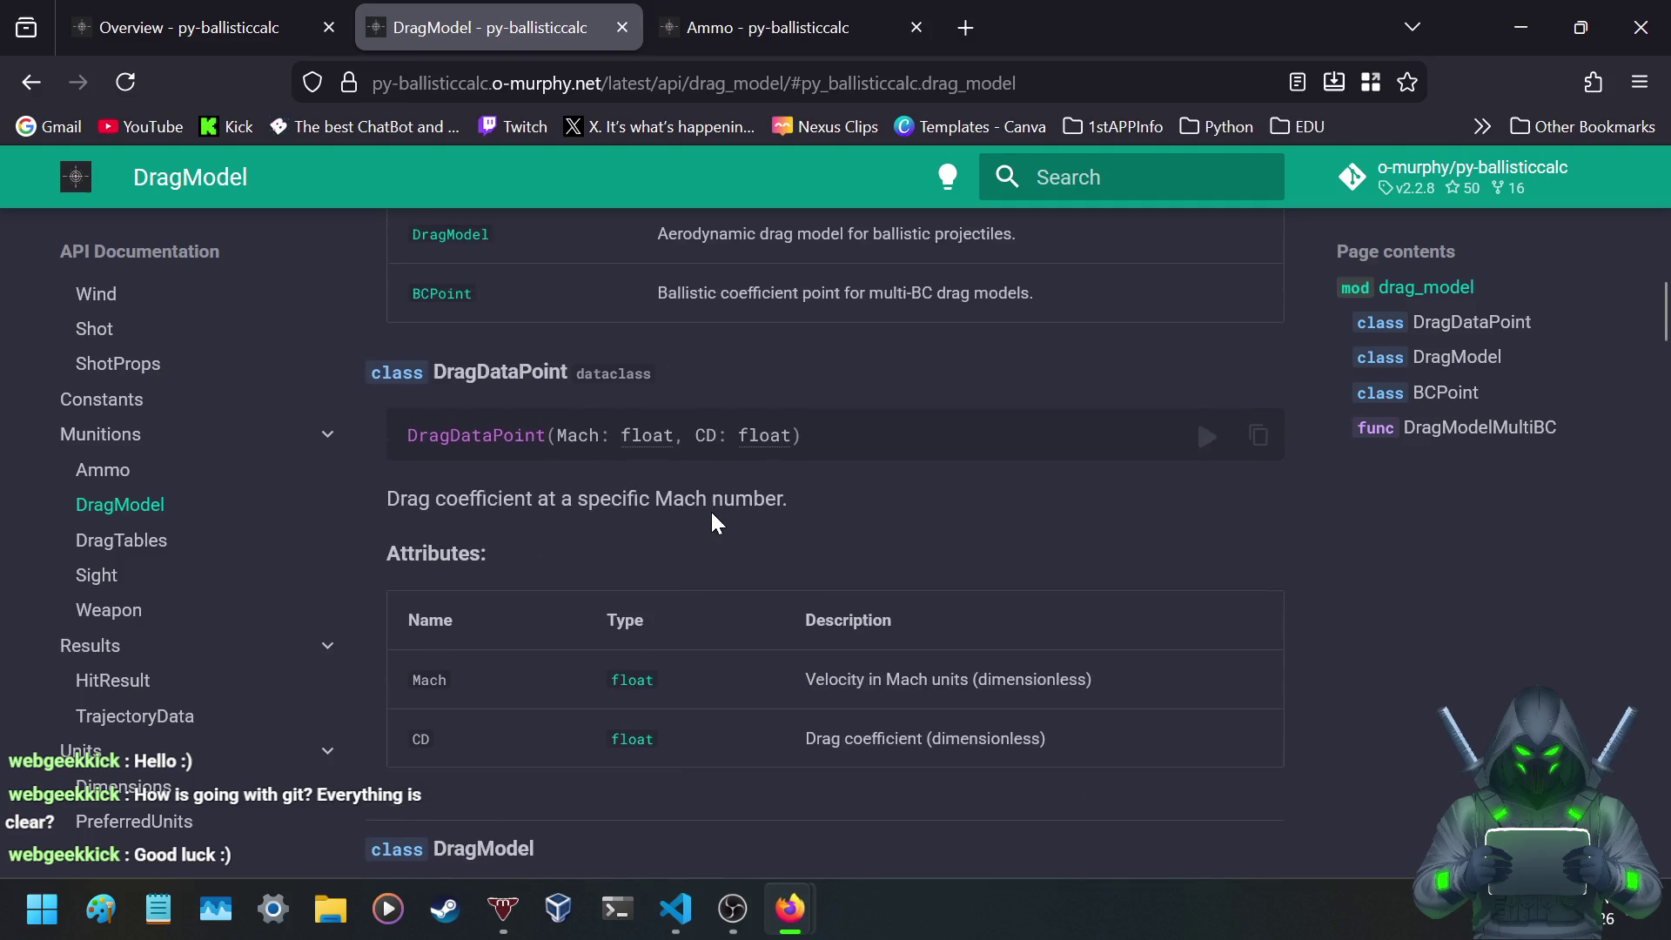
scroll(712, 516, "down", 1)
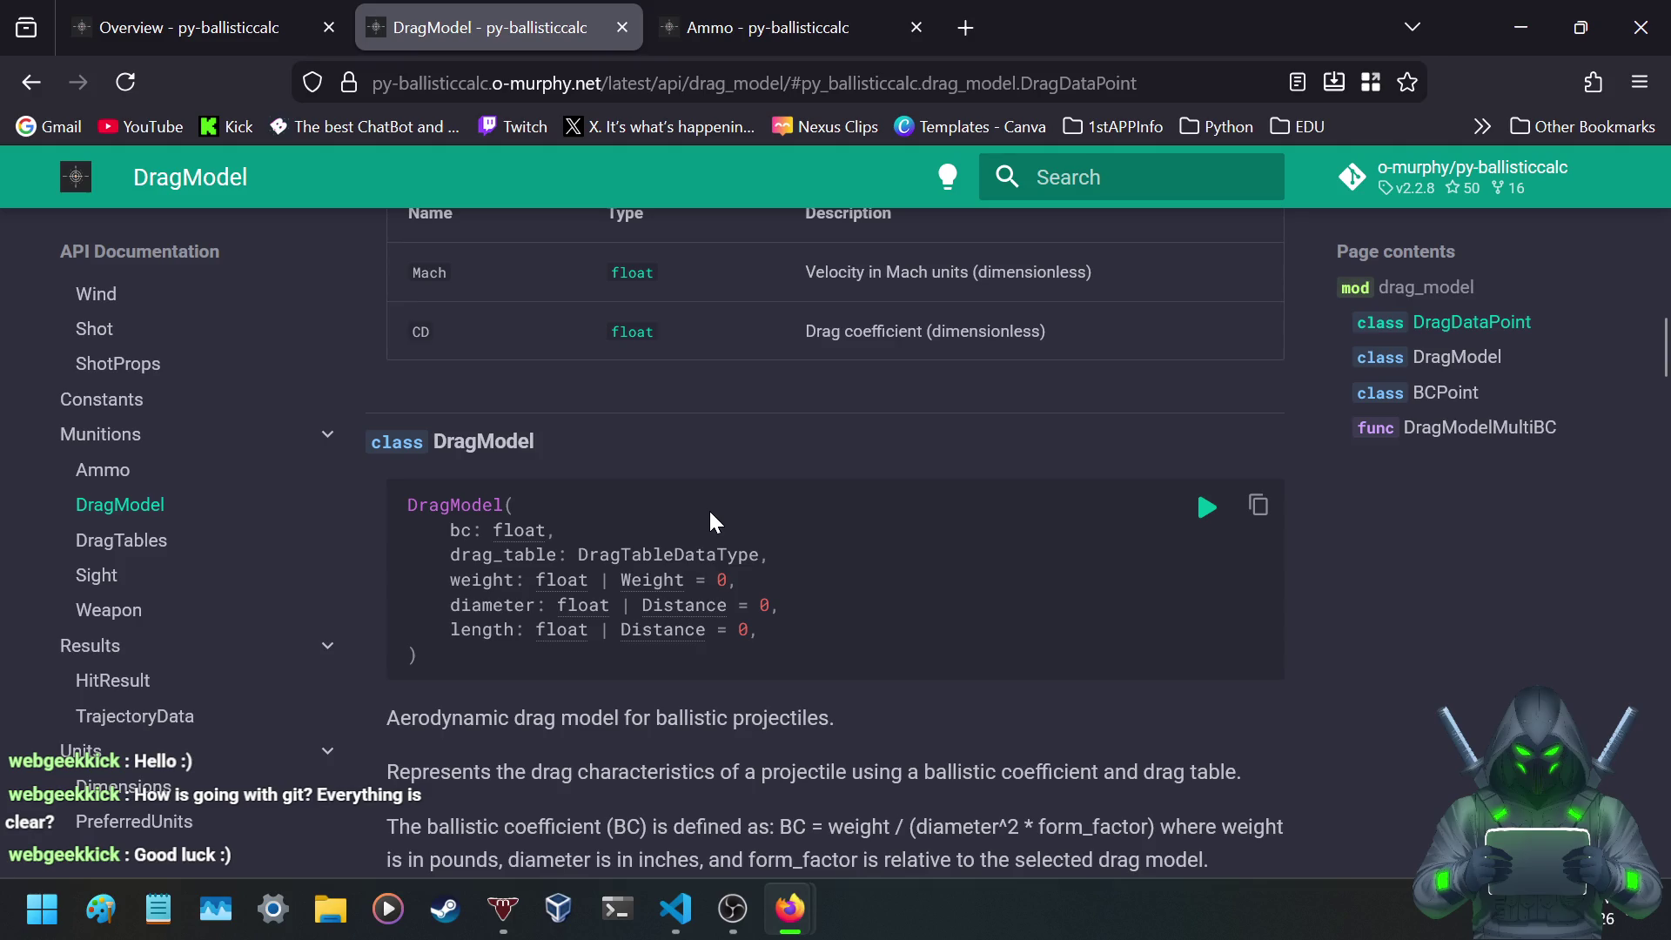
scroll(710, 513, "down", 6)
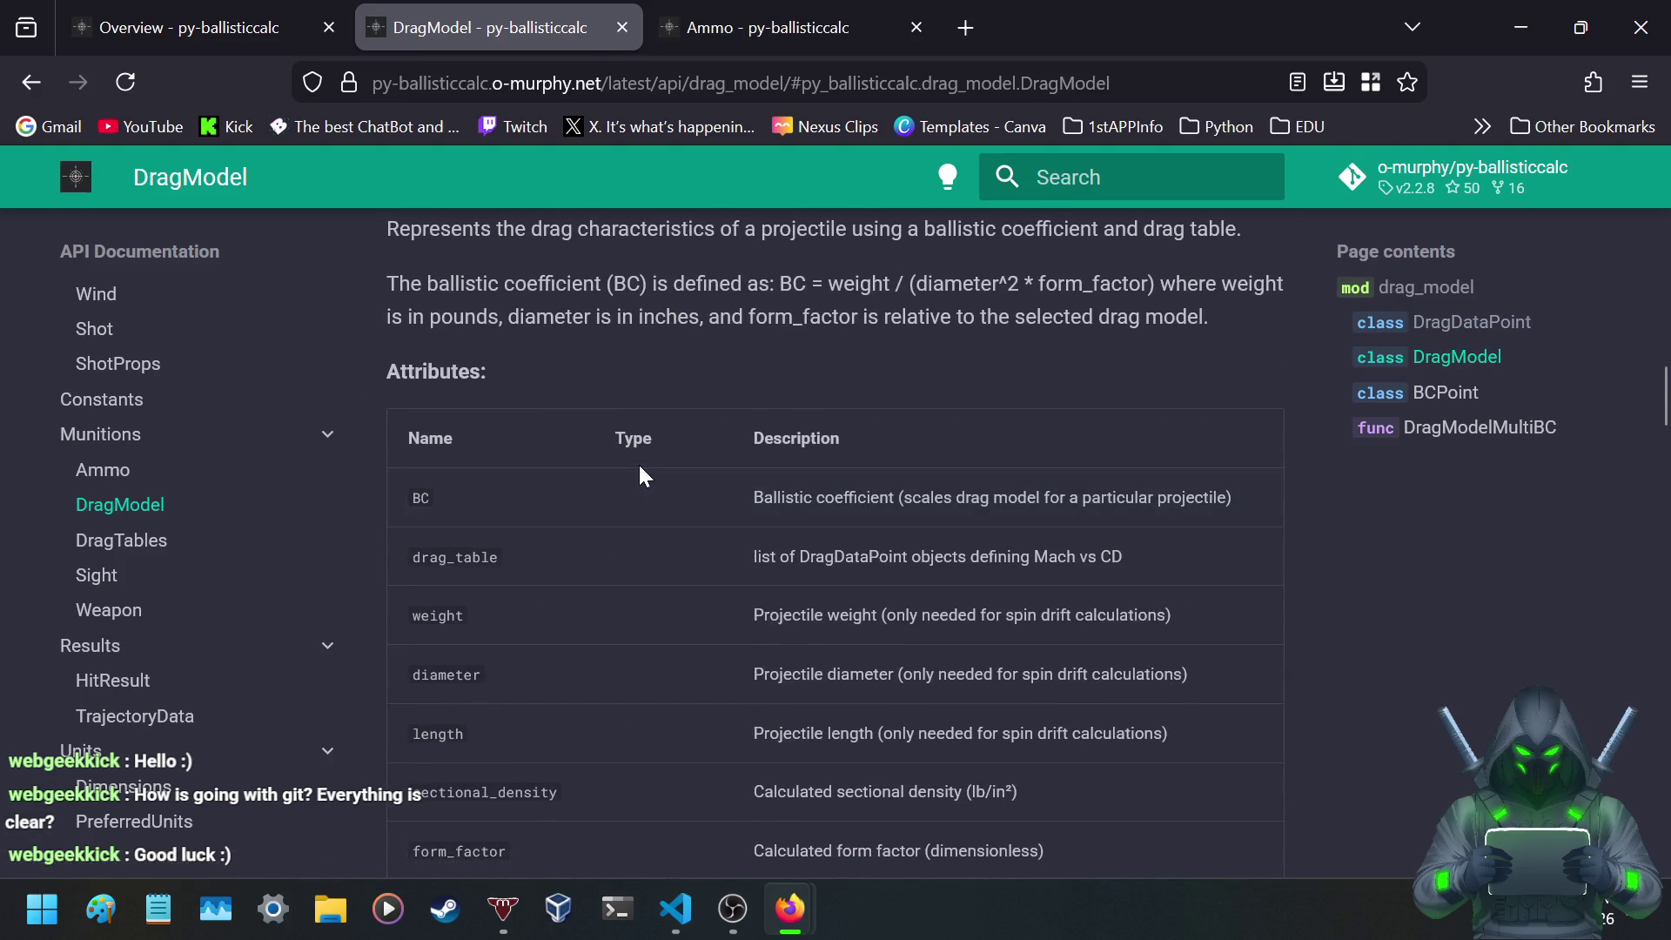
scroll(641, 470, "down", 6)
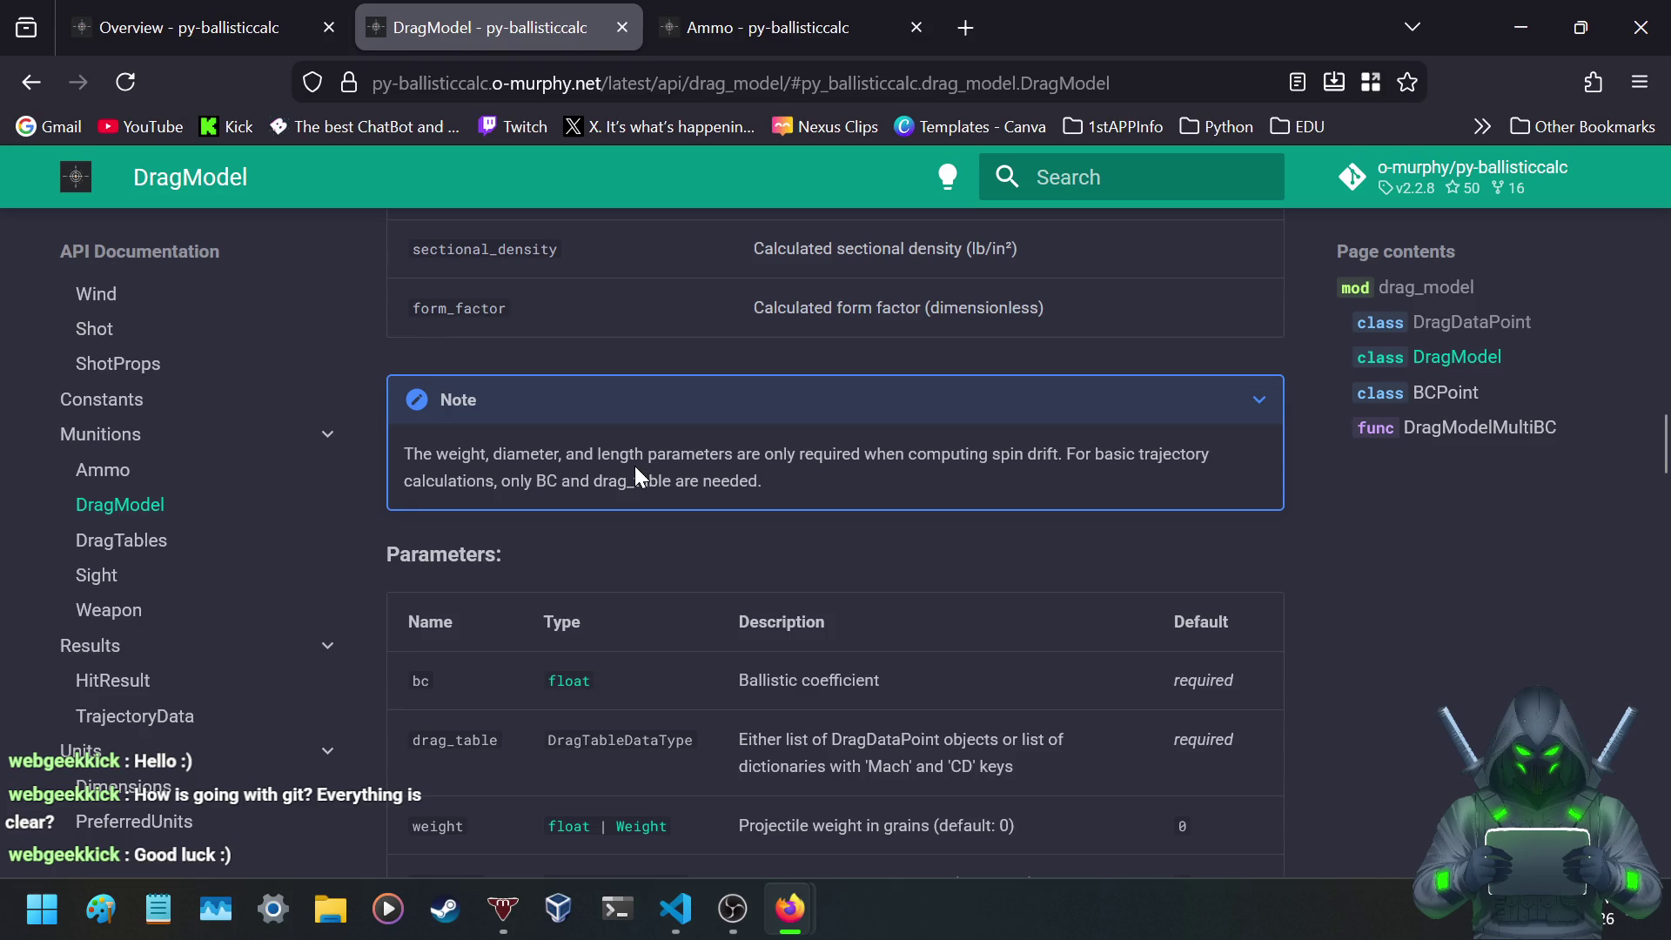
scroll(628, 470, "down", 5)
scroll(628, 477, "down", 1)
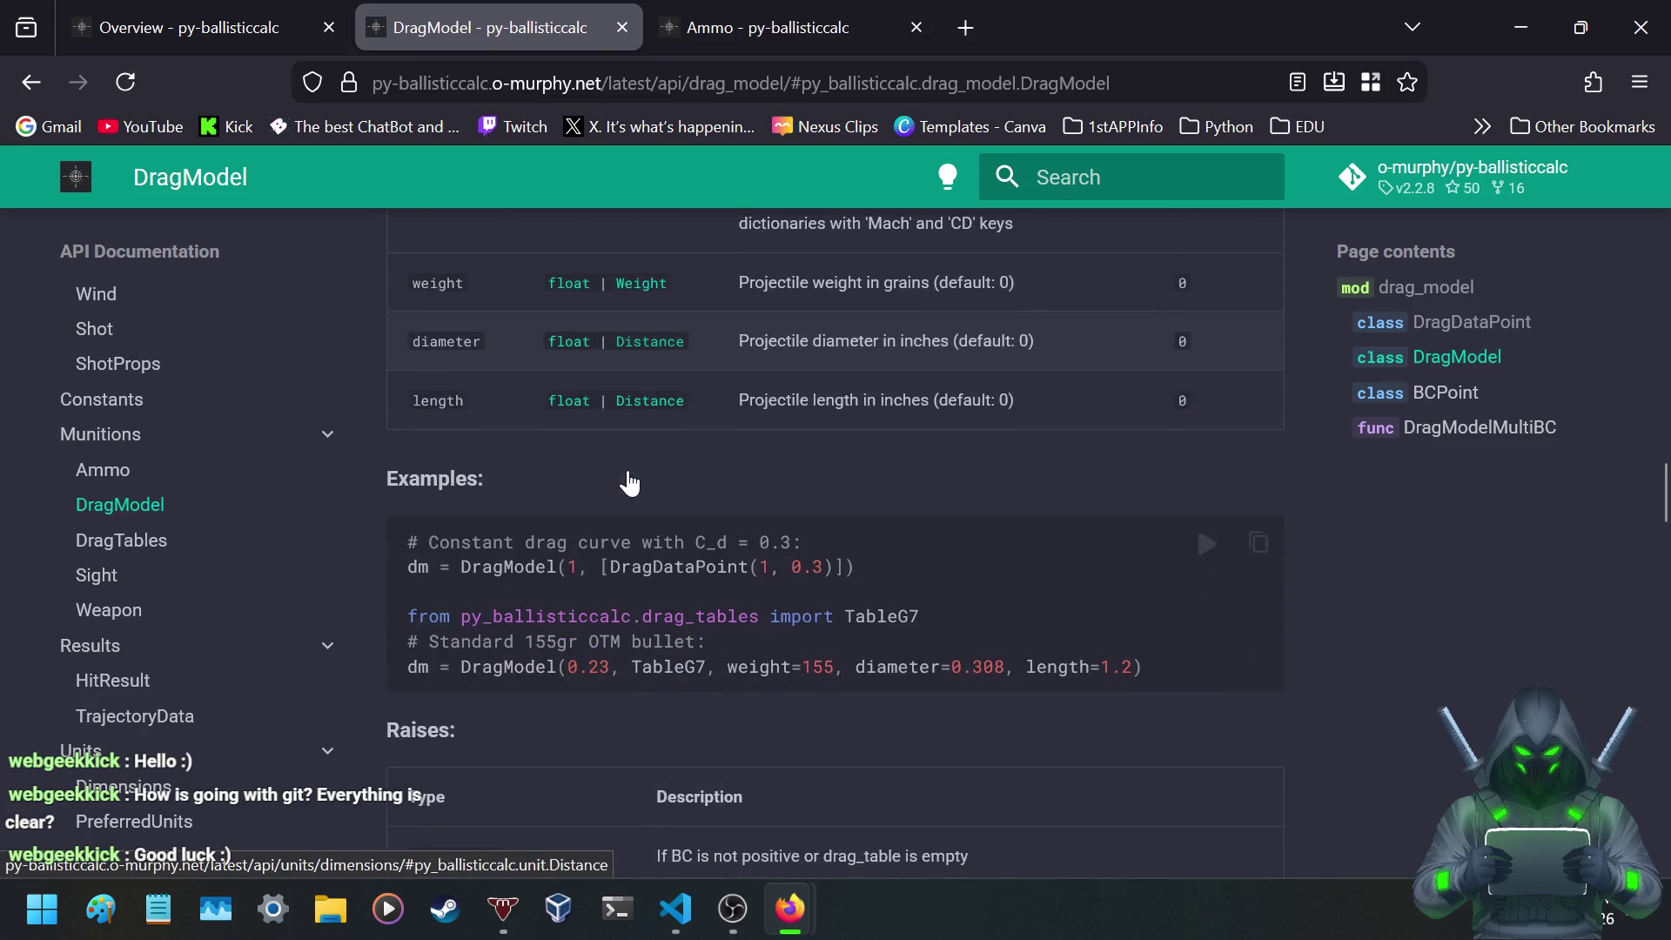
scroll(630, 484, "down", 2)
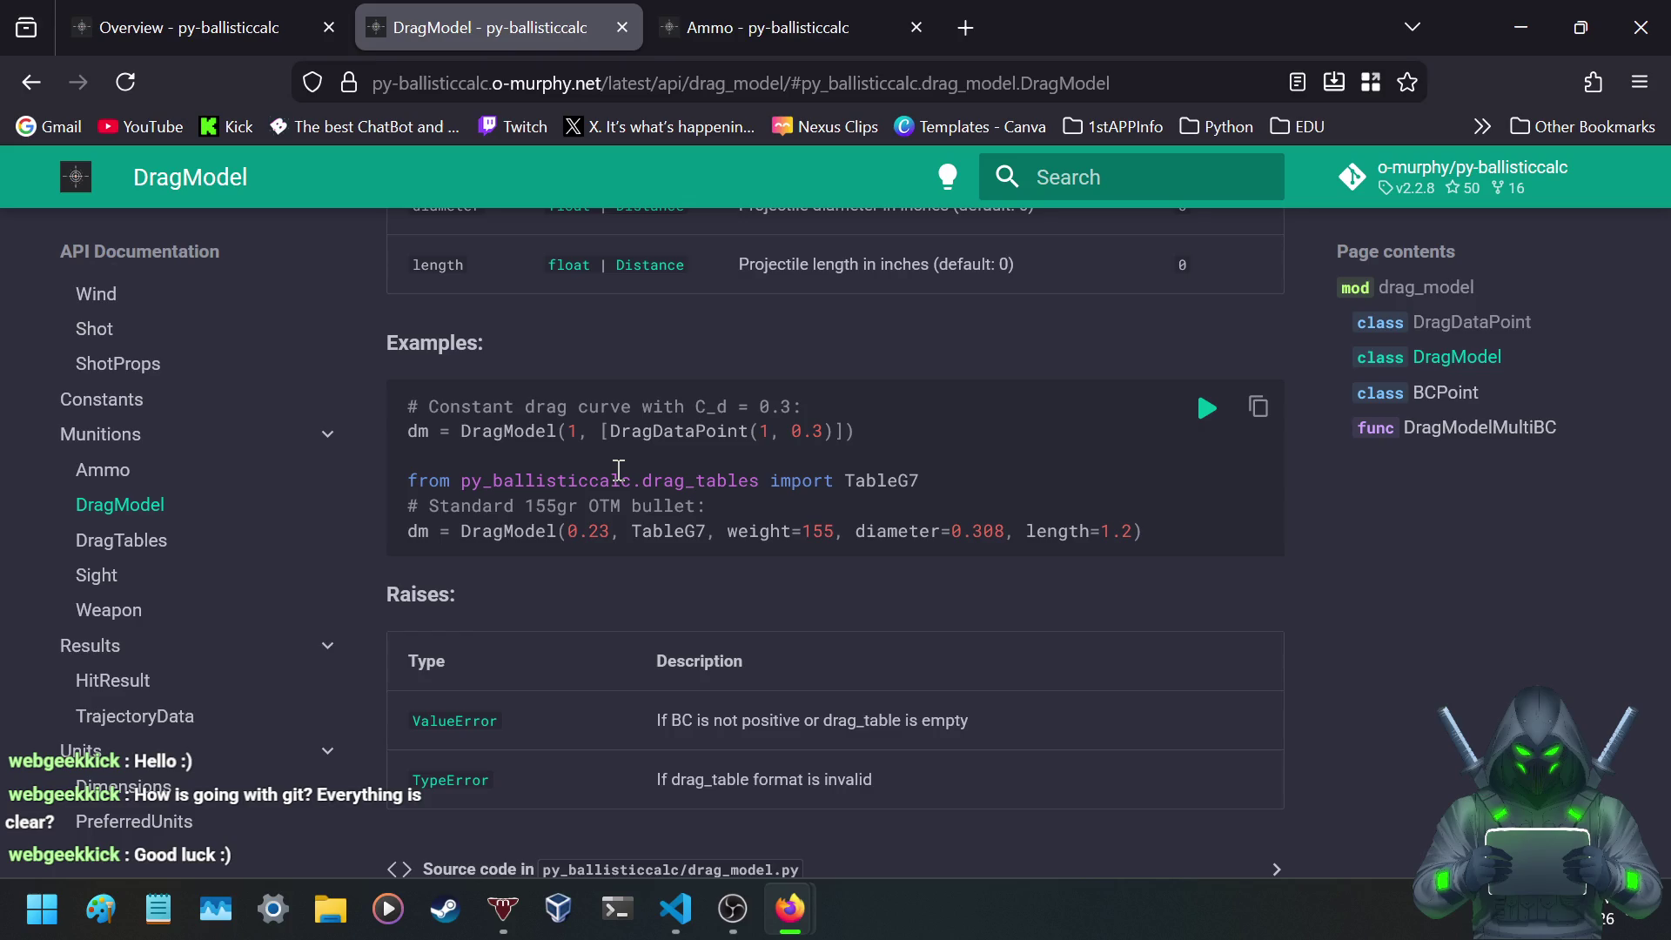
- Read the BCPoint section and highlight its phrase about constructing drag models
scroll(698, 435, "down", 4)
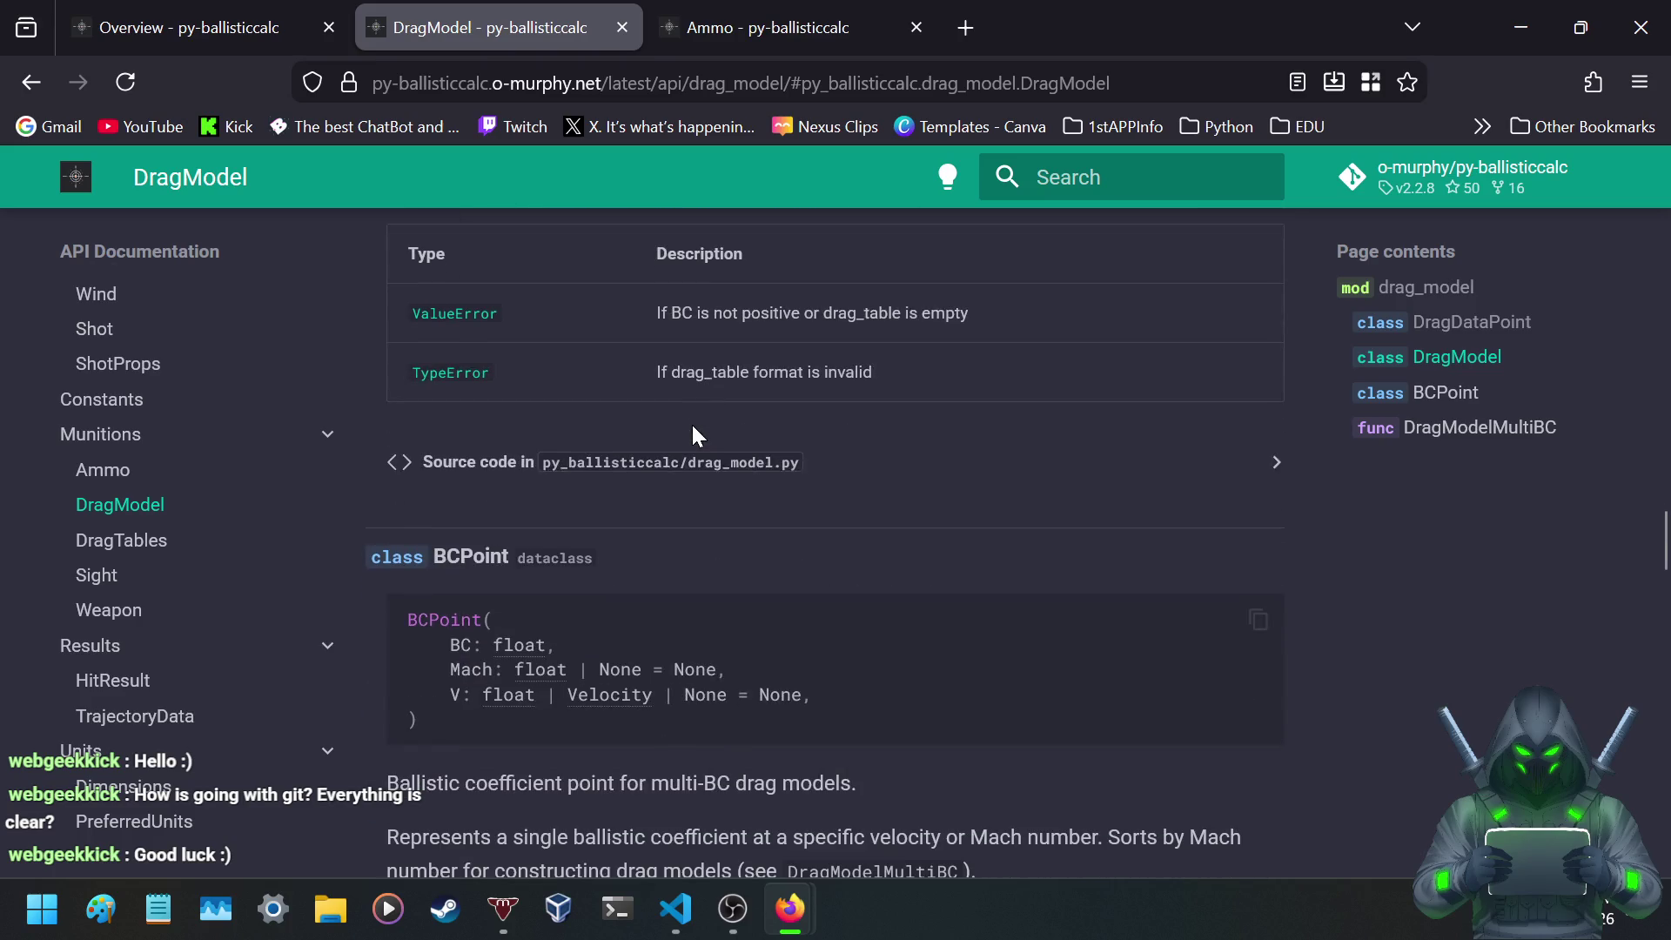
scroll(715, 409, "down", 3)
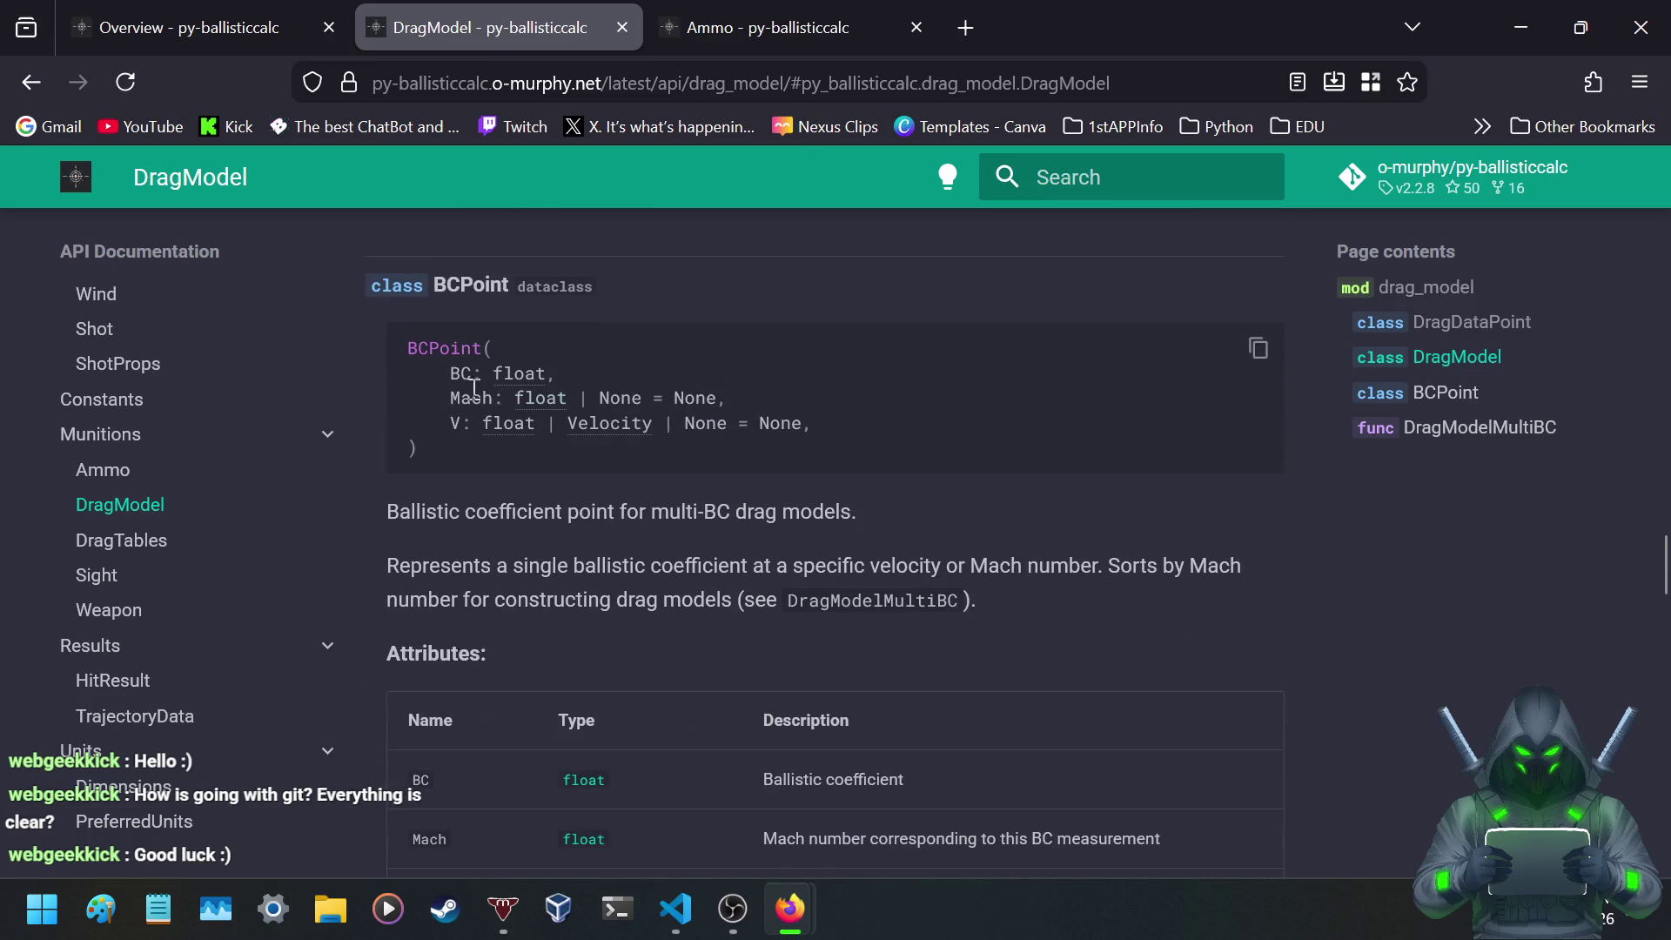
scroll(440, 465, "down", 1)
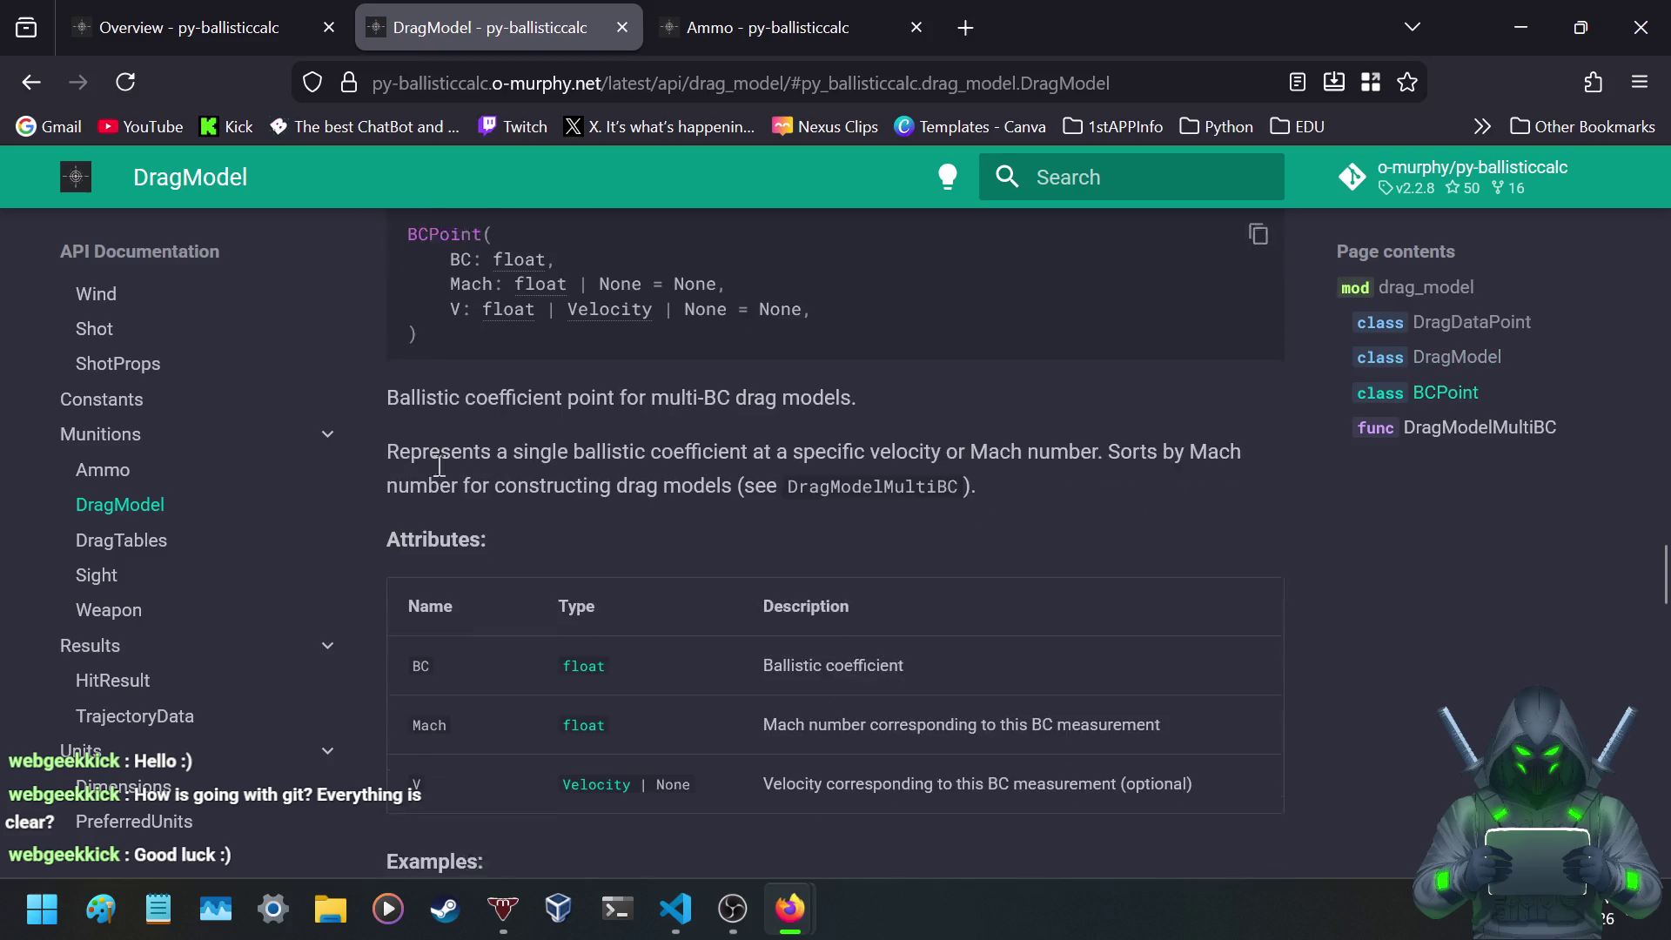
scroll(452, 483, "up", 1)
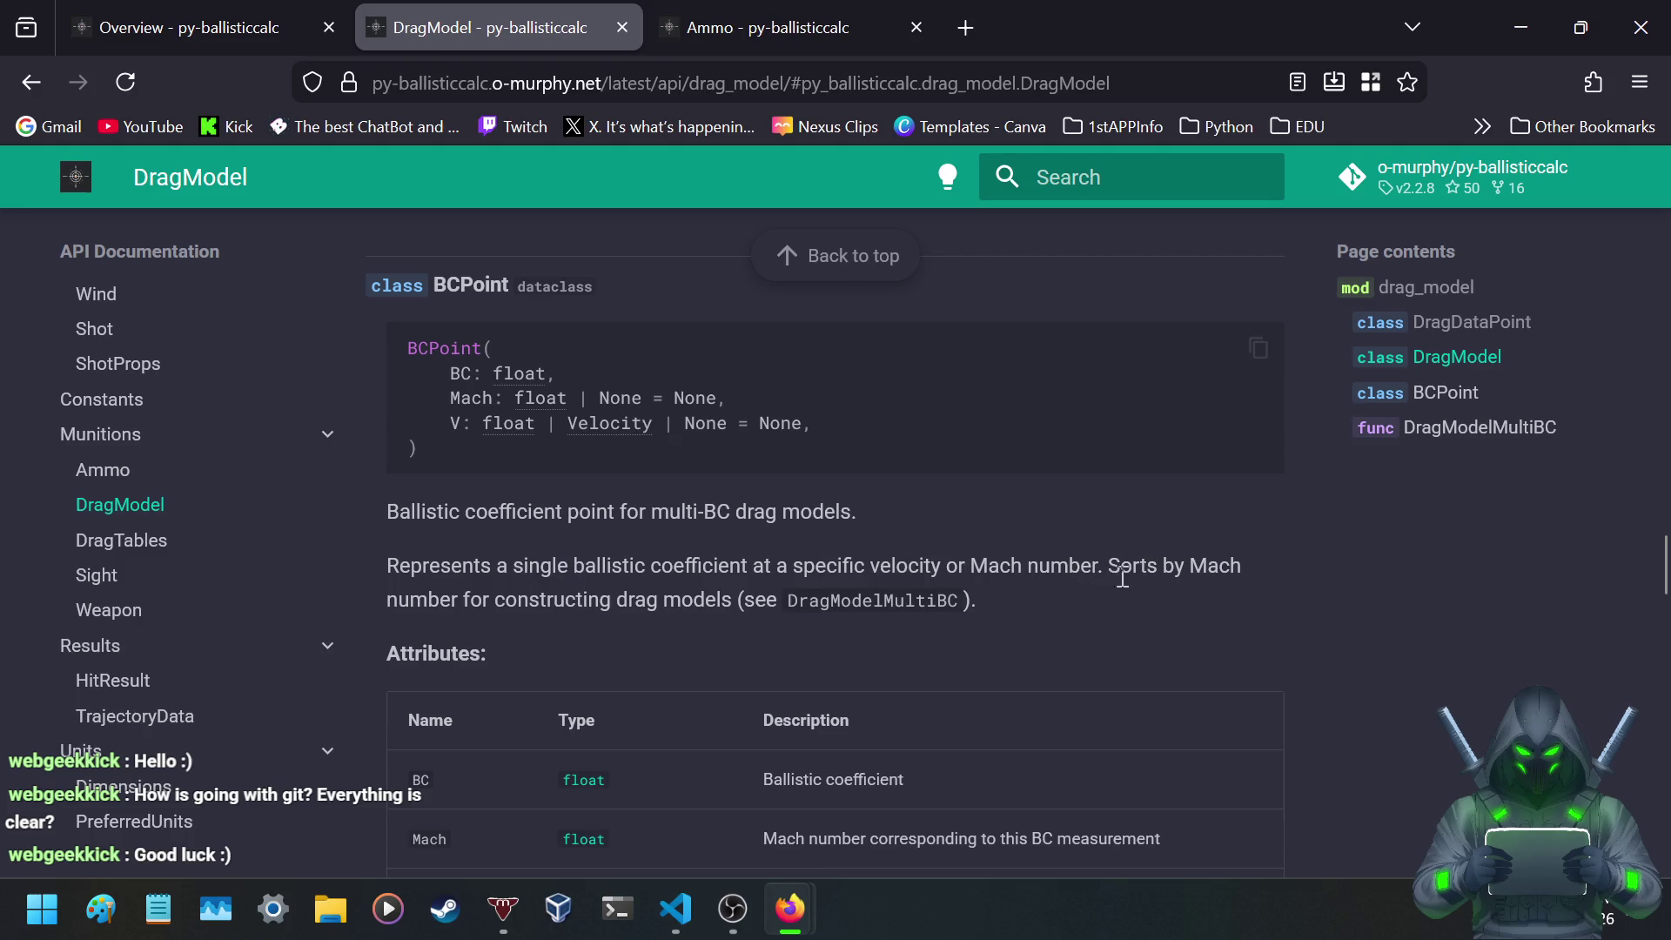
left_click_drag(459, 601, 754, 606)
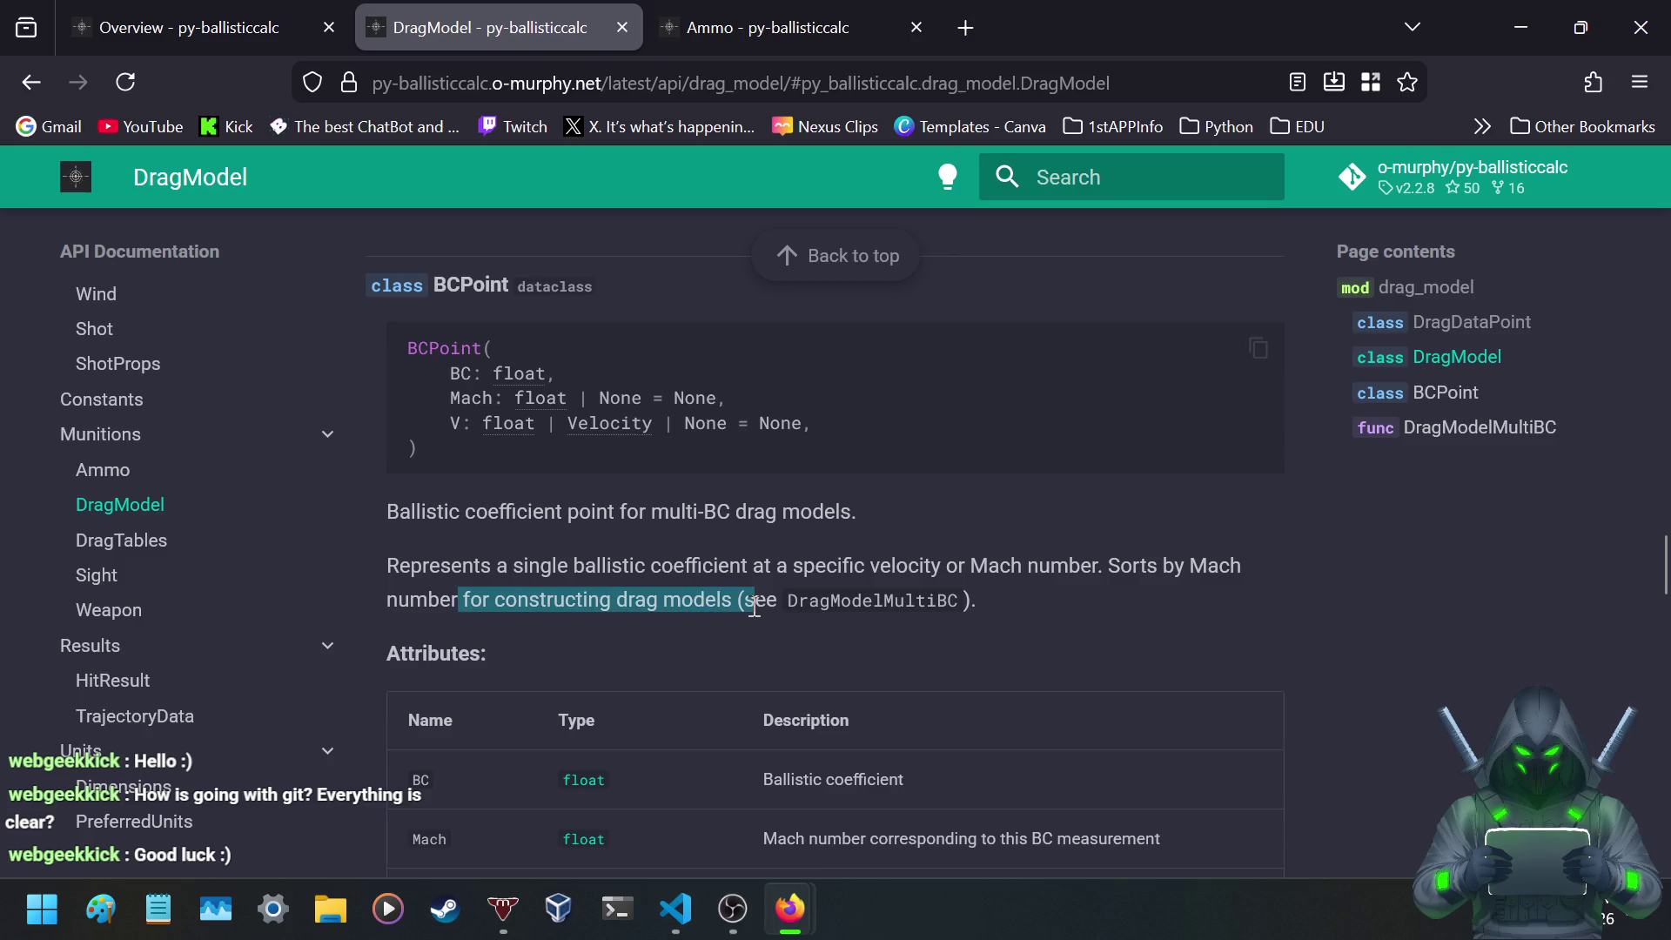
- Scroll down to the DragModelMultiBC Parameters table
scroll(818, 540, "down", 5)
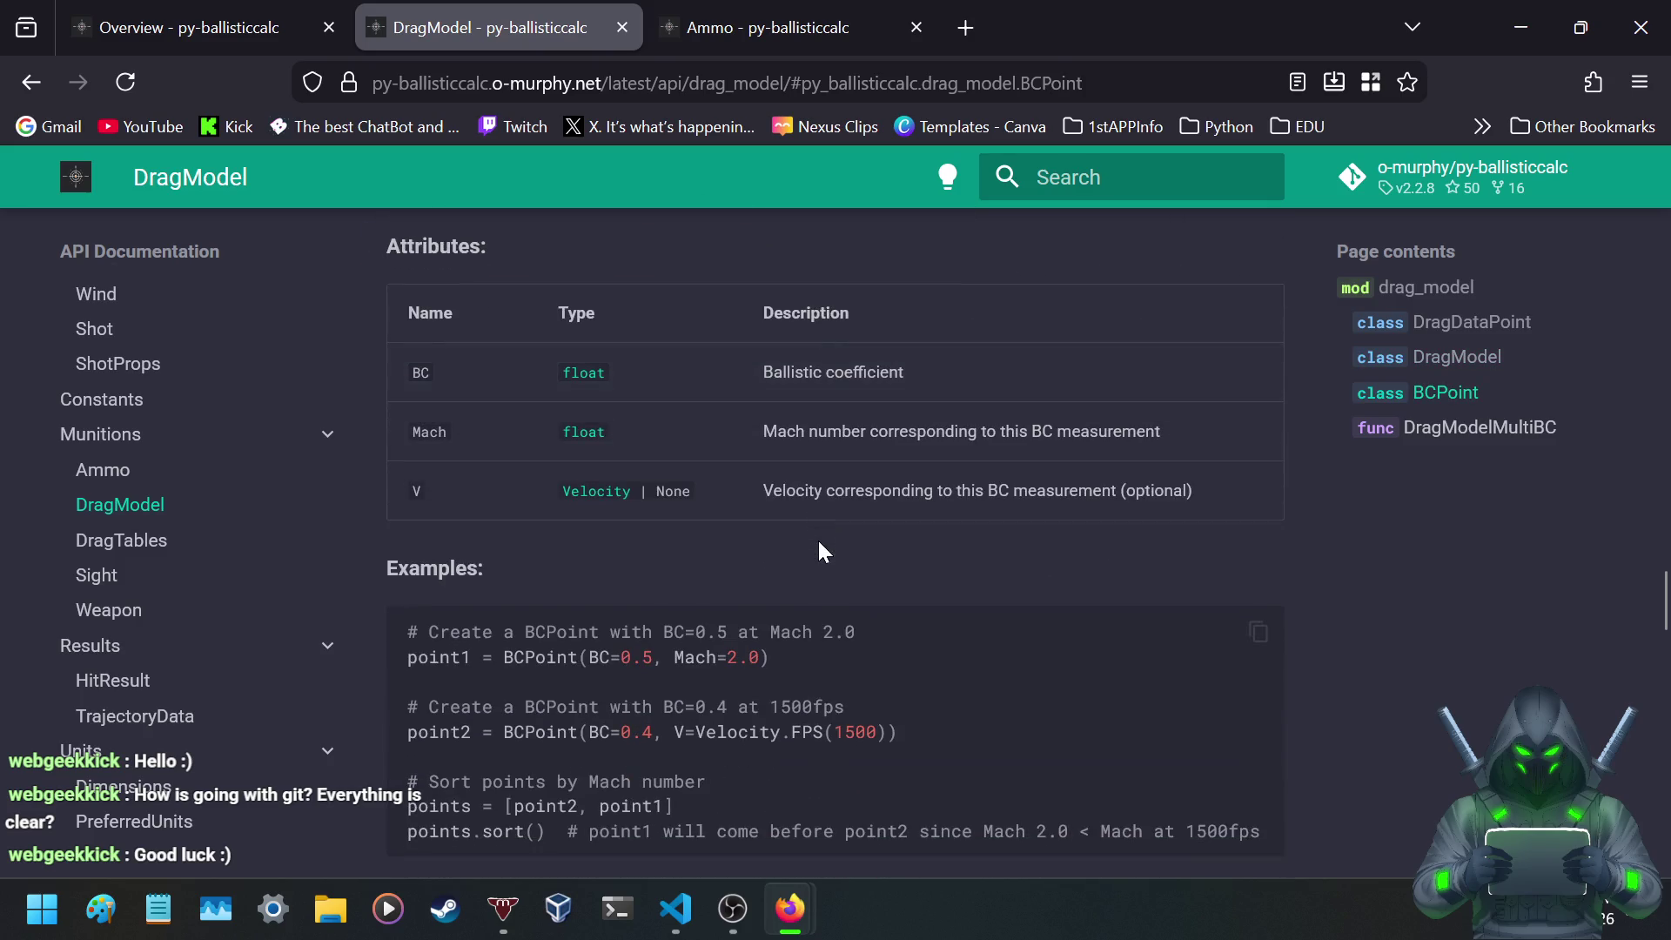
scroll(774, 517, "down", 3)
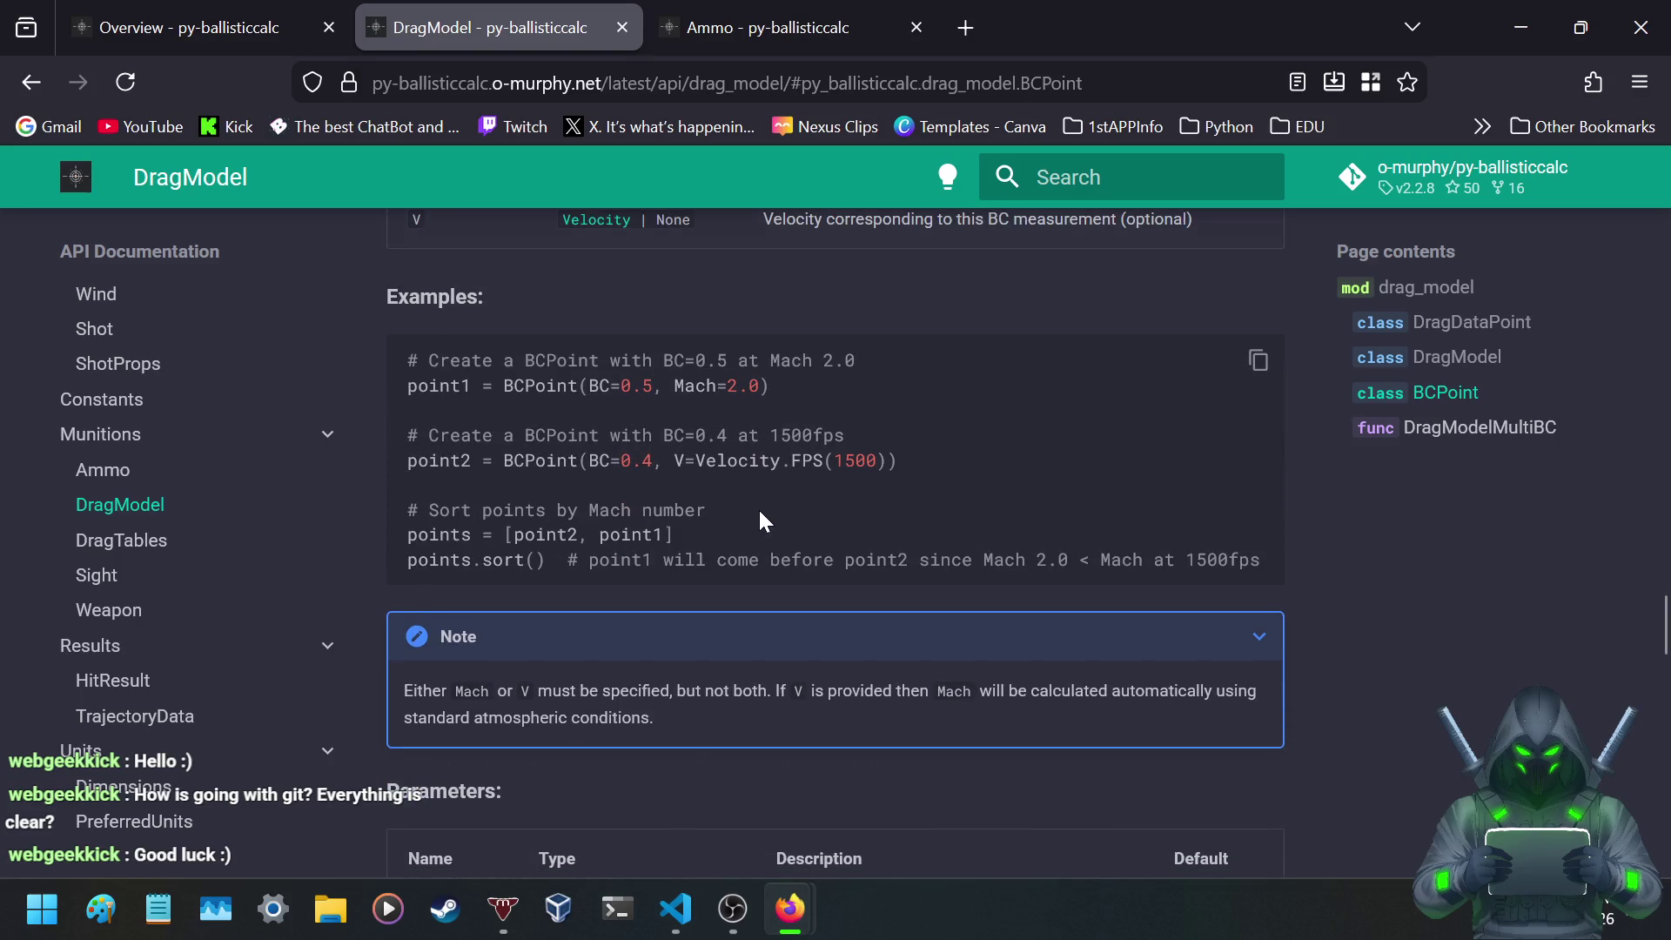
scroll(762, 519, "down", 5)
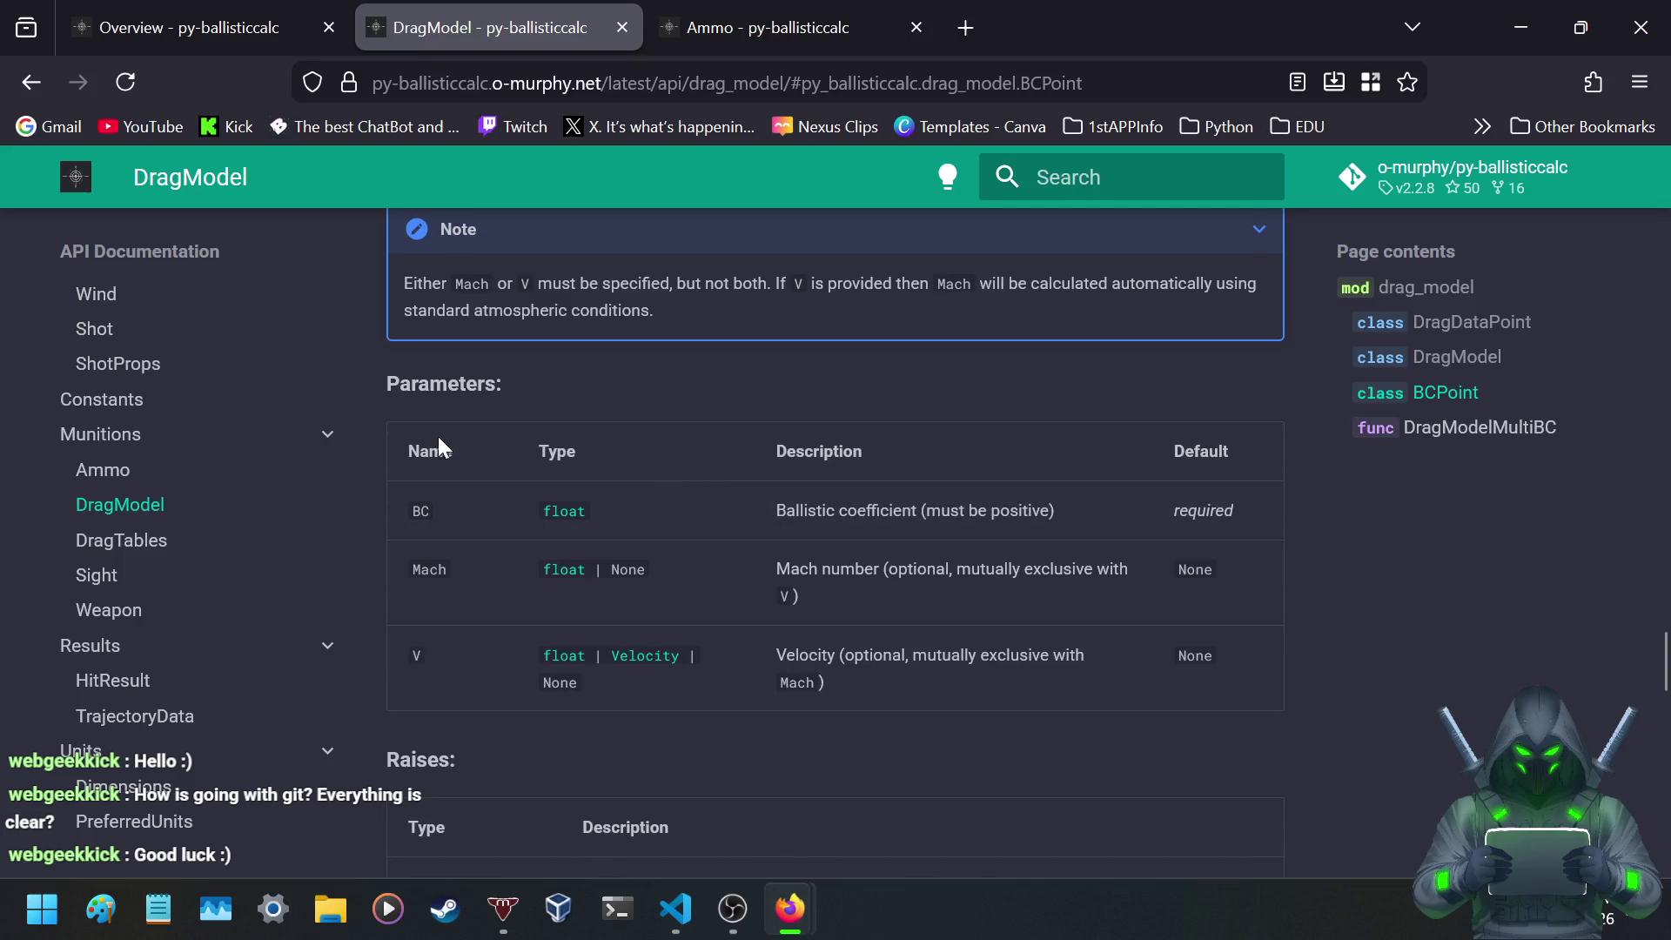
scroll(363, 430, "down", 7)
scroll(367, 435, "down", 5)
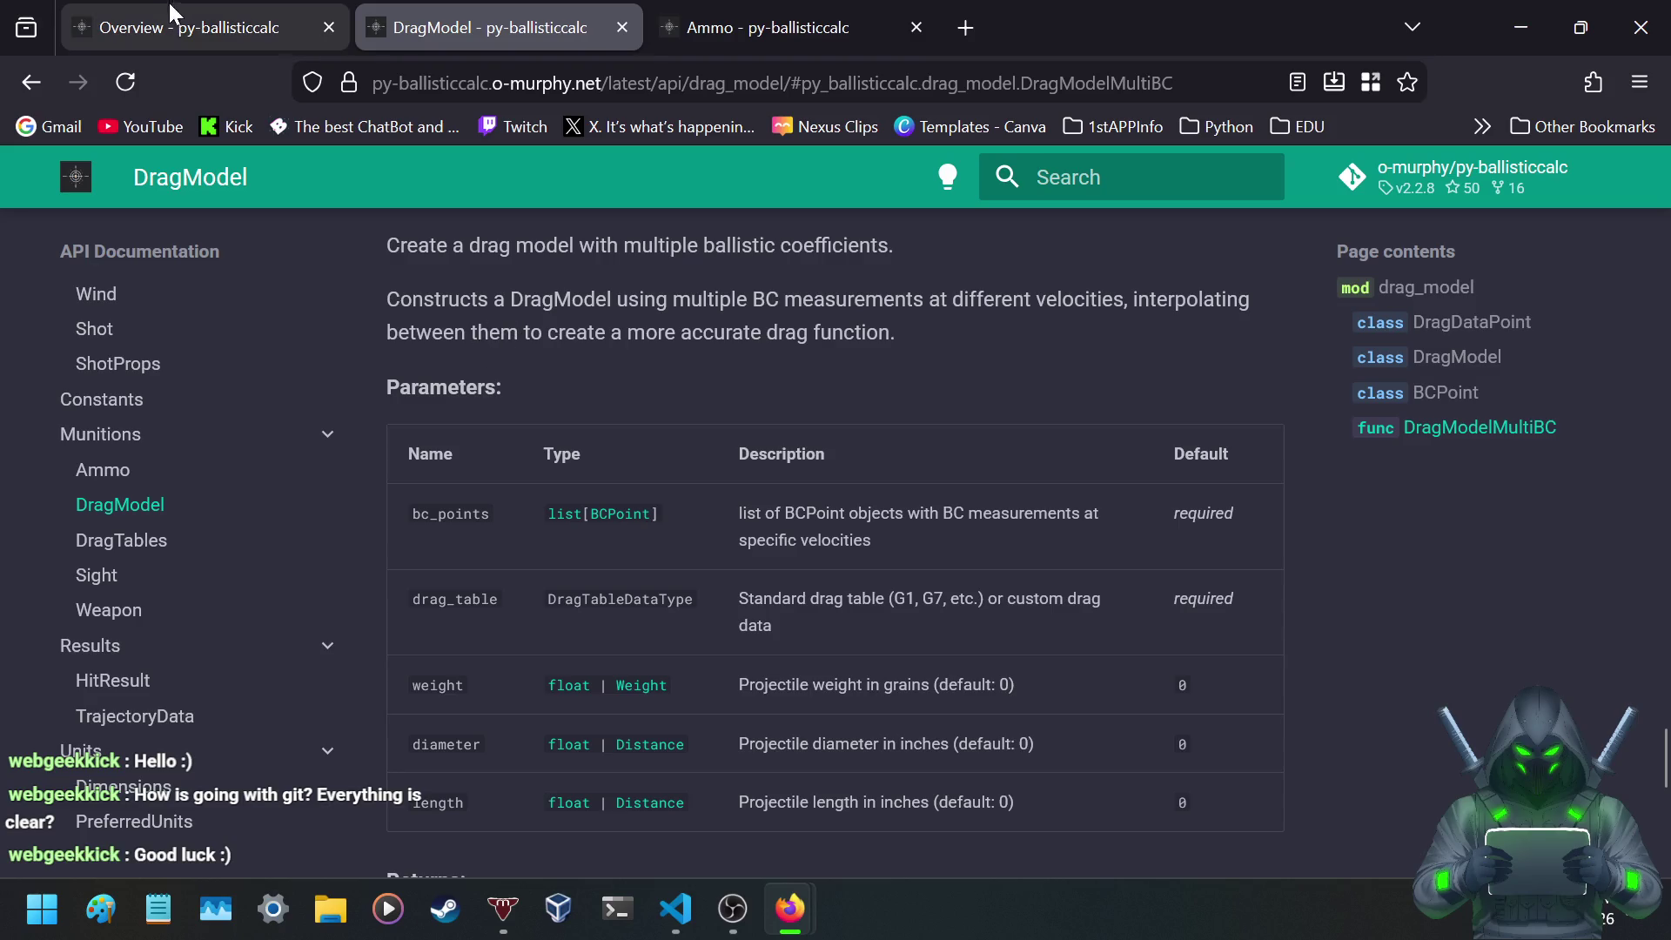
- Close the Ammo documentation tab and return to the API Overview tab
left_click(223, 30)
left_click(884, 35)
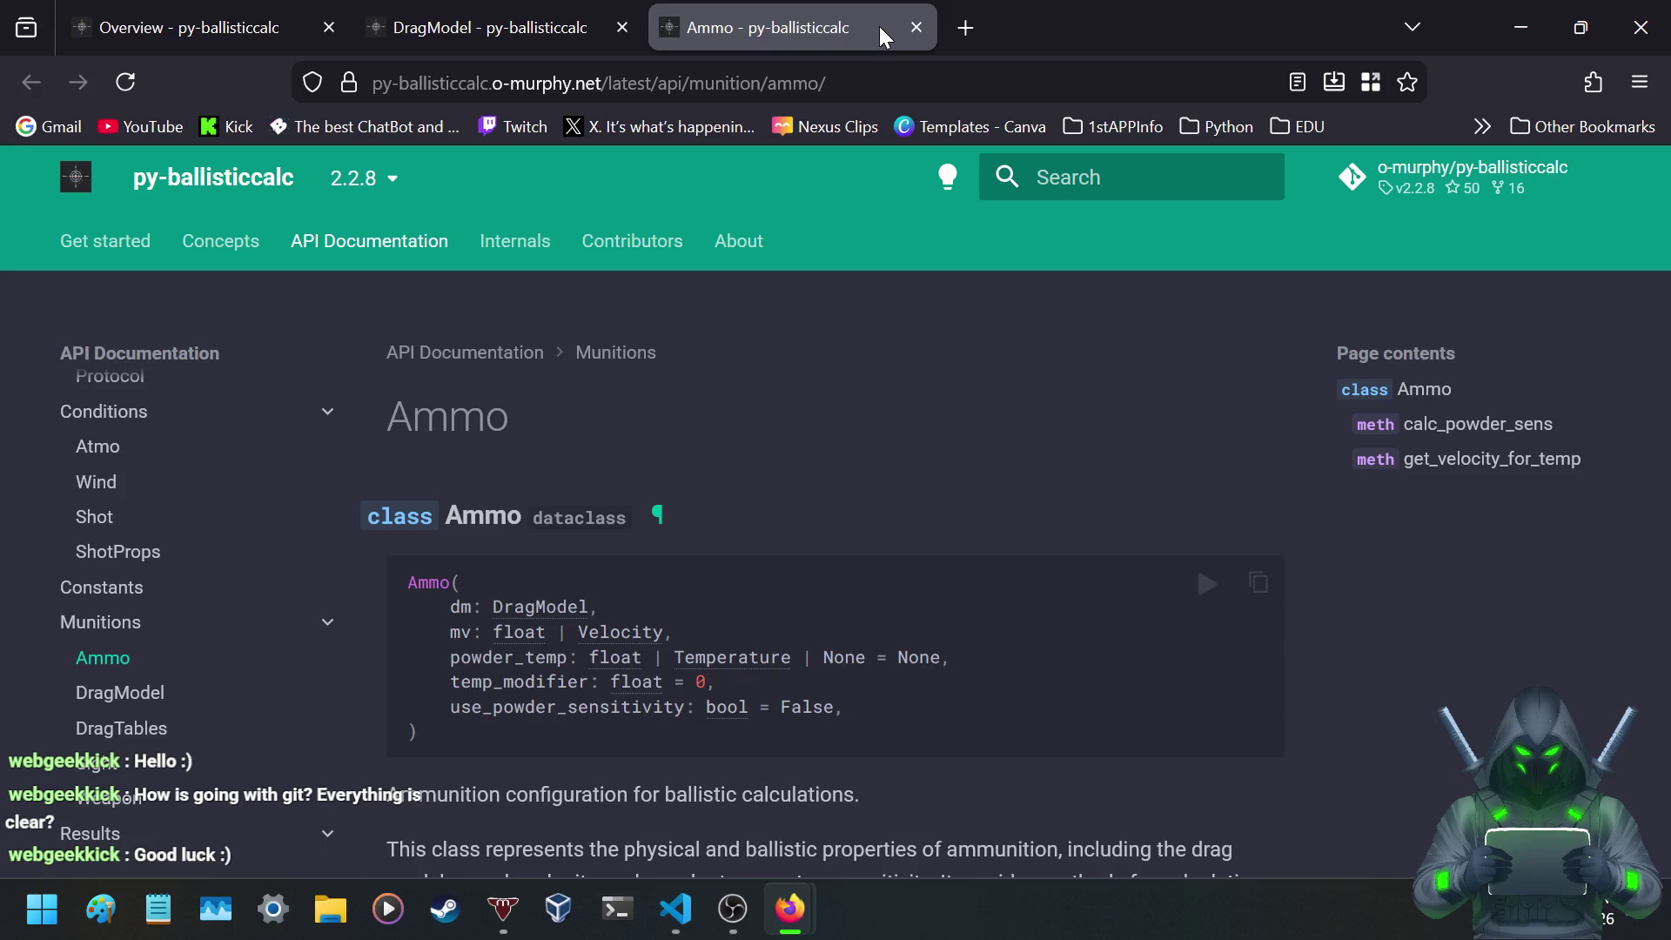
left_click(916, 28)
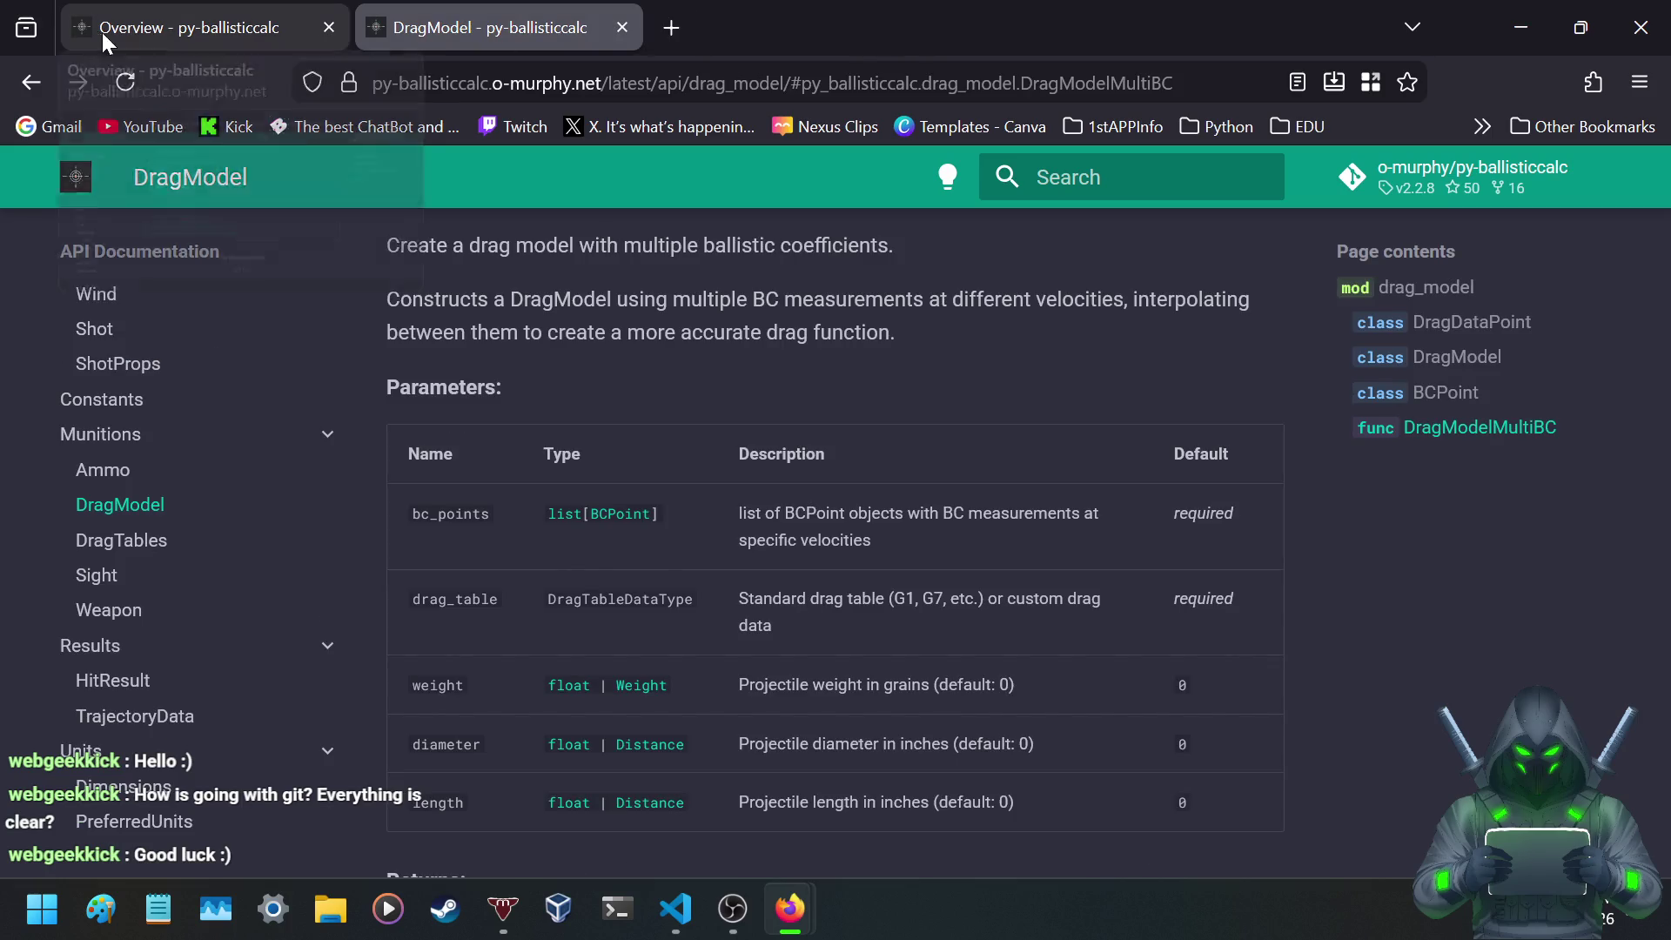
left_click(102, 31)
- Scroll the Overview back up to Core Workflow and open a fresh blank tab
scroll(272, 374, "down", 4)
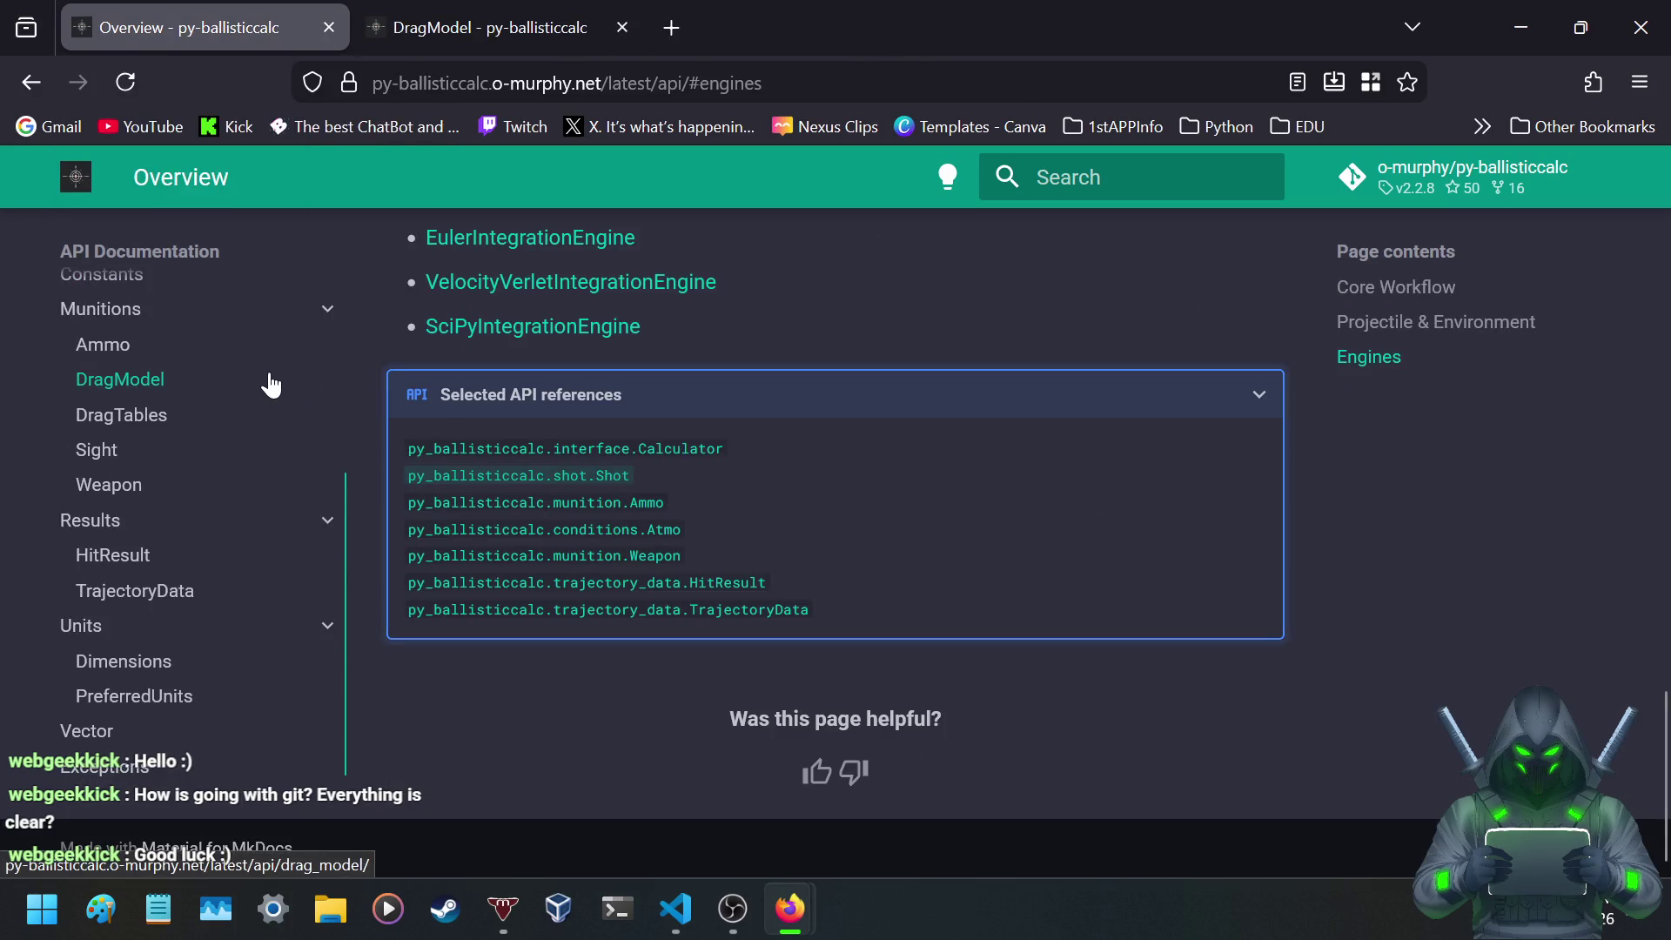
scroll(271, 375, "up", 4)
scroll(265, 369, "up", 5)
scroll(452, 252, "up", 5)
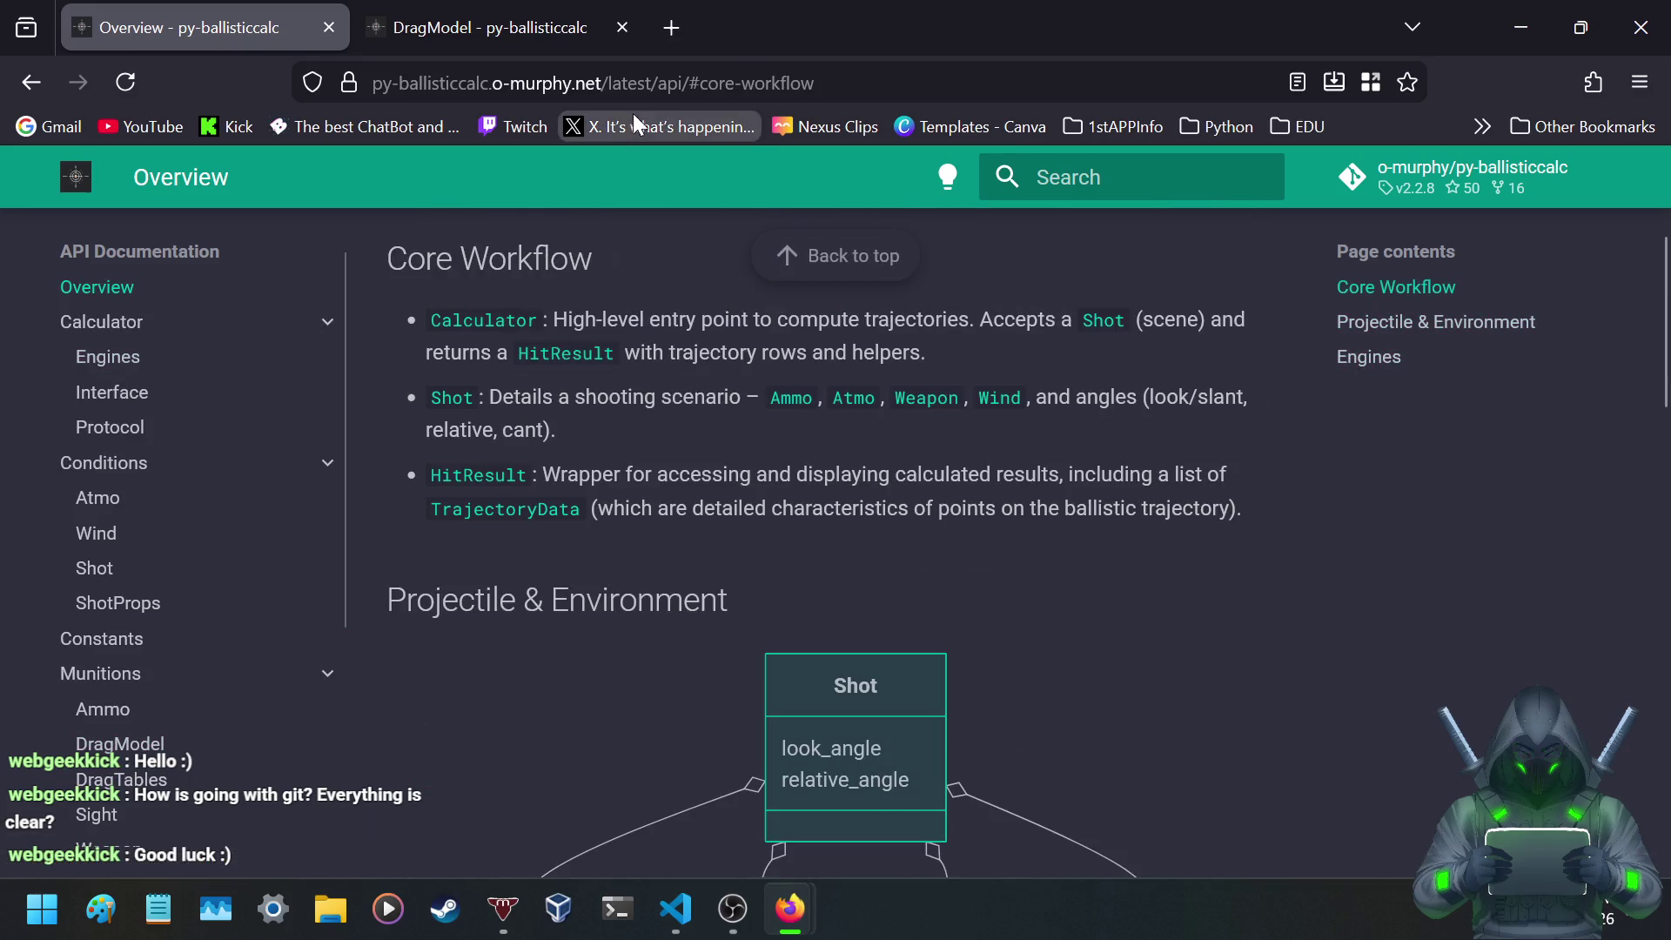
left_click(687, 19)
- Open the py-ballisticcalc · PyPI bookmark from the 1stAPPInfo folder
left_click(1483, 126)
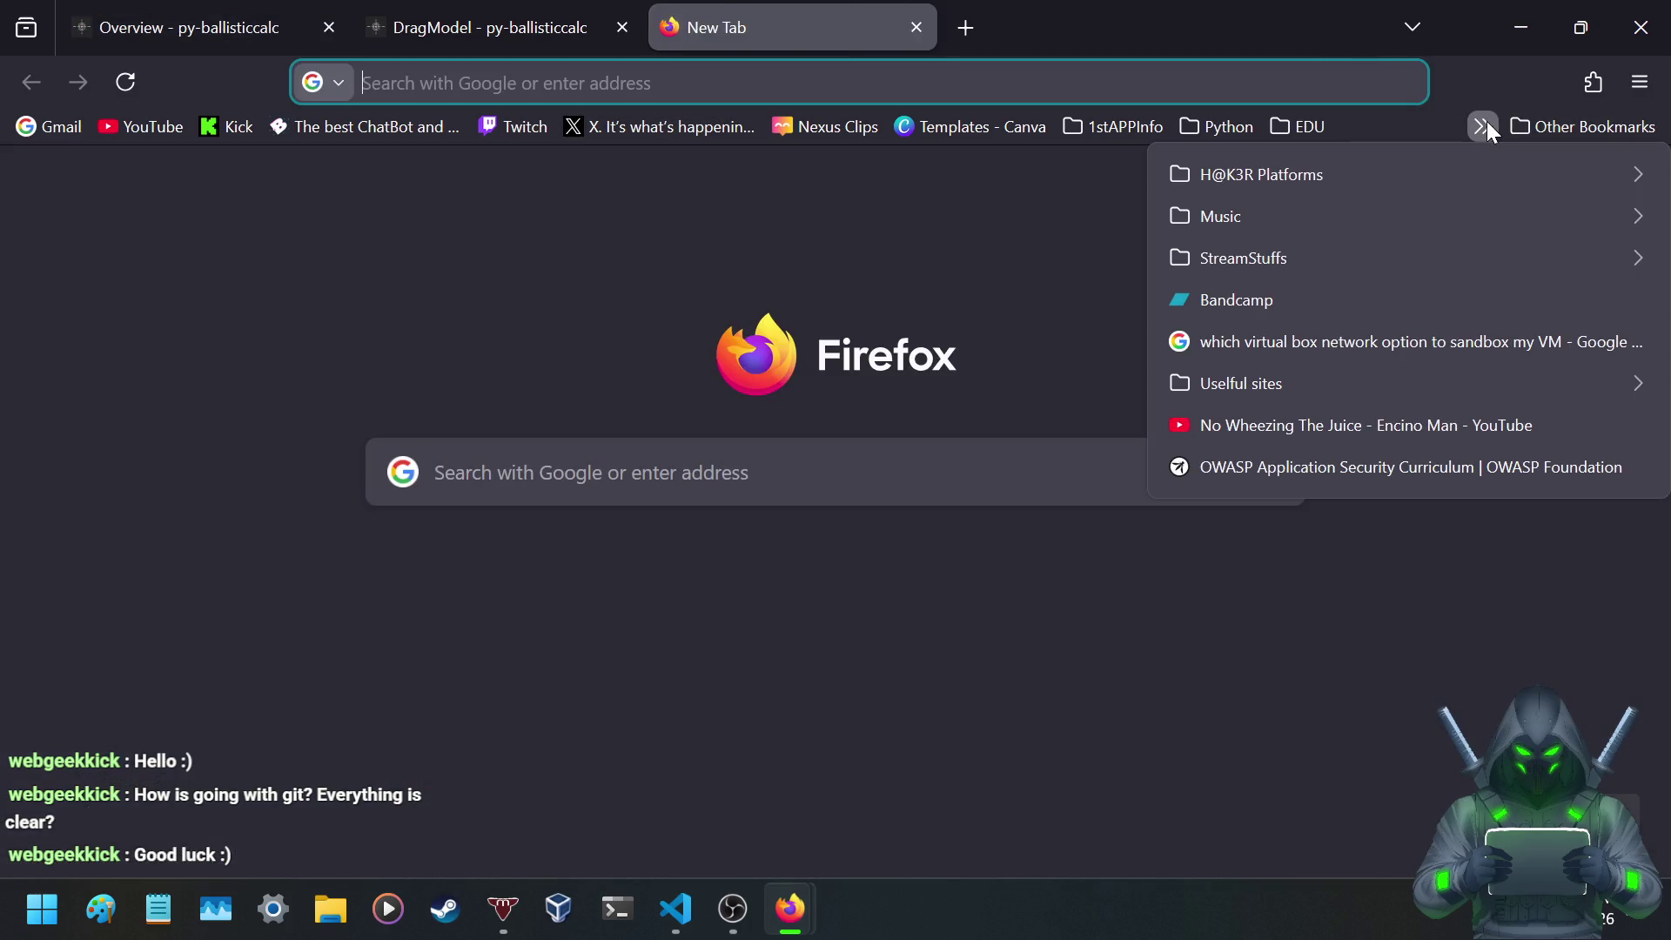
left_click(1482, 129)
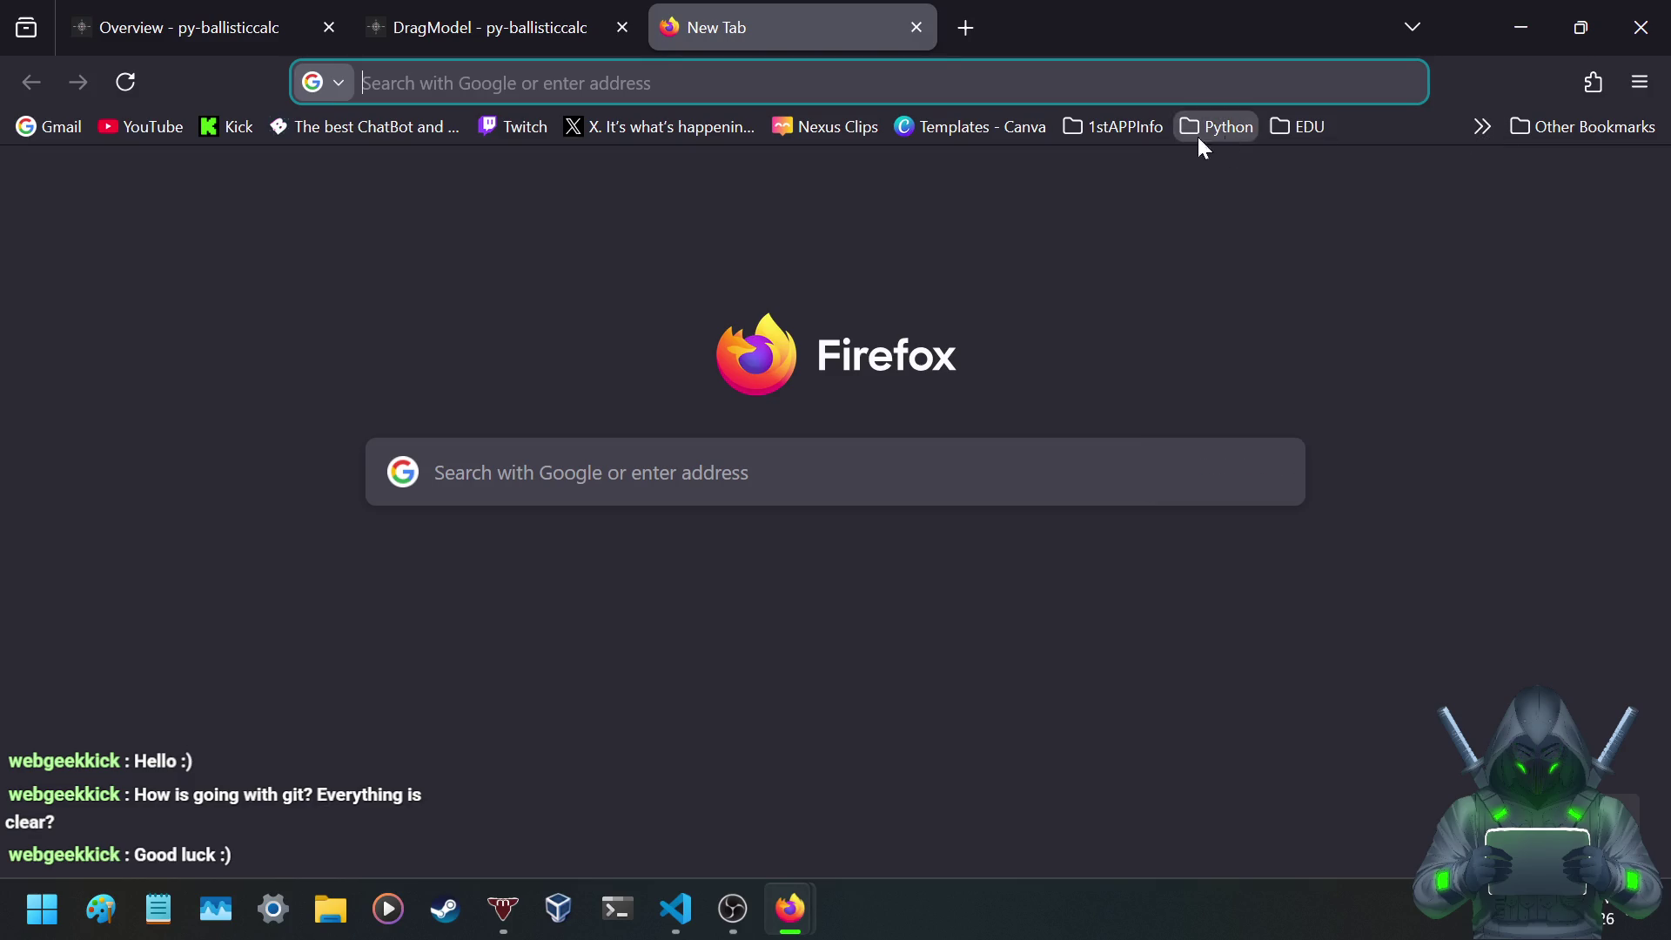
left_click(1099, 133)
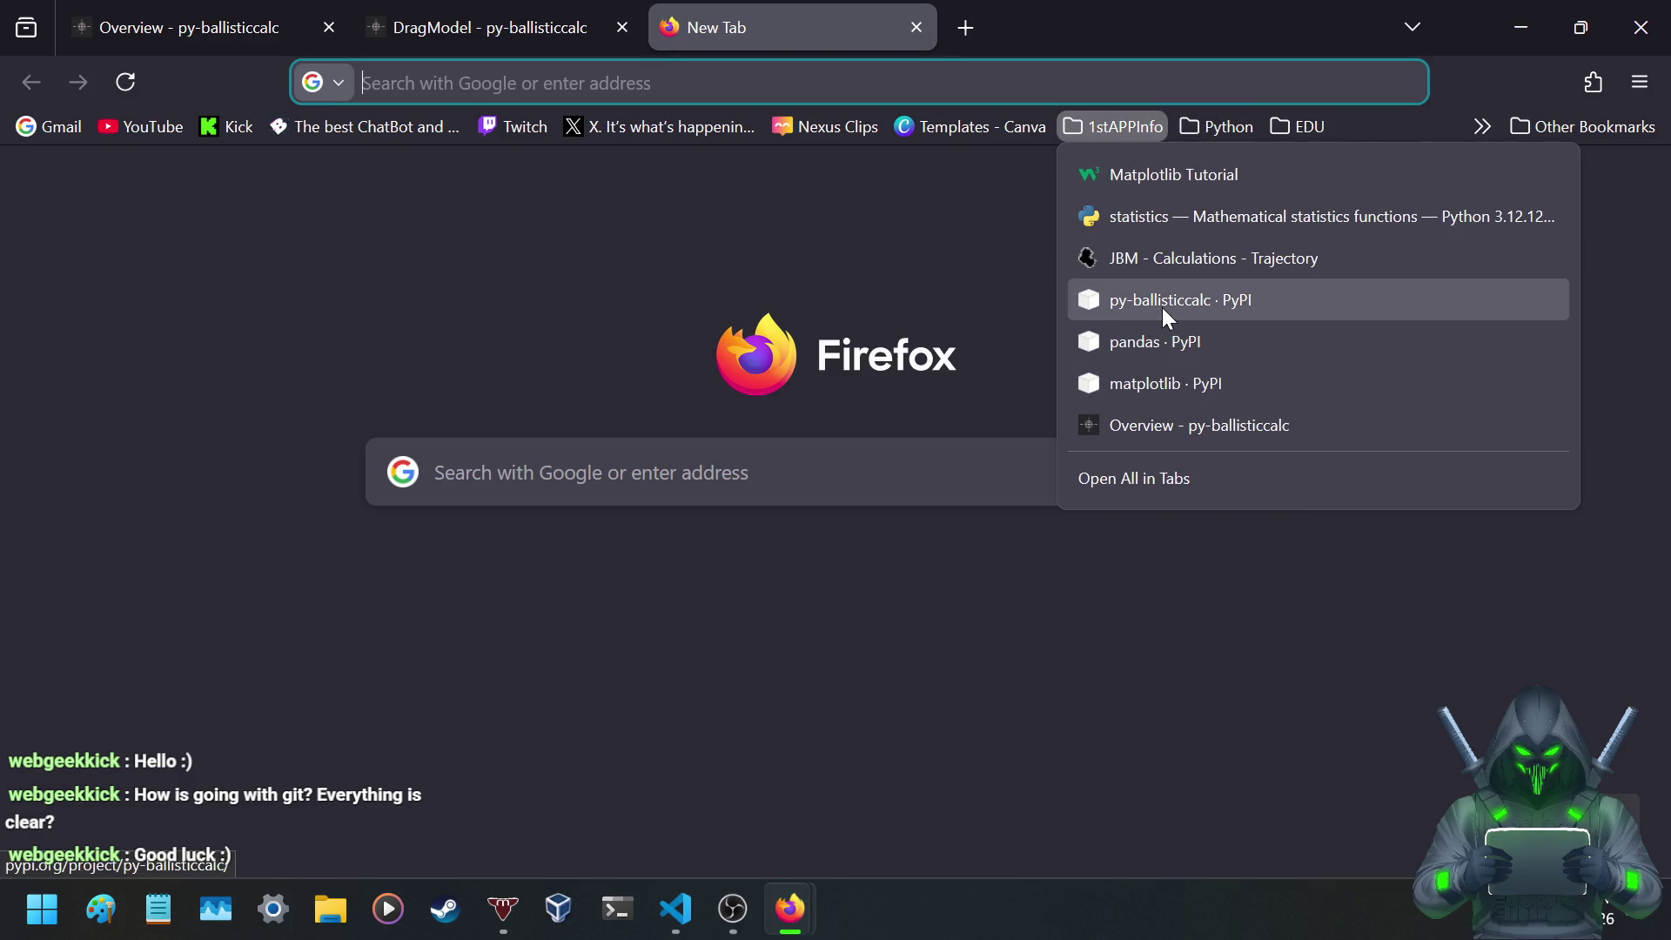
left_click(1160, 302)
- Jump to the latest stable installation notes and open the project's documentation site
scroll(604, 328, "down", 10)
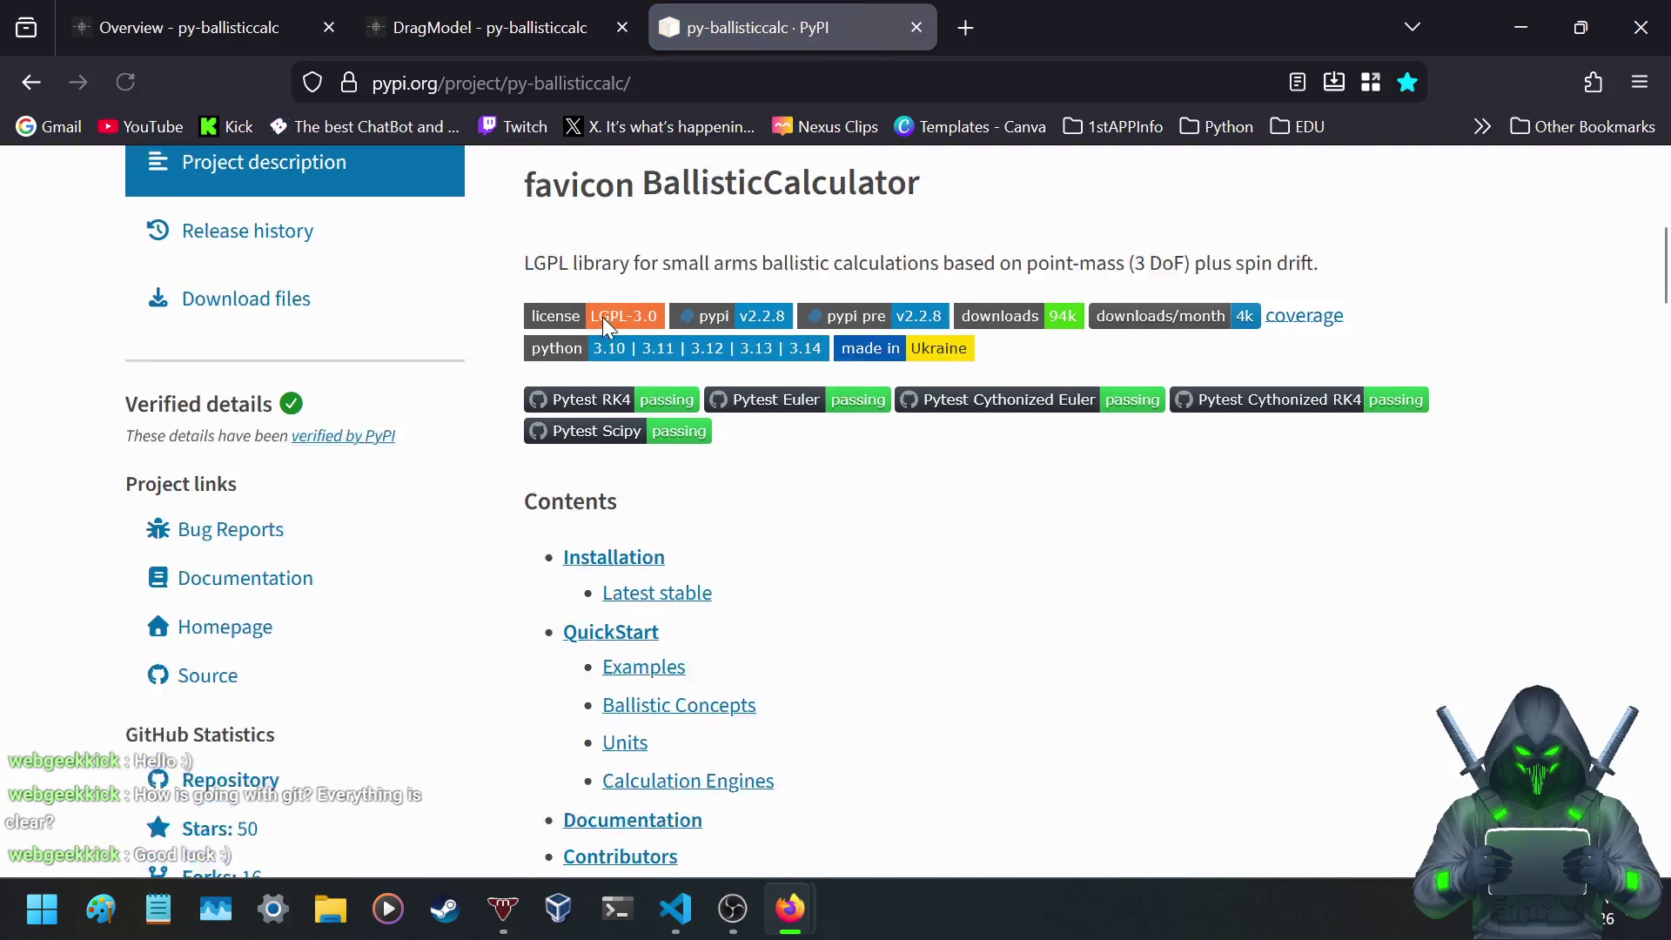
left_click(644, 219)
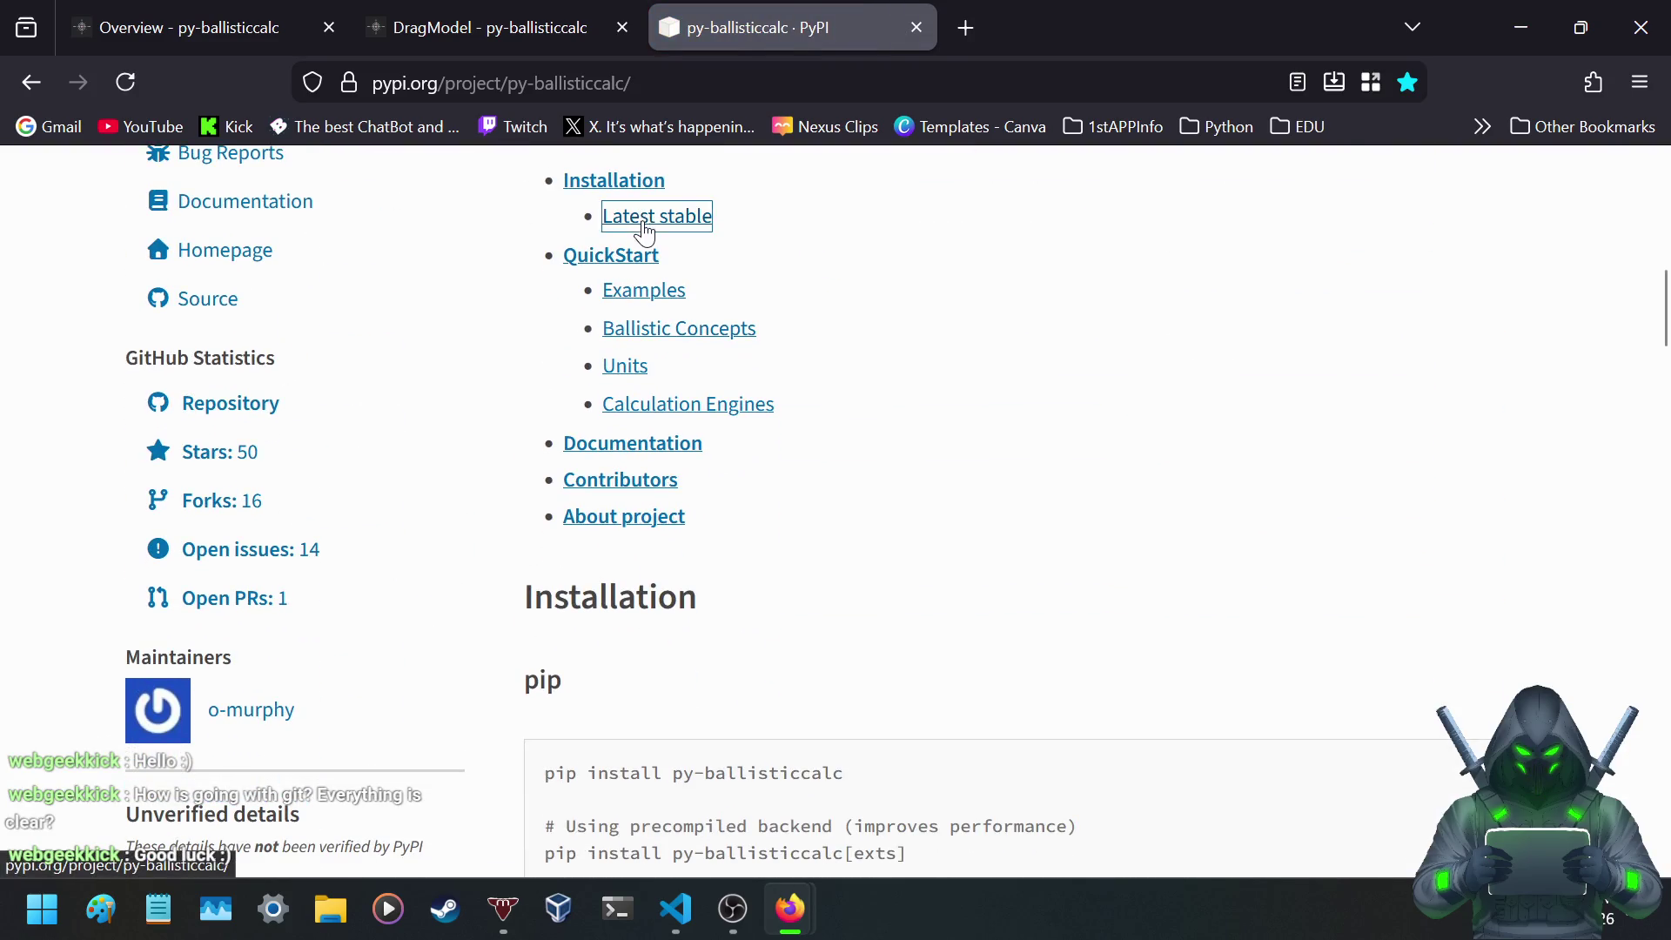
scroll(841, 453, "down", 5)
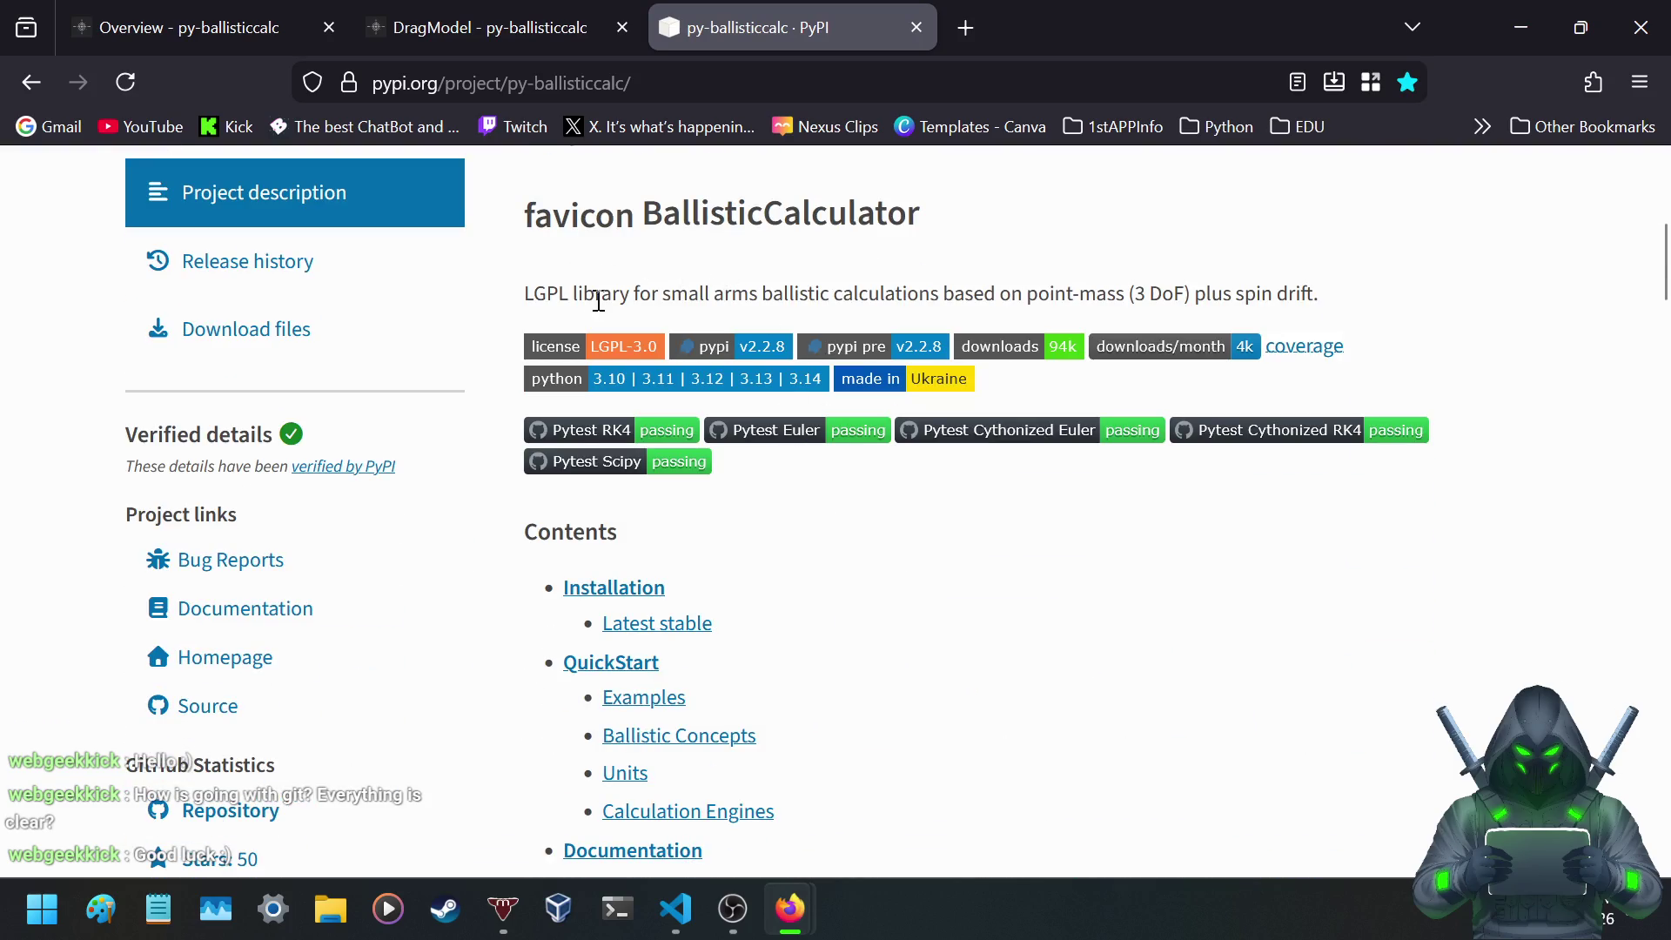
scroll(590, 304, "down", 3)
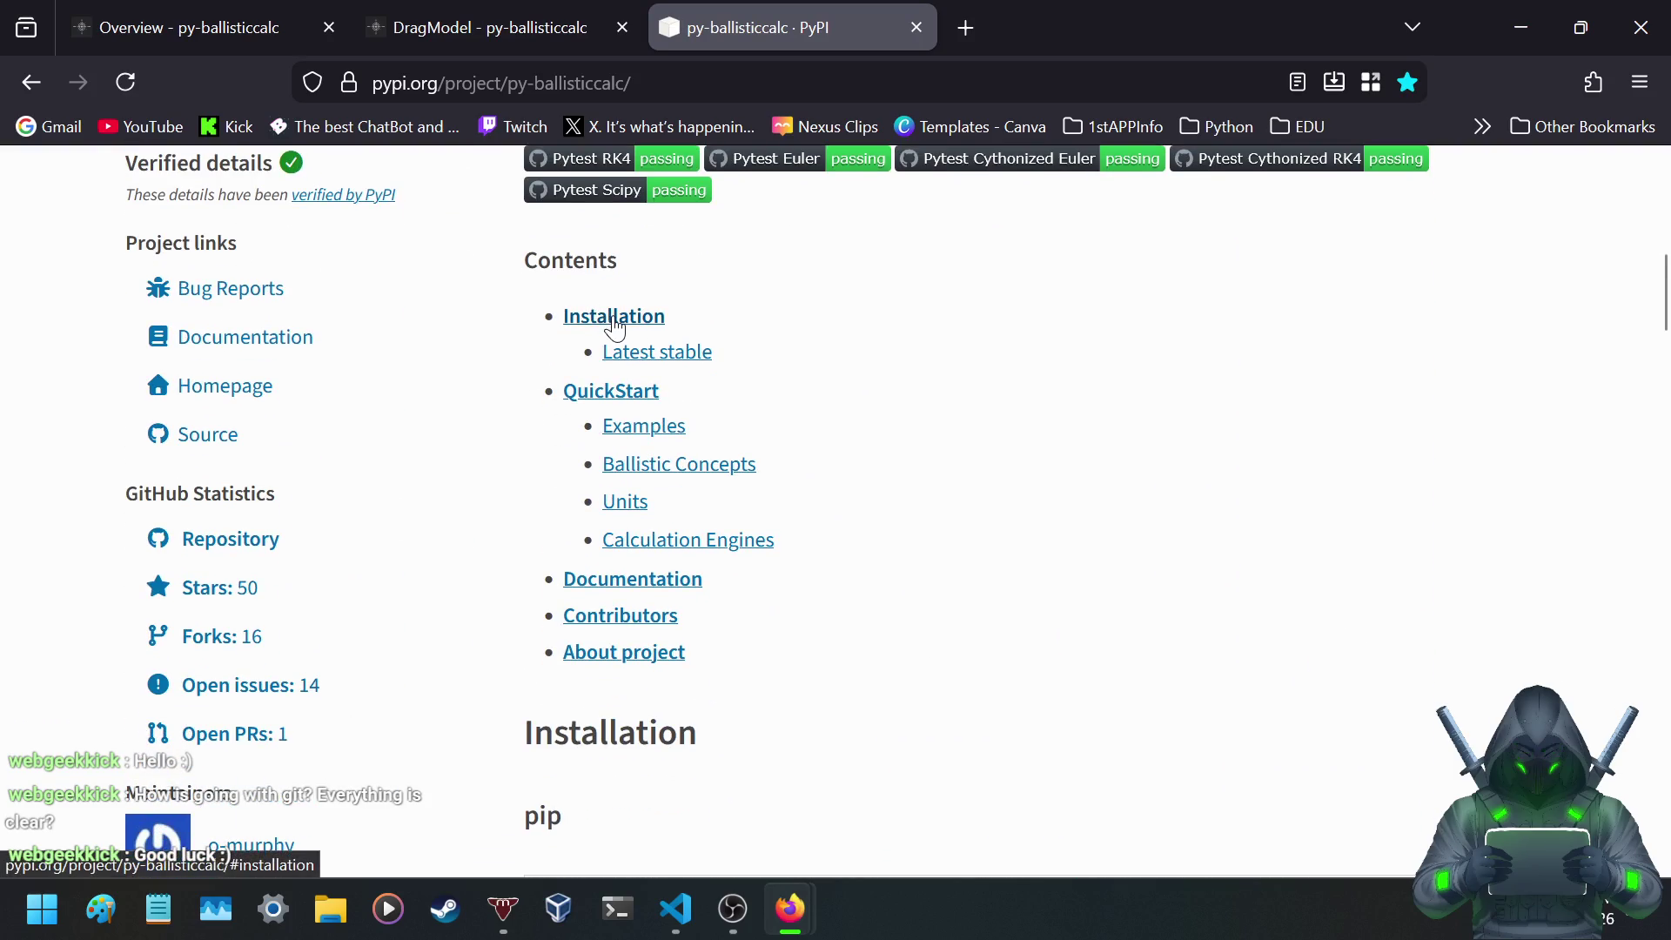
left_click(646, 591)
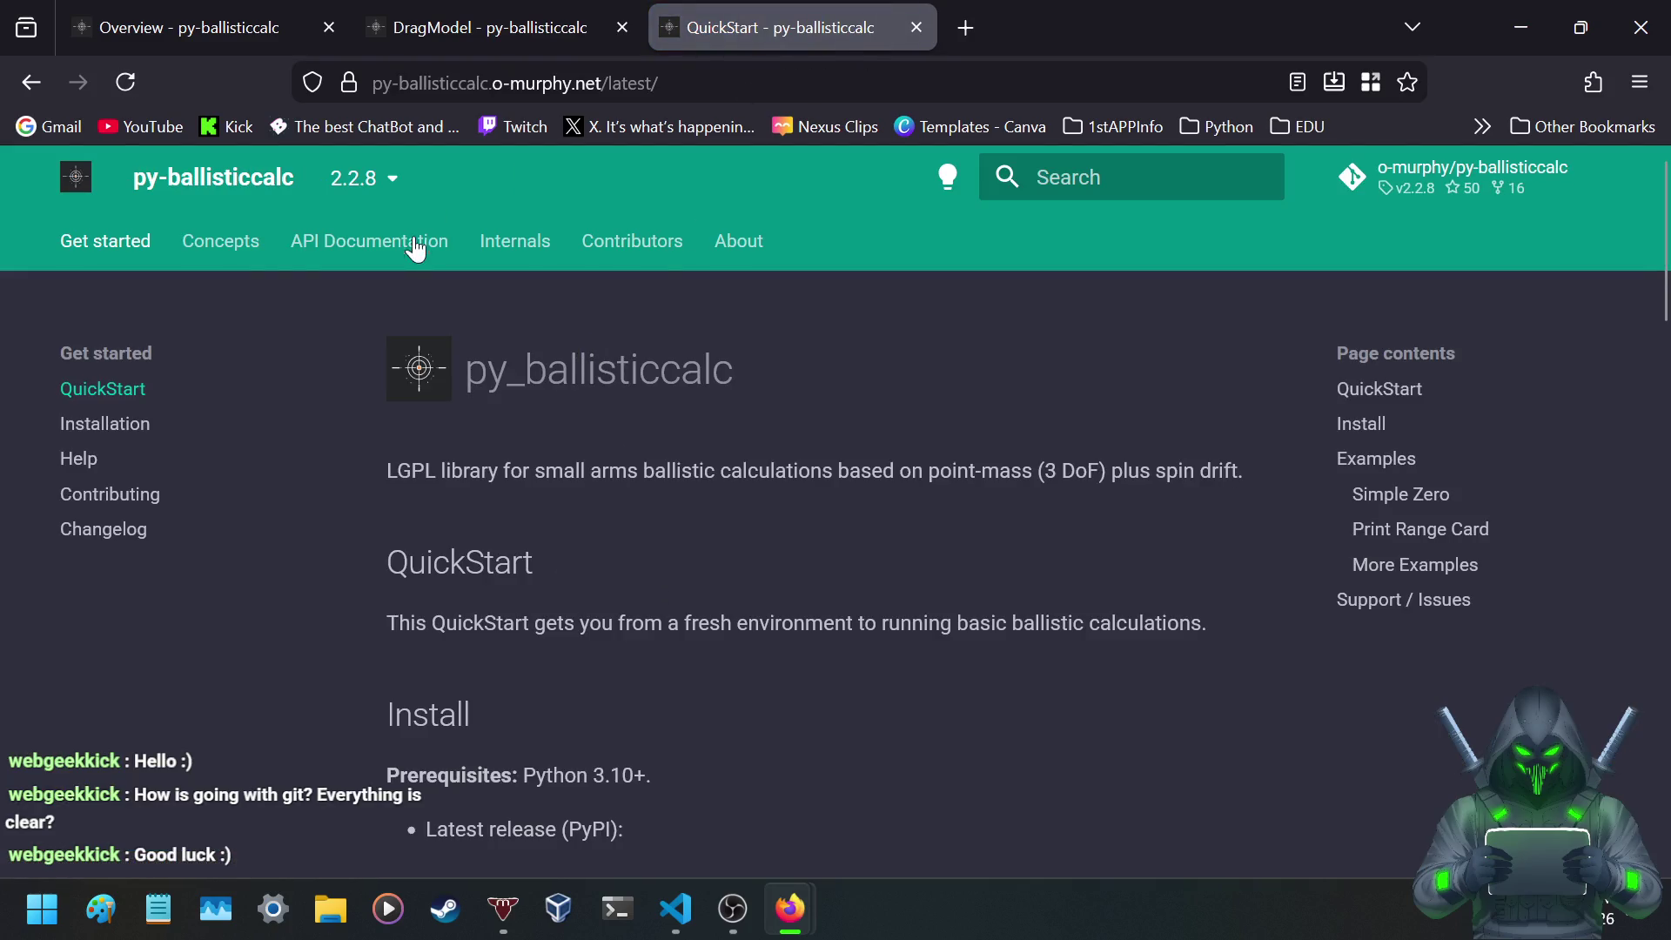
- Open the docs' About project page and read its risk notice
left_click(740, 241)
scroll(770, 244, "down", 3)
scroll(771, 245, "down", 5)
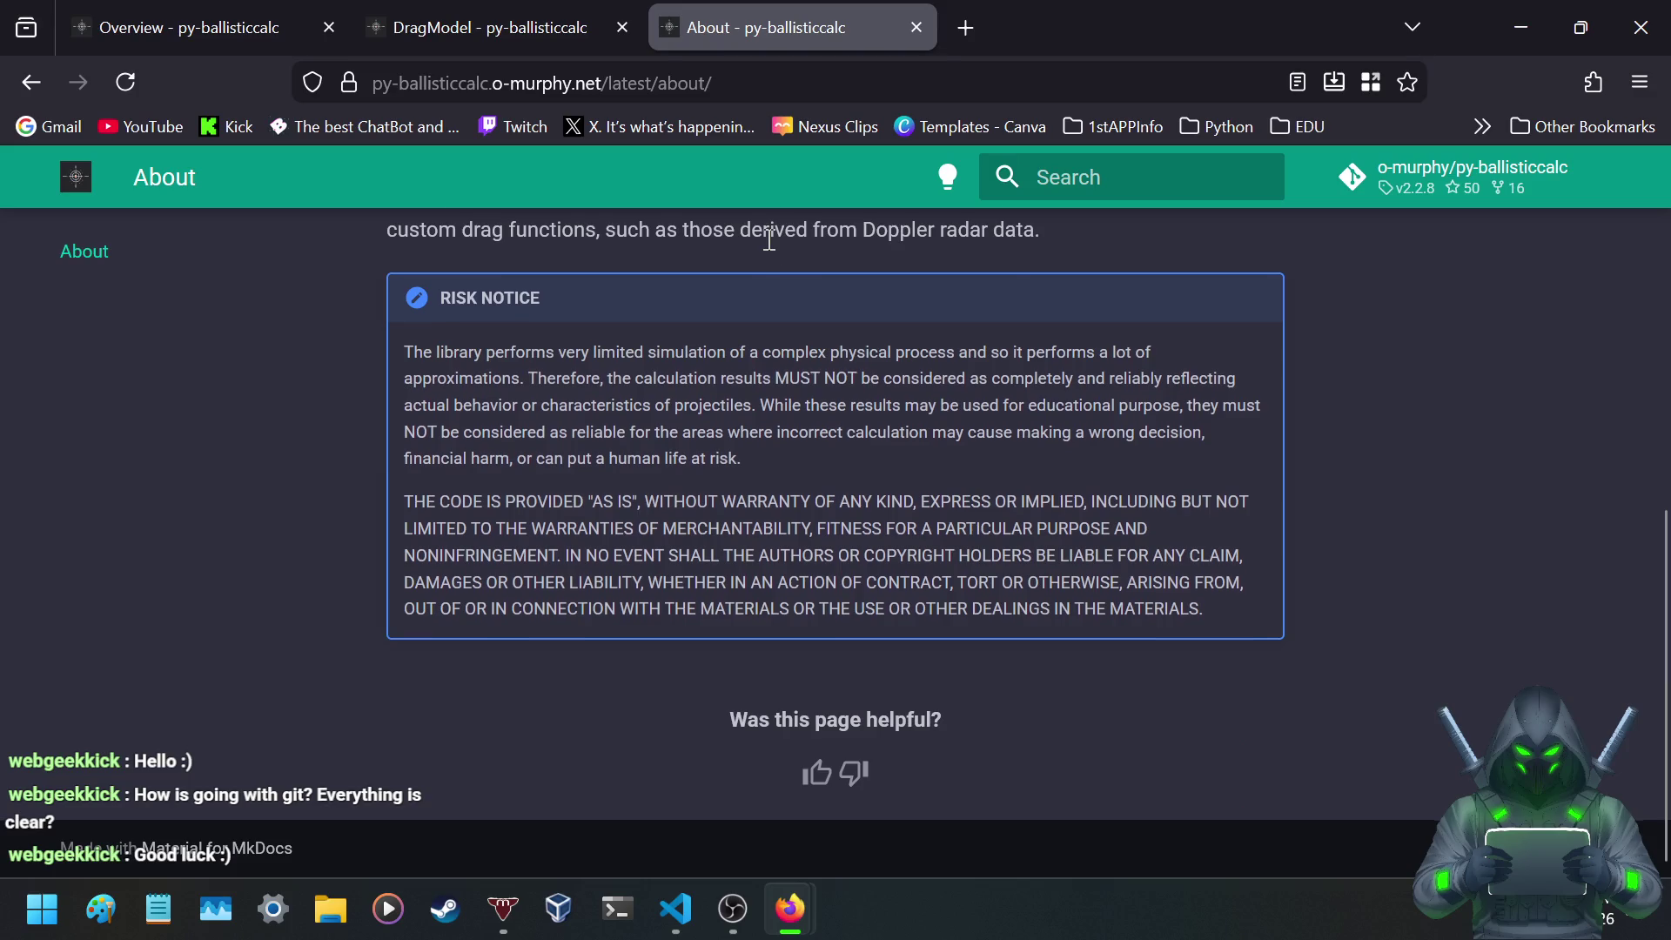
scroll(770, 239, "up", 8)
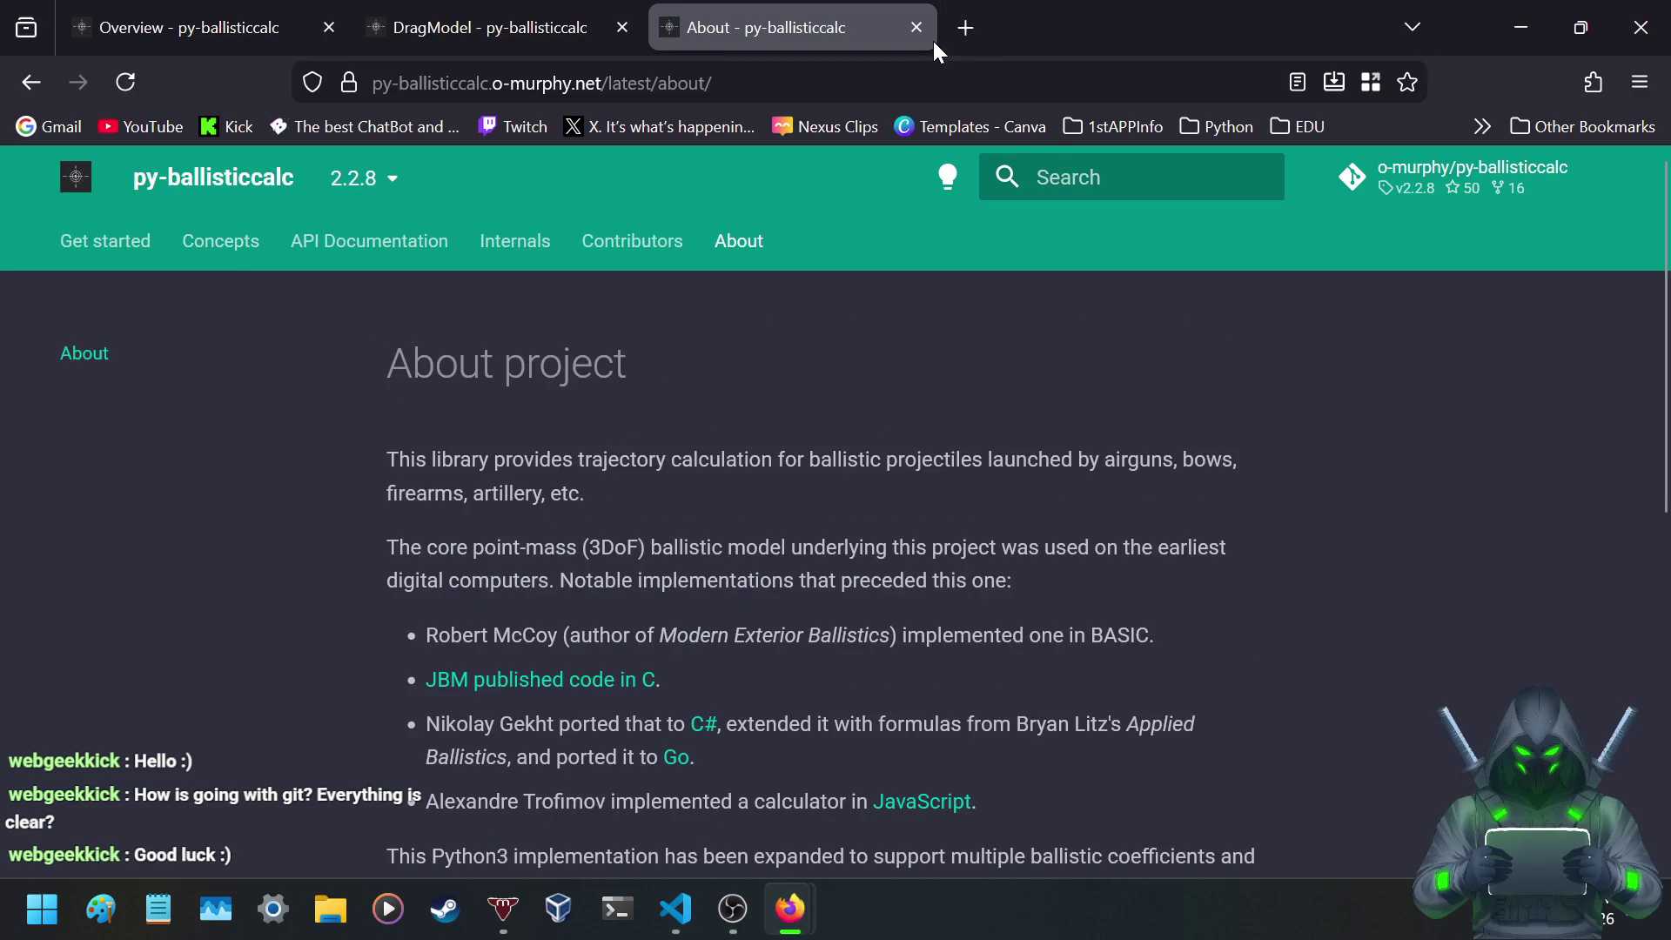
- Open the py-ballisticcalc GitHub repository and scroll its README down to the Units section
left_click(1438, 181)
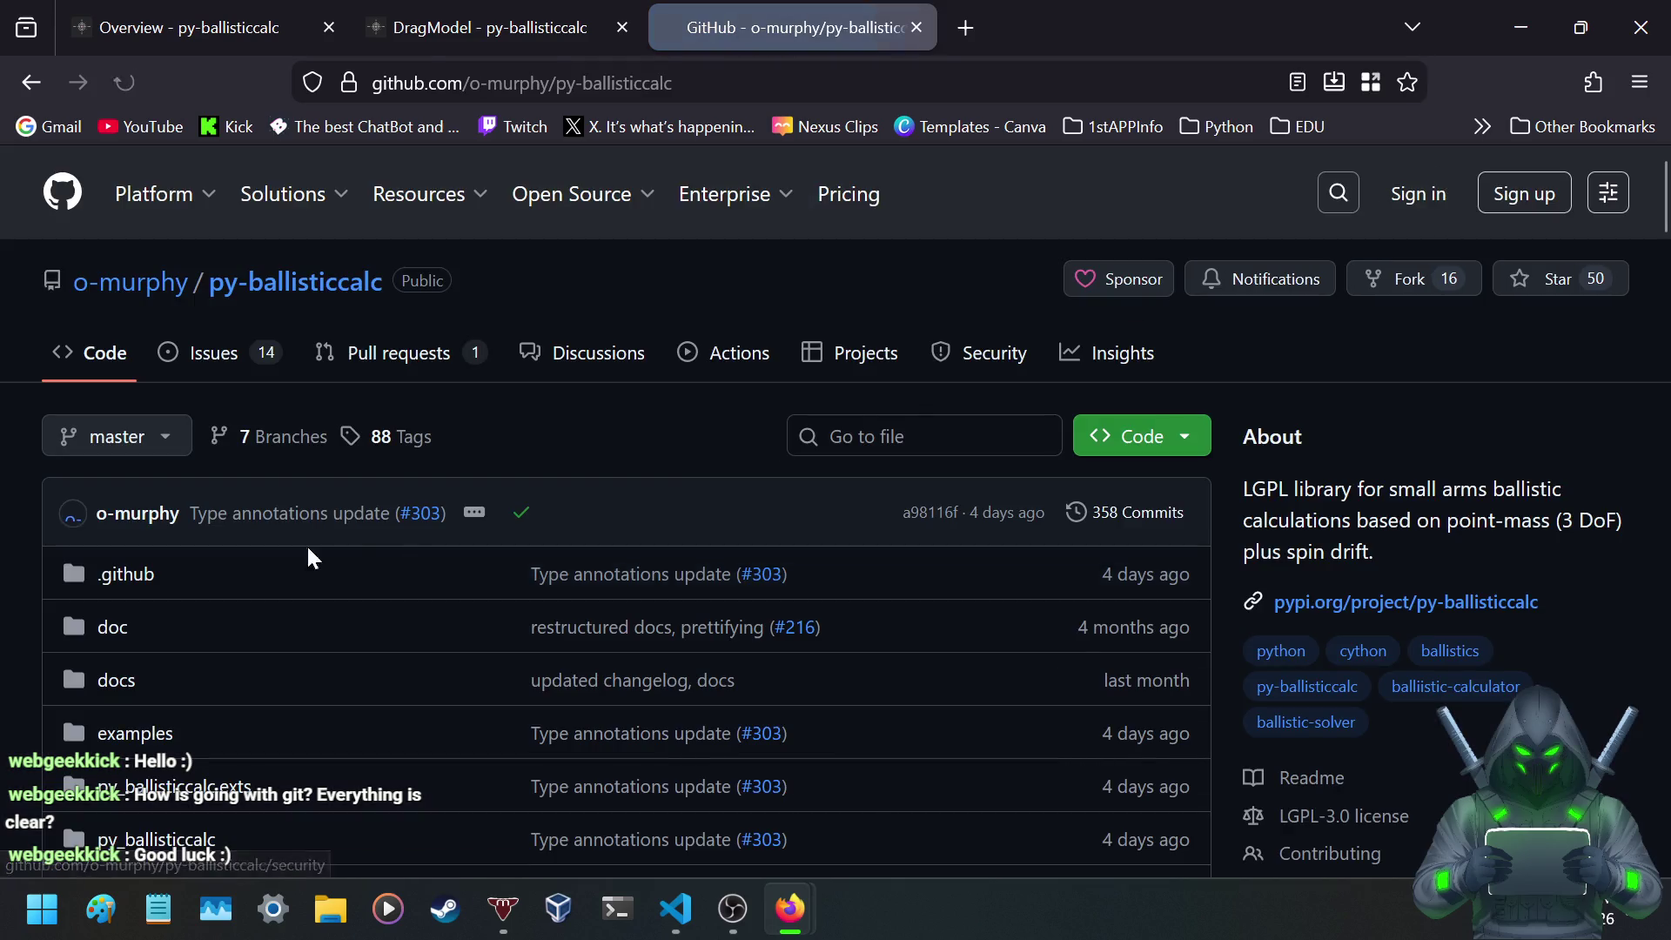
scroll(253, 561, "down", 5)
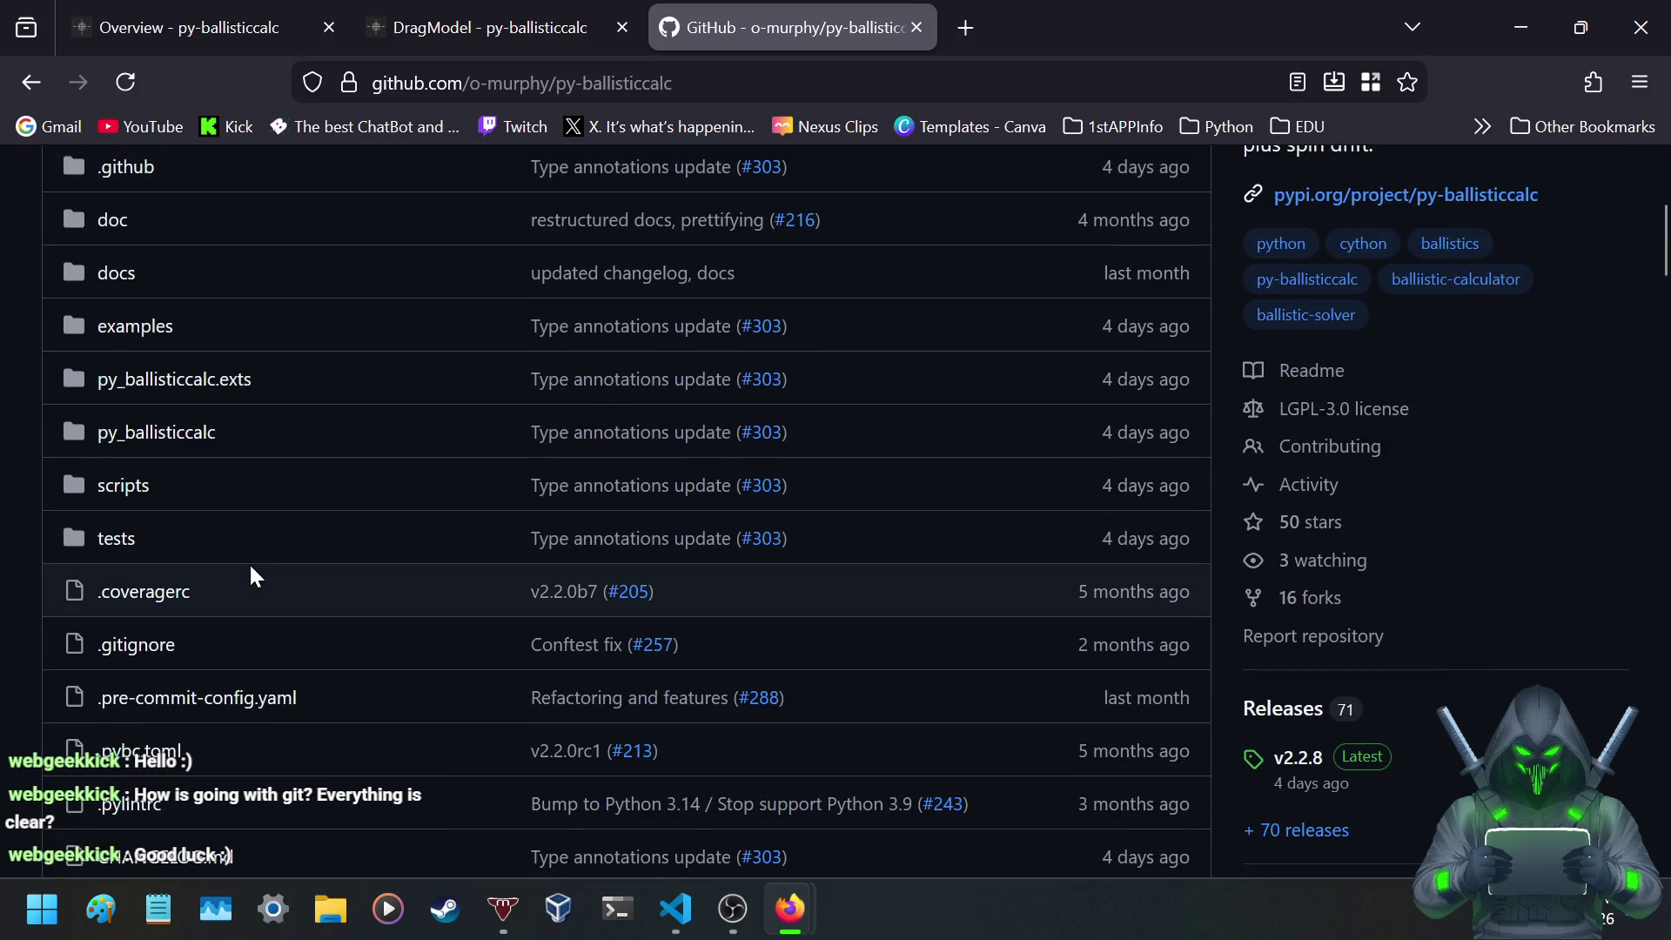
scroll(1278, 479, "up", 2)
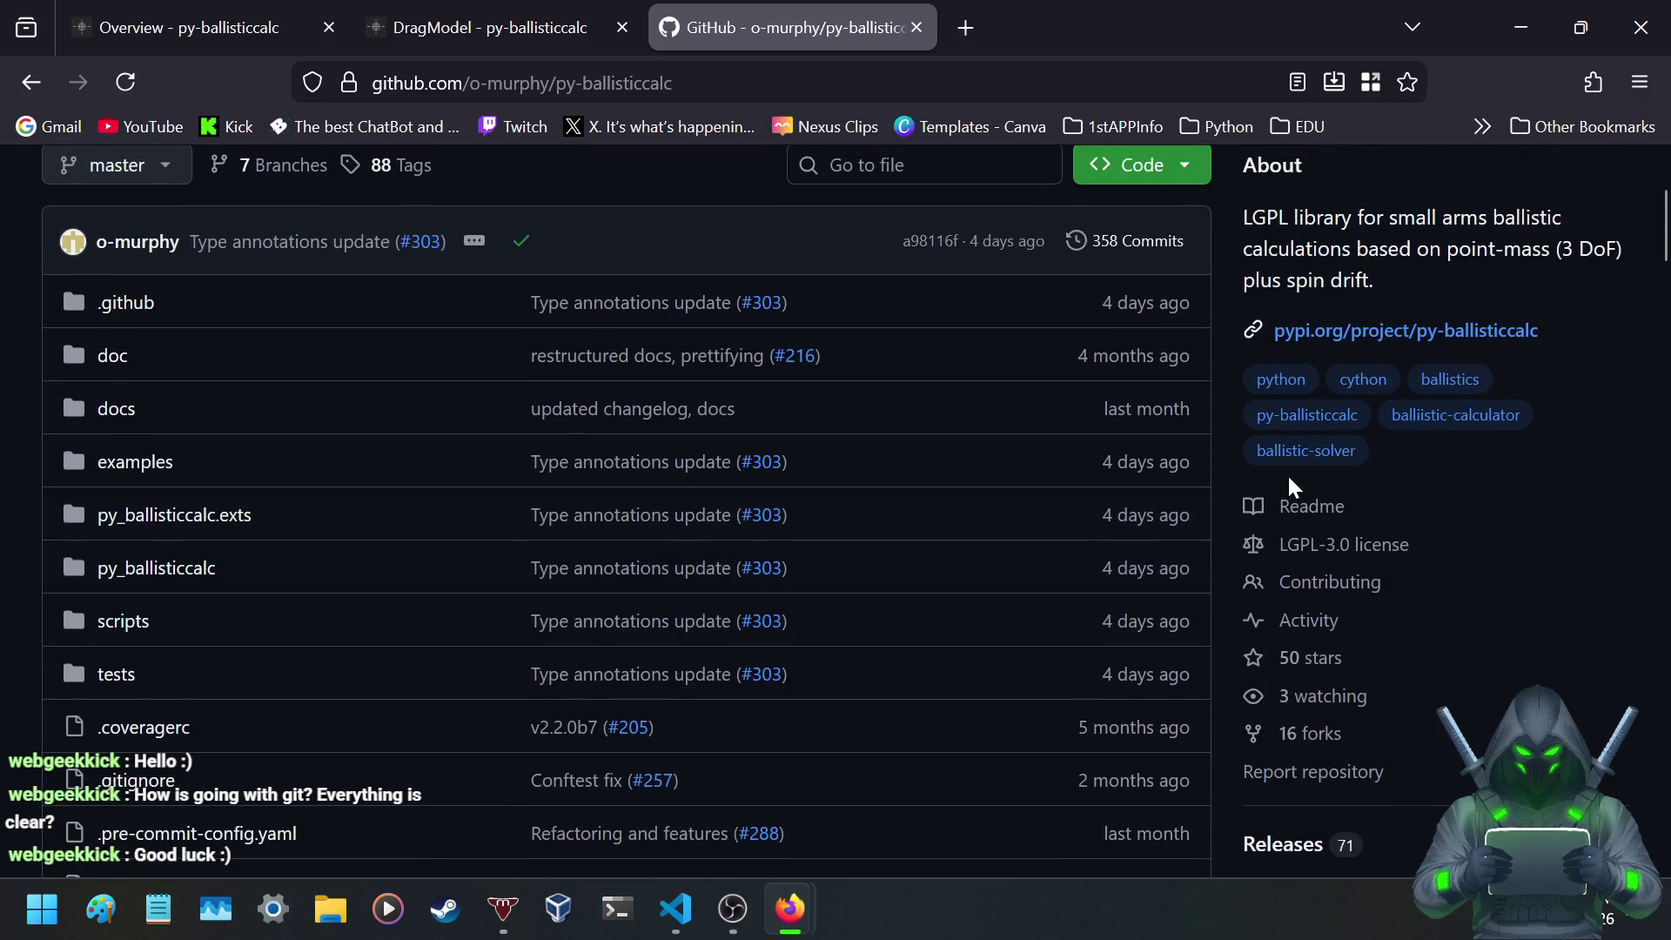
scroll(1298, 620, "down", 6)
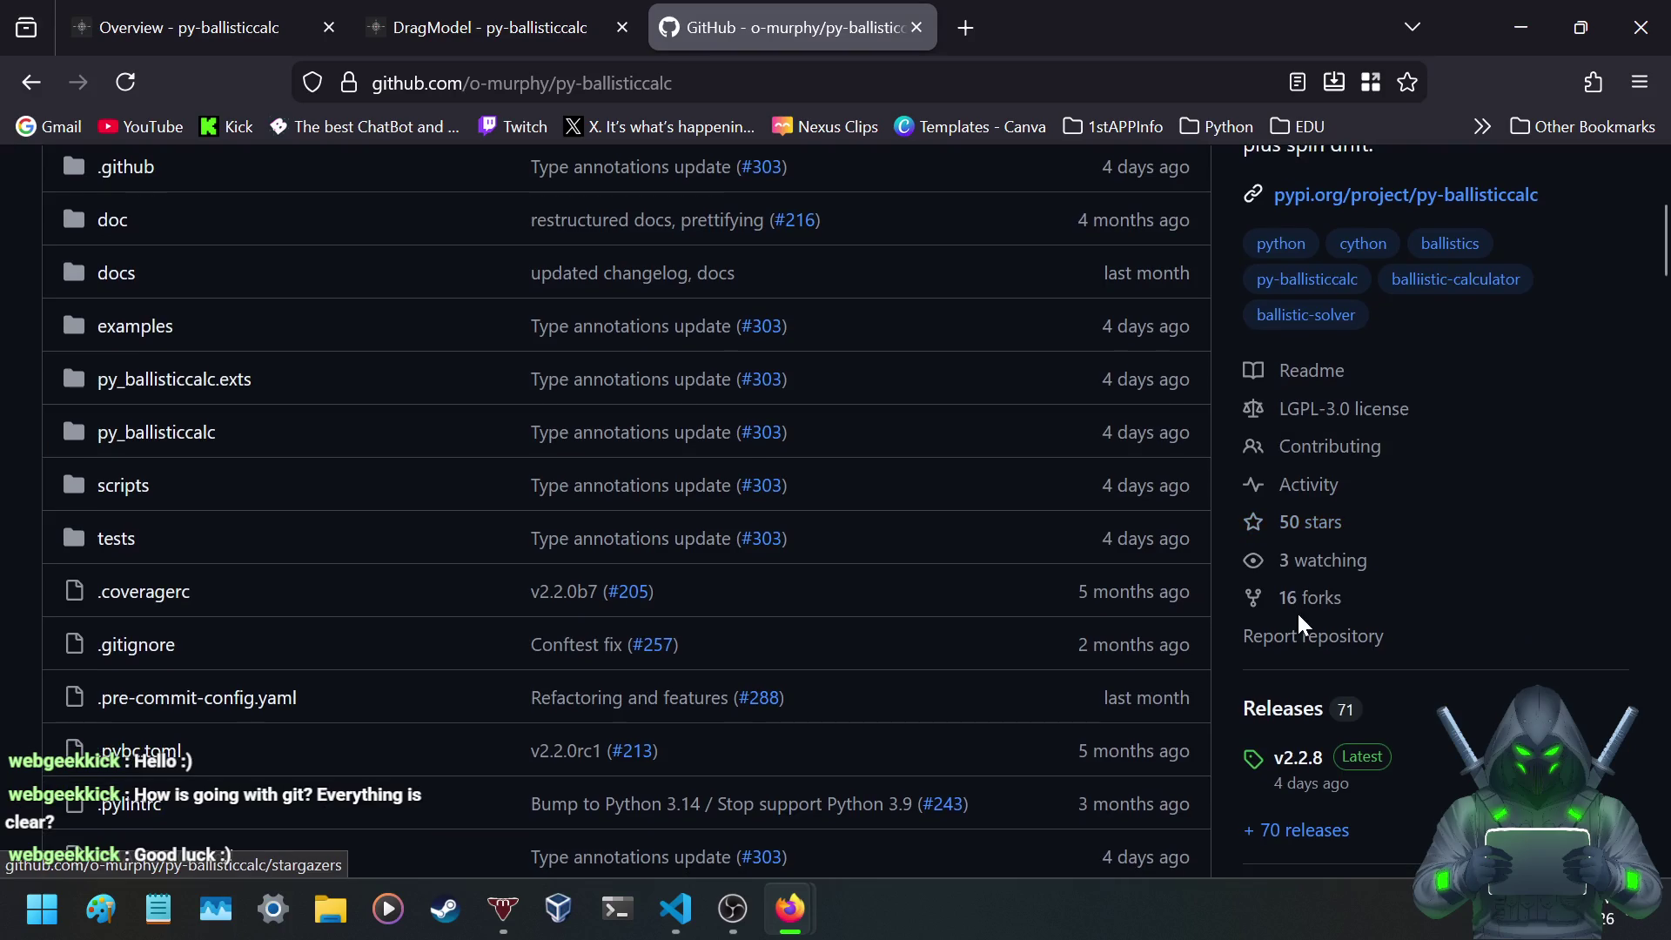
scroll(500, 492, "down", 5)
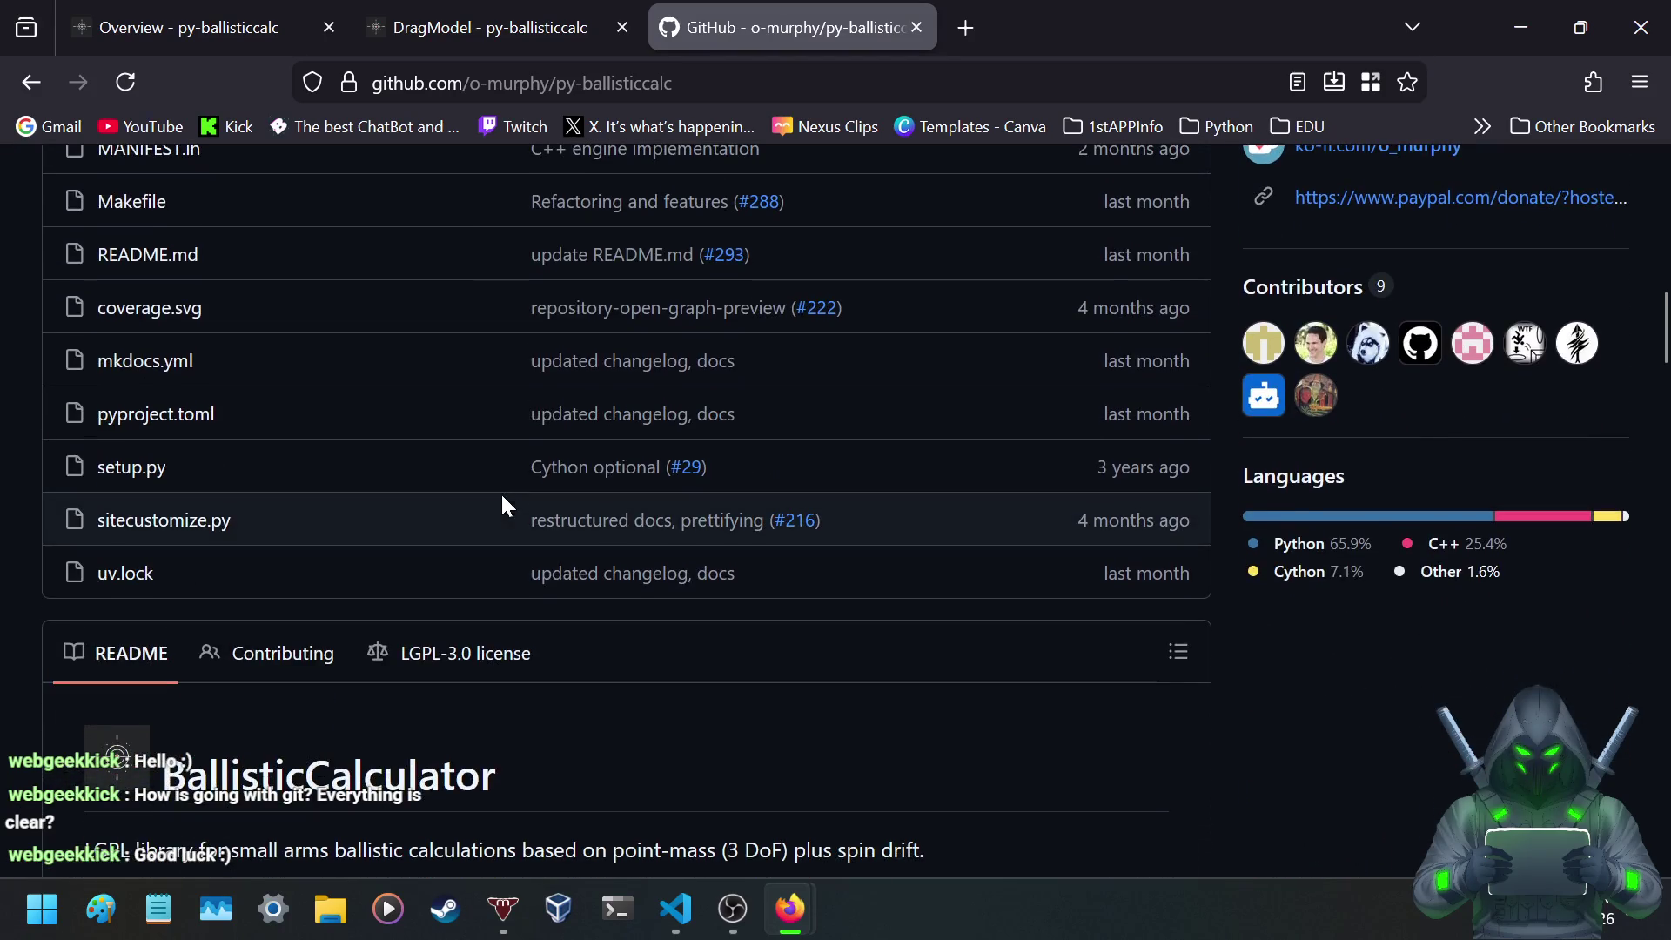
scroll(470, 488, "down", 5)
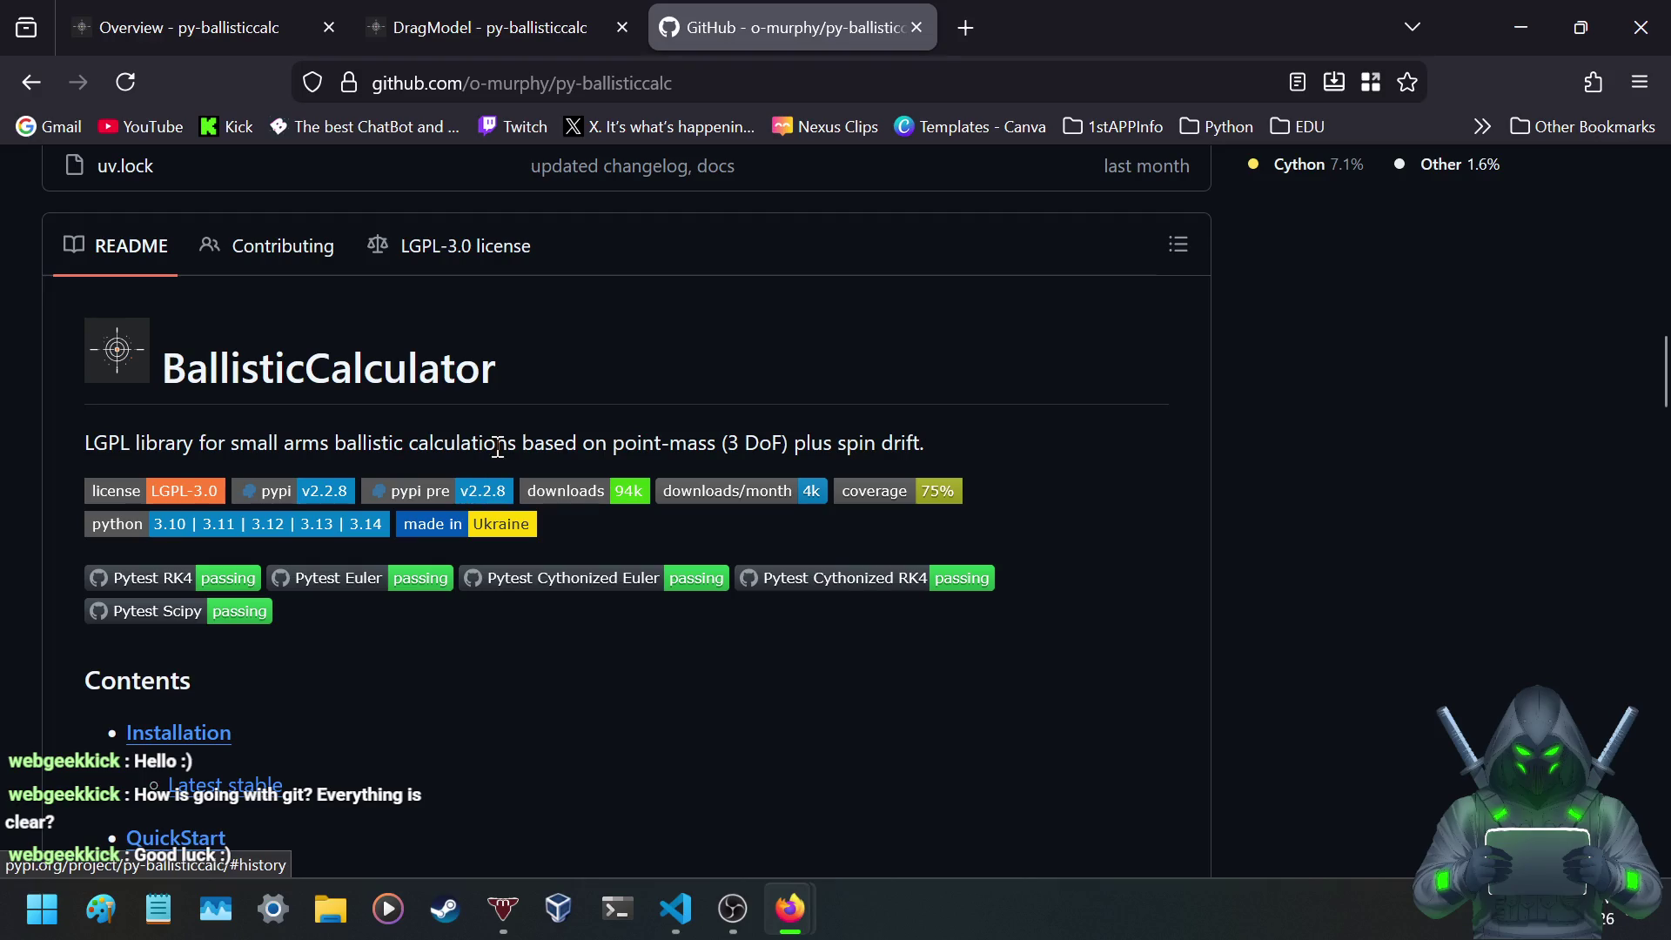
scroll(498, 451, "down", 5)
scroll(500, 454, "down", 10)
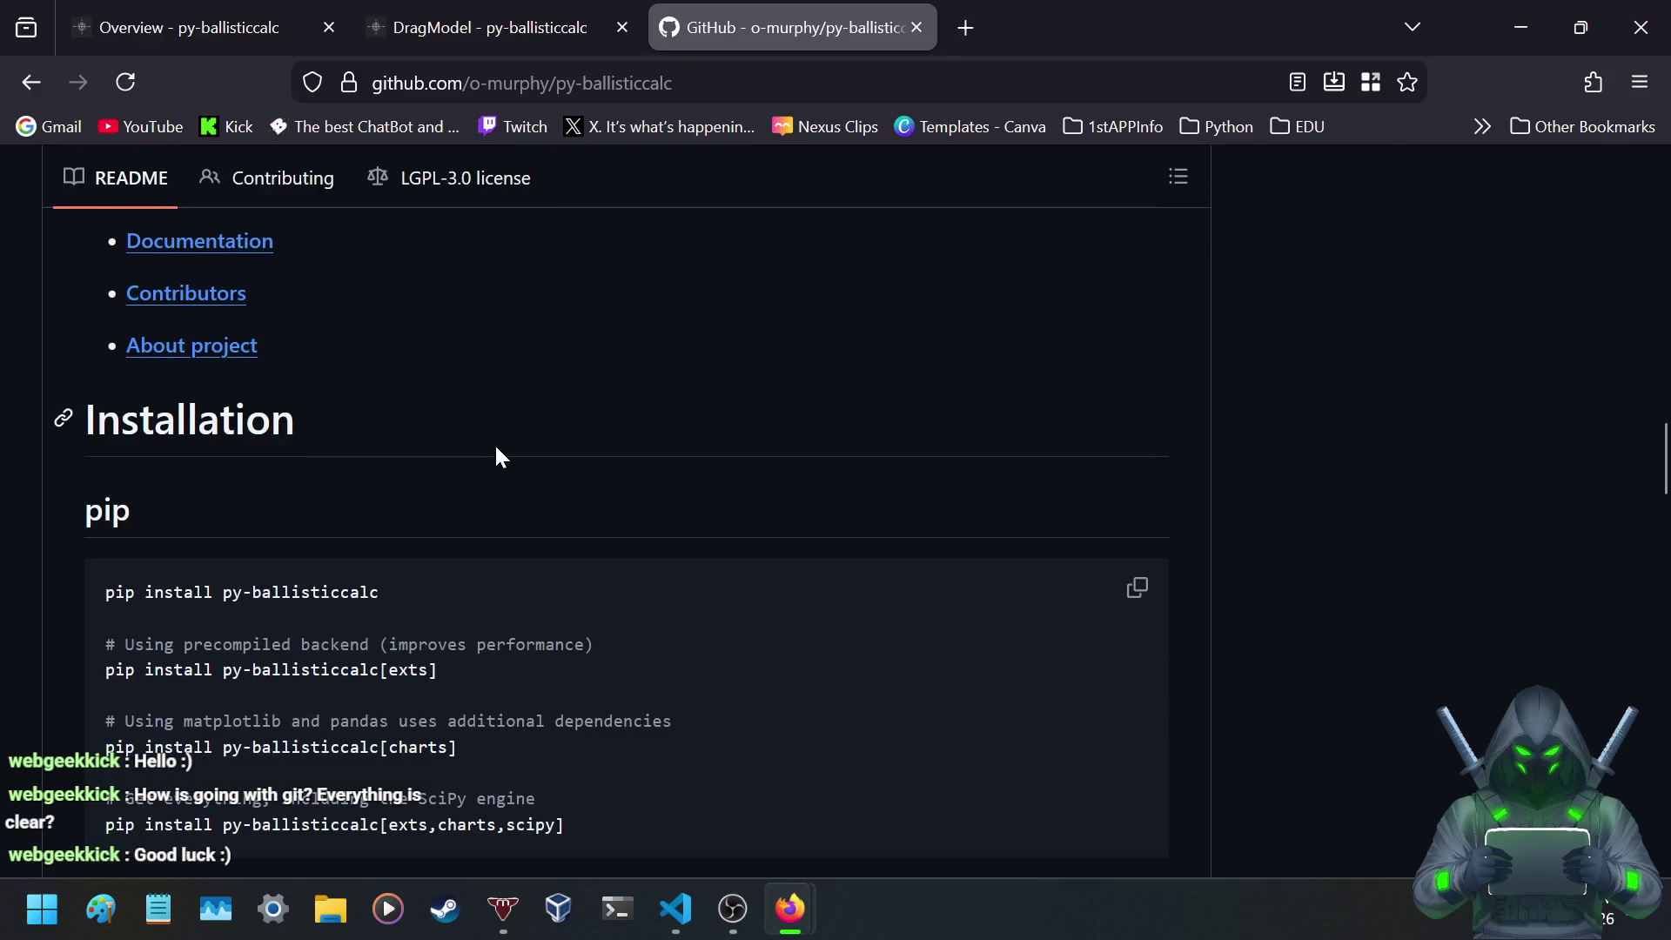
scroll(501, 456, "down", 3)
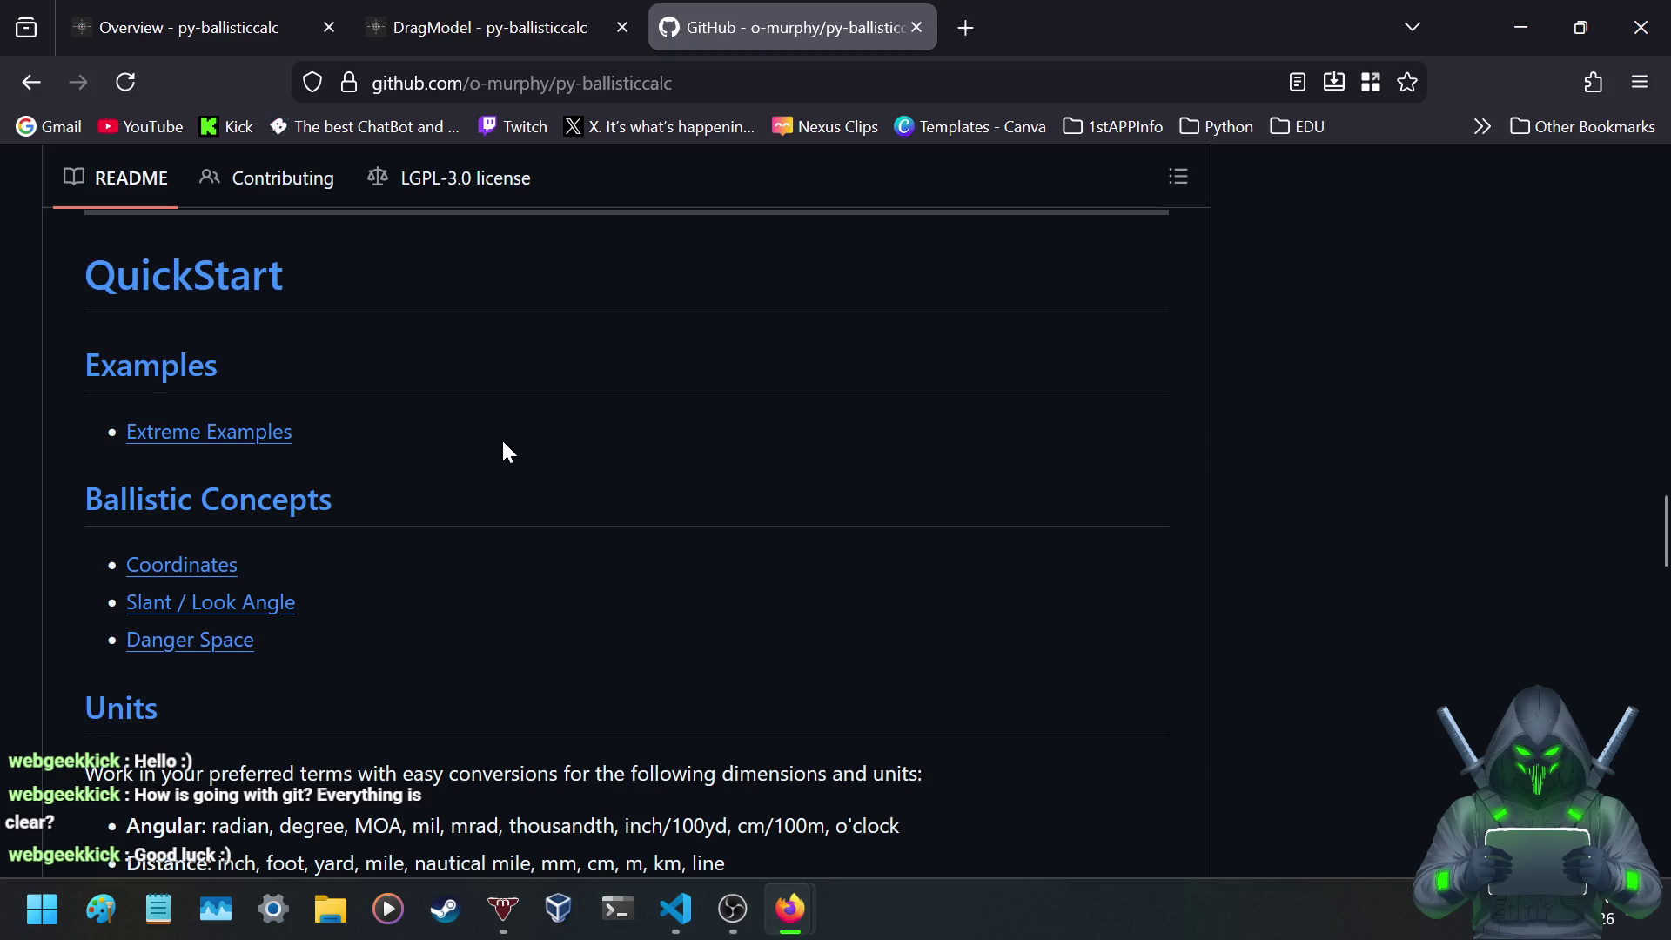
scroll(507, 449, "down", 5)
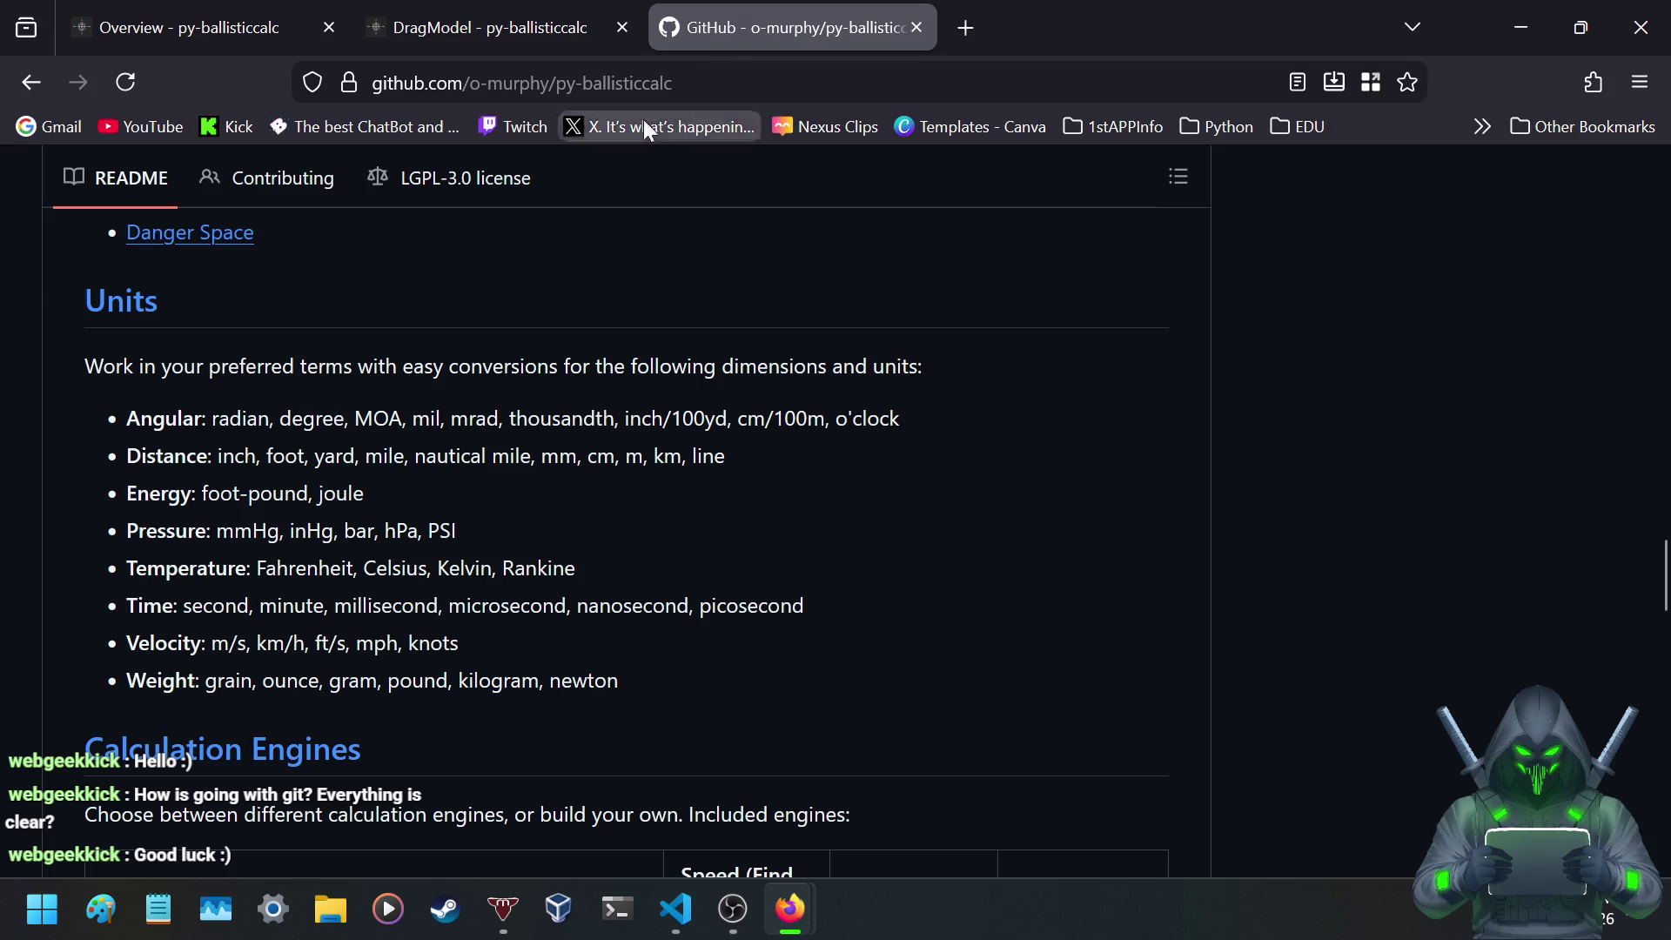
left_click(966, 27)
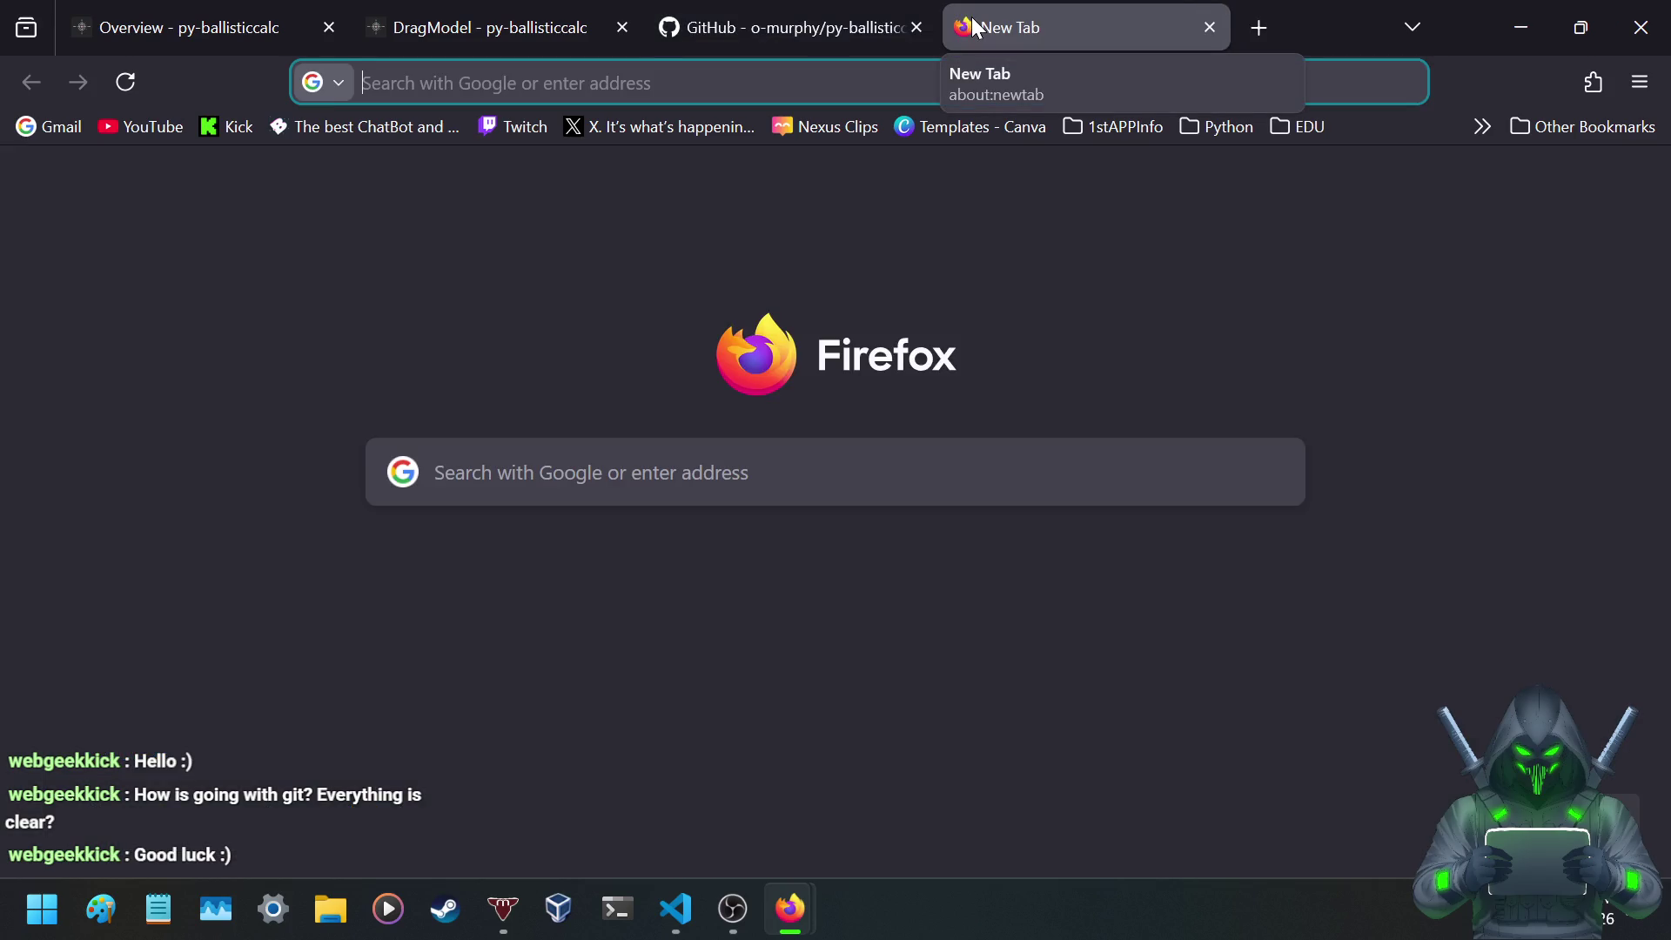
- Search Google for 'can i fork an api to use it locally so not reliant on code', then return to GitHub
type("can")
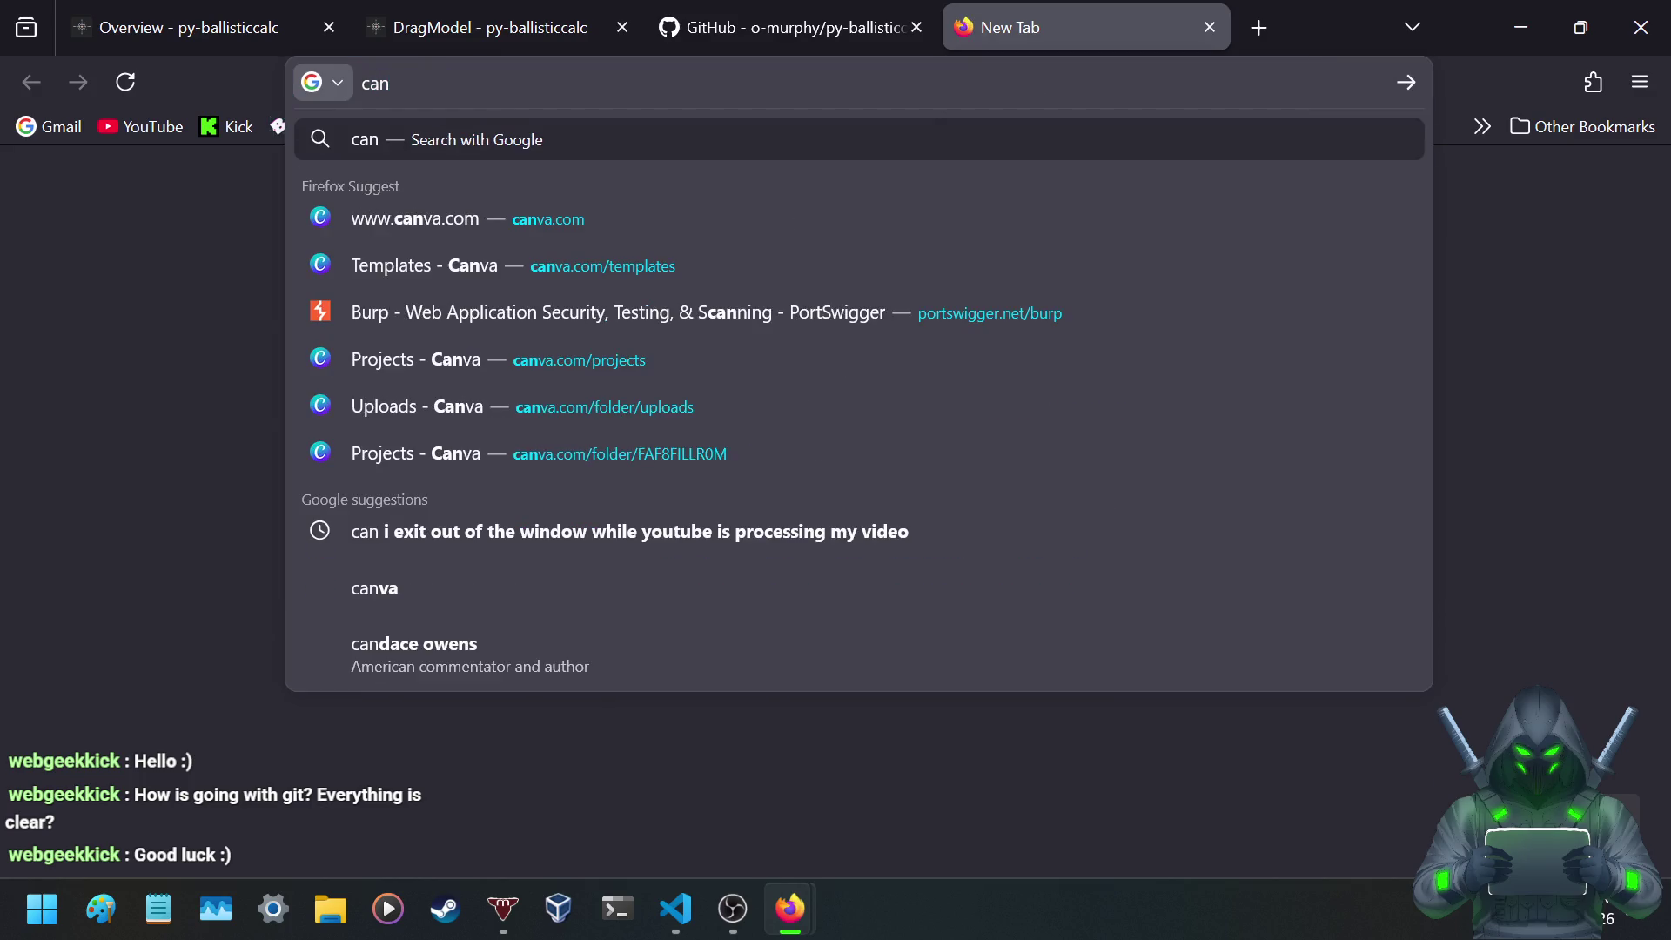
type(" i fork an ")
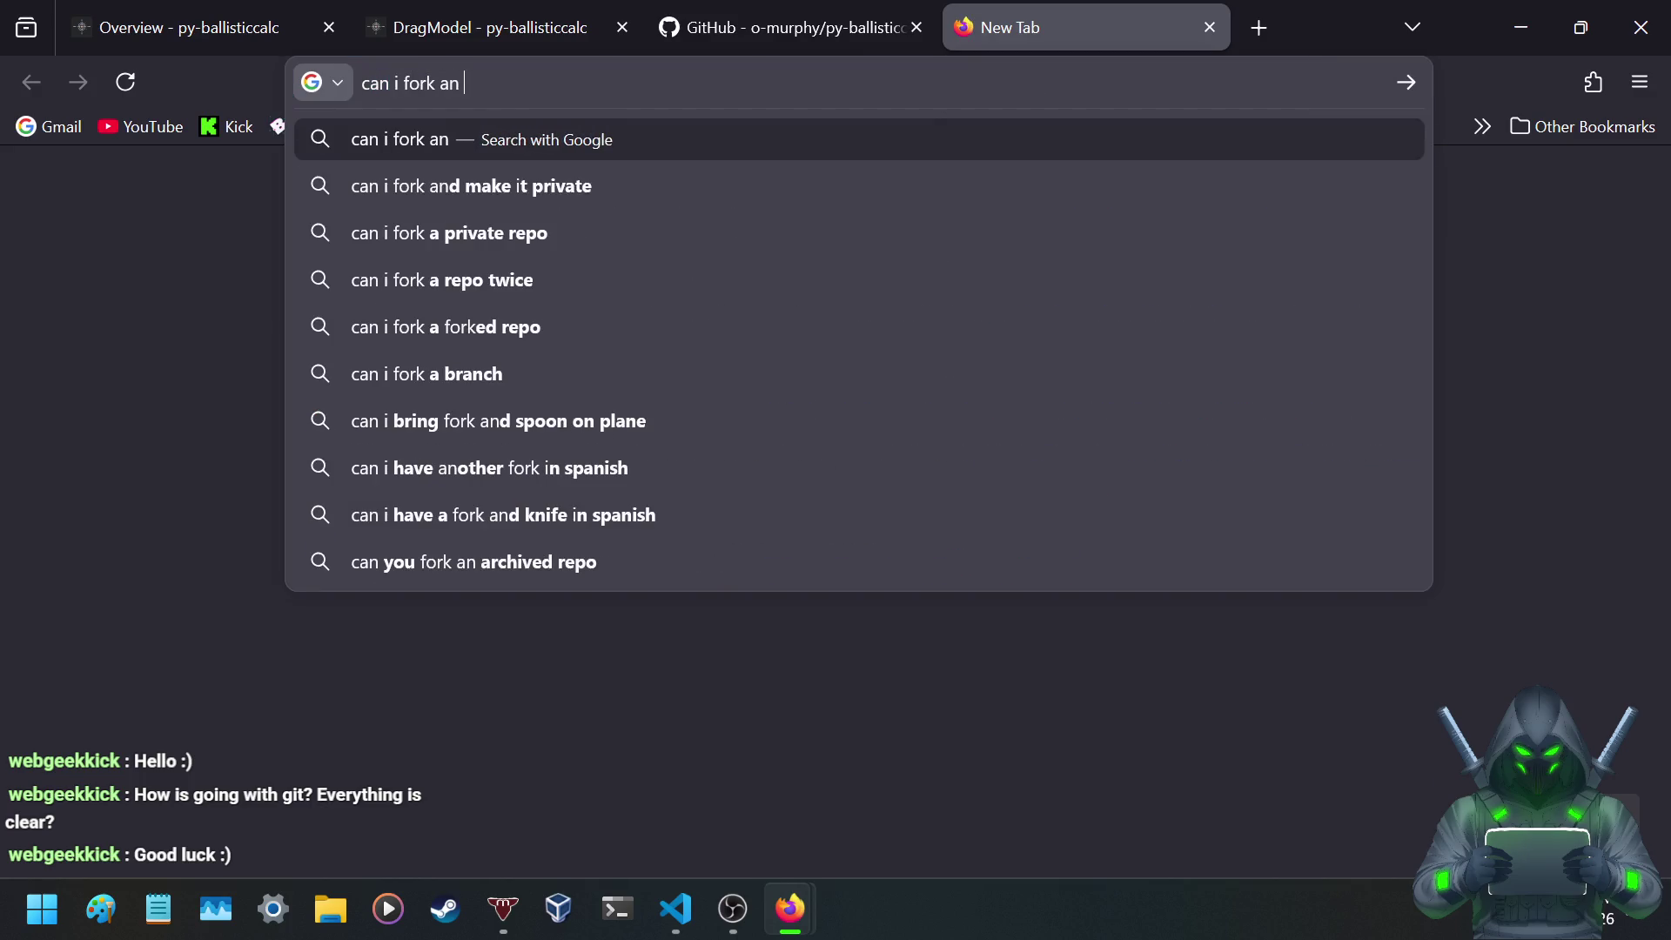
type("api to use ")
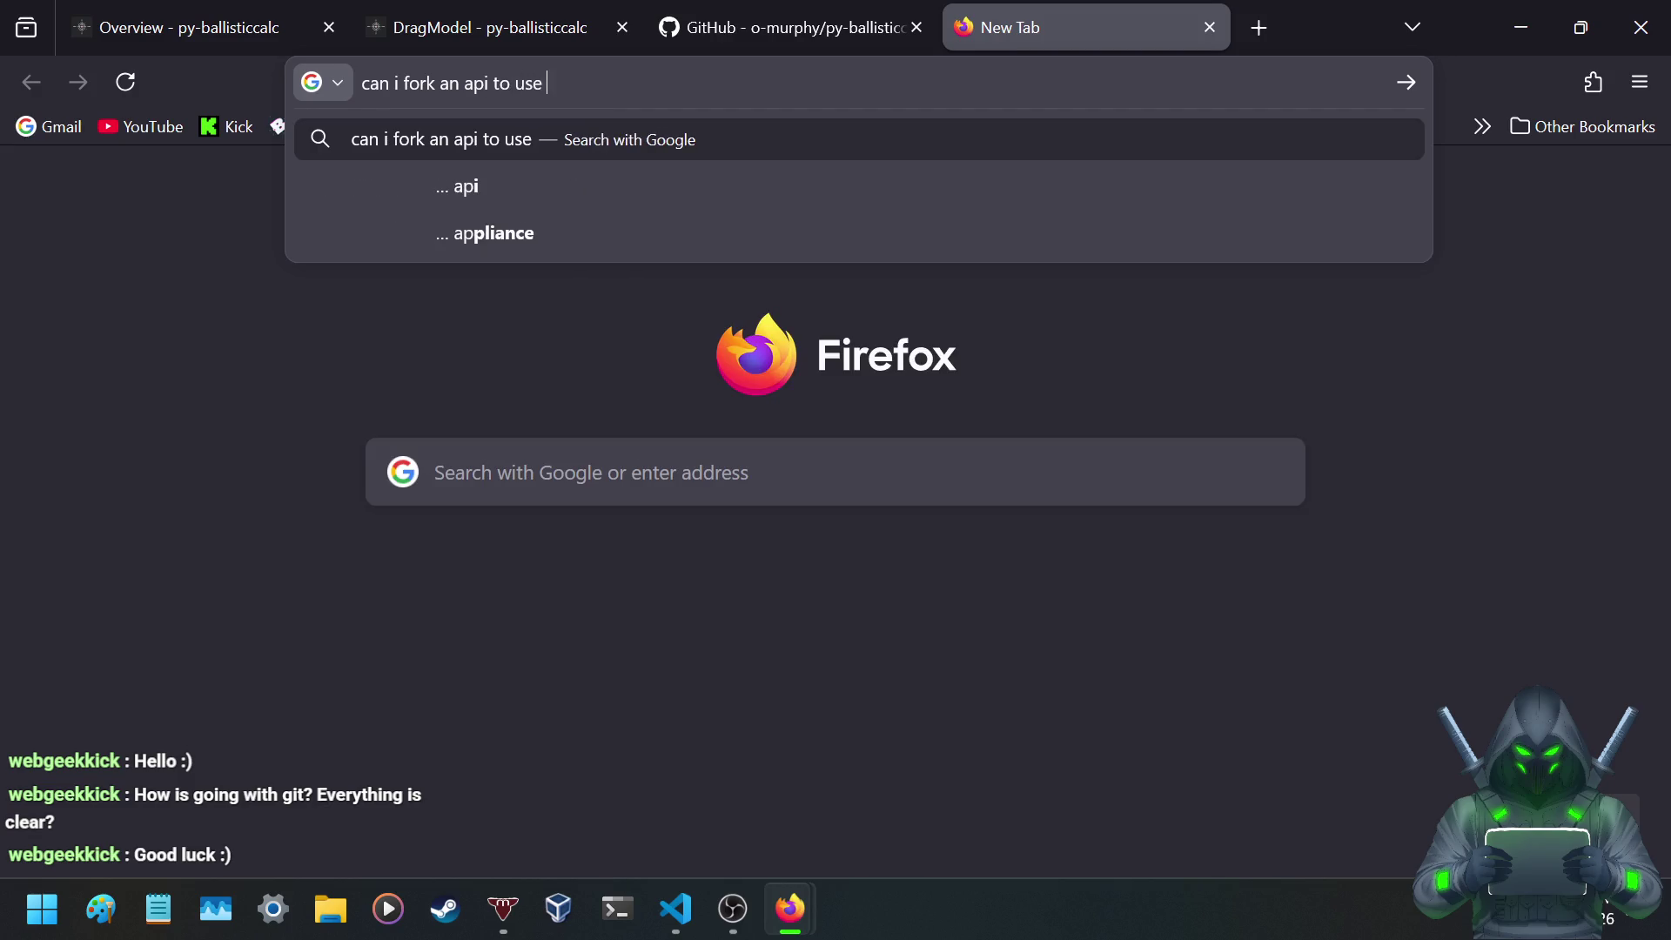
type("it locally")
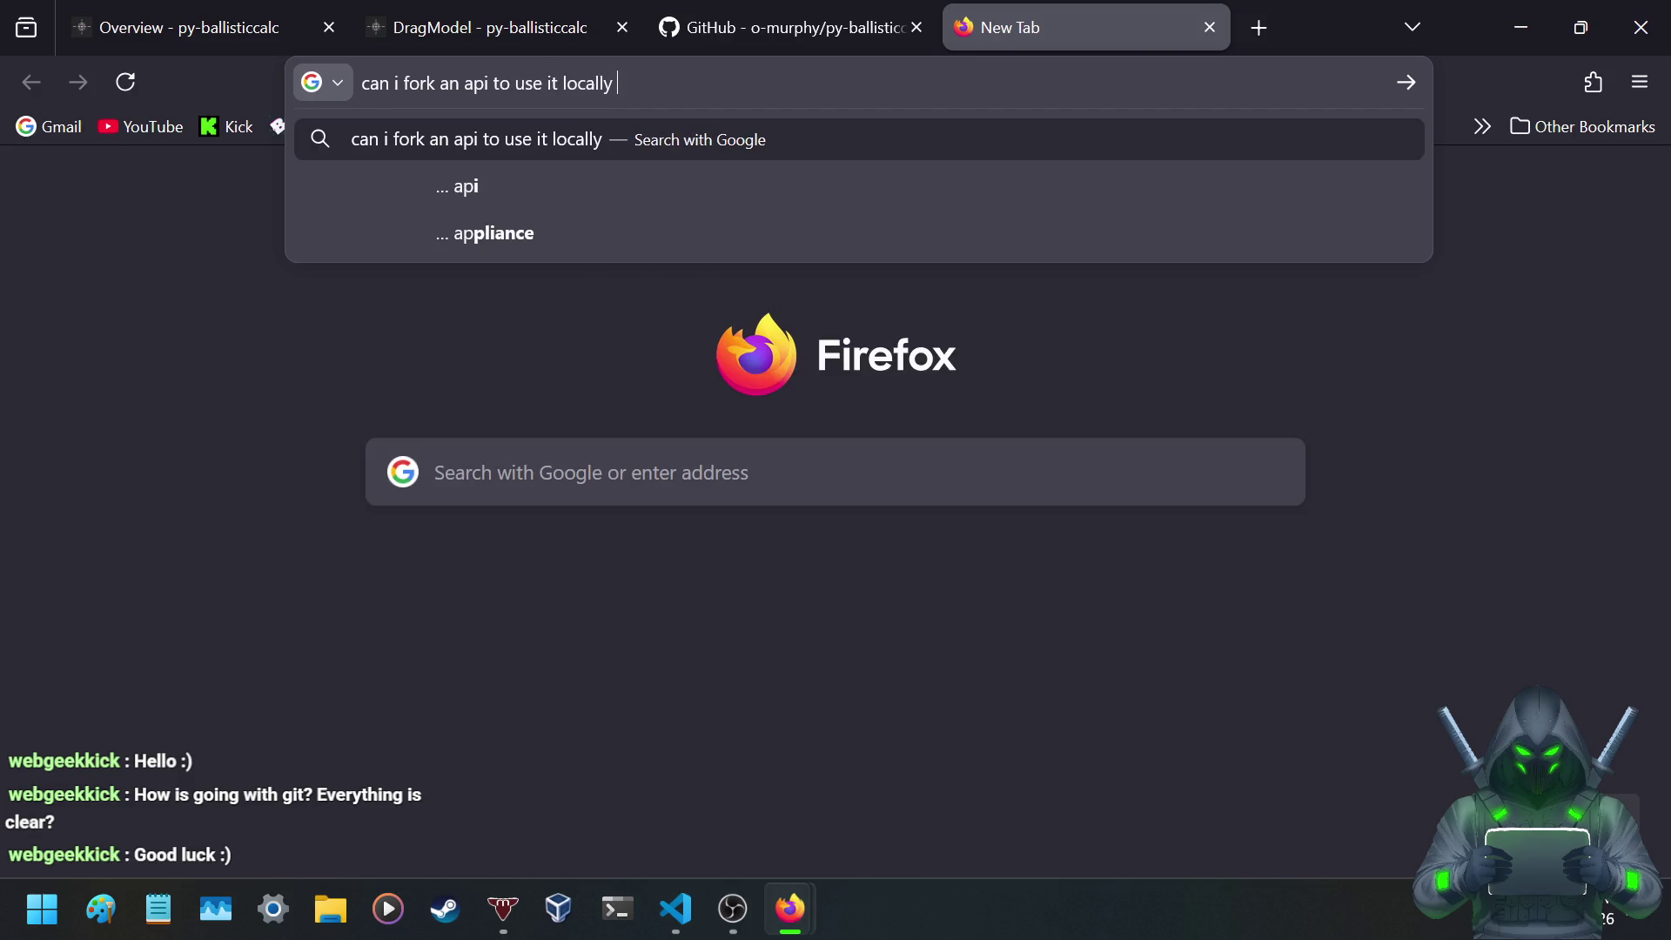
type(" so not le")
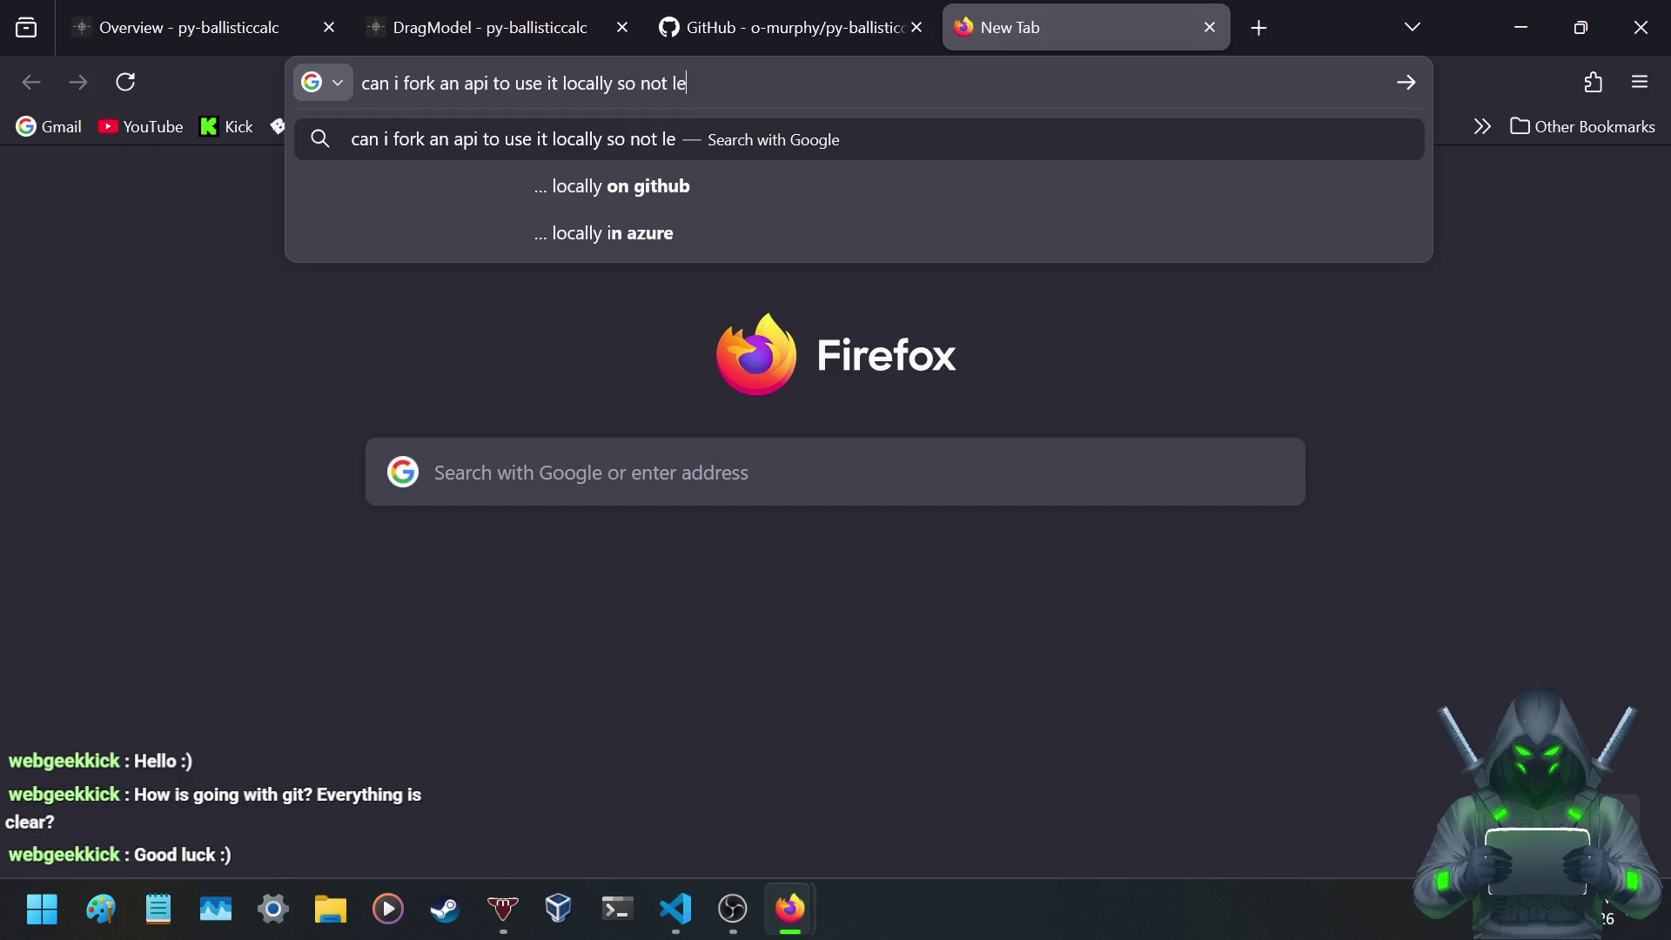
key("BackSpace")
key("BackSpace")
type("reliant on ")
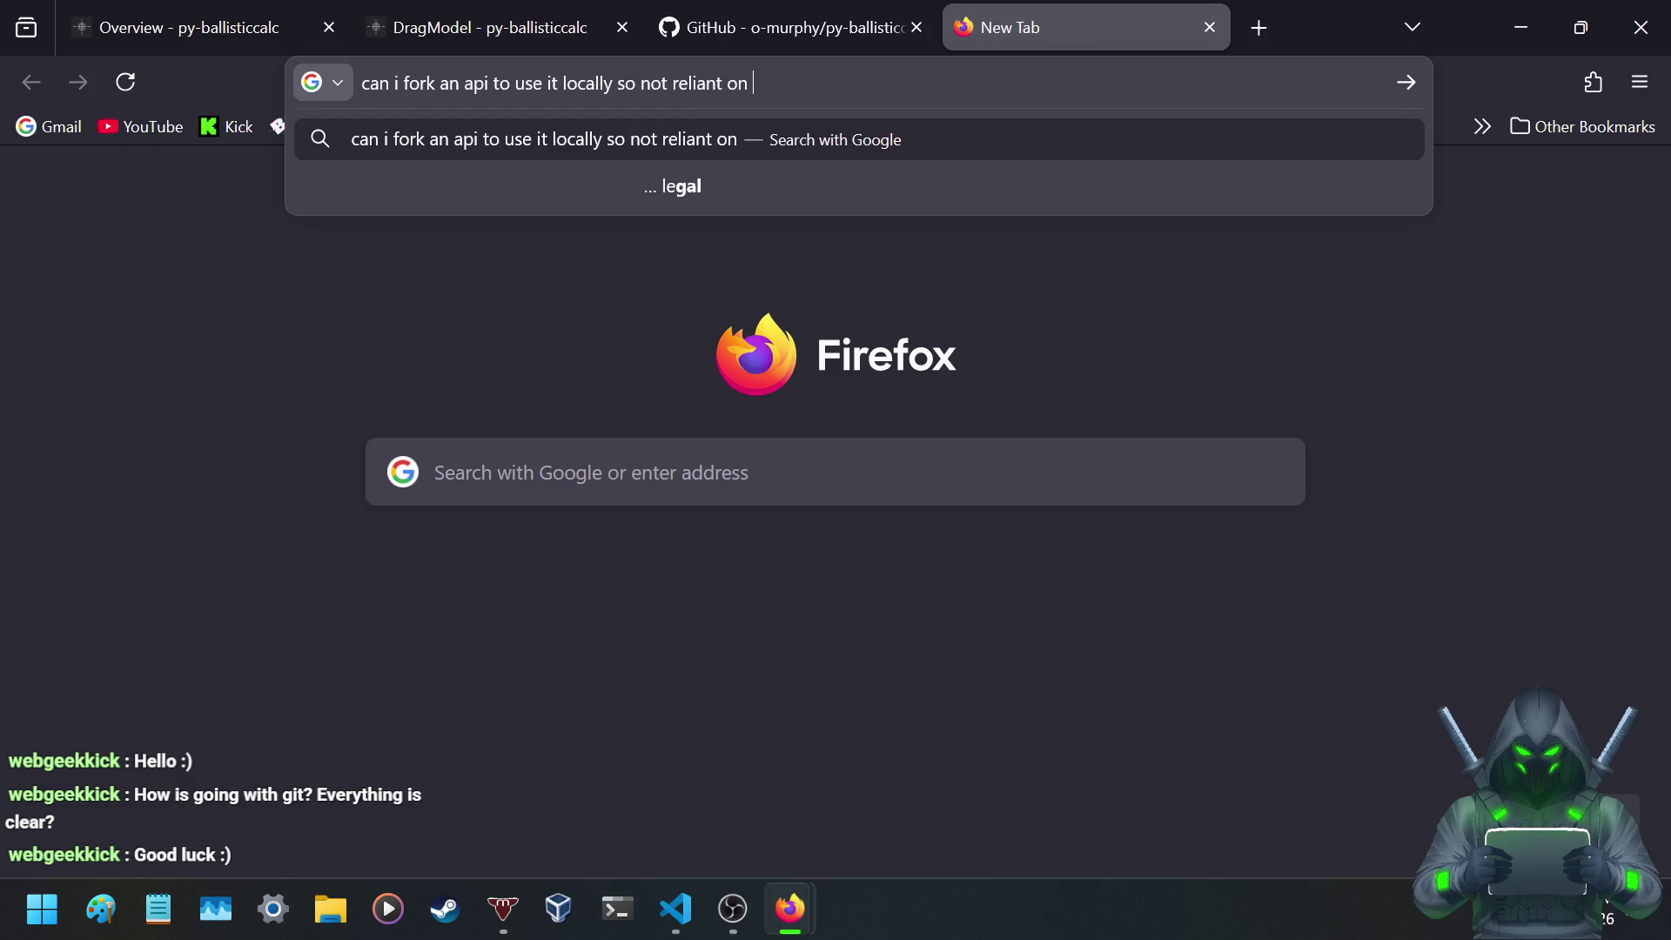
type("code")
key("Return")
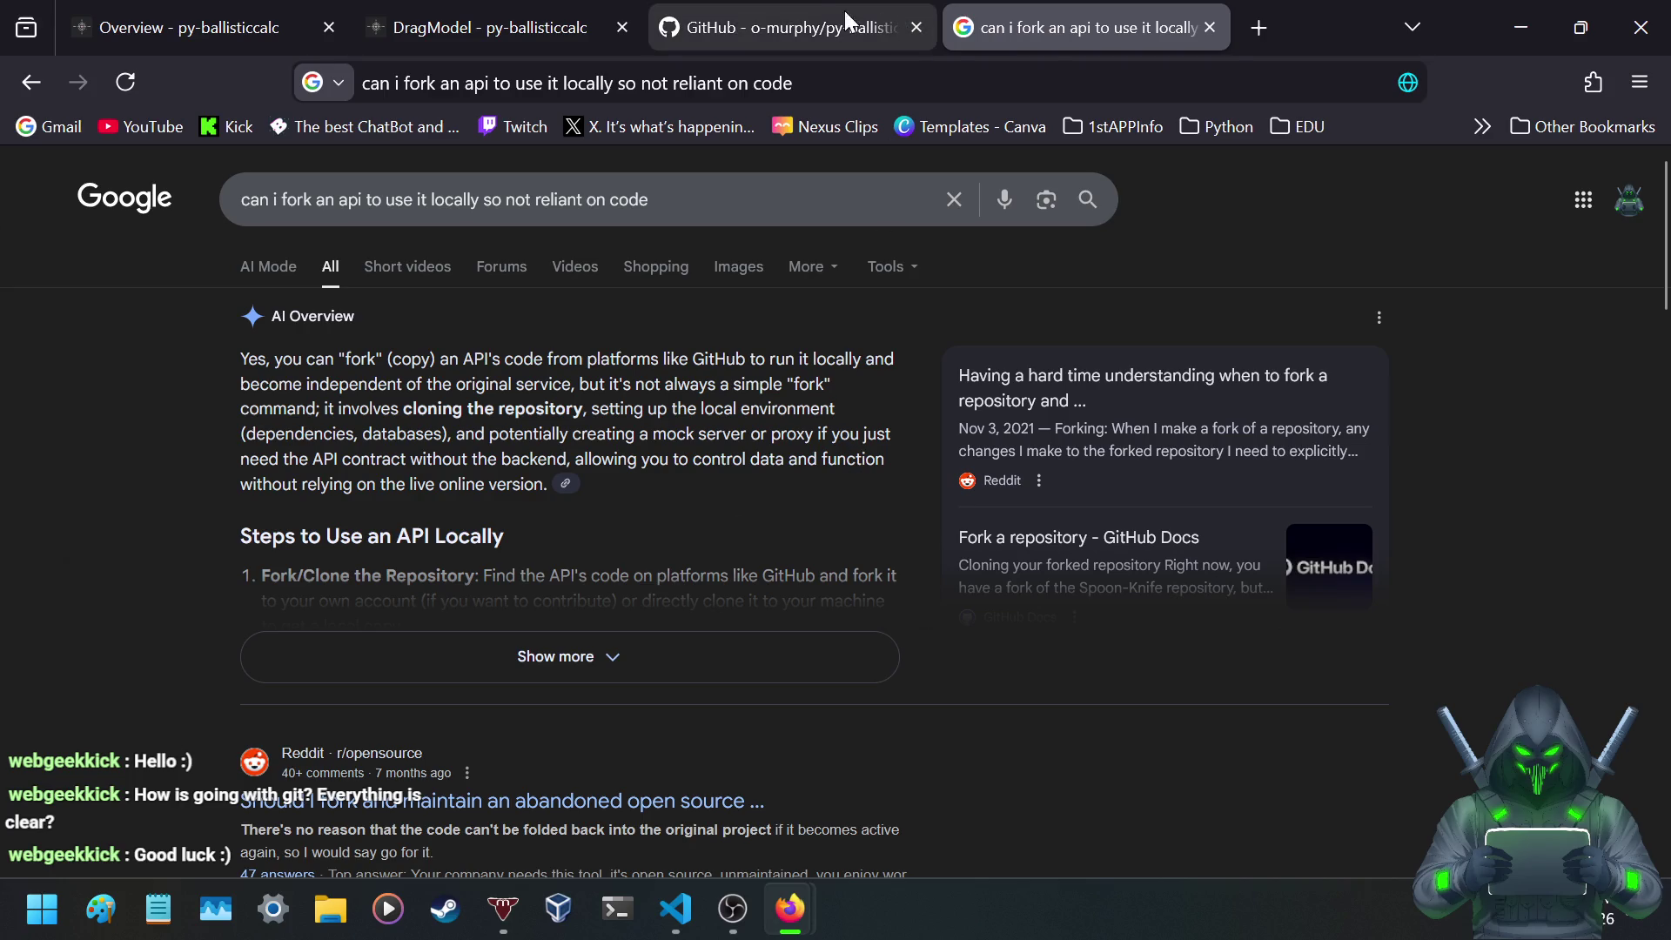
left_click(818, 13)
scroll(957, 435, "up", 5)
scroll(937, 514, "up", 10)
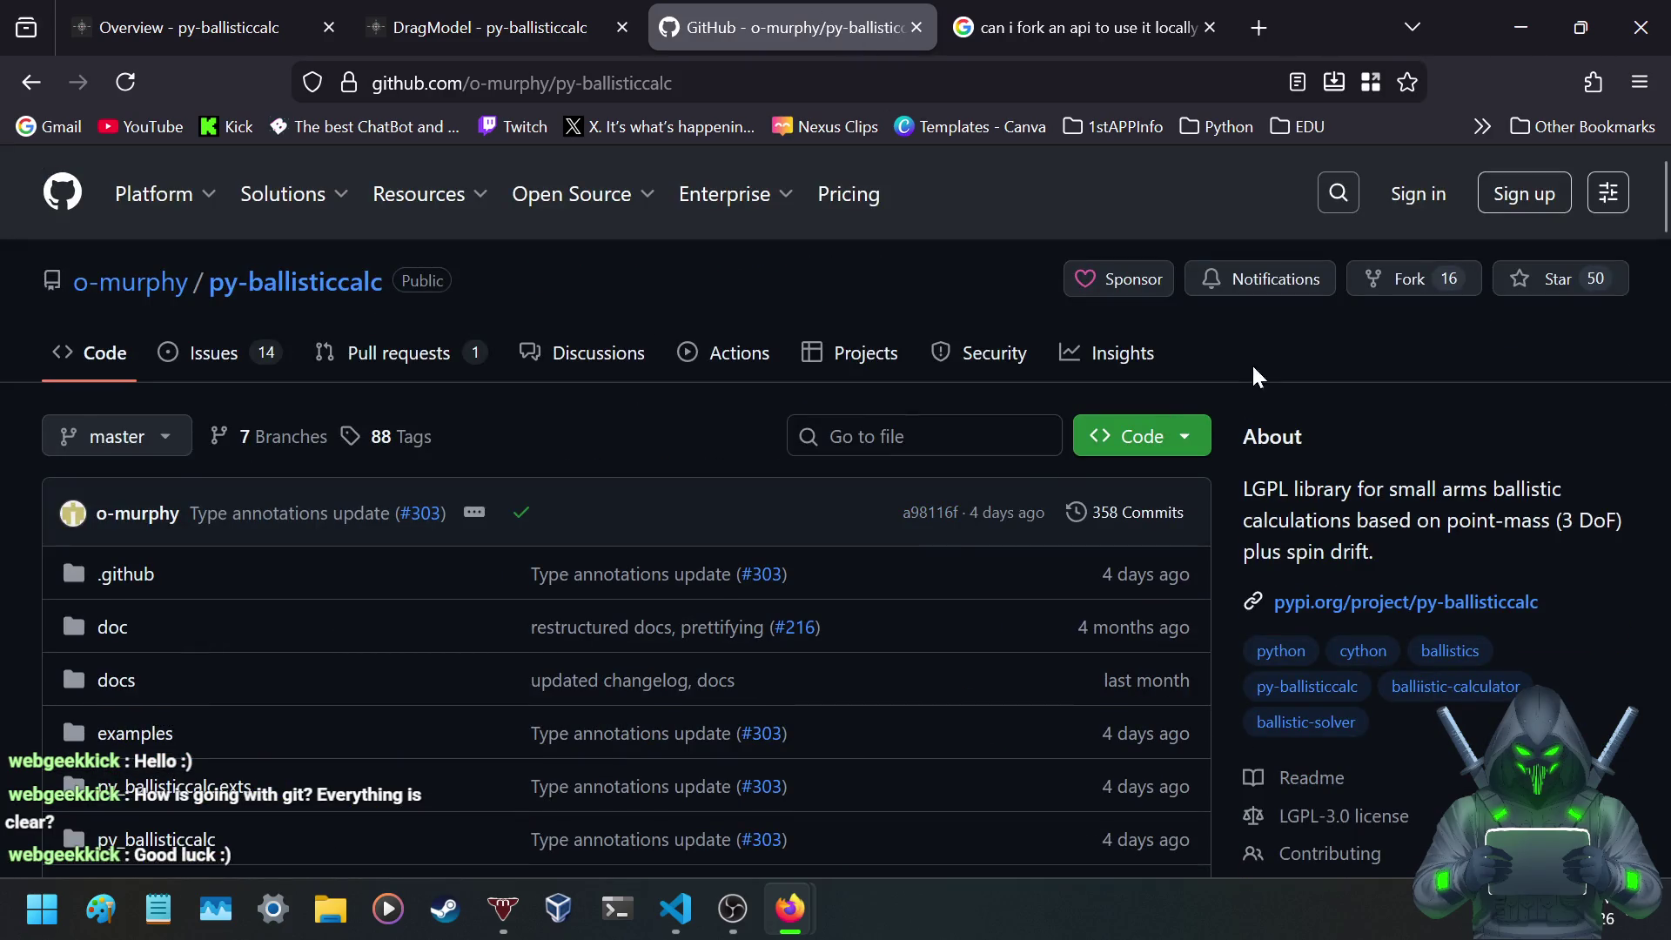
- Bookmark the GitHub repository, then close the GitHub and Google tabs
left_click(1414, 69)
left_click(1288, 432)
left_click(917, 28)
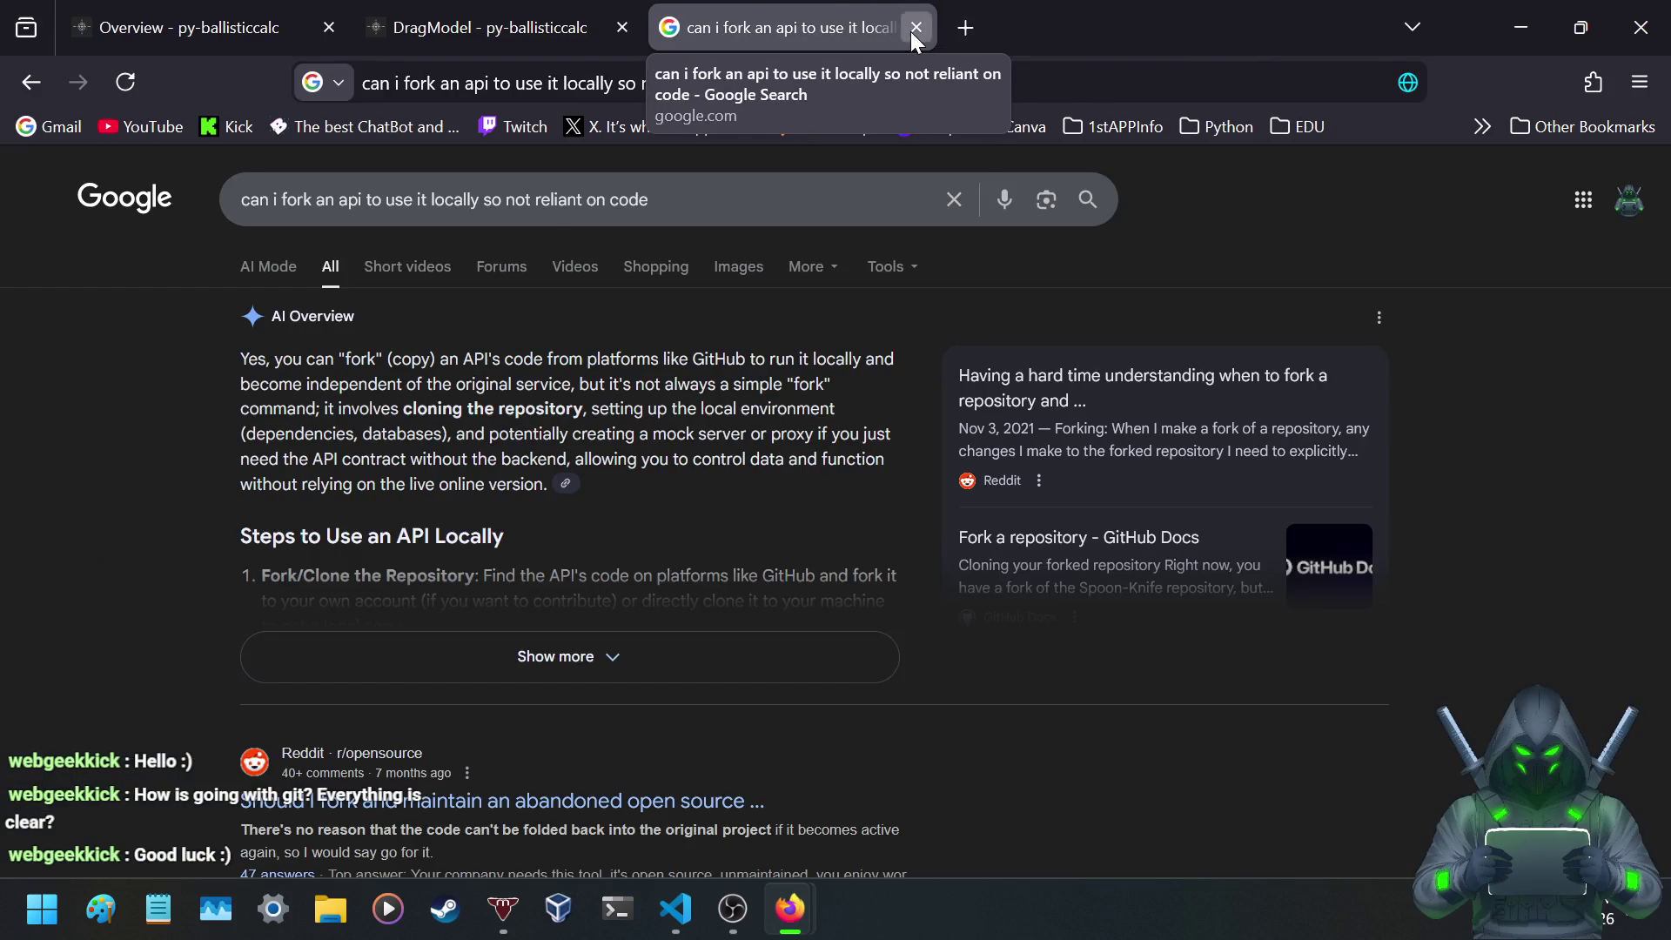
left_click(911, 33)
- Scroll the DragModel page down past DragModelMultiBC's parameters, then back up to the top
scroll(352, 623, "down", 2)
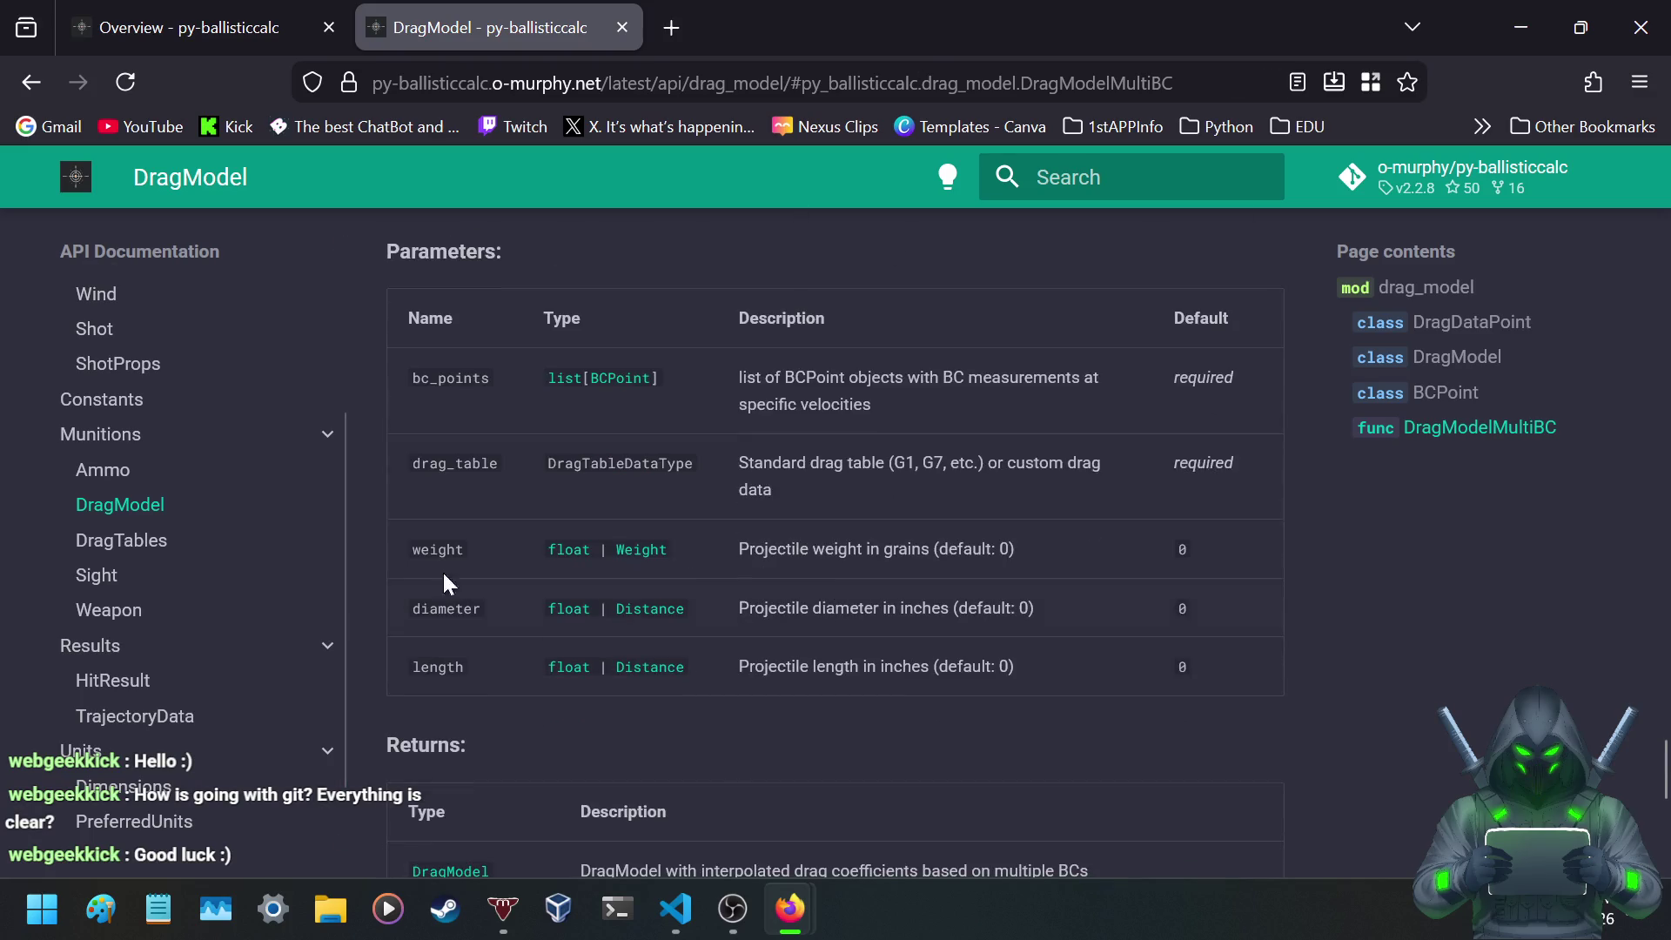
scroll(1105, 456, "down", 3)
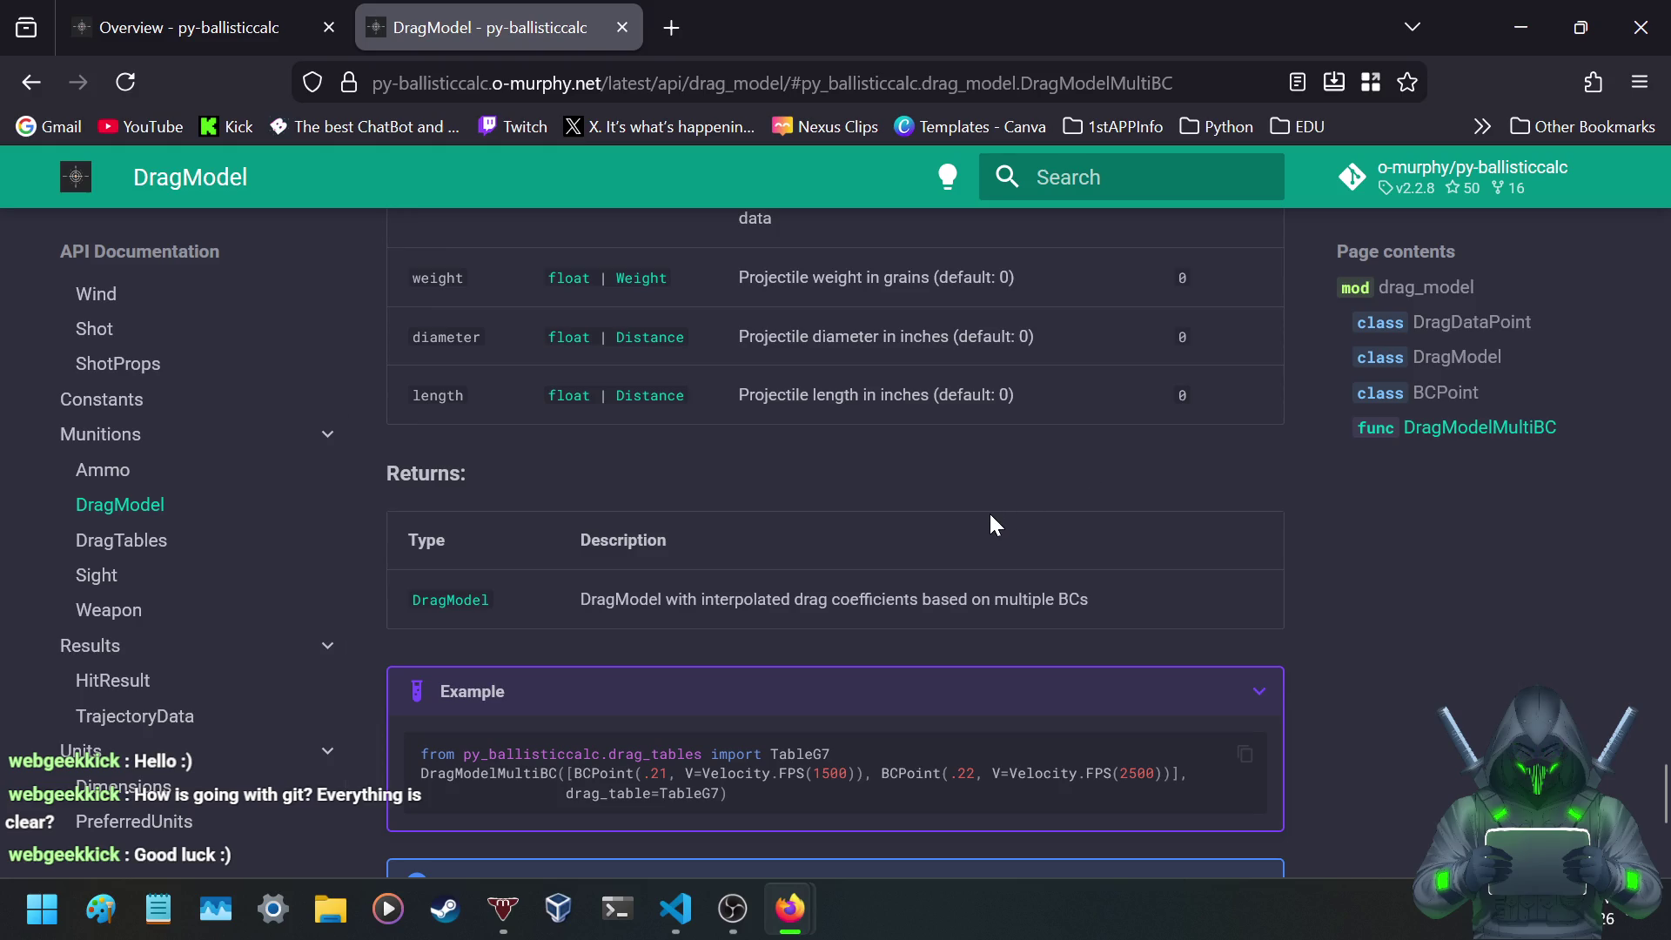
scroll(861, 553, "down", 5)
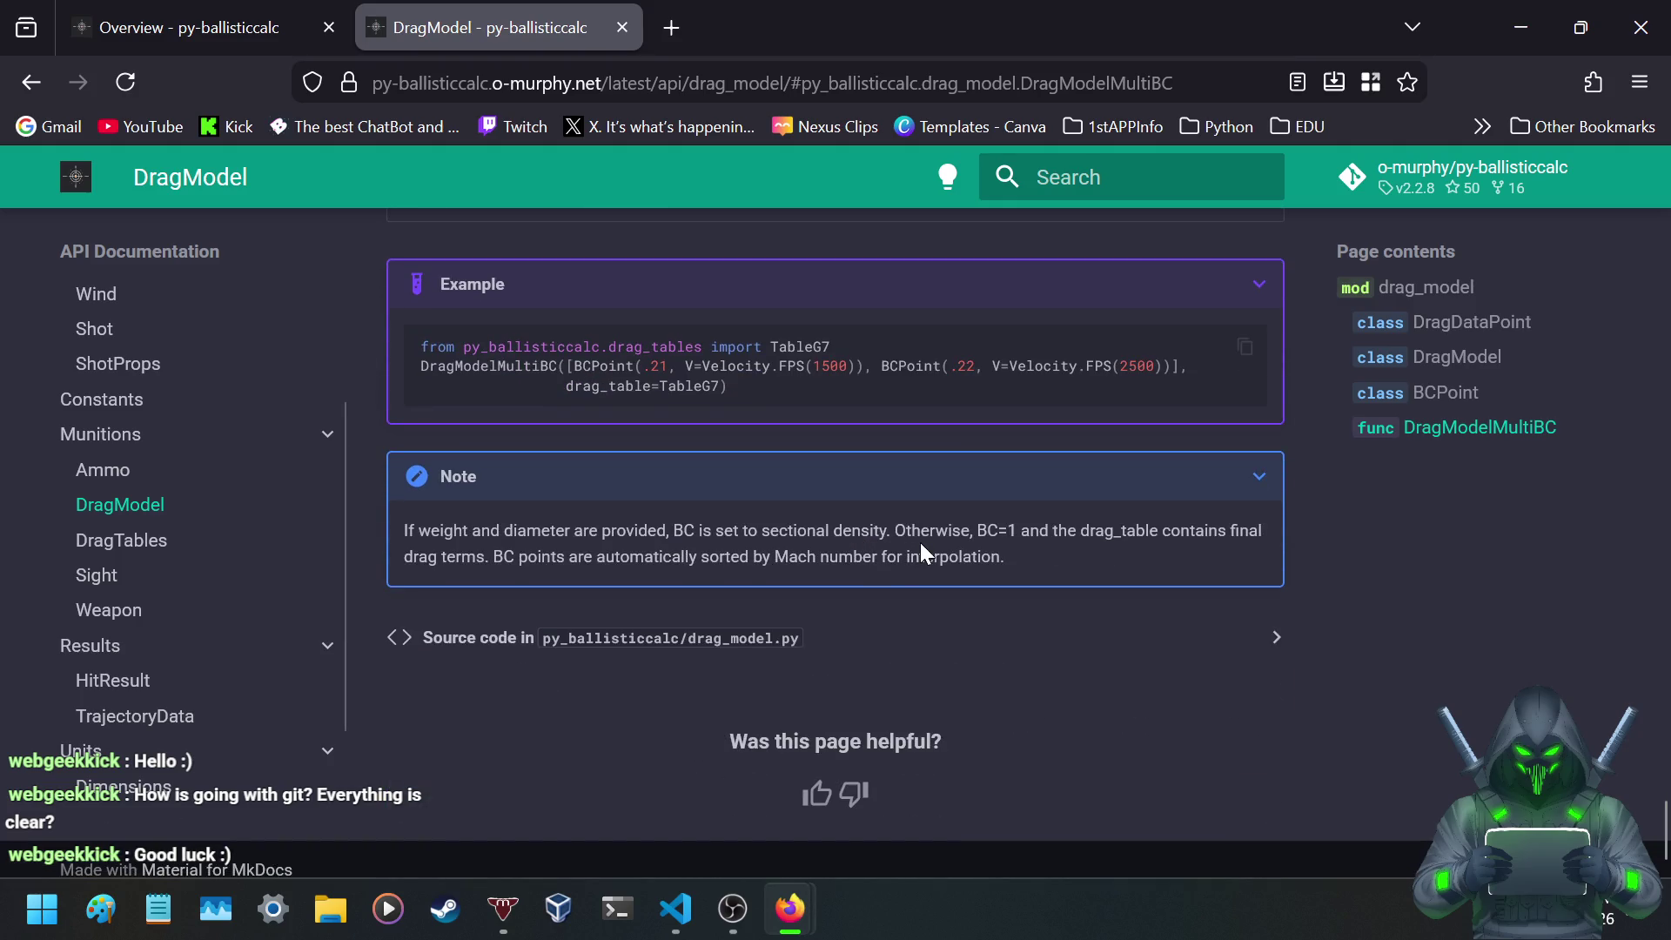
scroll(886, 544, "up", 3)
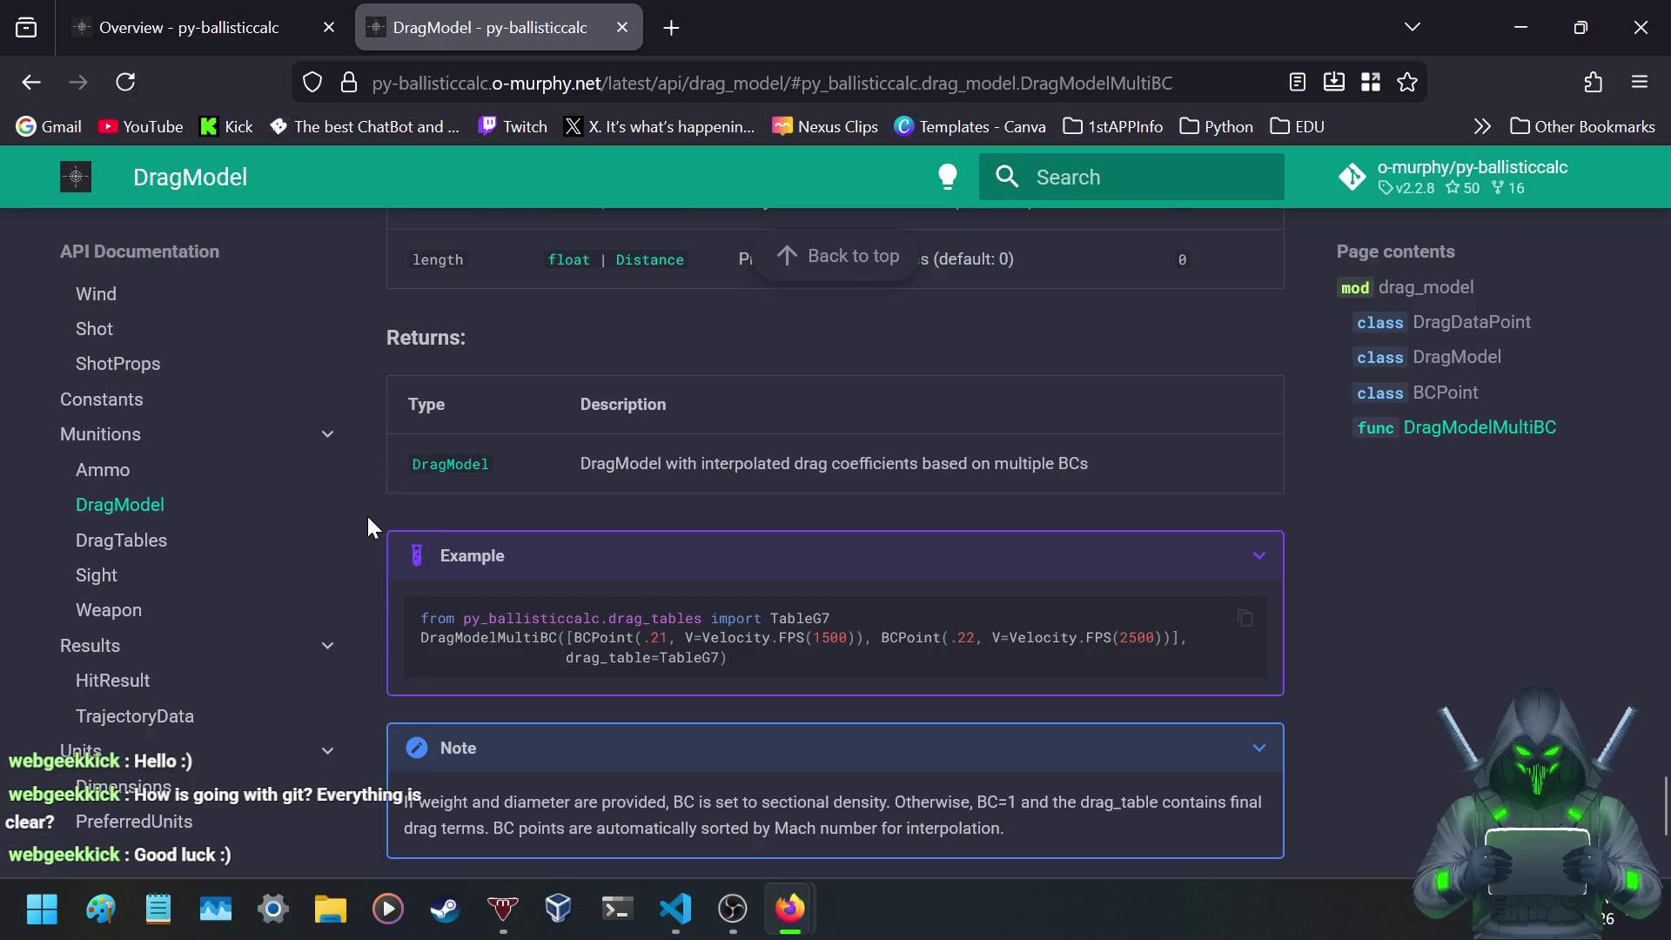
scroll(371, 498, "up", 10)
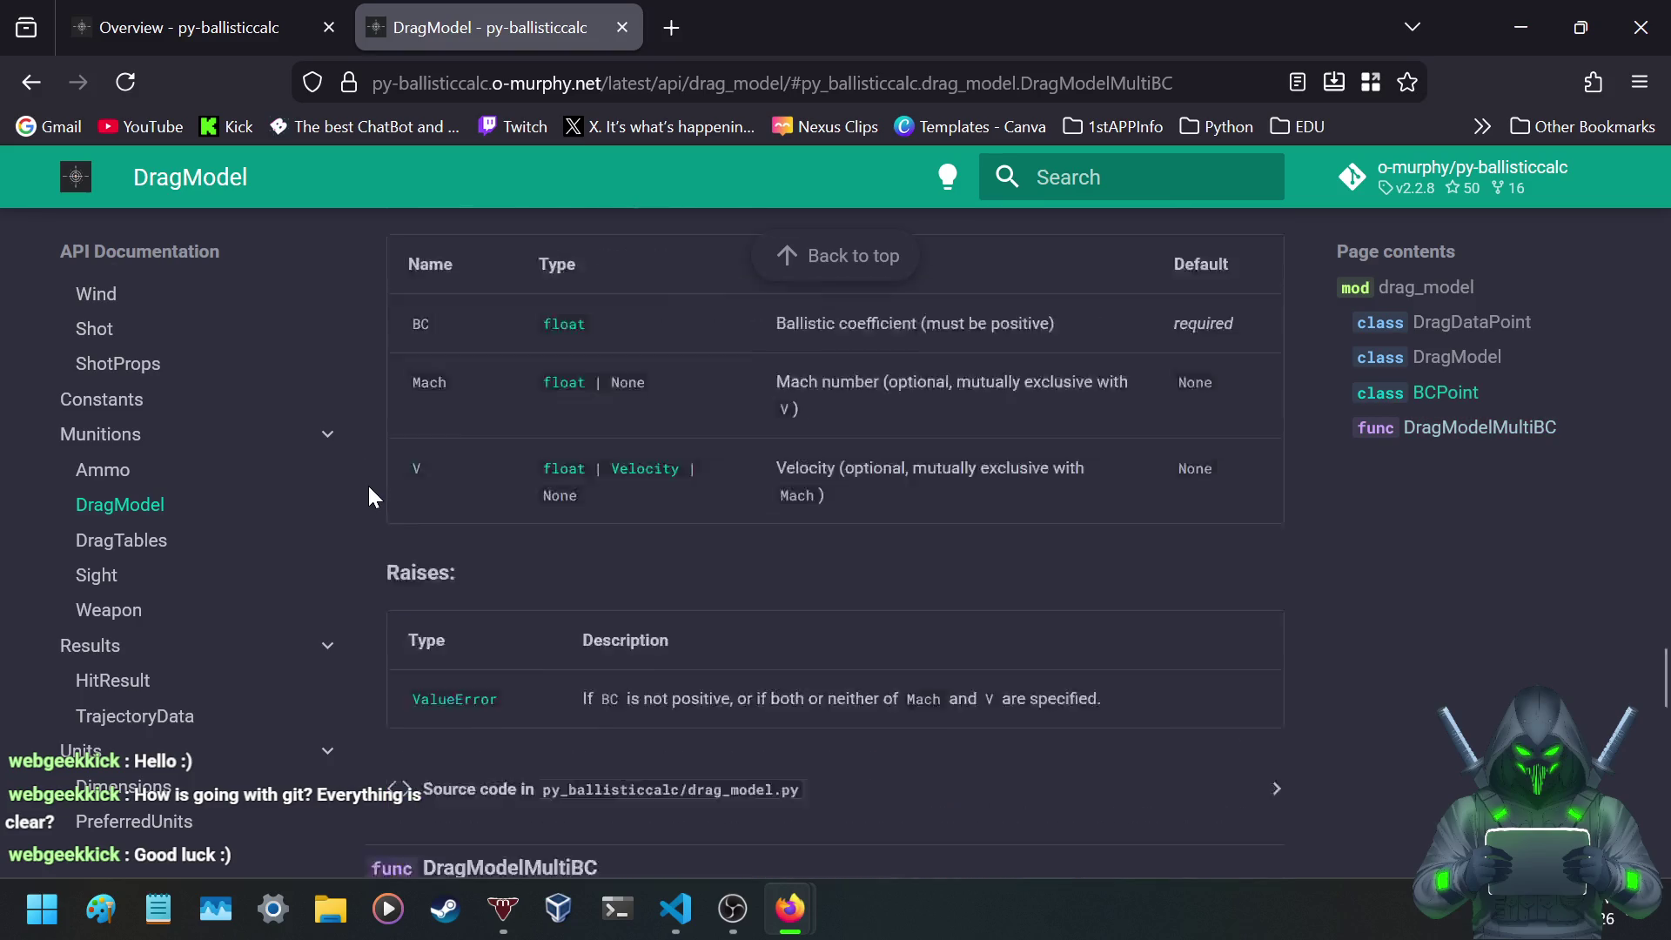
scroll(369, 488, "up", 10)
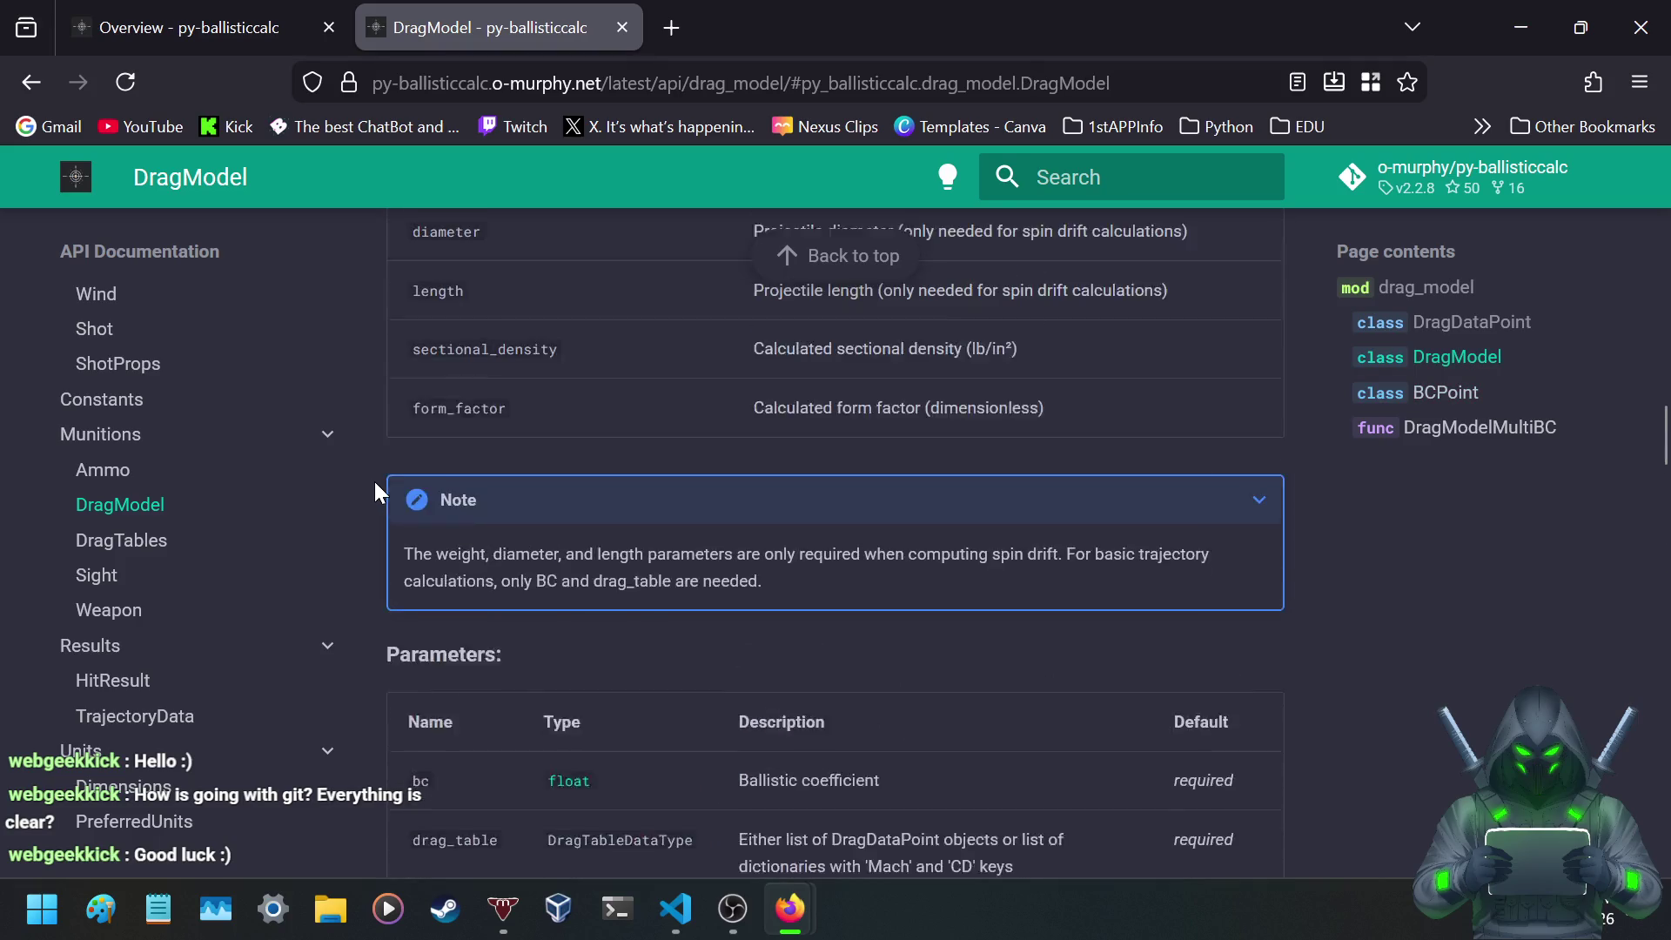
scroll(378, 484, "up", 10)
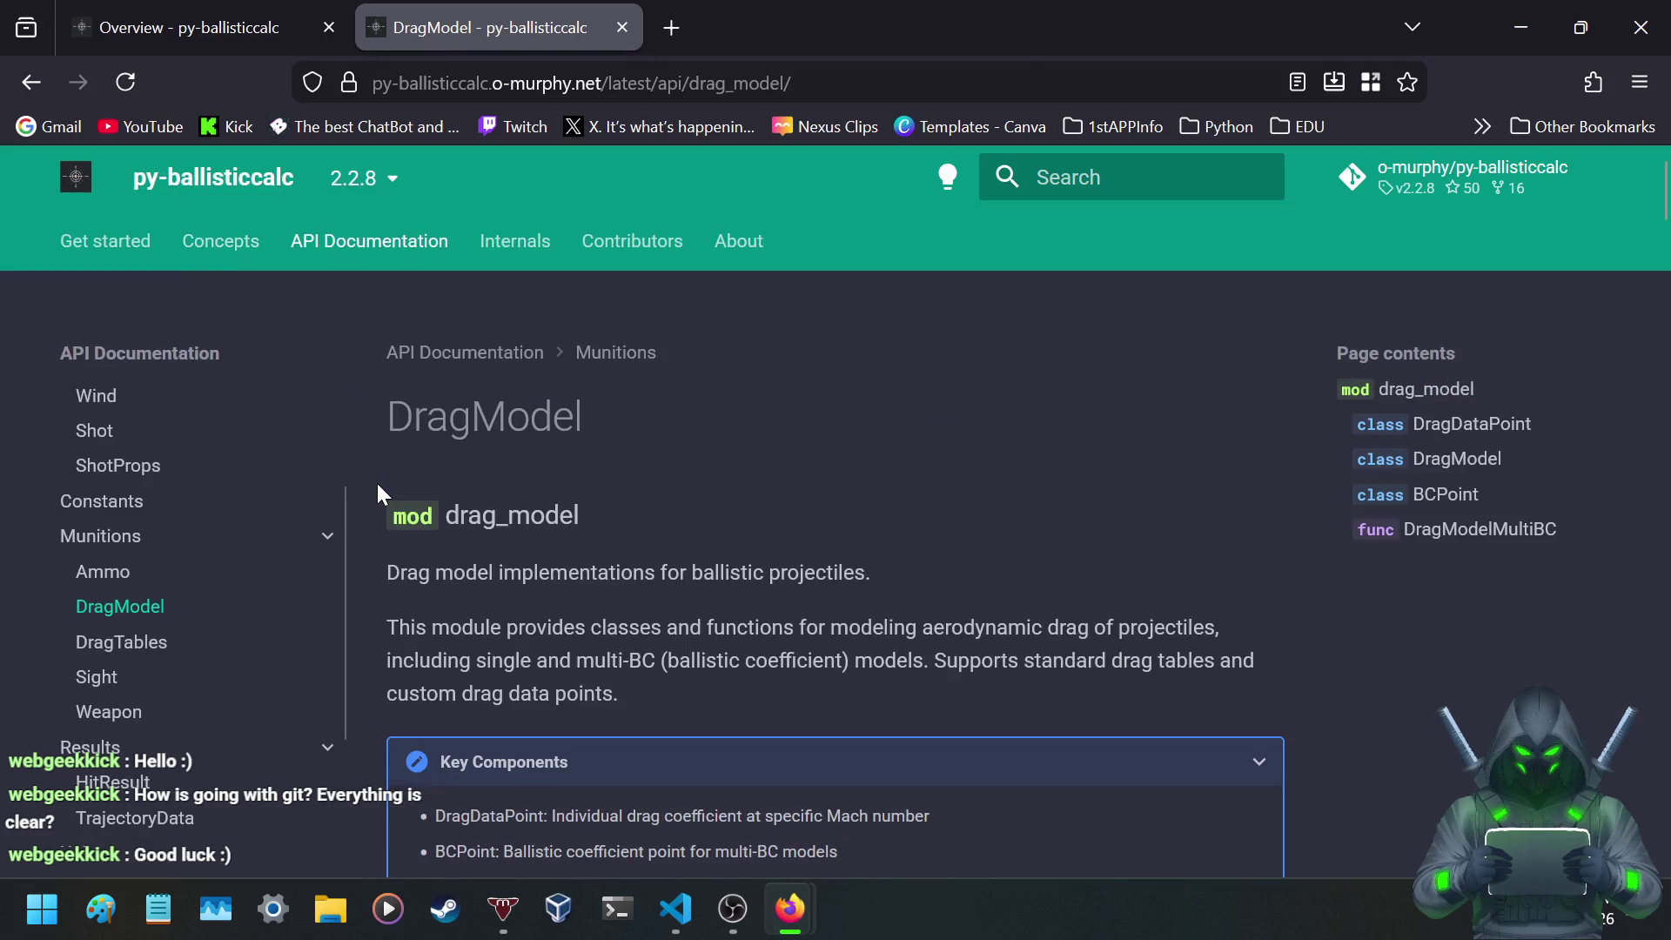
scroll(244, 513, "down", 3)
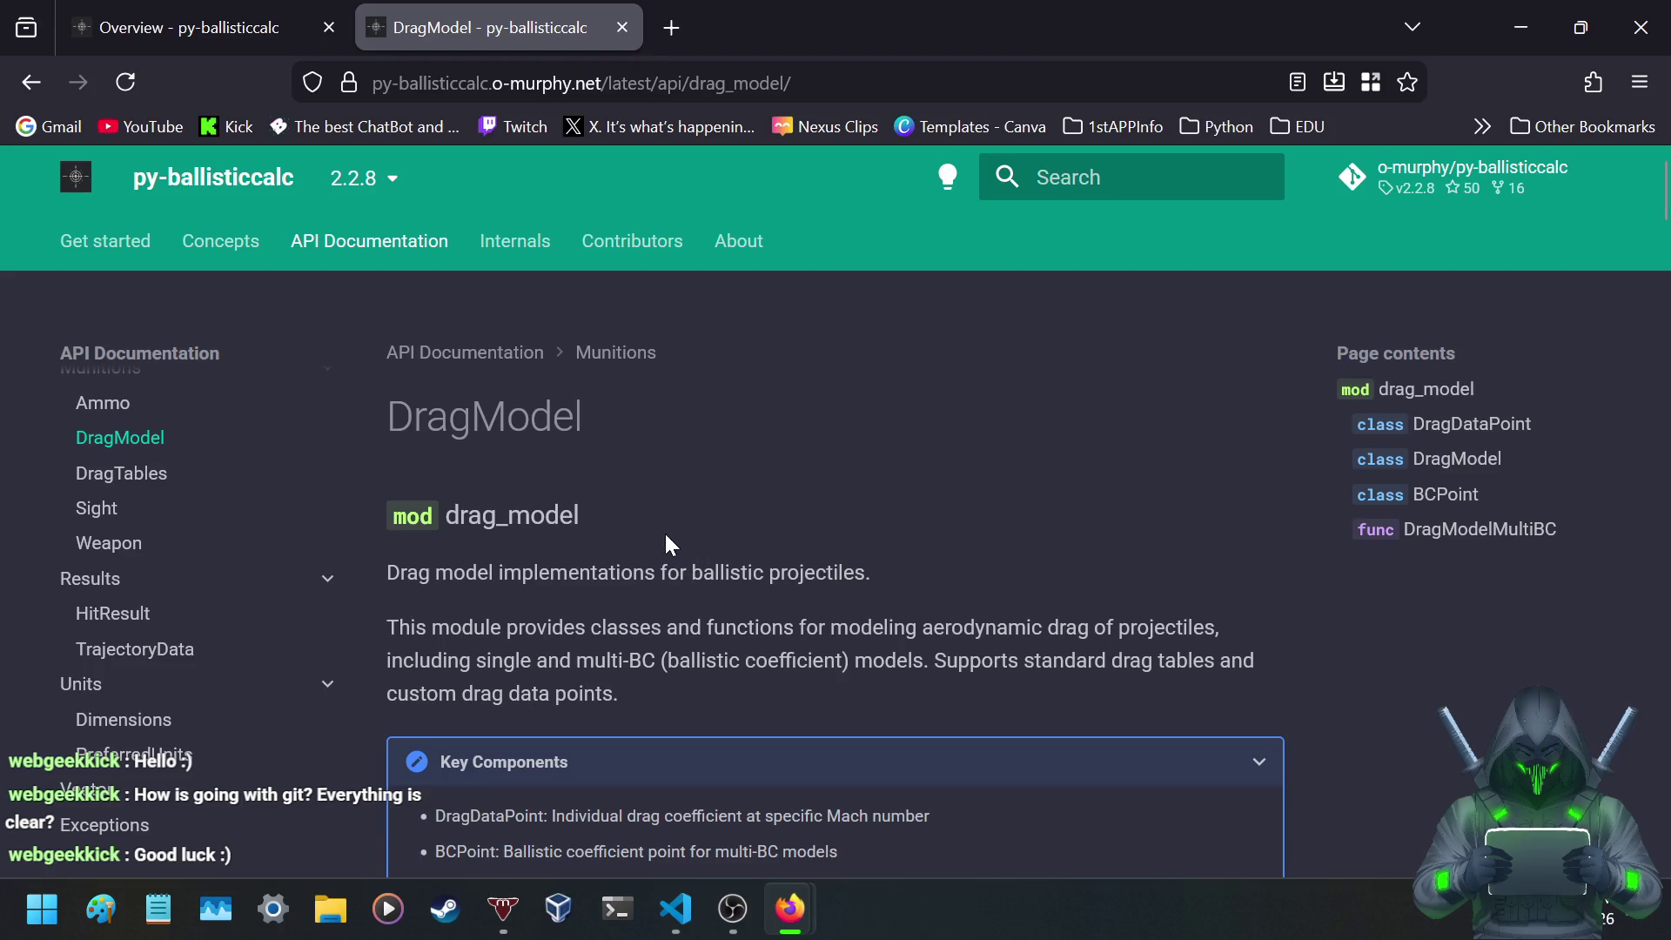
- Read the Functions and Classes tables, highlighting the sentence about G1/G7 standard reference tables
scroll(729, 521, "down", 3)
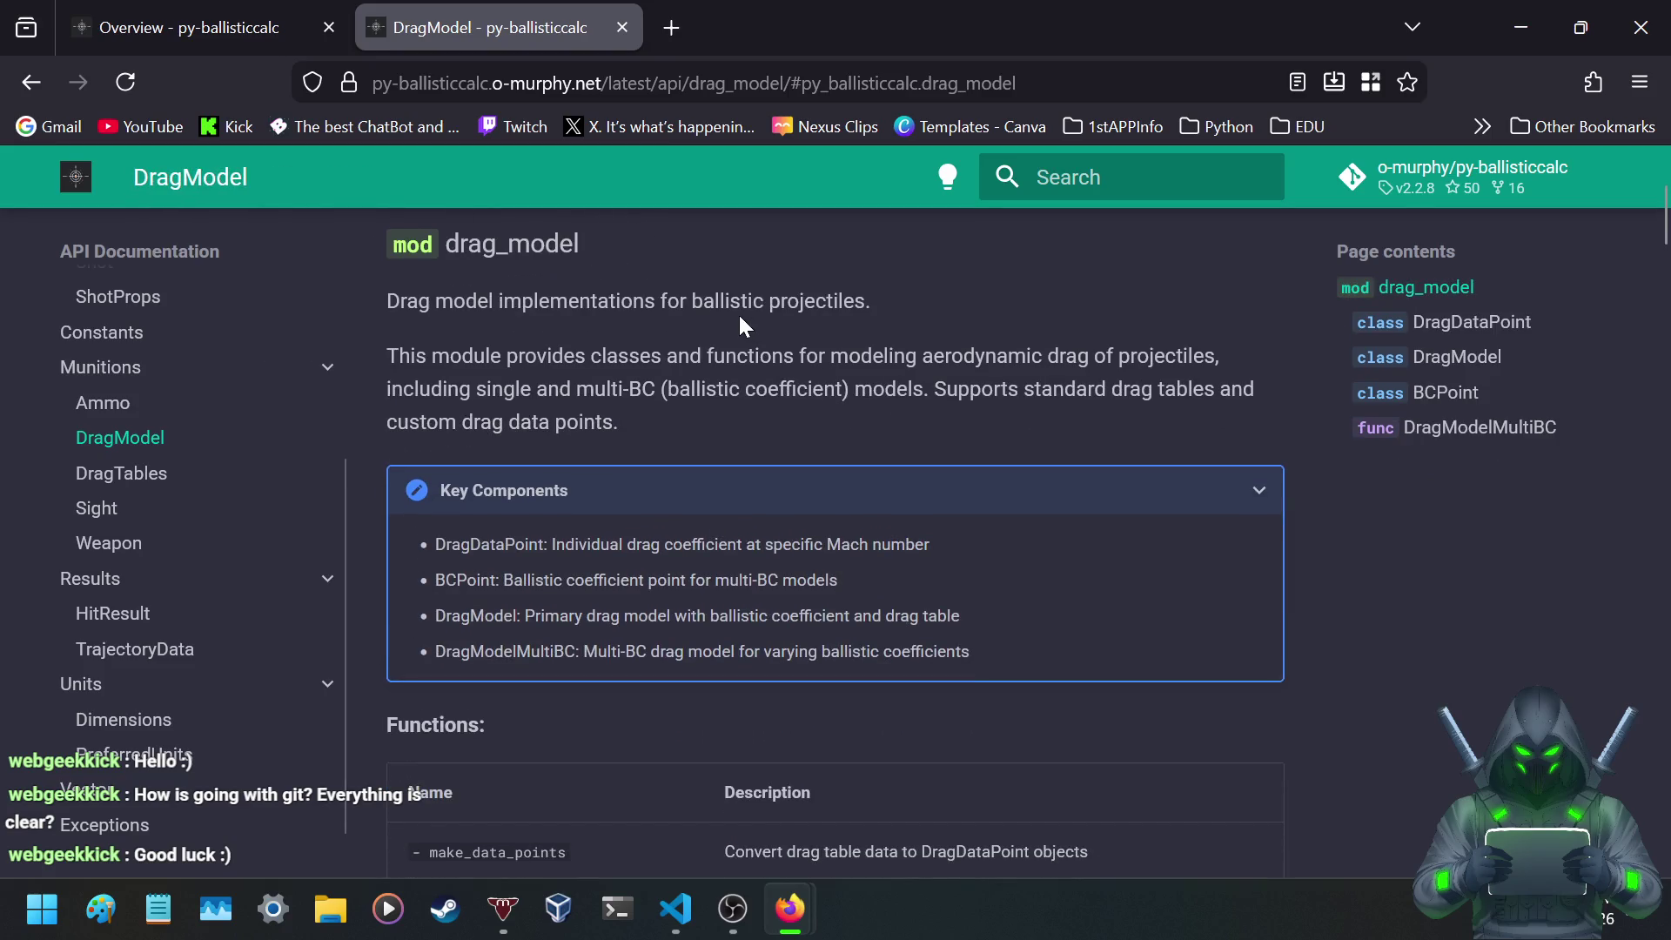
scroll(744, 326, "down", 5)
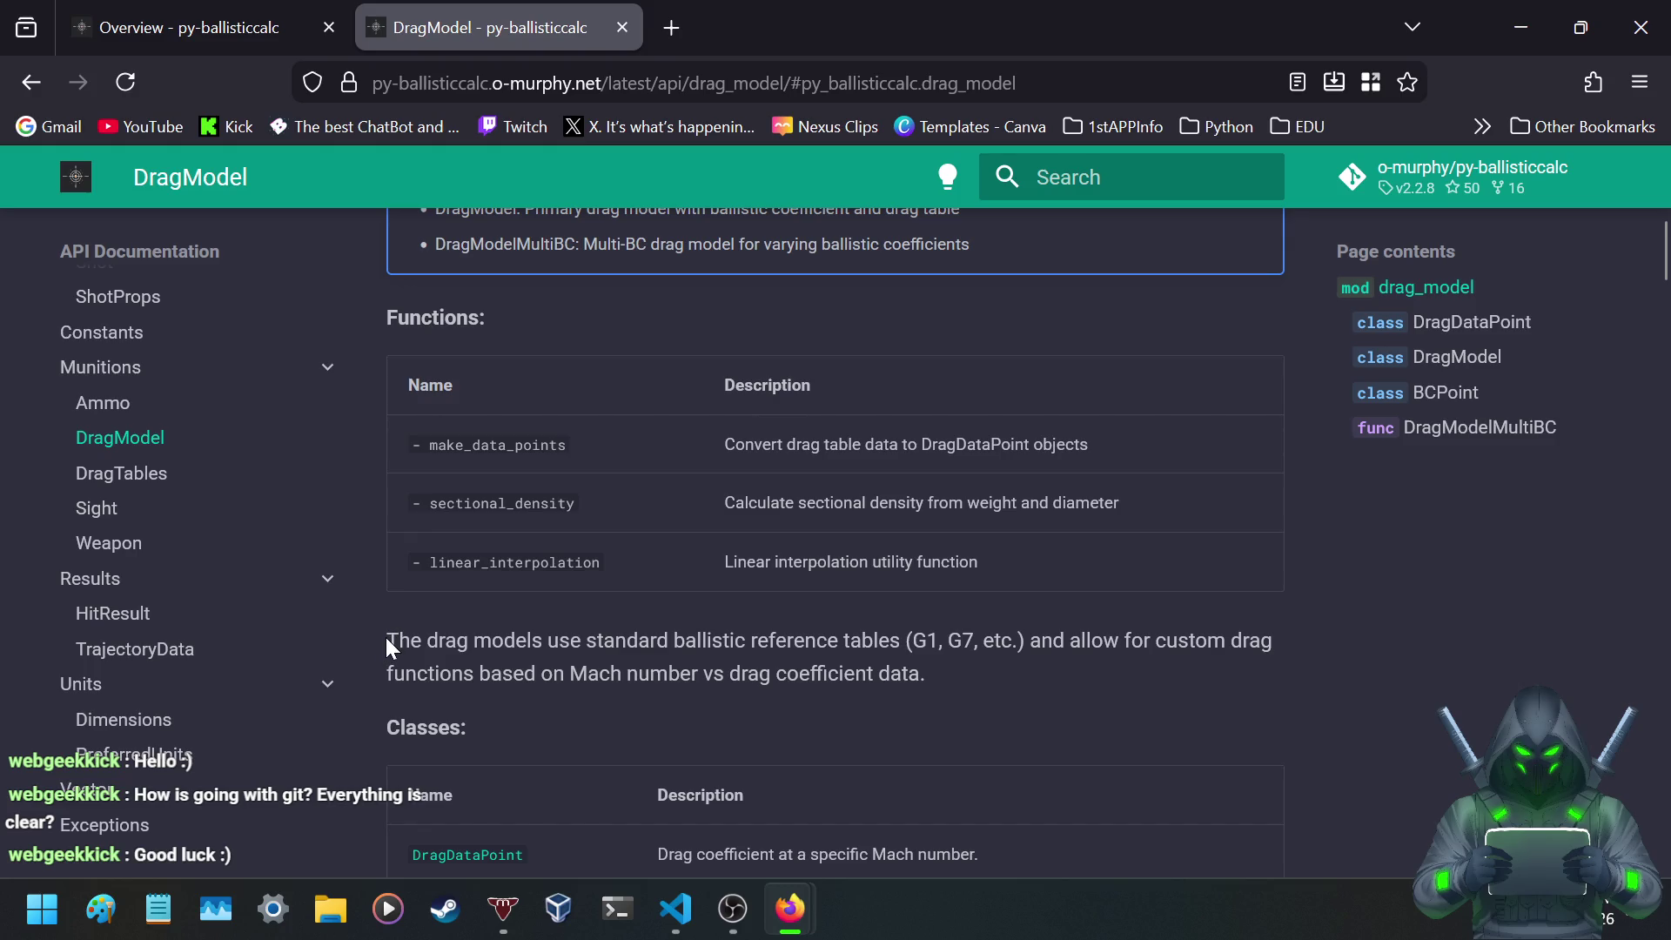
left_click_drag(386, 639, 908, 644)
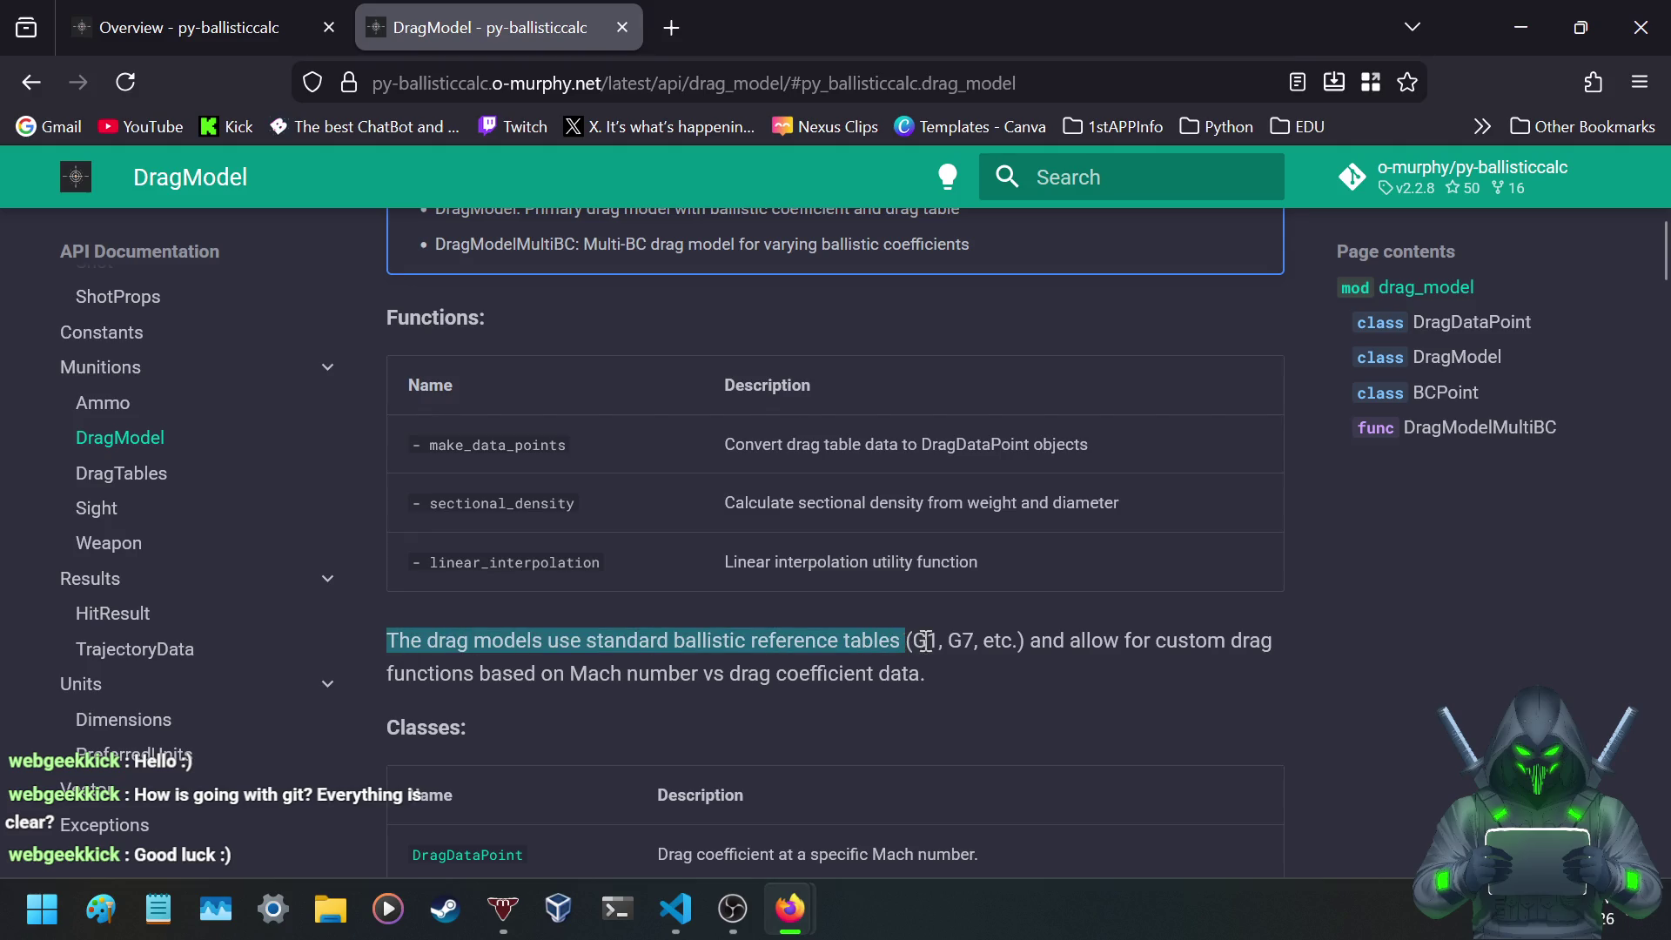
left_click(935, 641)
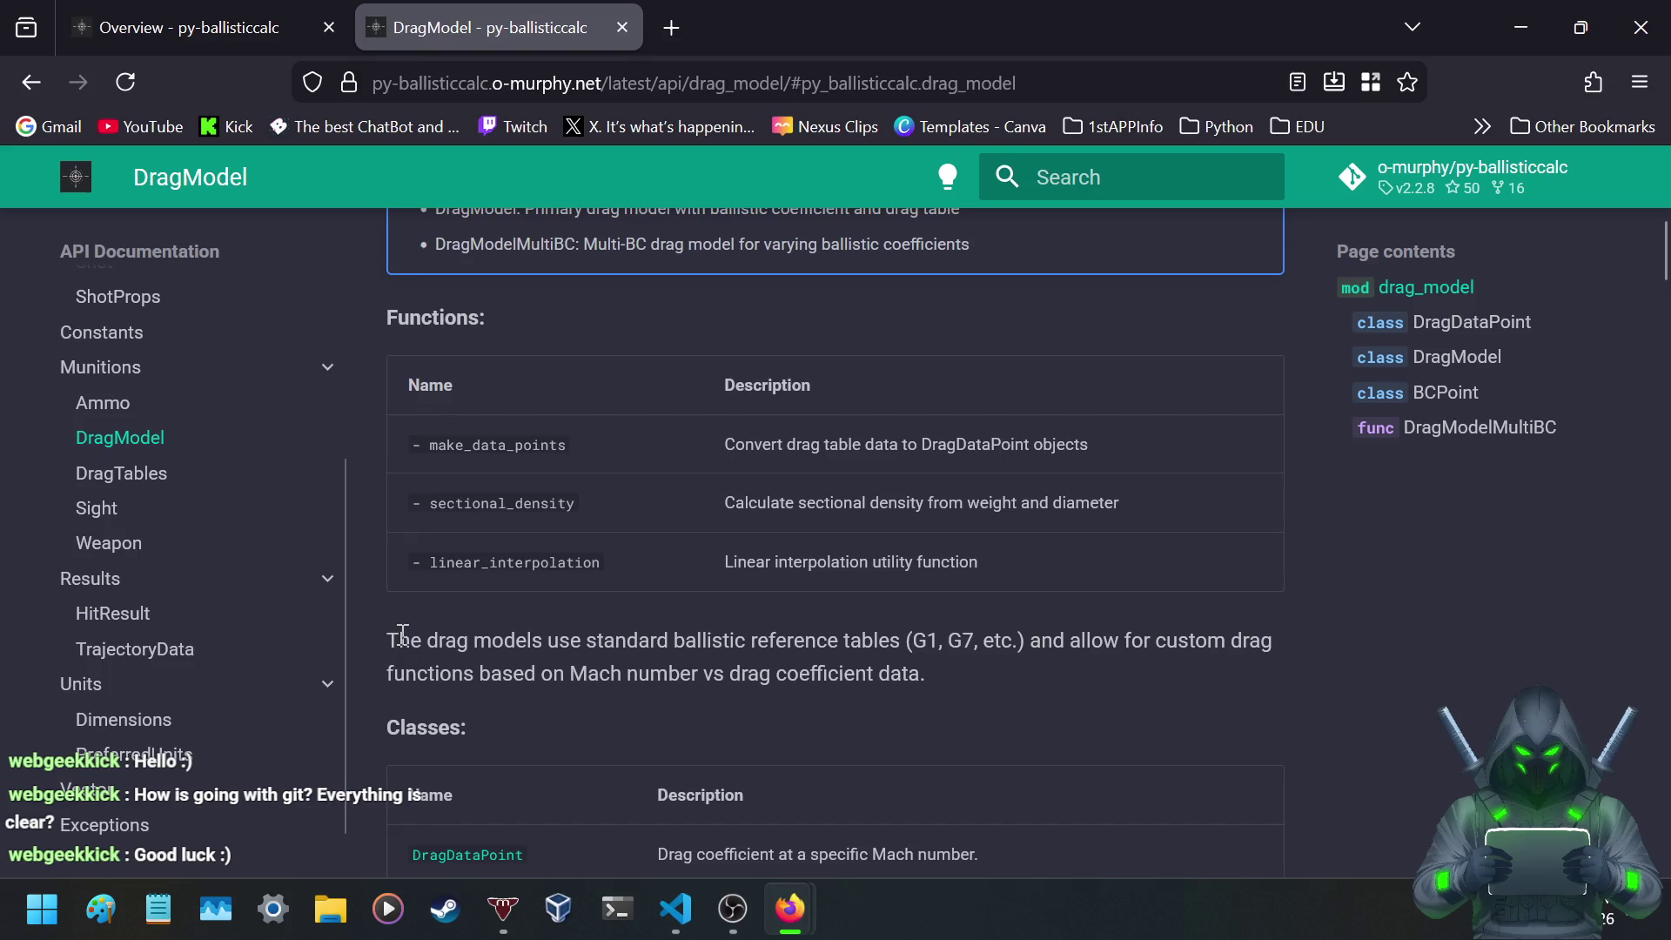
left_click_drag(390, 640, 1053, 641)
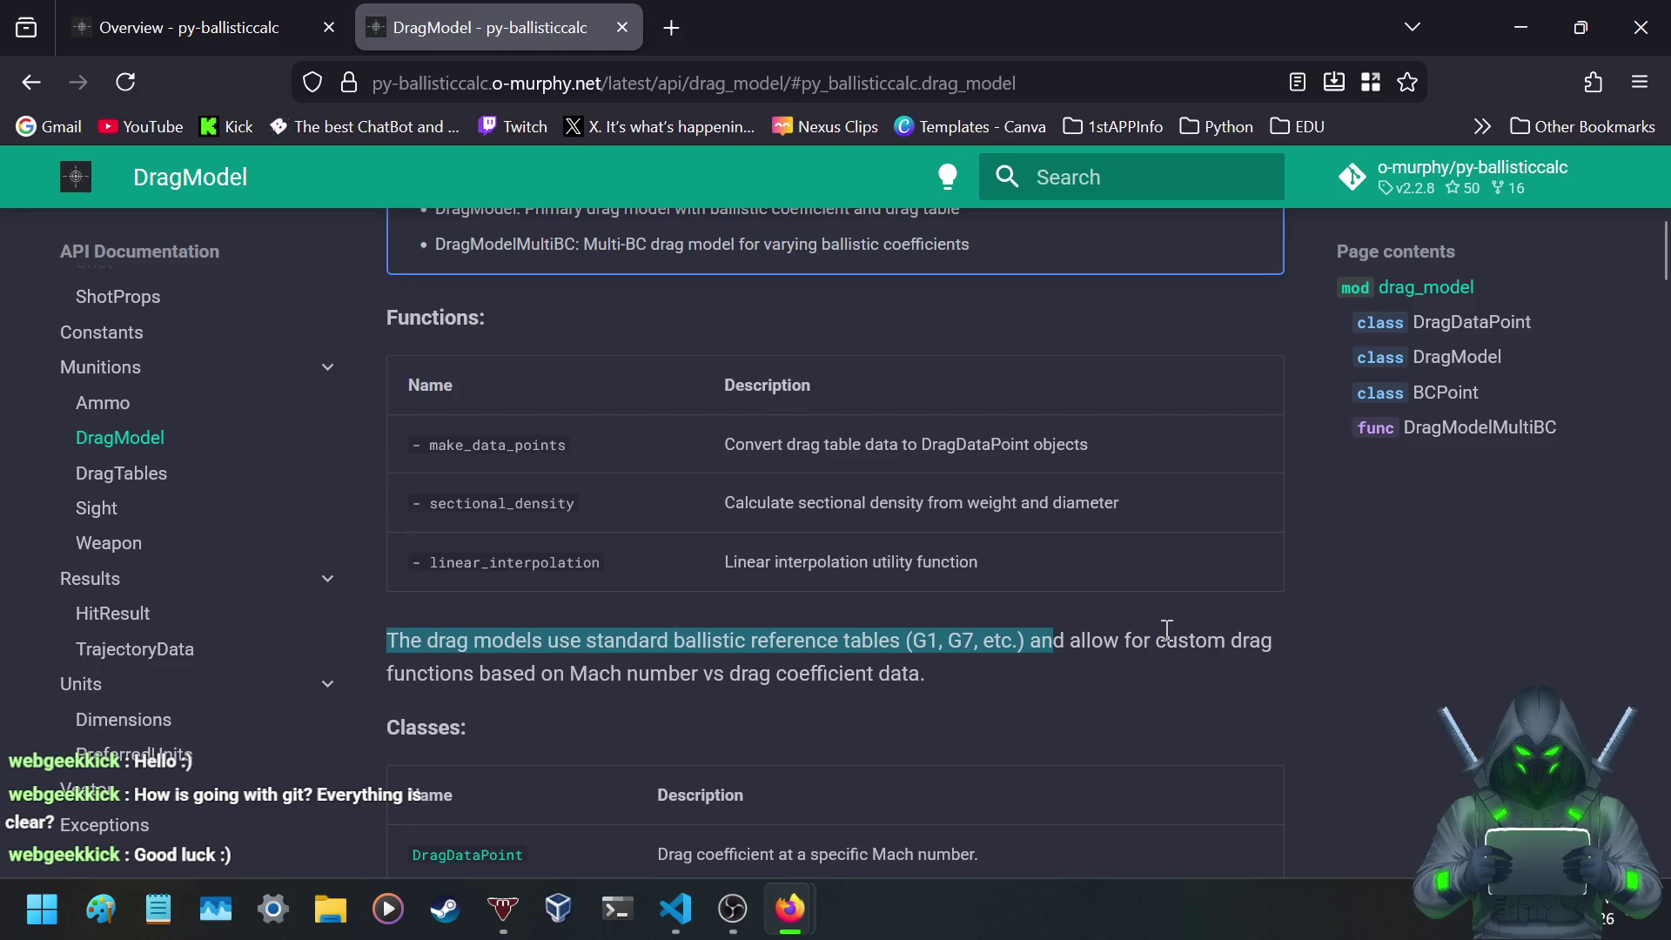
scroll(1050, 642, "down", 3)
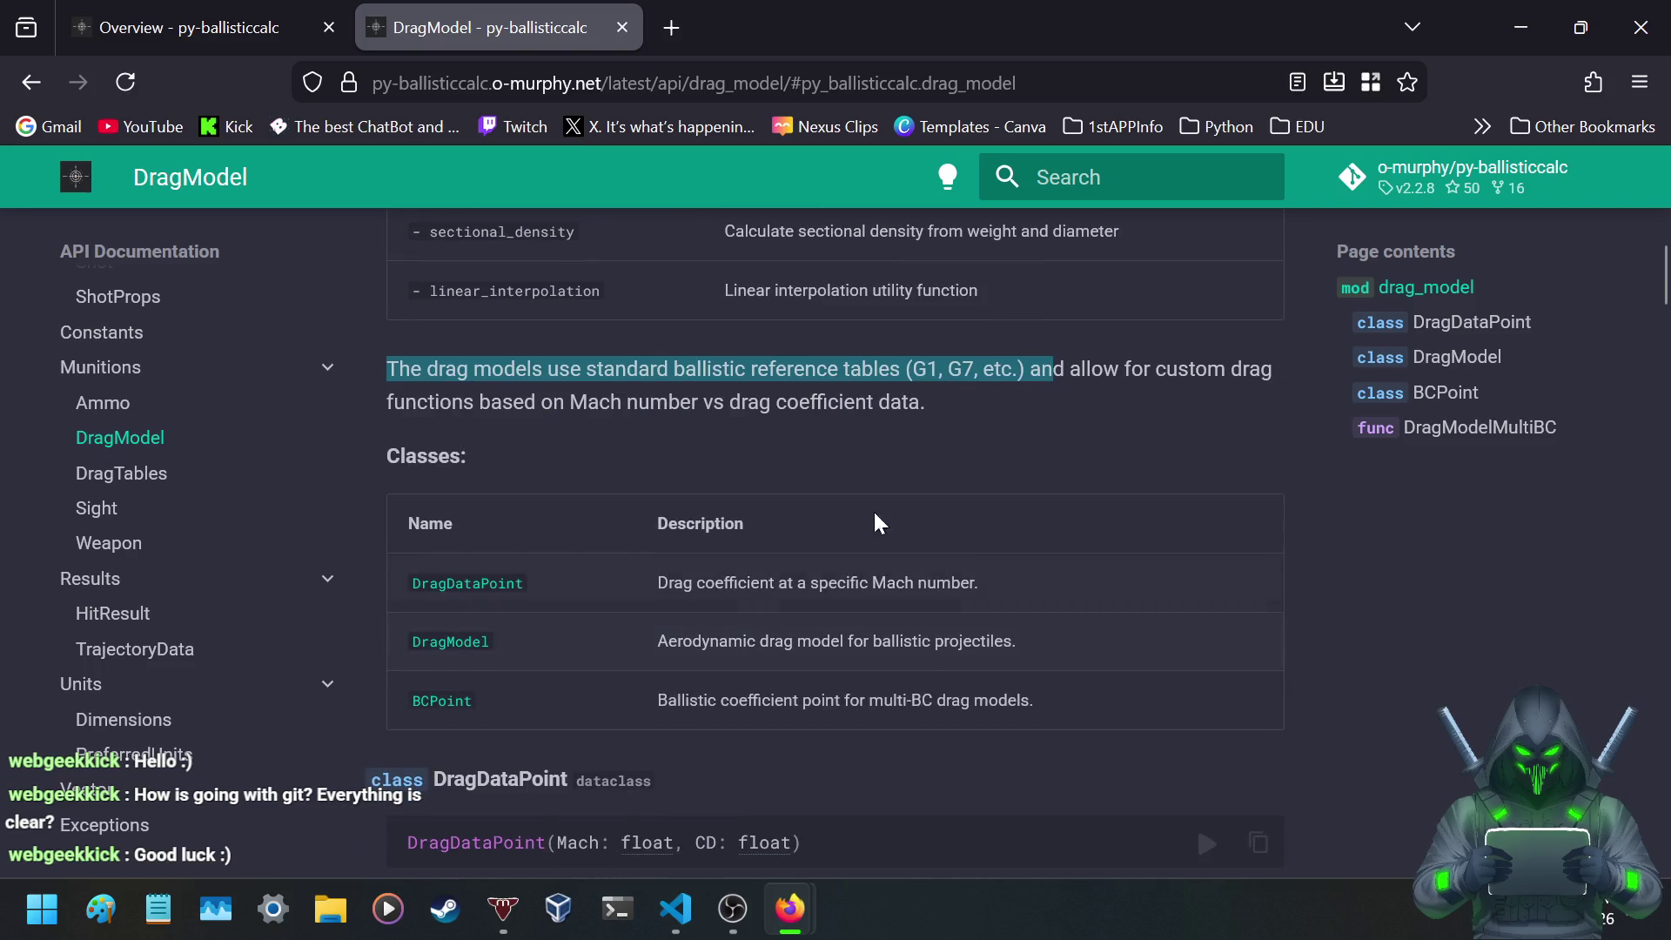
left_click(654, 401)
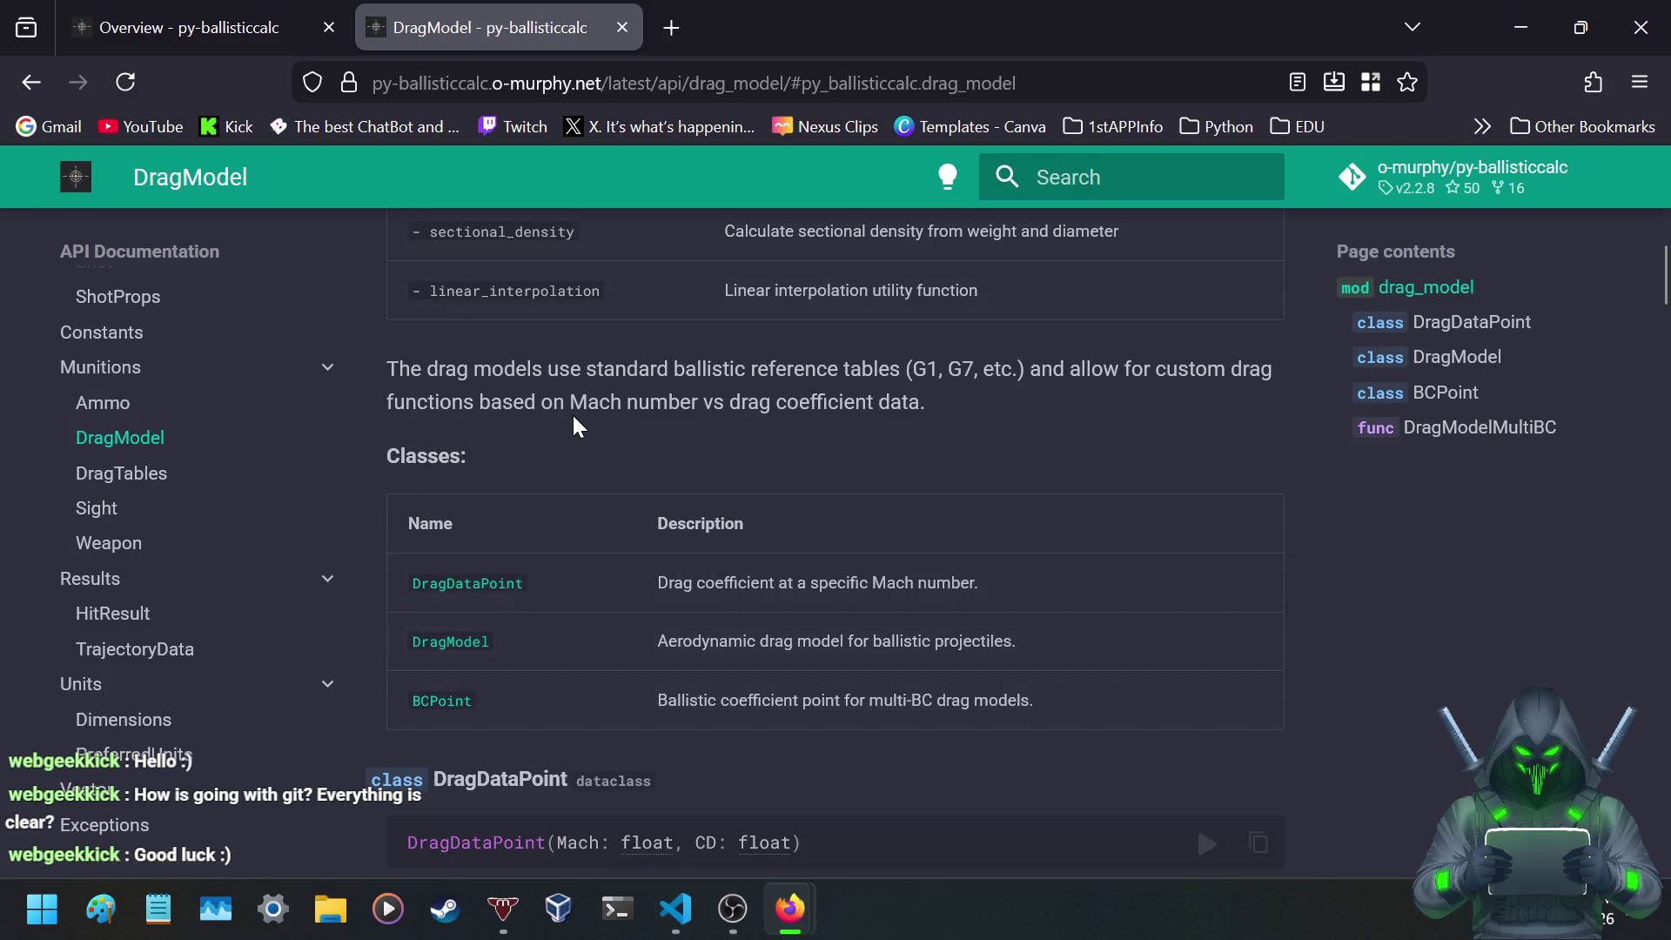
- Scroll through the DragDataPoint and DragModel class docs until the BCPoint dataclass appears
scroll(575, 421, "up", 3)
scroll(575, 421, "down", 5)
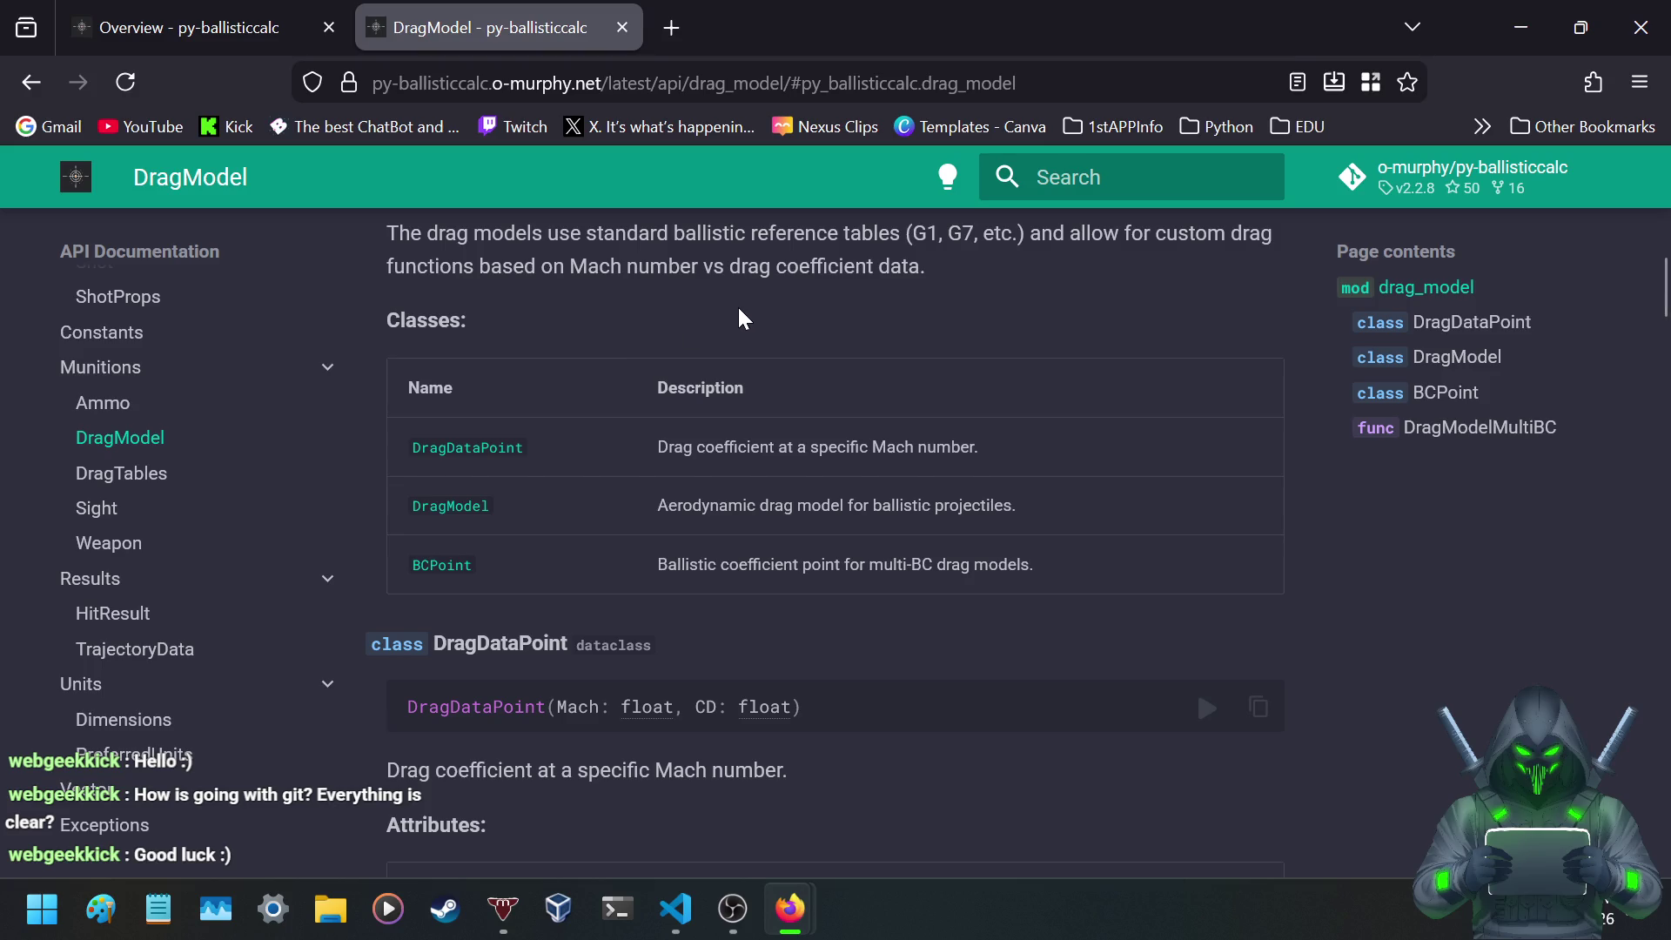
scroll(735, 313, "down", 2)
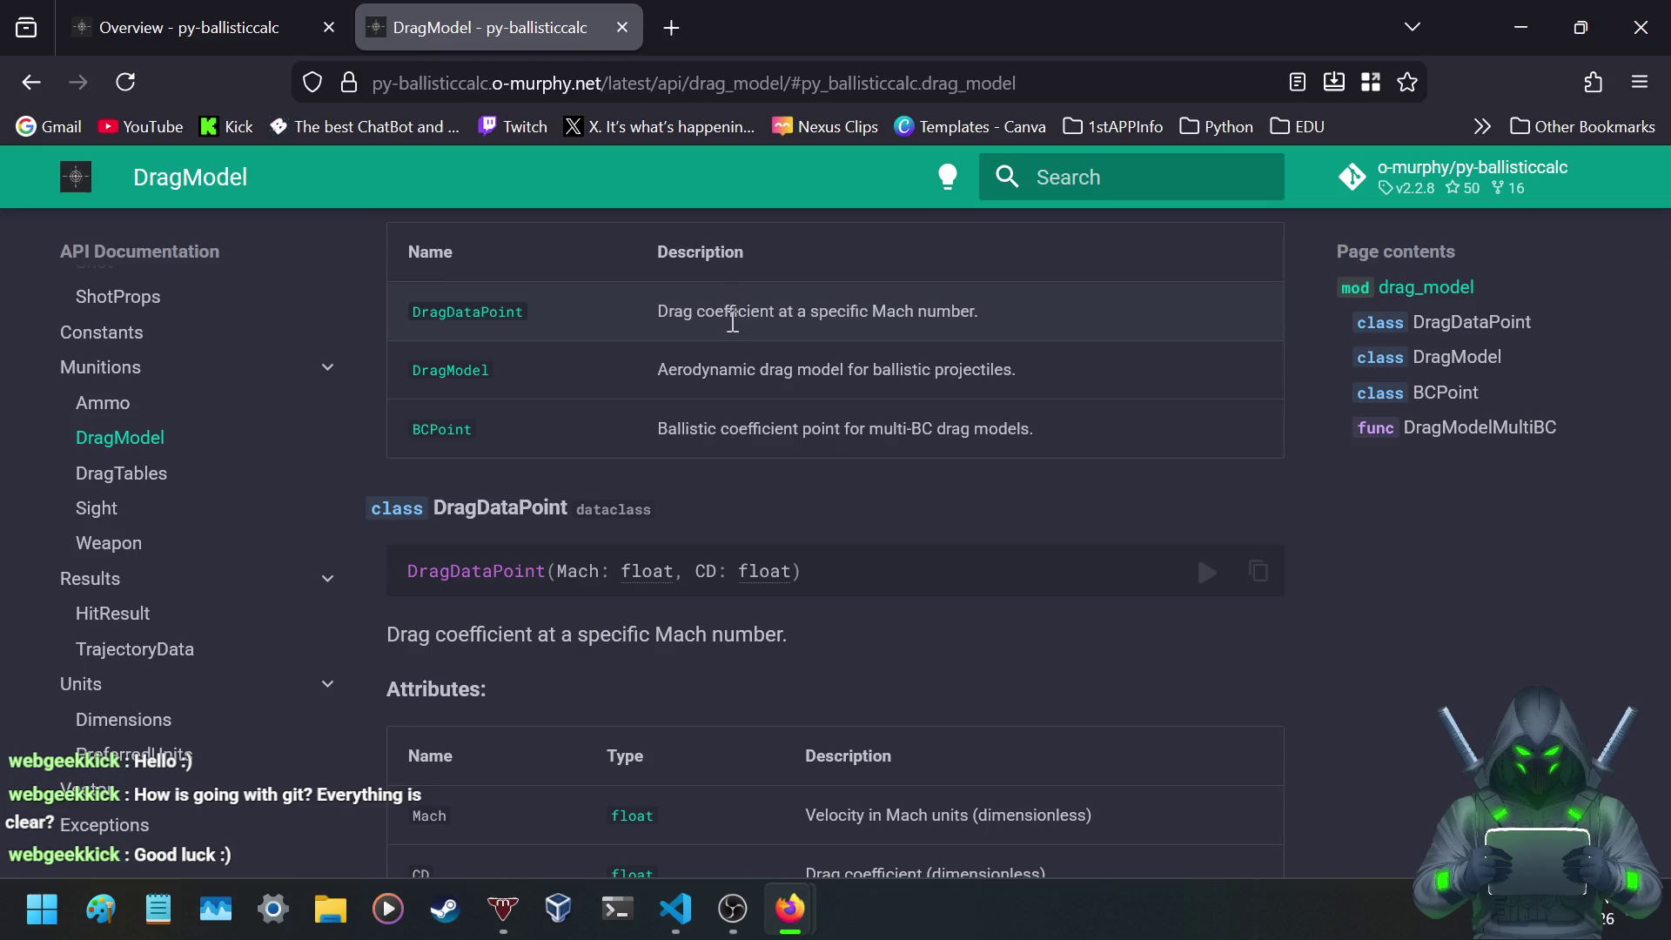
scroll(736, 313, "down", 5)
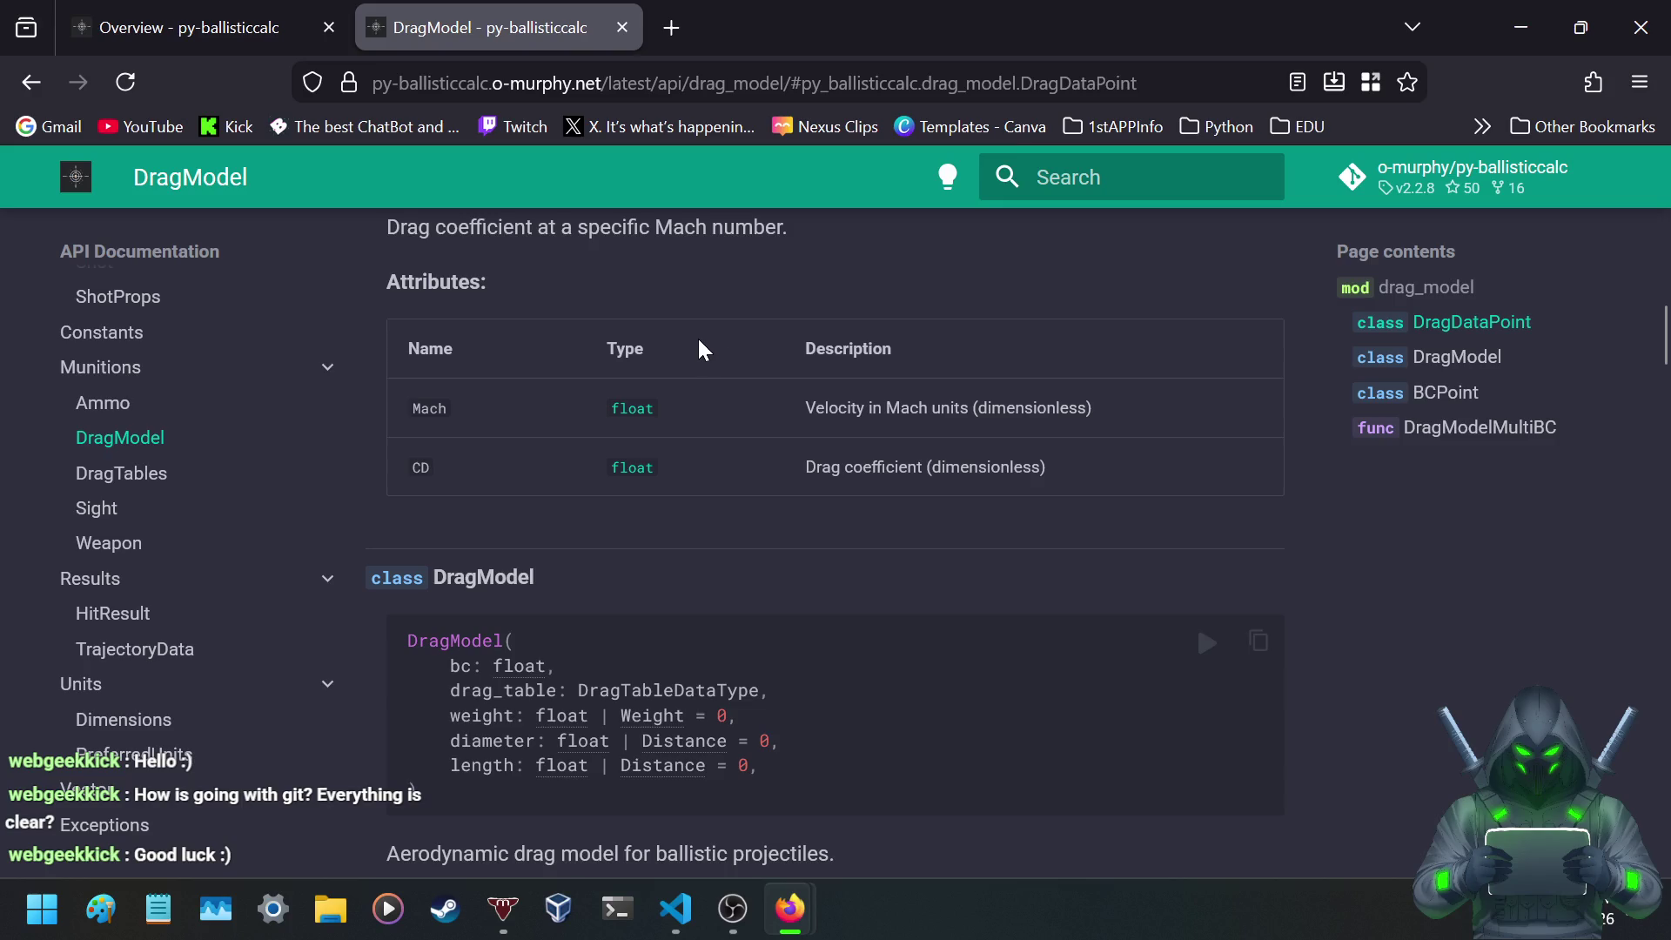
scroll(703, 350, "down", 5)
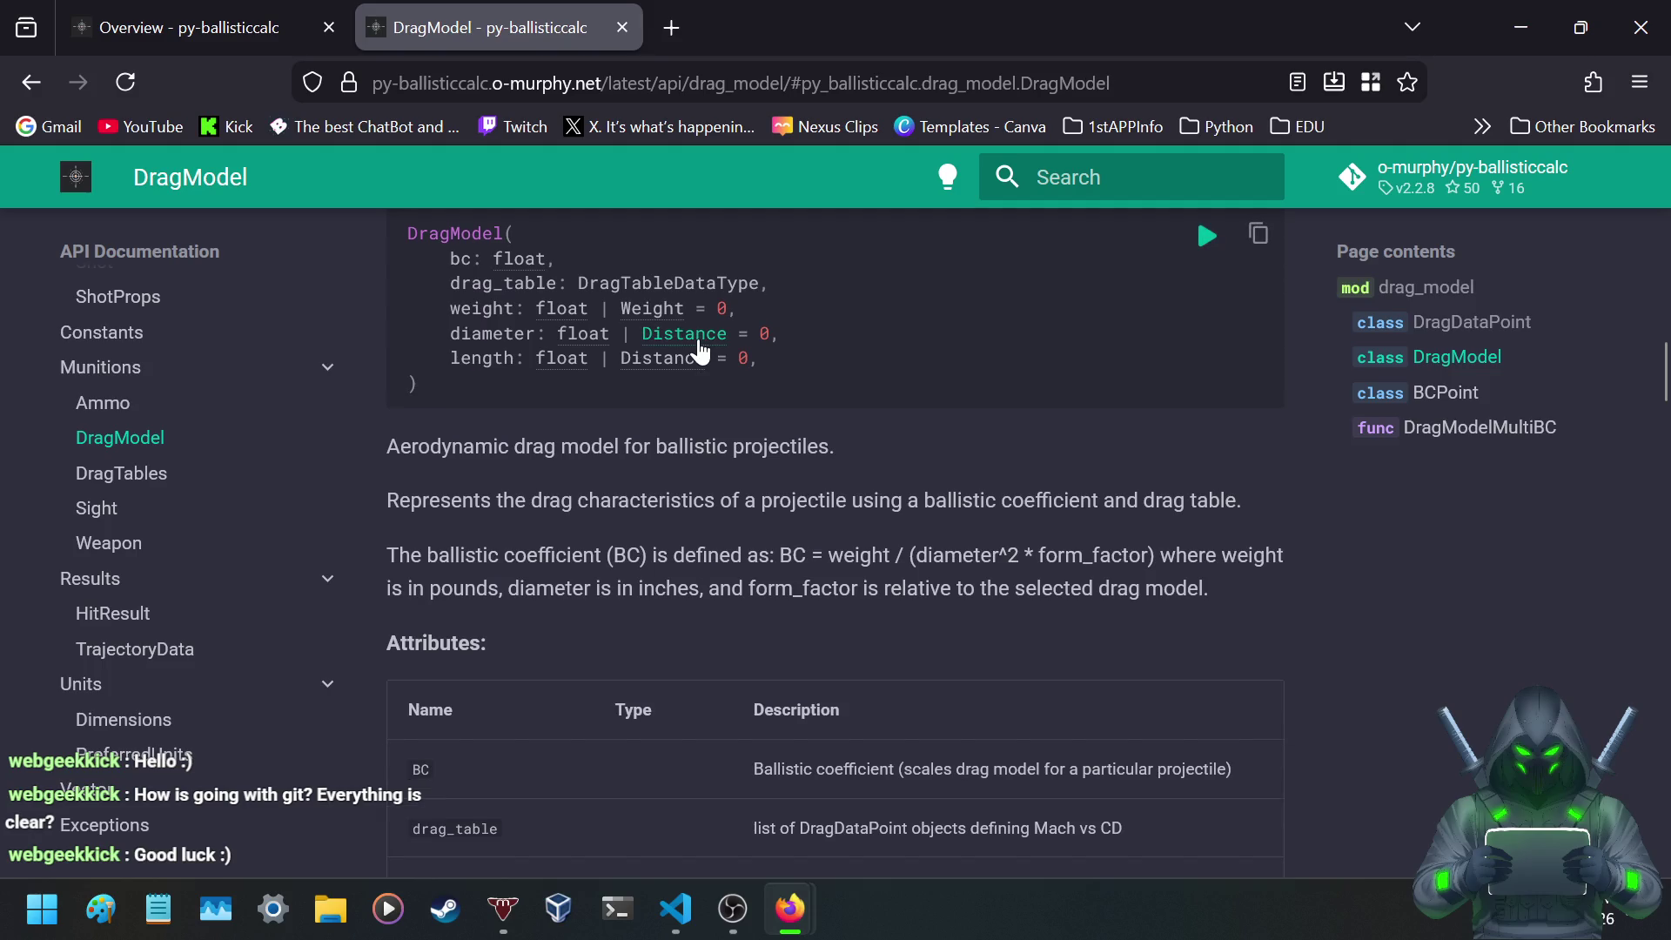
scroll(701, 352, "down", 2)
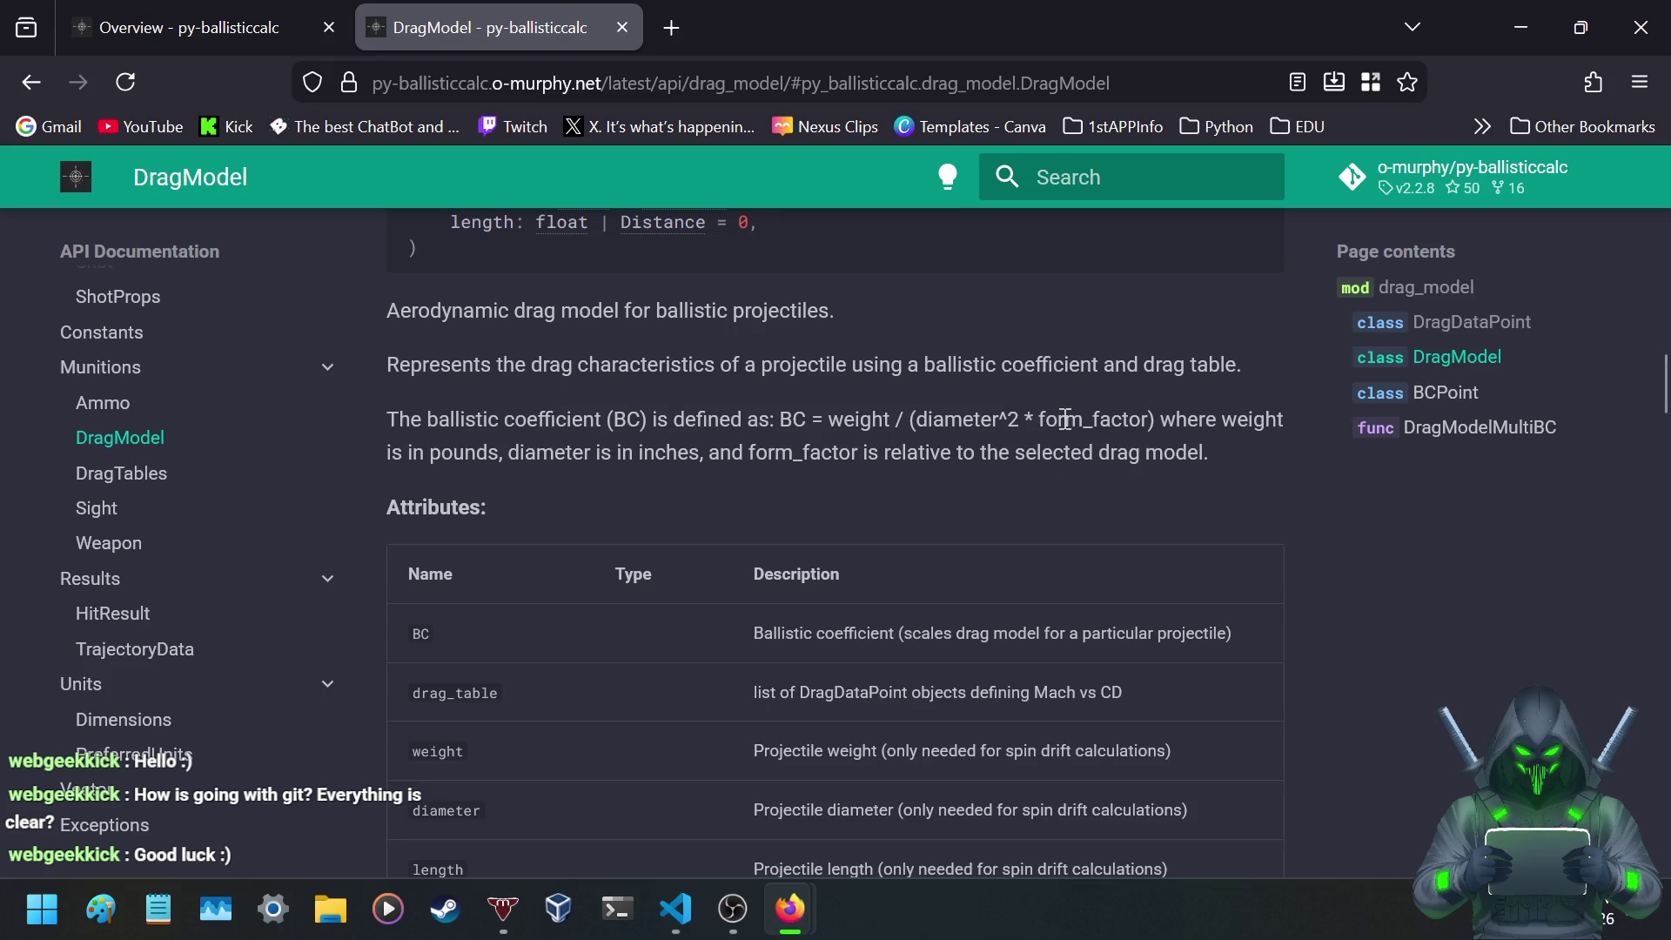
scroll(668, 444, "down", 3)
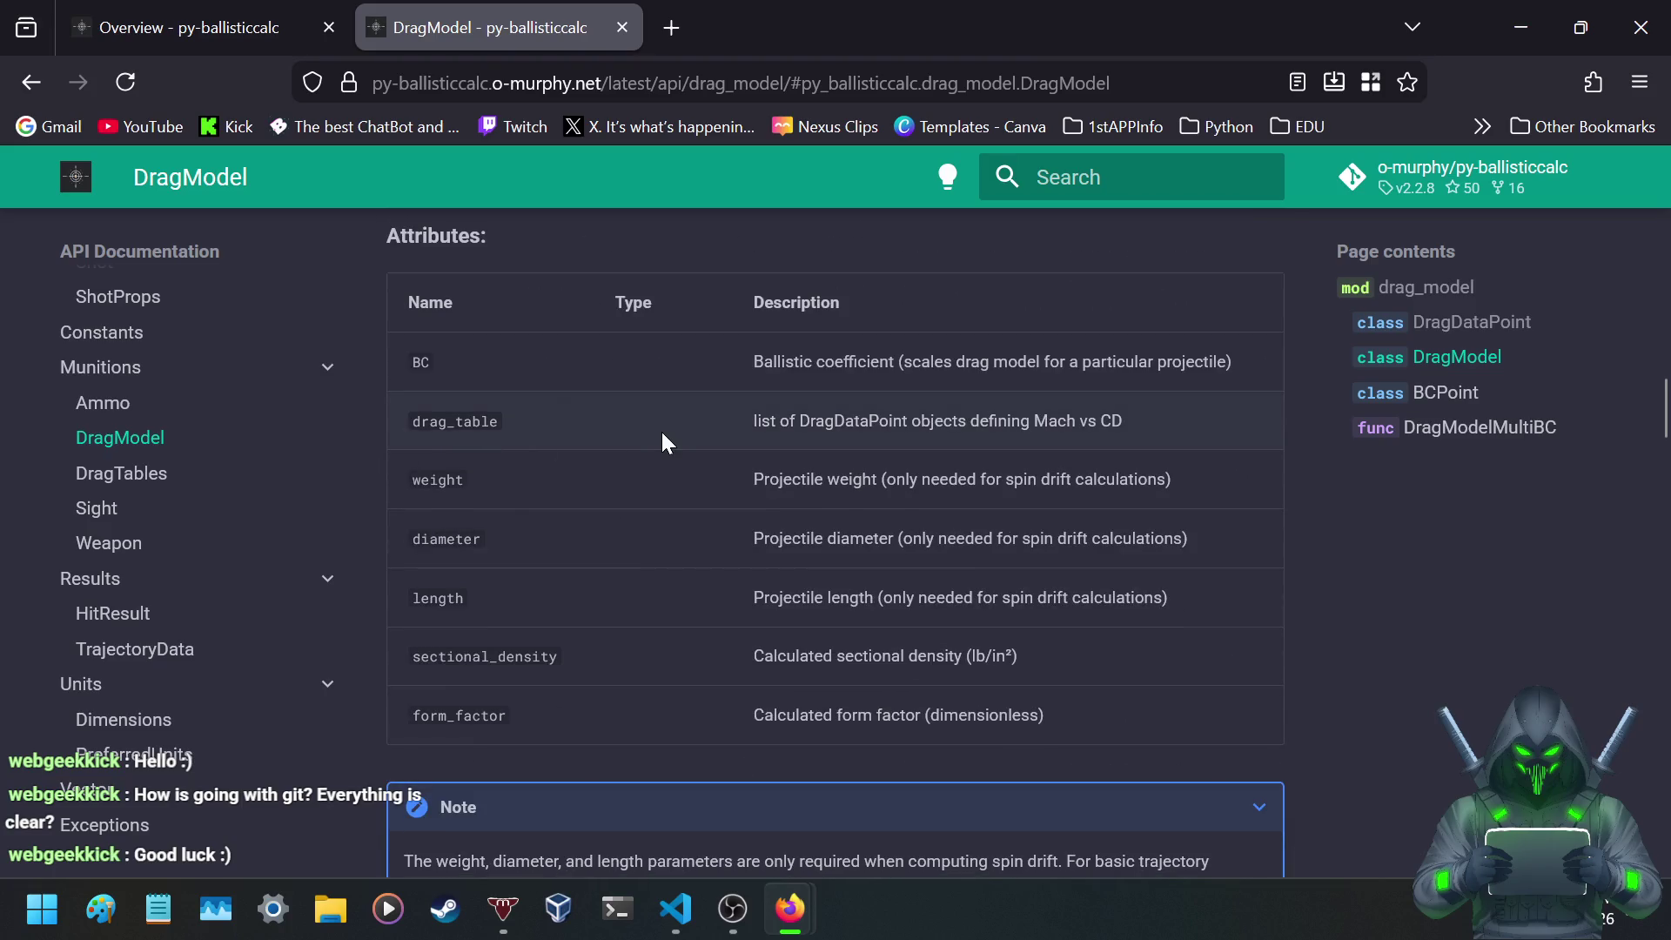
scroll(664, 439, "down", 5)
scroll(641, 451, "up", 6)
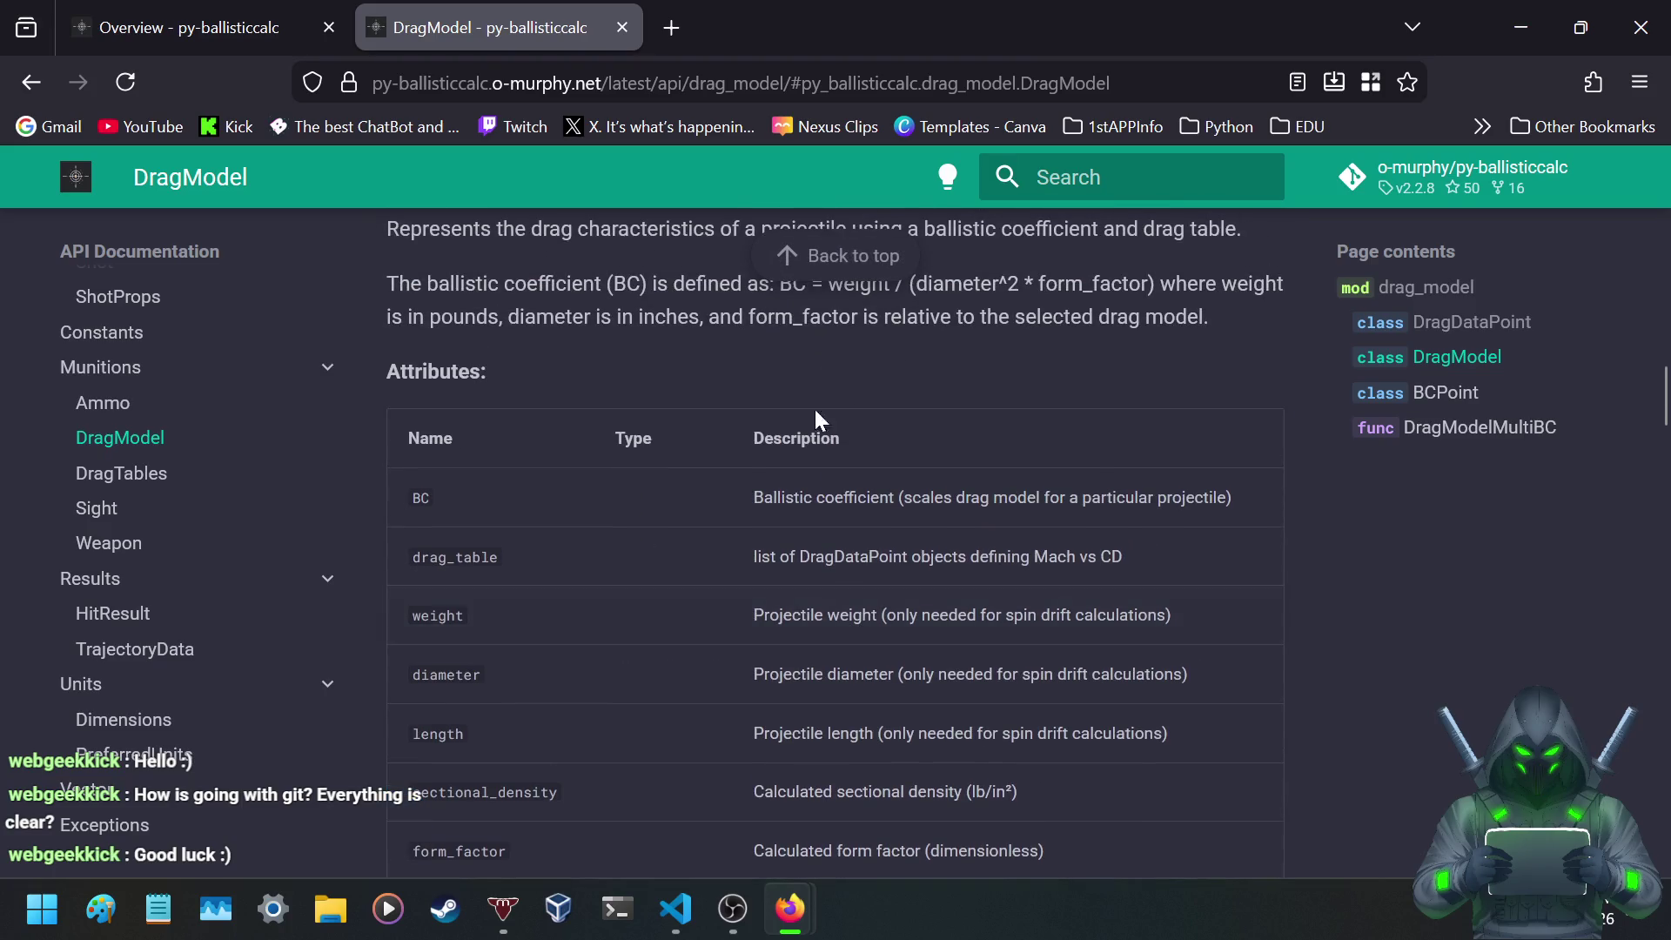
scroll(870, 414, "down", 2)
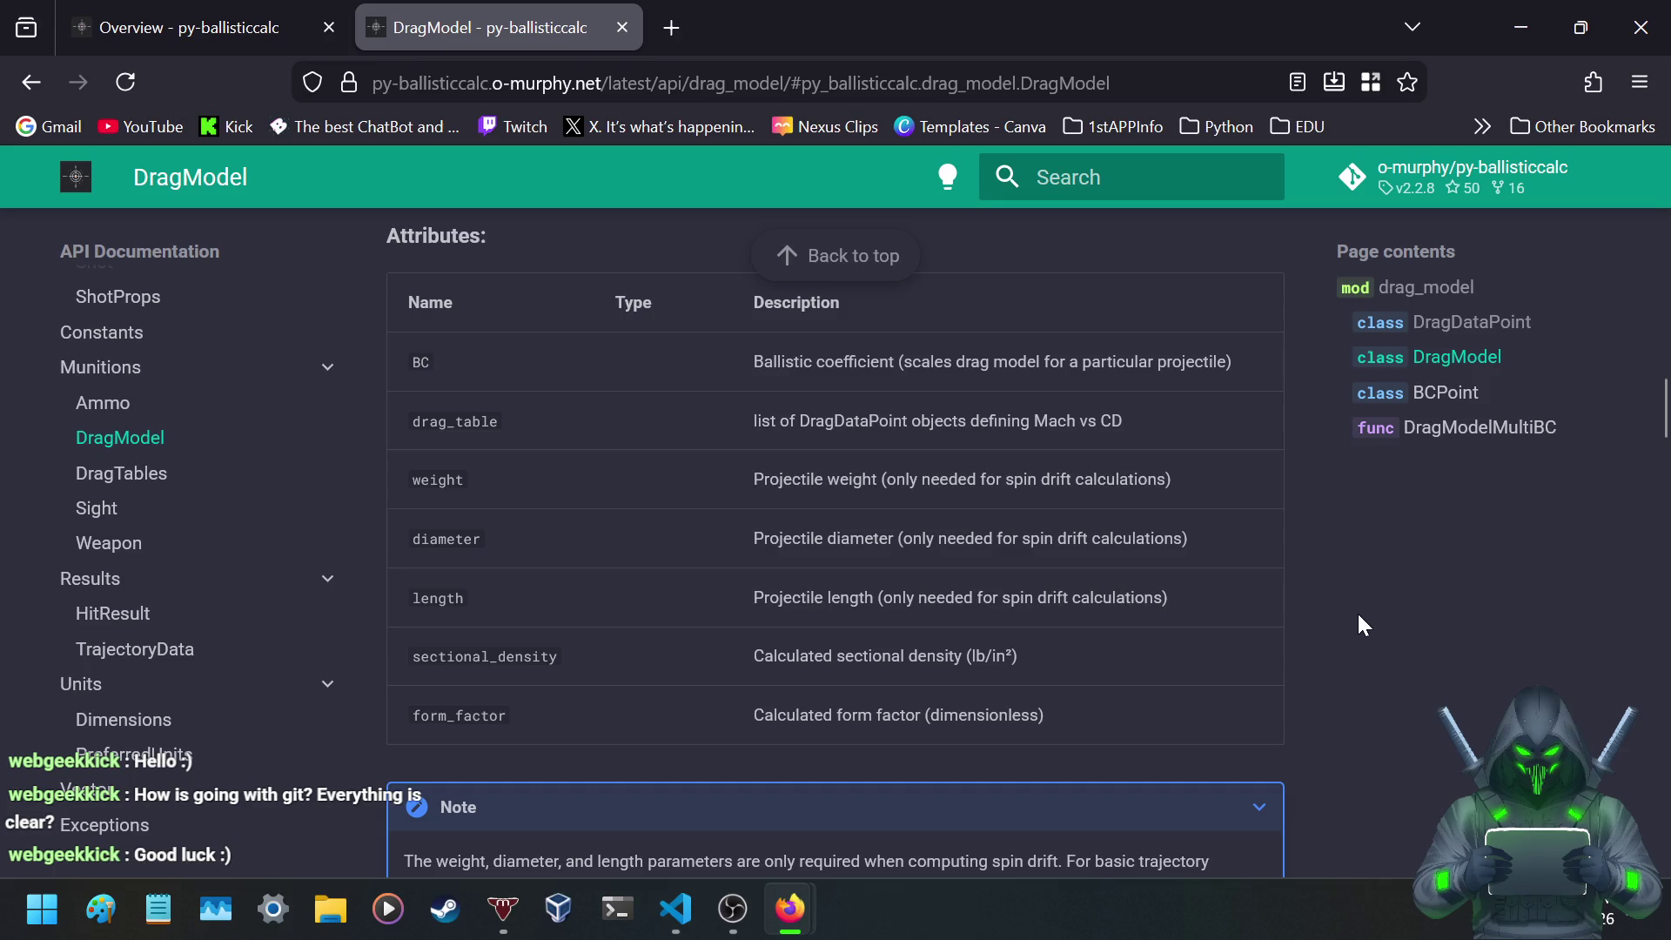
scroll(1319, 566, "down", 5)
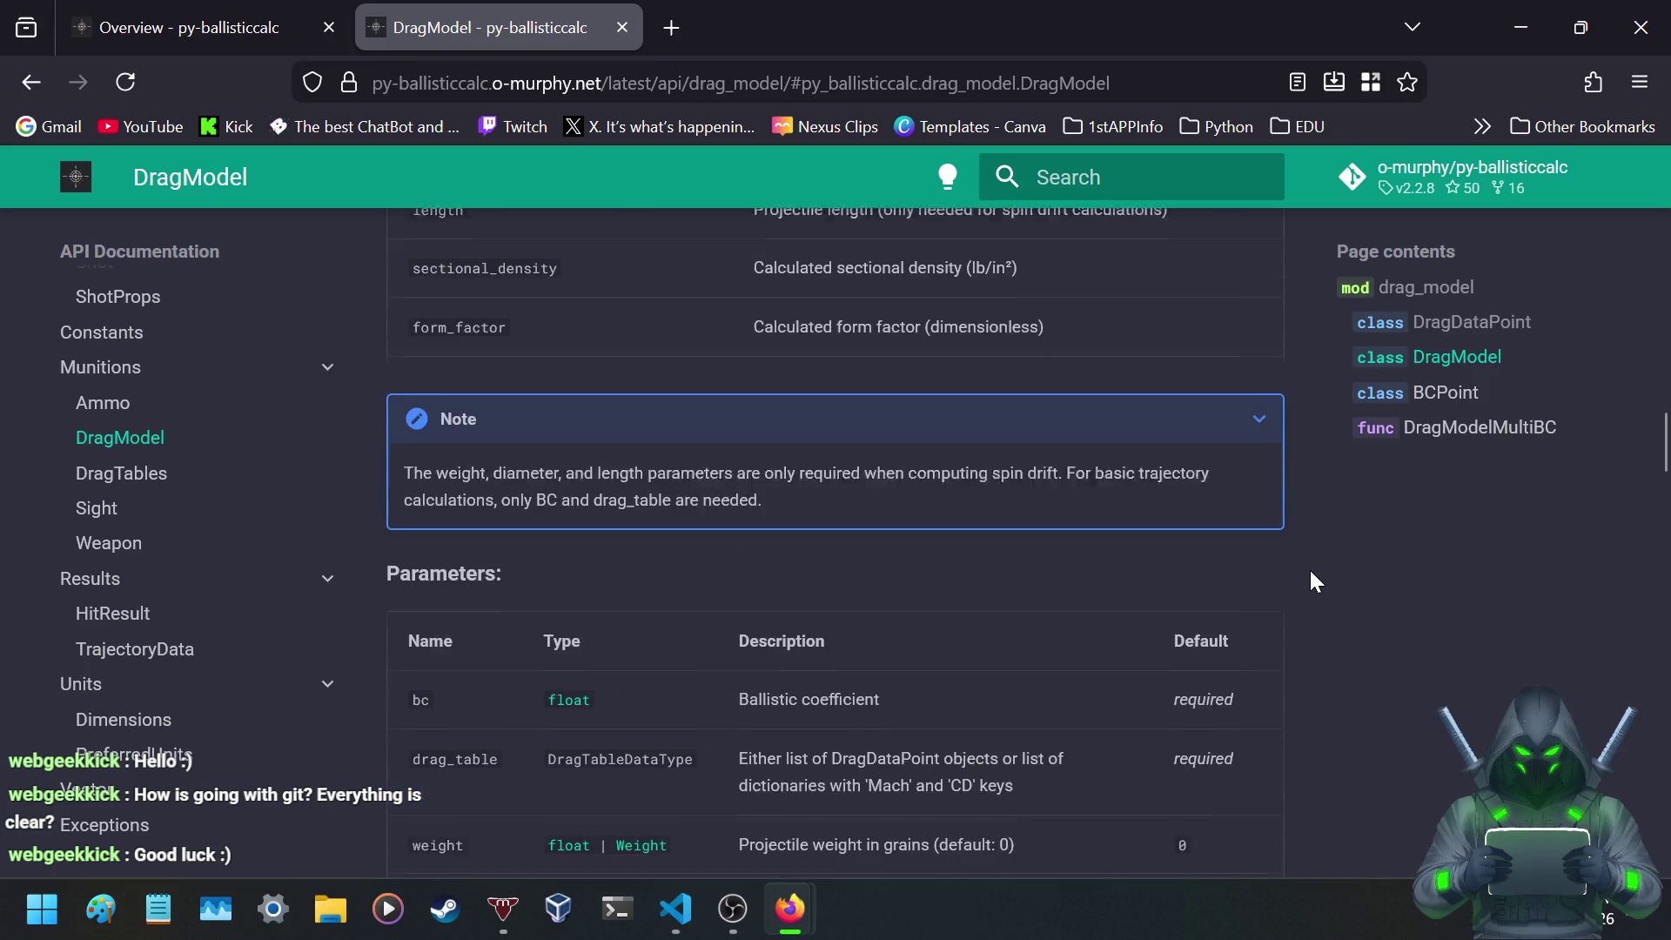
scroll(1374, 540, "down", 3)
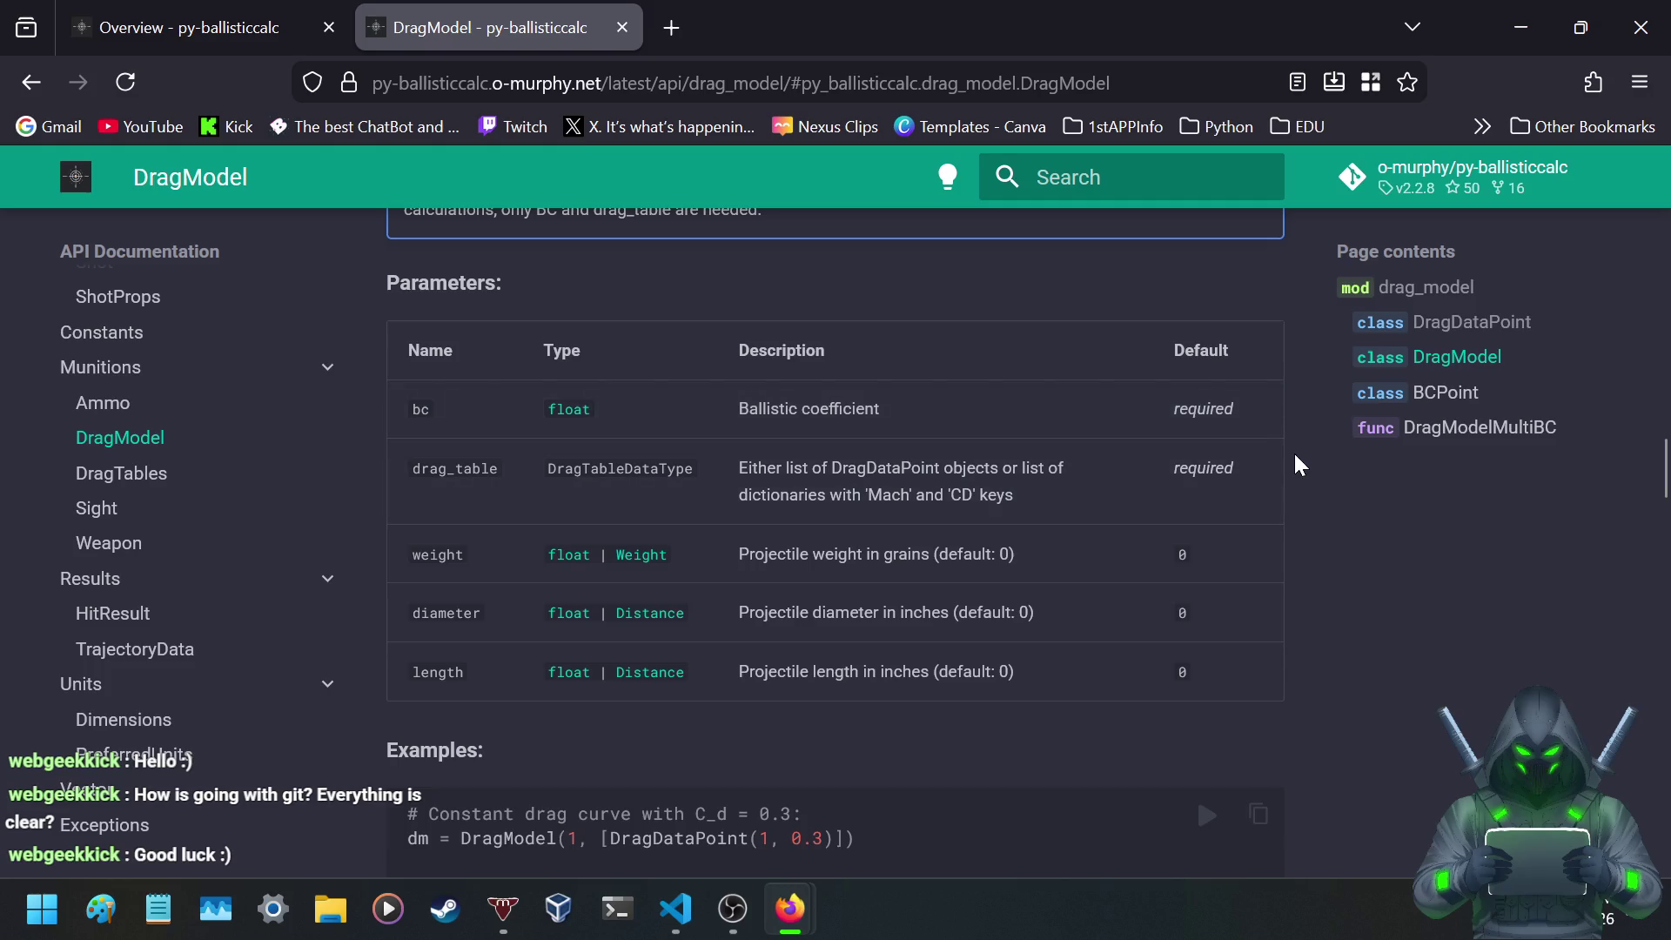
scroll(368, 490, "down", 2)
scroll(368, 490, "up", 3)
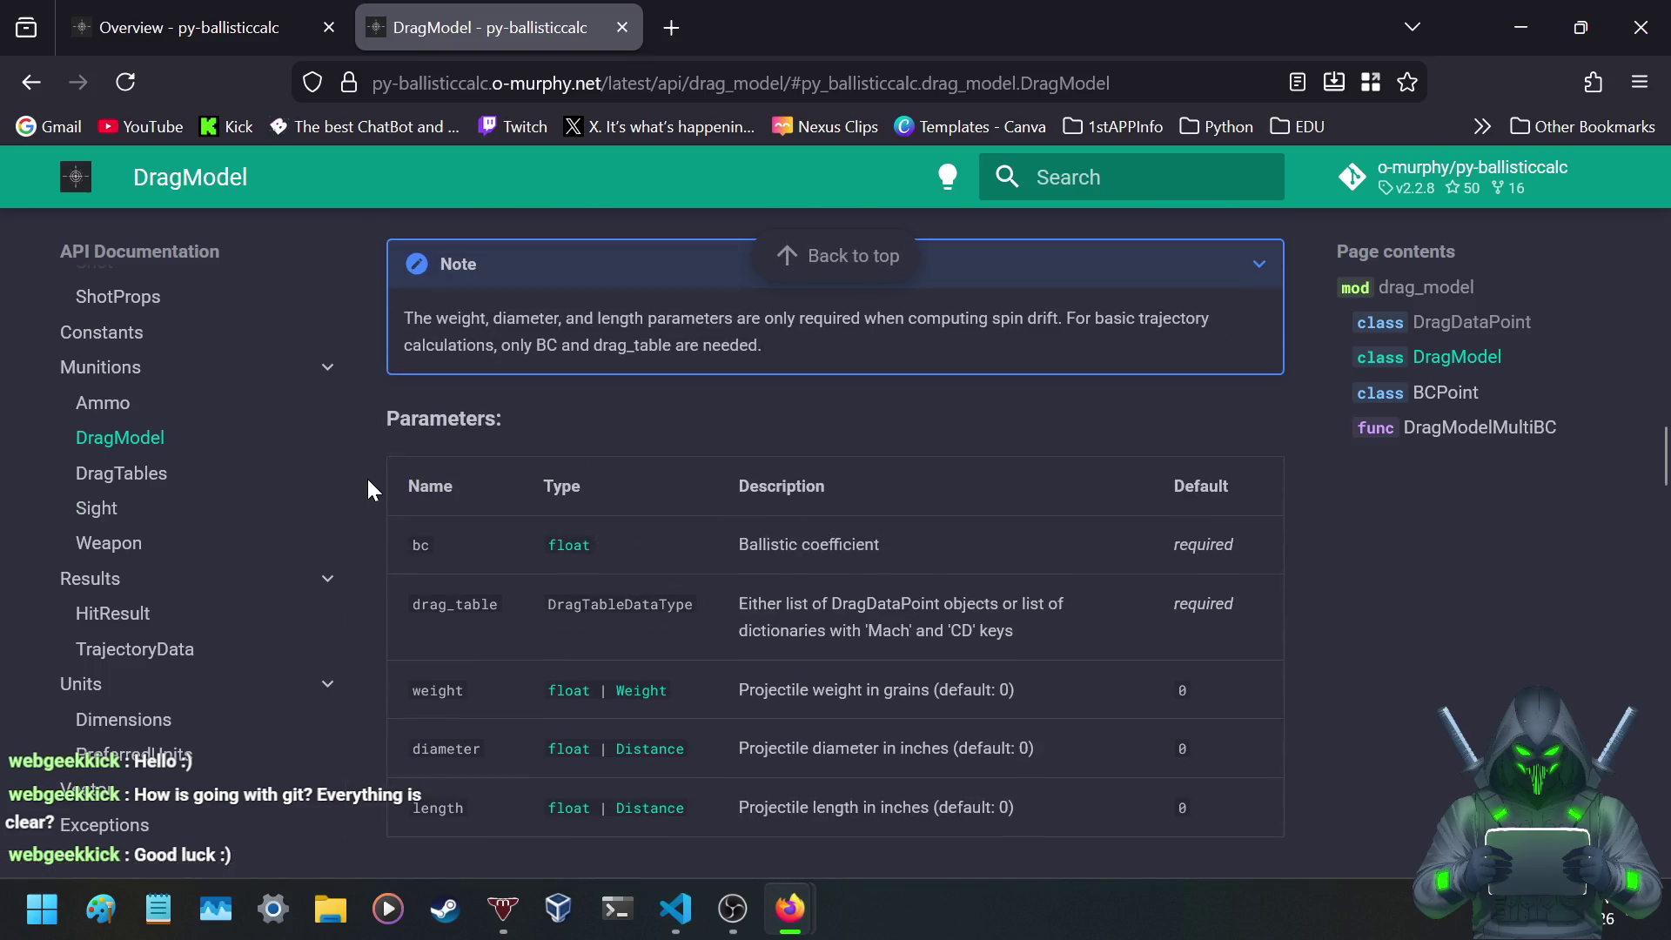
scroll(367, 490, "down", 3)
scroll(367, 490, "up", 2)
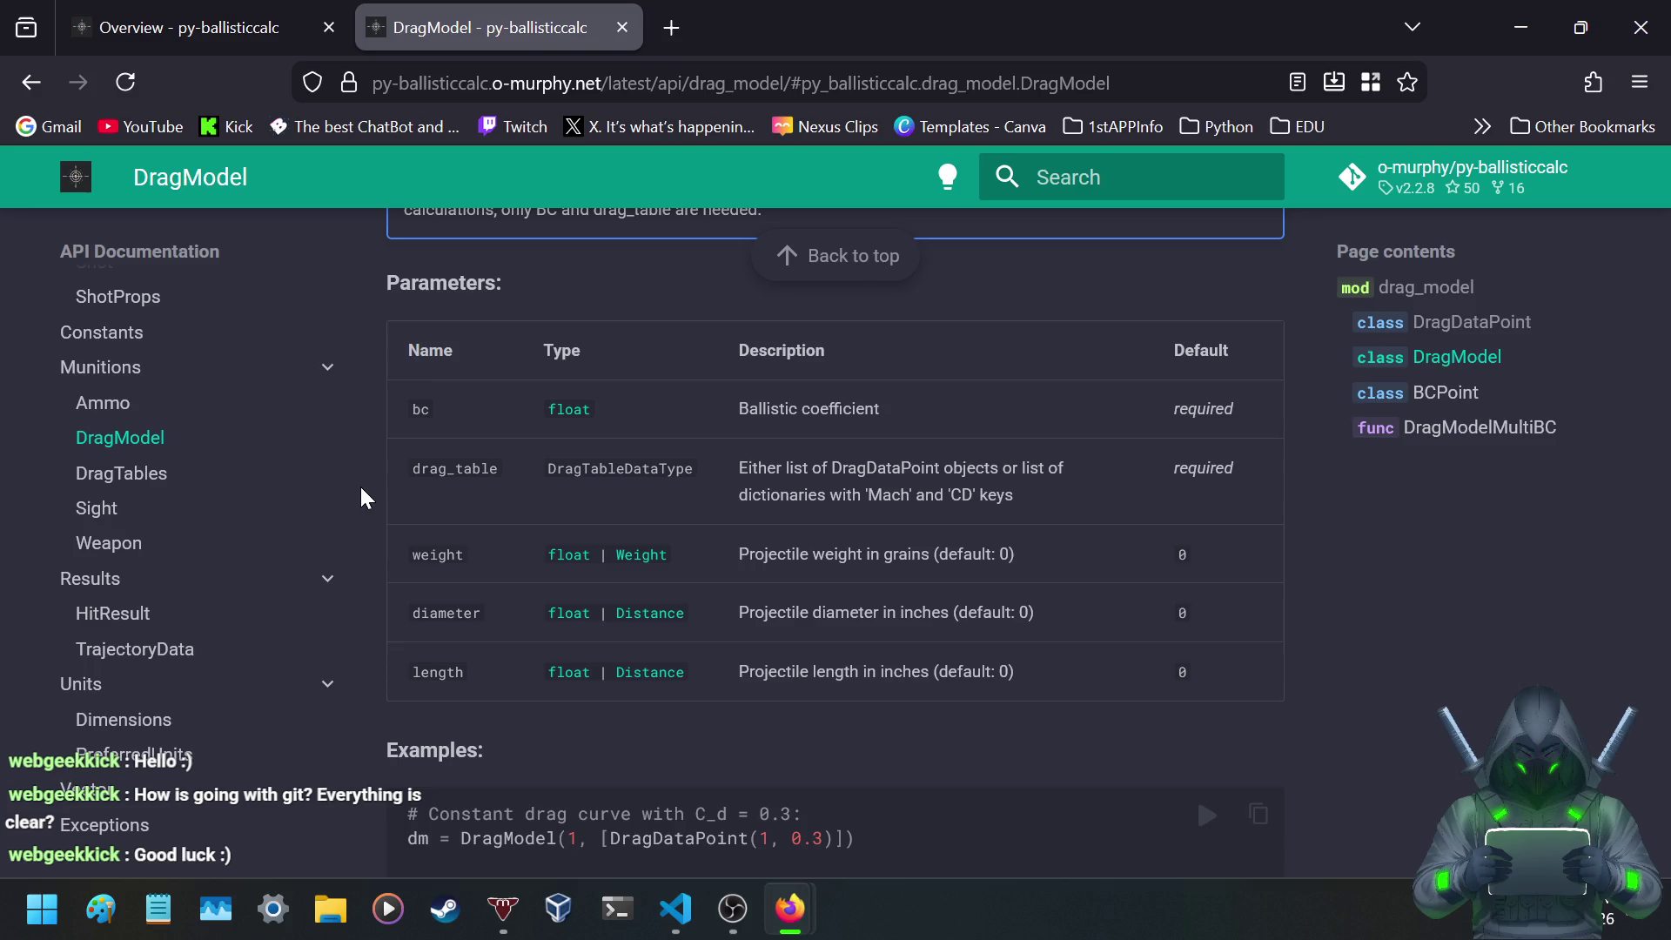
scroll(365, 498, "down", 3)
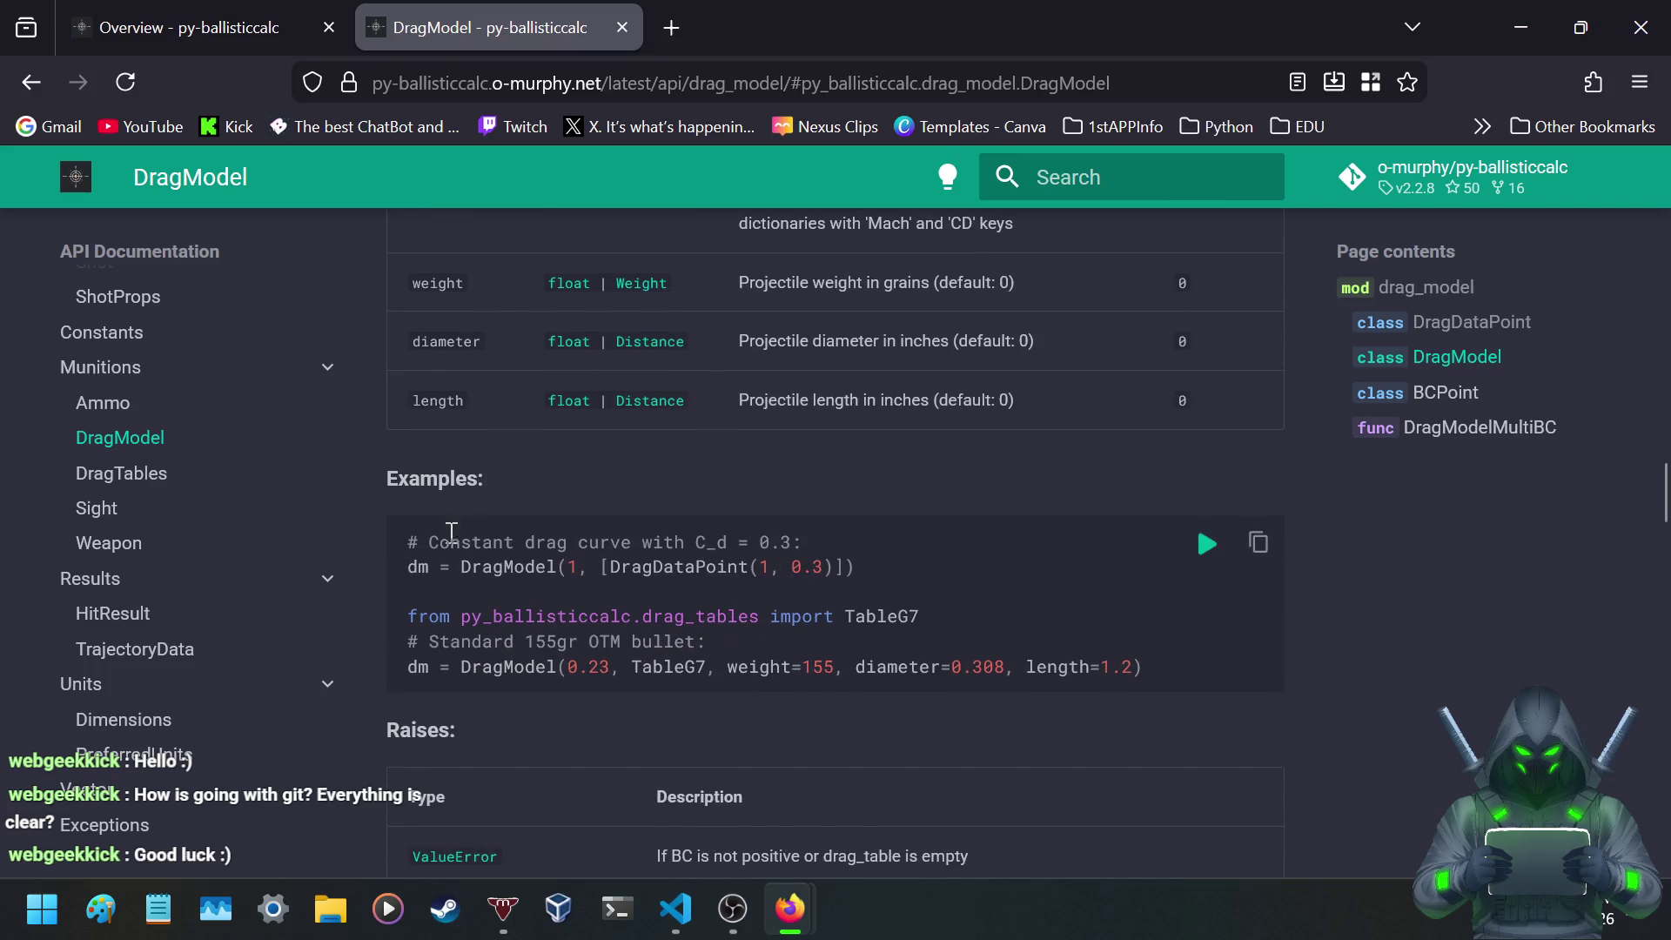
scroll(393, 405, "down", 3)
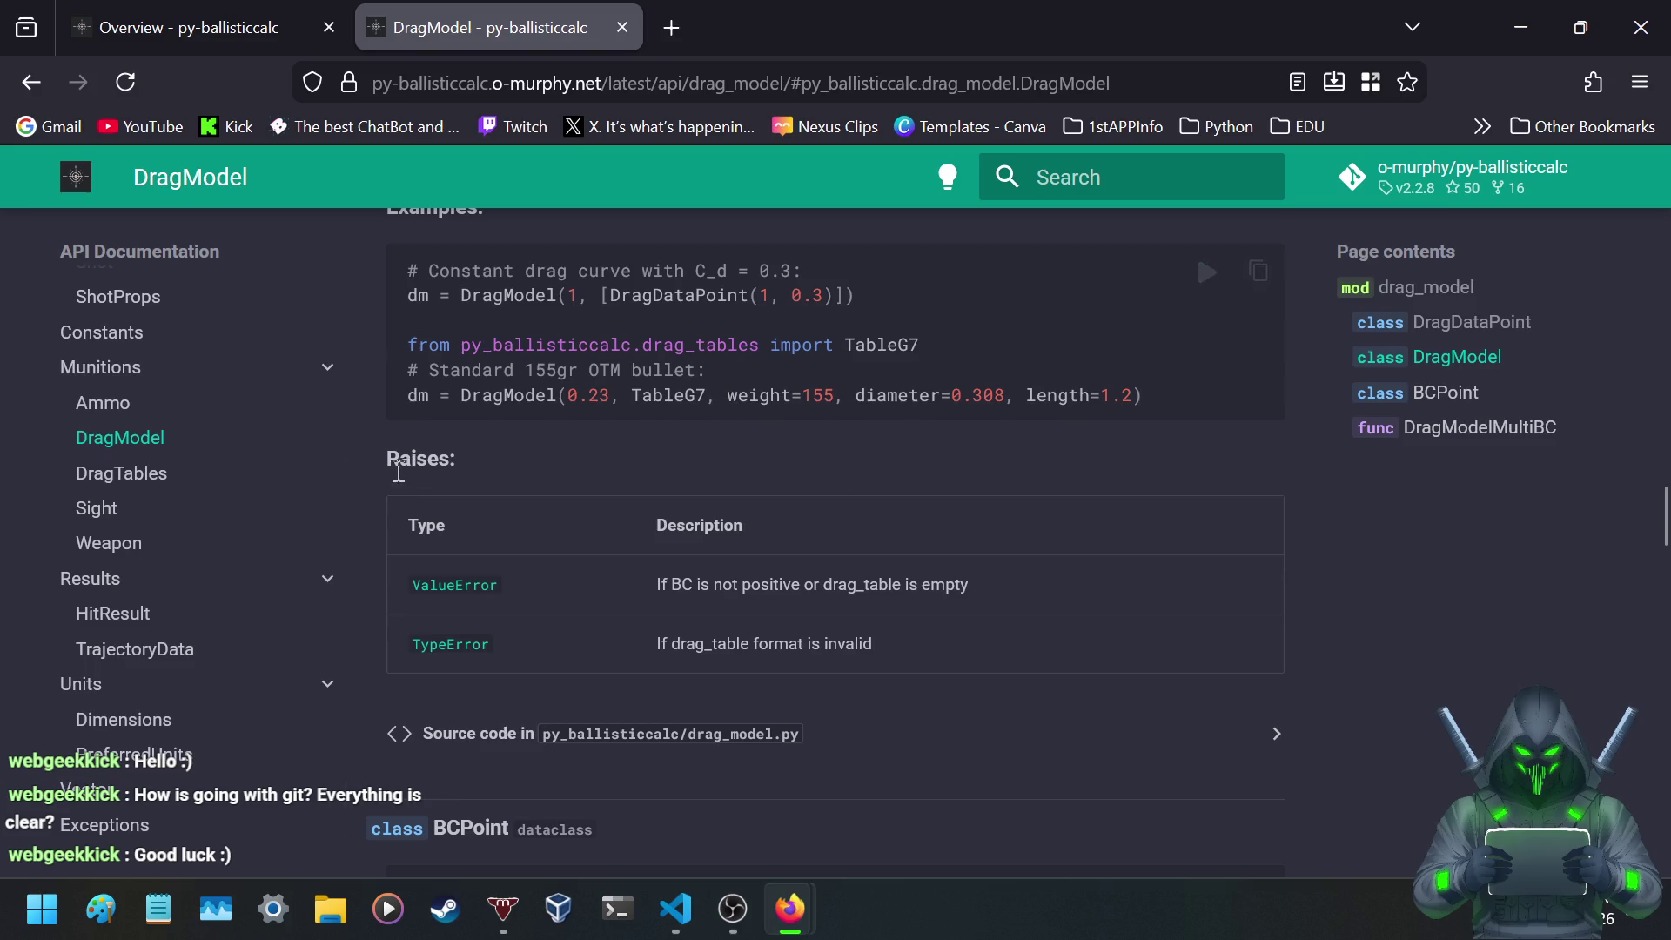
scroll(399, 472, "down", 3)
scroll(379, 470, "up", 6)
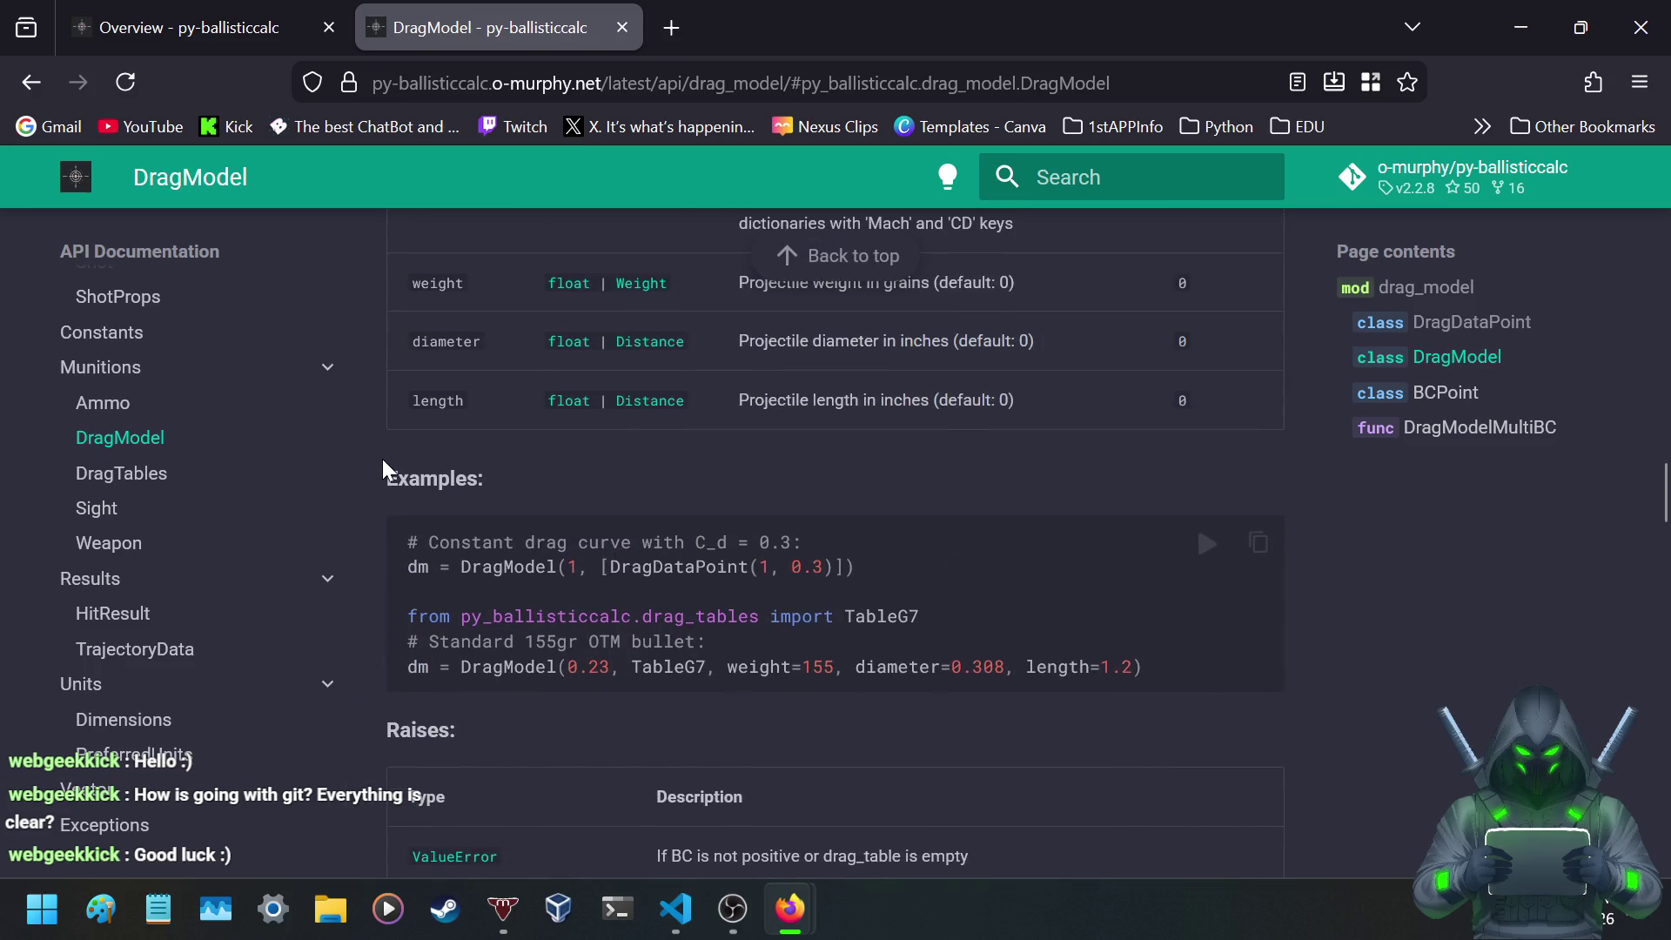
scroll(369, 462, "down", 4)
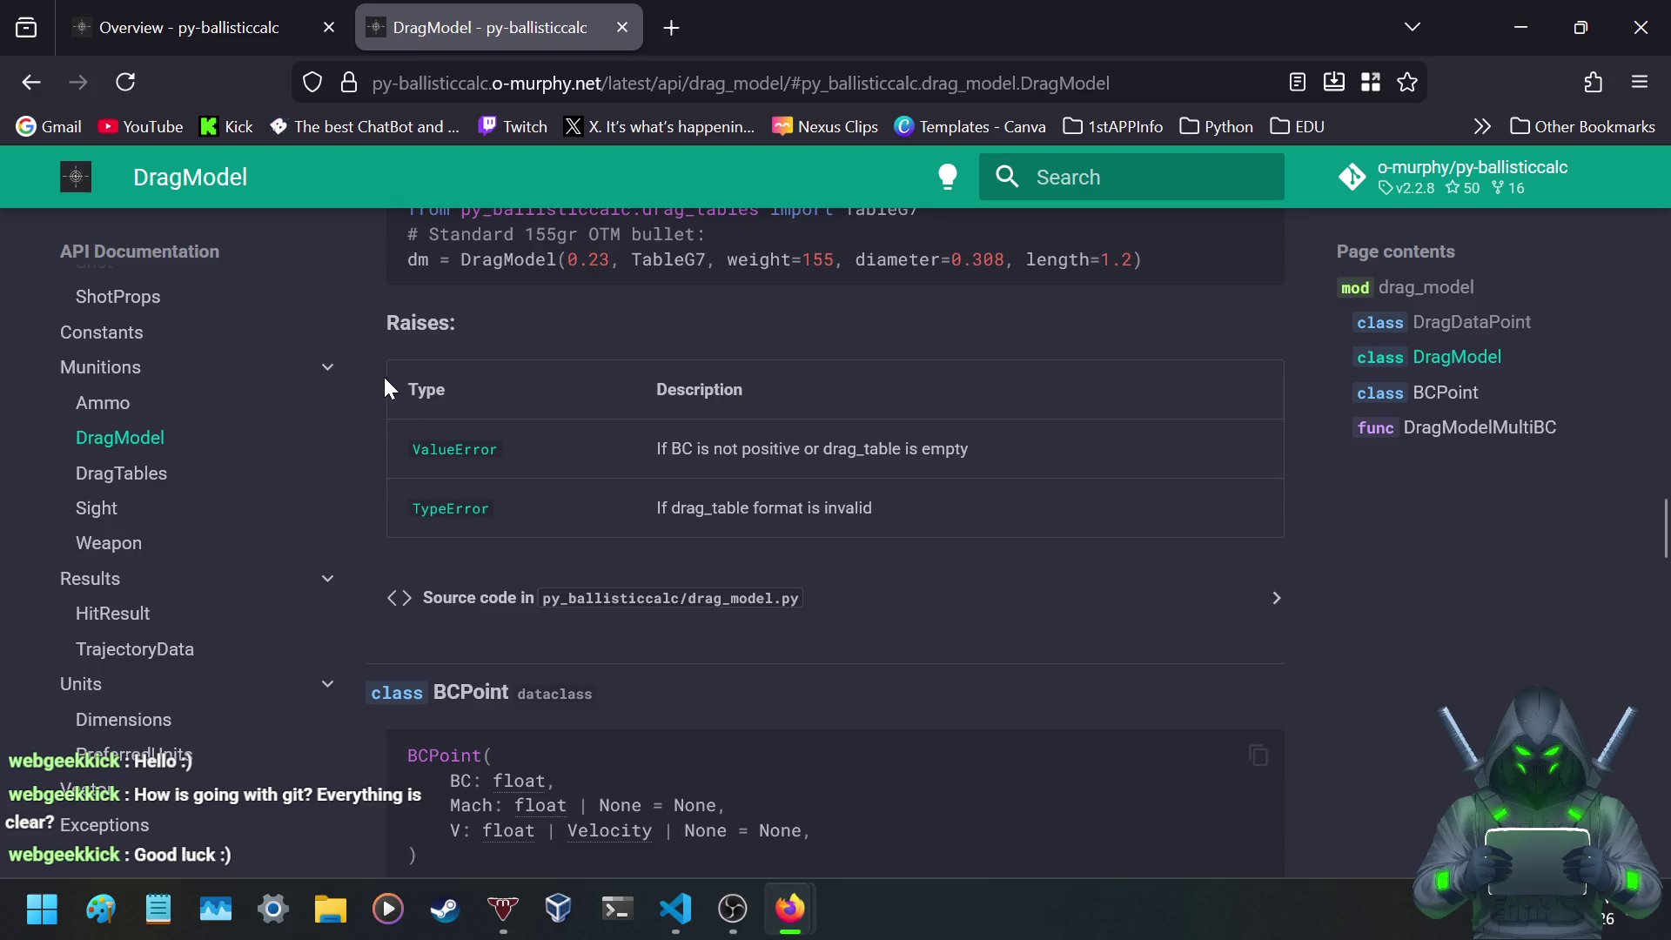
scroll(383, 358, "down", 5)
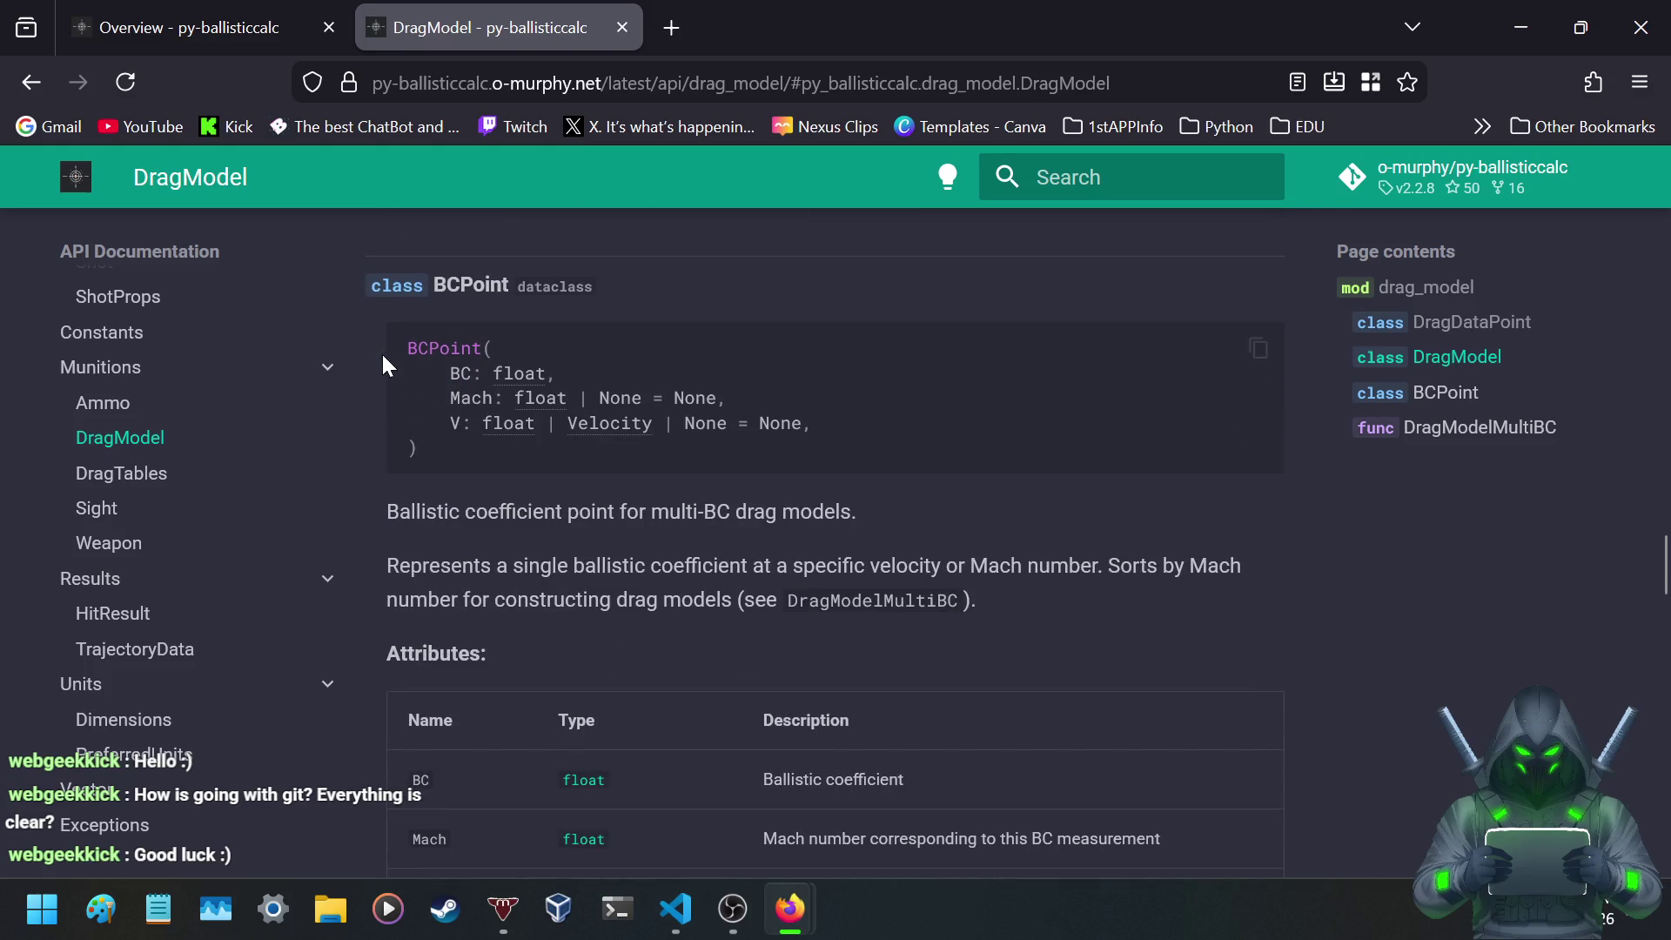
- Read BCPoint's BC, Mach and V fields, example, note, Parameters and ValueError rule
scroll(381, 351, "up", 2)
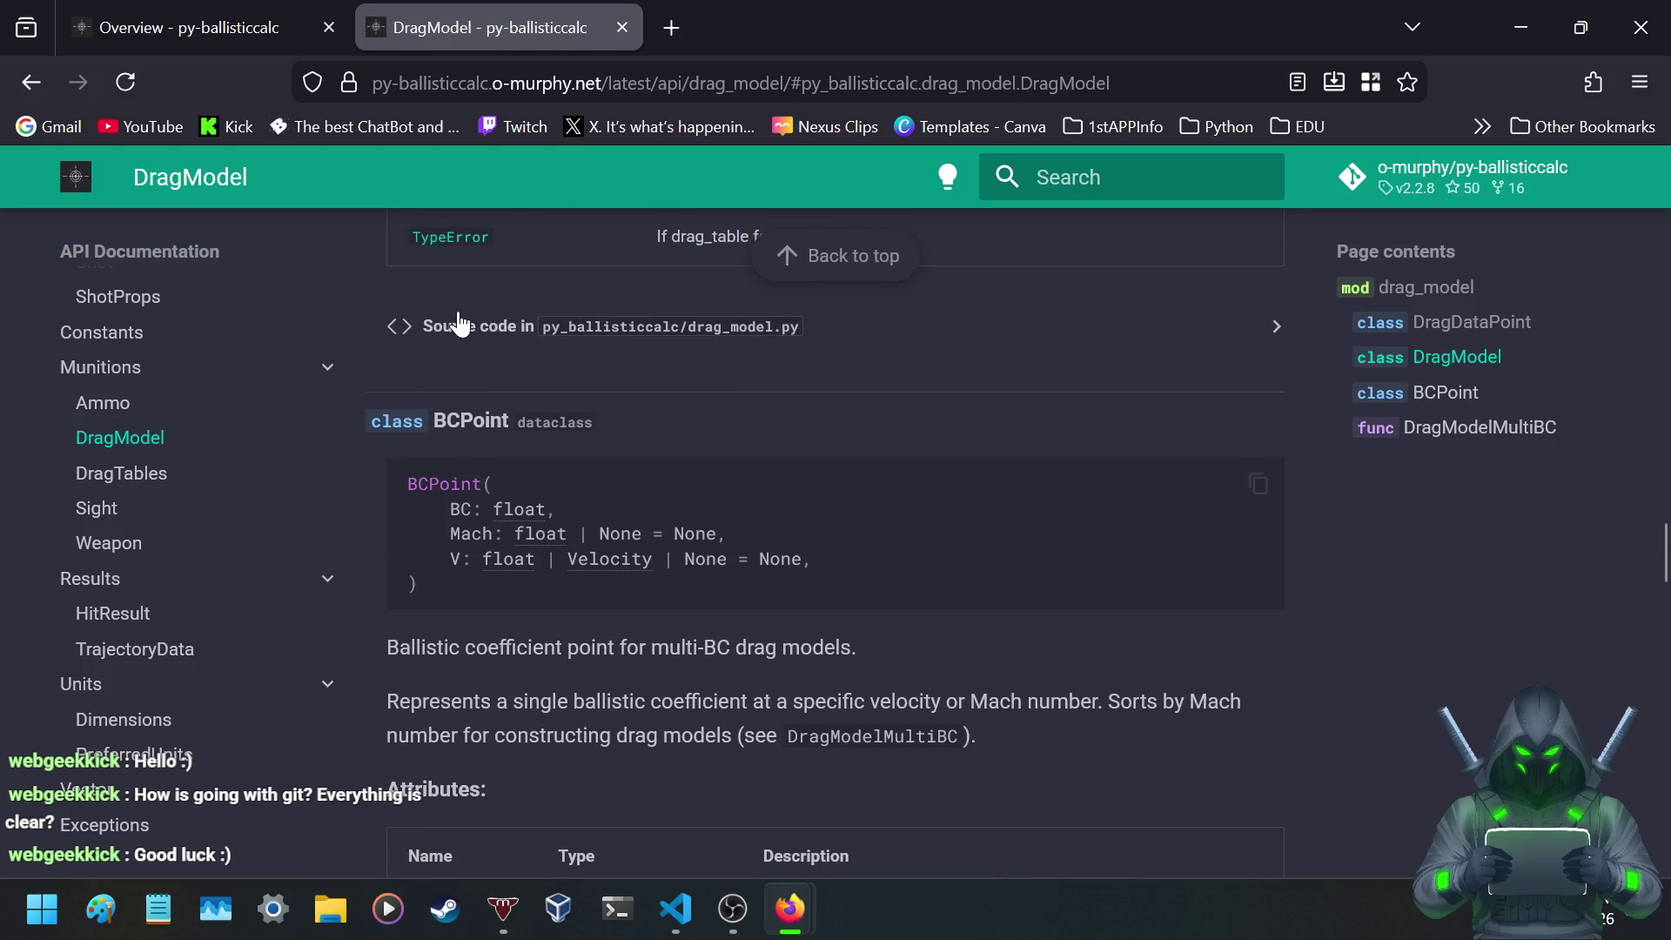
scroll(404, 320, "down", 3)
scroll(399, 465, "up", 2)
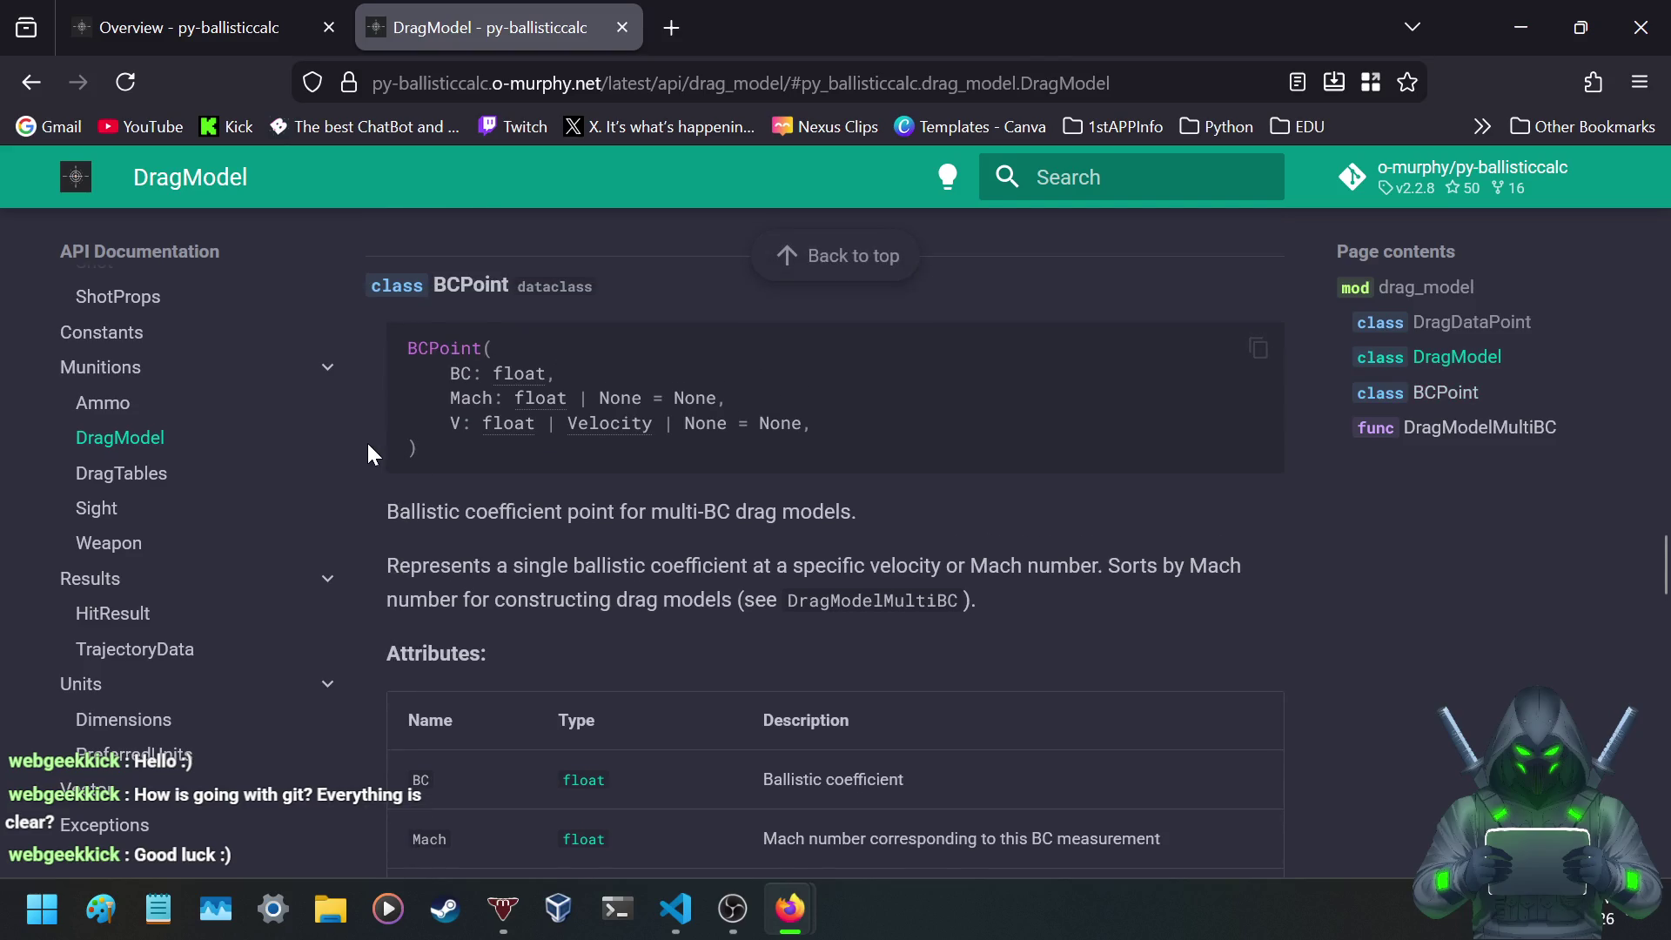
mouse_move(349, 448)
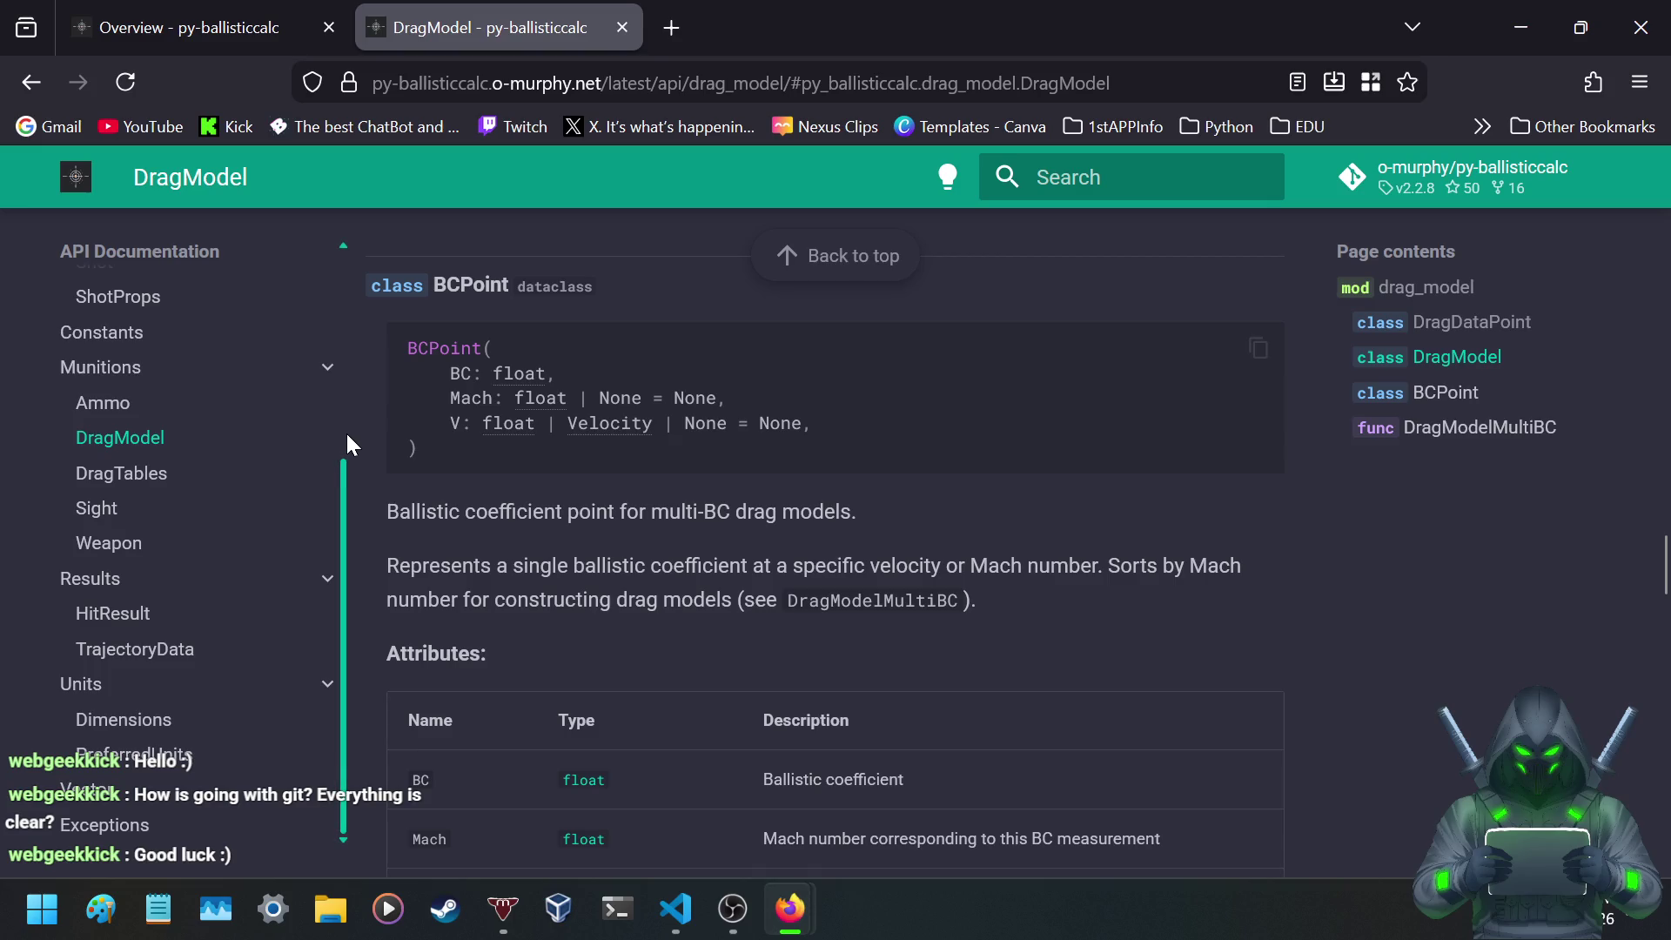
scroll(418, 332, "down", 5)
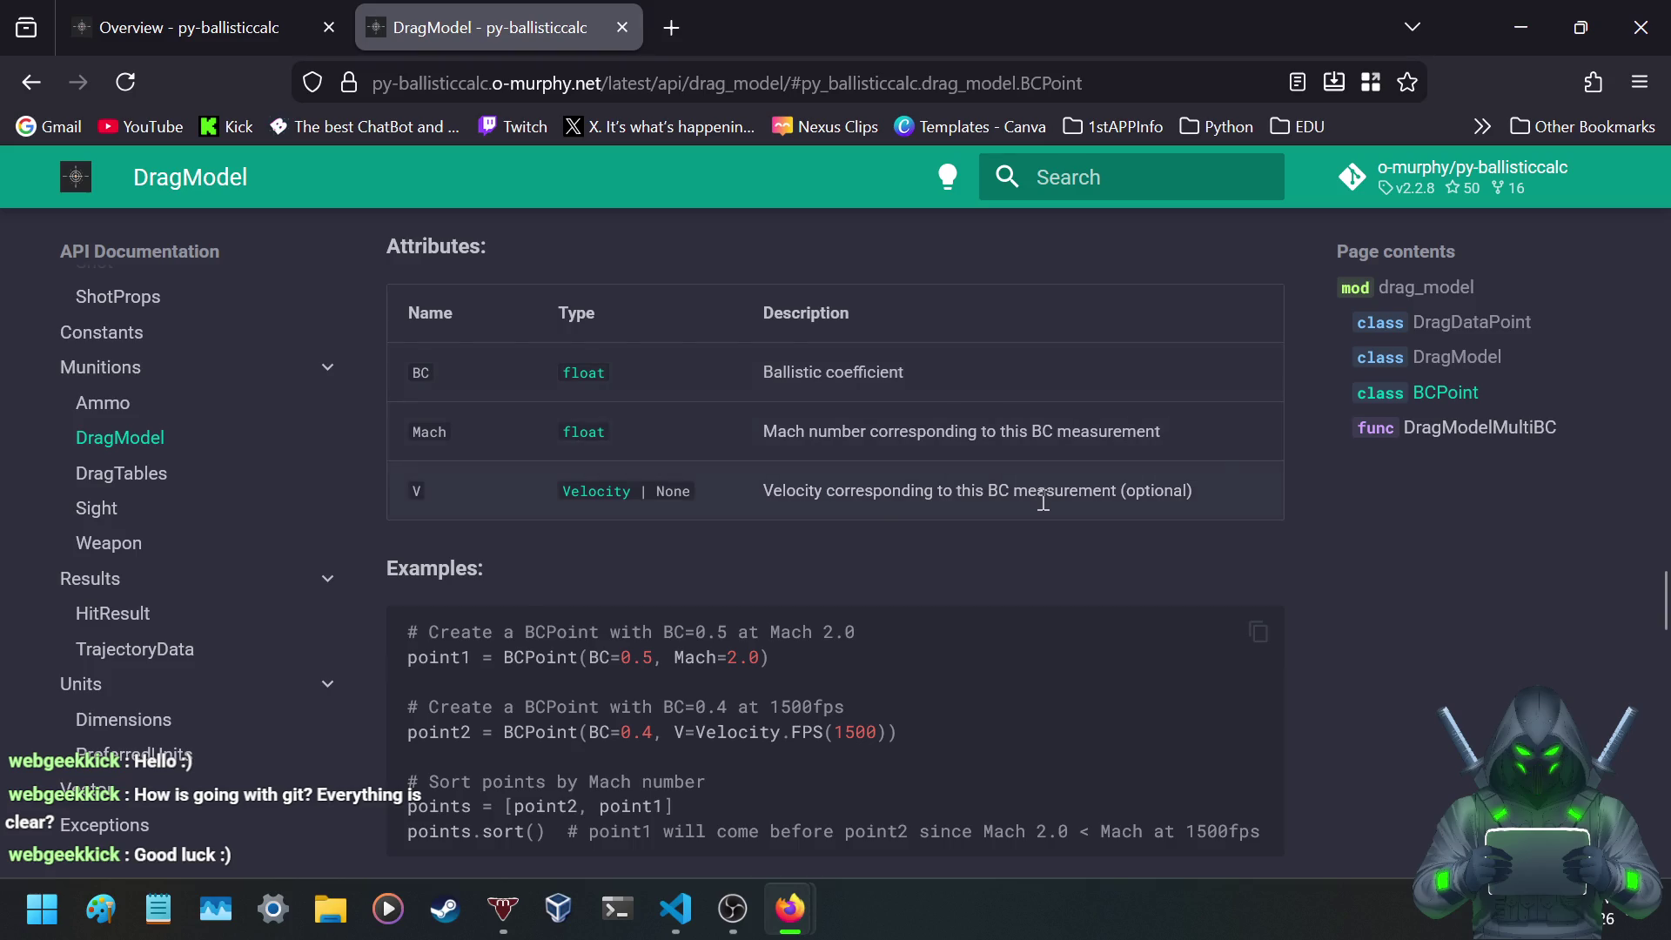
scroll(980, 525, "down", 3)
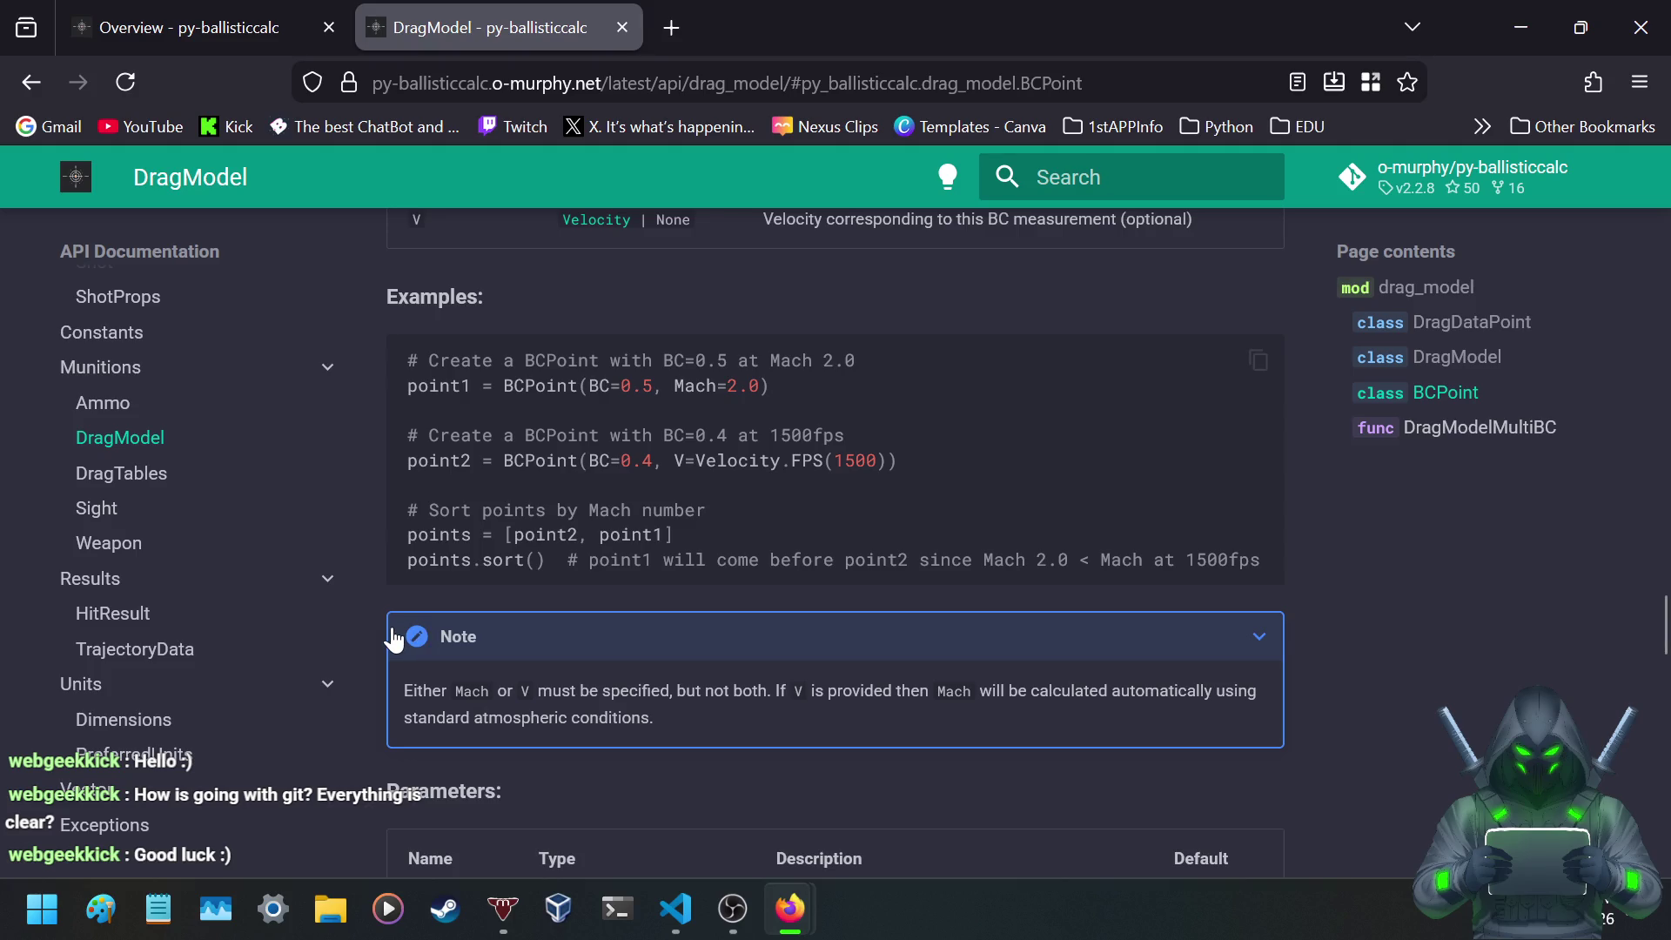
scroll(396, 627, "down", 5)
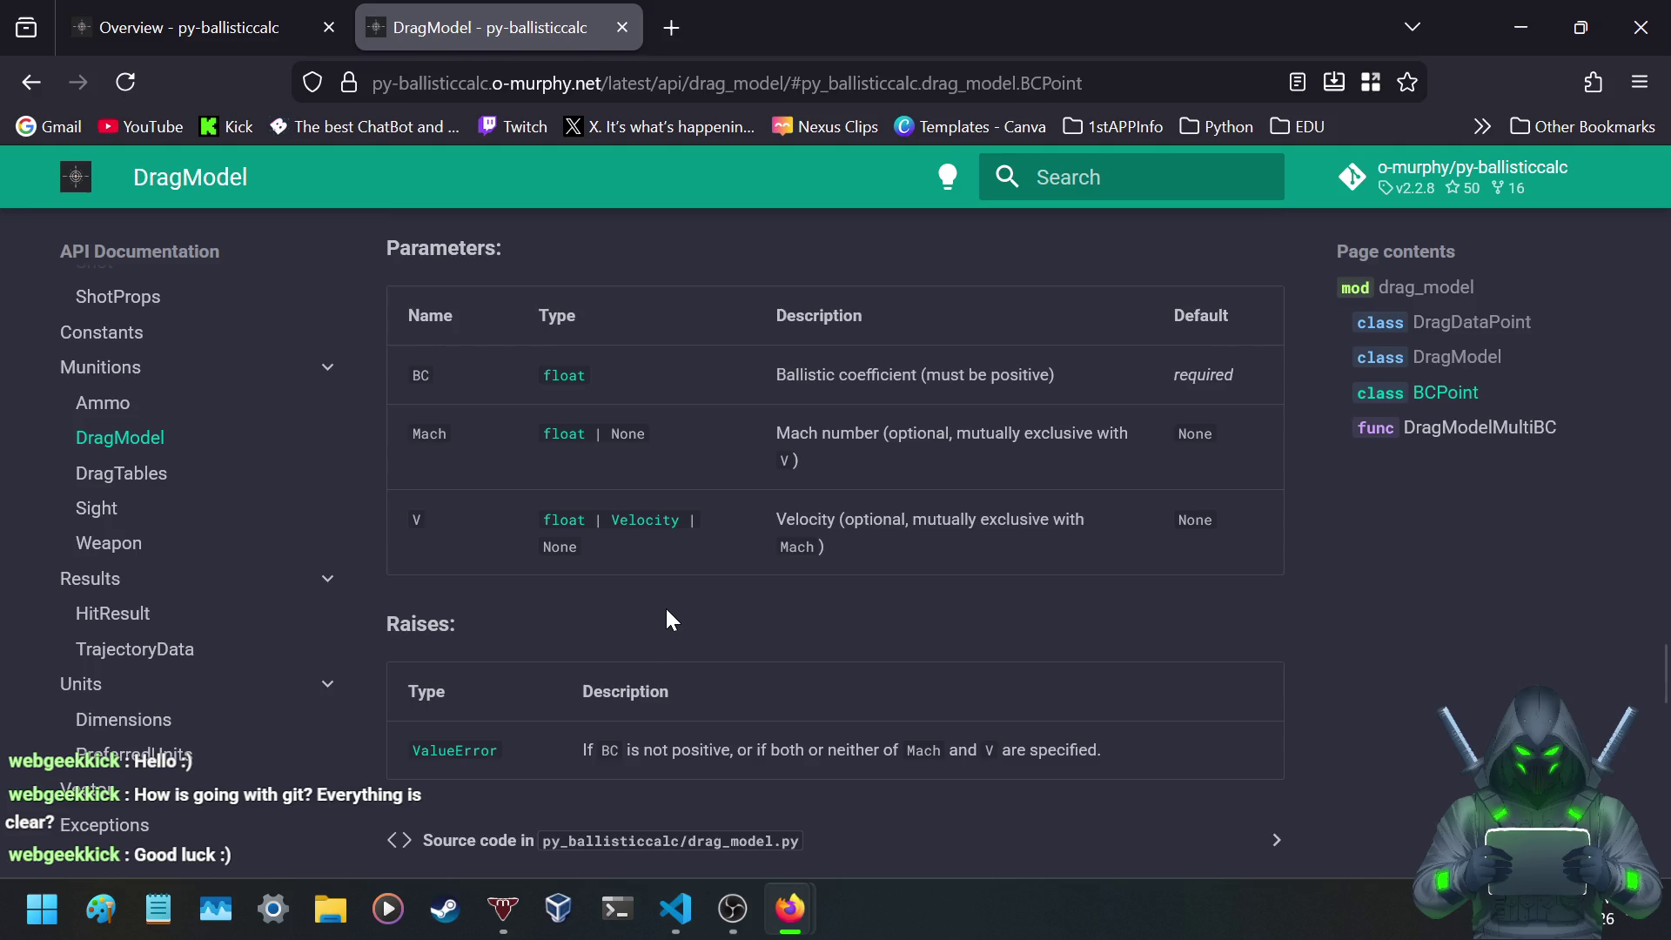
scroll(676, 597, "down", 5)
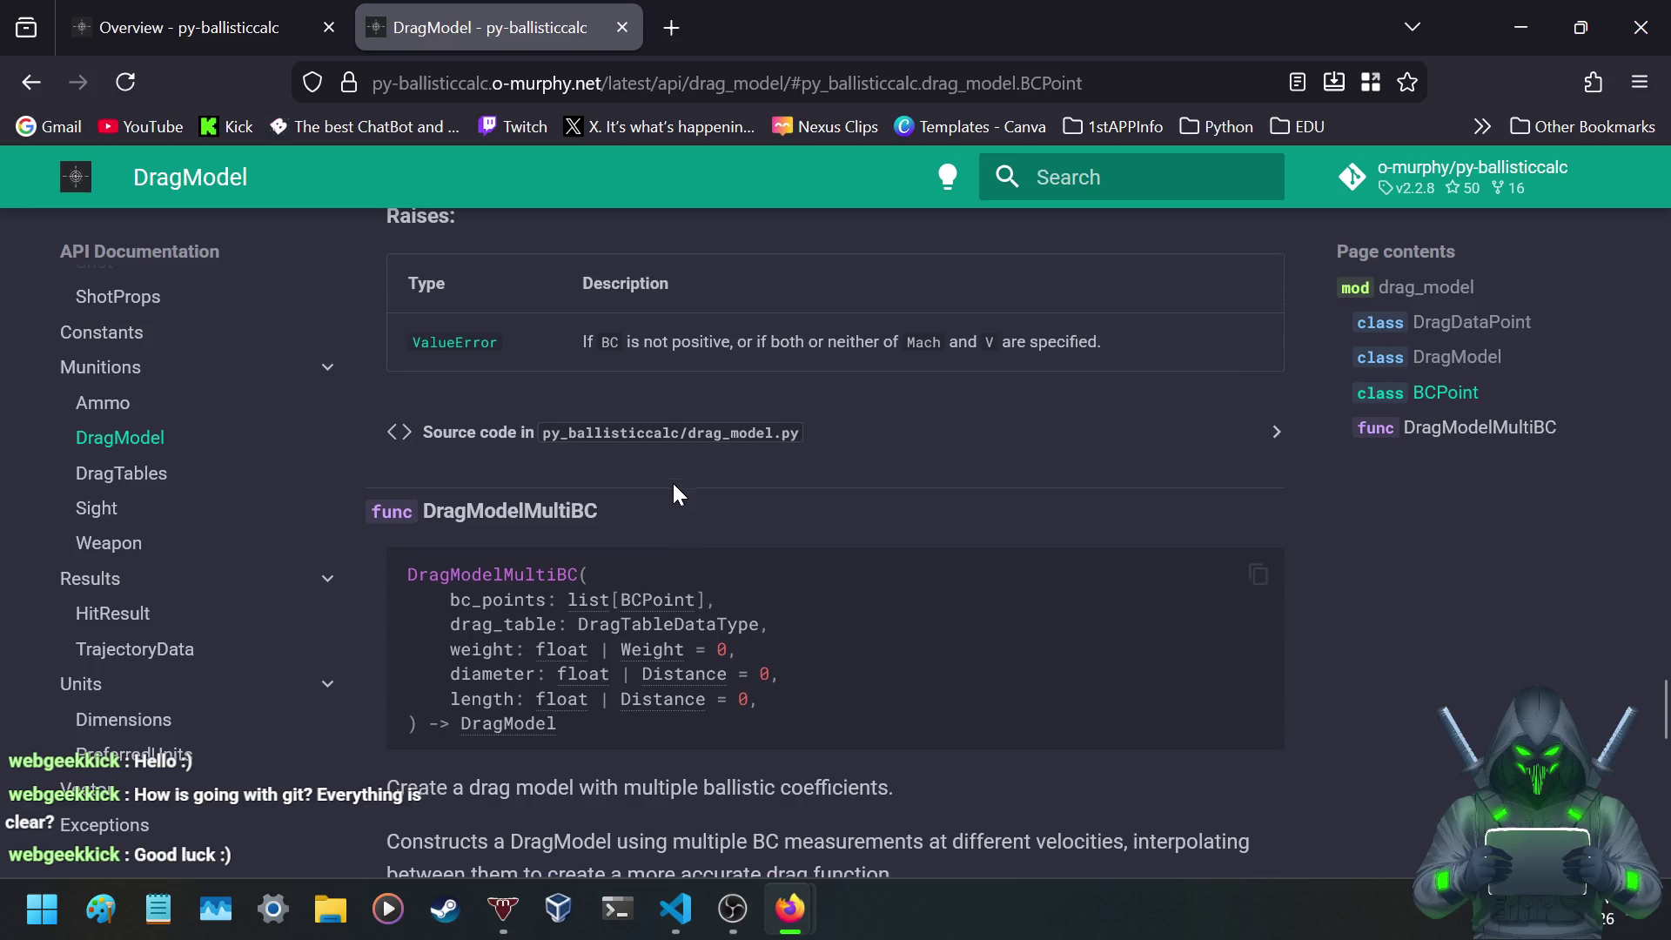
- Scroll to the page bottom for the DragModelMultiBC TableG7 example and sorted-BC-points note
scroll(672, 481, "down", 3)
scroll(677, 514, "down", 1)
scroll(684, 531, "up", 3)
scroll(684, 534, "down", 3)
scroll(684, 533, "up", 2)
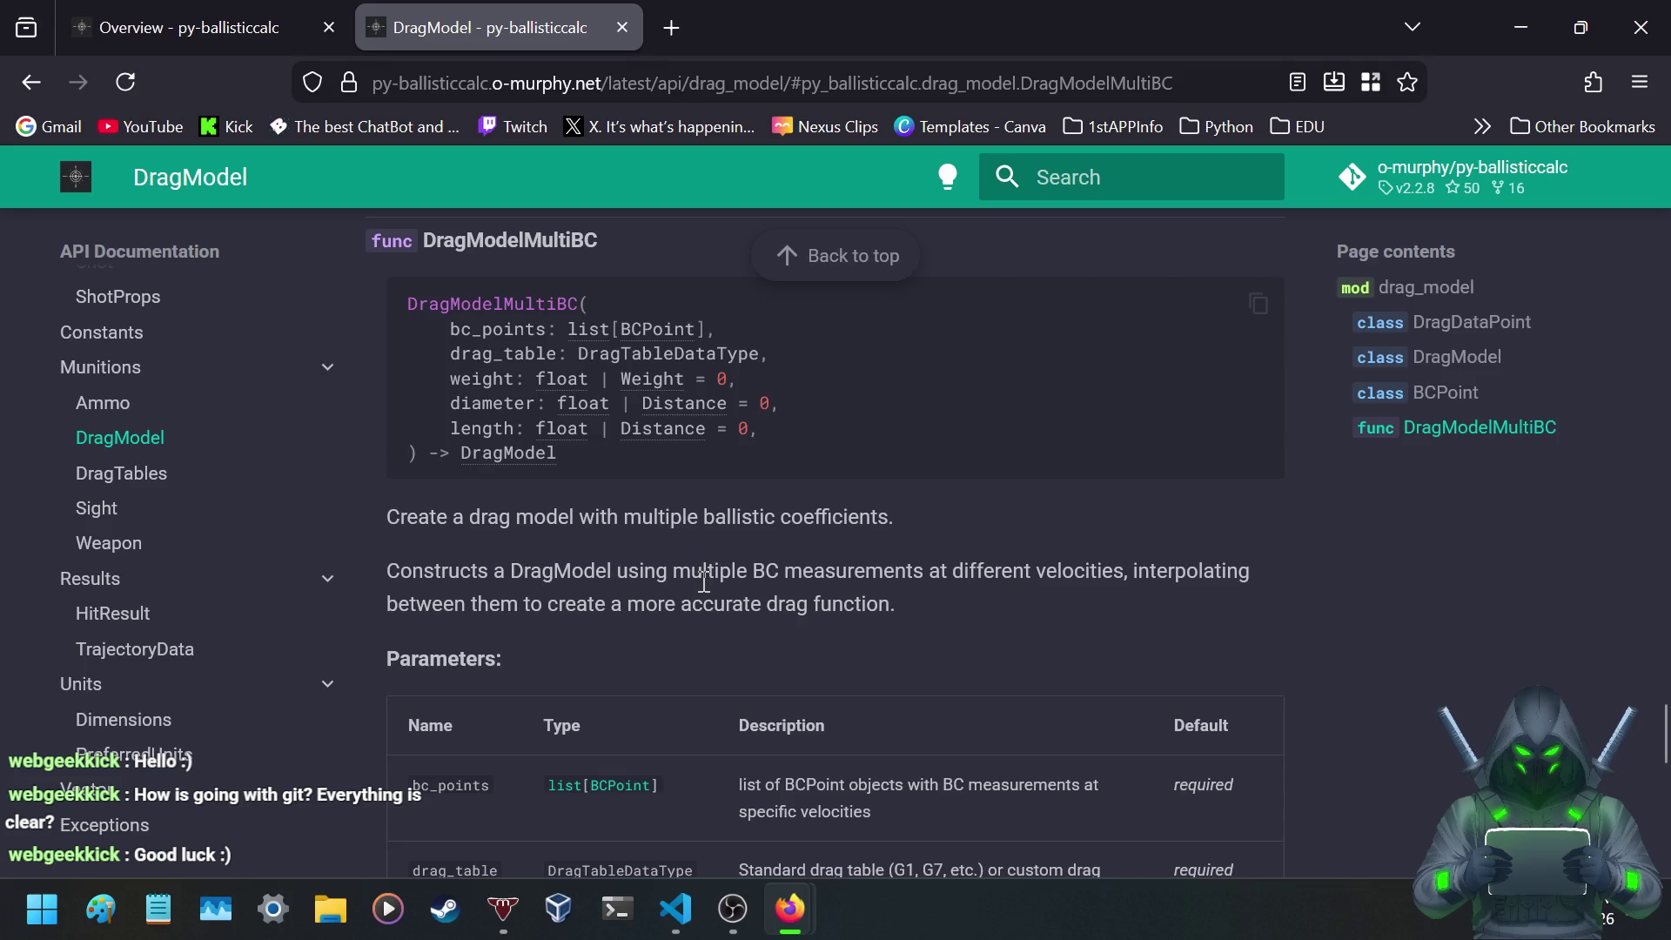
scroll(687, 618, "down", 3)
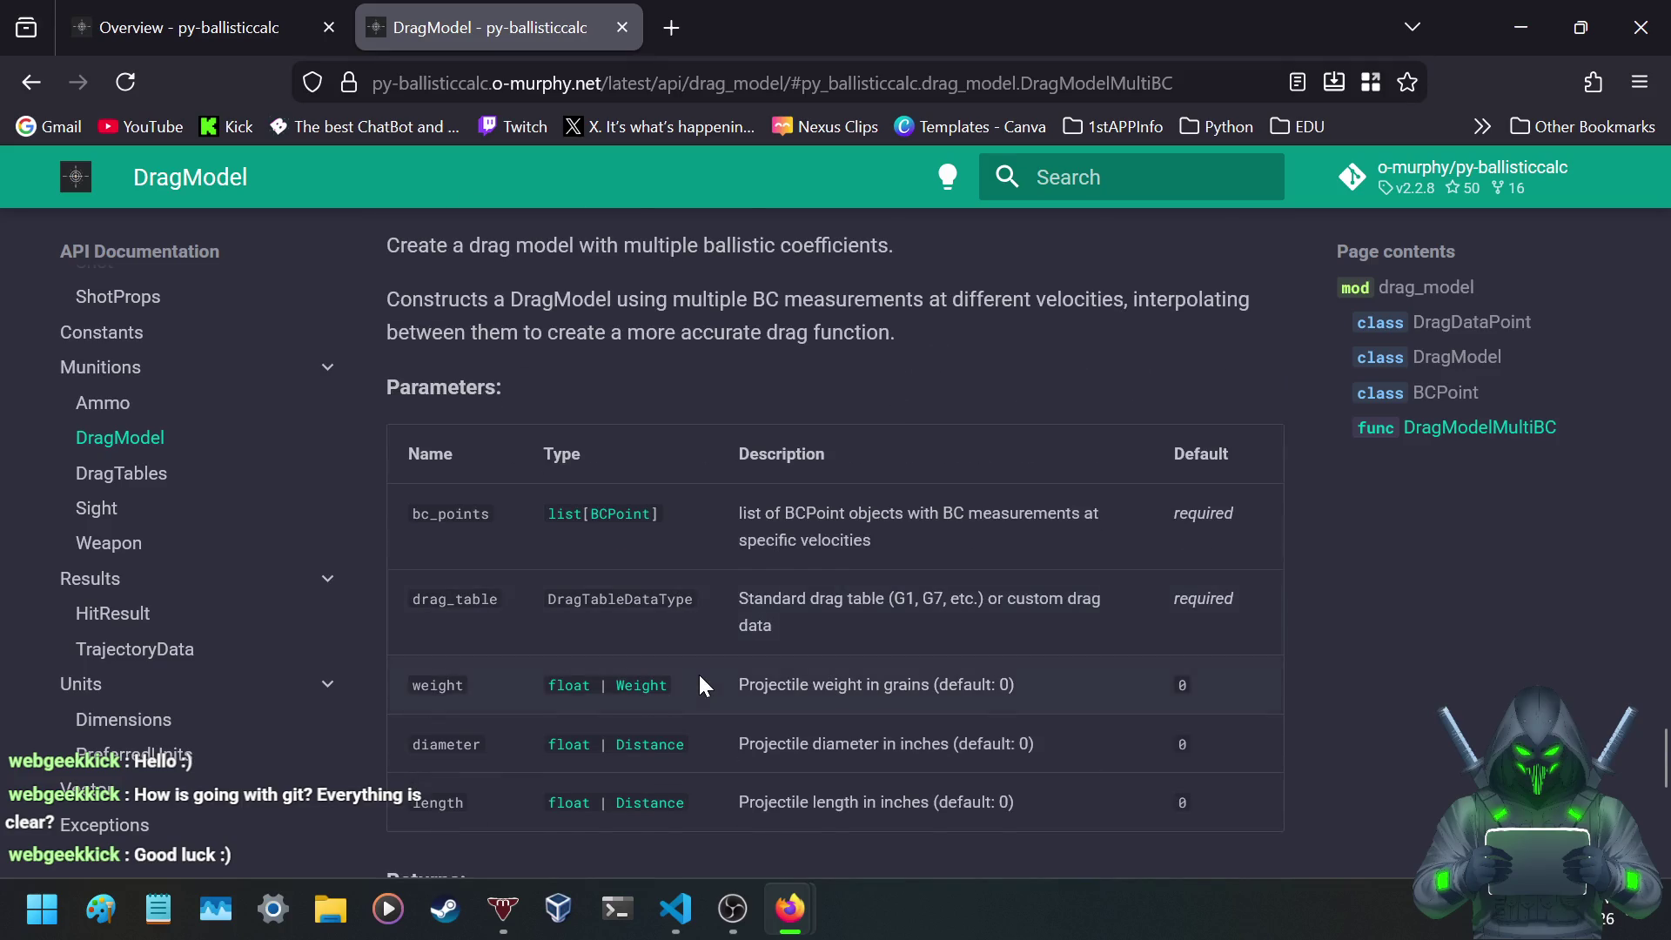
scroll(700, 678, "down", 2)
scroll(610, 757, "up", 3)
scroll(603, 757, "up", 5)
scroll(603, 754, "down", 3)
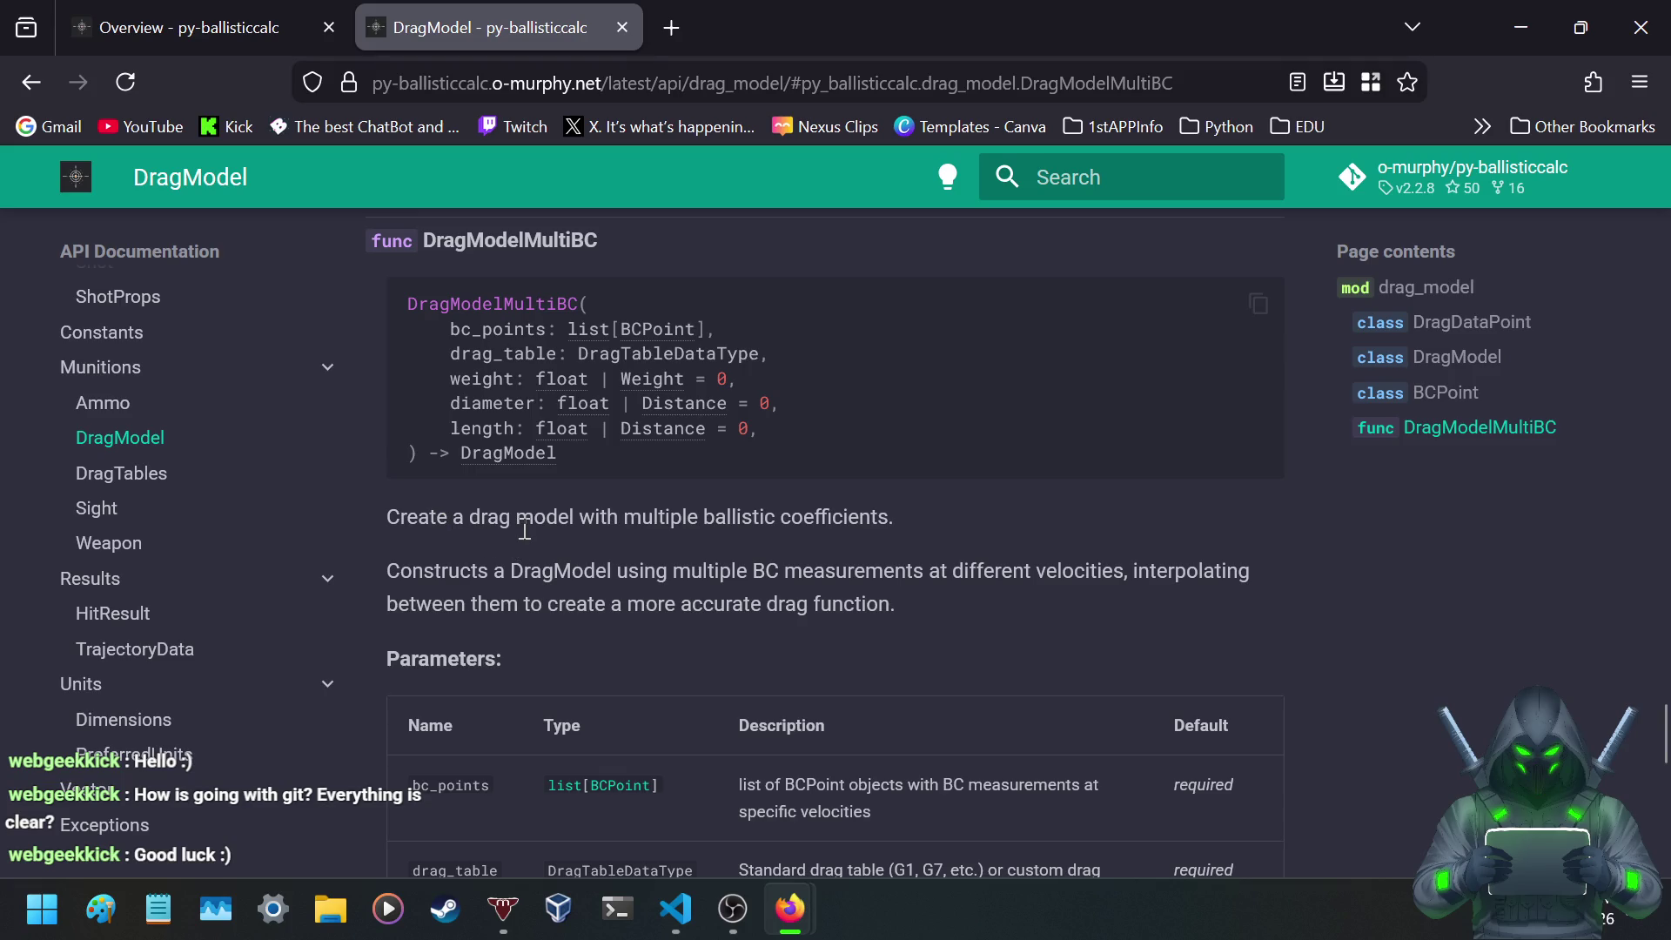
scroll(525, 531, "down", 5)
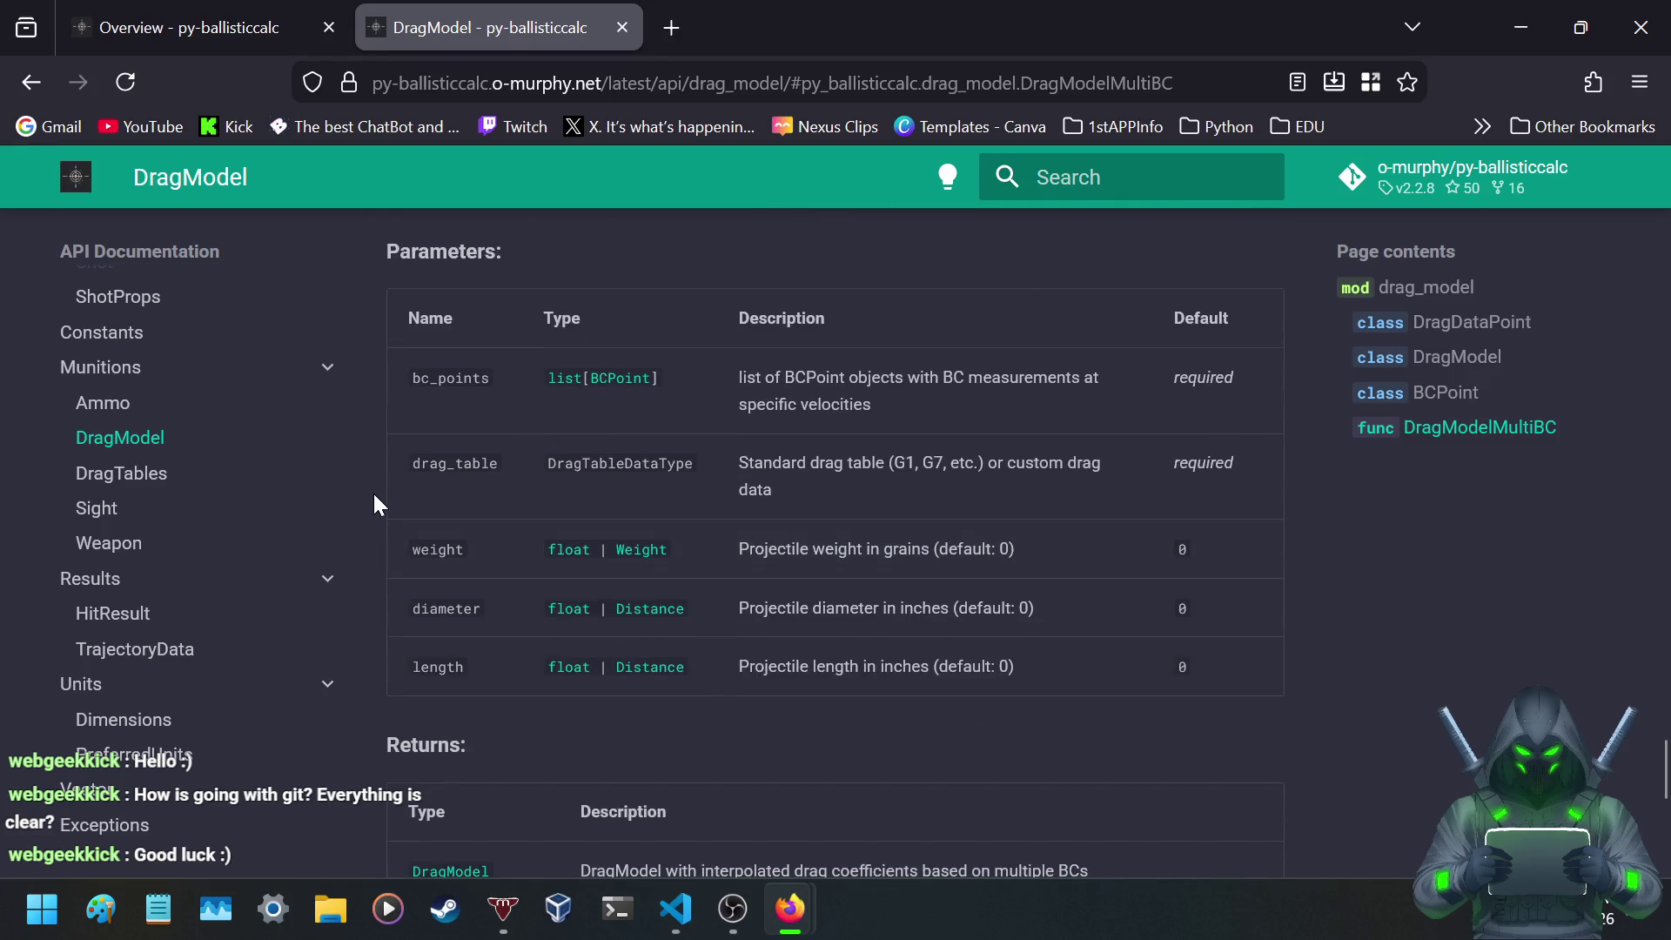
scroll(376, 494, "down", 1)
scroll(376, 494, "down", 1)
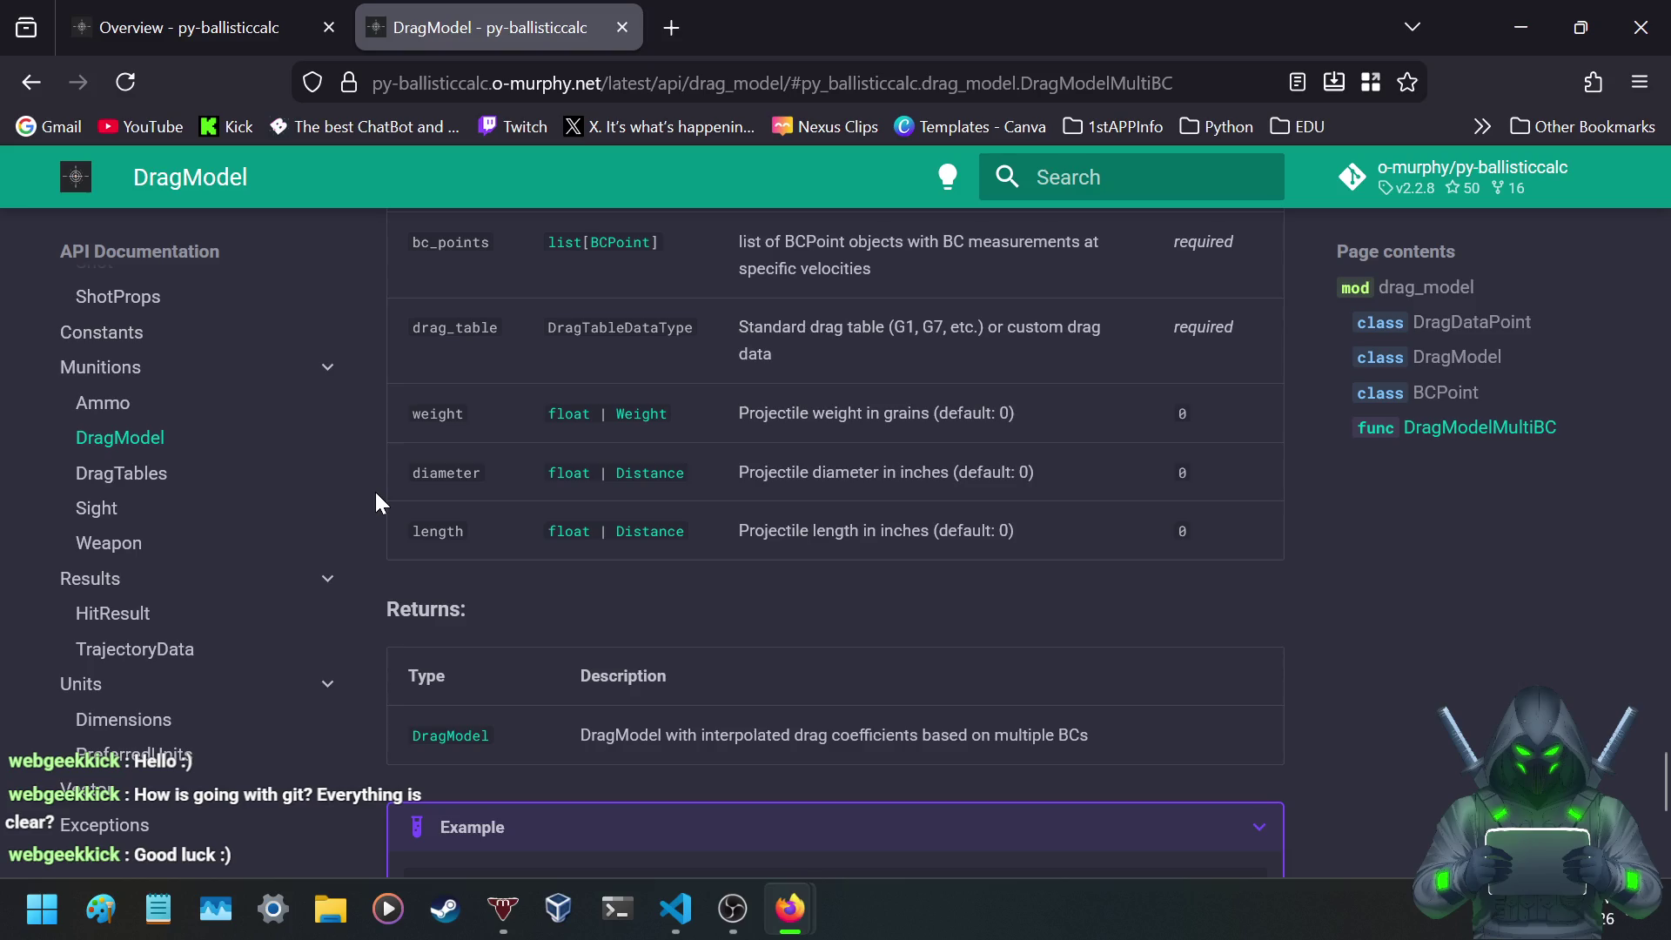
scroll(375, 494, "down", 5)
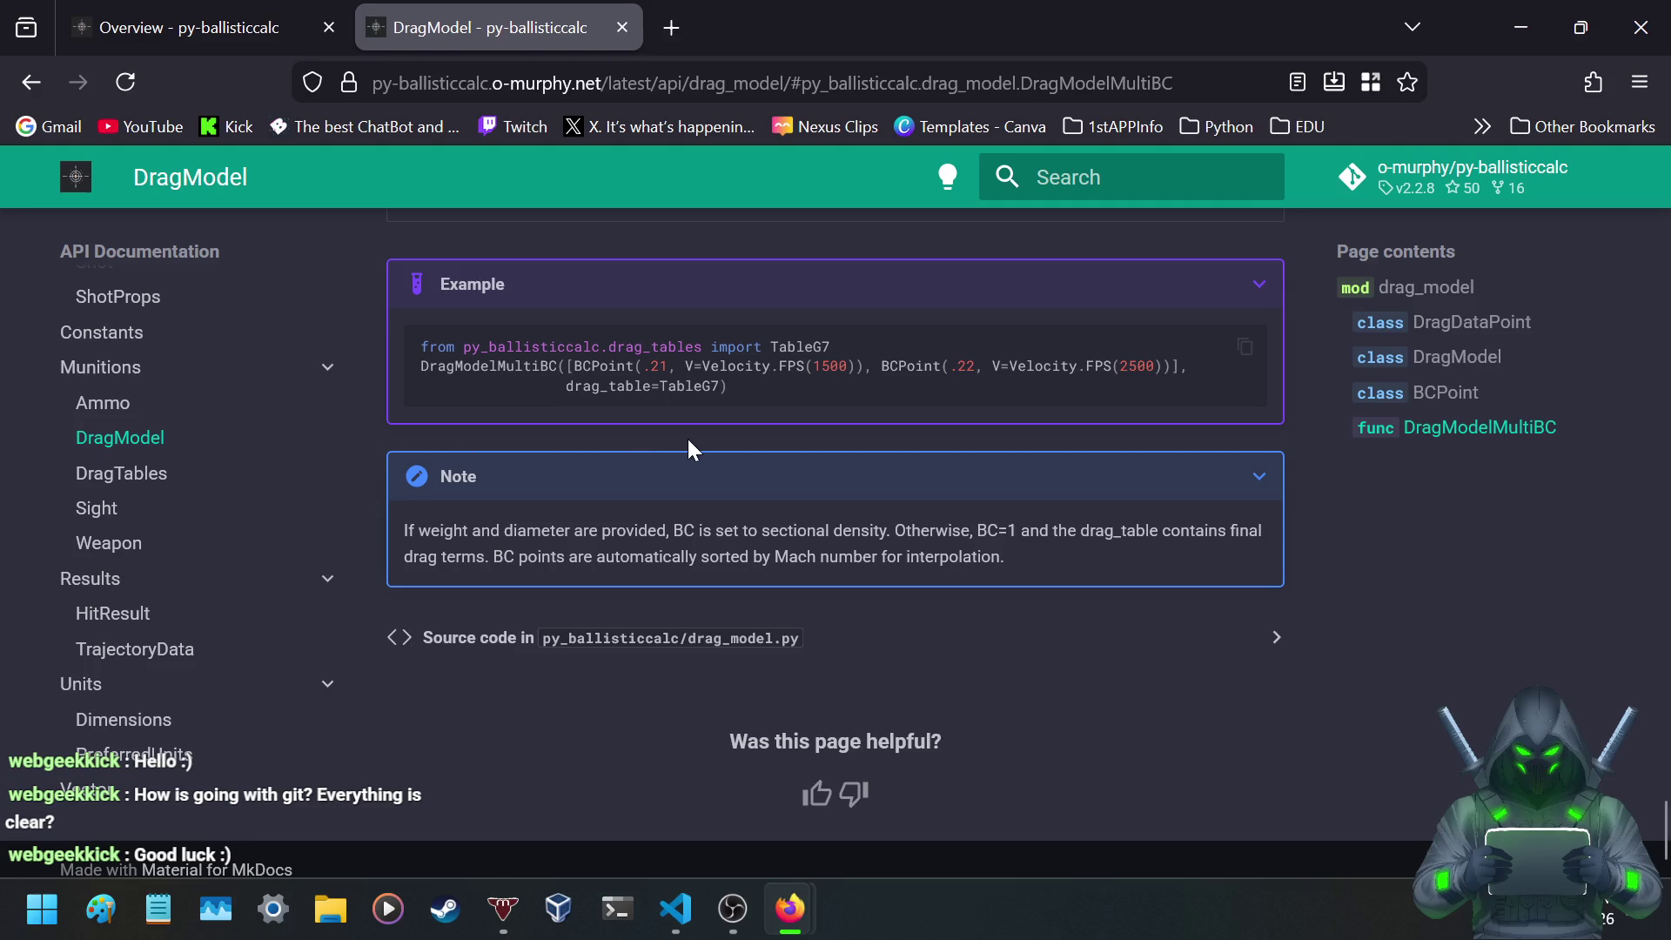
scroll(693, 450, "down", 1)
- Open the DragTables page and scroll to its list of standard drag tables
left_click(151, 477)
scroll(562, 374, "down", 3)
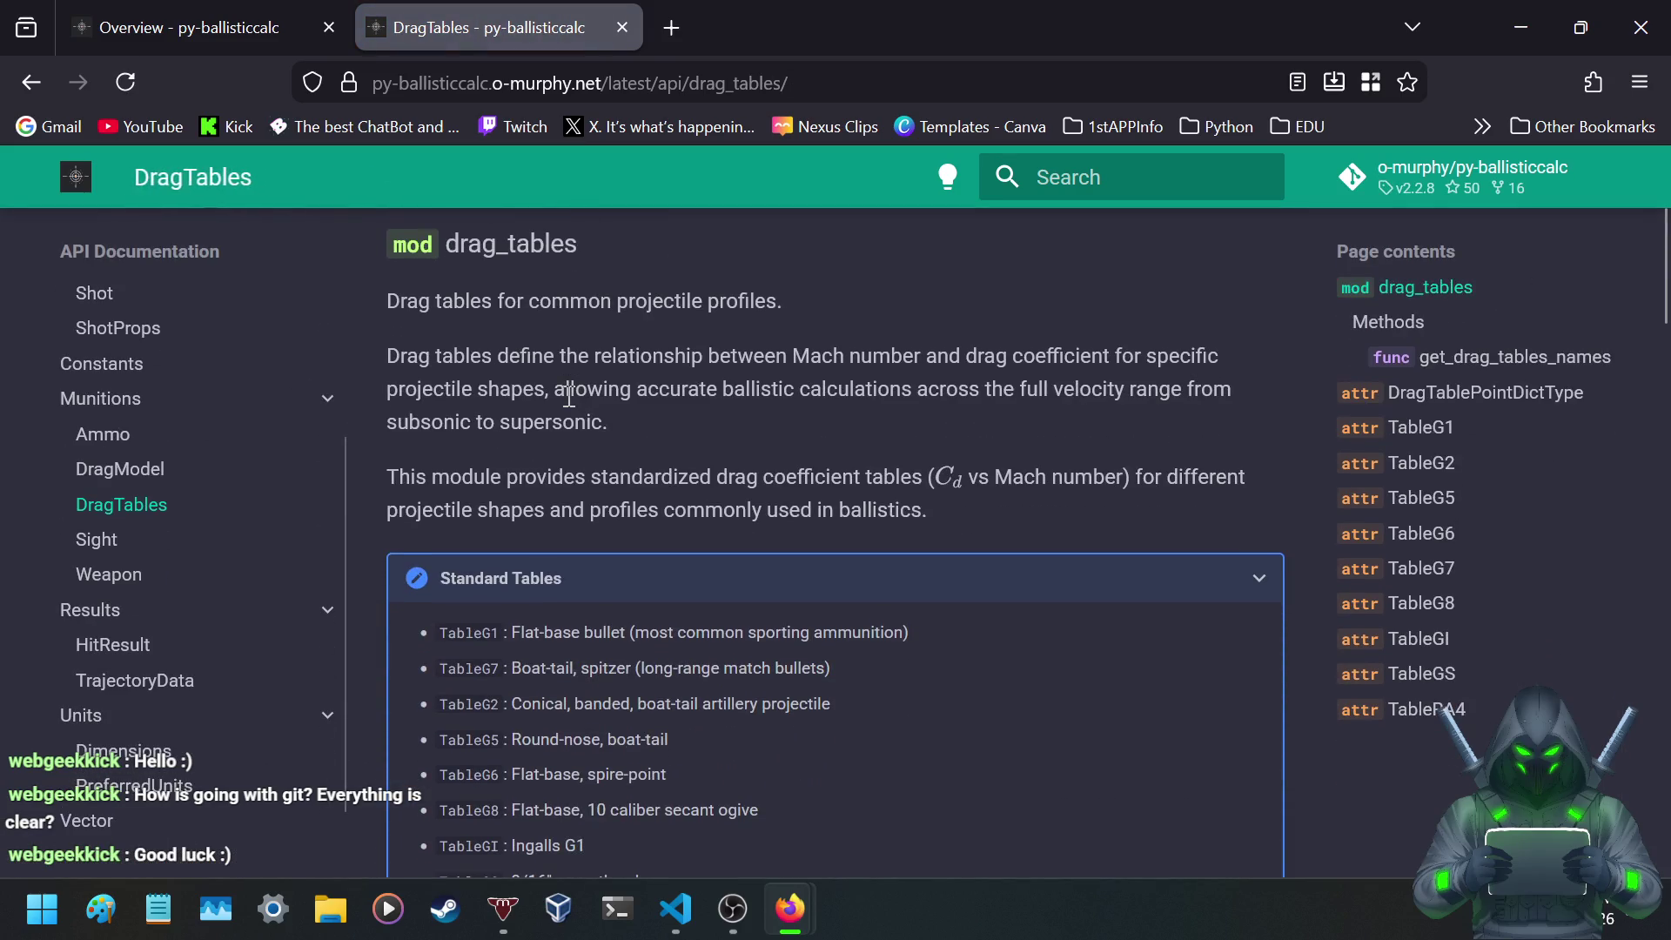
scroll(574, 395, "down", 3)
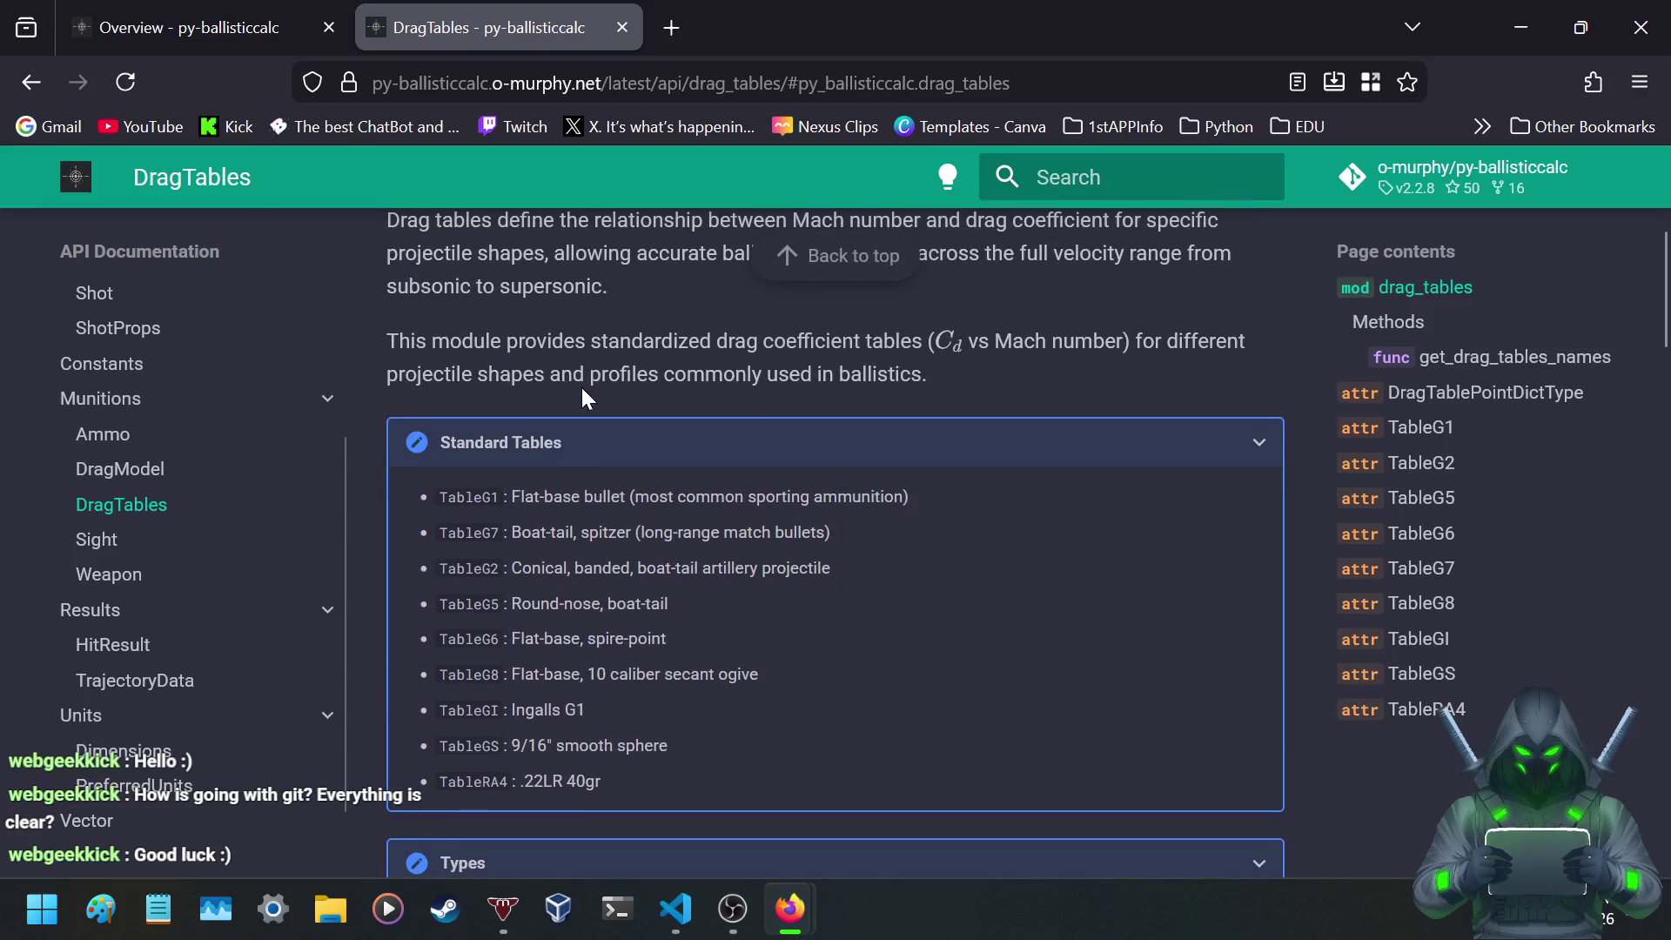
scroll(581, 389, "down", 3)
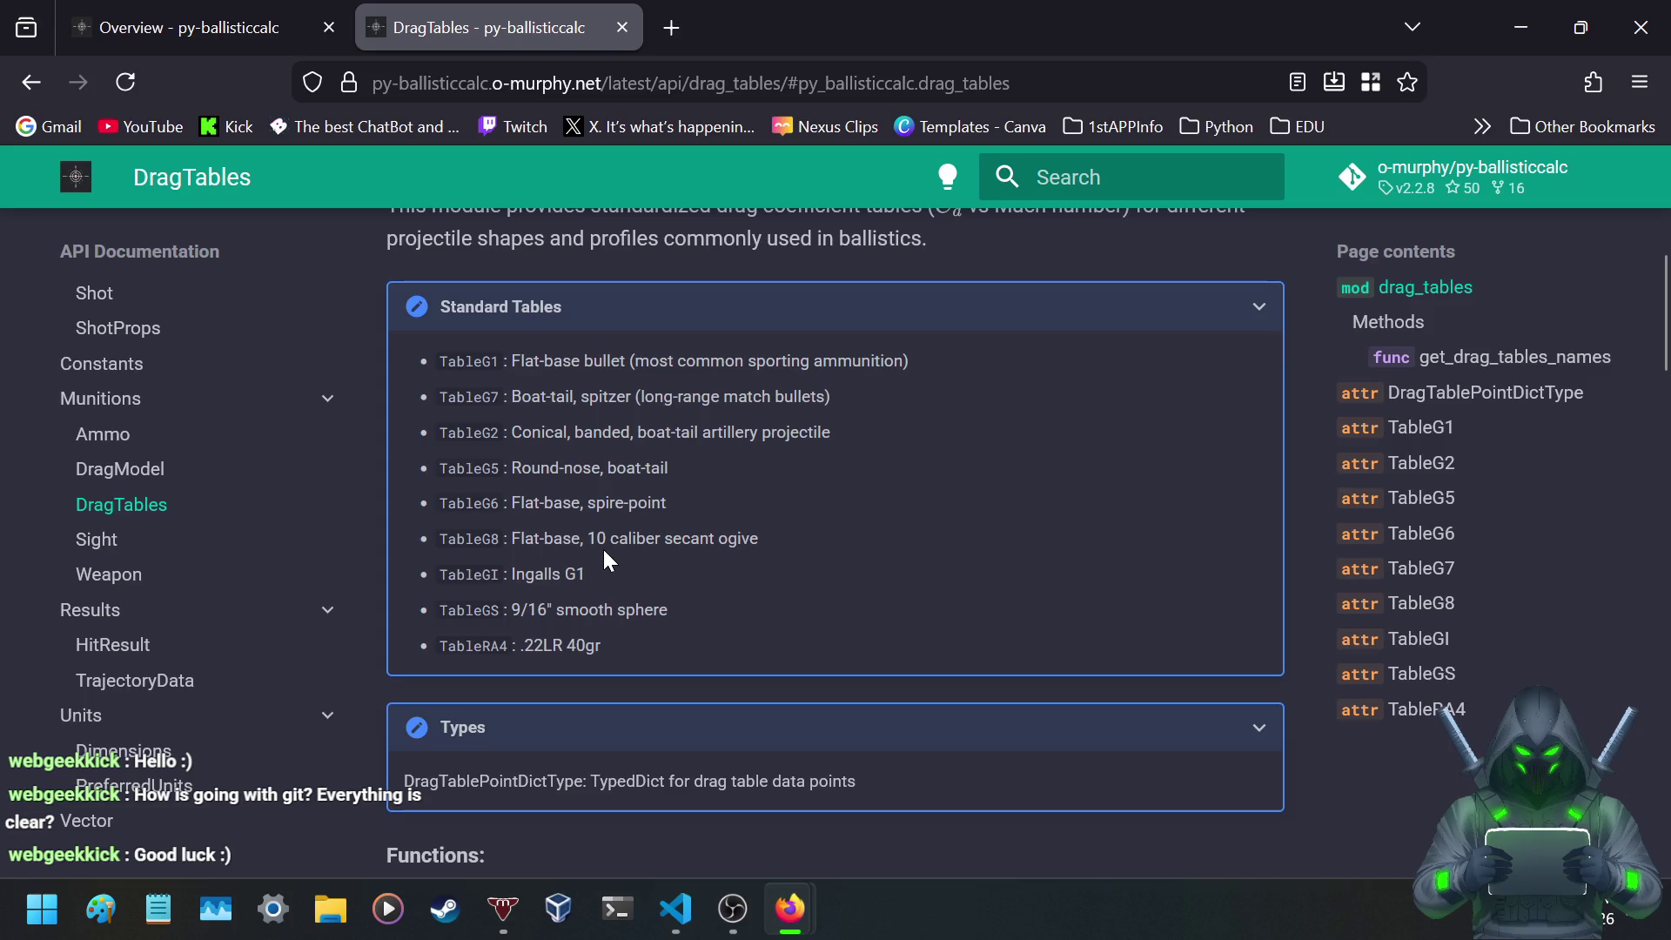
scroll(527, 544, "down", 5)
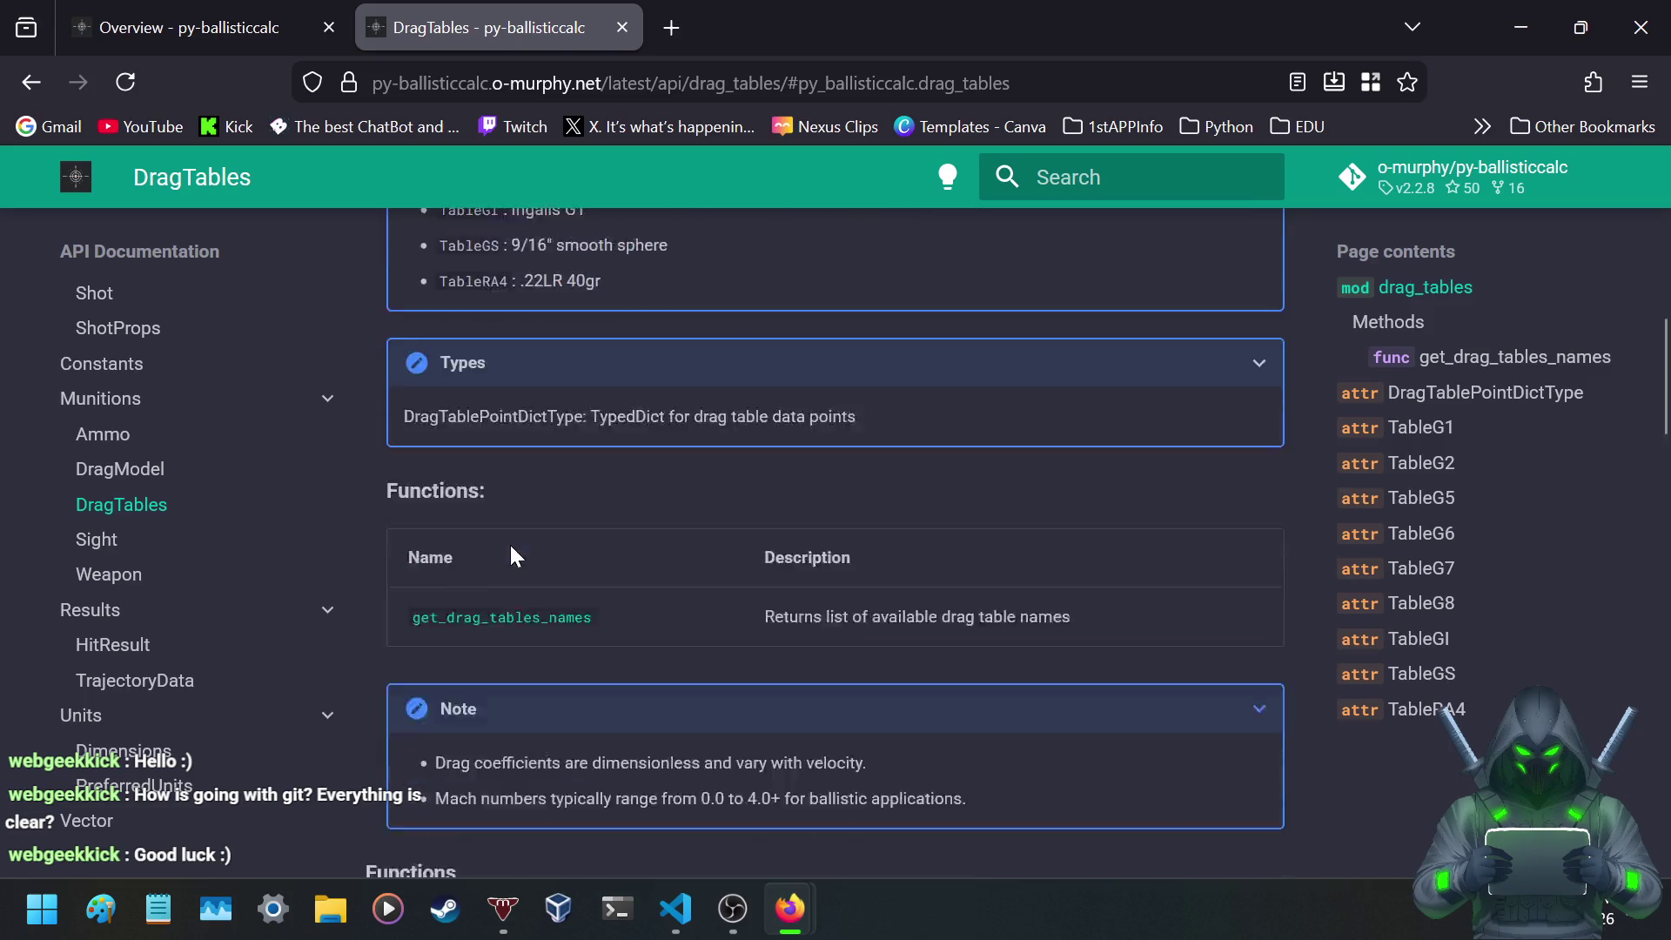
scroll(496, 488, "up", 5)
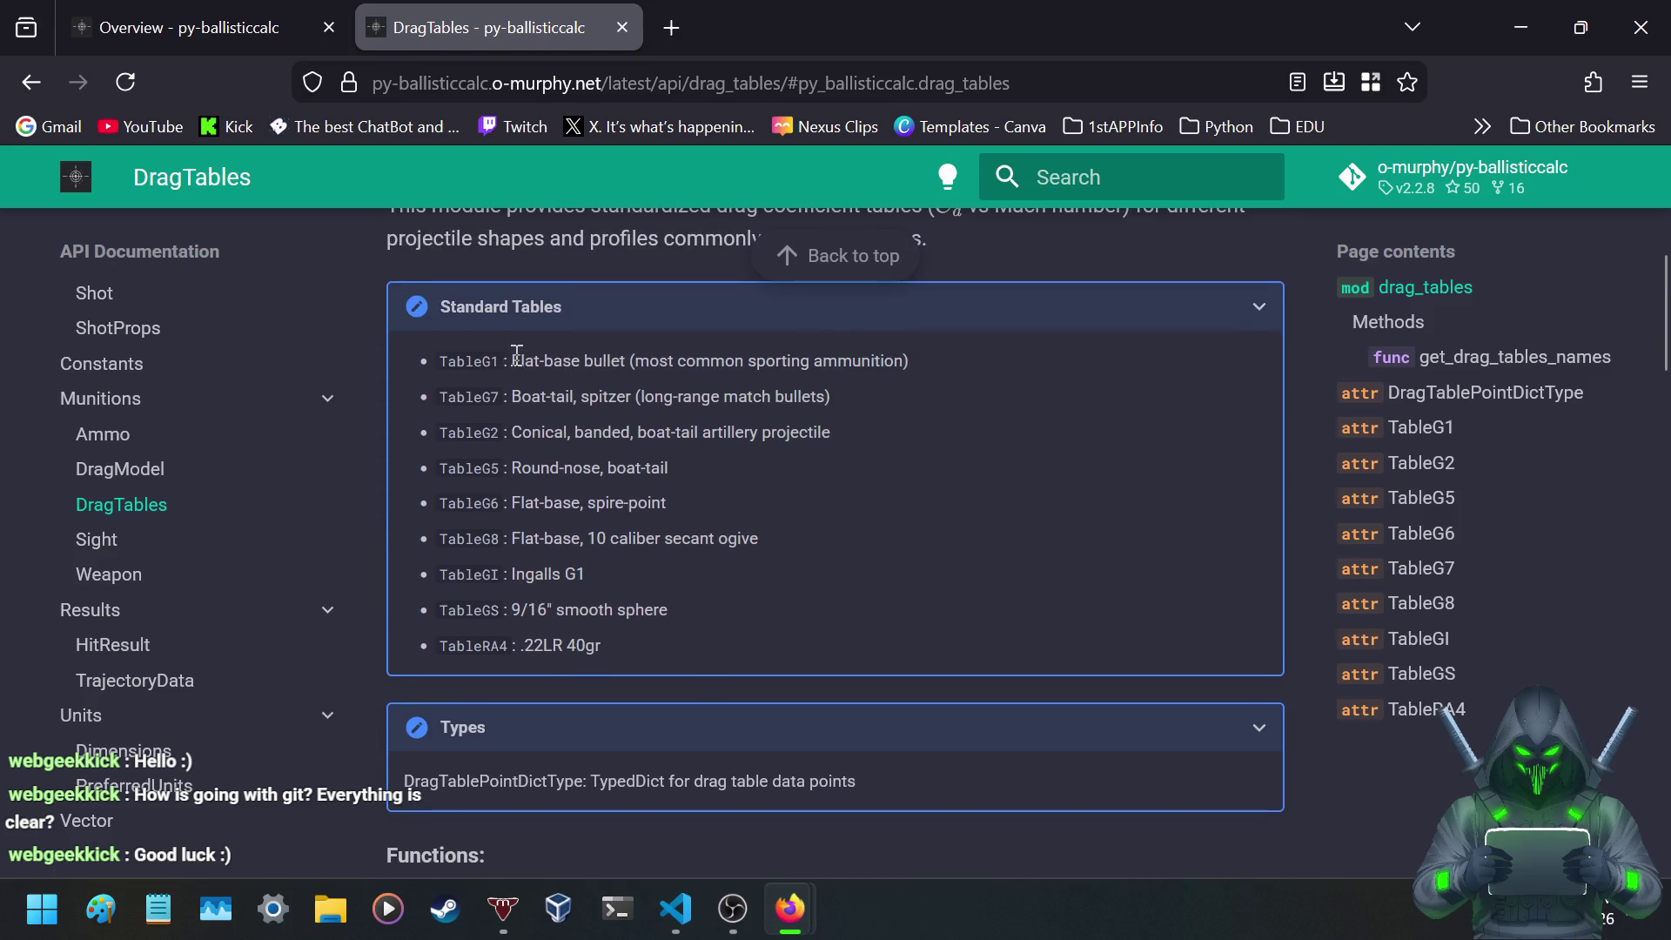
- Highlight the standard tables list, including the TableG1 flat-base and TableG7 boat-tail spitzer descriptions
mouse_move(517, 358)
left_mouse_down()
mouse_move(691, 510)
mouse_move(722, 647)
mouse_move(607, 562)
mouse_move(609, 475)
mouse_move(642, 675)
mouse_move(579, 470)
mouse_move(662, 588)
mouse_move(718, 479)
mouse_move(713, 582)
mouse_move(755, 661)
left_mouse_up()
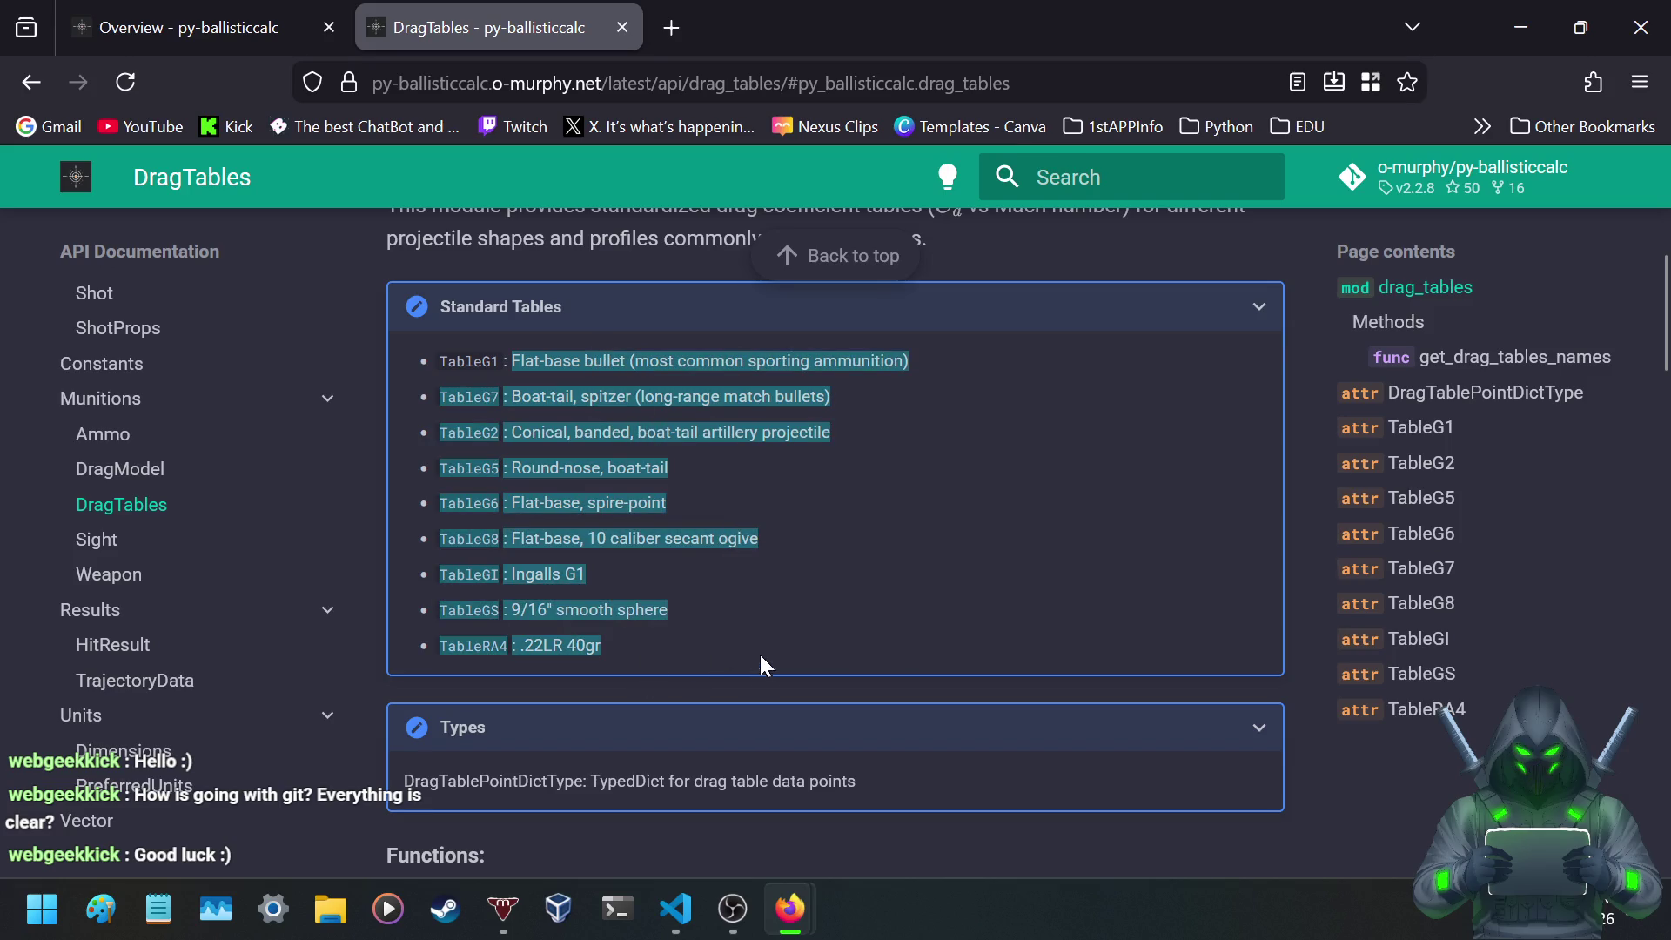
left_click(742, 489)
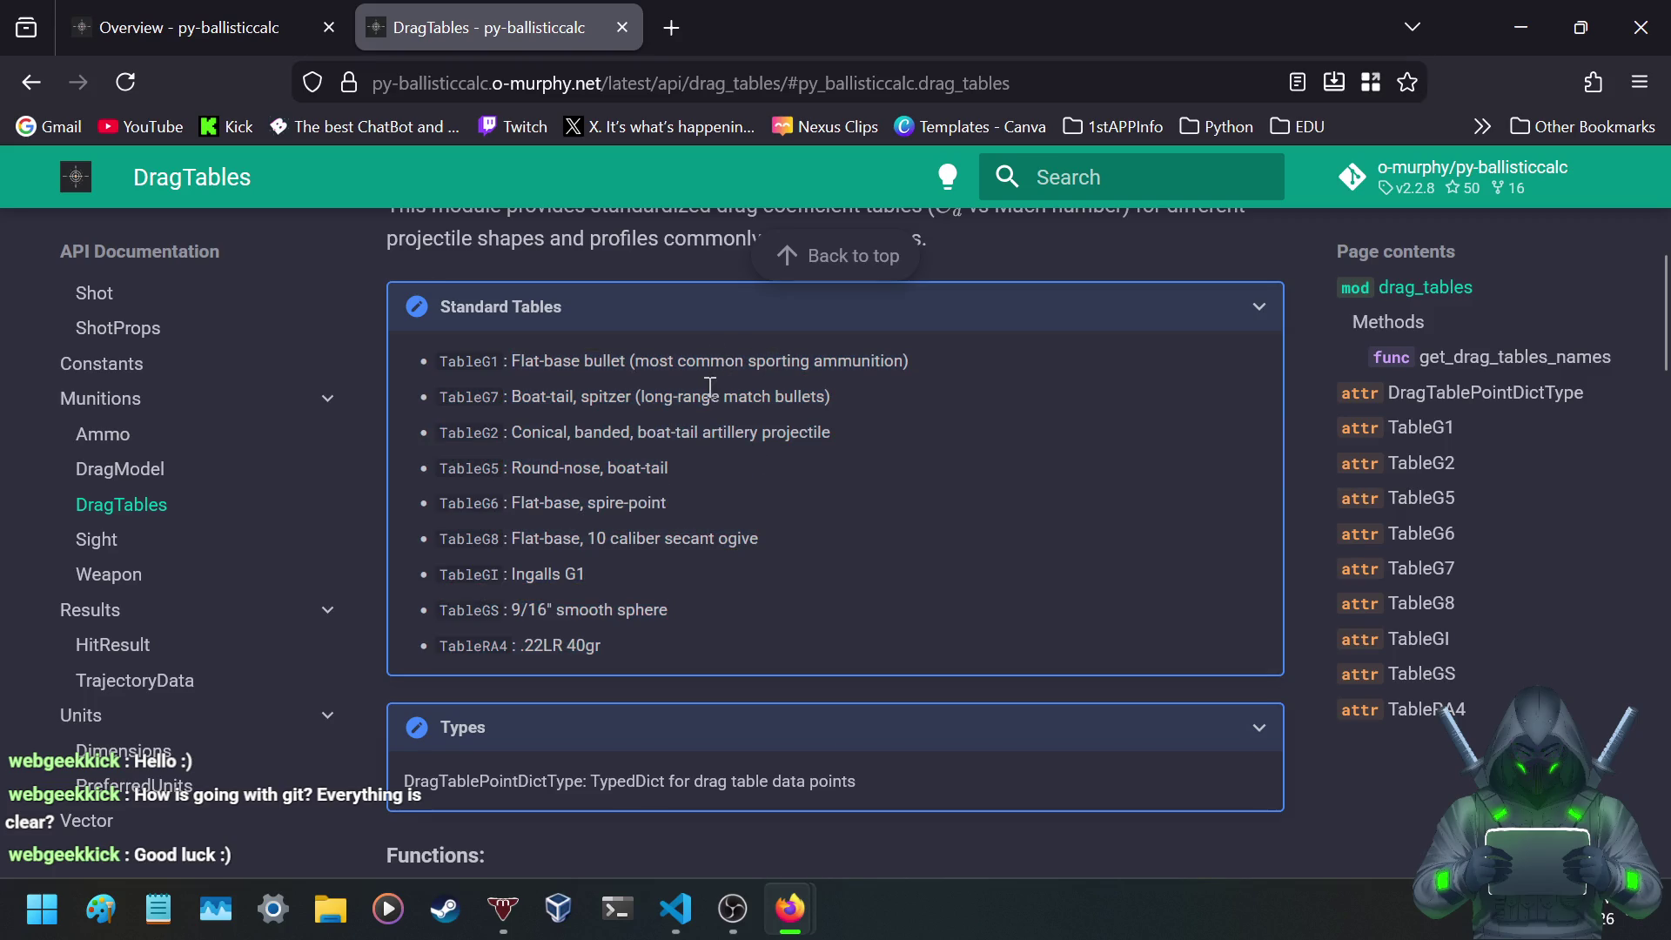
left_click_drag(636, 396, 850, 398)
left_click(851, 399)
left_click_drag(513, 361, 947, 398)
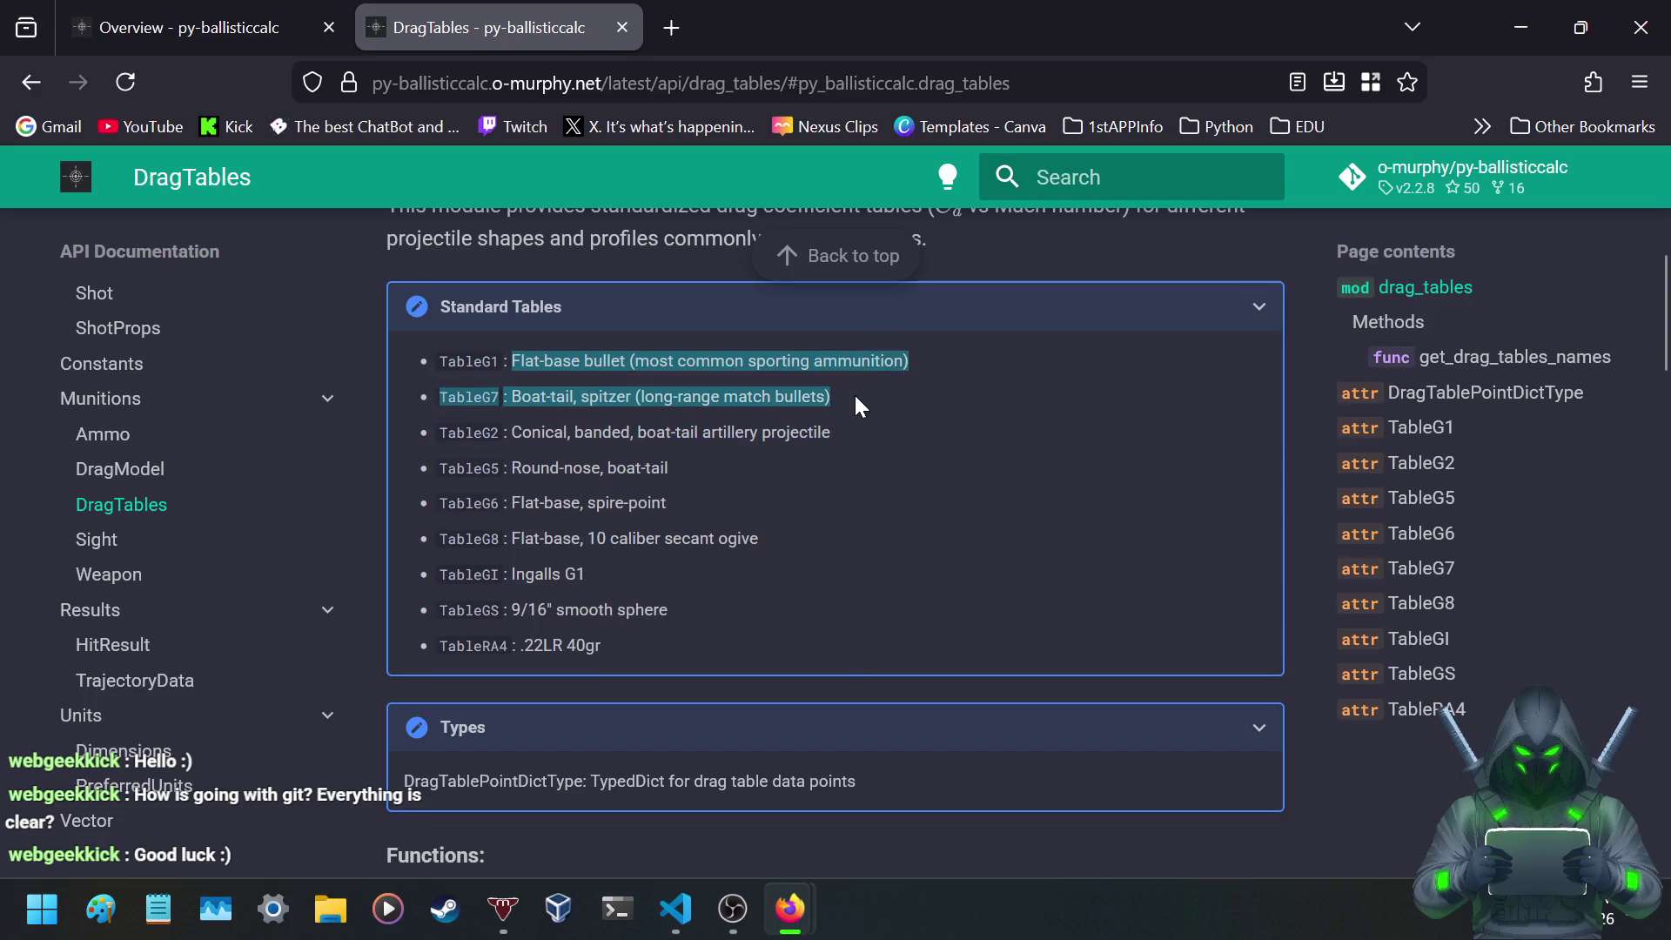
left_click(741, 383)
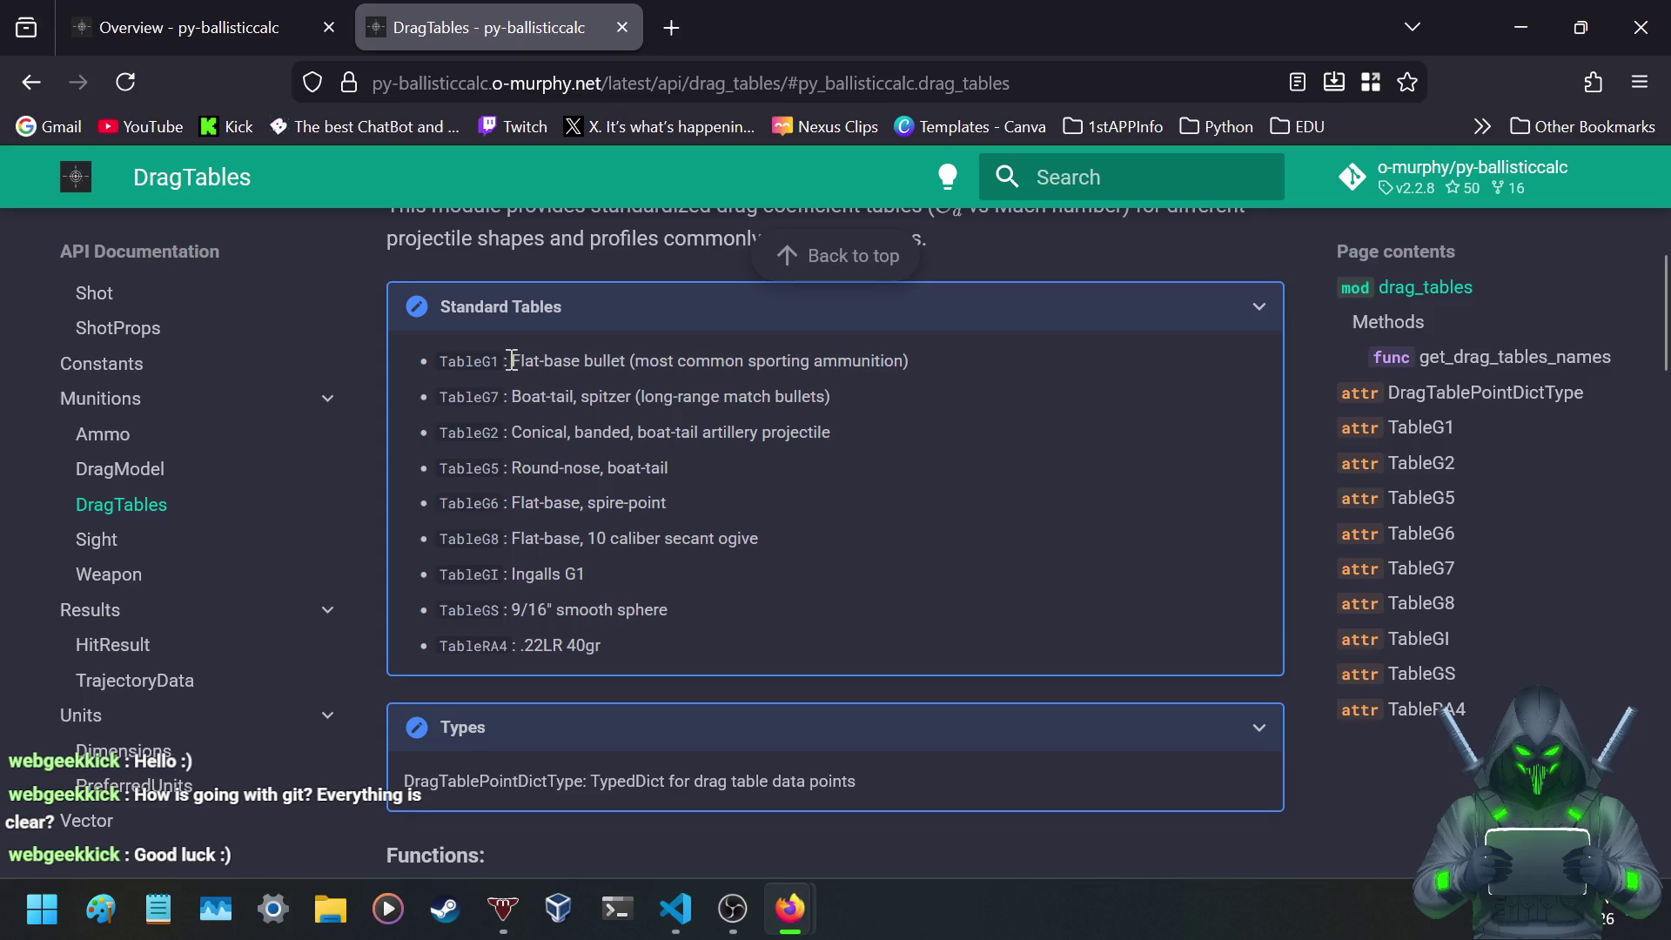
mouse_move(512, 360)
left_mouse_down()
mouse_move(570, 396)
mouse_move(863, 390)
left_mouse_up()
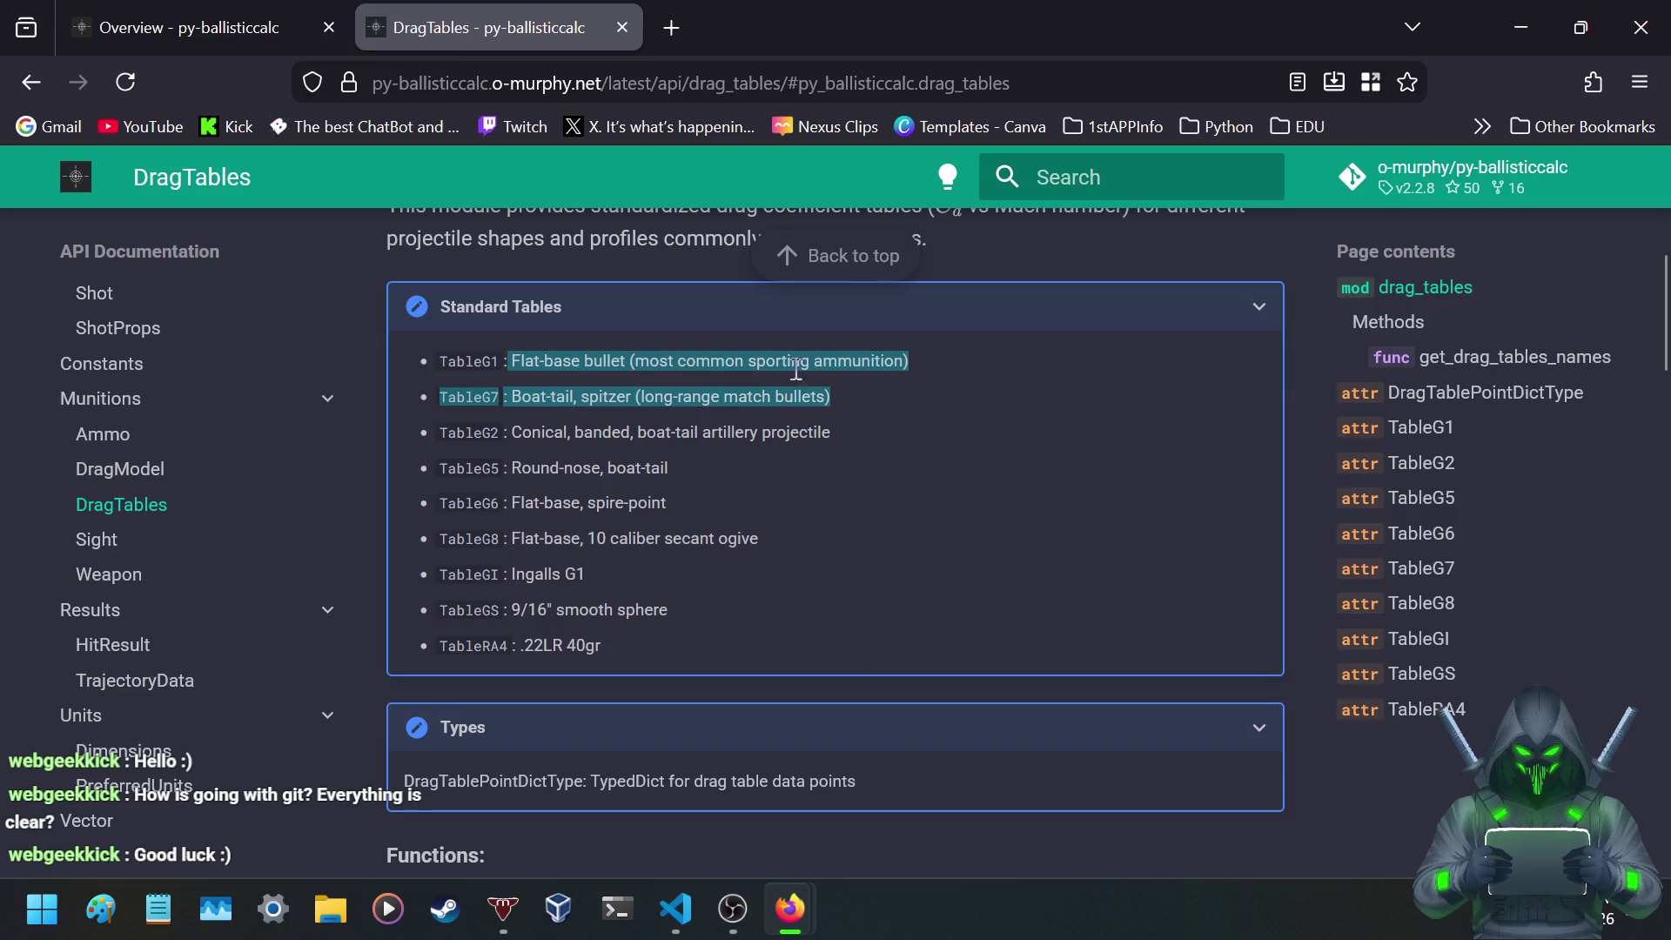
left_click(586, 370)
mouse_move(512, 360)
left_mouse_down()
mouse_move(638, 373)
mouse_move(587, 397)
mouse_move(893, 393)
mouse_move(660, 381)
mouse_move(507, 347)
mouse_move(600, 355)
left_mouse_up()
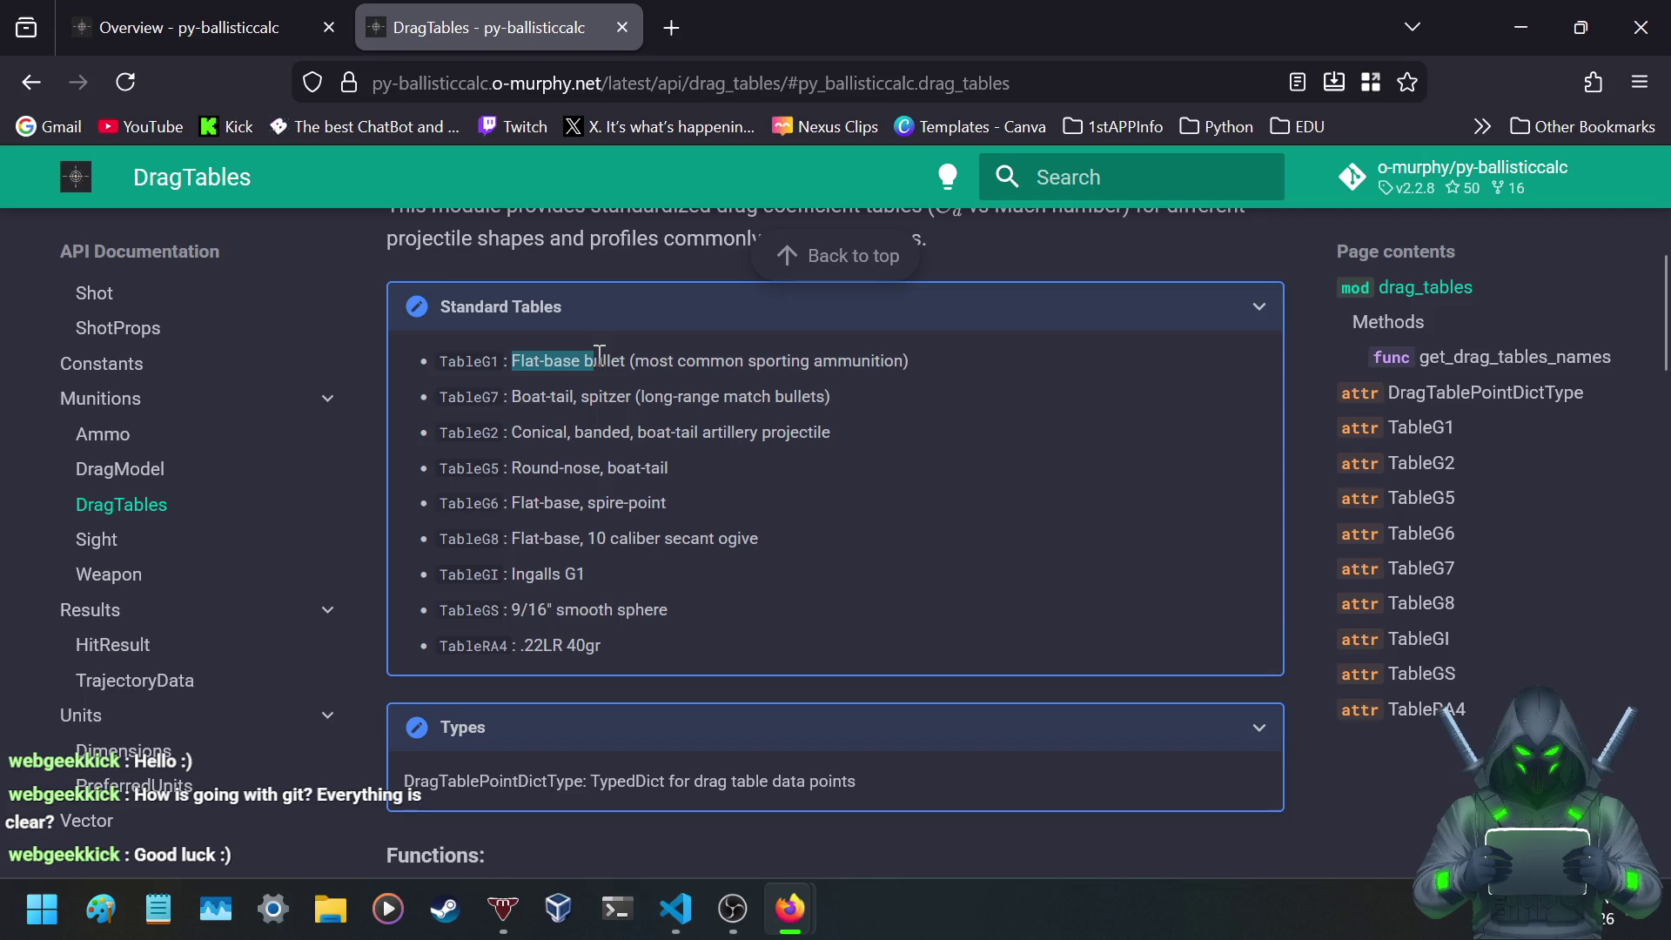
left_click(637, 389)
left_click_drag(512, 396, 789, 415)
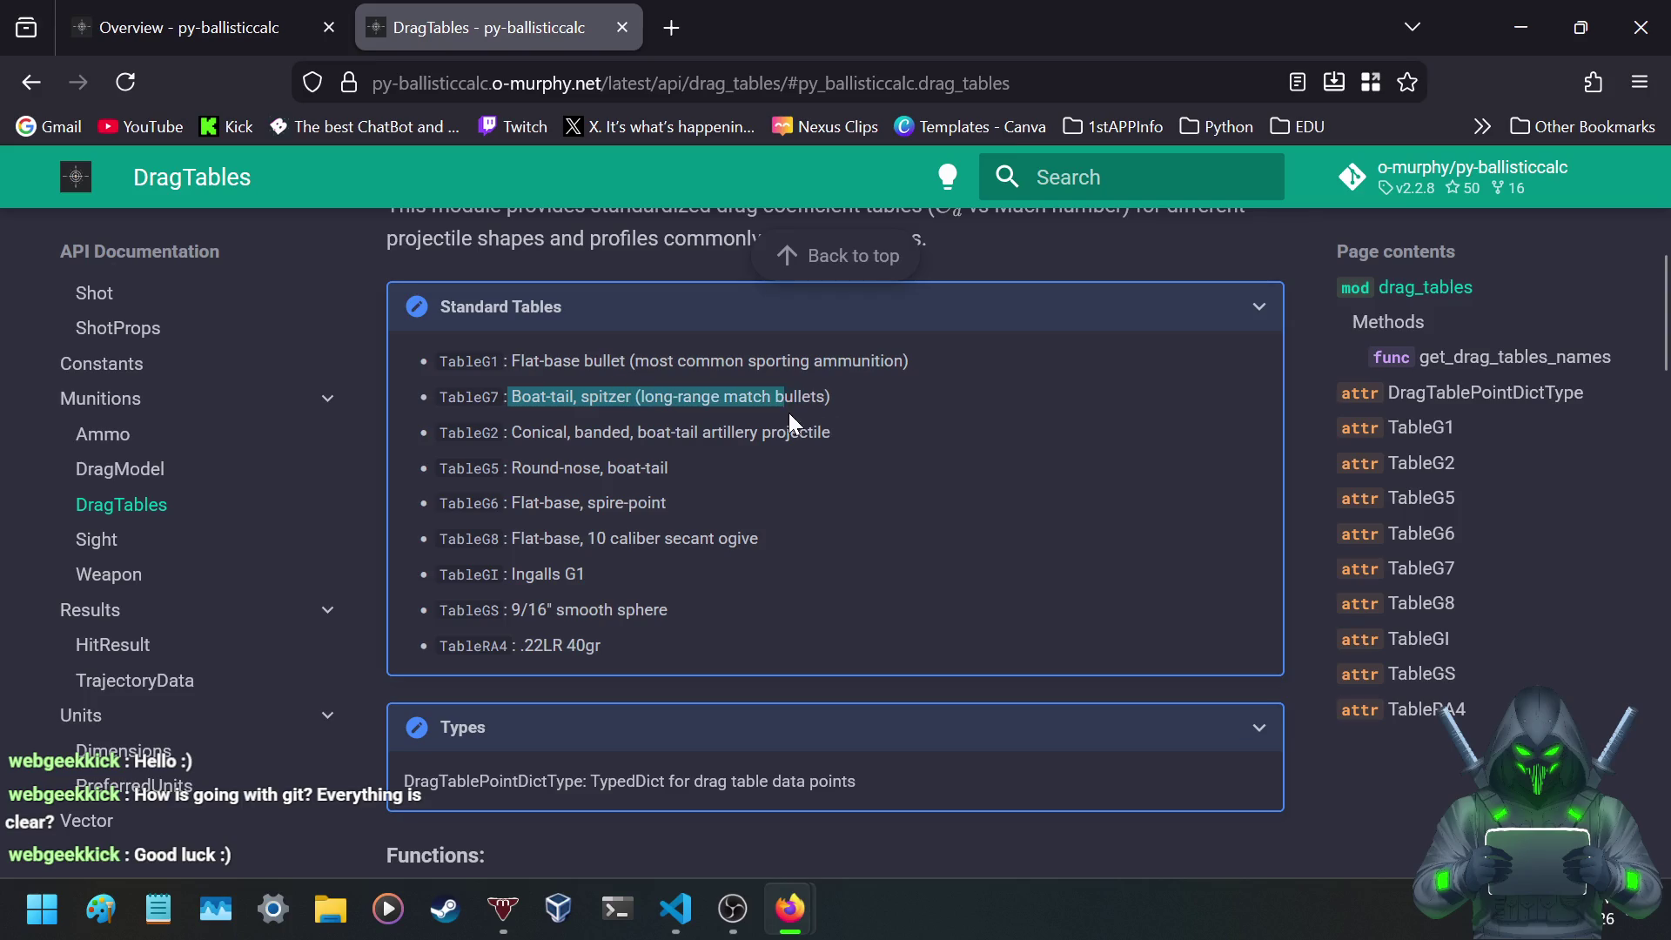
- Scroll through the functions and table attributes to TableRA4, then open the Sight class page
scroll(693, 444, "down", 4)
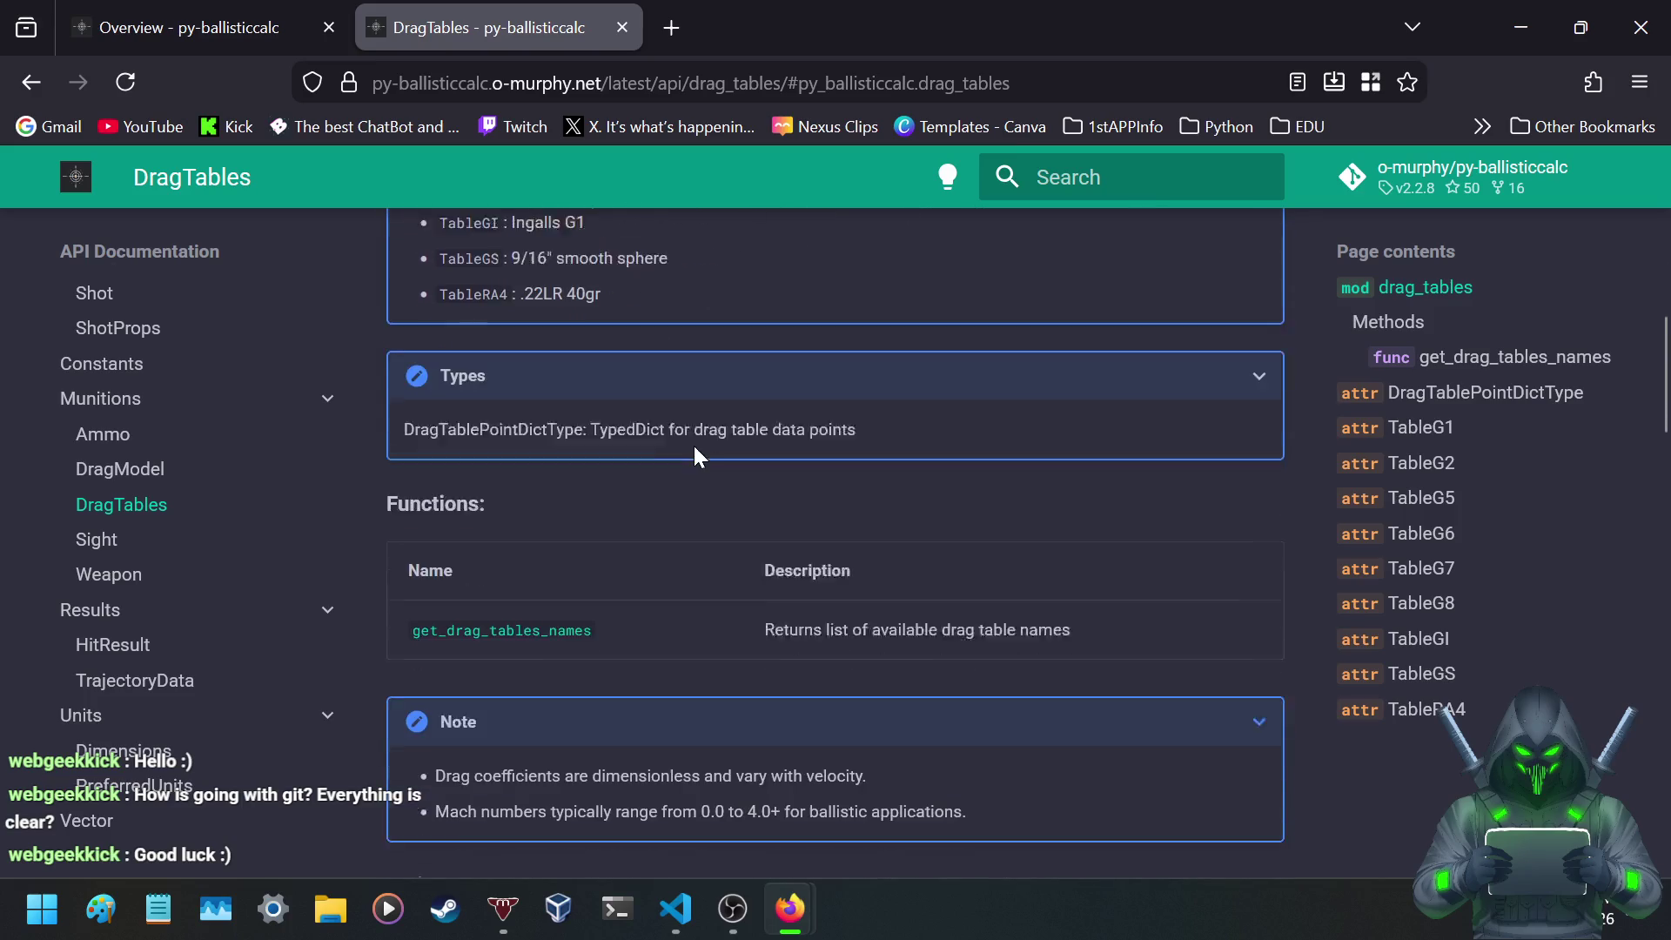
scroll(696, 456, "down", 2)
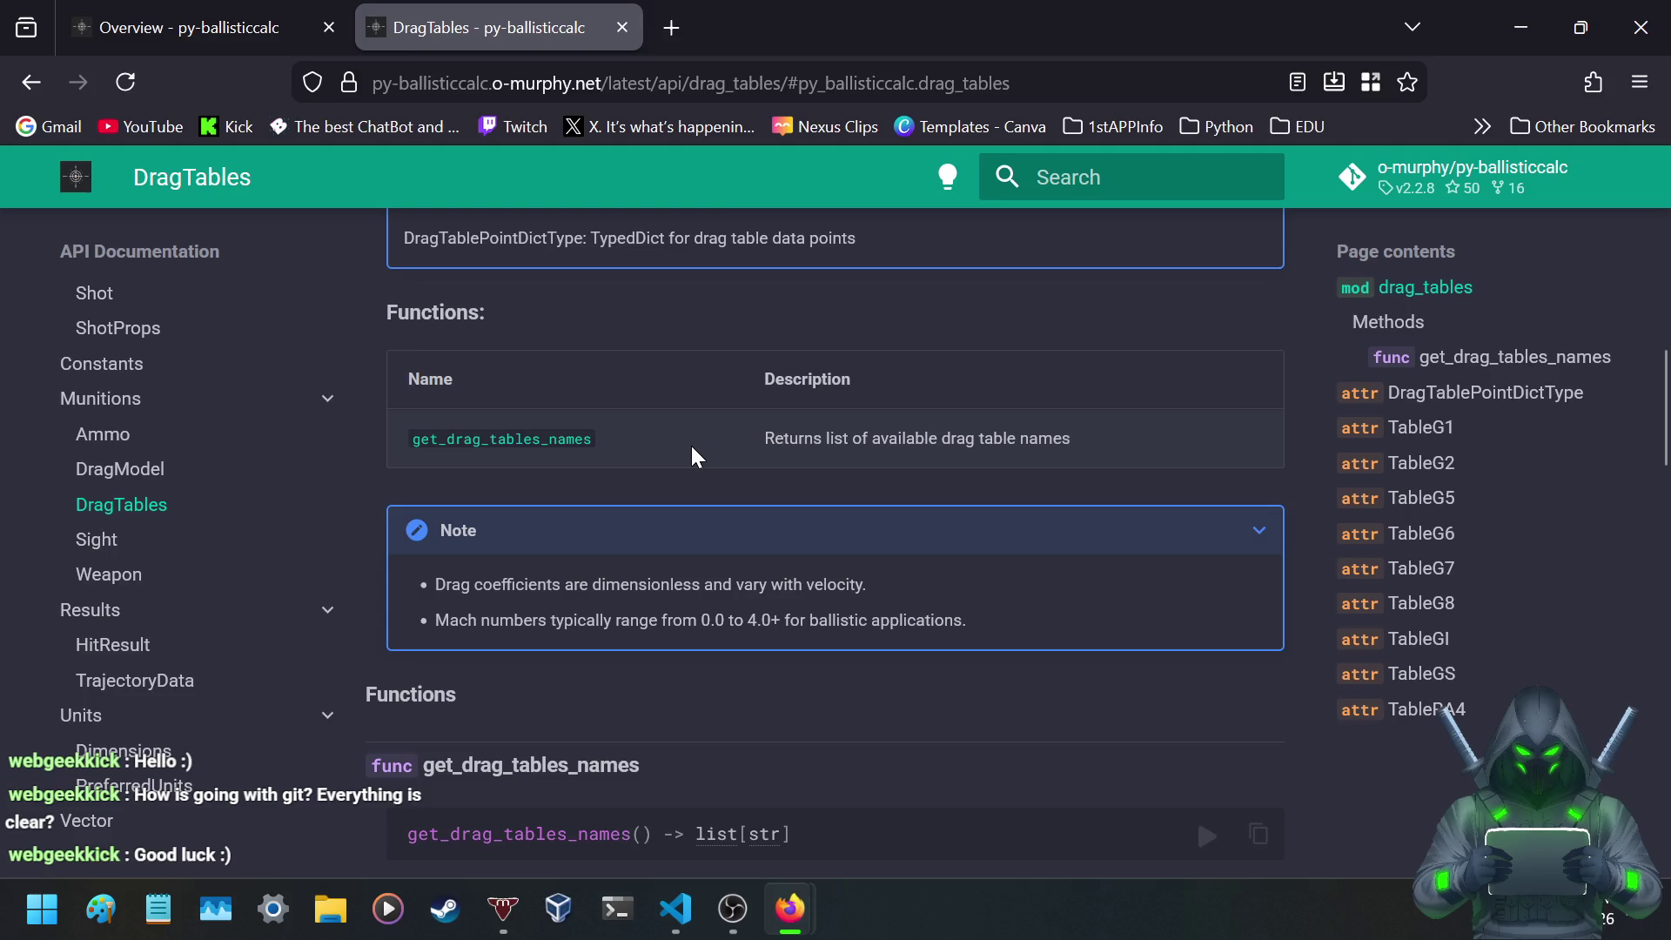
scroll(694, 449, "down", 4)
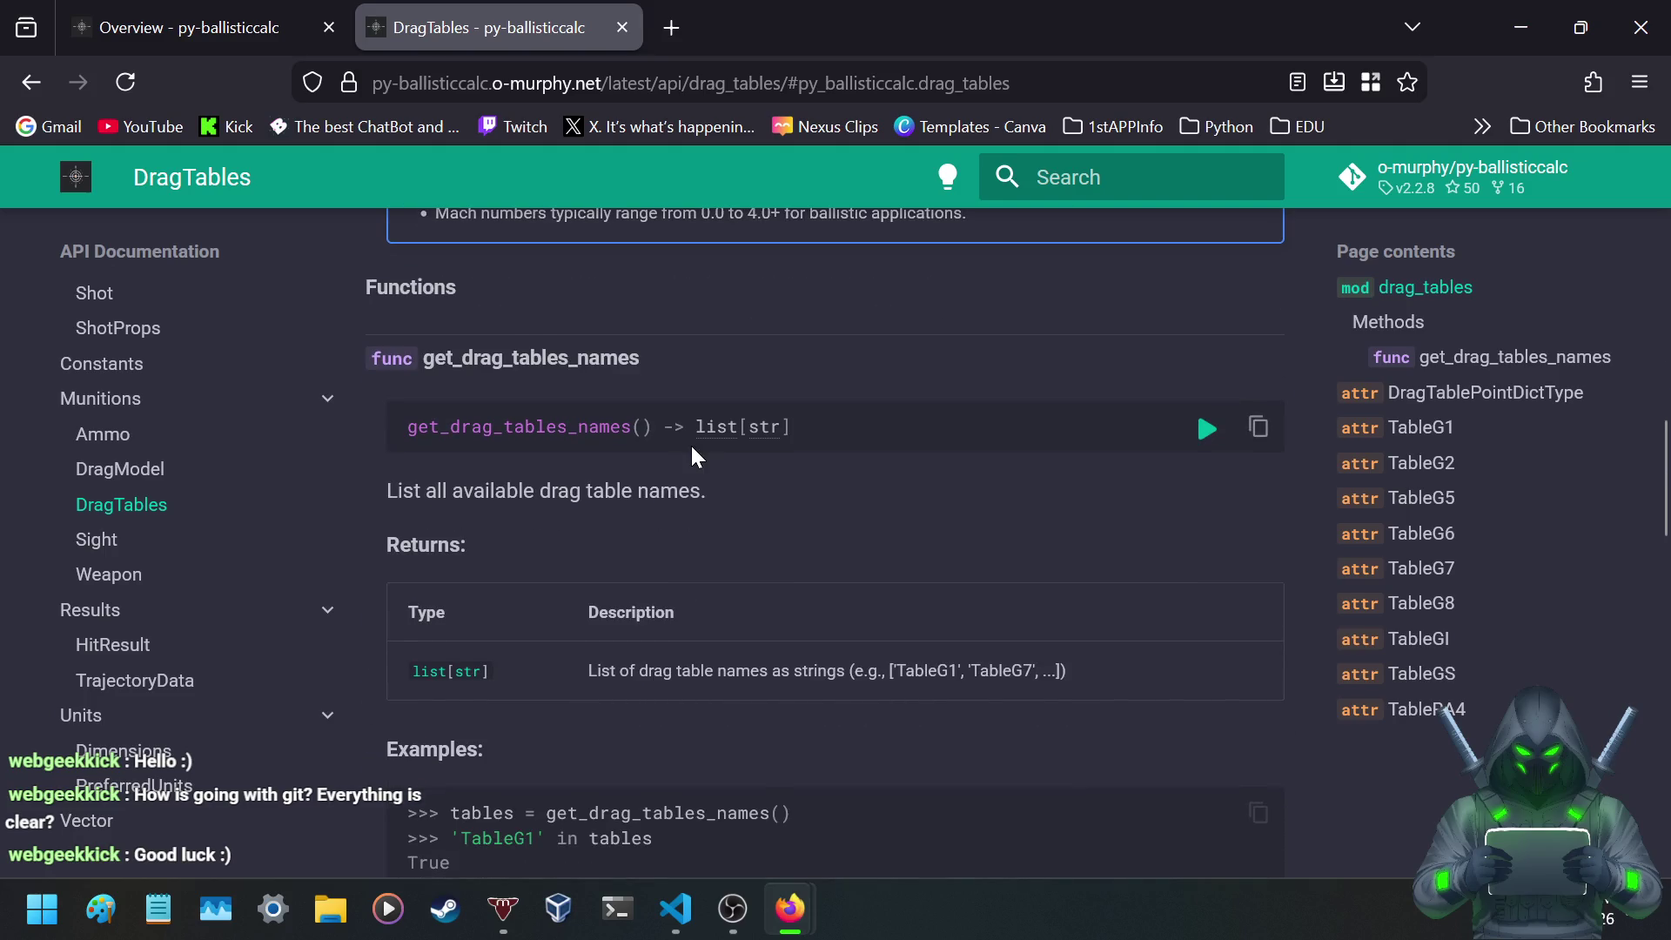
scroll(696, 457, "down", 3)
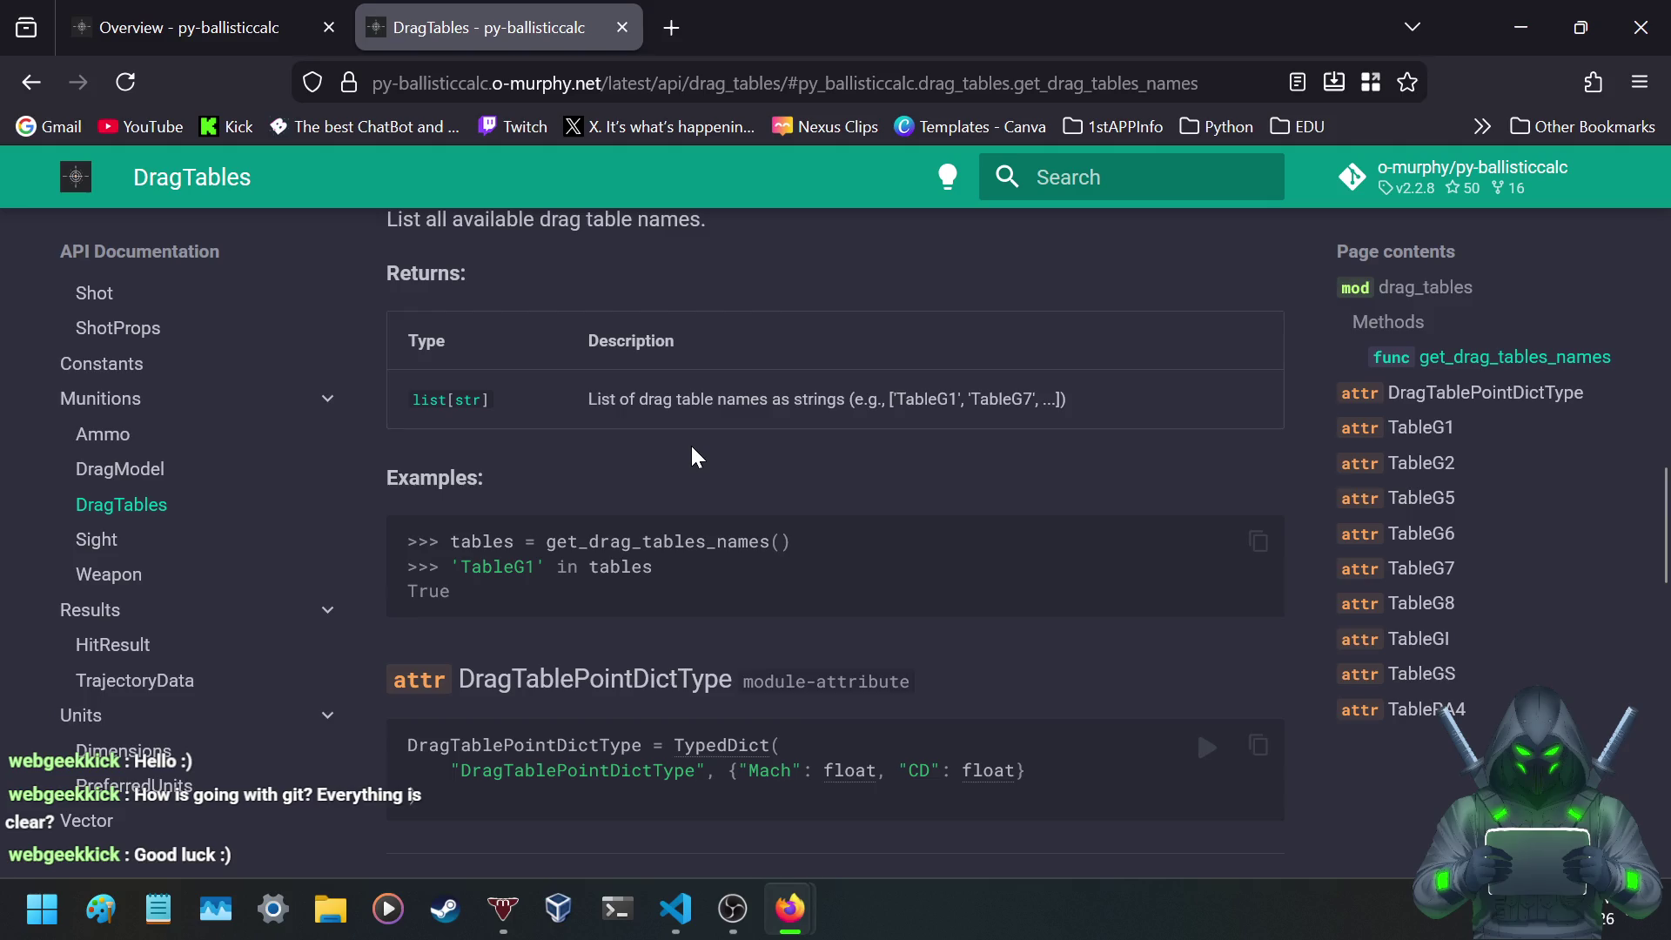
scroll(696, 456, "down", 3)
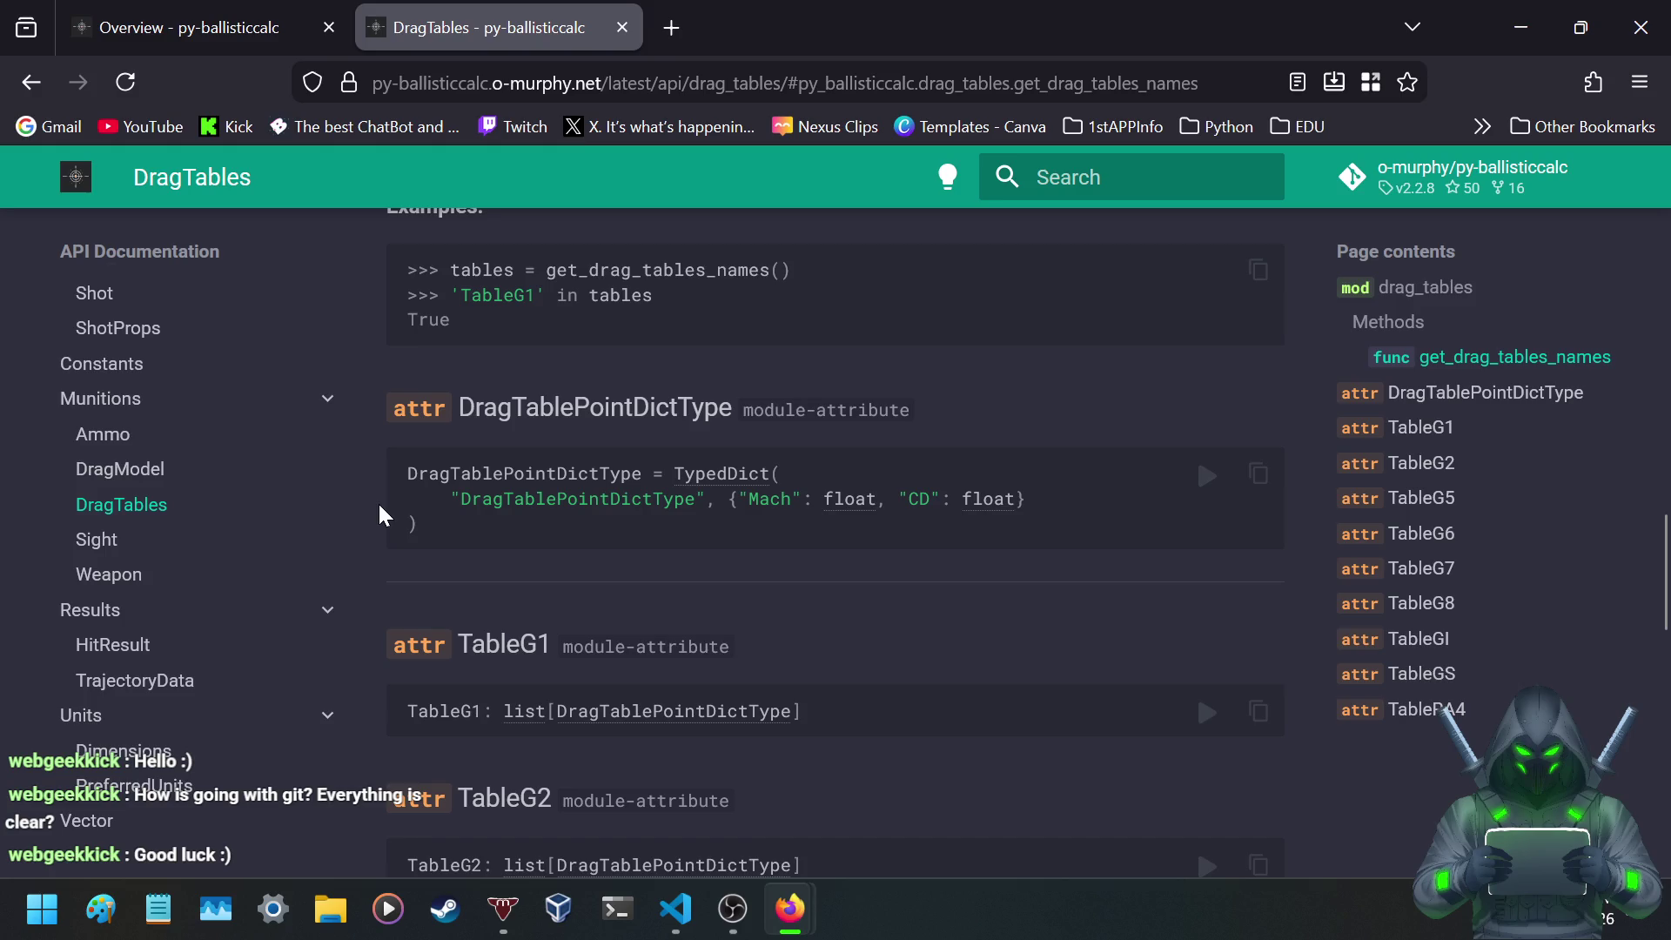
scroll(378, 501, "down", 5)
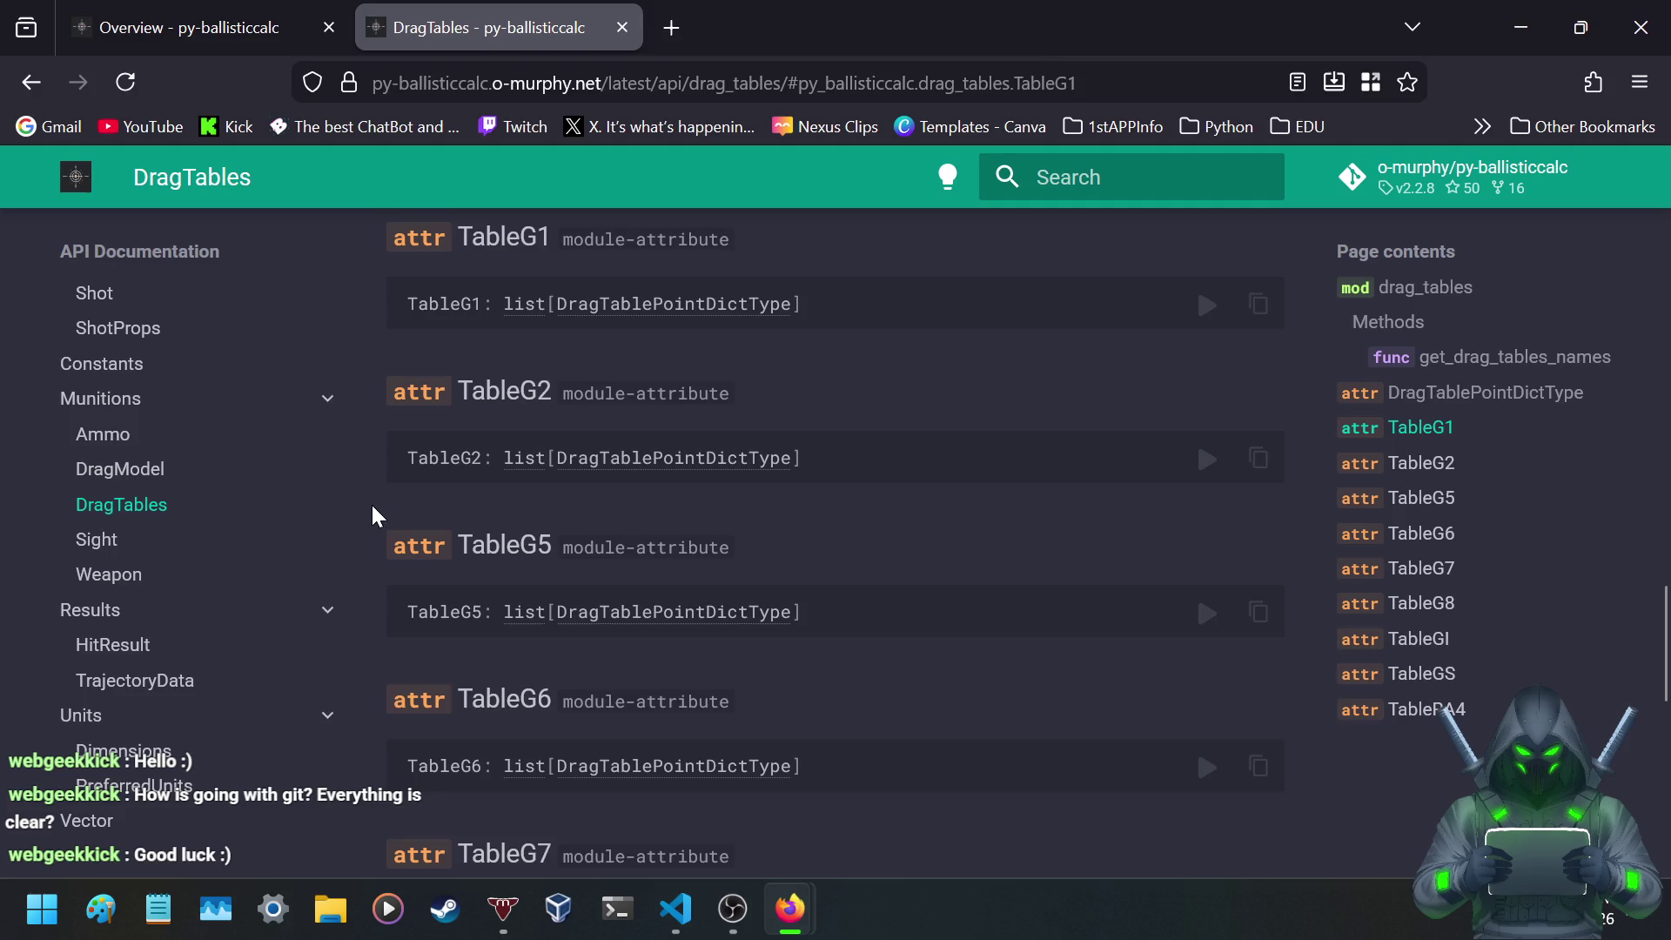
scroll(374, 519, "down", 2)
scroll(374, 521, "down", 5)
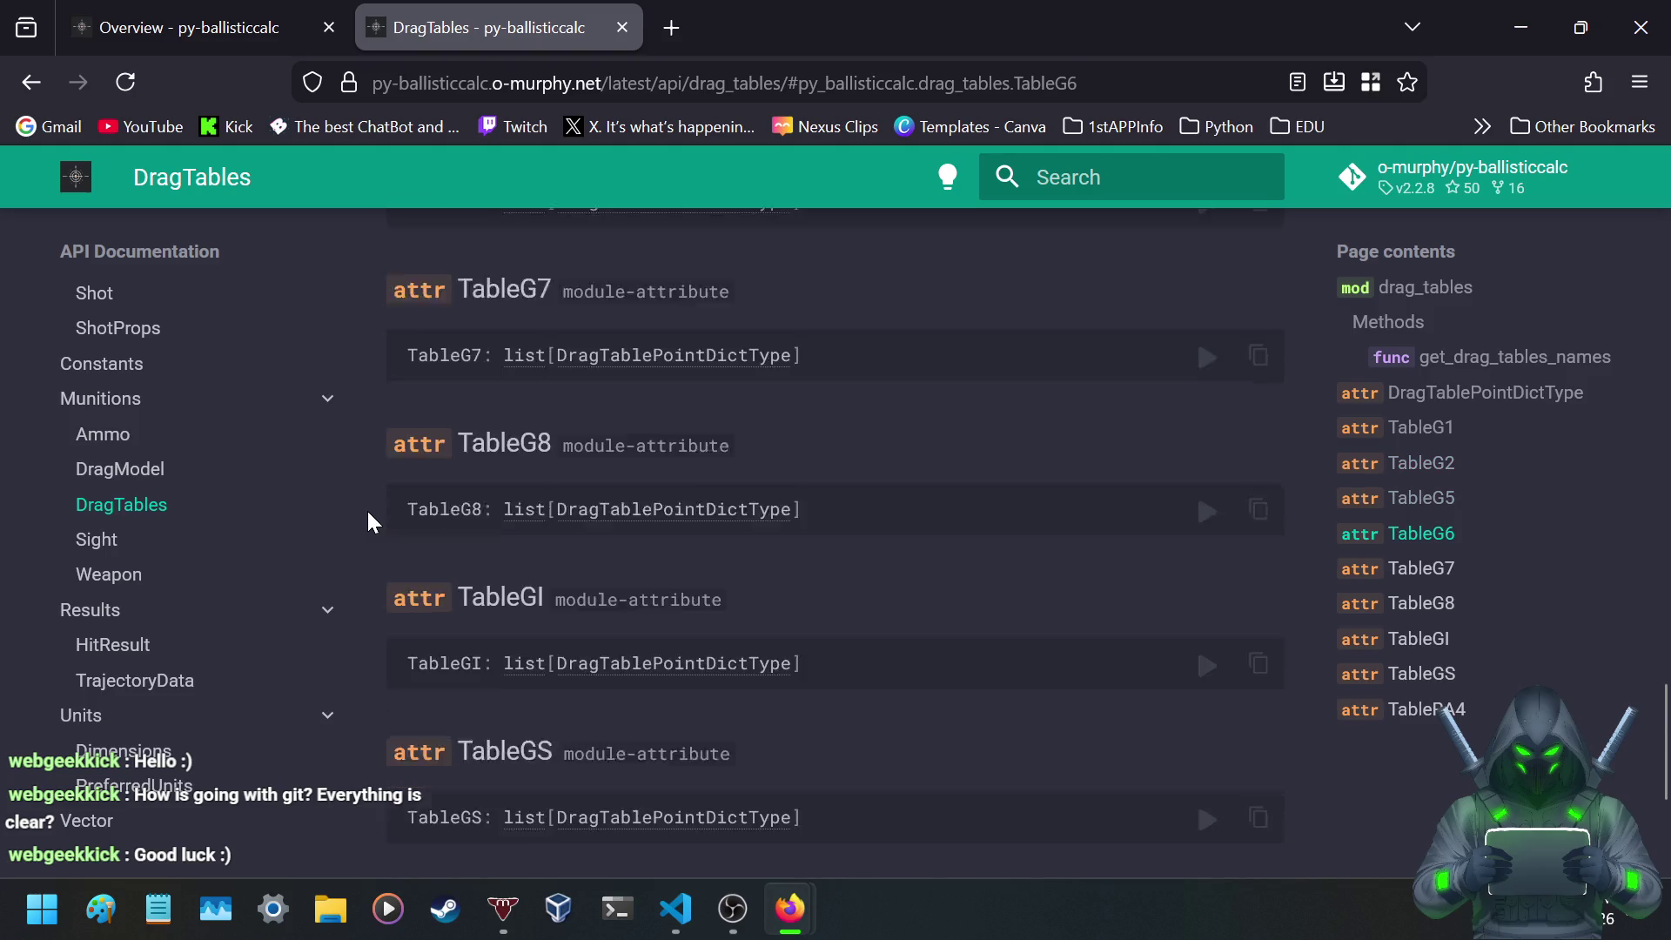
scroll(370, 515, "down", 4)
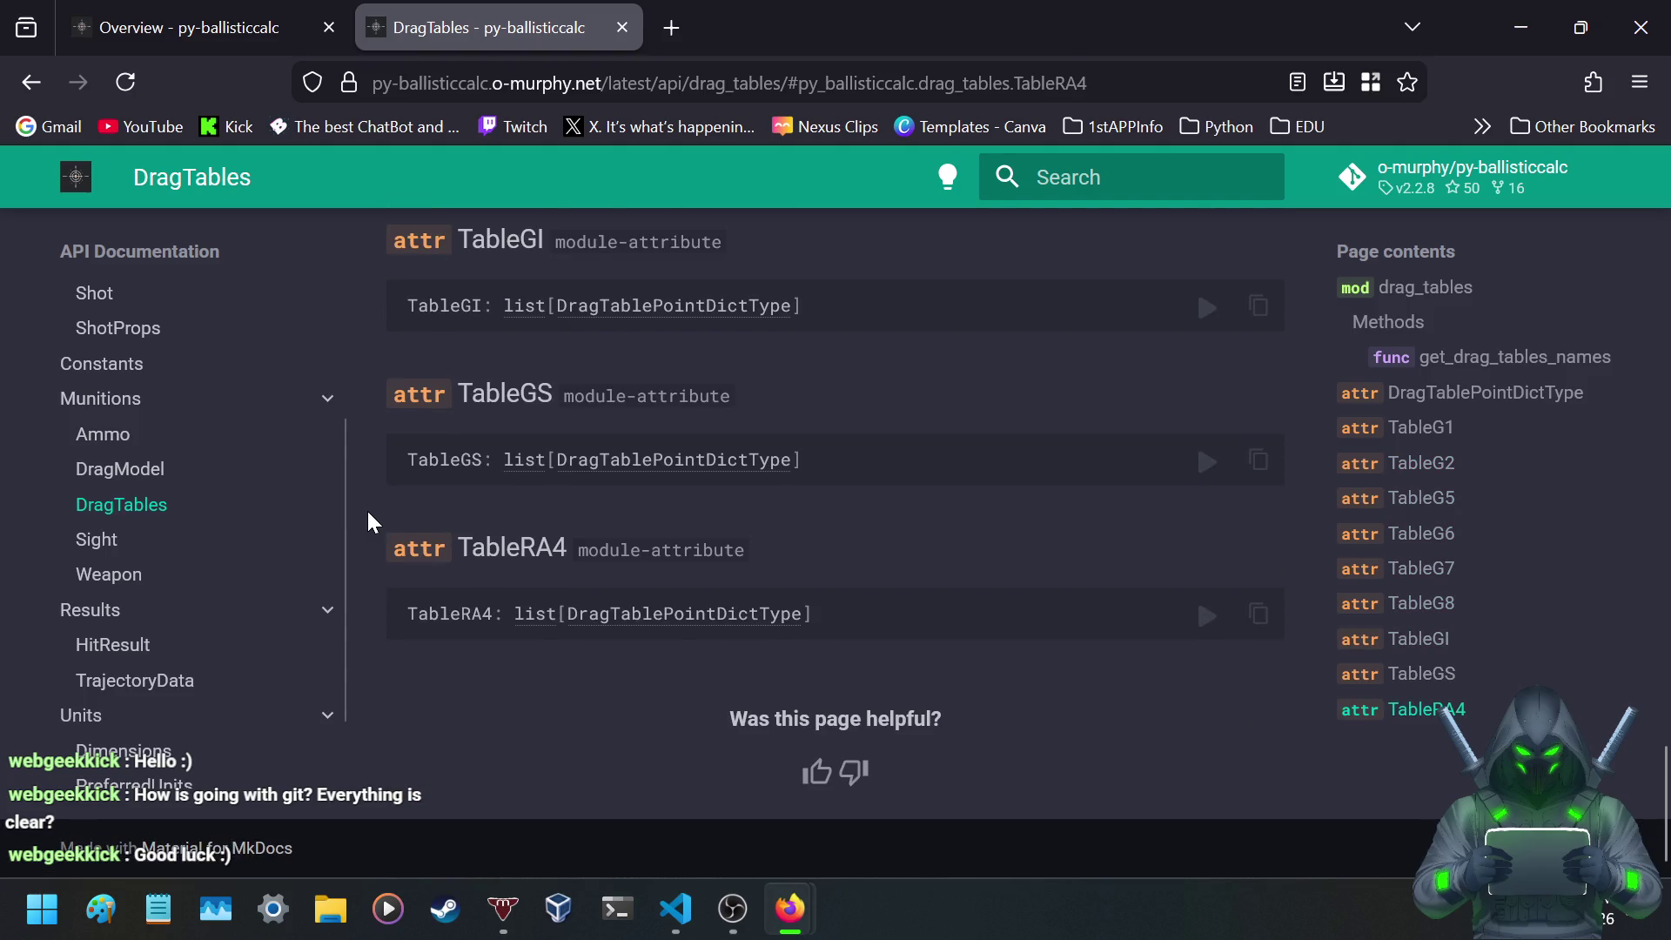
left_click(102, 541)
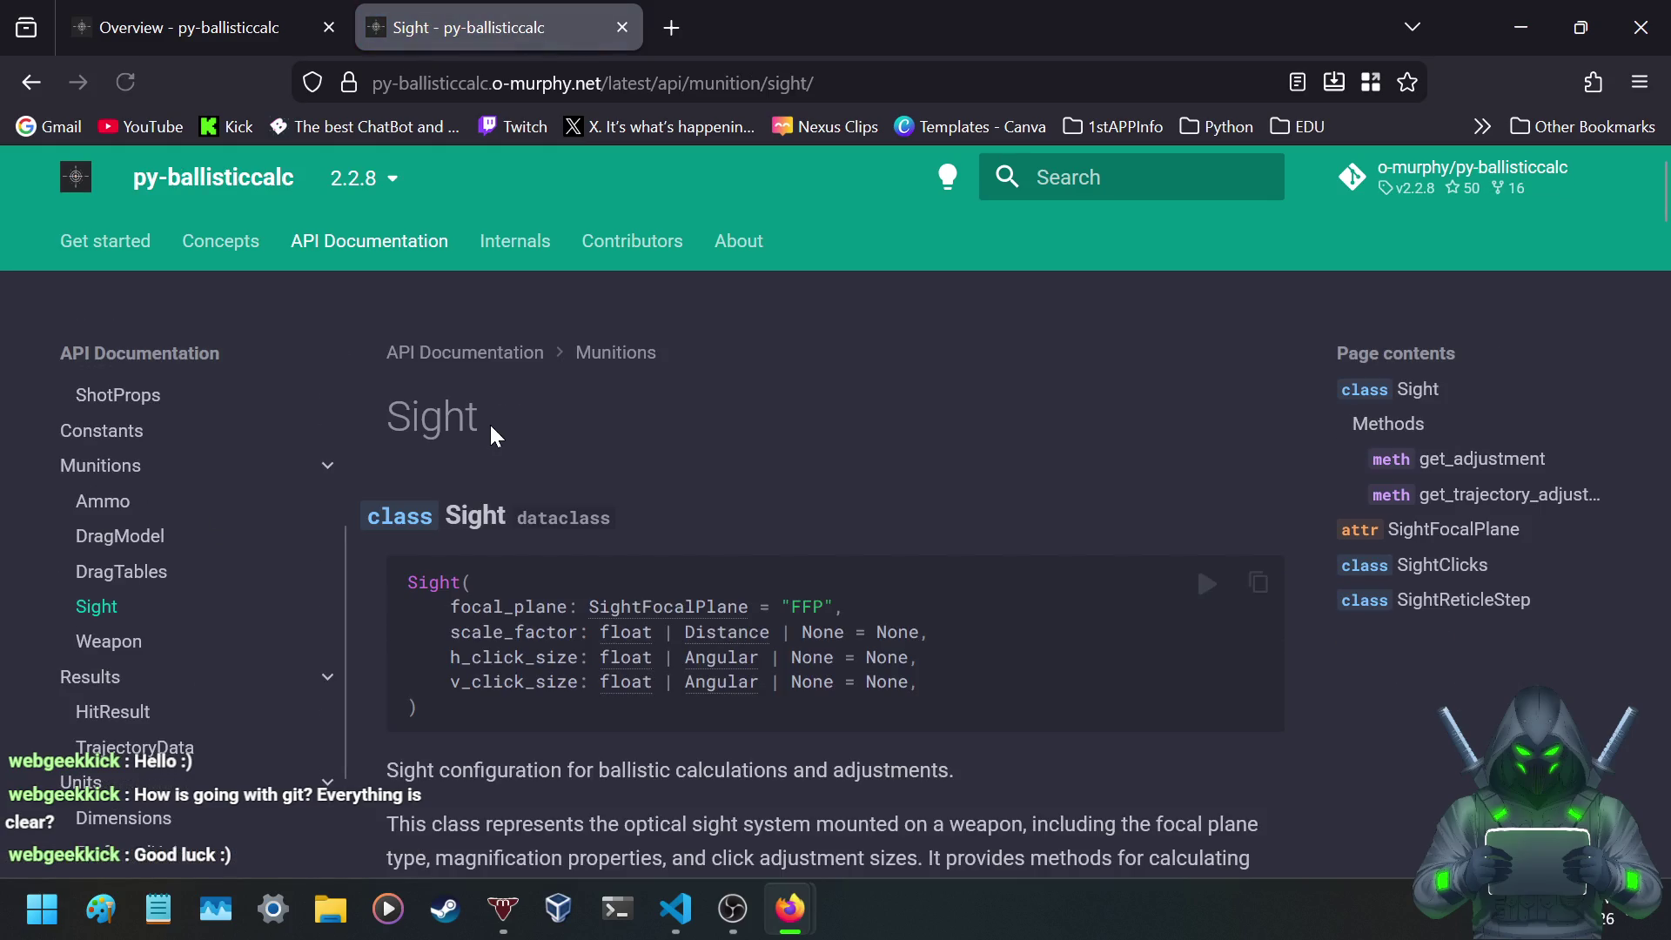
- Highlight the Sight summary's optical system, focal plane type, and magnification/click adjustment phrases
scroll(492, 431, "down", 5)
scroll(478, 430, "up", 2)
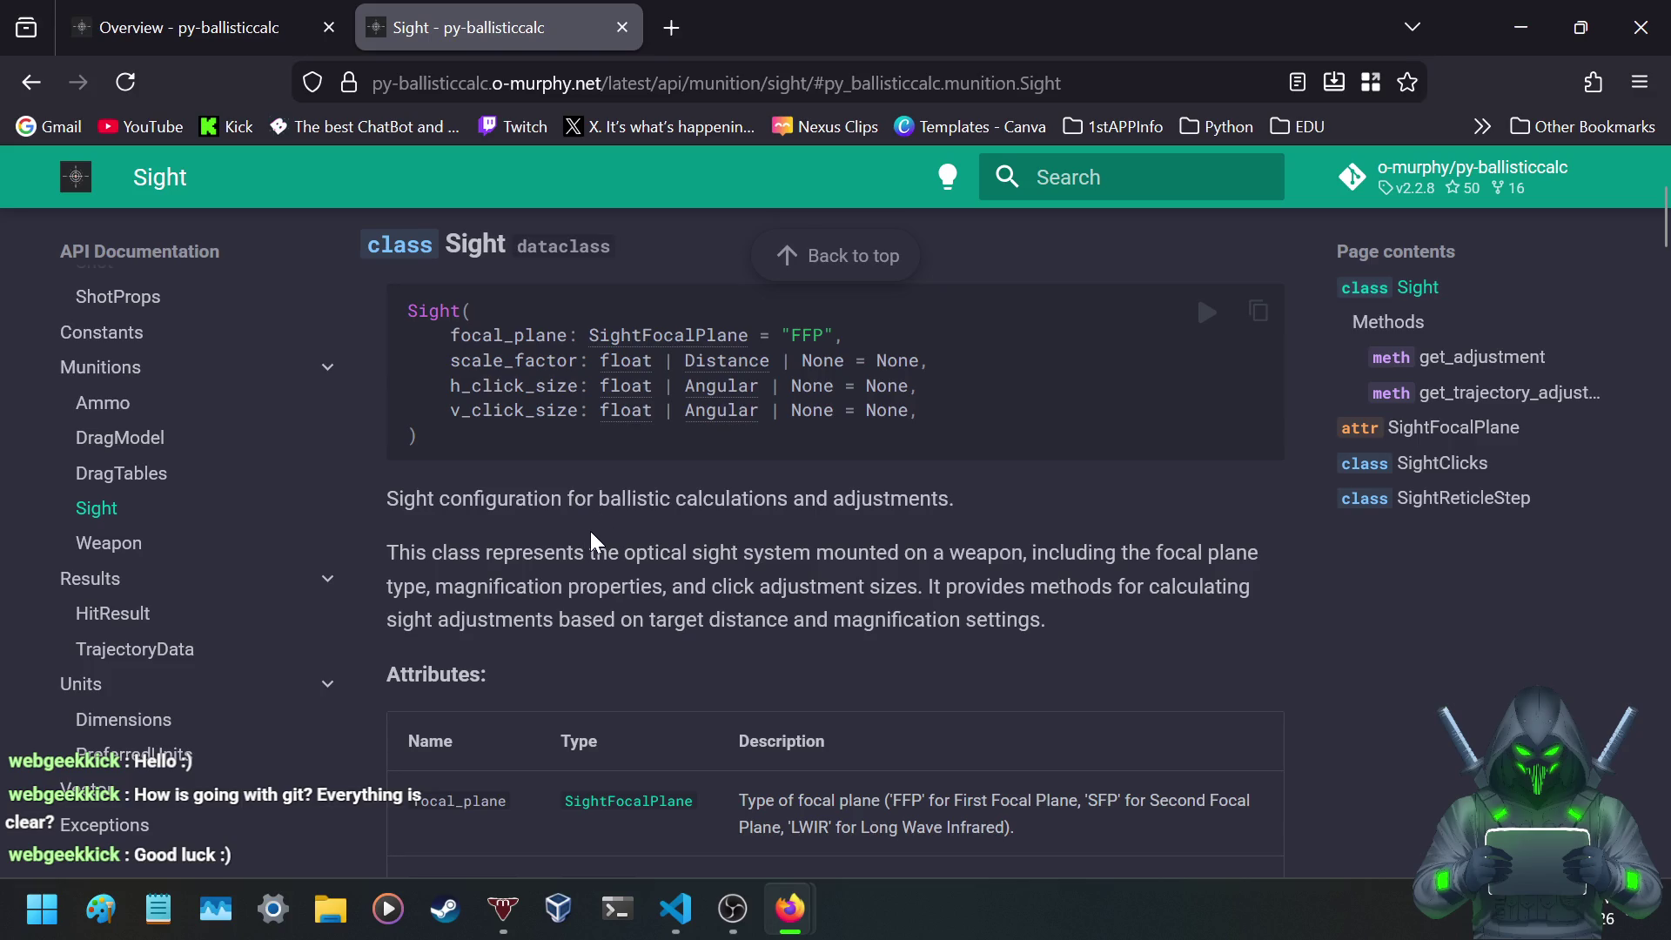
left_click_drag(670, 552, 948, 564)
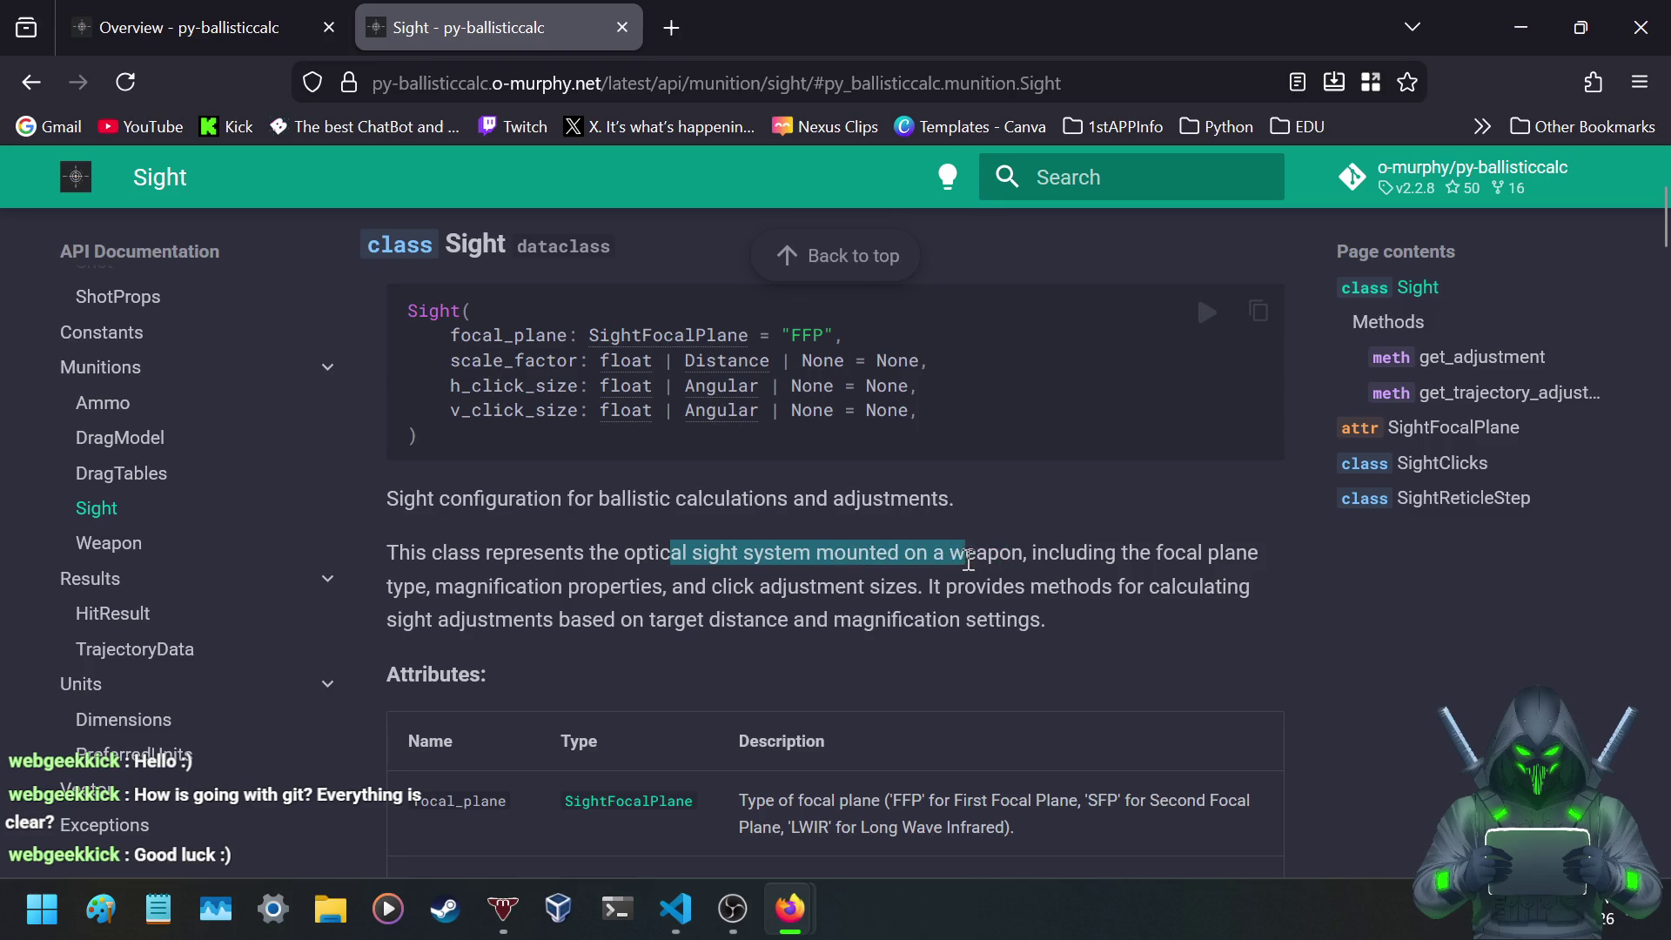
left_click(1045, 544)
mouse_move(1034, 557)
left_mouse_down()
mouse_move(1191, 558)
mouse_move(411, 586)
mouse_move(428, 586)
left_mouse_up()
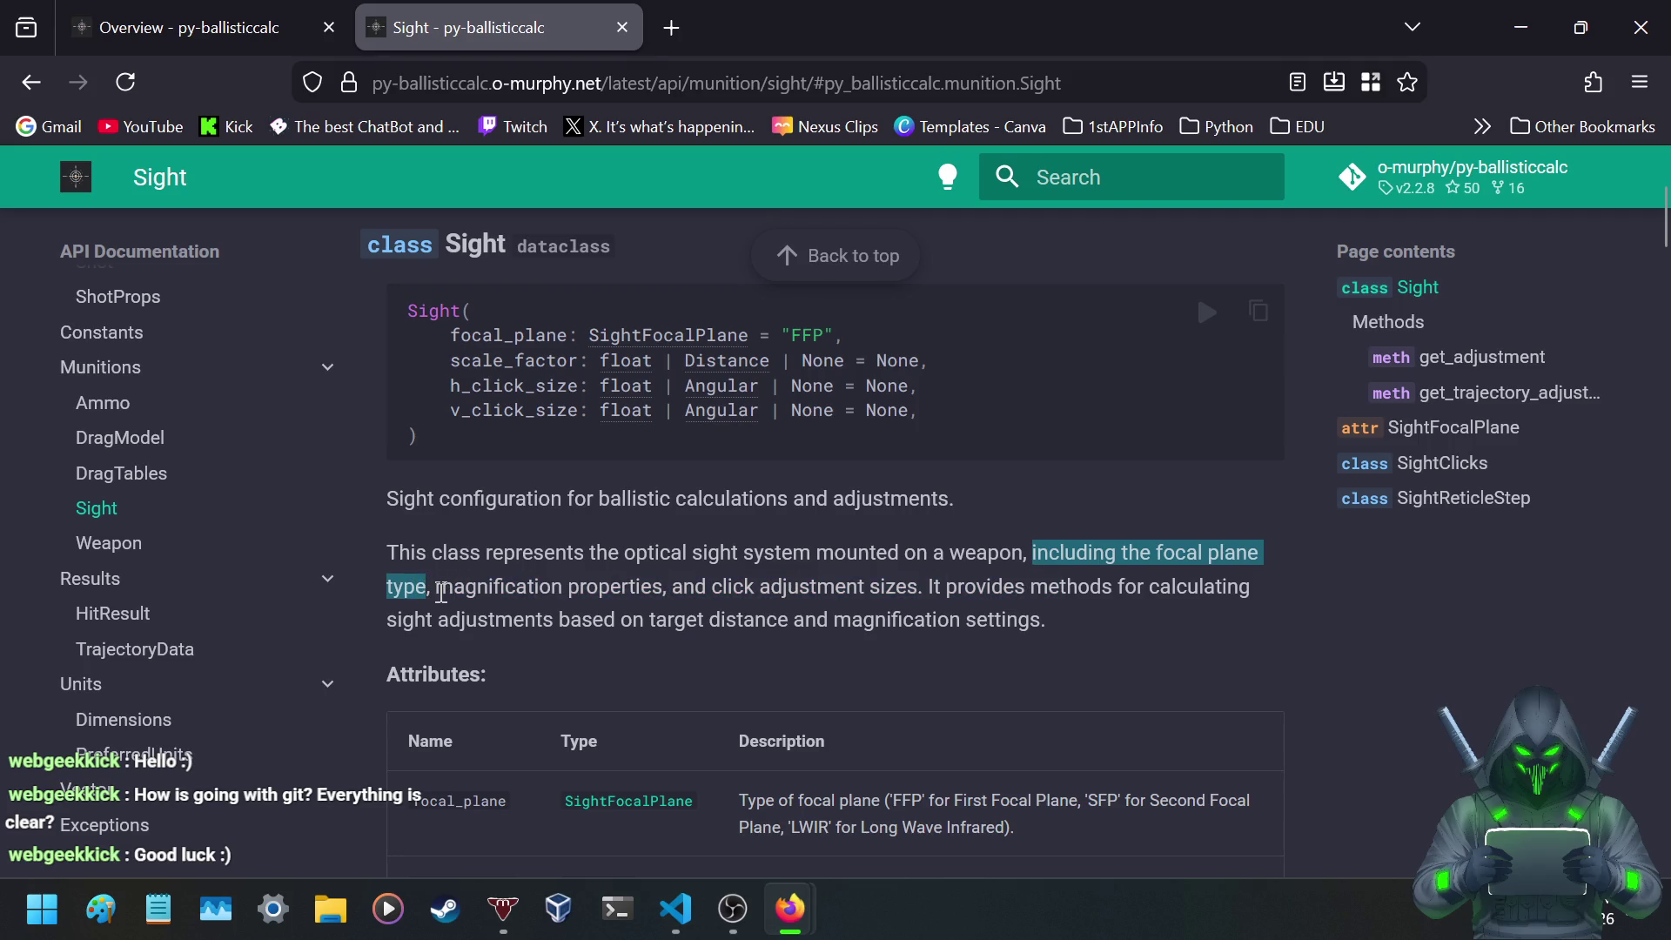
left_click(441, 594)
mouse_move(438, 587)
left_mouse_down()
mouse_move(1223, 598)
mouse_move(686, 681)
left_mouse_up()
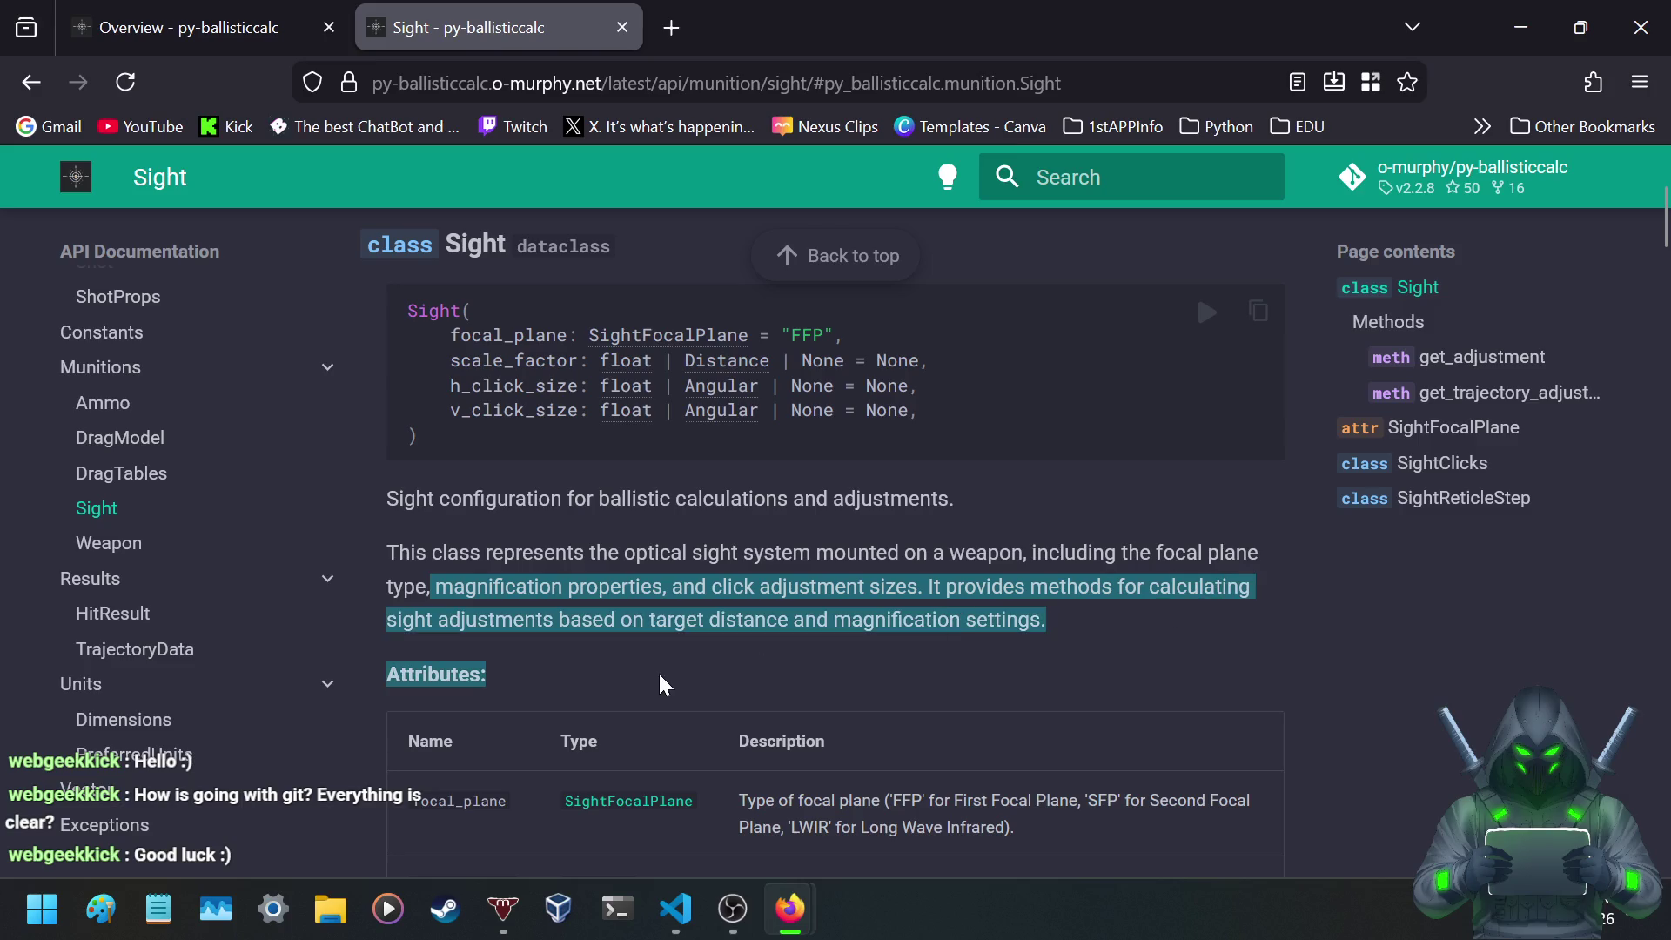
left_click(666, 639)
- Highlight the focal_plane options 'FFP' and 'LWIR', then scroll to the Example and Parameters
scroll(650, 615, "down", 5)
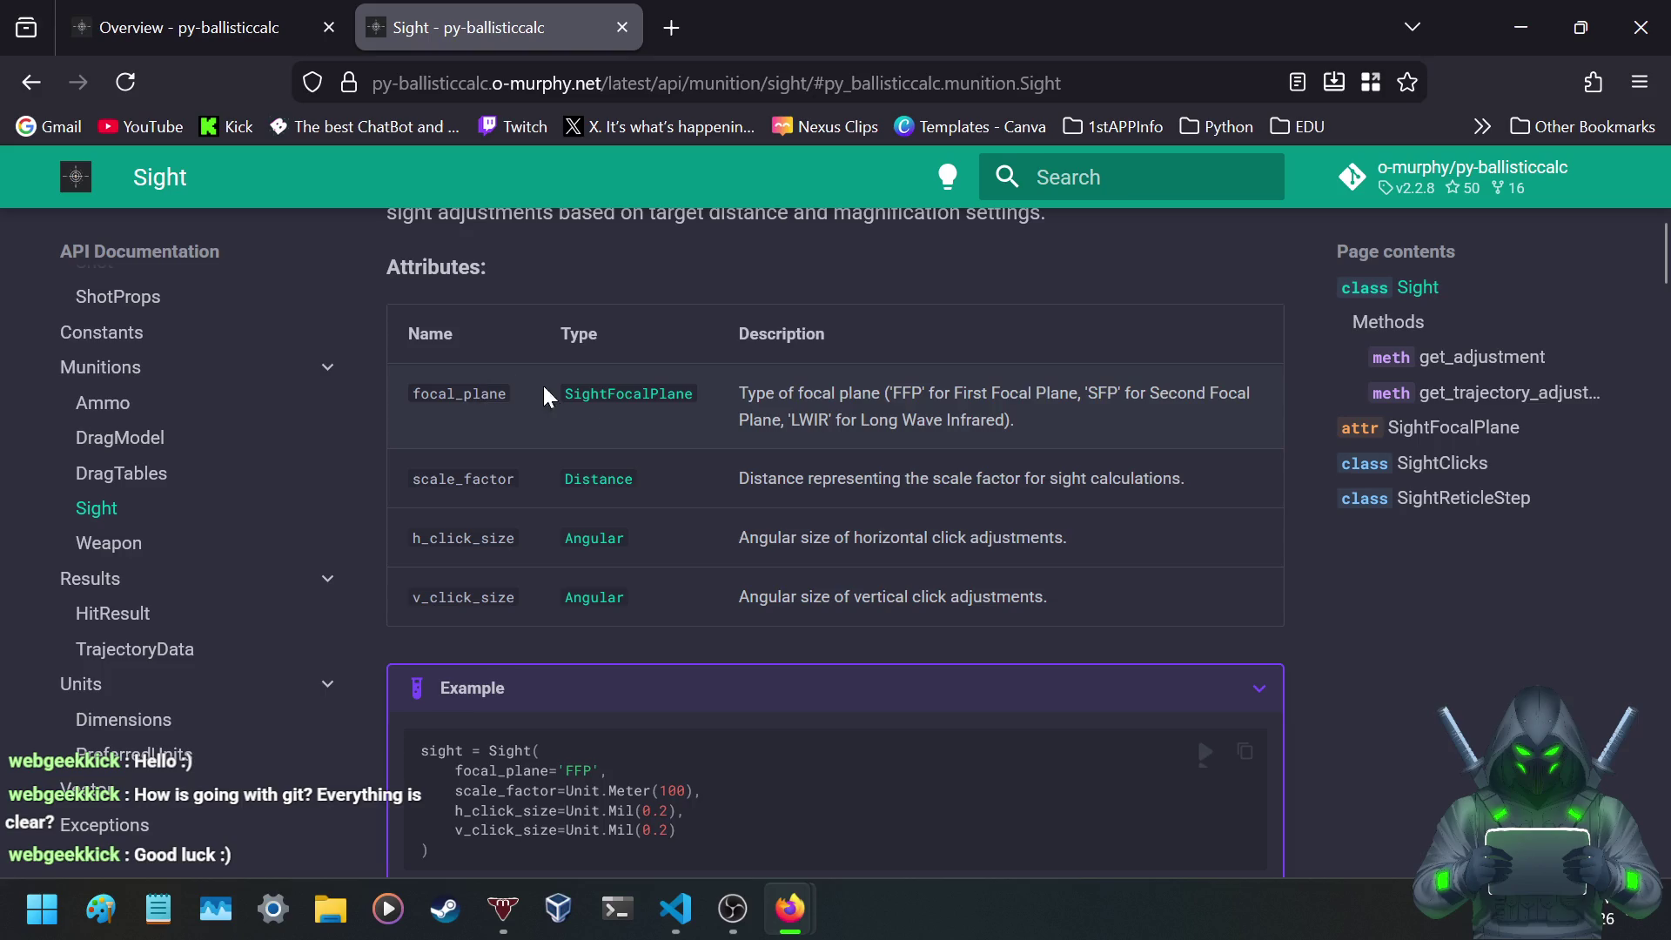
left_click_drag(749, 393, 1099, 418)
left_click(1144, 402)
left_click_drag(890, 393, 1237, 394)
mouse_move(885, 393)
left_mouse_down()
mouse_move(1088, 393)
mouse_move(1044, 396)
left_mouse_up()
left_click(873, 420)
left_click_drag(799, 427, 1006, 422)
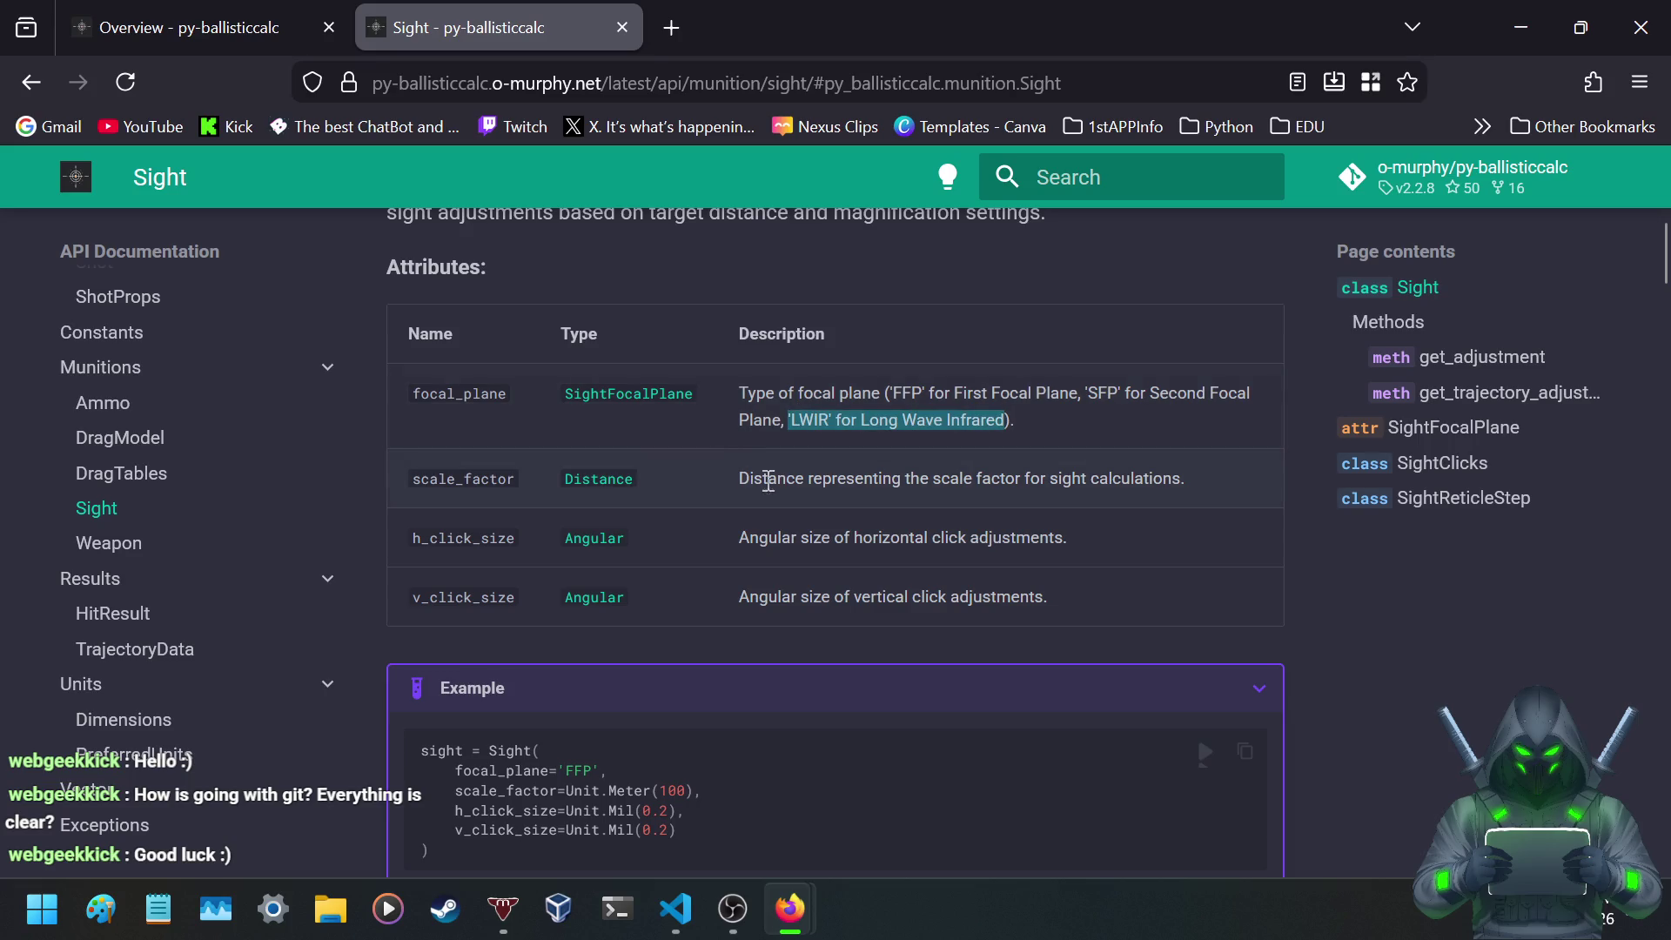
left_click(787, 420)
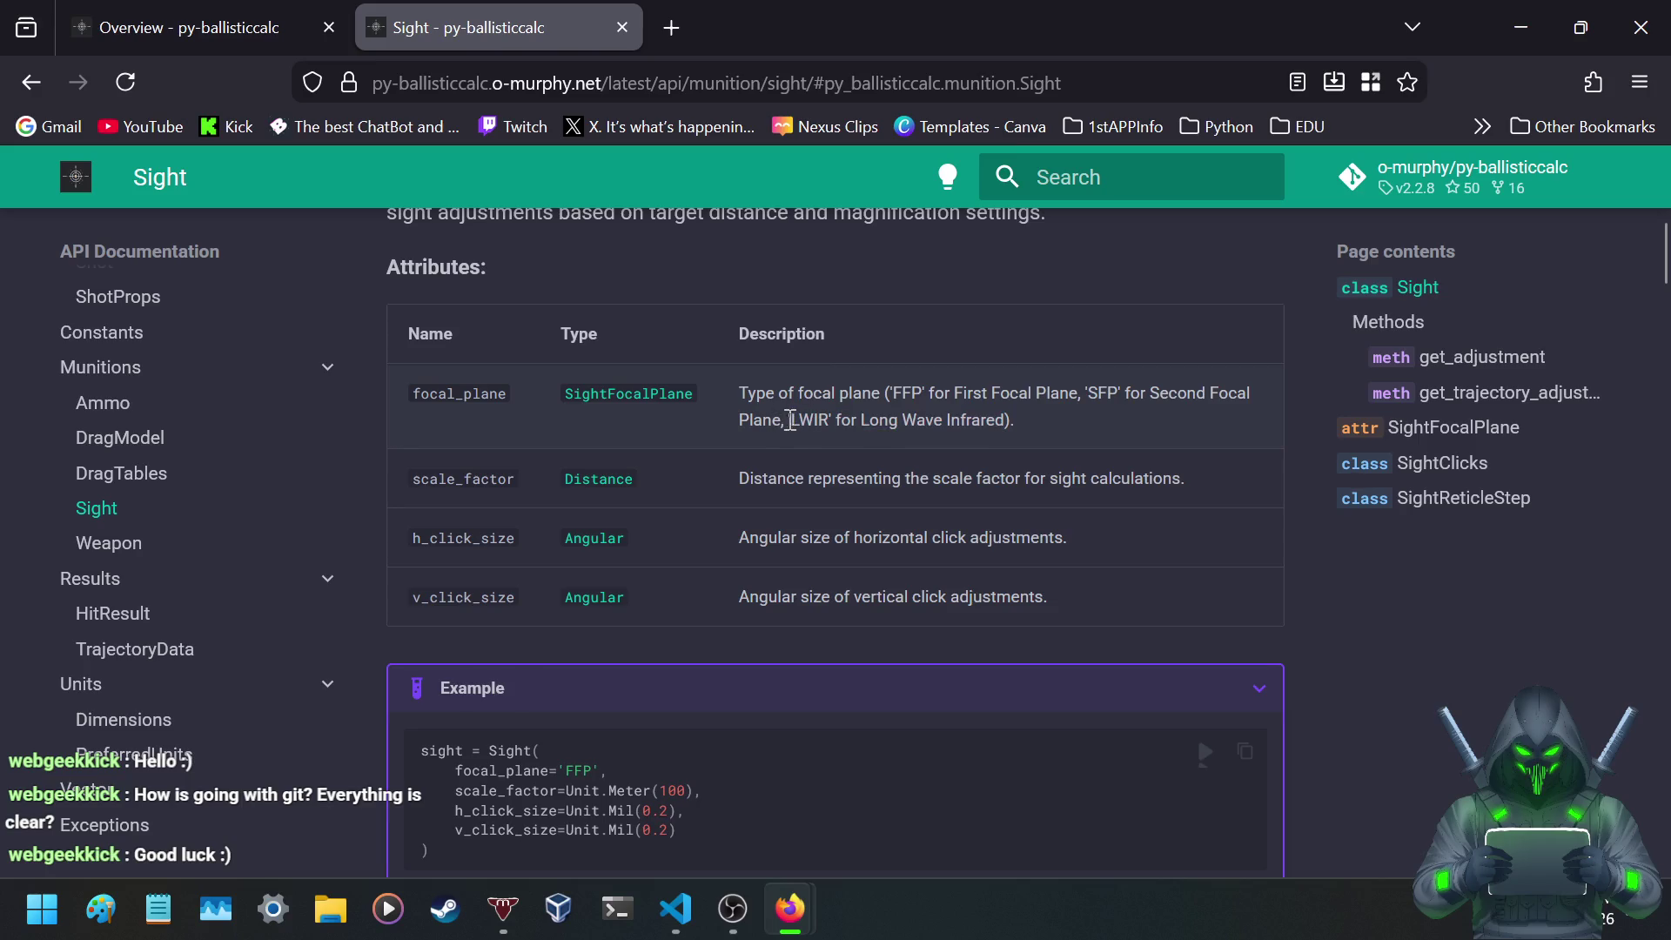
left_click_drag(792, 421, 1001, 415)
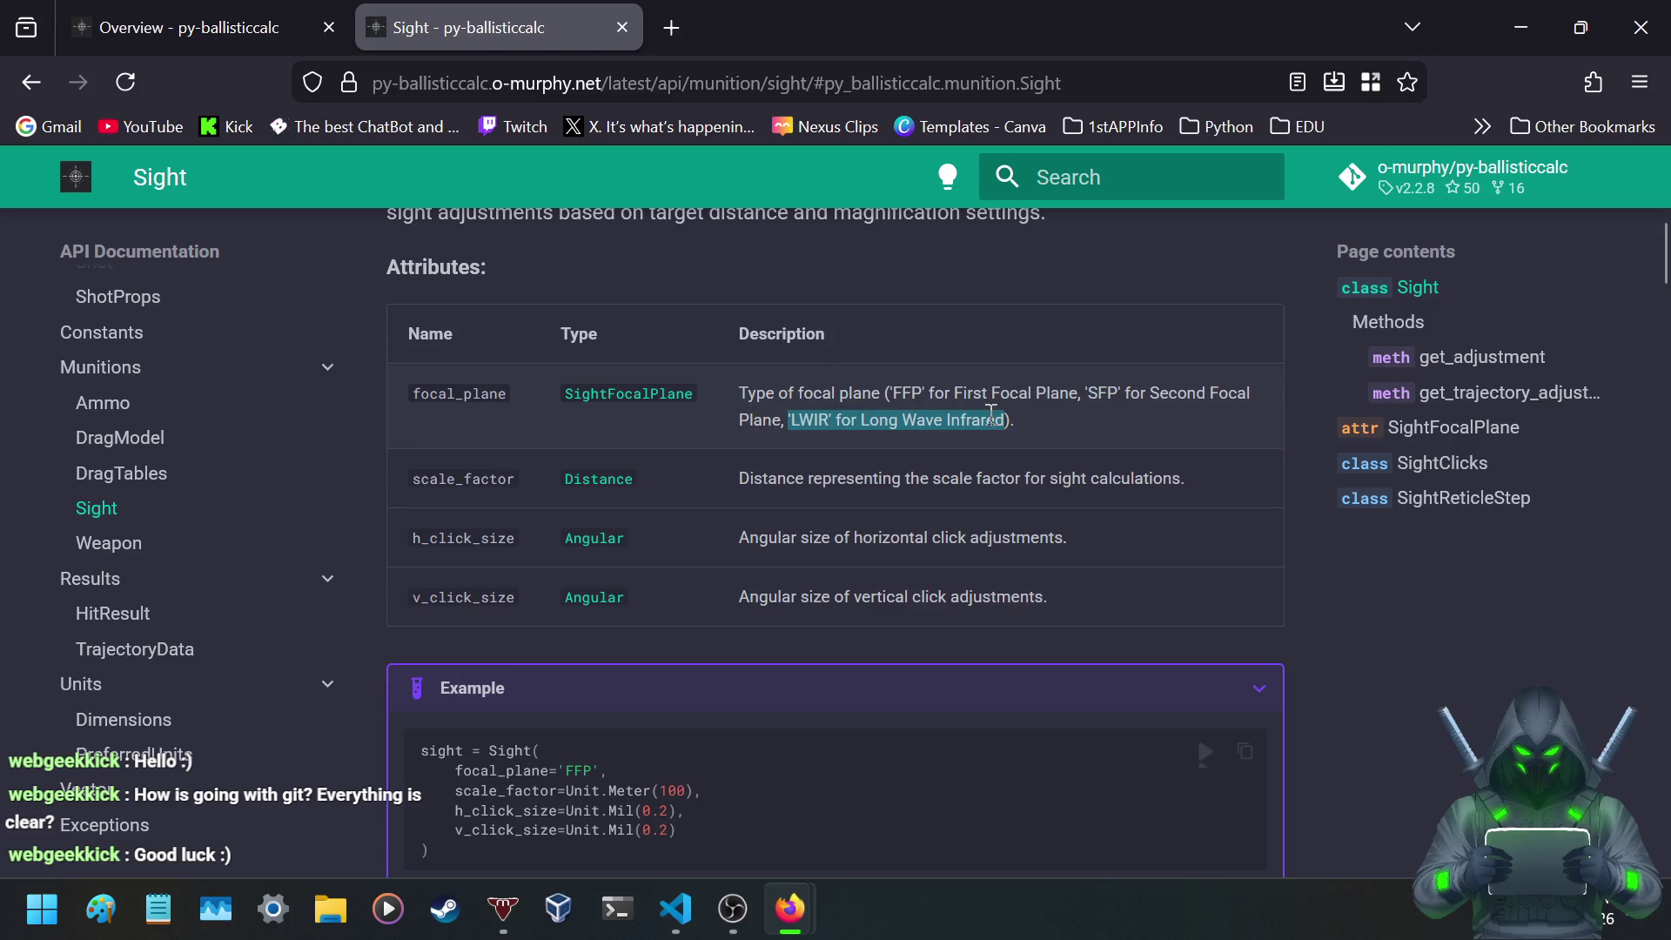
left_click(880, 420)
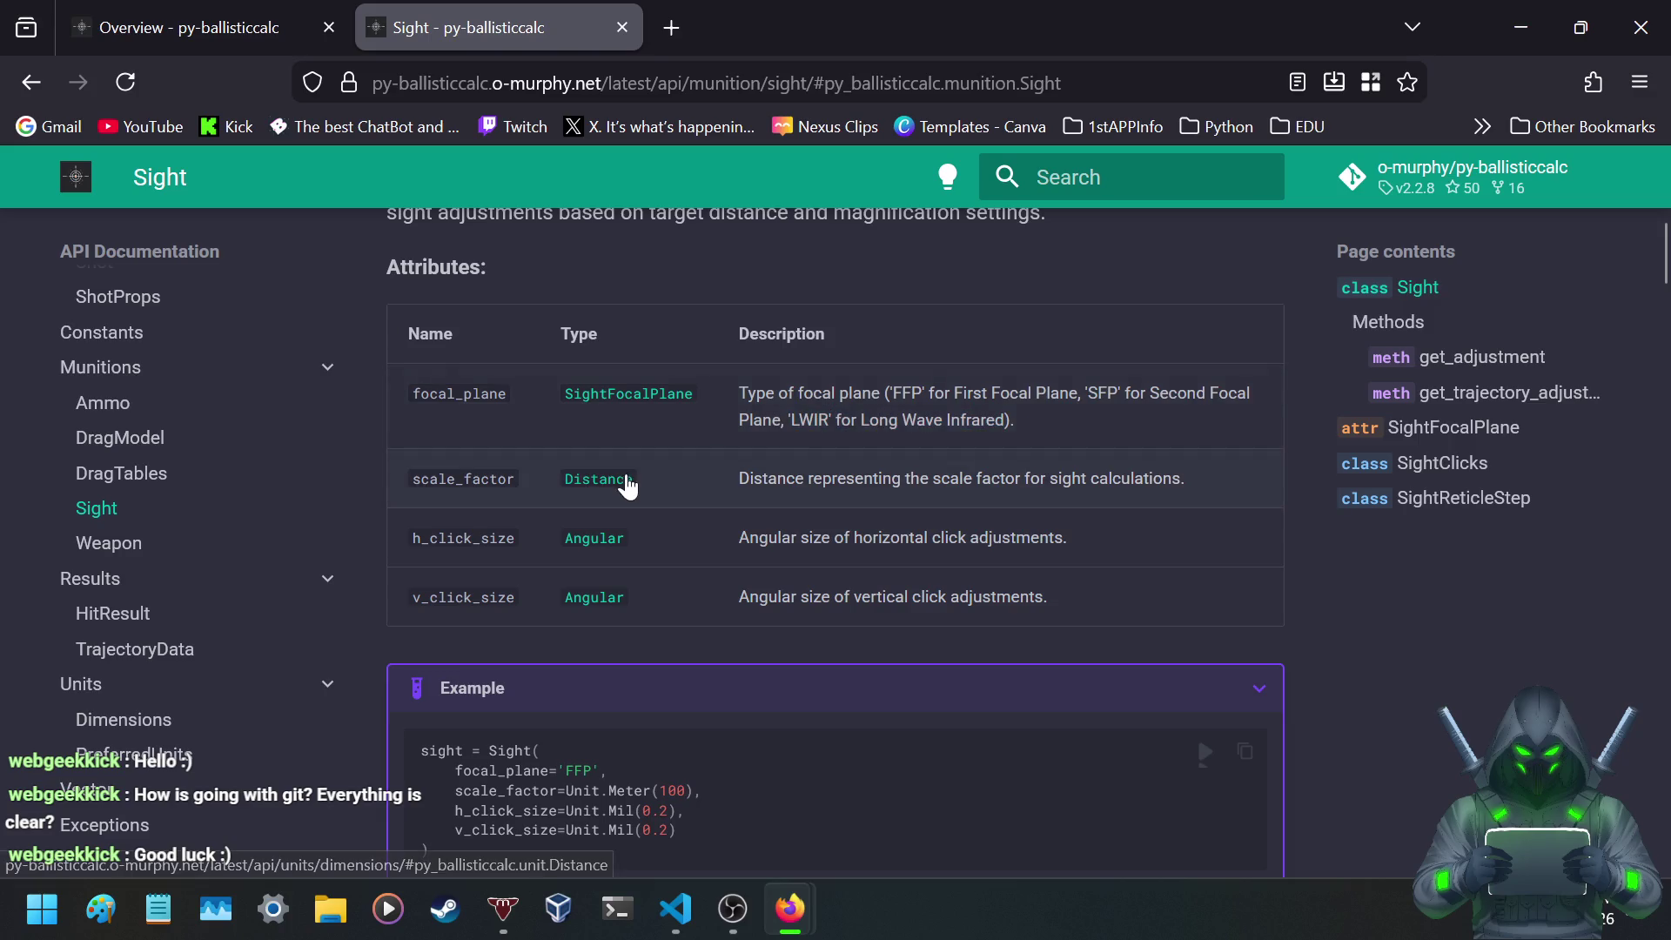
scroll(632, 485, "down", 2)
scroll(629, 476, "down", 4)
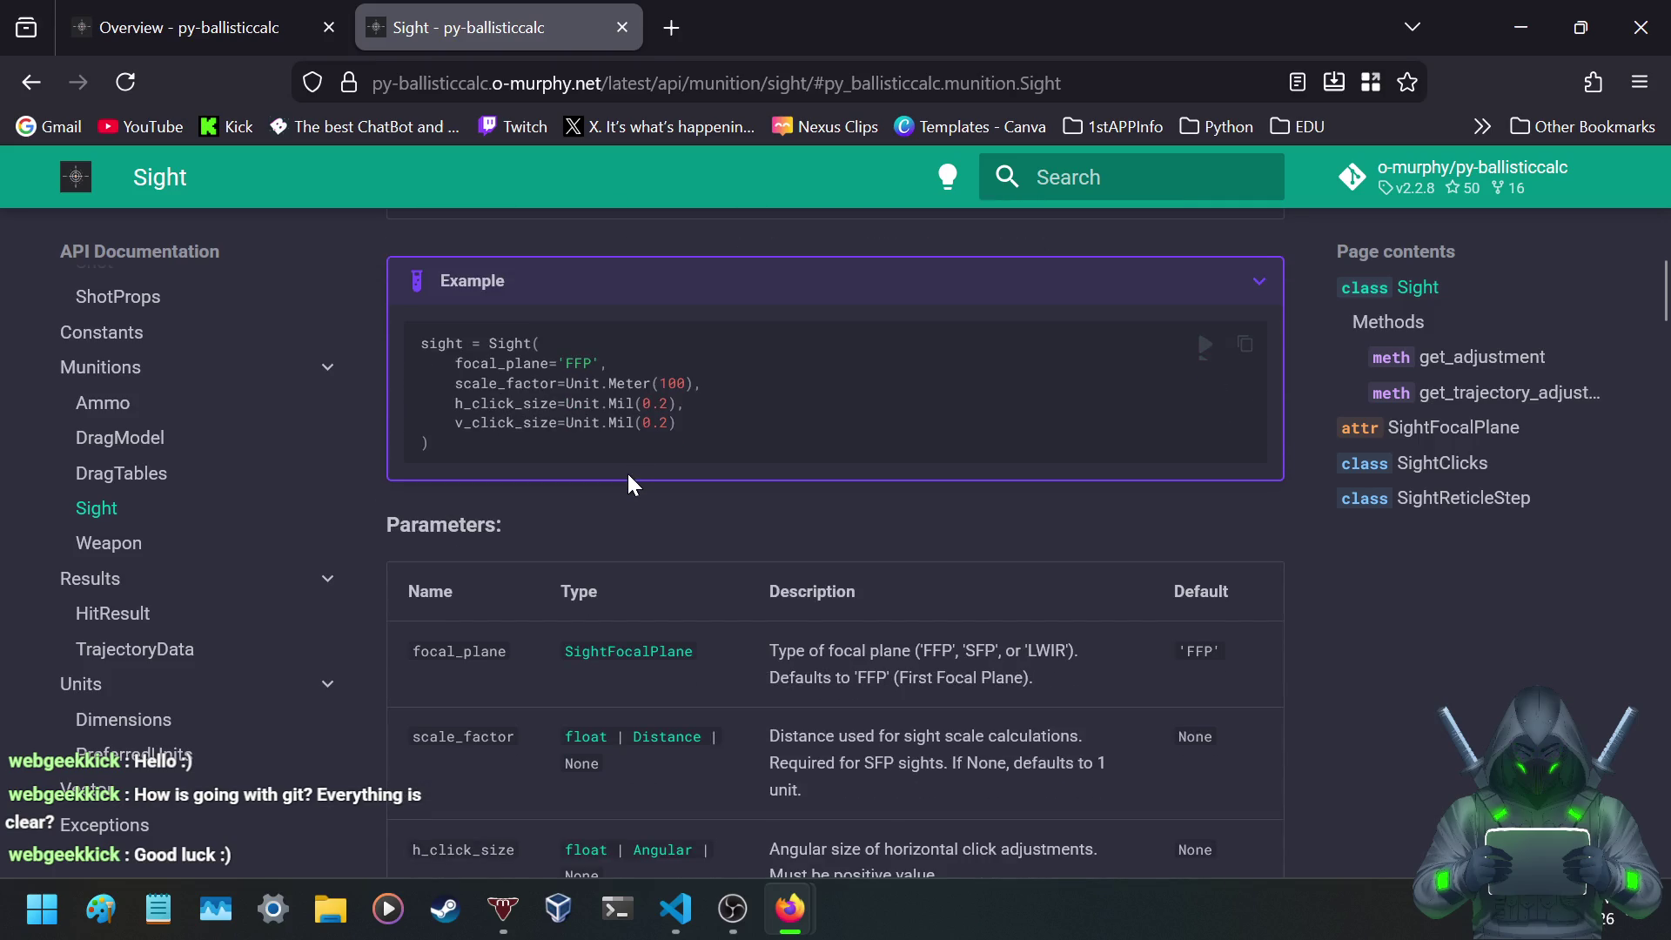
- Scroll to the Sight Raises table listing ValueError and TypeError, then launch Paint
scroll(634, 485, "down", 4)
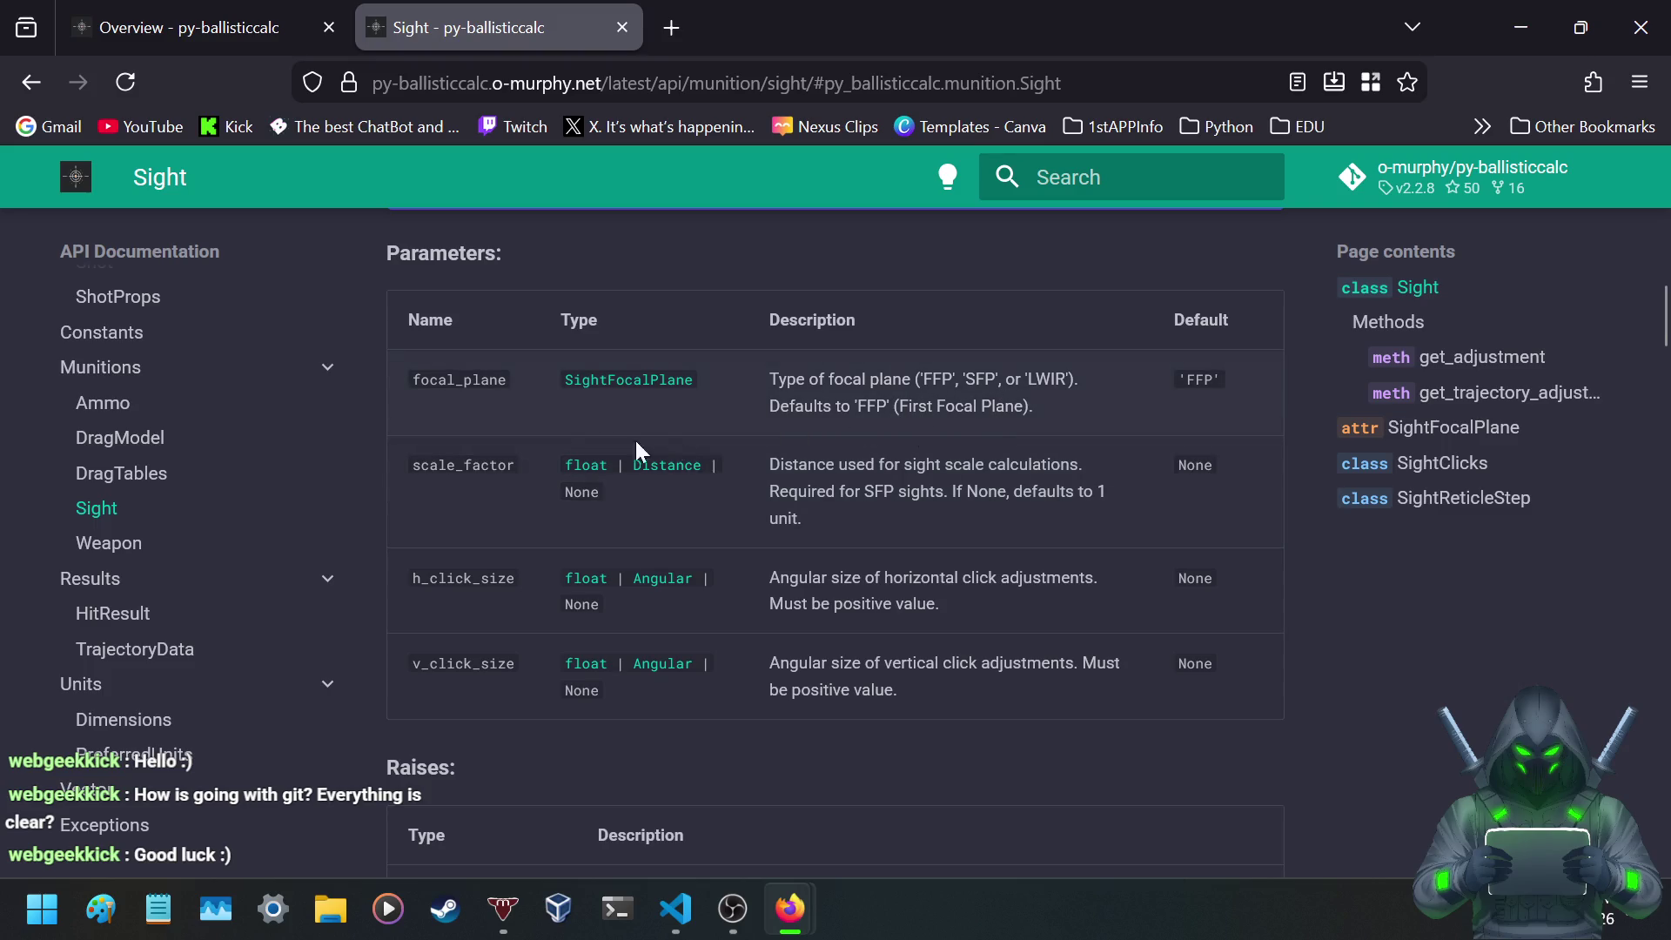
scroll(421, 468, "down", 2)
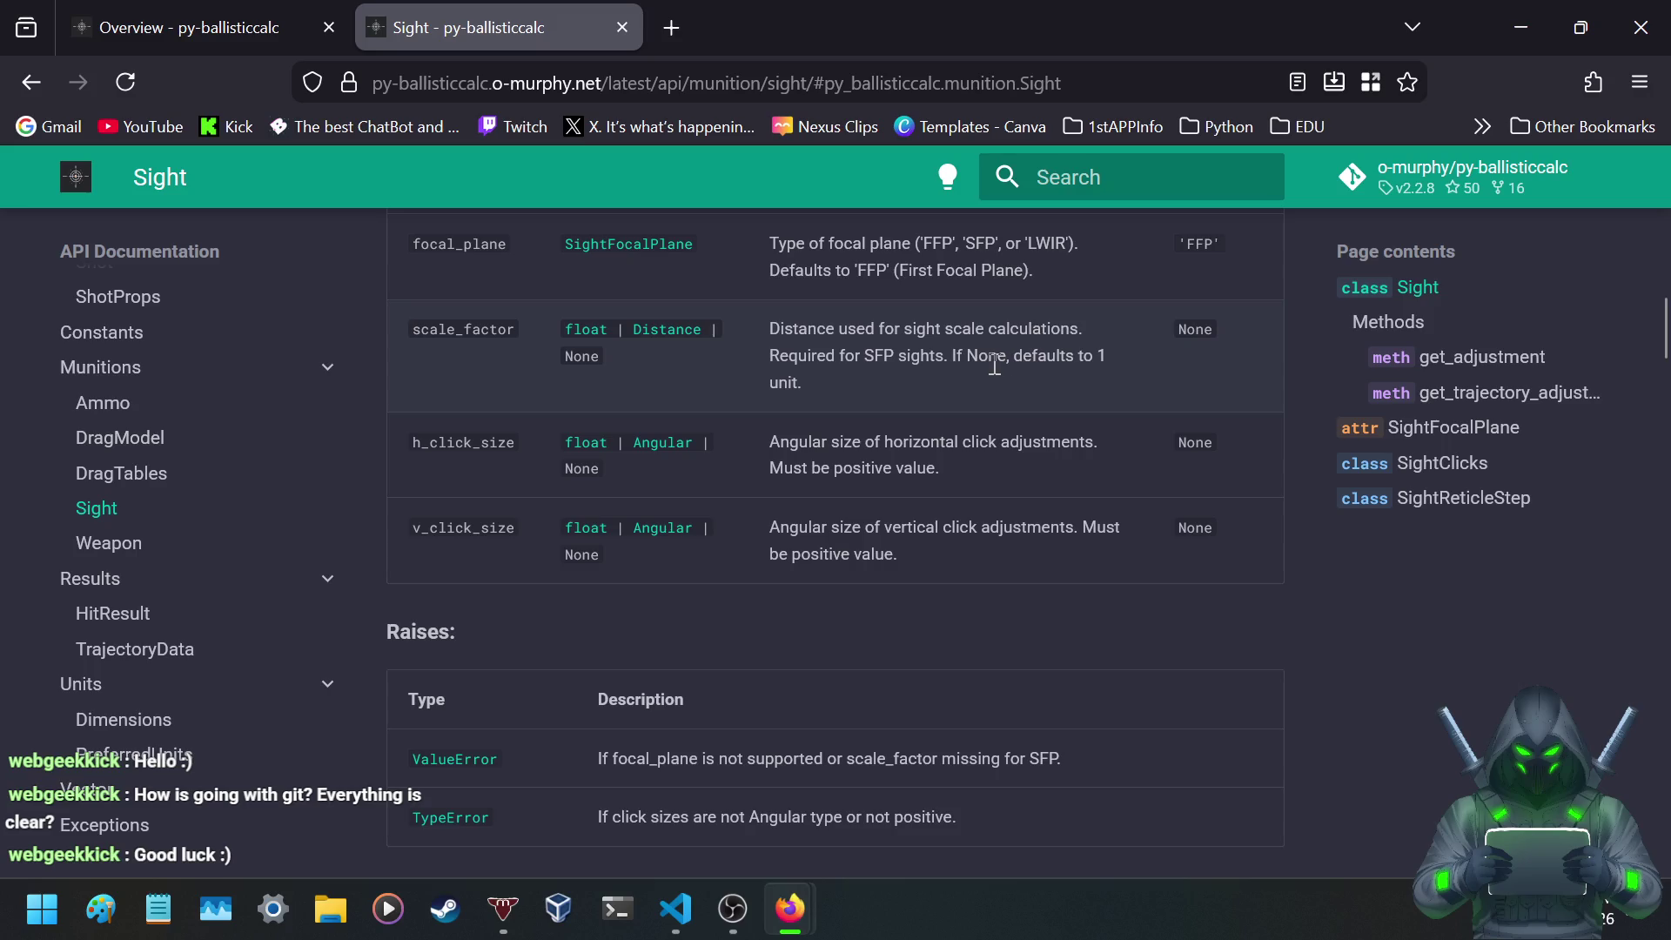
scroll(724, 396, "down", 4)
scroll(717, 389, "up", 2)
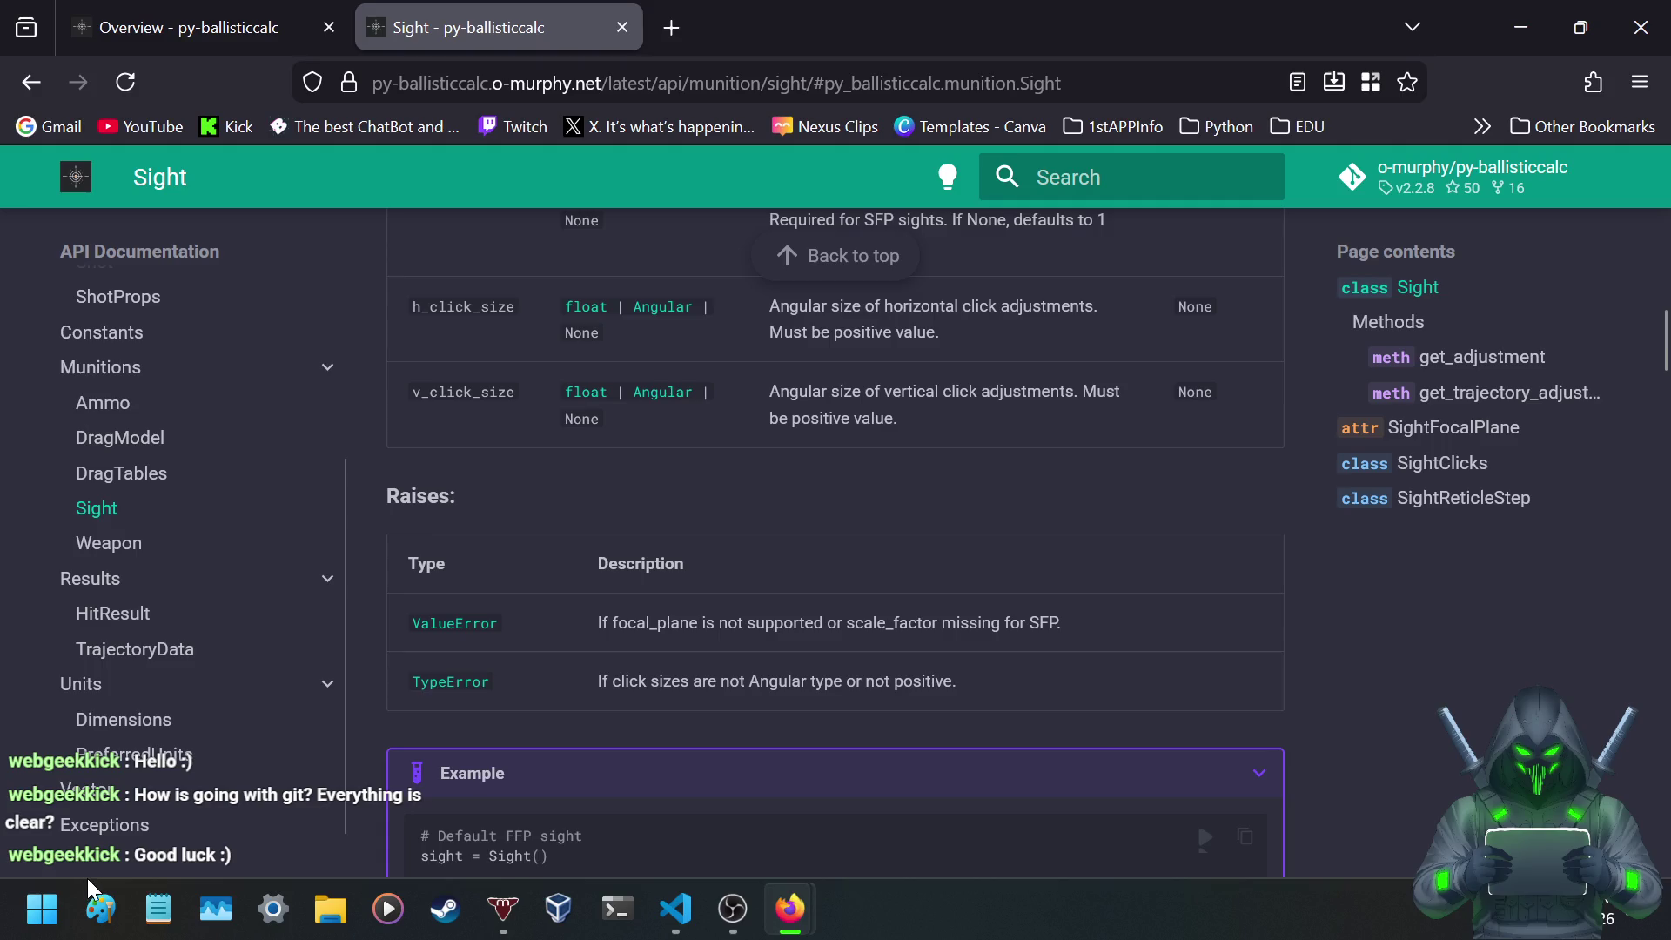
left_click(102, 909)
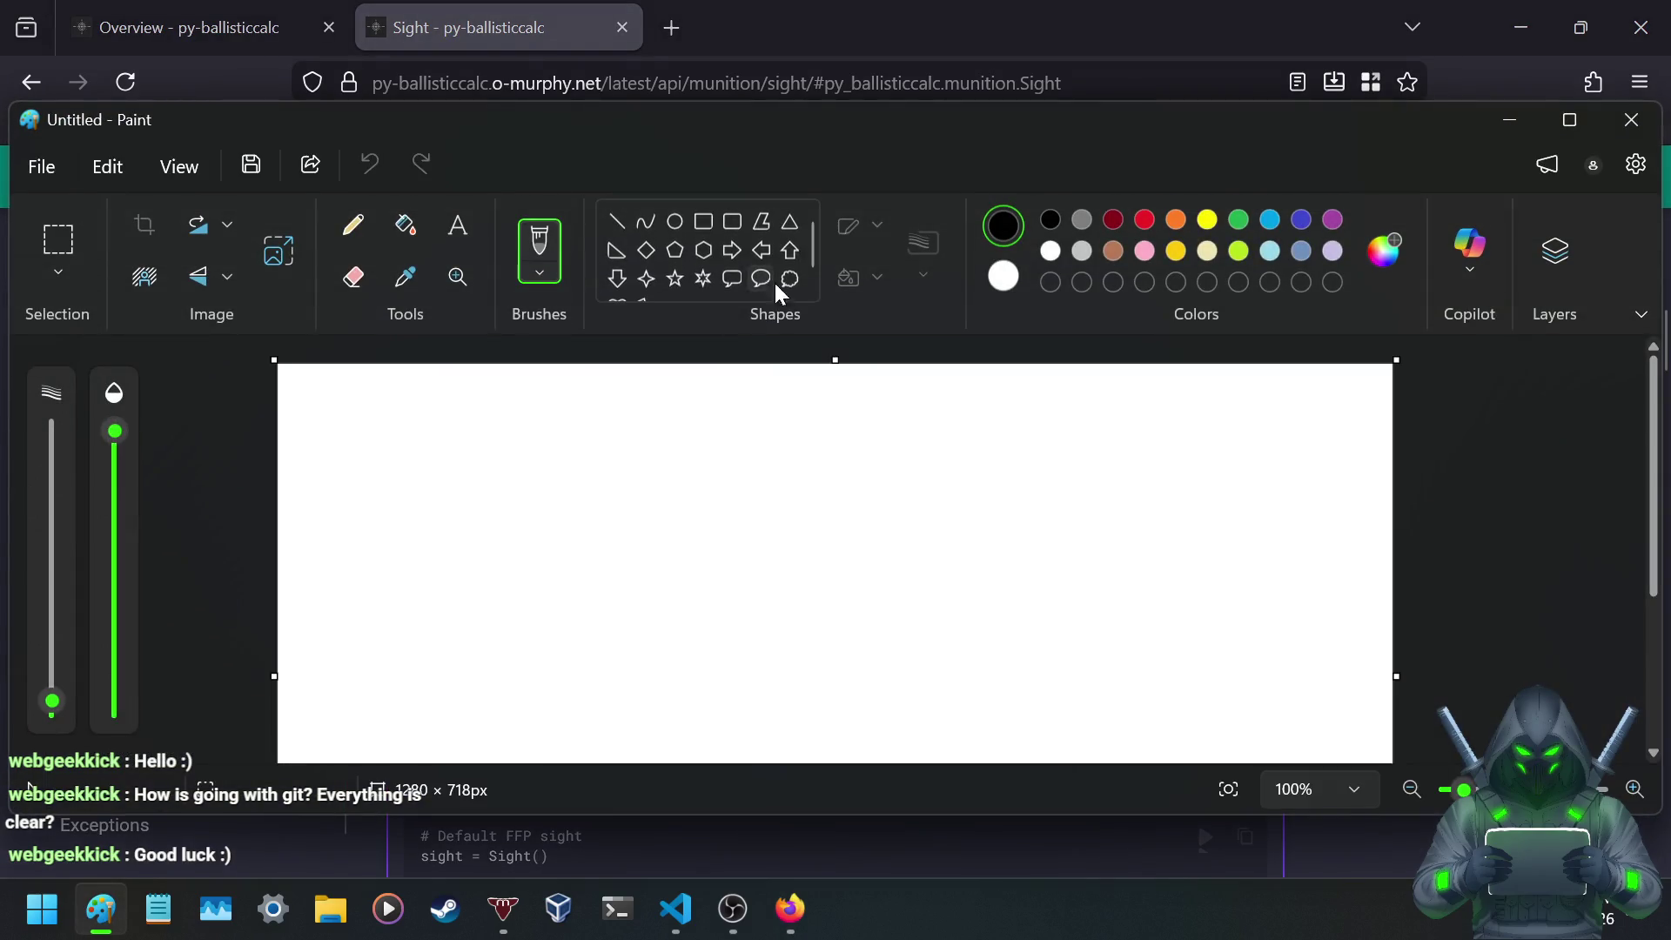
- Fill the Paint canvas black and set the pencil colour to white
mouse_move(864, 118)
left_mouse_down()
mouse_move(785, 661)
mouse_move(789, 483)
left_mouse_up()
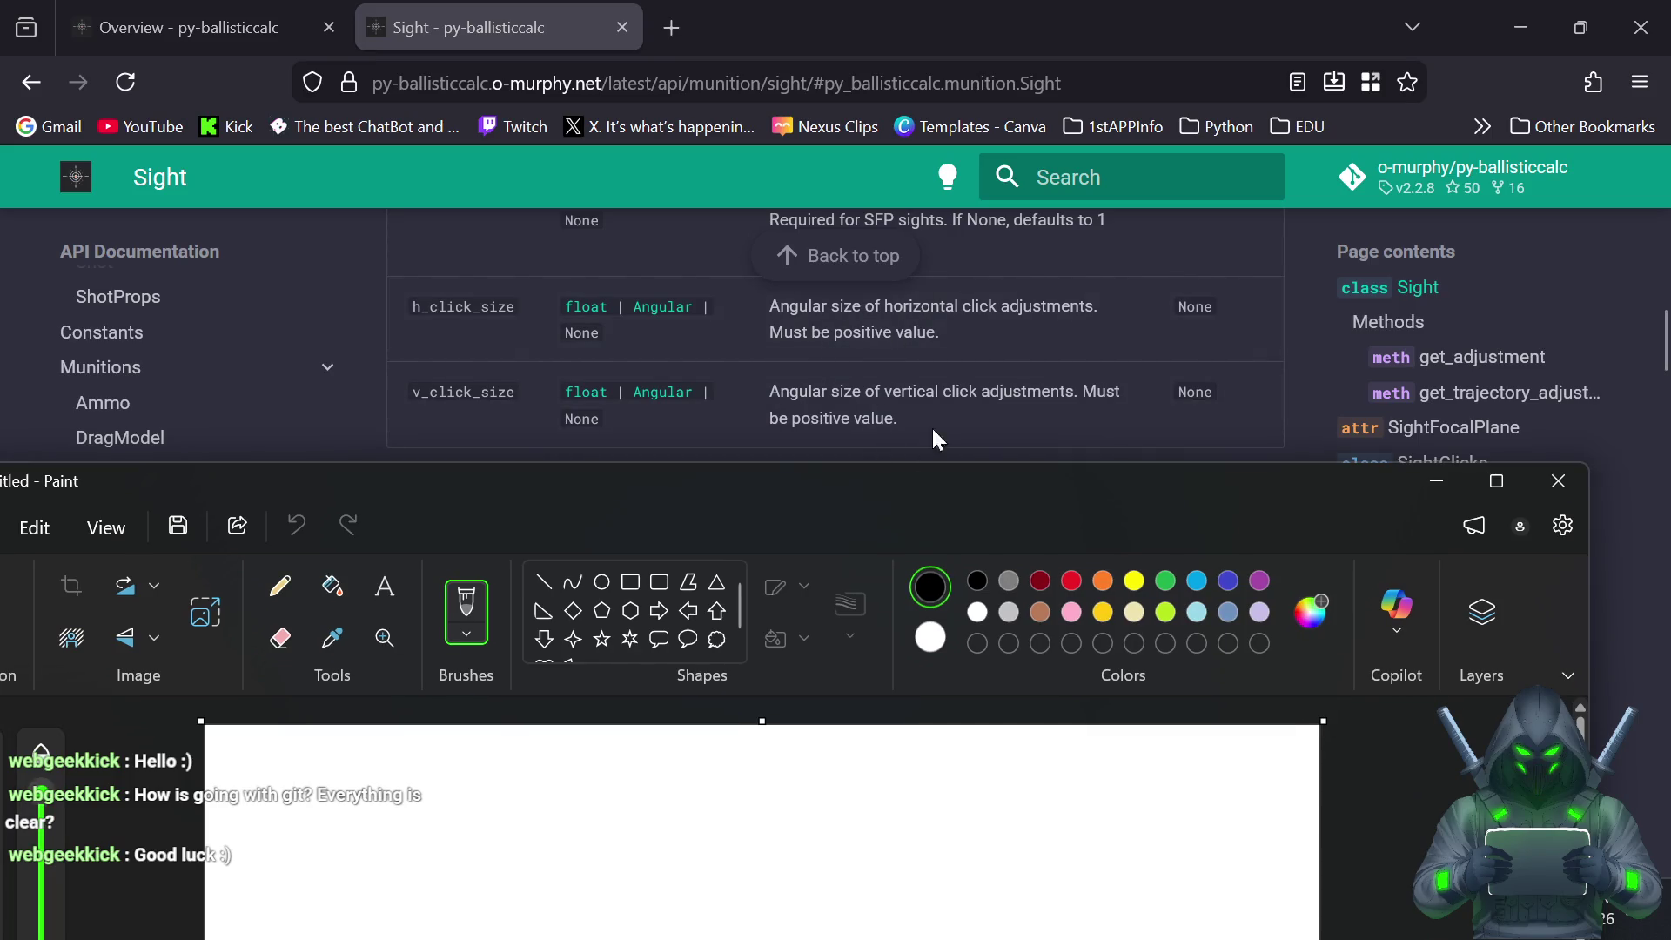
mouse_move(891, 485)
left_mouse_down()
mouse_move(1060, 184)
mouse_move(949, 112)
left_mouse_up()
left_click(344, 221)
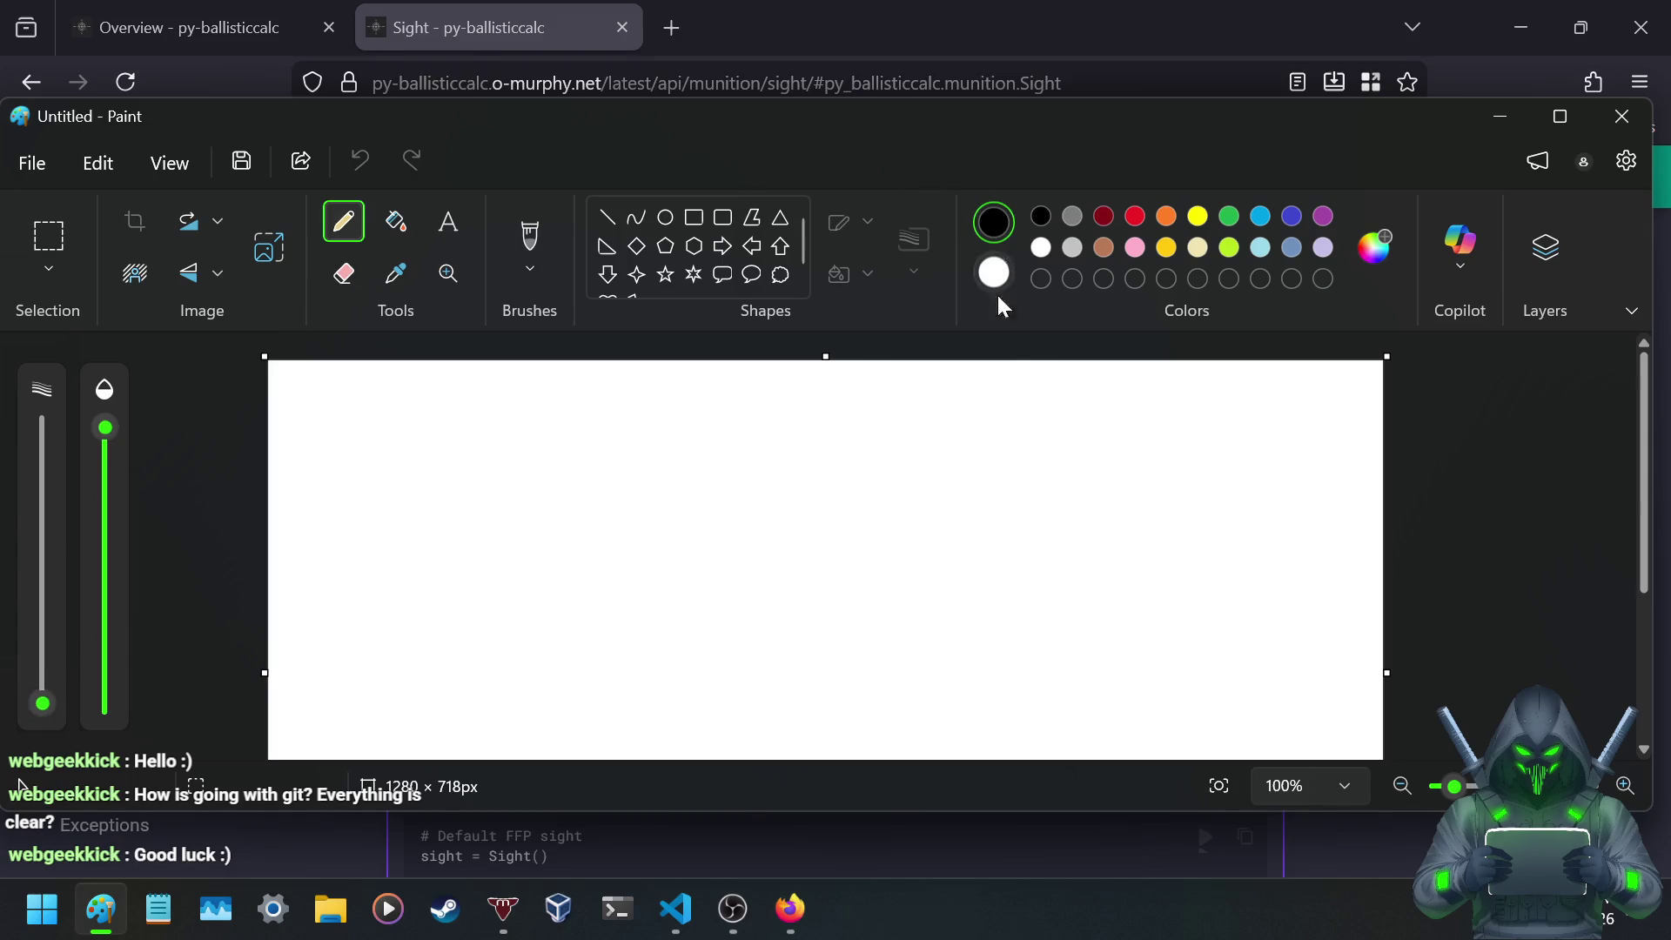
left_click(396, 222)
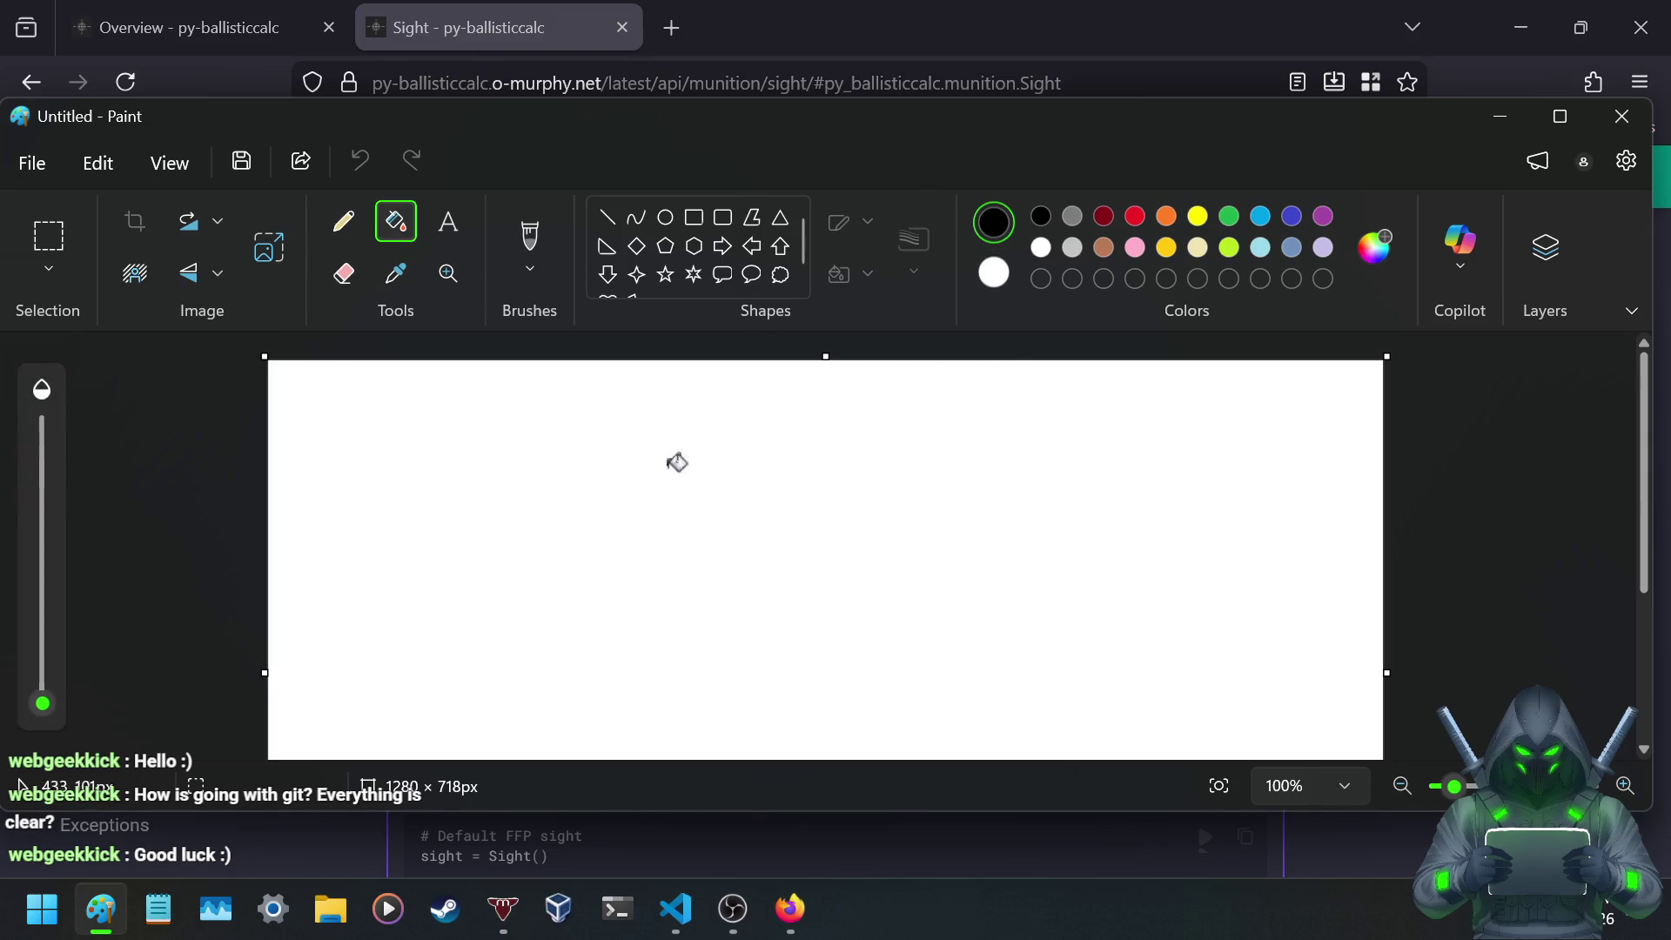
left_click(735, 500)
left_click(999, 278)
left_click(344, 226)
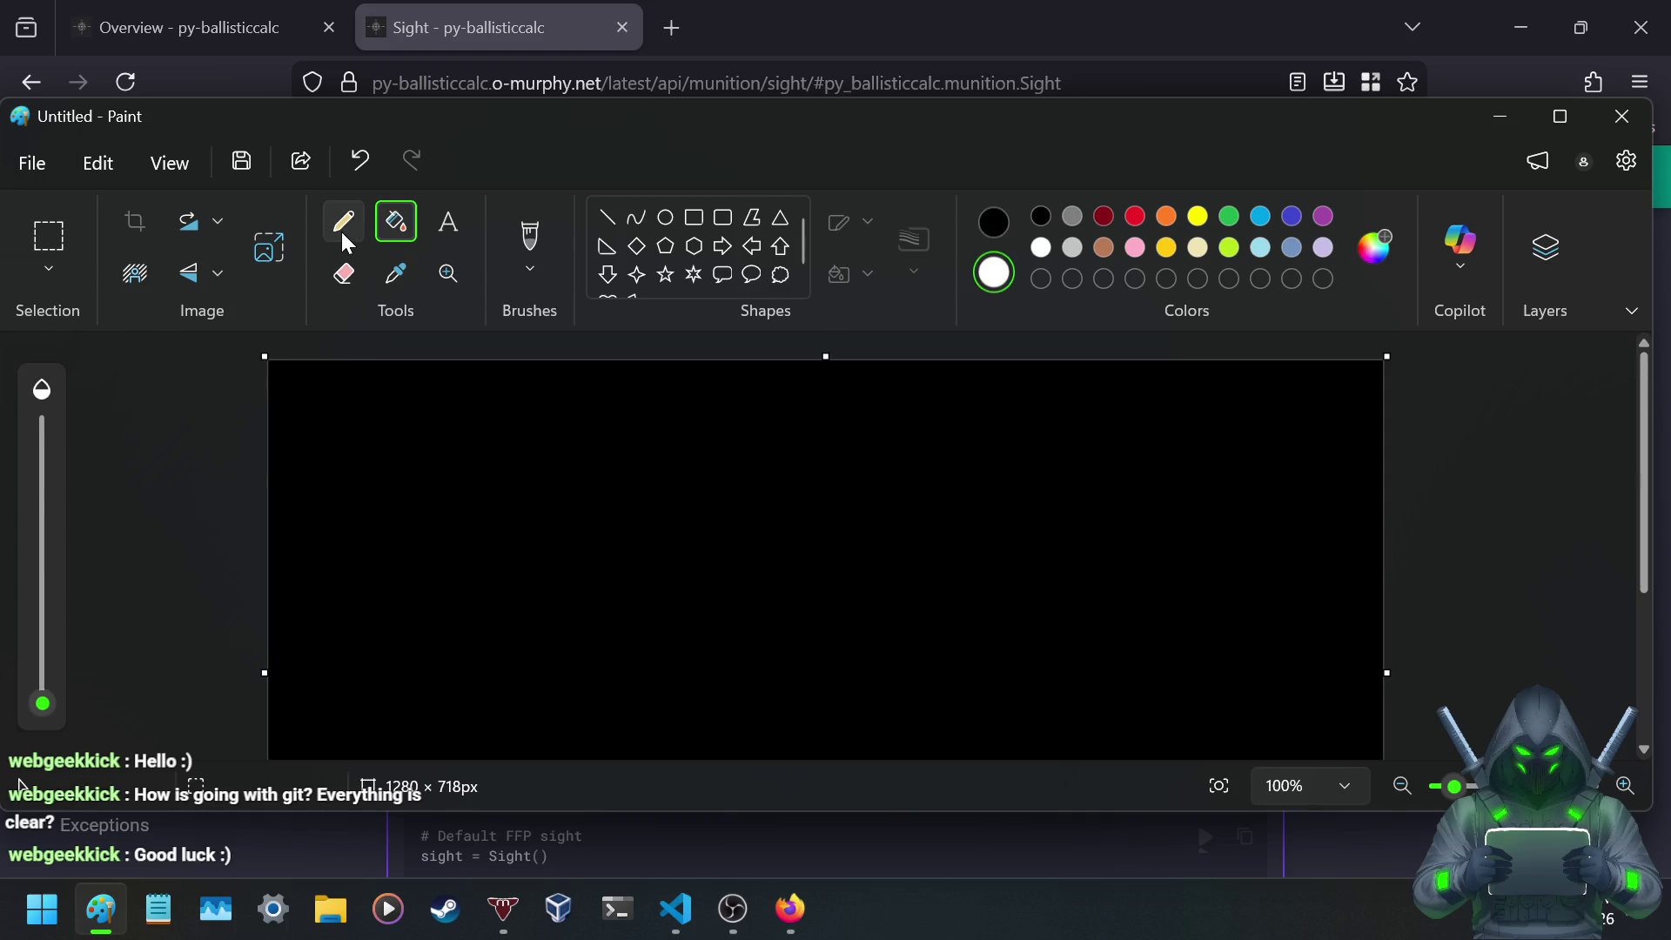
- Sketch a white rifle with scope, bullet path and curved target, then close without saving
left_click_drag(470, 653, 630, 650)
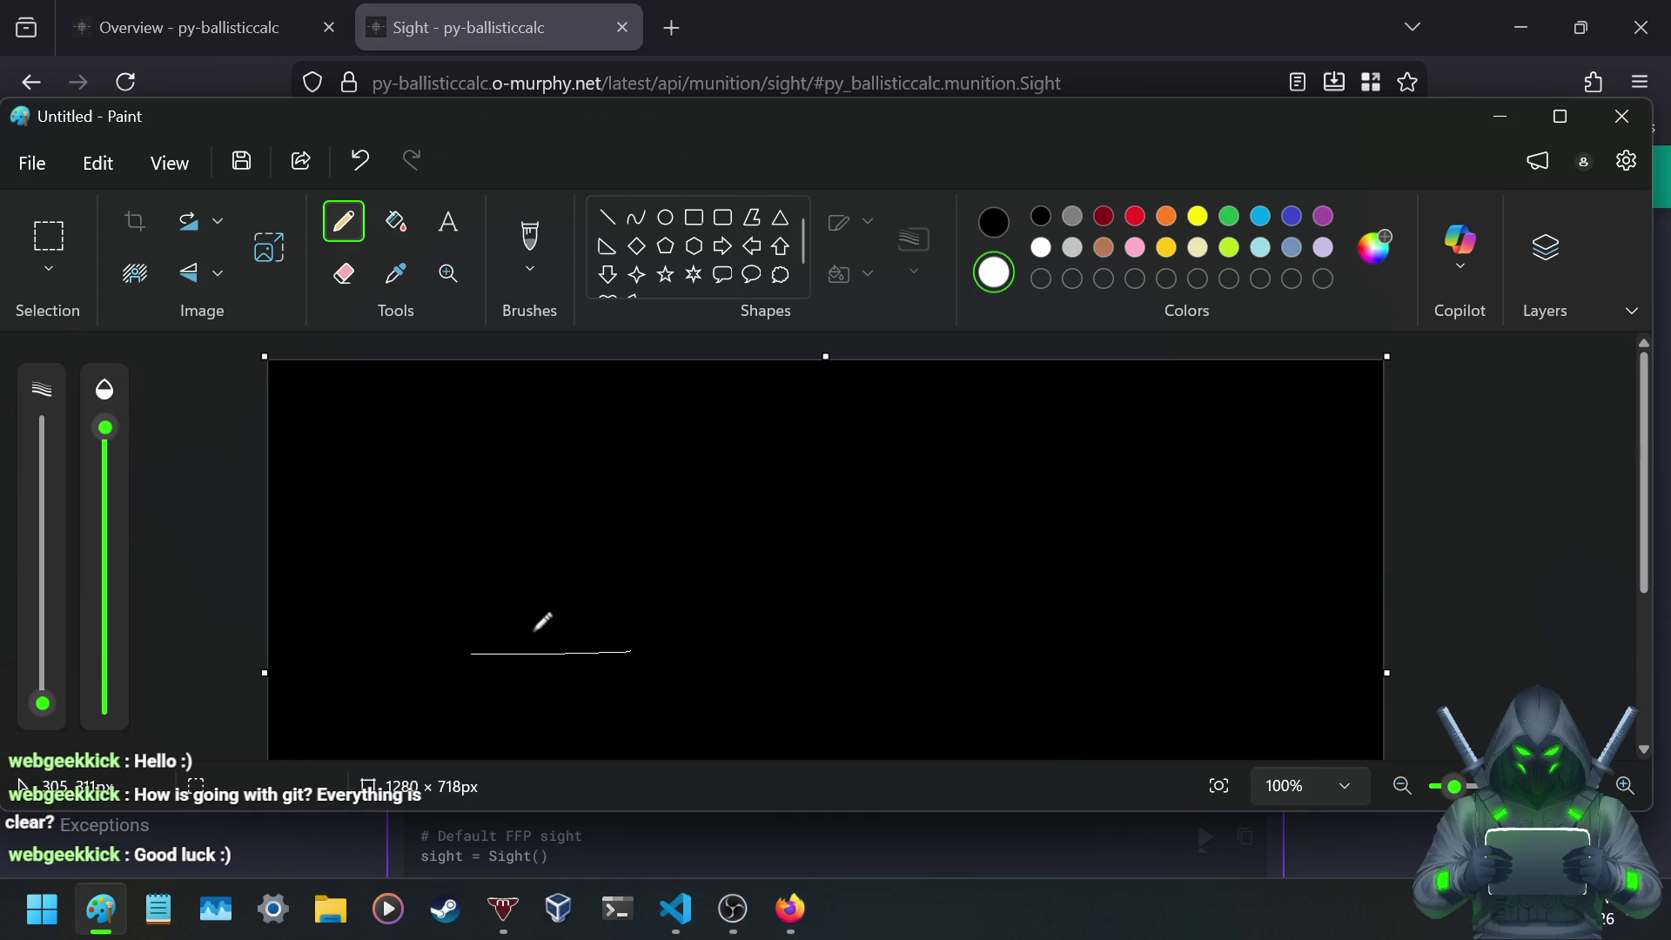
mouse_move(523, 627)
left_mouse_down()
mouse_move(515, 653)
mouse_move(537, 667)
left_mouse_up()
mouse_move(497, 600)
left_mouse_down()
mouse_move(480, 597)
mouse_move(566, 607)
mouse_move(631, 577)
mouse_move(633, 598)
mouse_move(608, 585)
mouse_move(629, 580)
mouse_move(633, 657)
mouse_move(668, 647)
left_mouse_up()
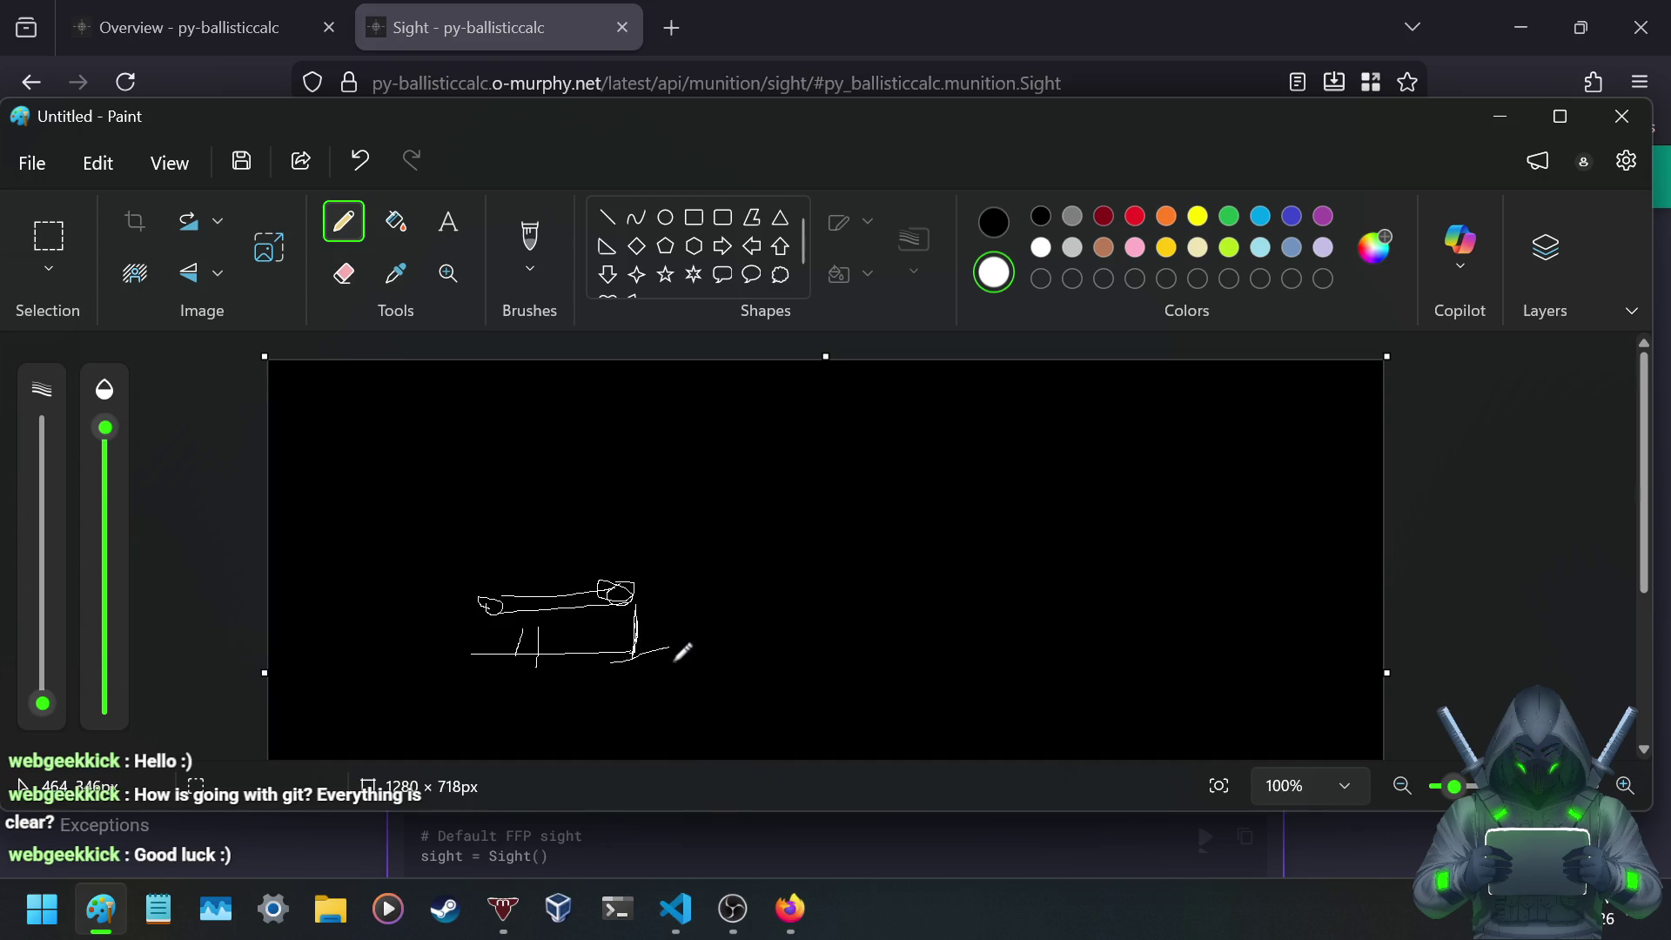
mouse_move(839, 114)
left_mouse_down()
mouse_move(759, 613)
mouse_move(888, 134)
mouse_move(880, 104)
mouse_move(854, 201)
mouse_move(806, 209)
left_mouse_up()
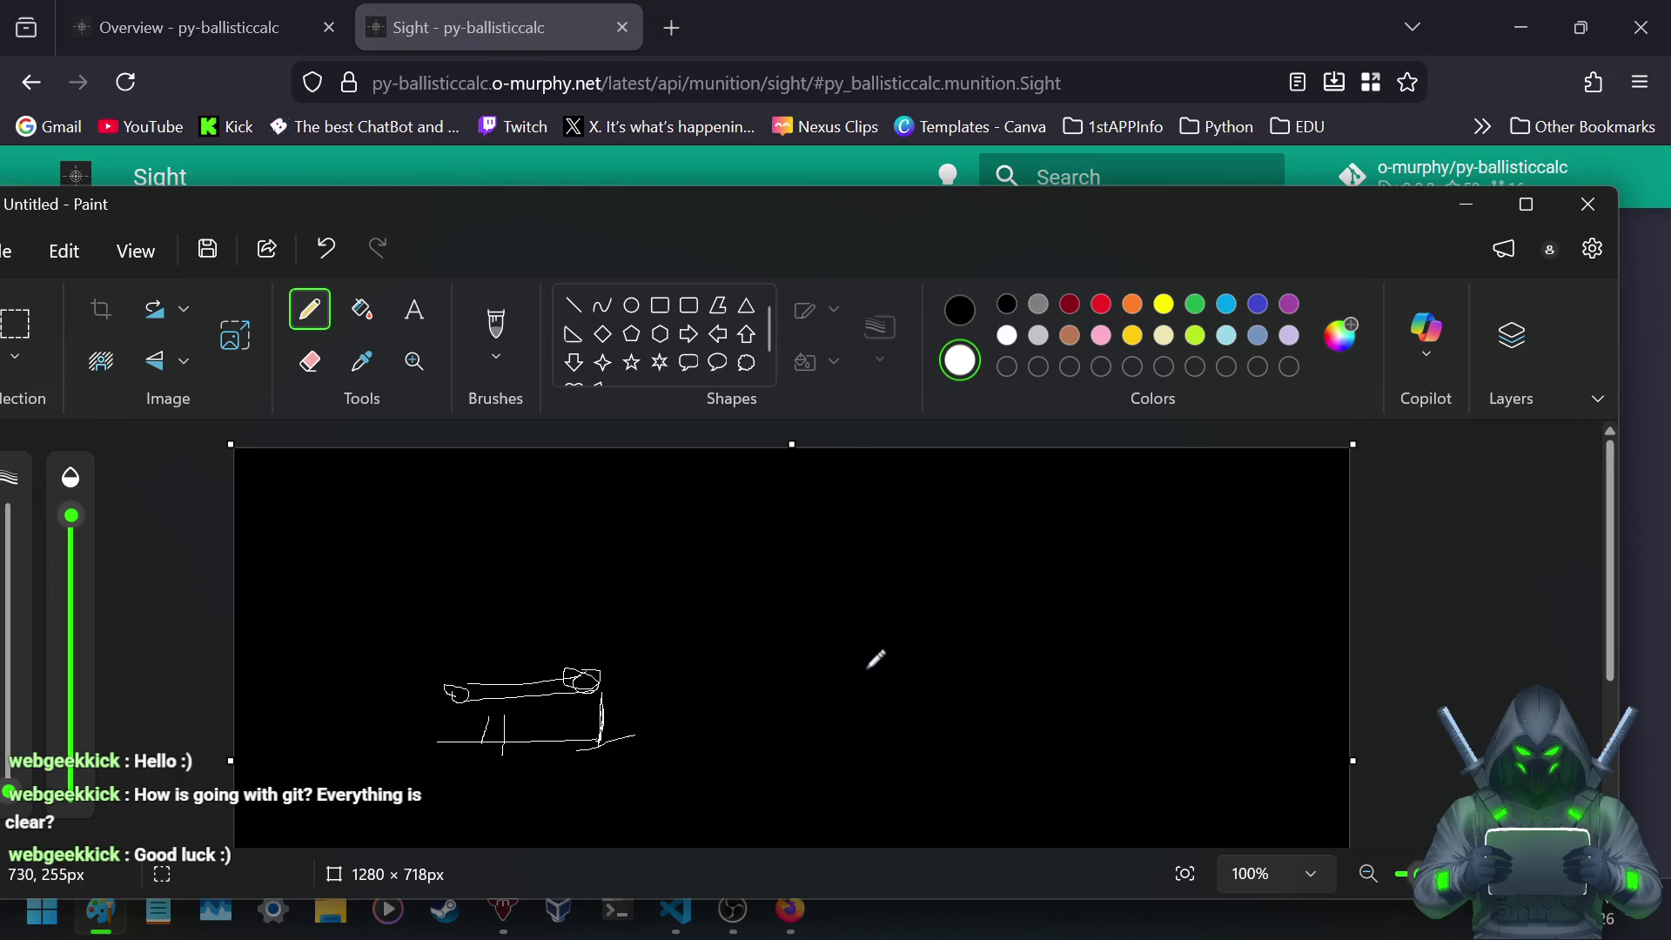
mouse_move(605, 679)
left_mouse_down()
mouse_move(896, 625)
mouse_move(978, 628)
left_mouse_up()
mouse_move(881, 529)
left_mouse_down()
mouse_move(932, 597)
mouse_move(888, 687)
mouse_move(914, 694)
left_mouse_up()
mouse_move(846, 518)
left_mouse_down()
mouse_move(905, 533)
mouse_move(909, 713)
mouse_move(829, 753)
left_mouse_up()
mouse_move(912, 620)
left_mouse_down()
mouse_move(935, 591)
mouse_move(922, 536)
left_mouse_up()
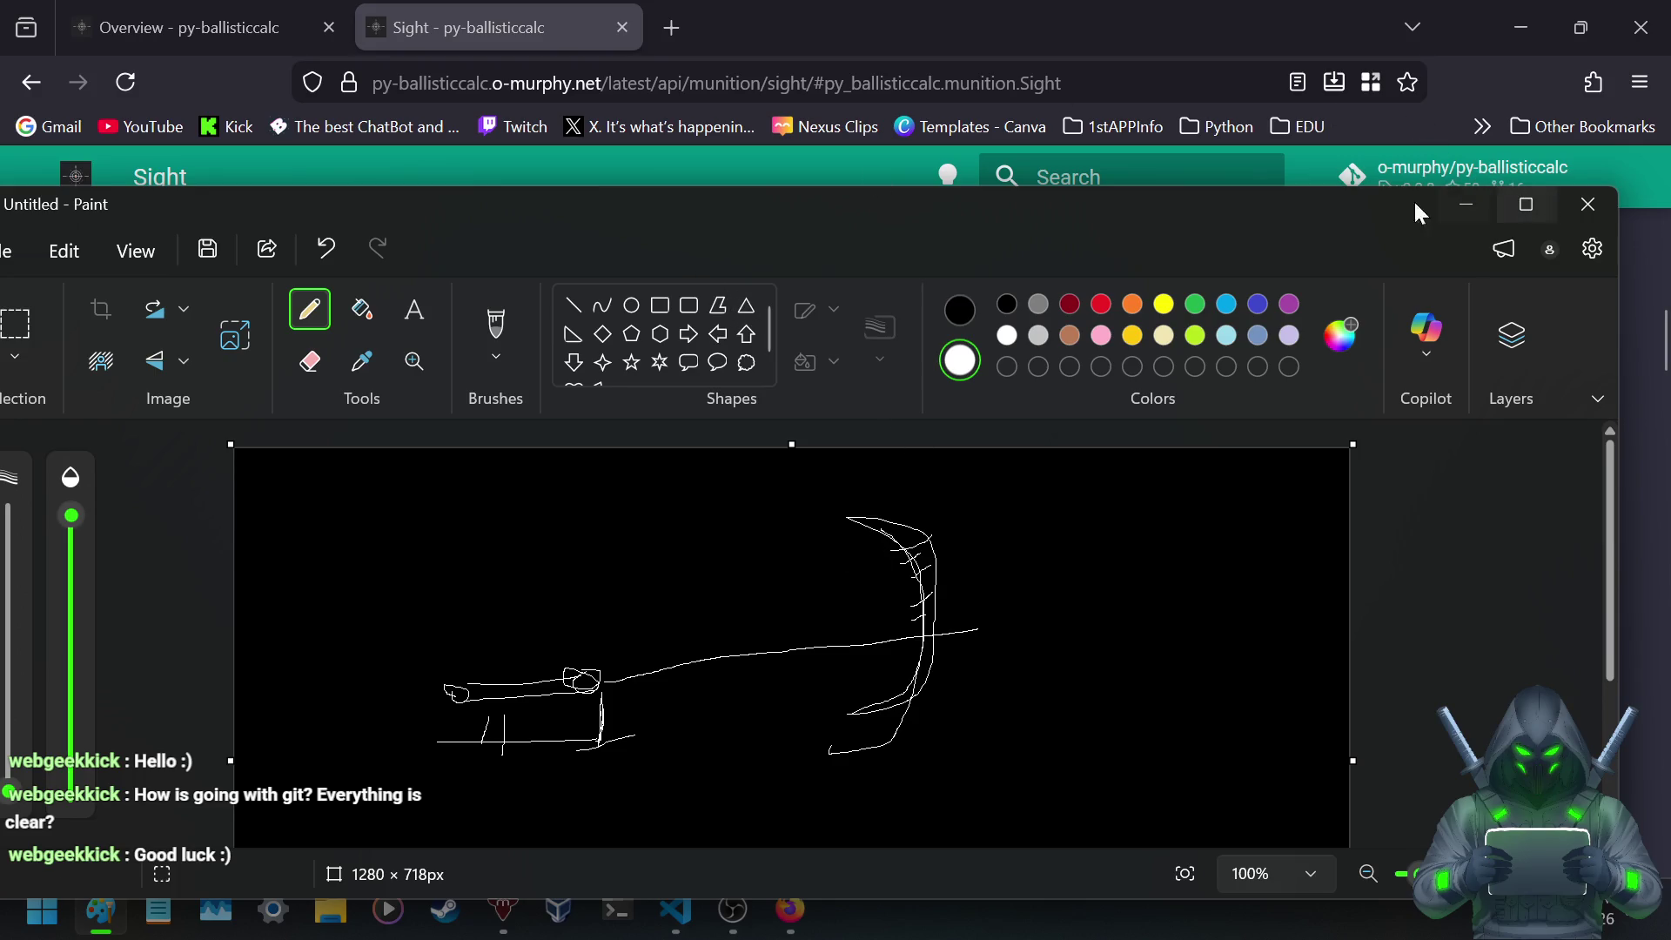
left_click(1589, 204)
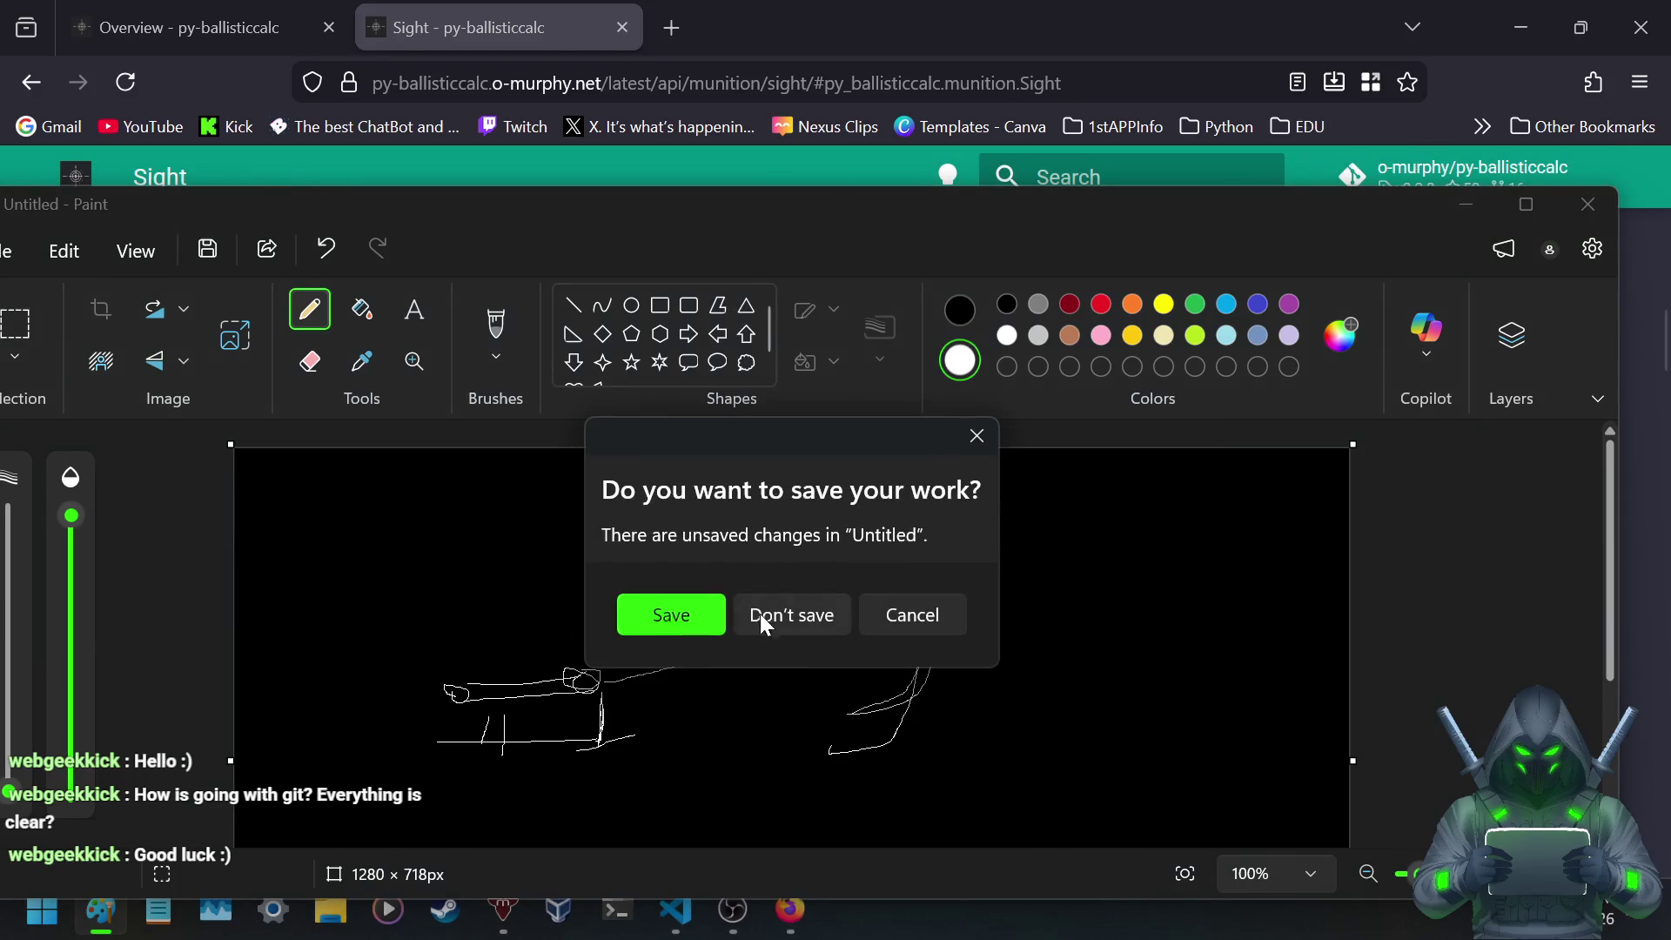
left_click(761, 618)
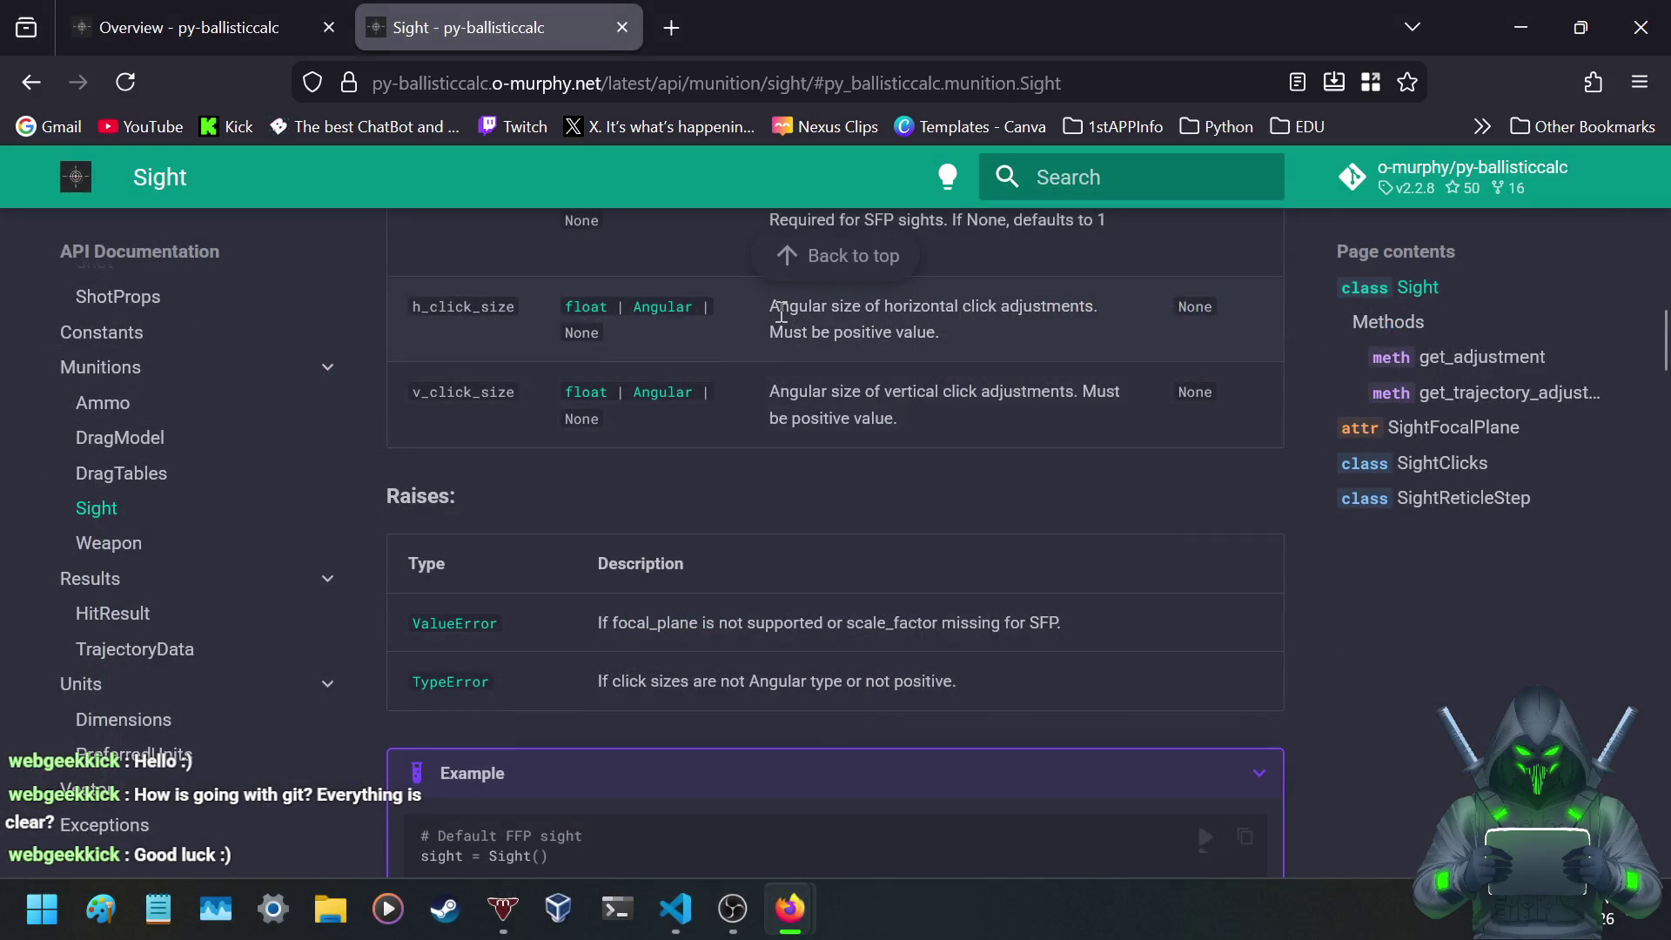
- Highlight the horizontal click size description in the Sight docs, then scroll toward the SFP example
mouse_move(771, 304)
left_mouse_down()
mouse_move(409, 309)
mouse_move(1065, 309)
mouse_move(1111, 325)
mouse_move(1044, 331)
left_mouse_up()
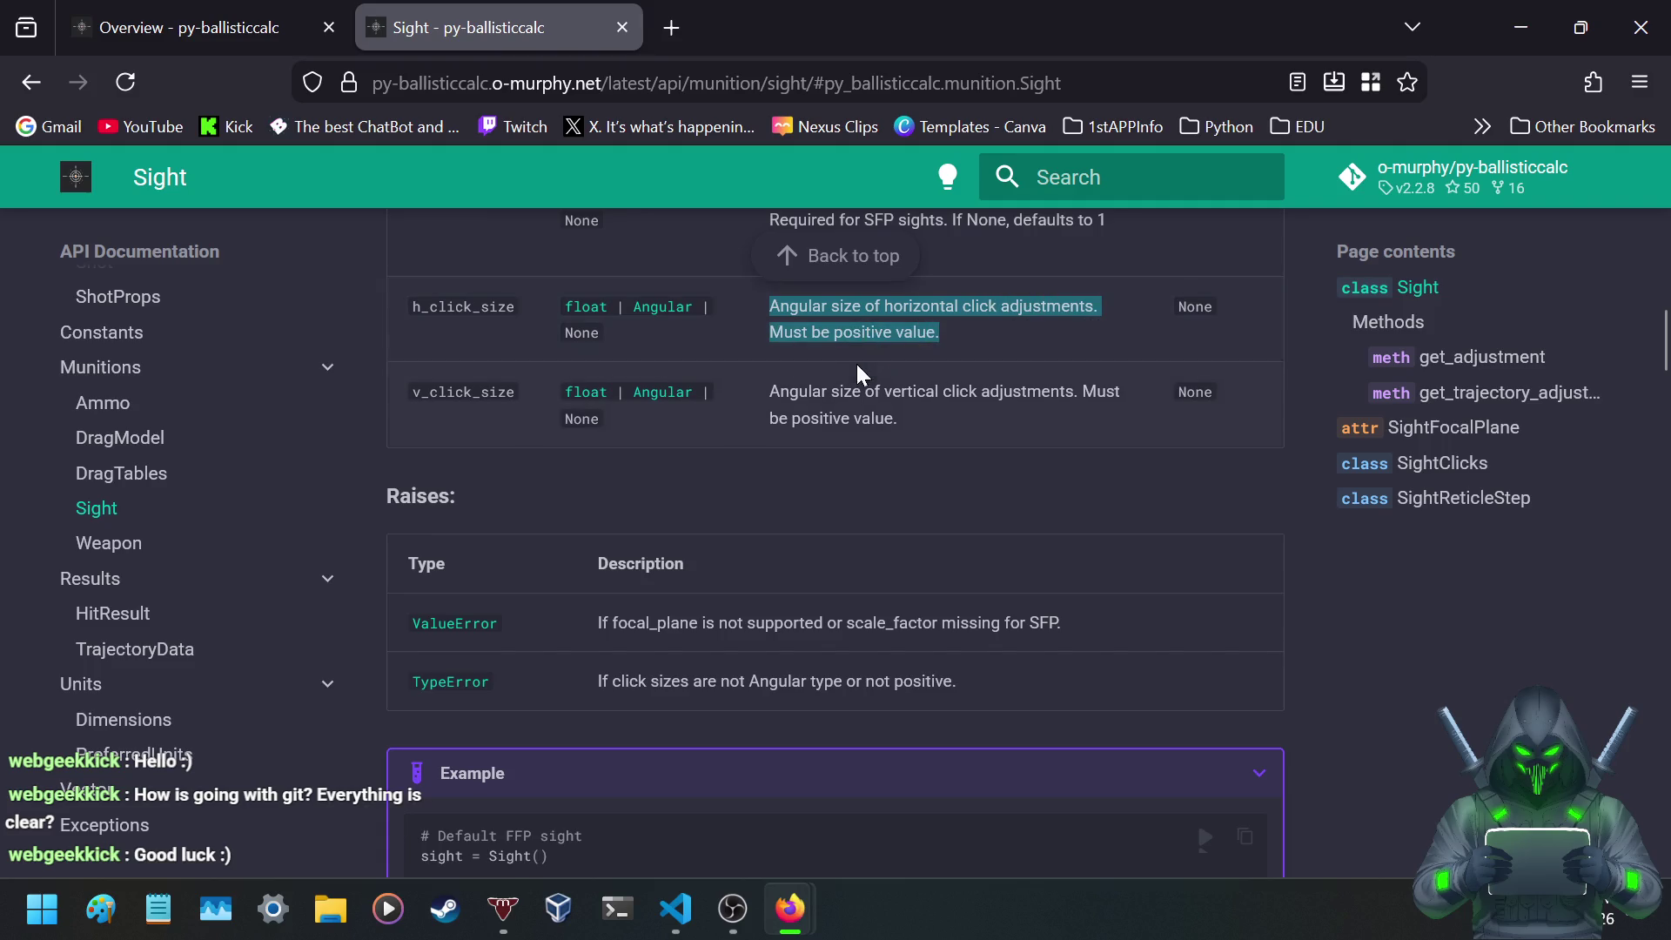
left_click(871, 335)
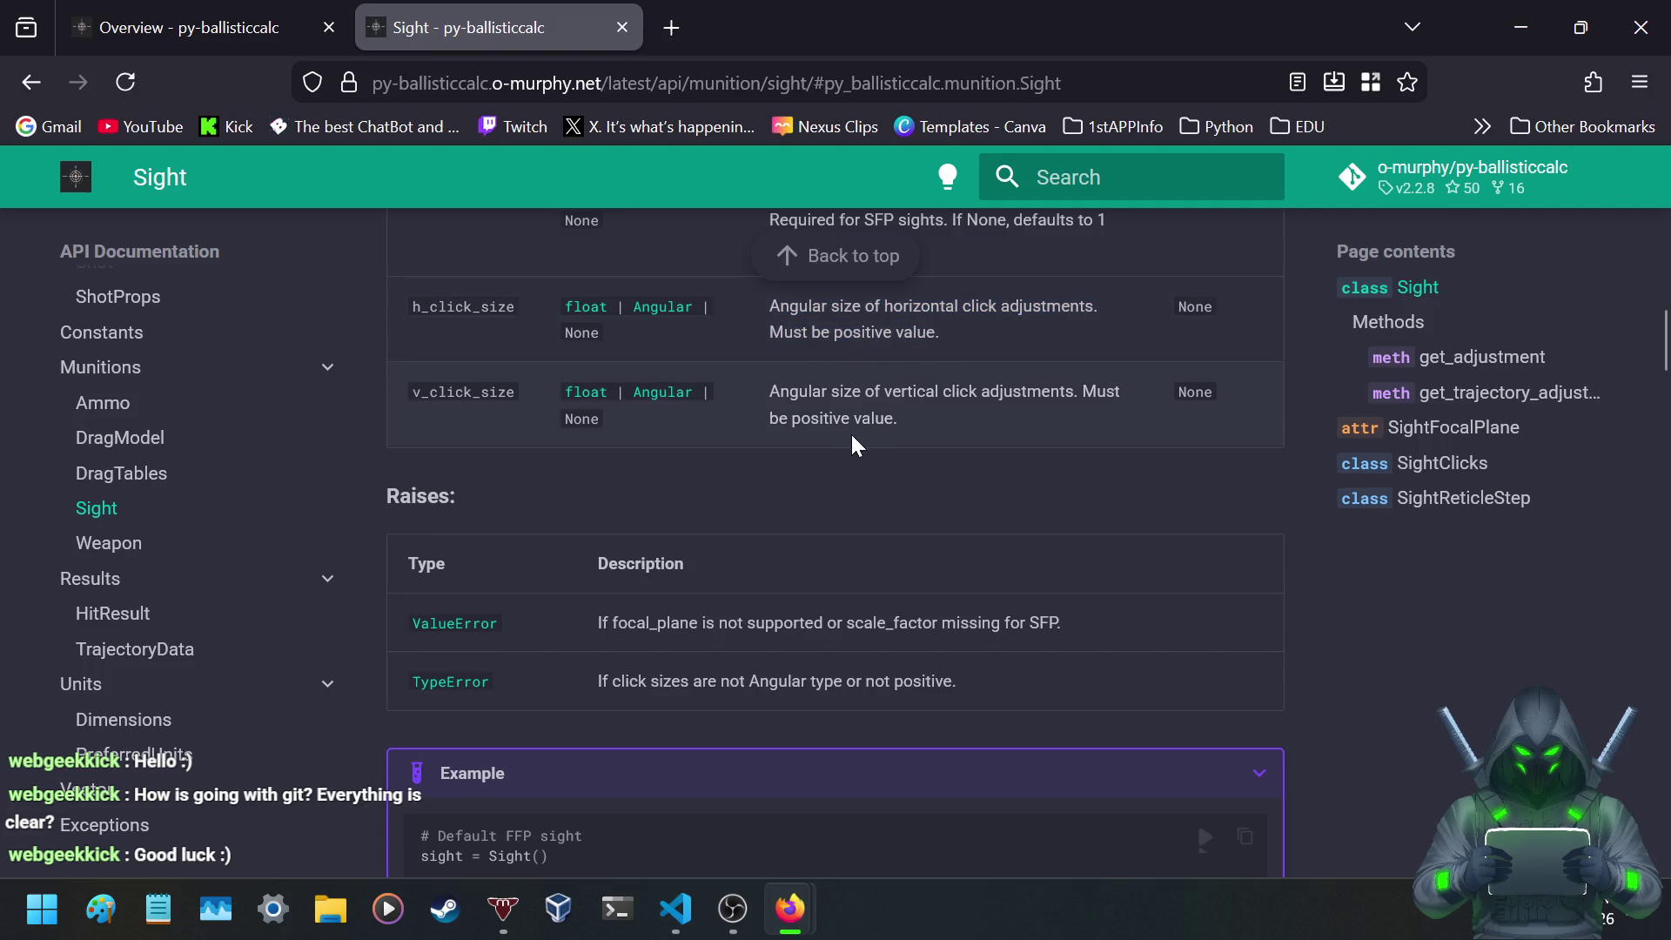
scroll(825, 485, "down", 2)
scroll(825, 485, "down", 2)
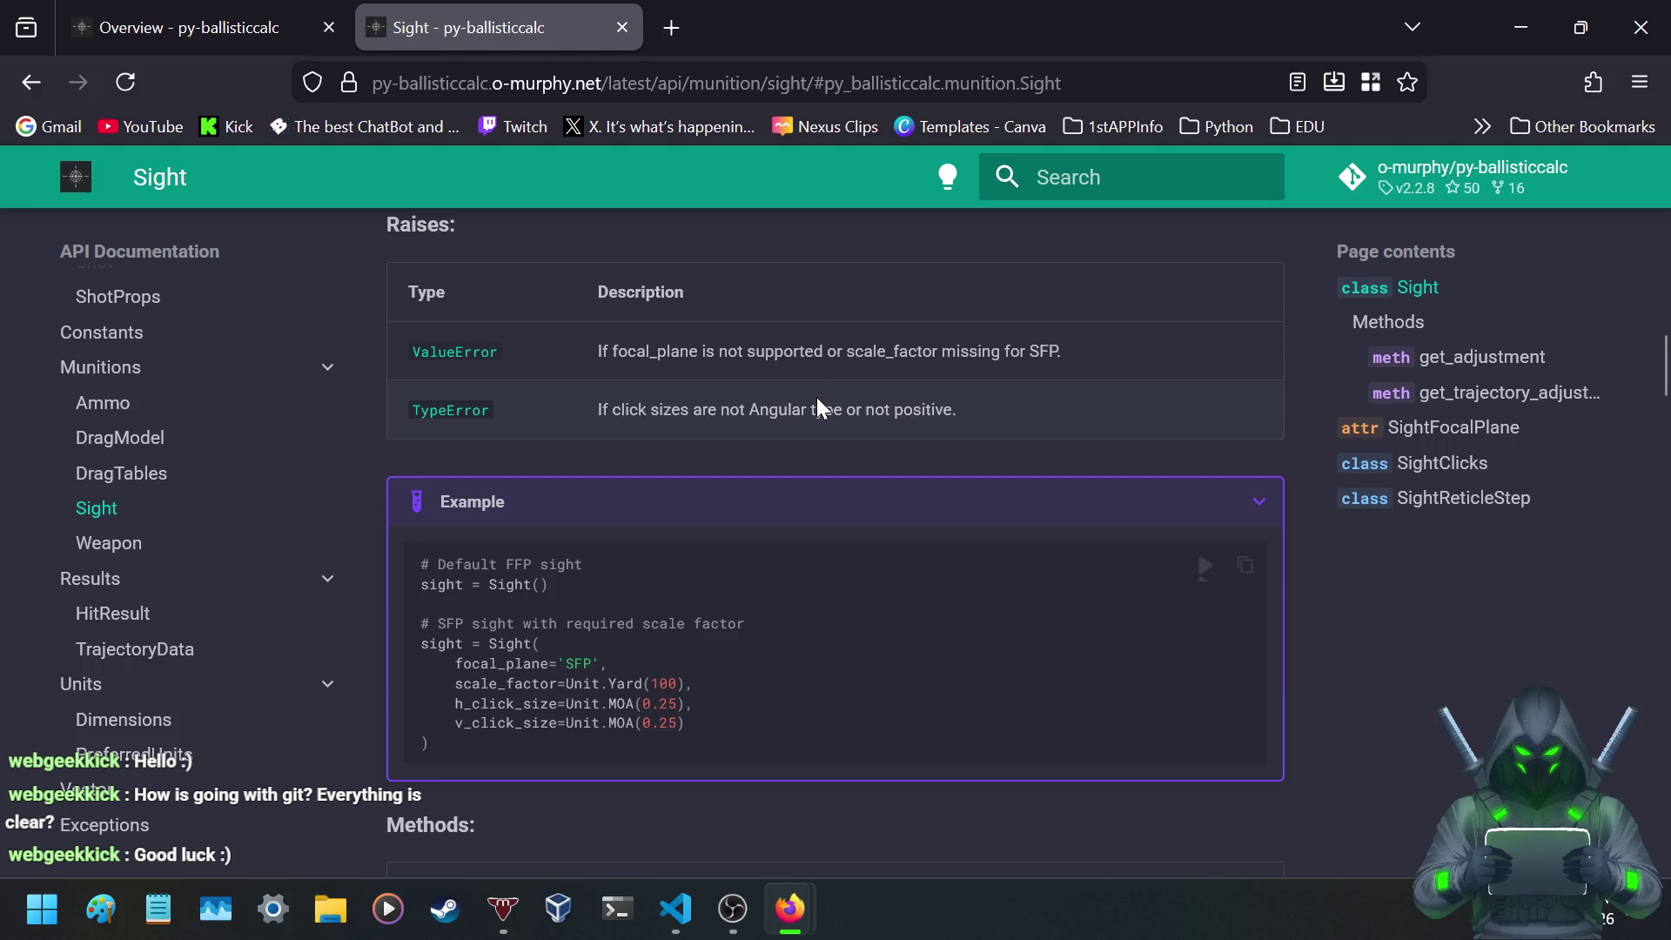
scroll(746, 610, "up", 2)
scroll(740, 713, "down", 4)
scroll(729, 703, "down", 1)
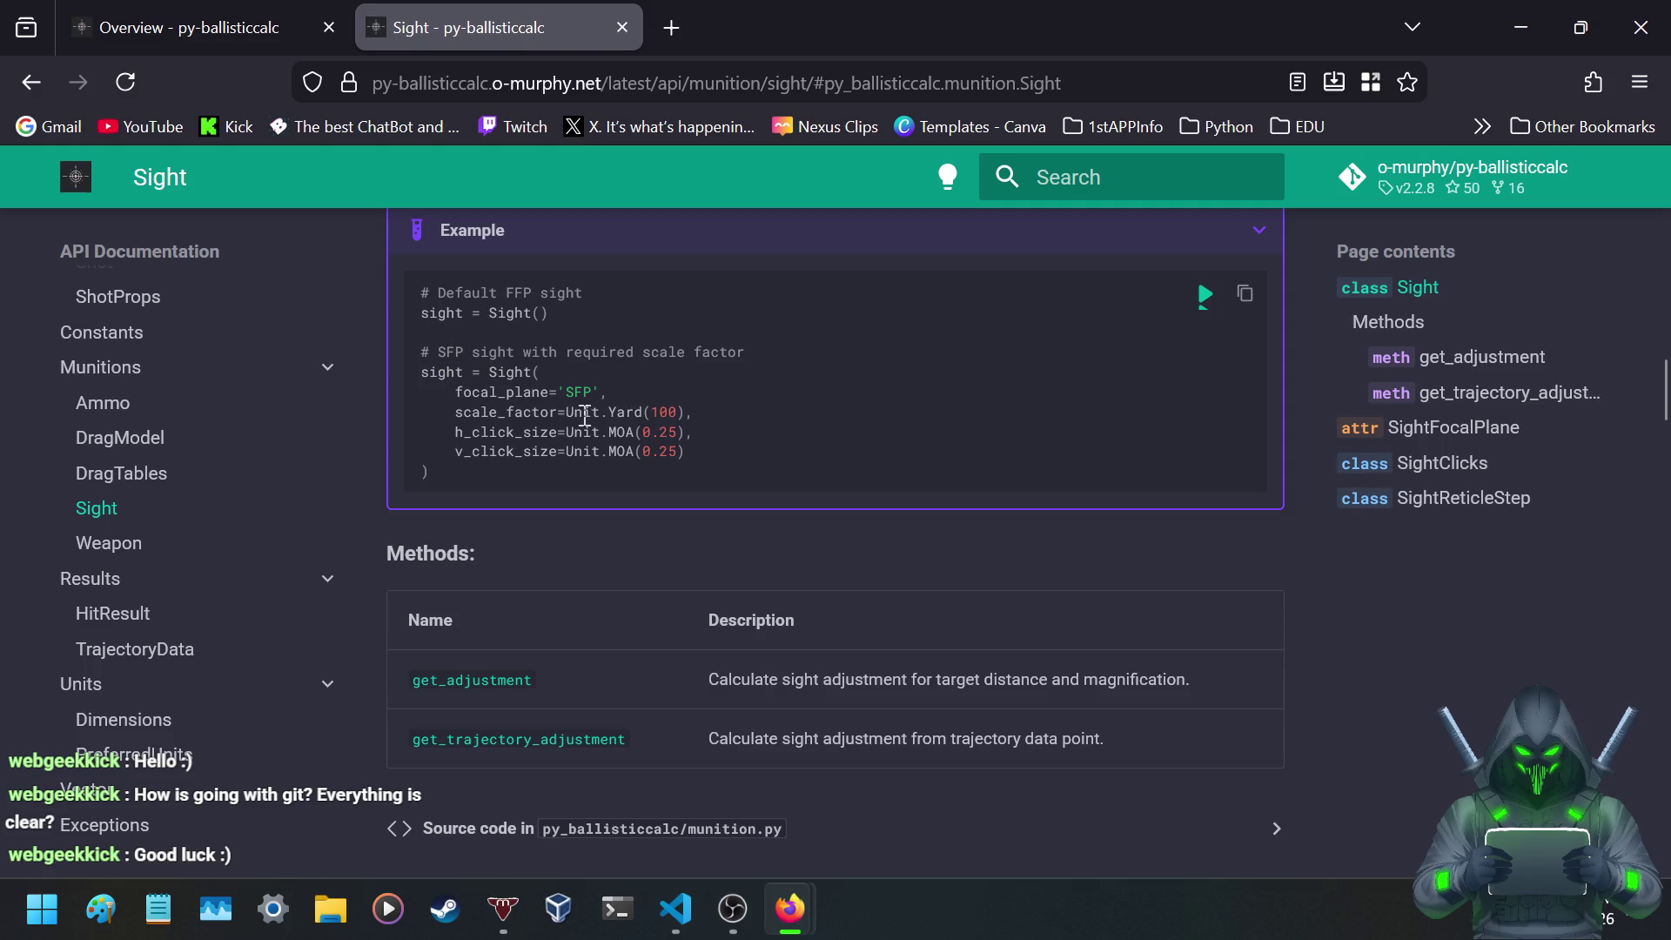
- Highlight values in the SFP example code, then scroll down to the Methods table
mouse_move(651, 412)
left_mouse_down()
mouse_move(683, 412)
mouse_move(681, 438)
mouse_move(660, 439)
mouse_move(686, 433)
left_mouse_up()
left_click(645, 426)
scroll(578, 578, "down", 3)
scroll(579, 580, "down", 3)
scroll(619, 488, "up", 1)
scroll(610, 525, "down", 3)
scroll(610, 525, "up", 3)
scroll(611, 525, "up", 2)
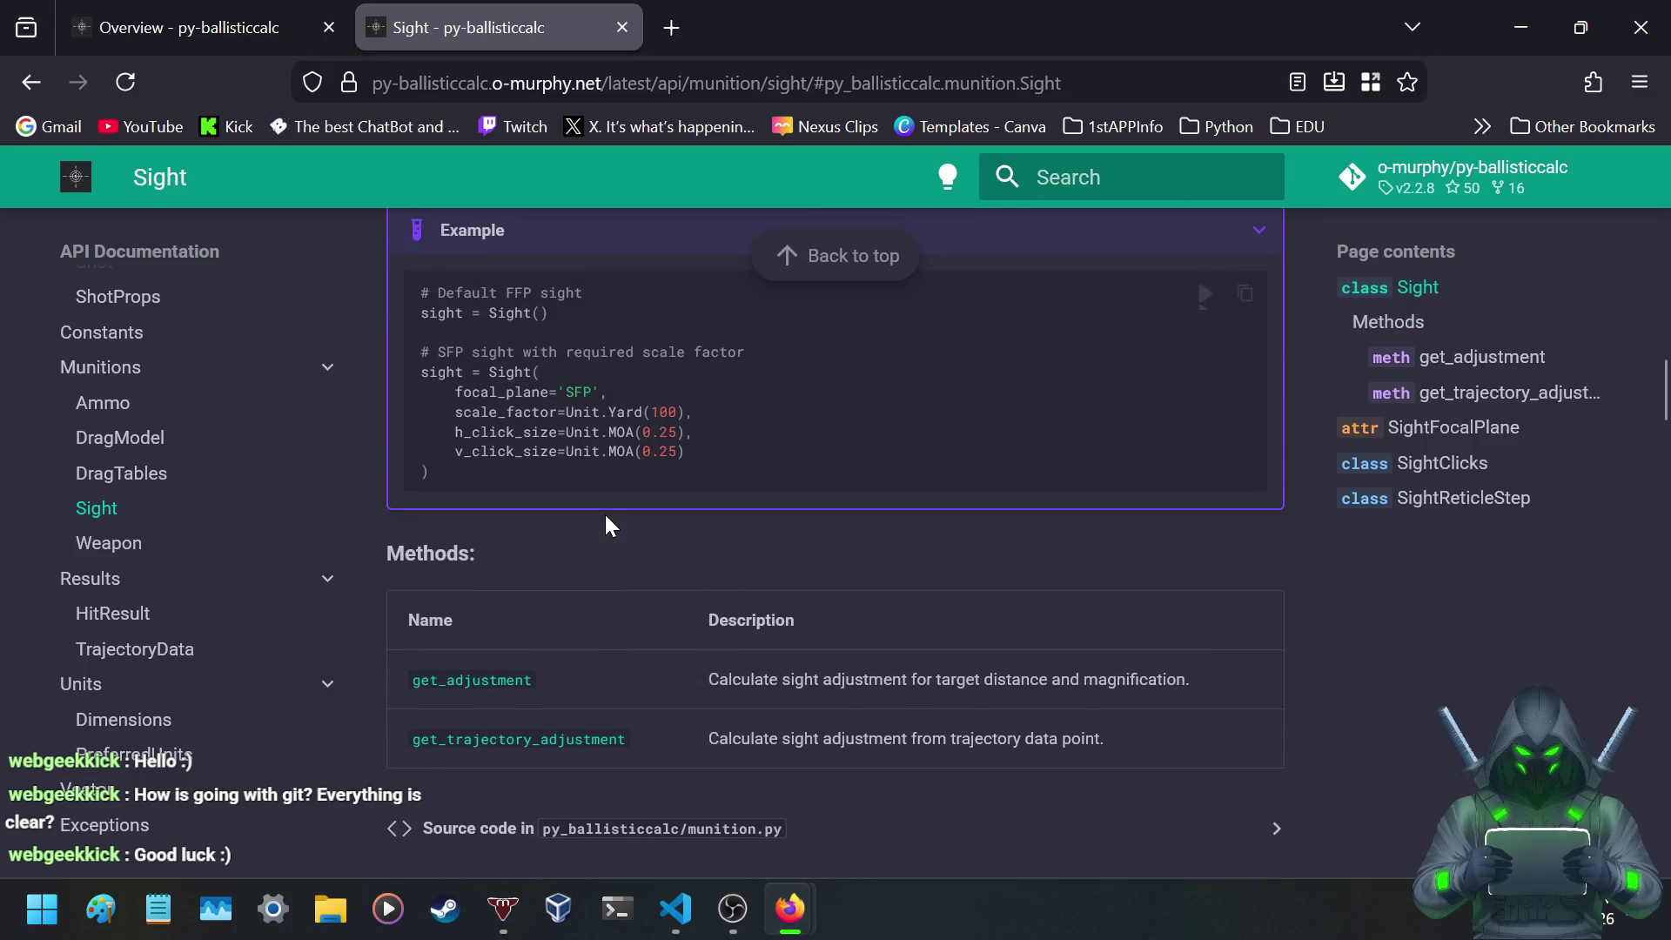
scroll(601, 515, "down", 5)
scroll(599, 526, "up", 1)
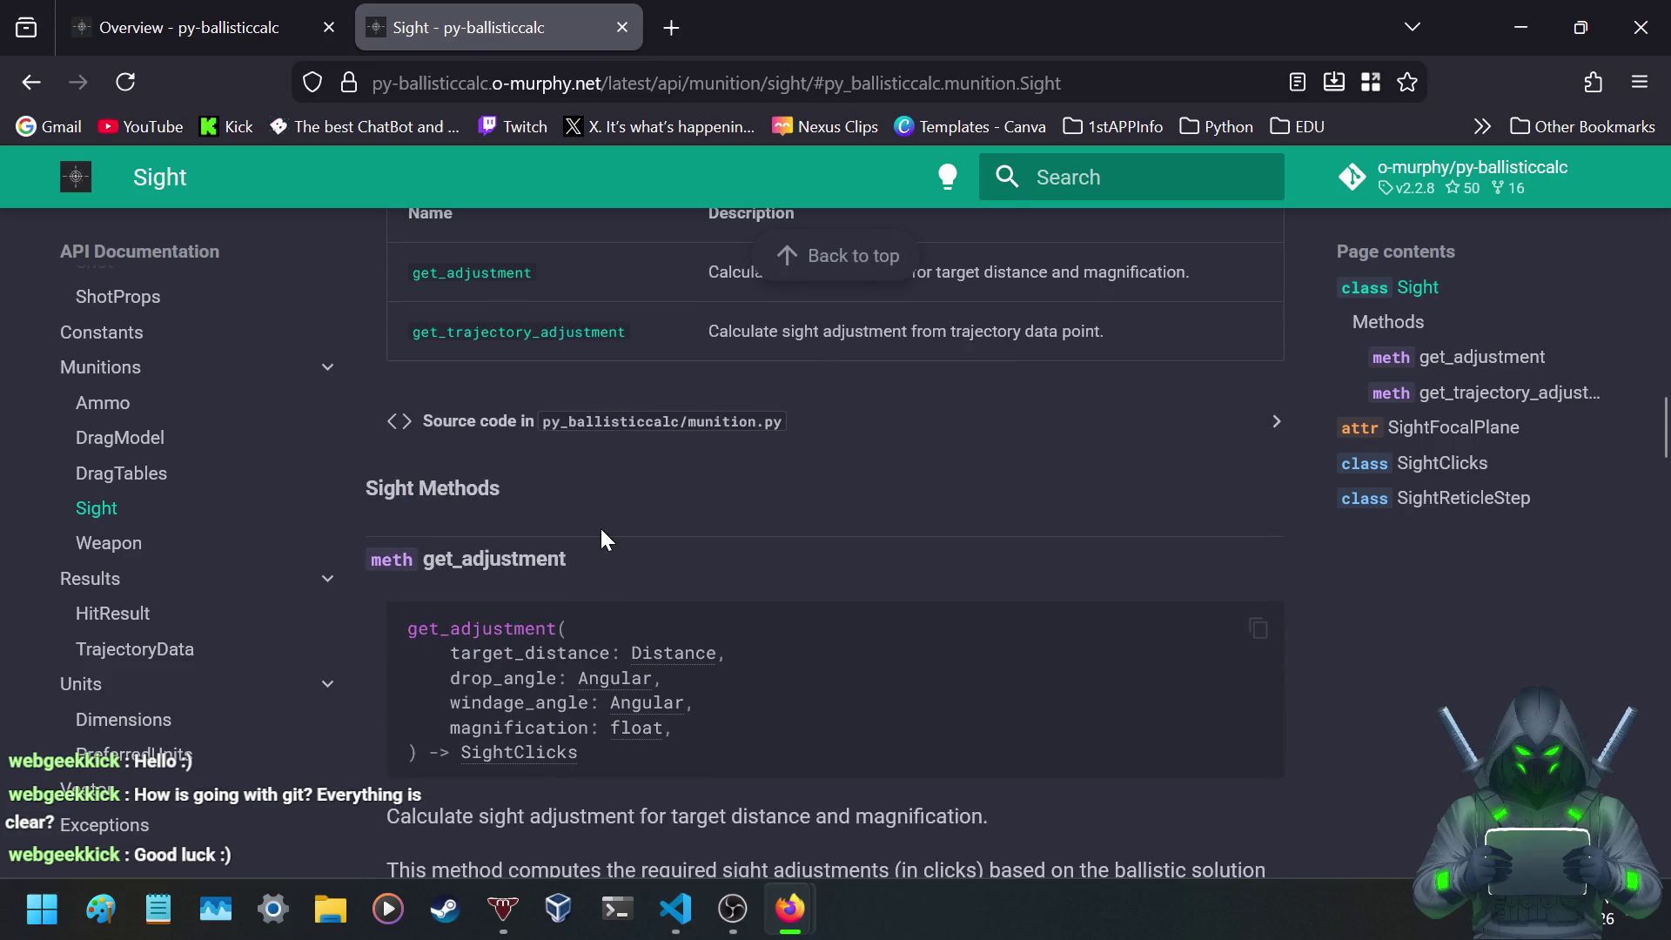
- Jump from the Methods table to the get_adjustment method documentation
scroll(607, 540, "up", 2)
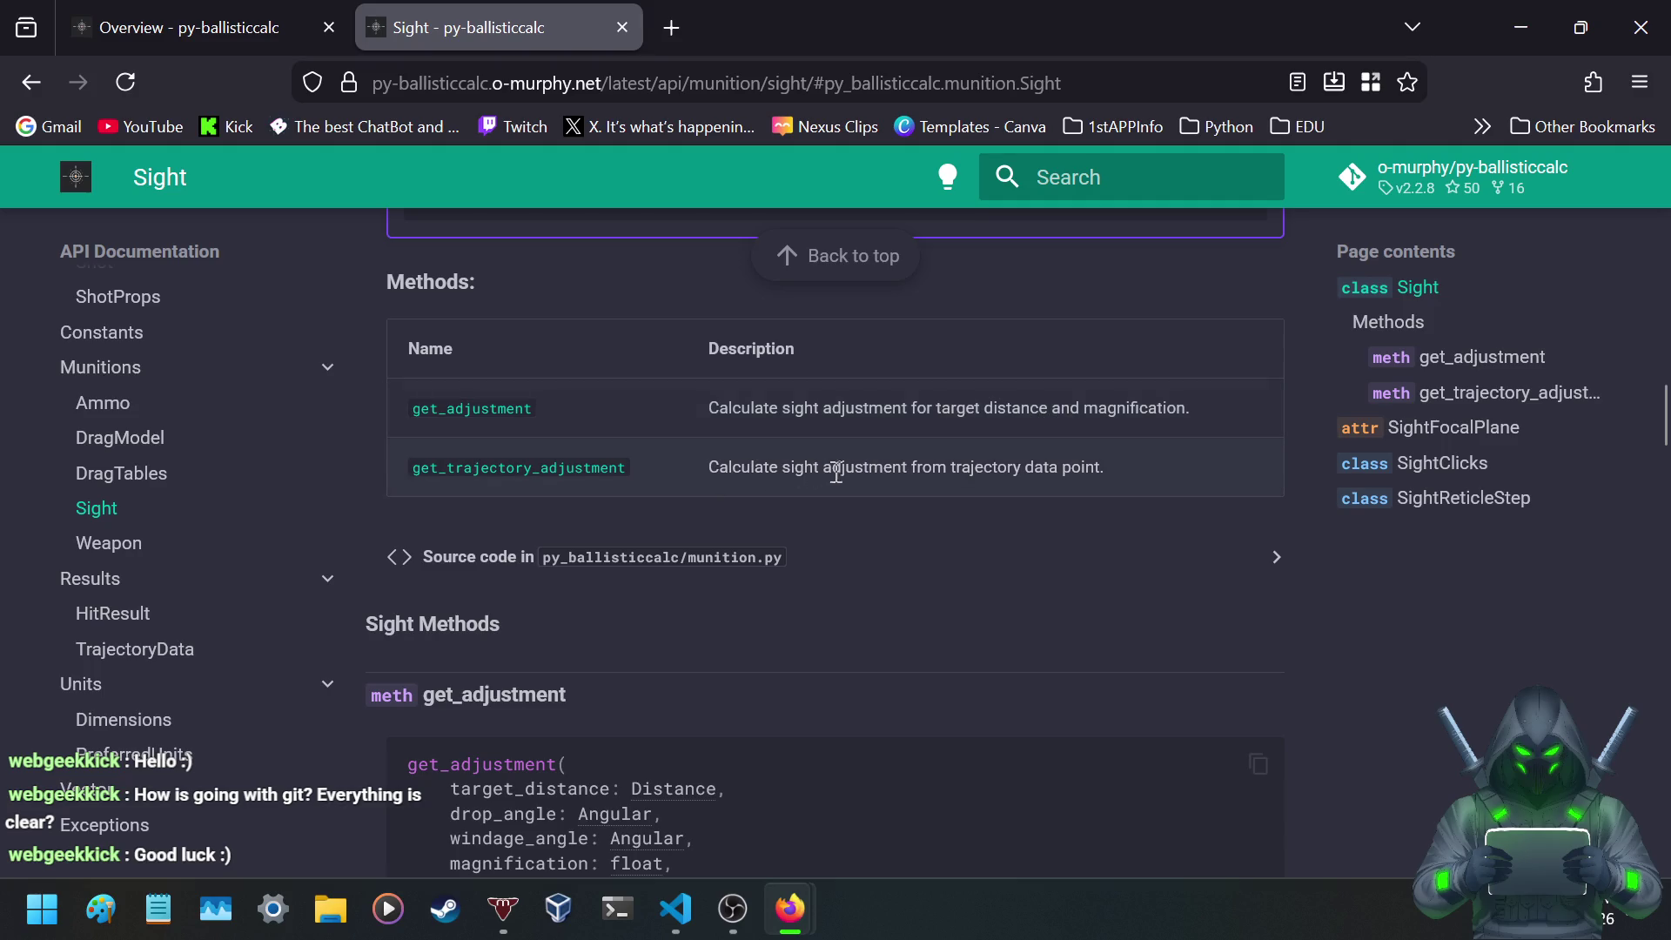
left_click(472, 409)
scroll(392, 524, "up", 2)
scroll(390, 527, "down", 2)
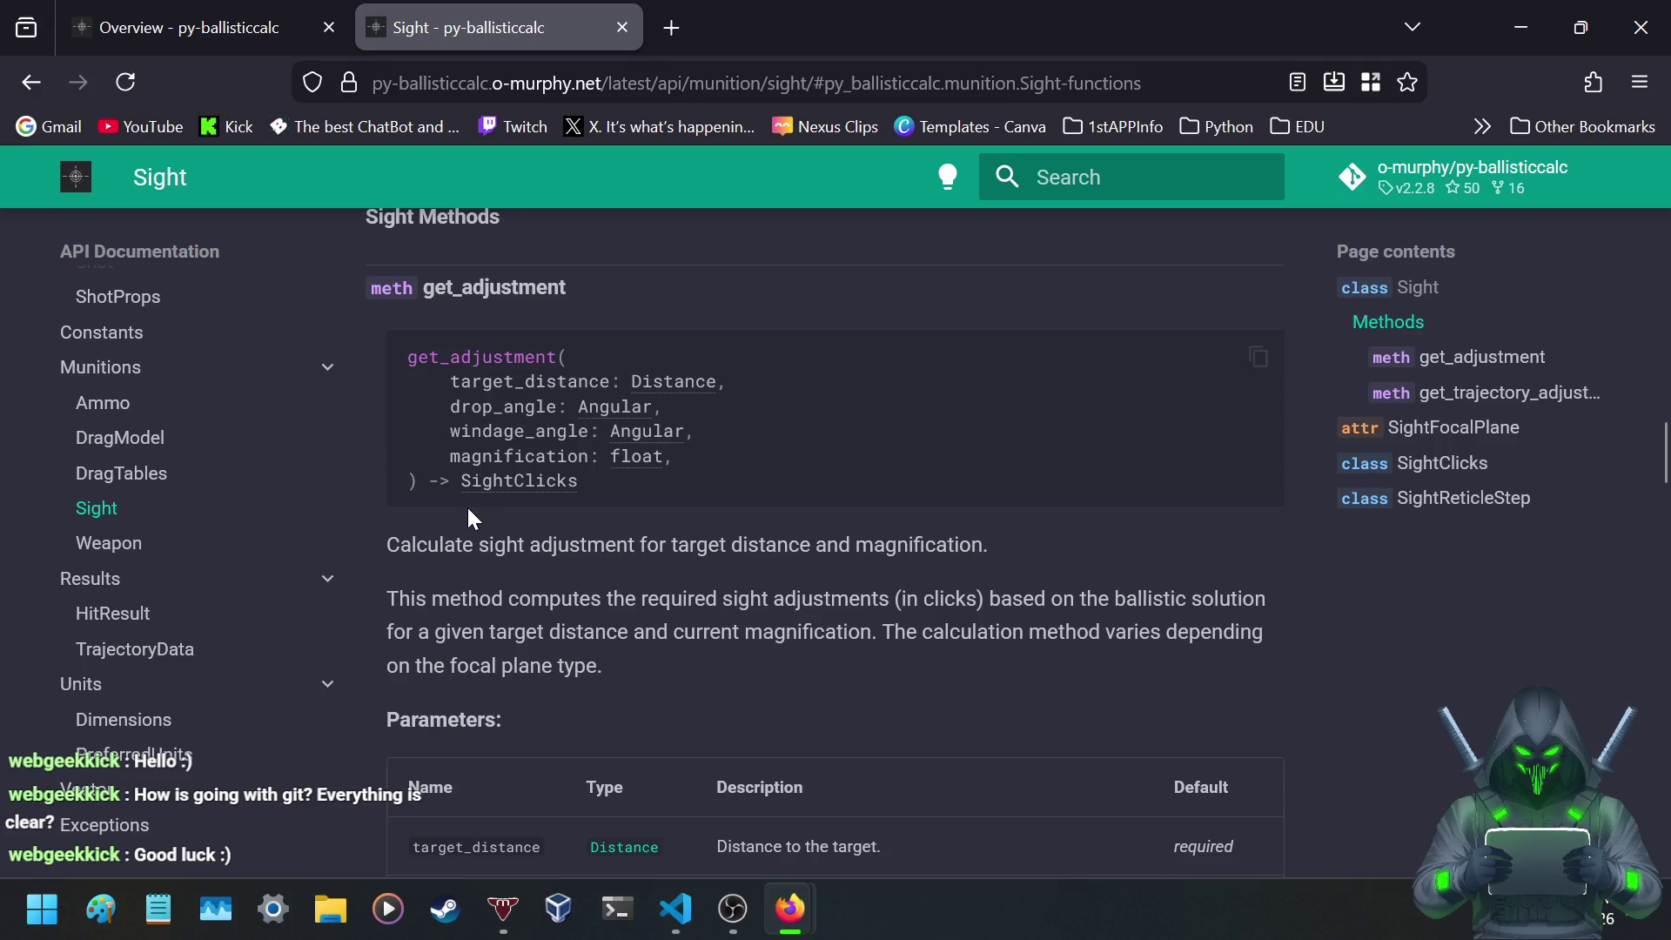
- Read get_adjustment's Parameters and Returns, down to the AttributeError case, SFP/FFP/LWIR note and 500-meter example
scroll(504, 475, "down", 6)
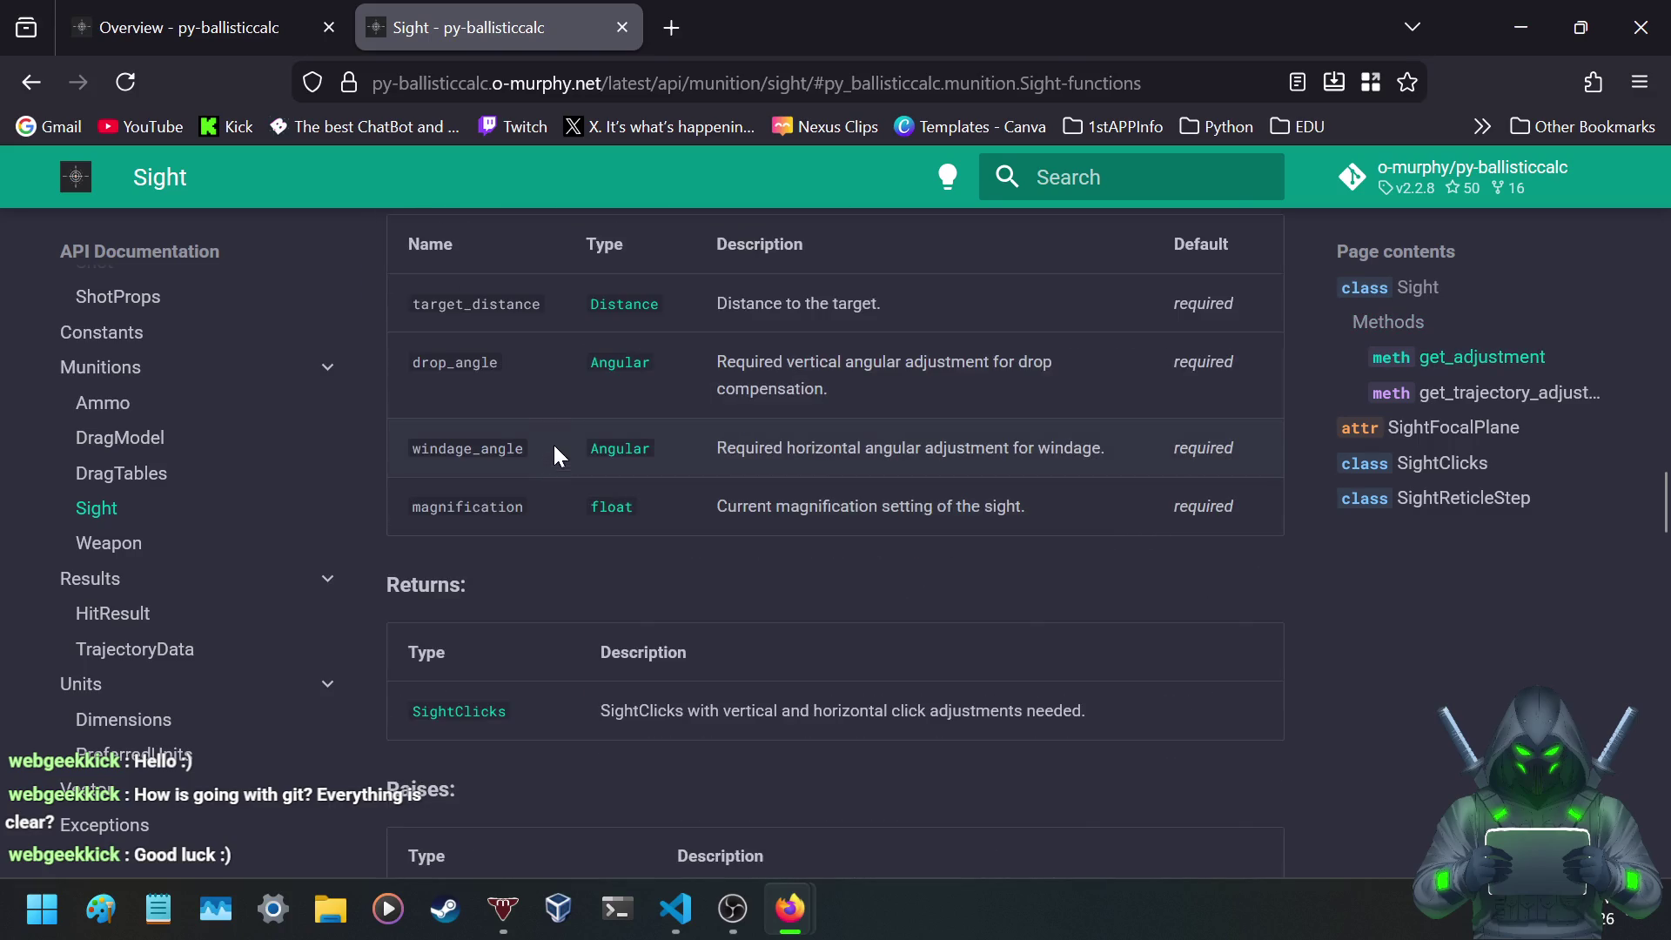
scroll(553, 445, "up", 3)
scroll(553, 445, "down", 2)
scroll(553, 446, "up", 1)
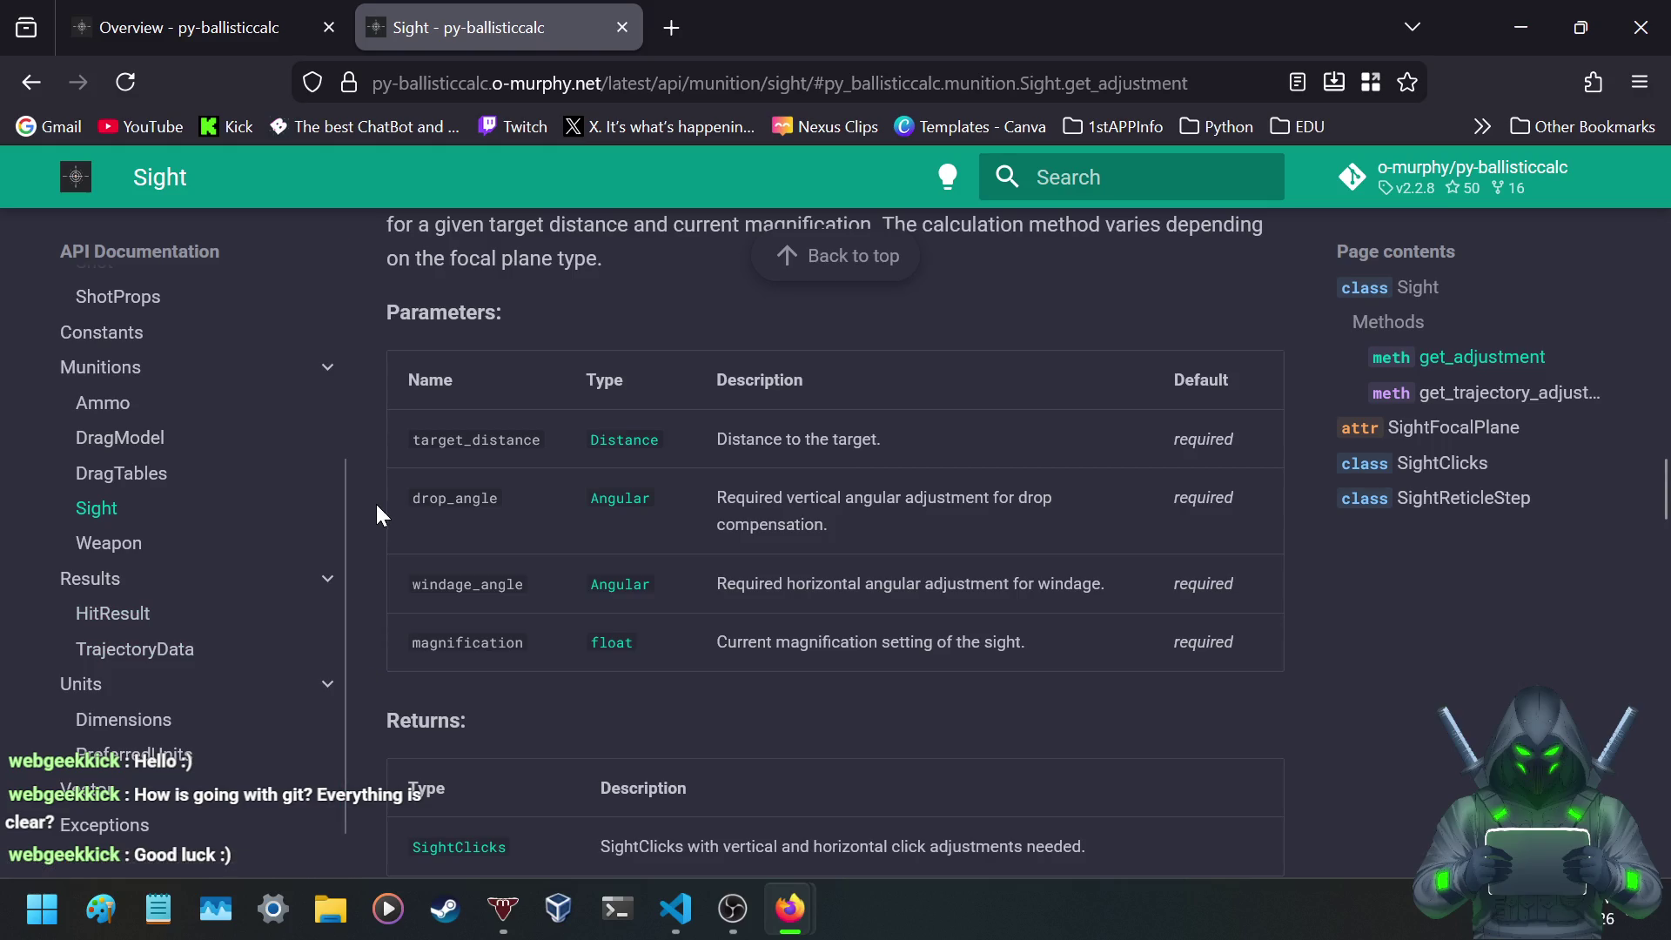
scroll(379, 513, "down", 3)
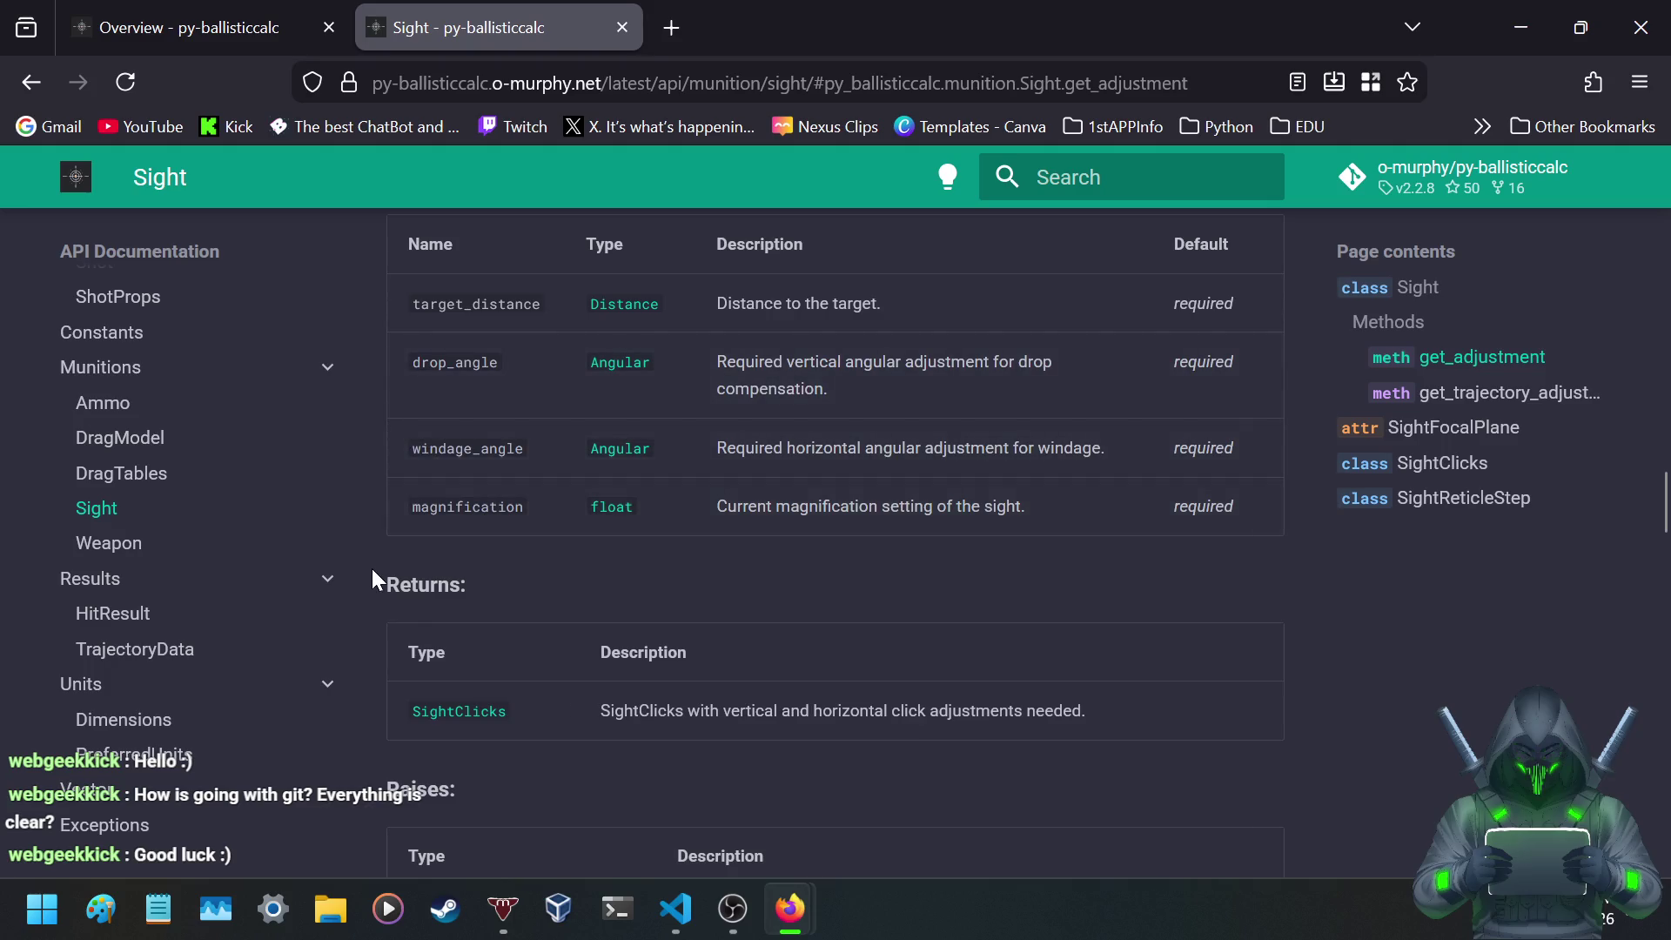
scroll(372, 567, "down", 3)
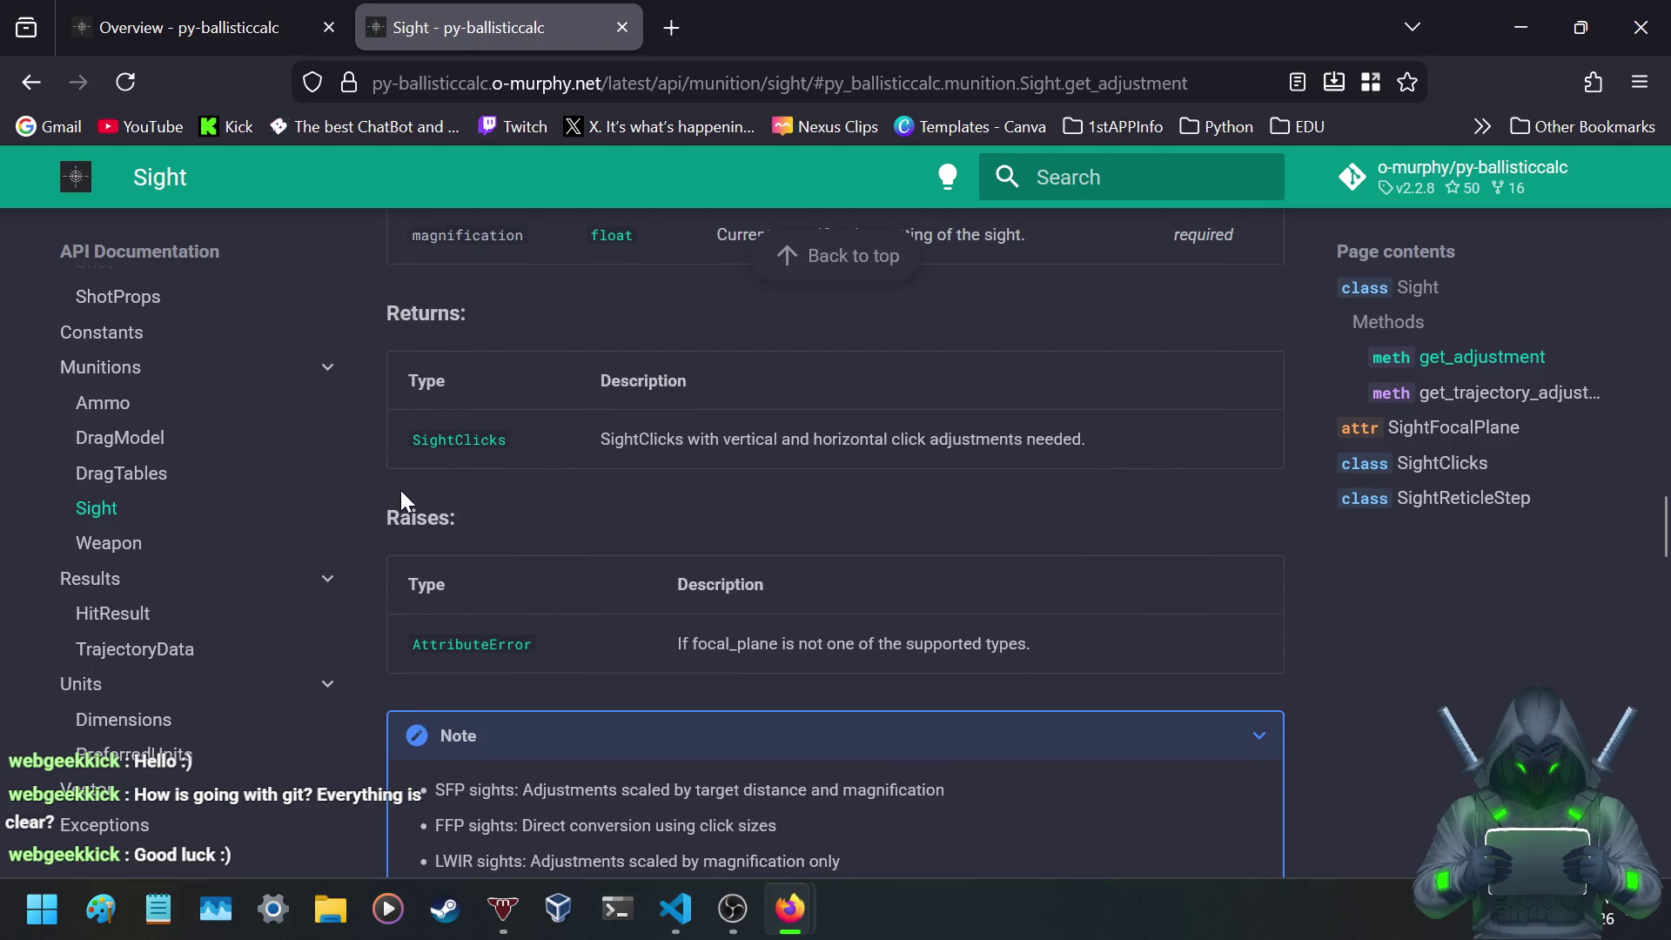
scroll(401, 493, "down", 3)
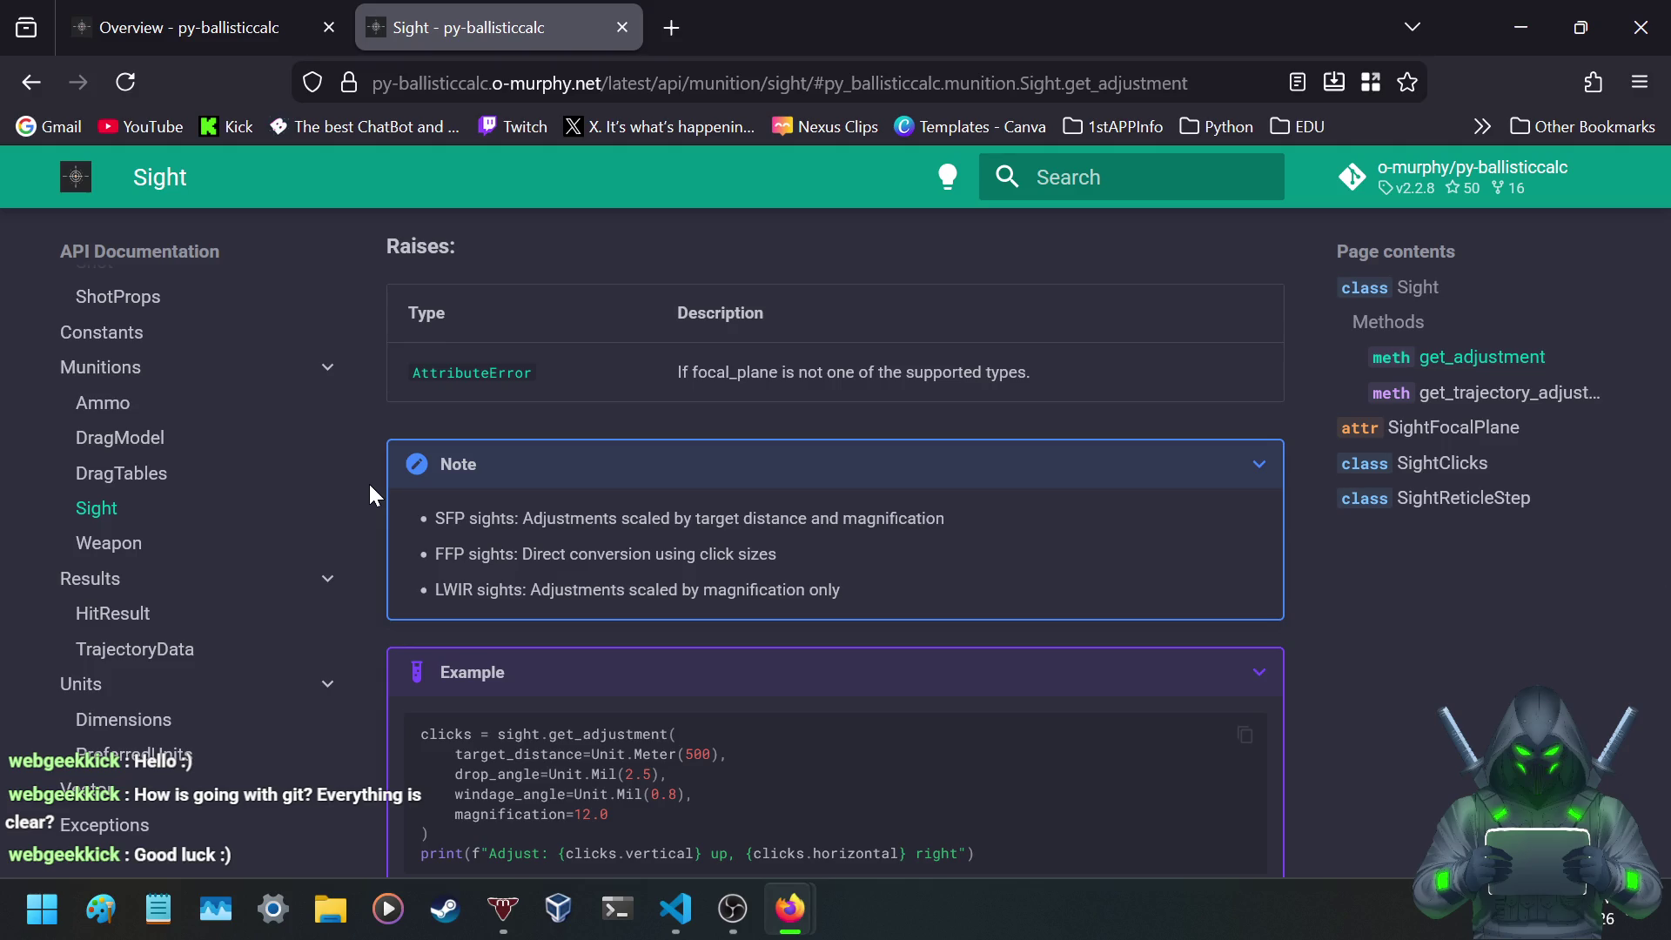
scroll(371, 488, "down", 5)
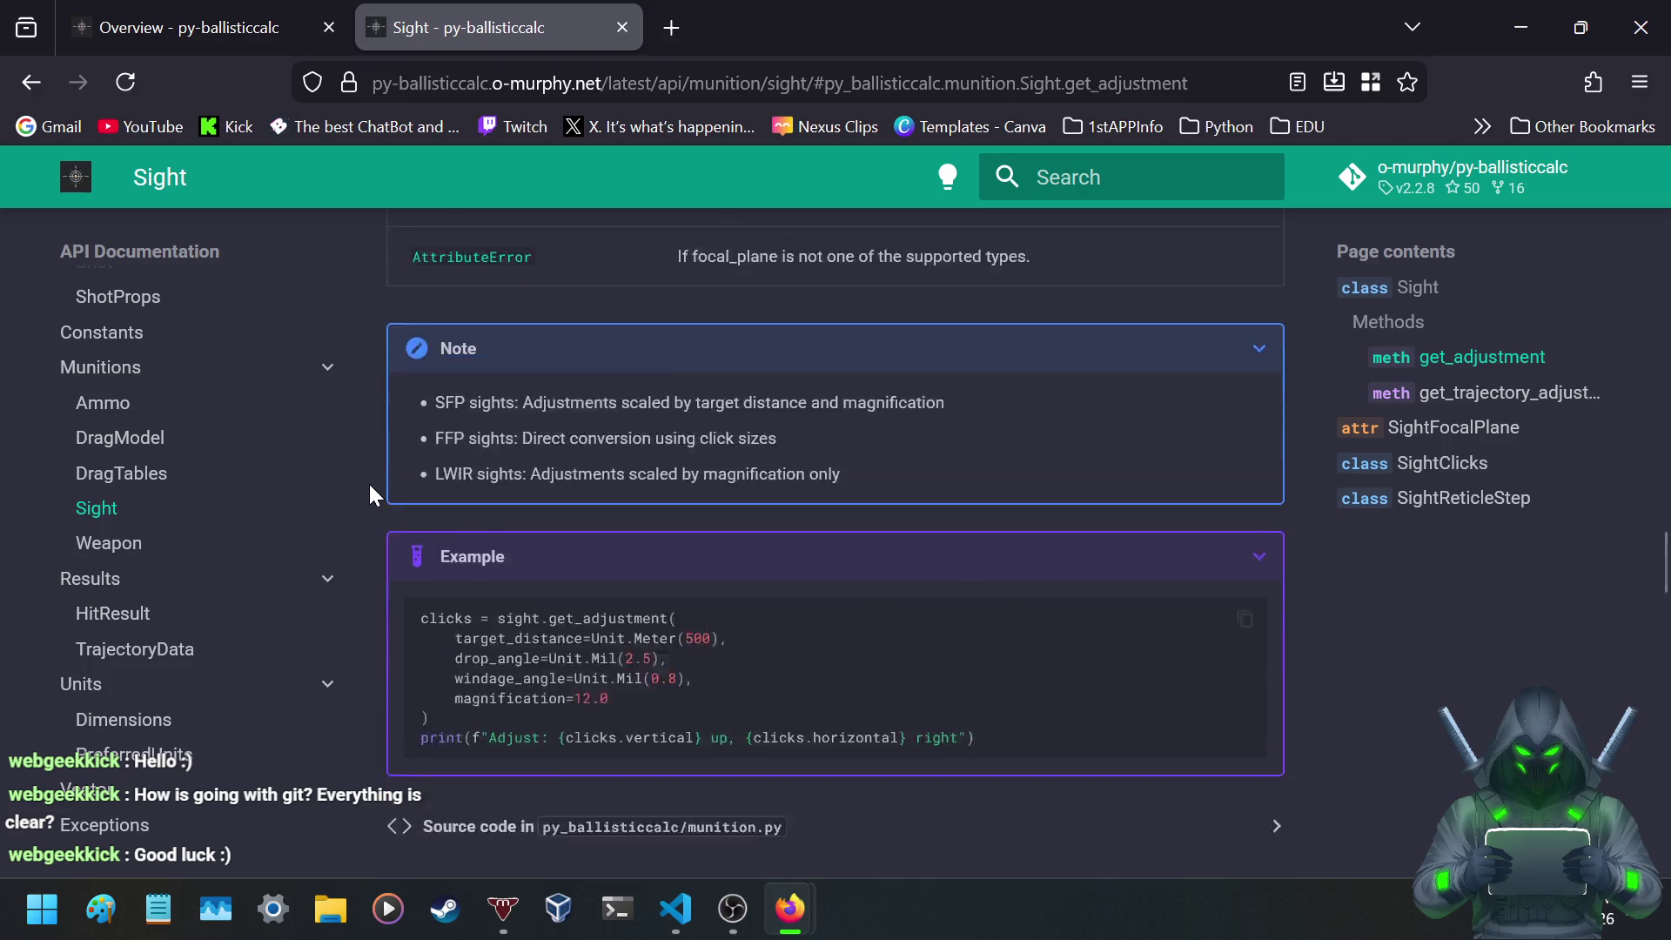
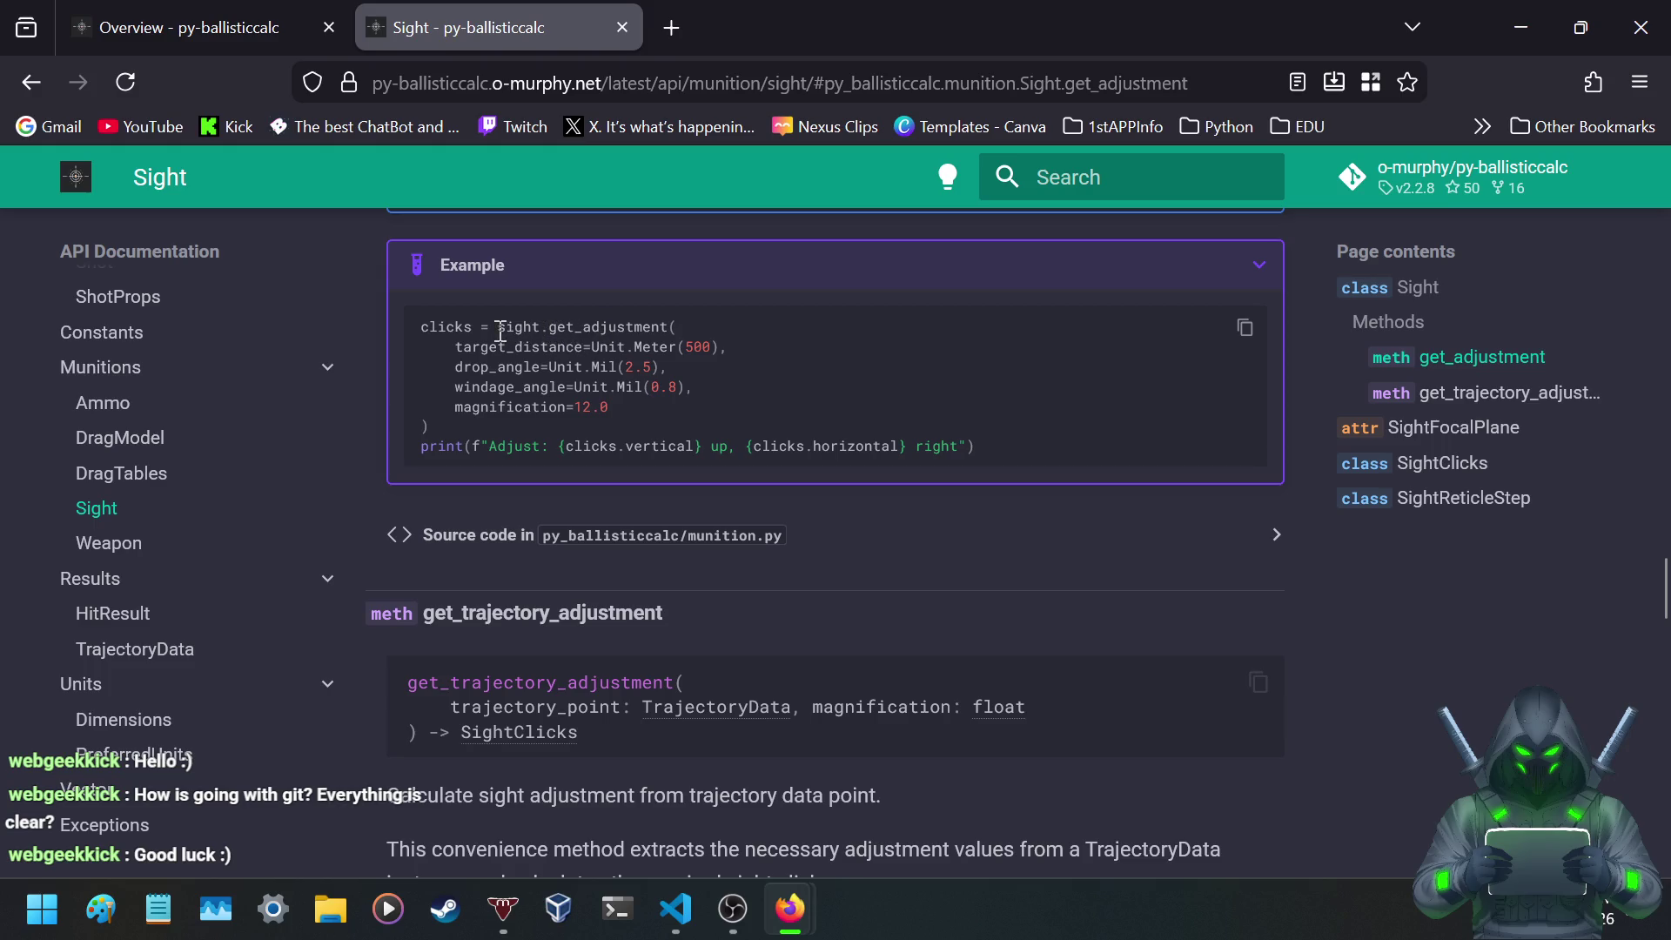
- Select the sight.get_adjustment example call and place a blank Notepad note beside it
left_click_drag(498, 328, 705, 328)
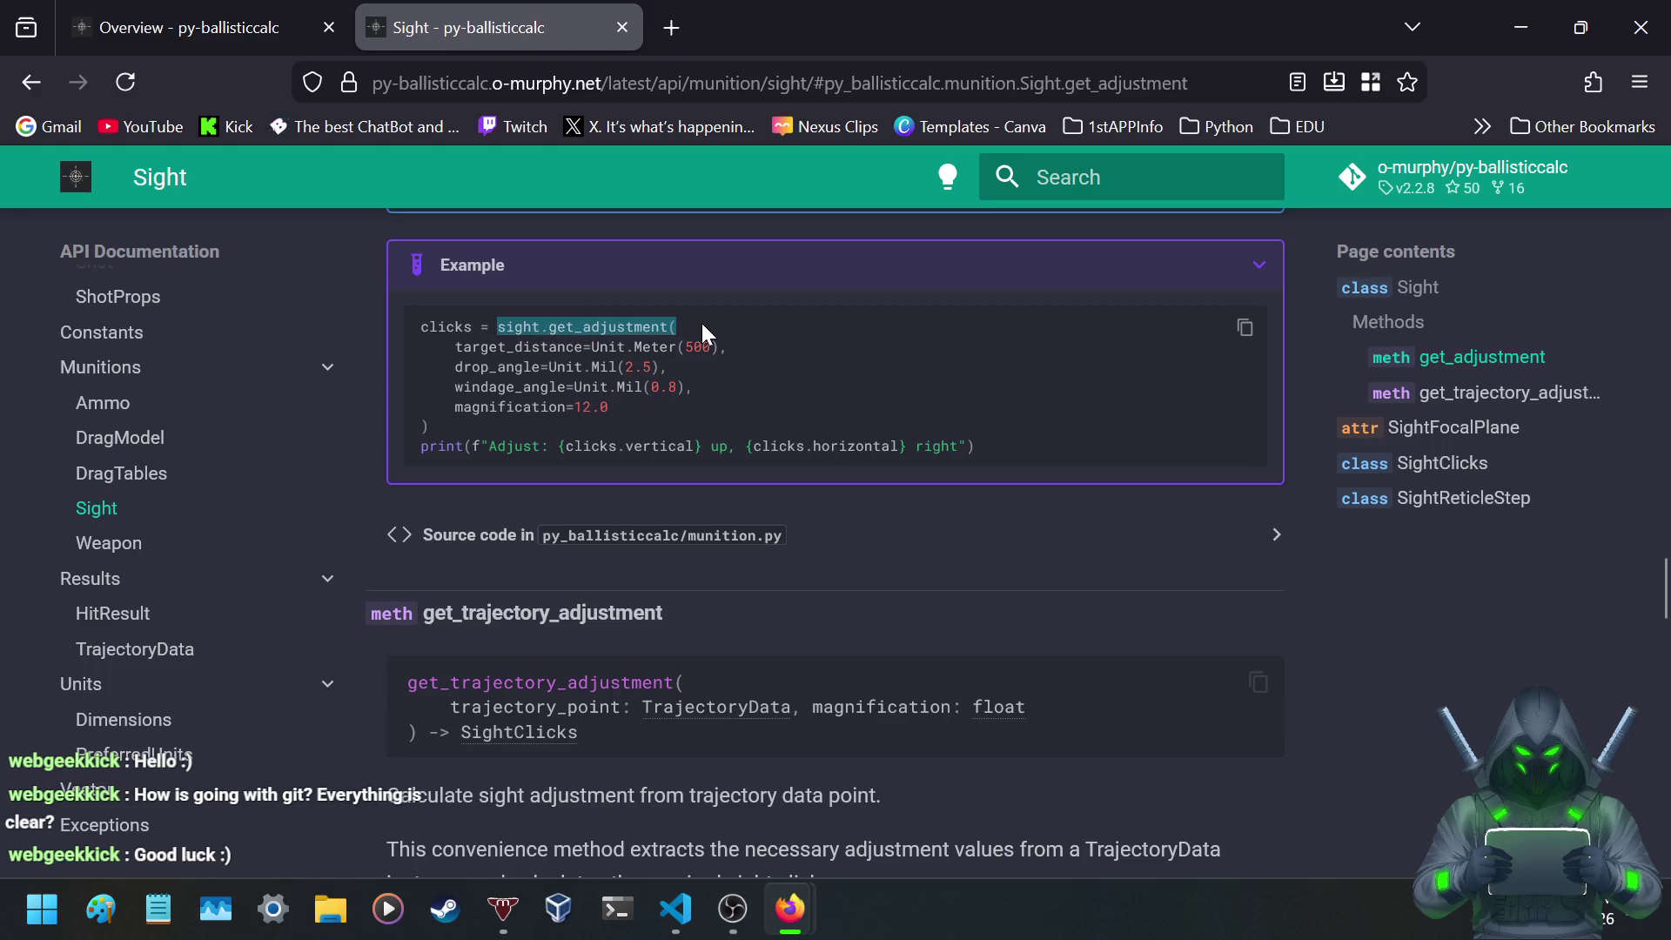
mouse_move(703, 332)
left_mouse_down()
mouse_move(698, 369)
mouse_move(723, 418)
left_mouse_up()
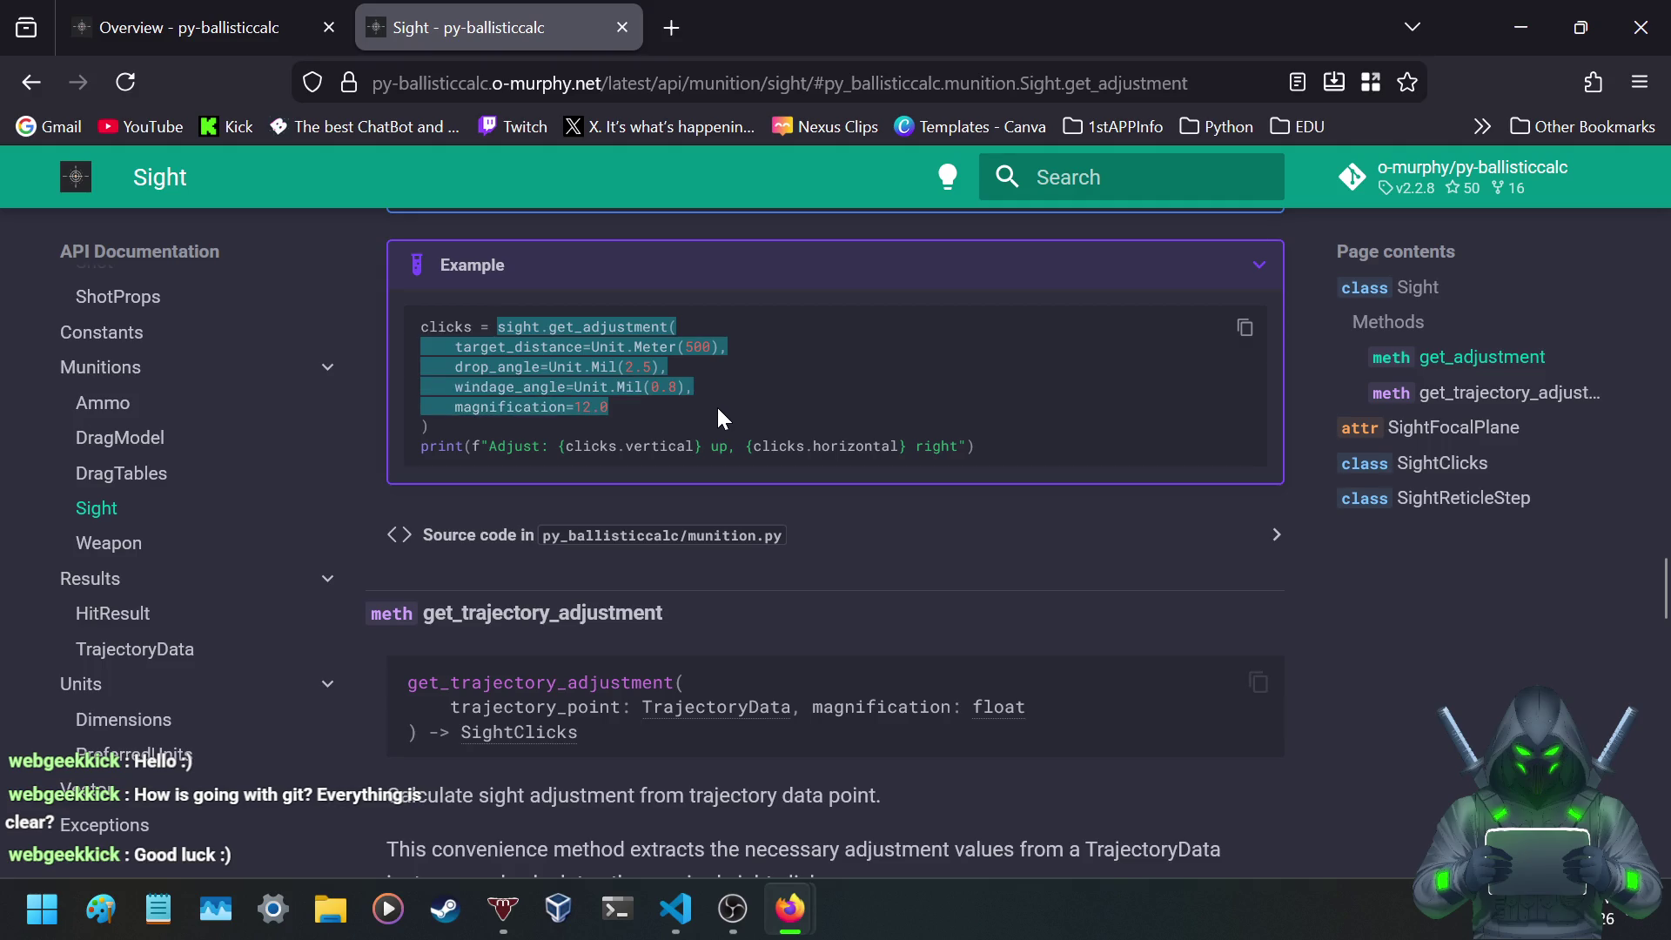
left_click(602, 375)
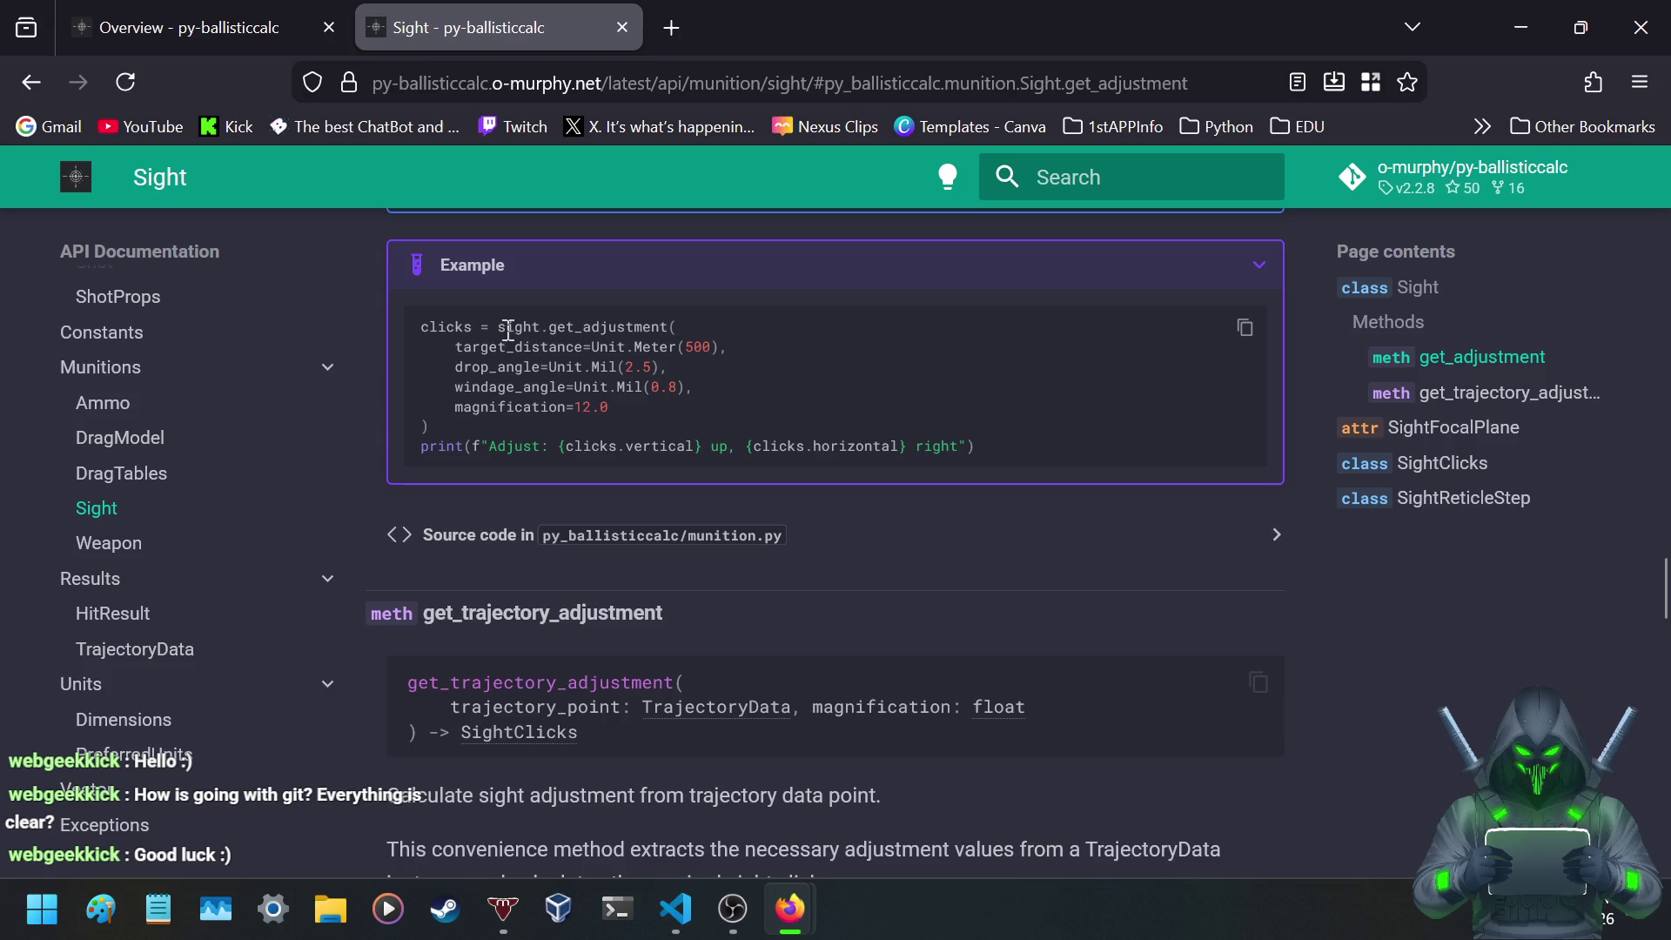
left_click_drag(422, 327, 621, 405)
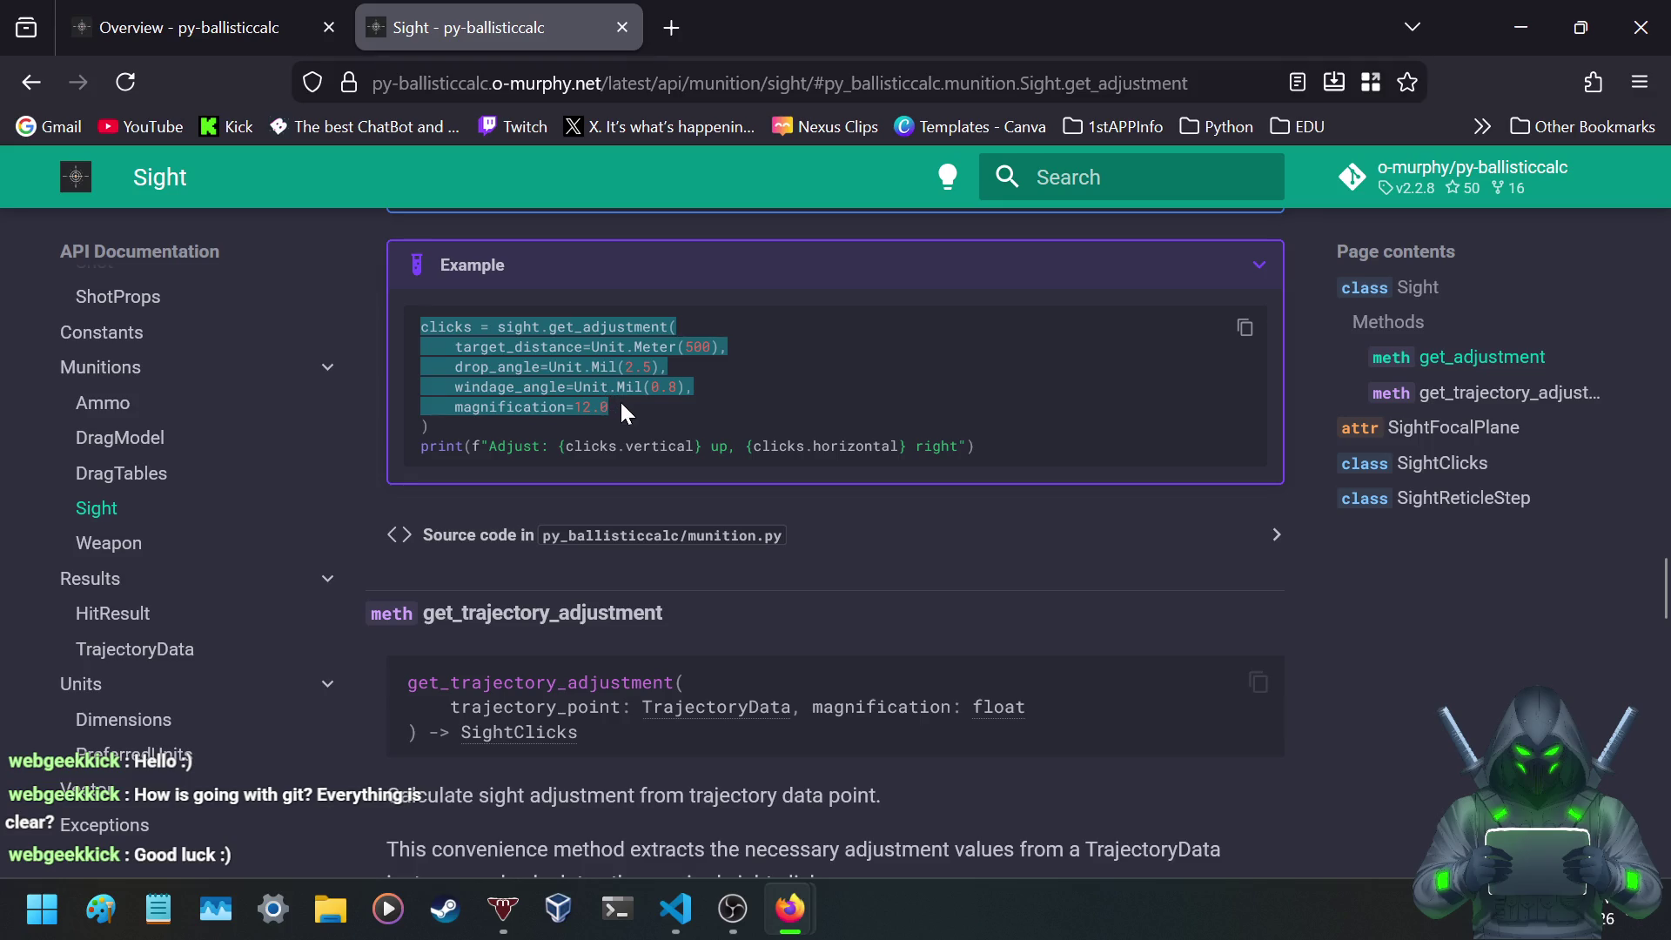
left_click(158, 910)
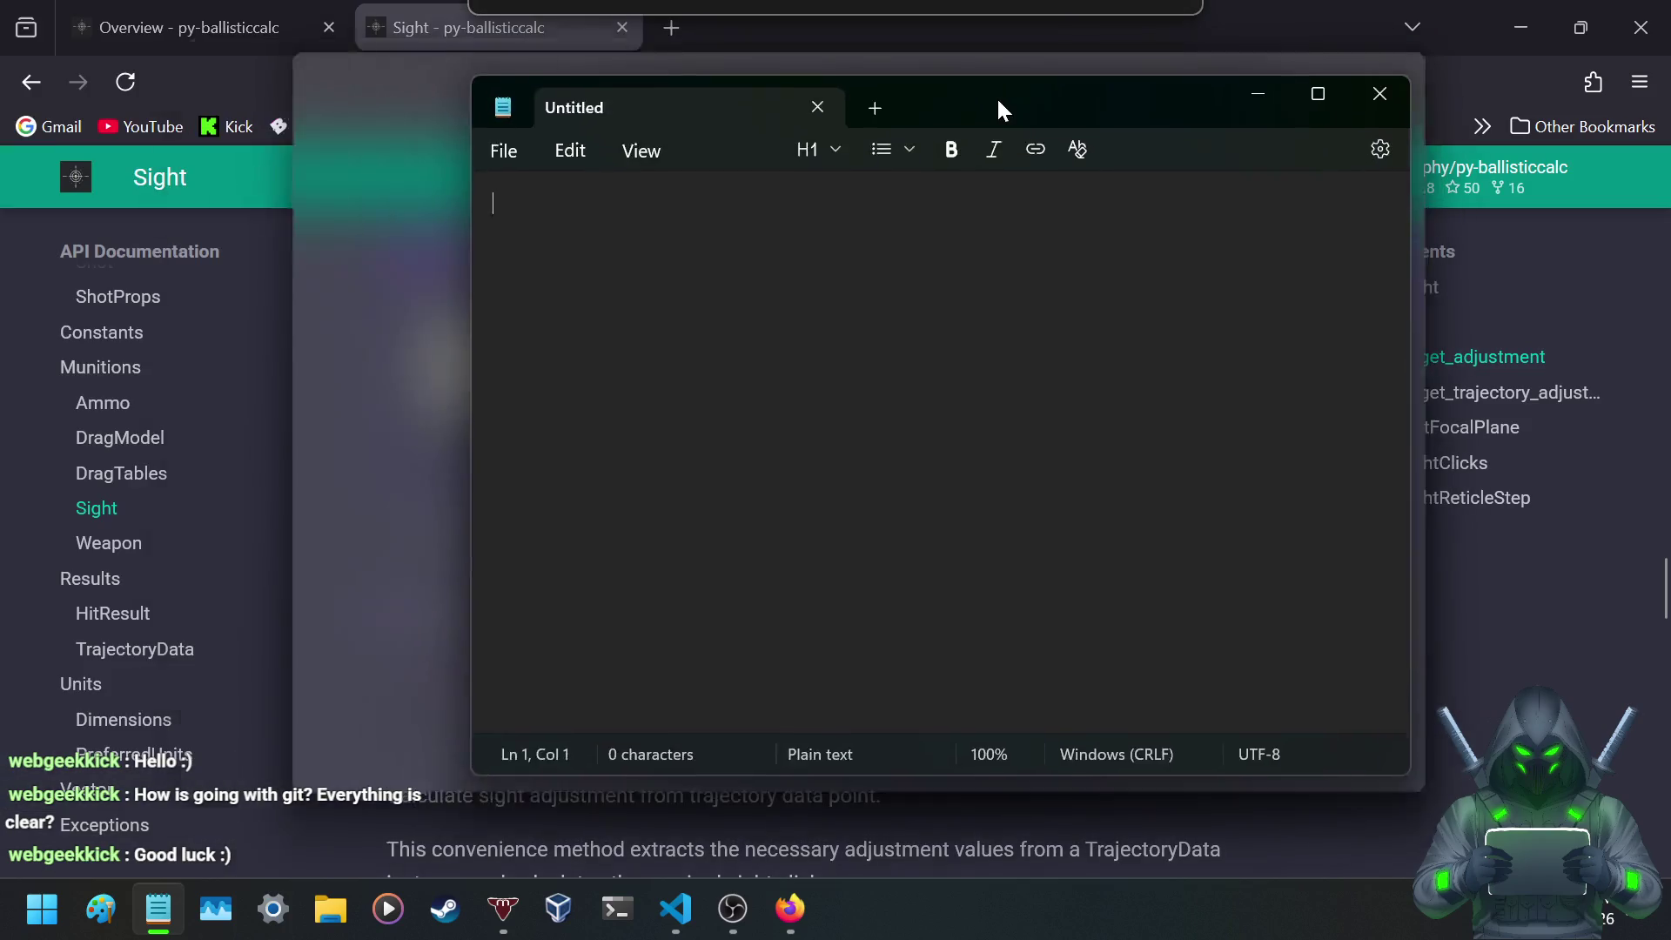
mouse_move(995, 96)
left_mouse_down()
mouse_move(970, 160)
mouse_move(1220, 169)
left_mouse_up()
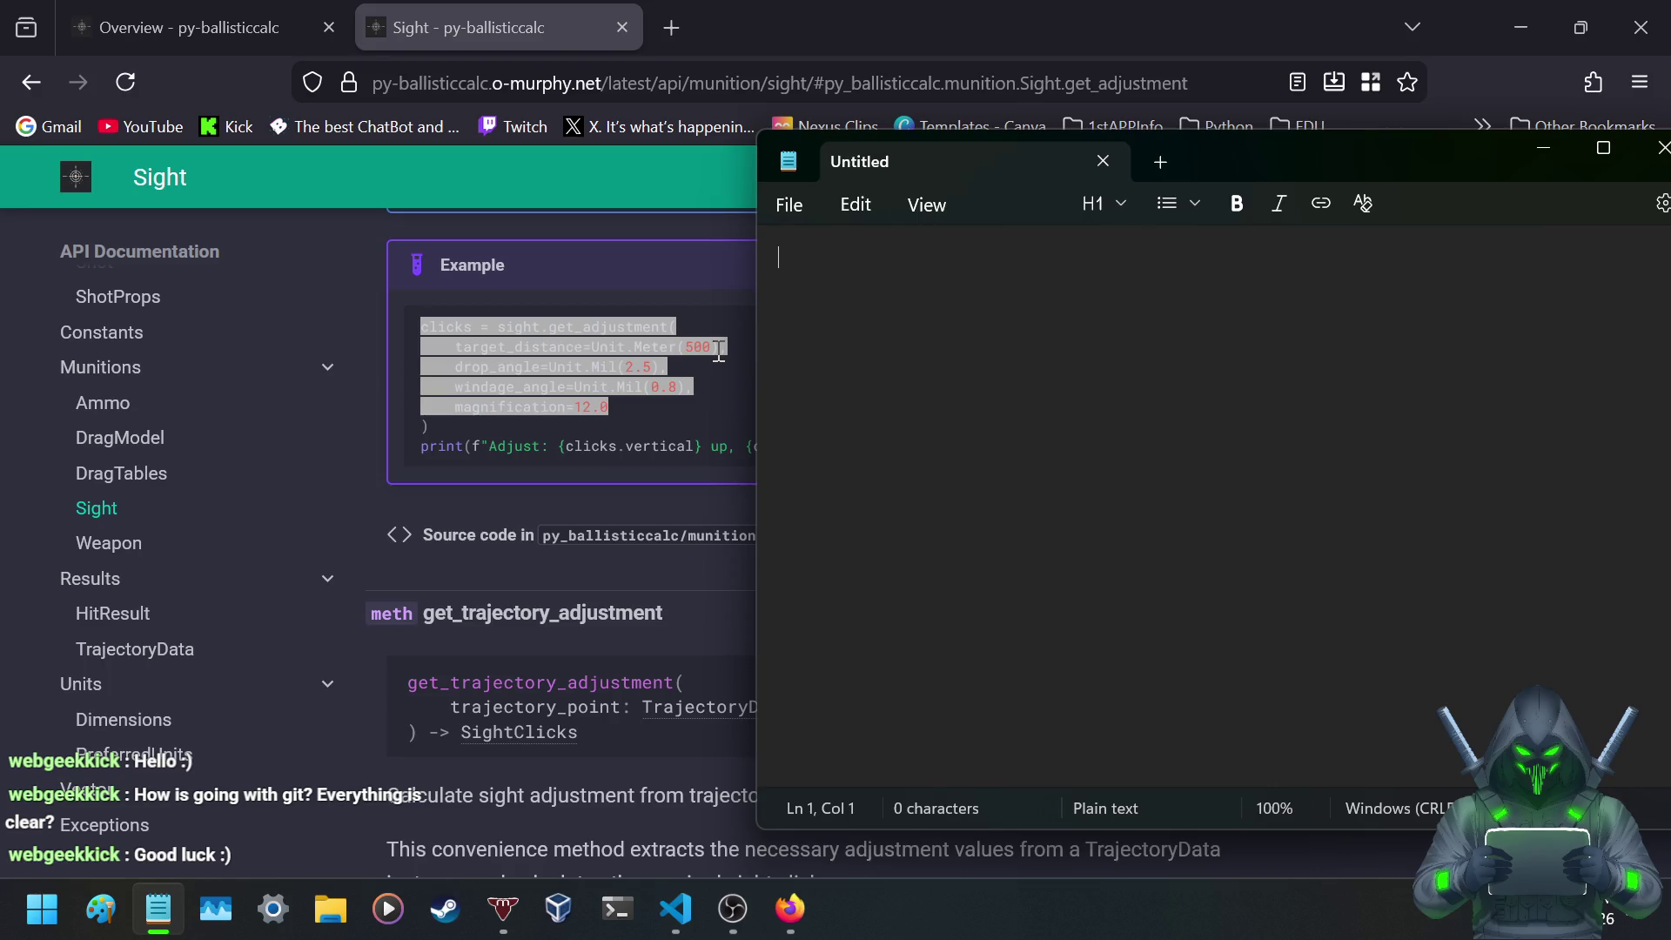
- Draft notes 'distance to tgt: 500' and 'units(MOA or Mills): 2.5' in the note
type("dis")
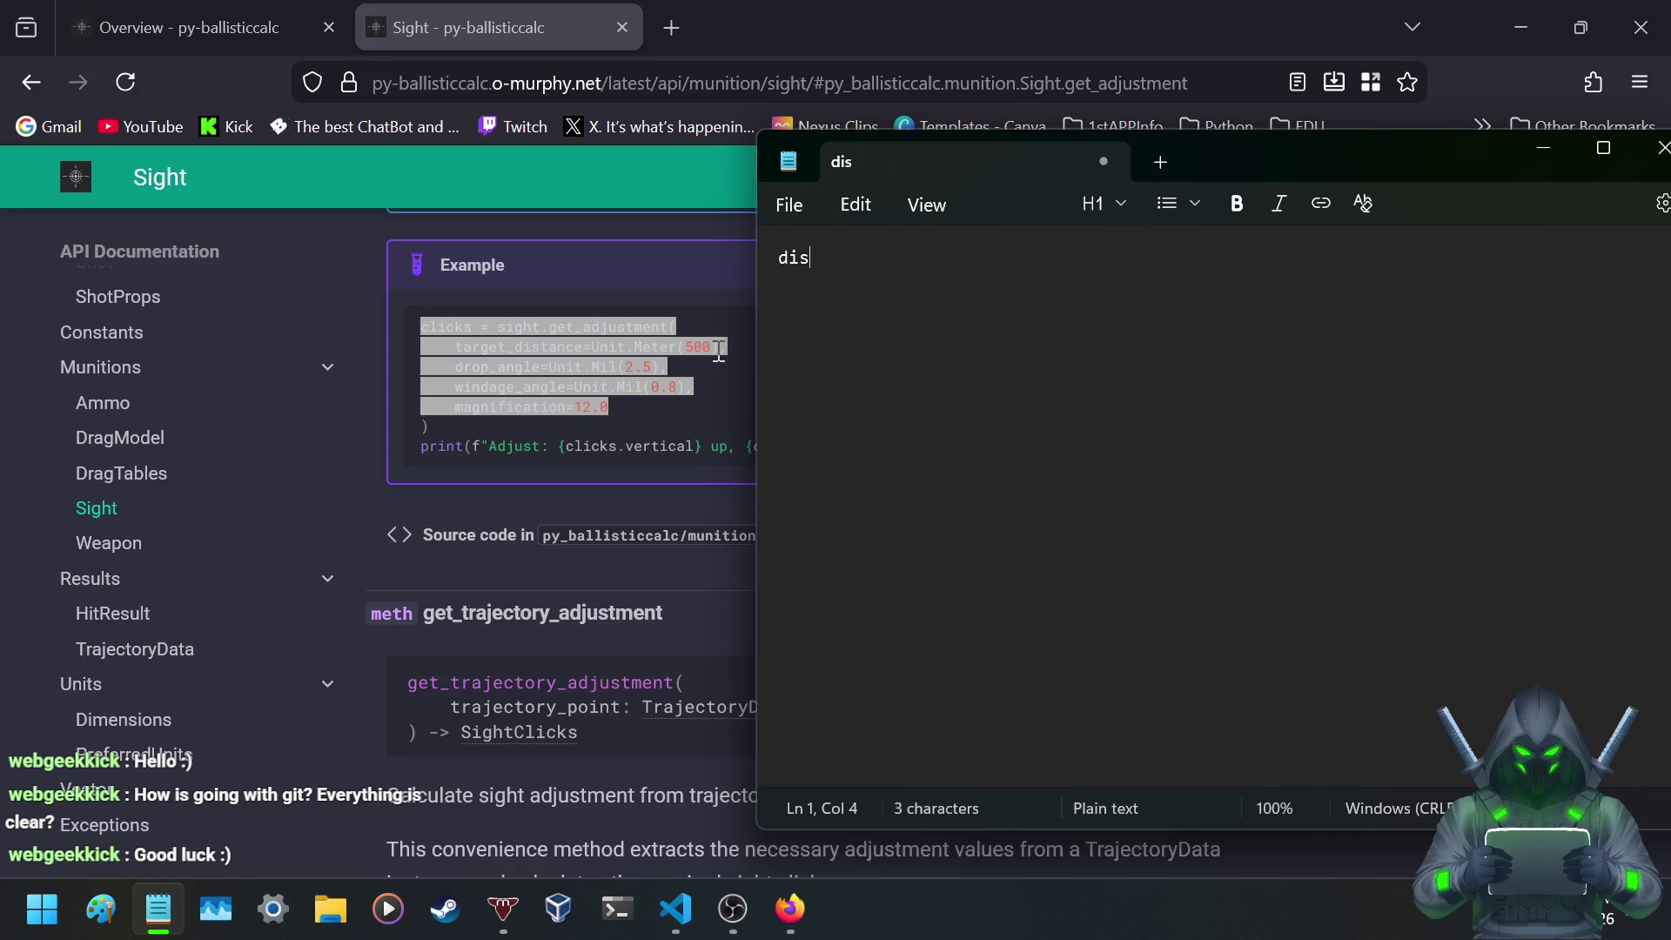
type("tance to tgt: ")
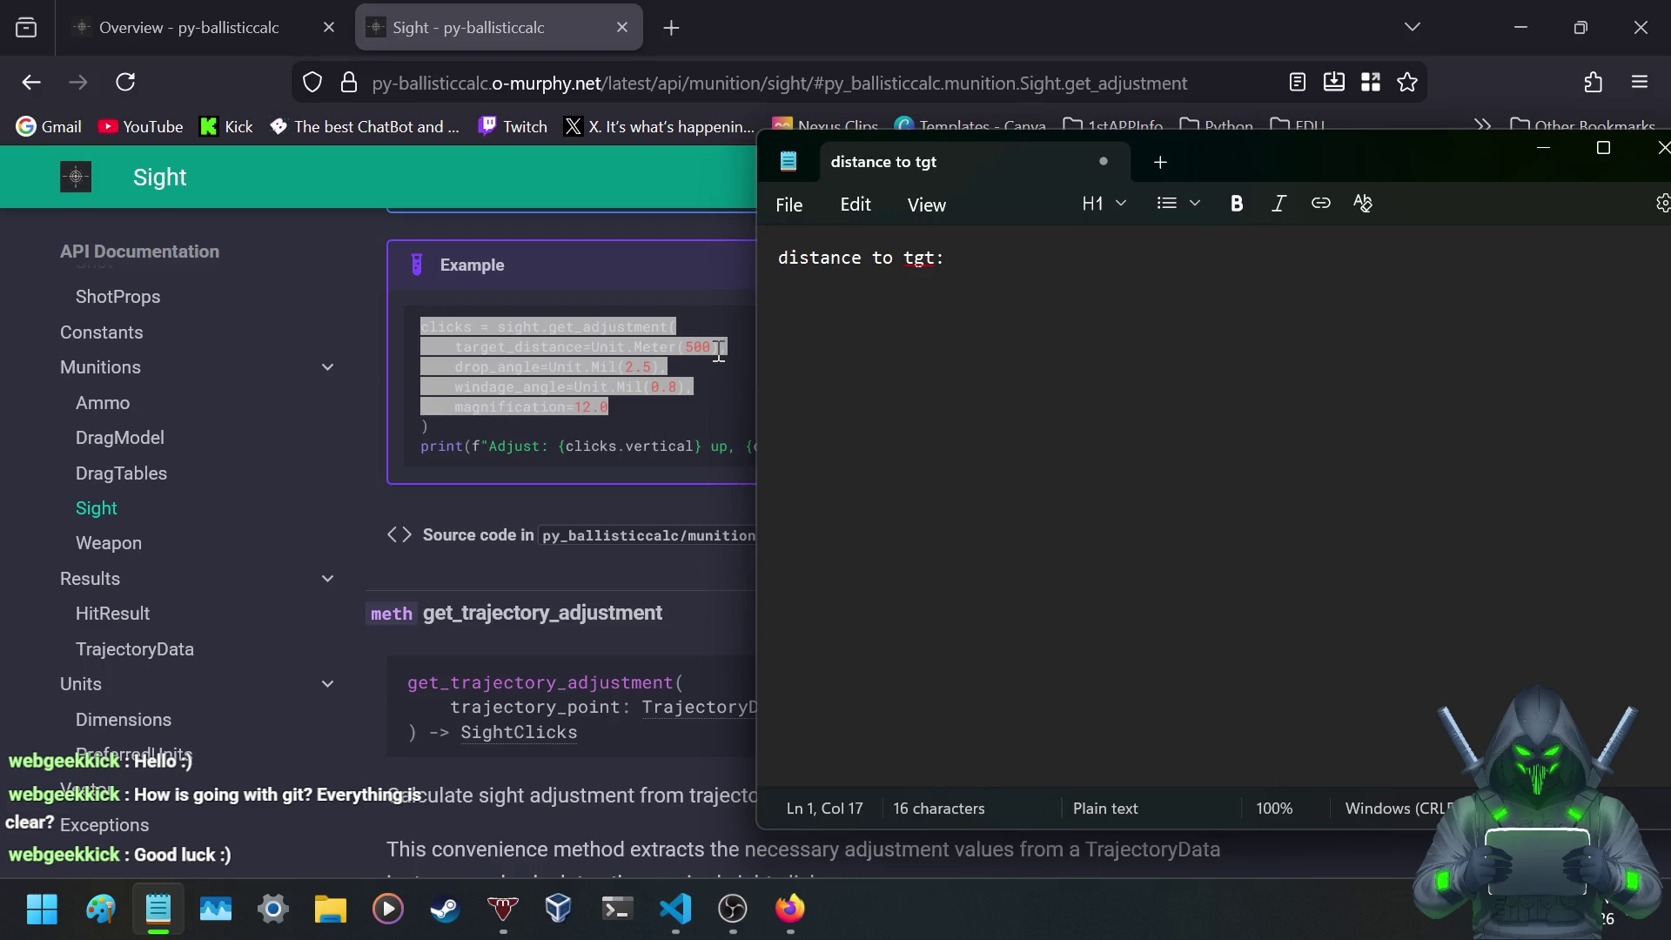
type("500")
key("Return")
type("units")
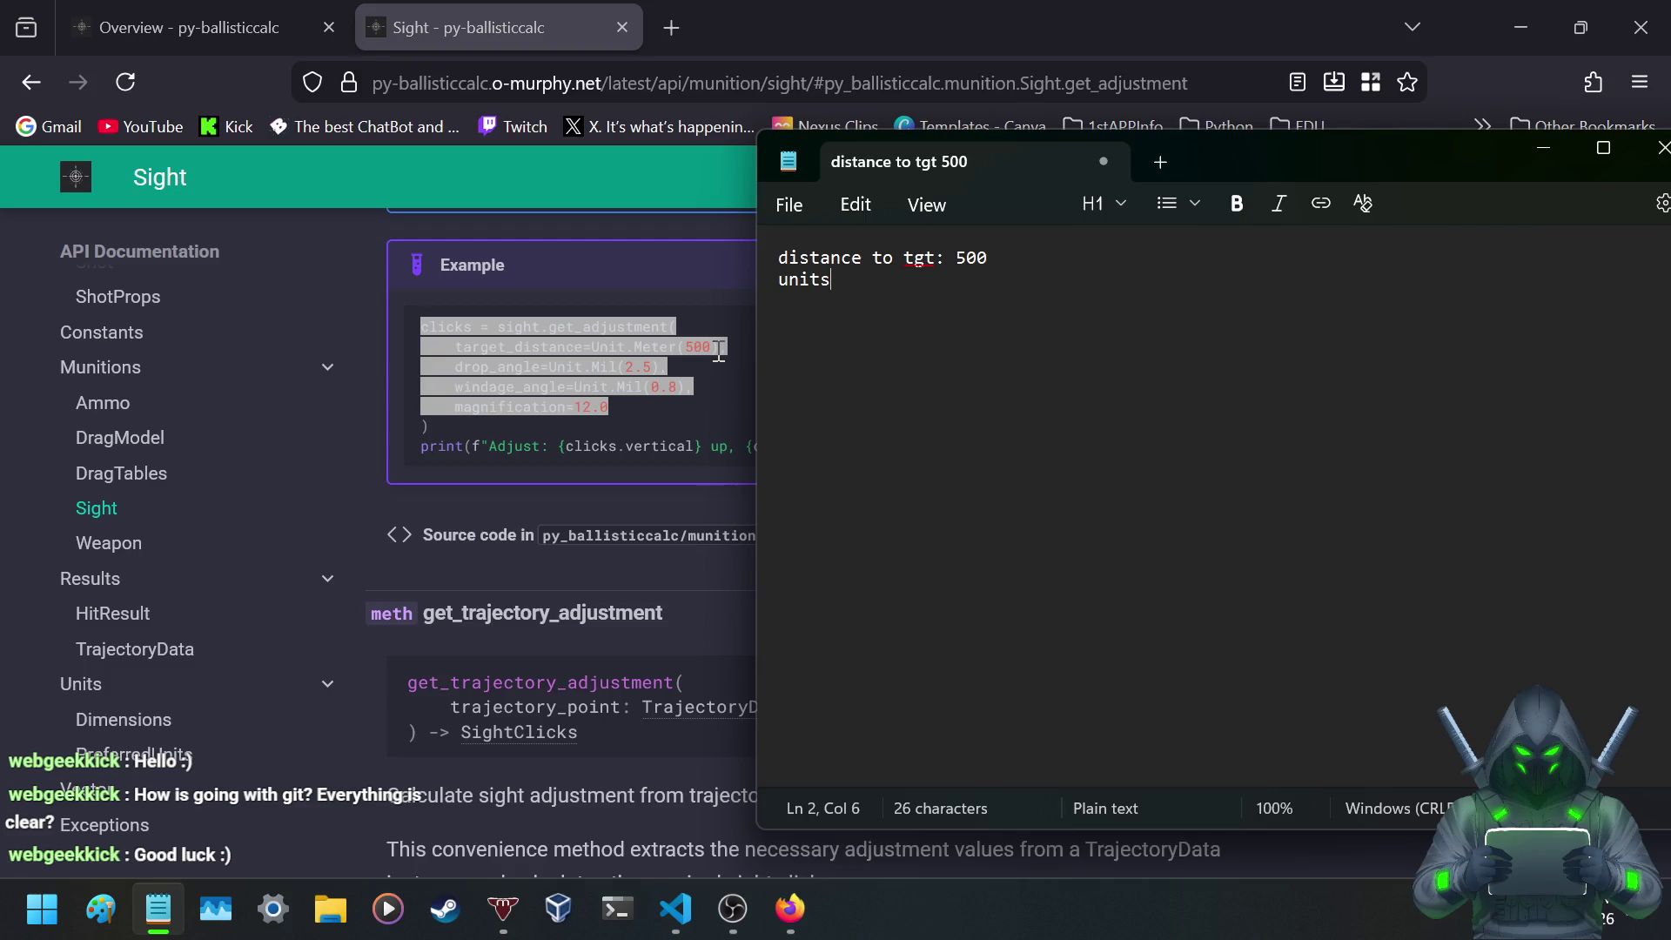
type("(MOA or M")
type("ills")
key("BackSpace")
key("BackSpace")
key("BackSpace")
type("lls")
type("): 2.5")
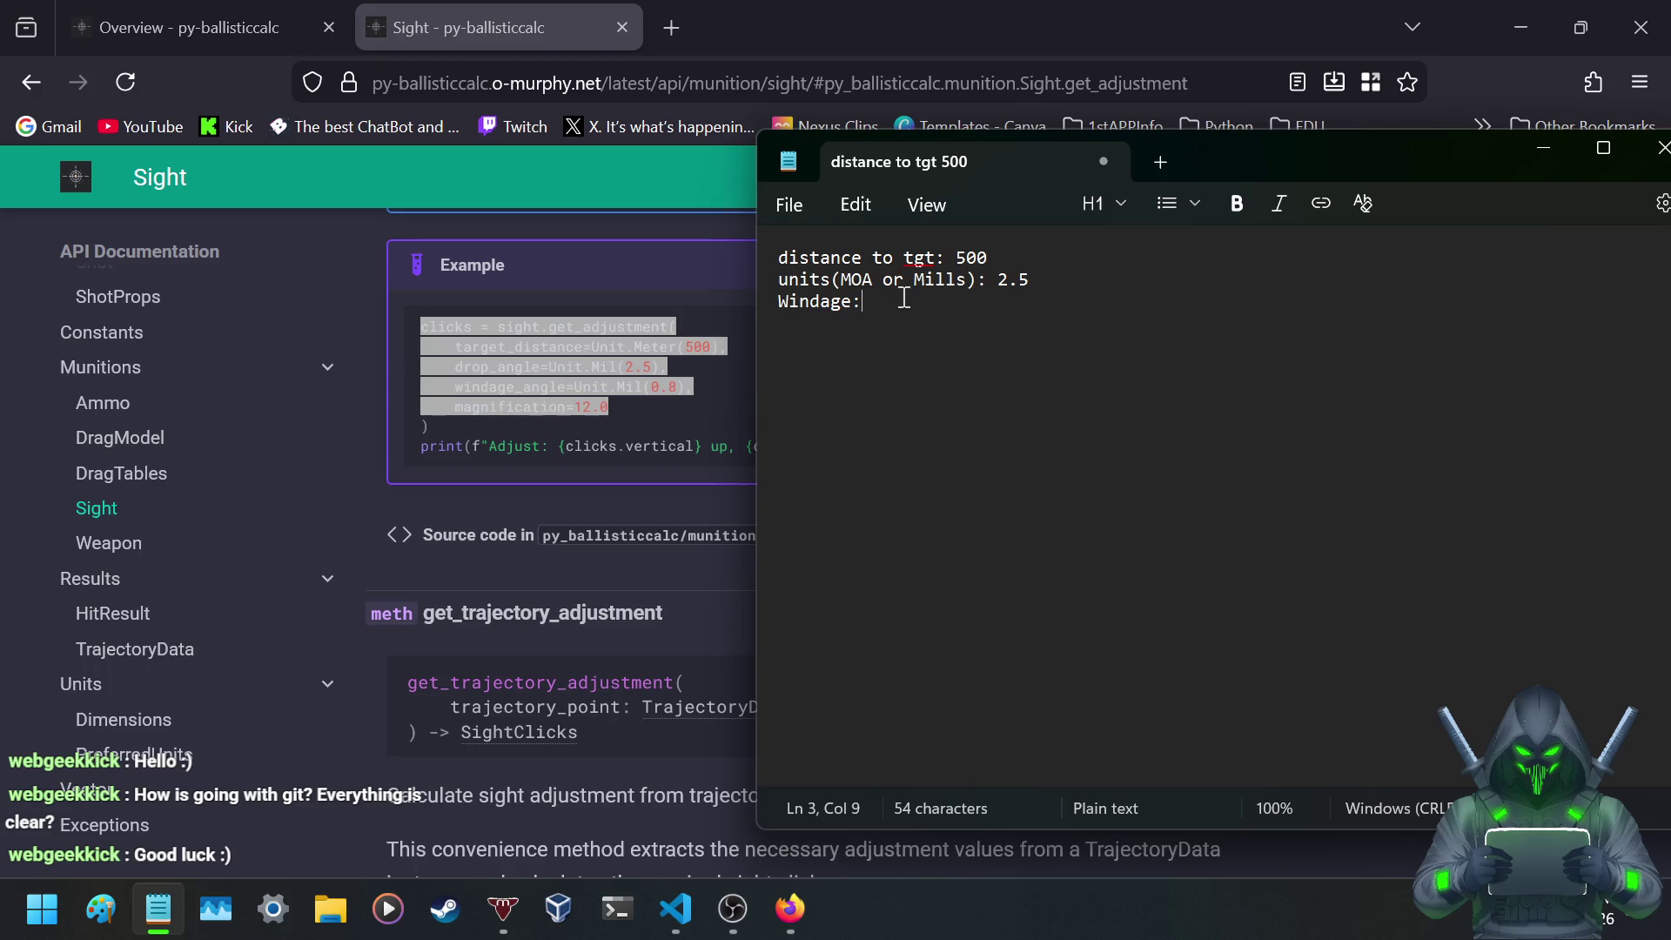
- Delete all the drafted note text and minimize the Notepad window
left_click_drag(945, 257, 1092, 305)
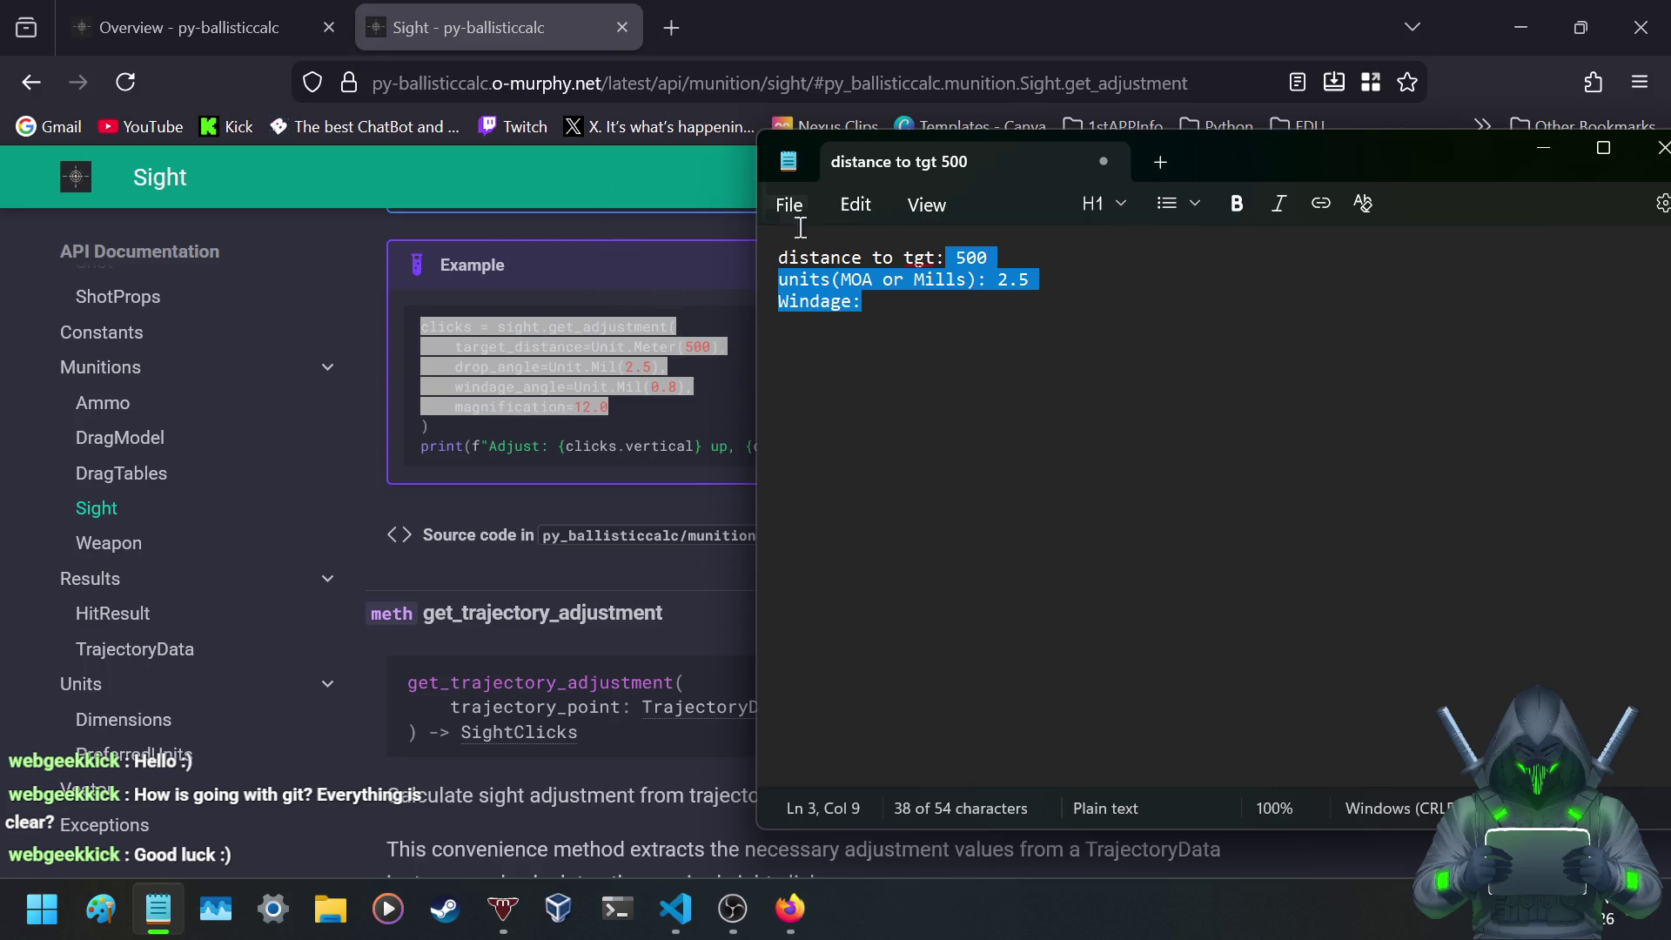
left_click(1062, 302)
key("ctrl+a")
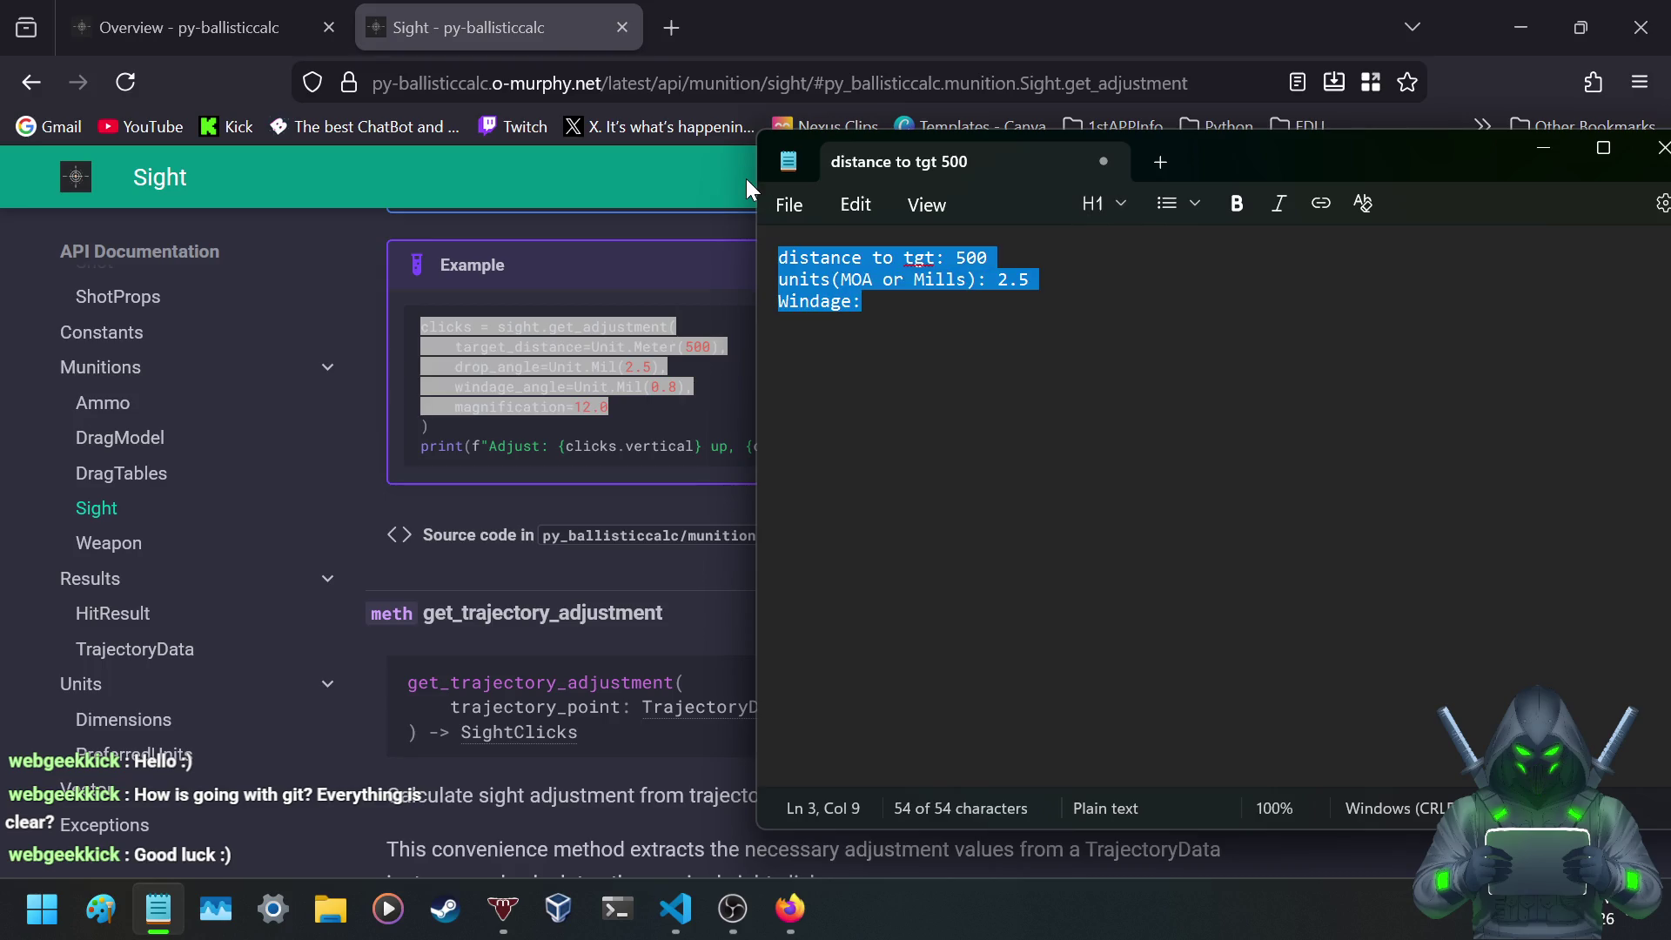
key("Delete")
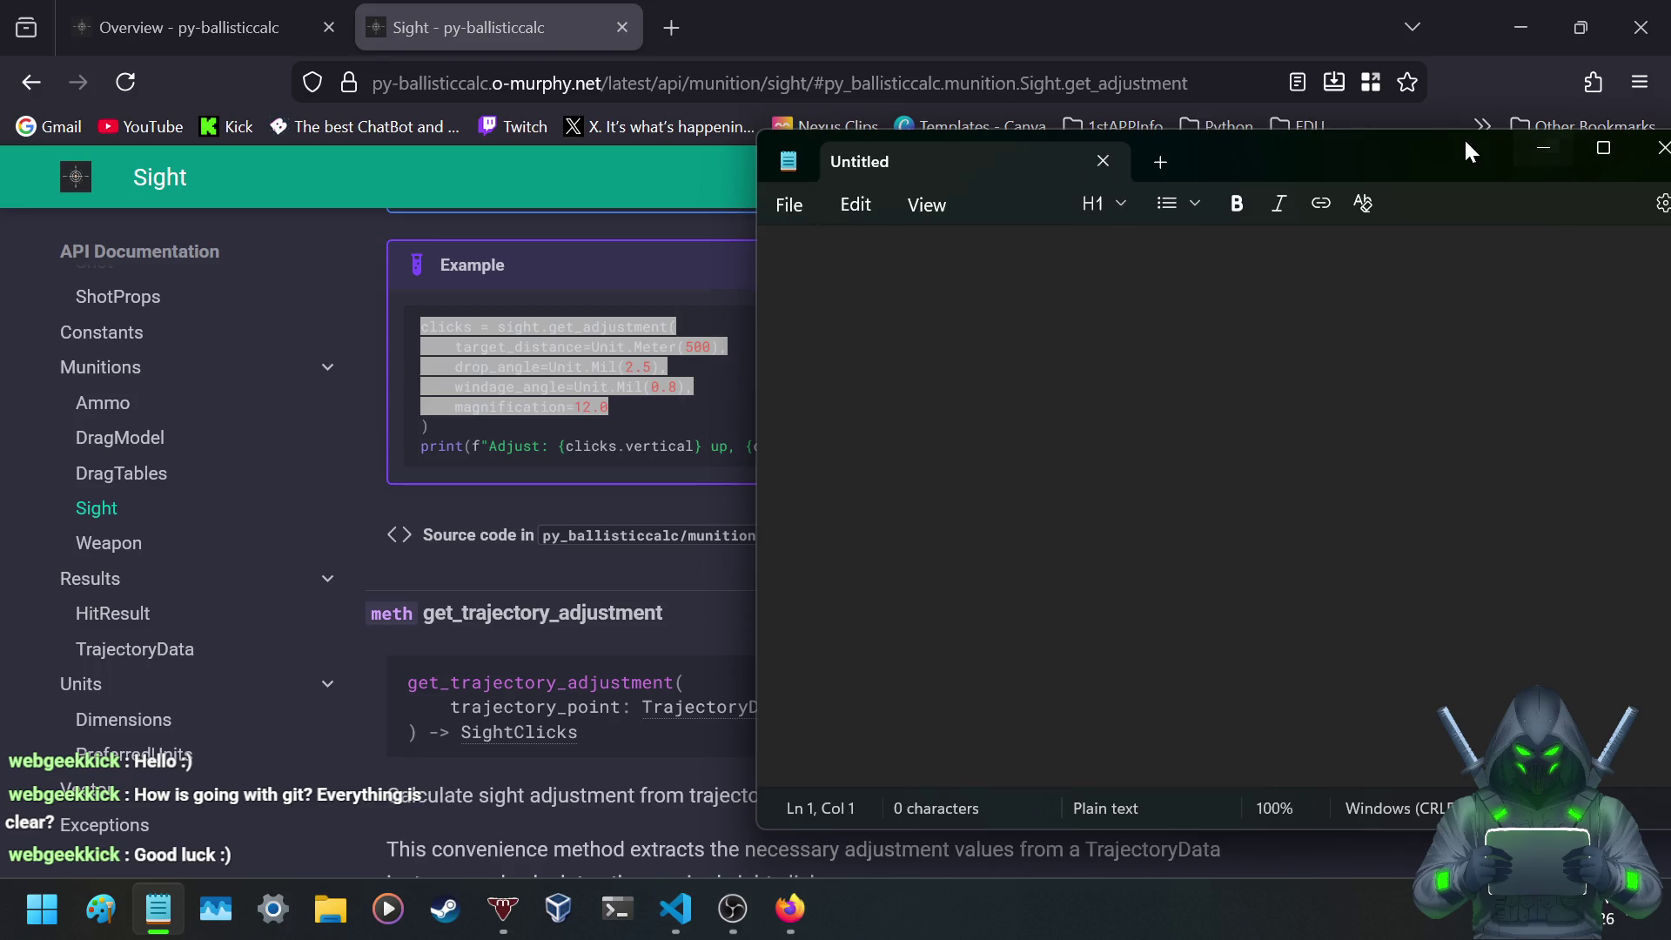
left_click_drag(1472, 137, 1213, 159)
left_click(1296, 164)
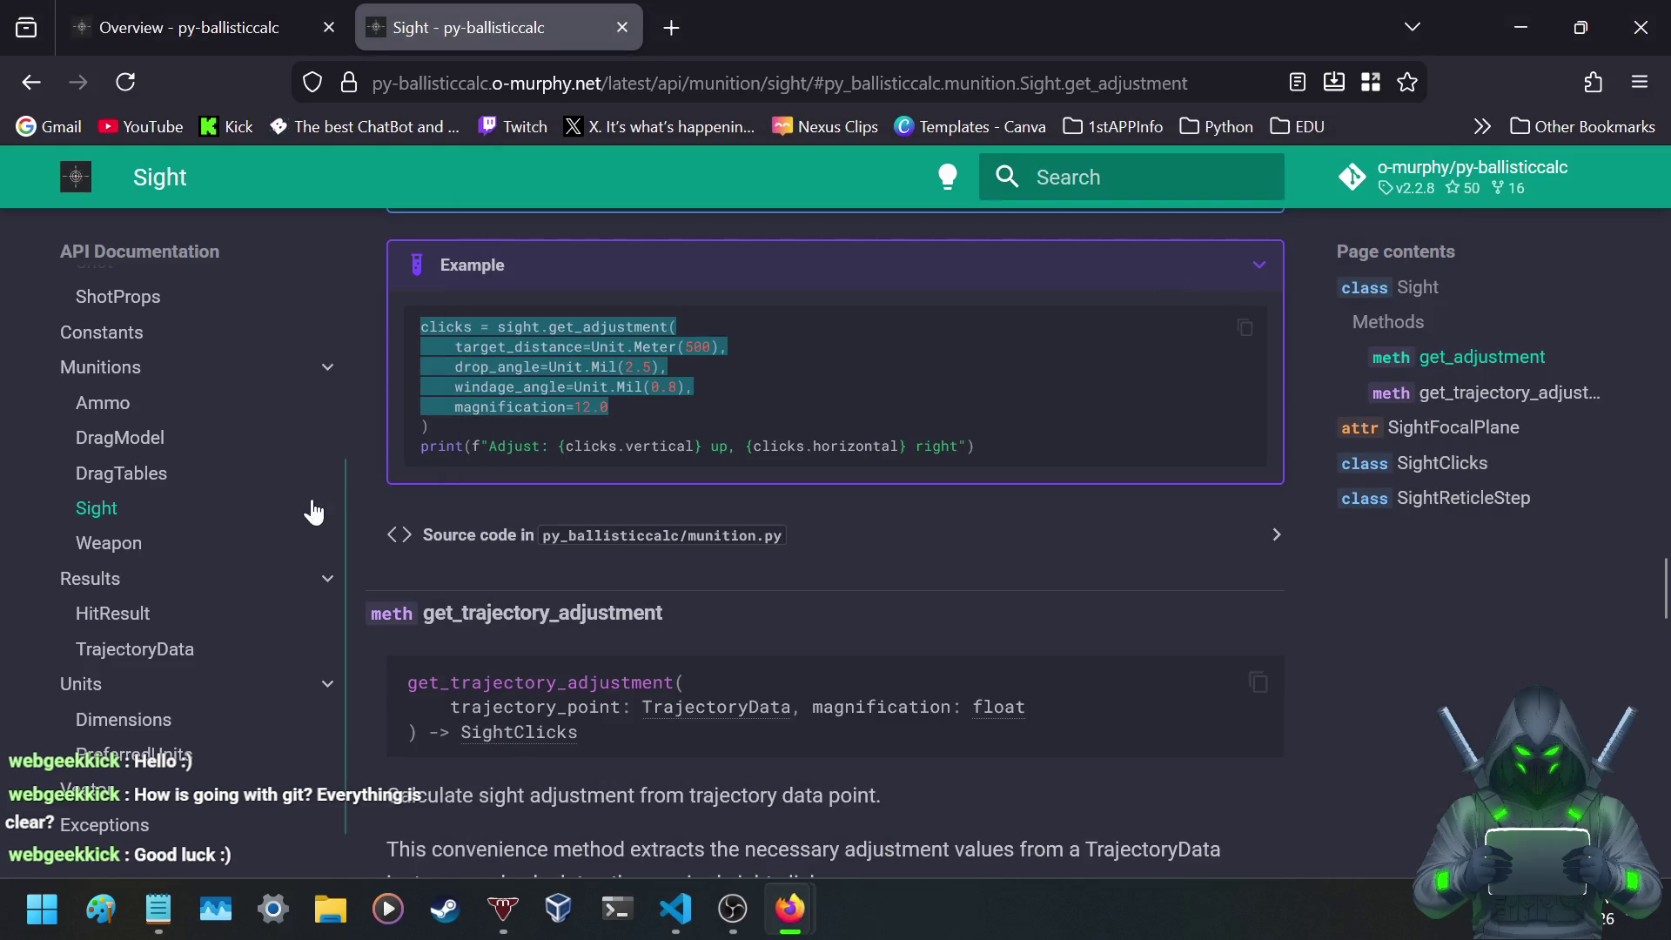
- Read get_trajectory_adjustment, highlighting the sentence about required sight clicks
left_click(444, 489)
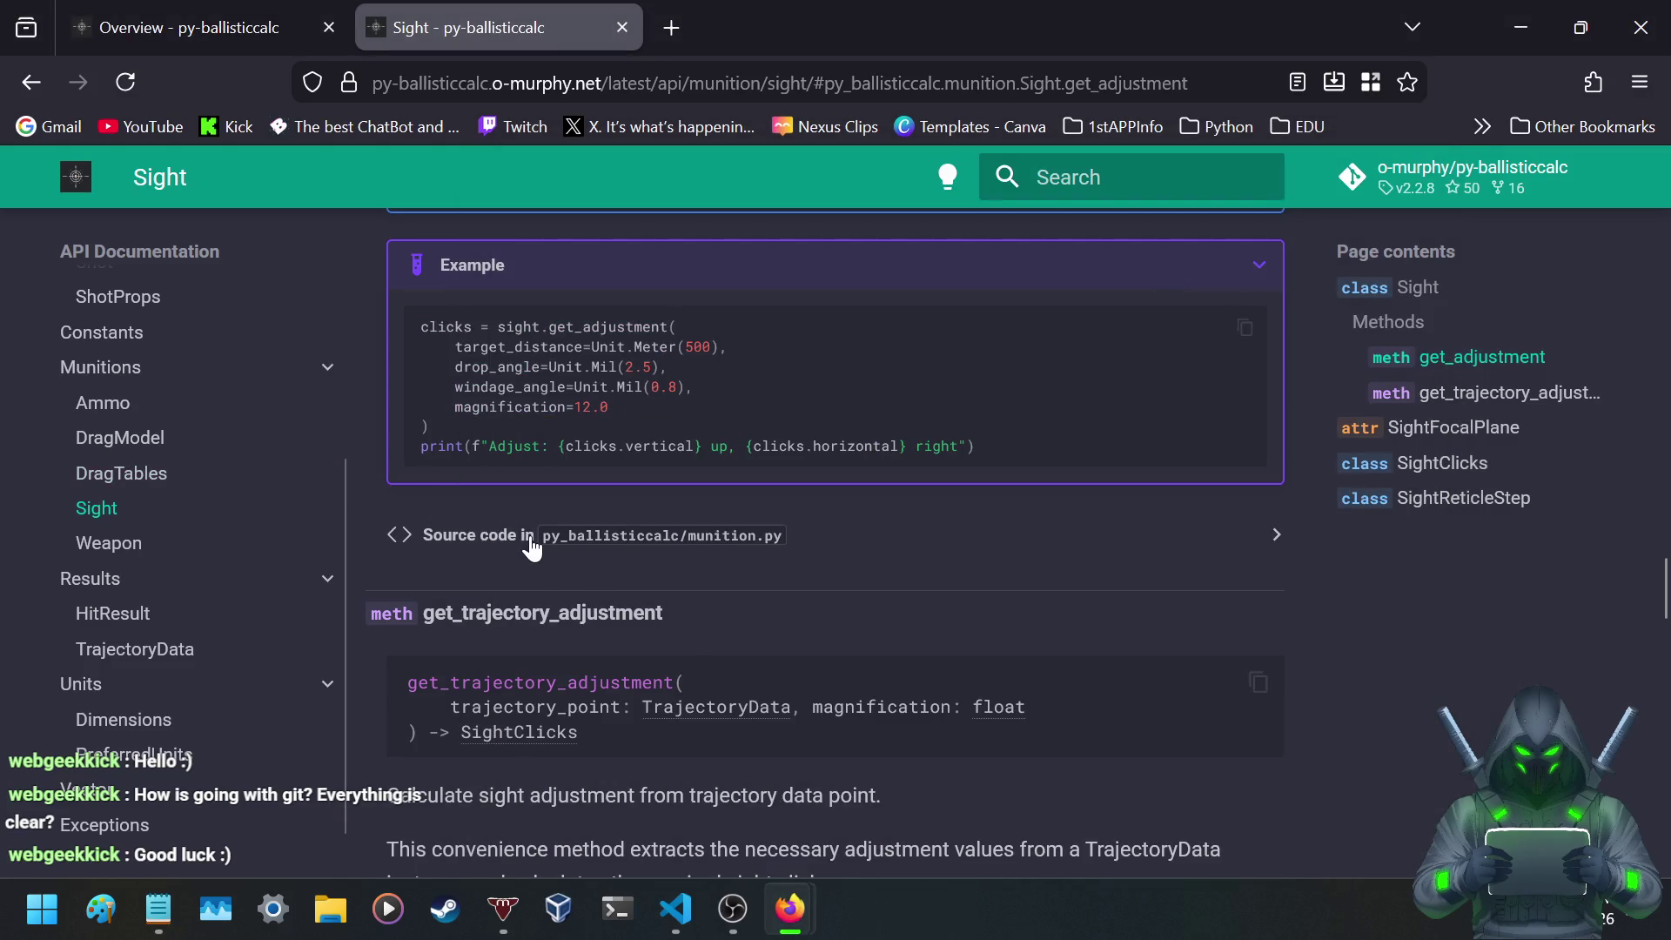
scroll(524, 535, "down", 4)
scroll(520, 533, "up", 2)
scroll(522, 536, "down", 3)
scroll(522, 535, "up", 2)
scroll(522, 535, "down", 2)
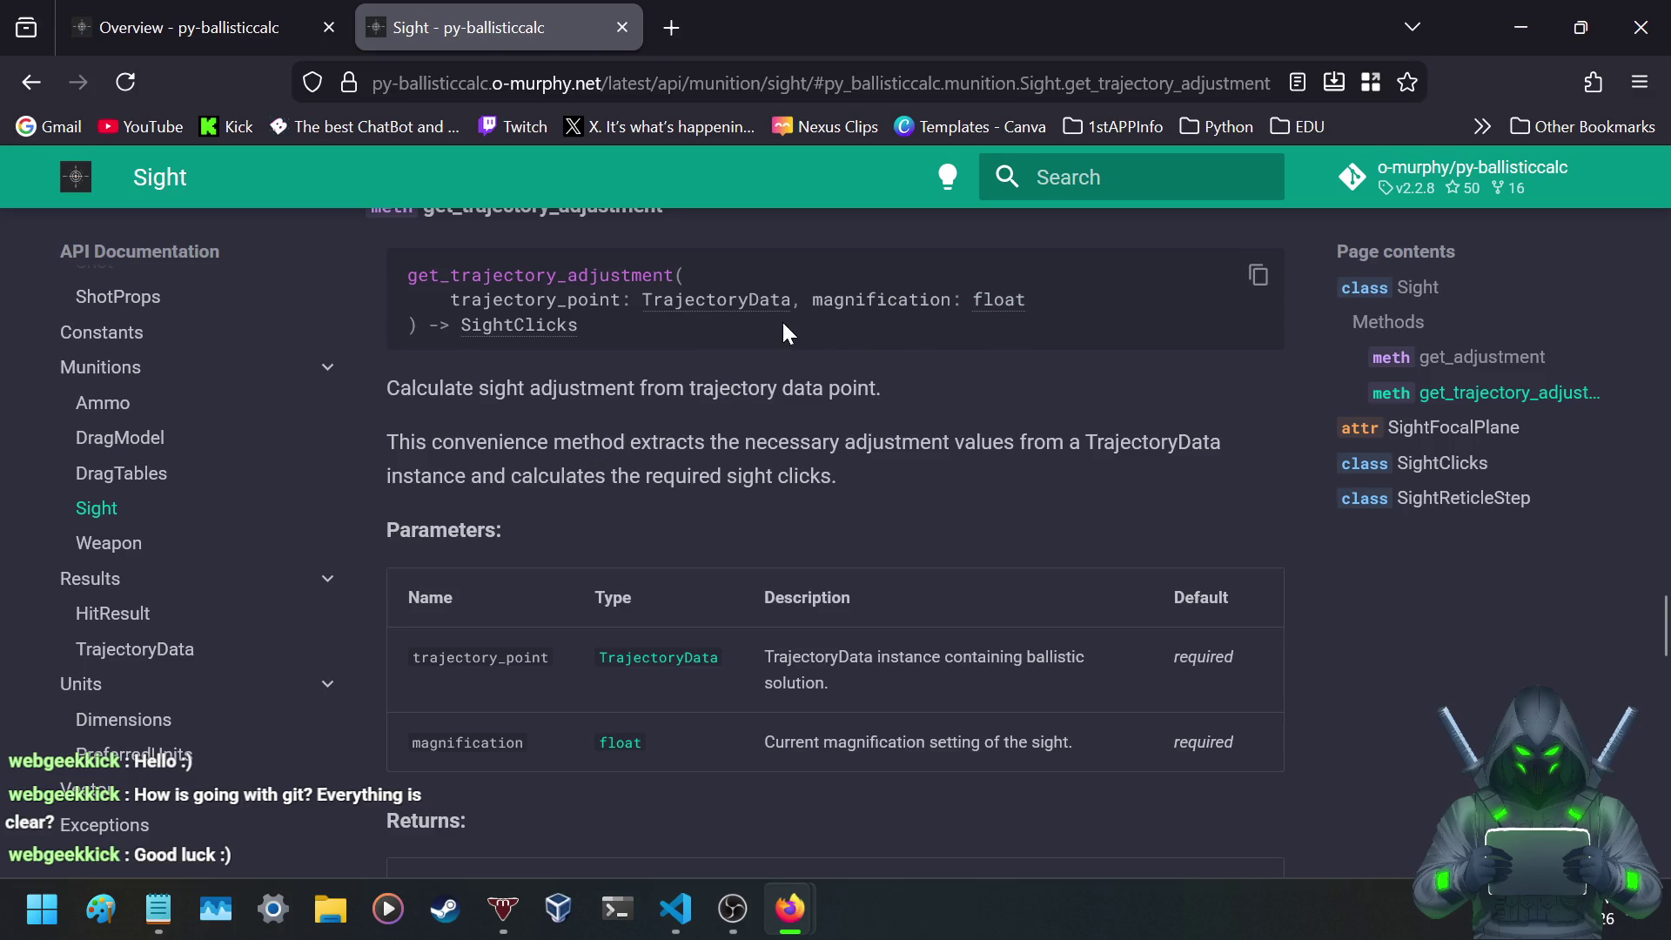
scroll(622, 416, "down", 2)
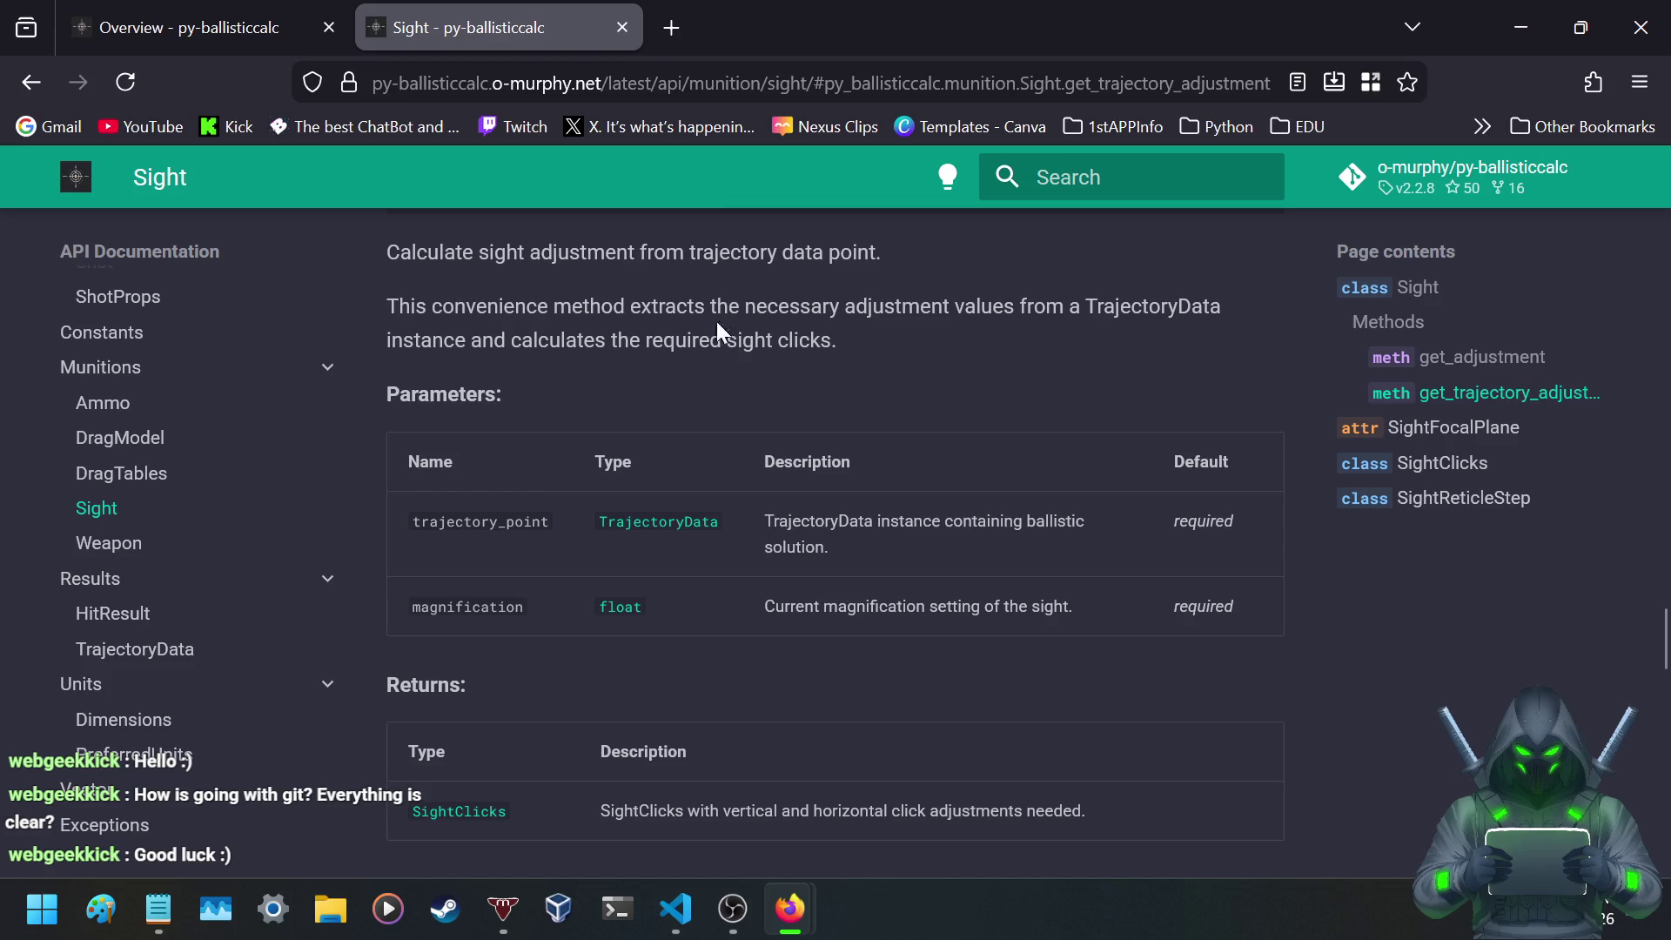
left_click_drag(548, 342, 831, 341)
left_click(688, 389)
- Review the Sight constructor parameters, highlighting the magnification description
scroll(643, 393, "down", 5)
scroll(640, 391, "up", 2)
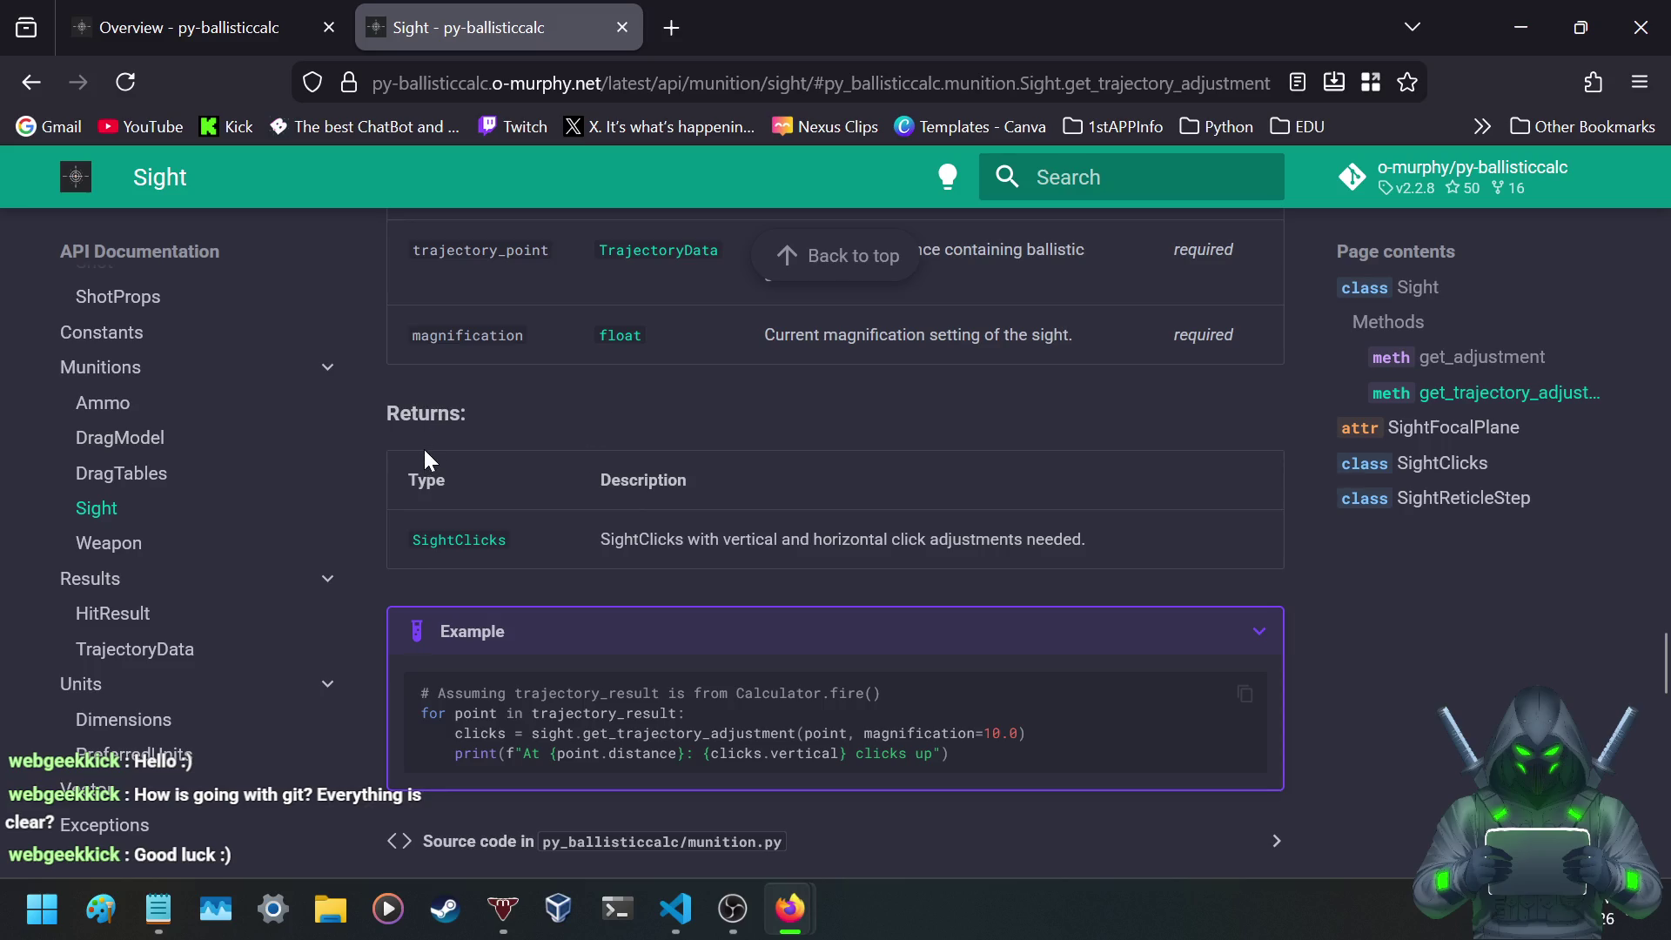
scroll(738, 431, "up", 2)
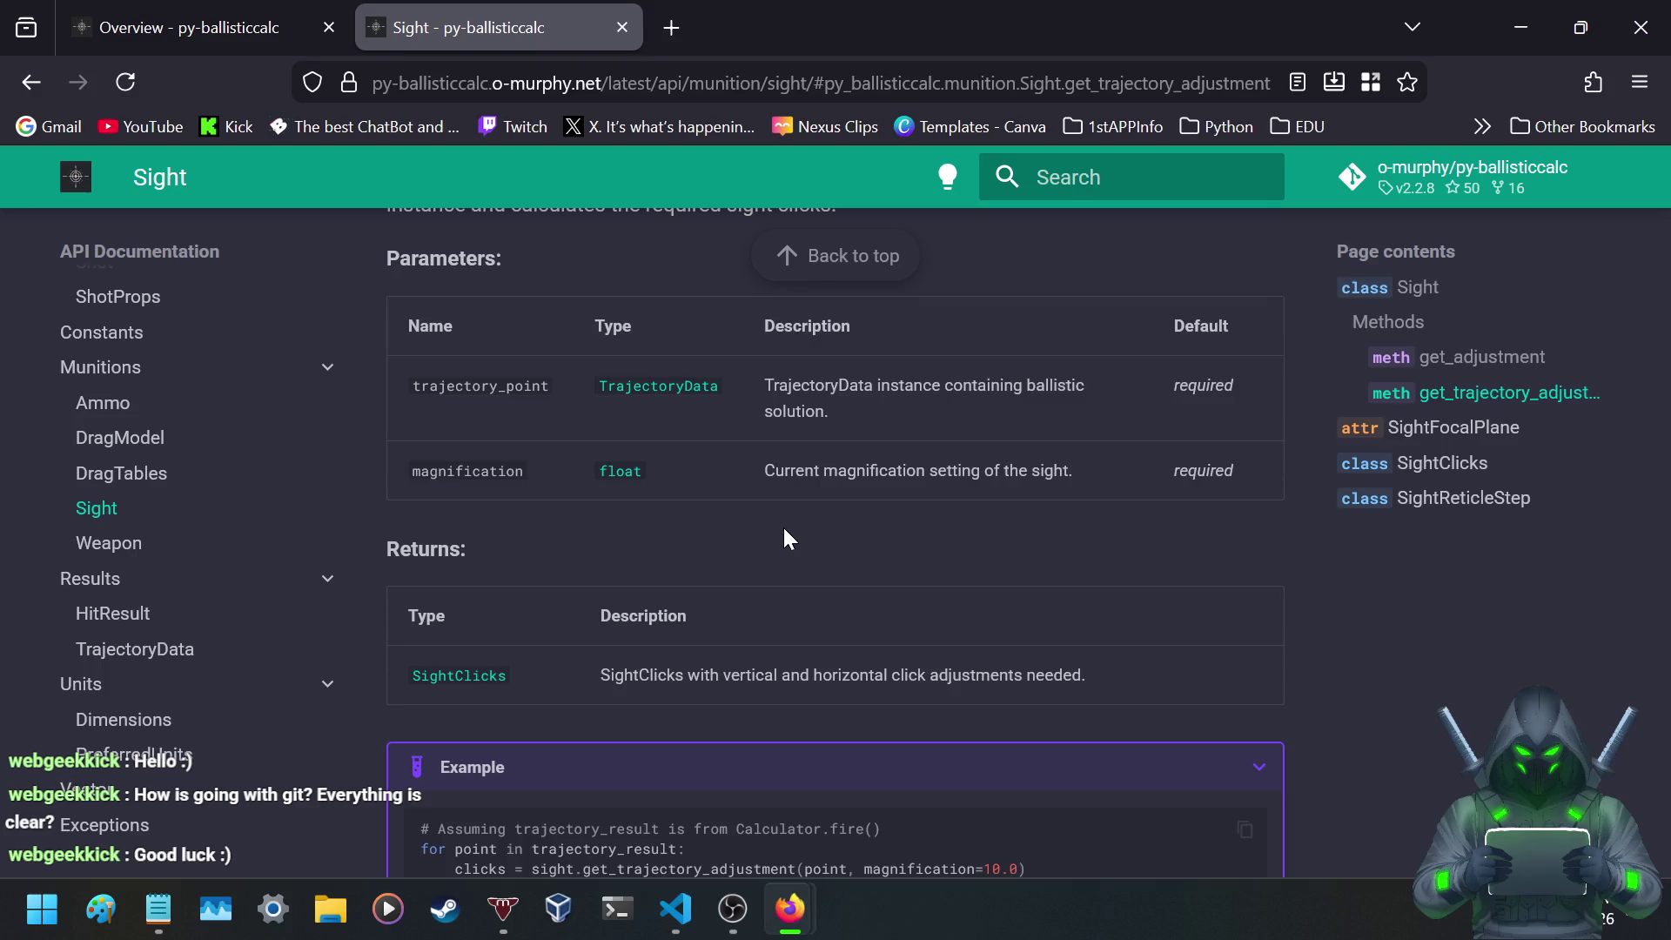
left_click_drag(782, 464, 1160, 466)
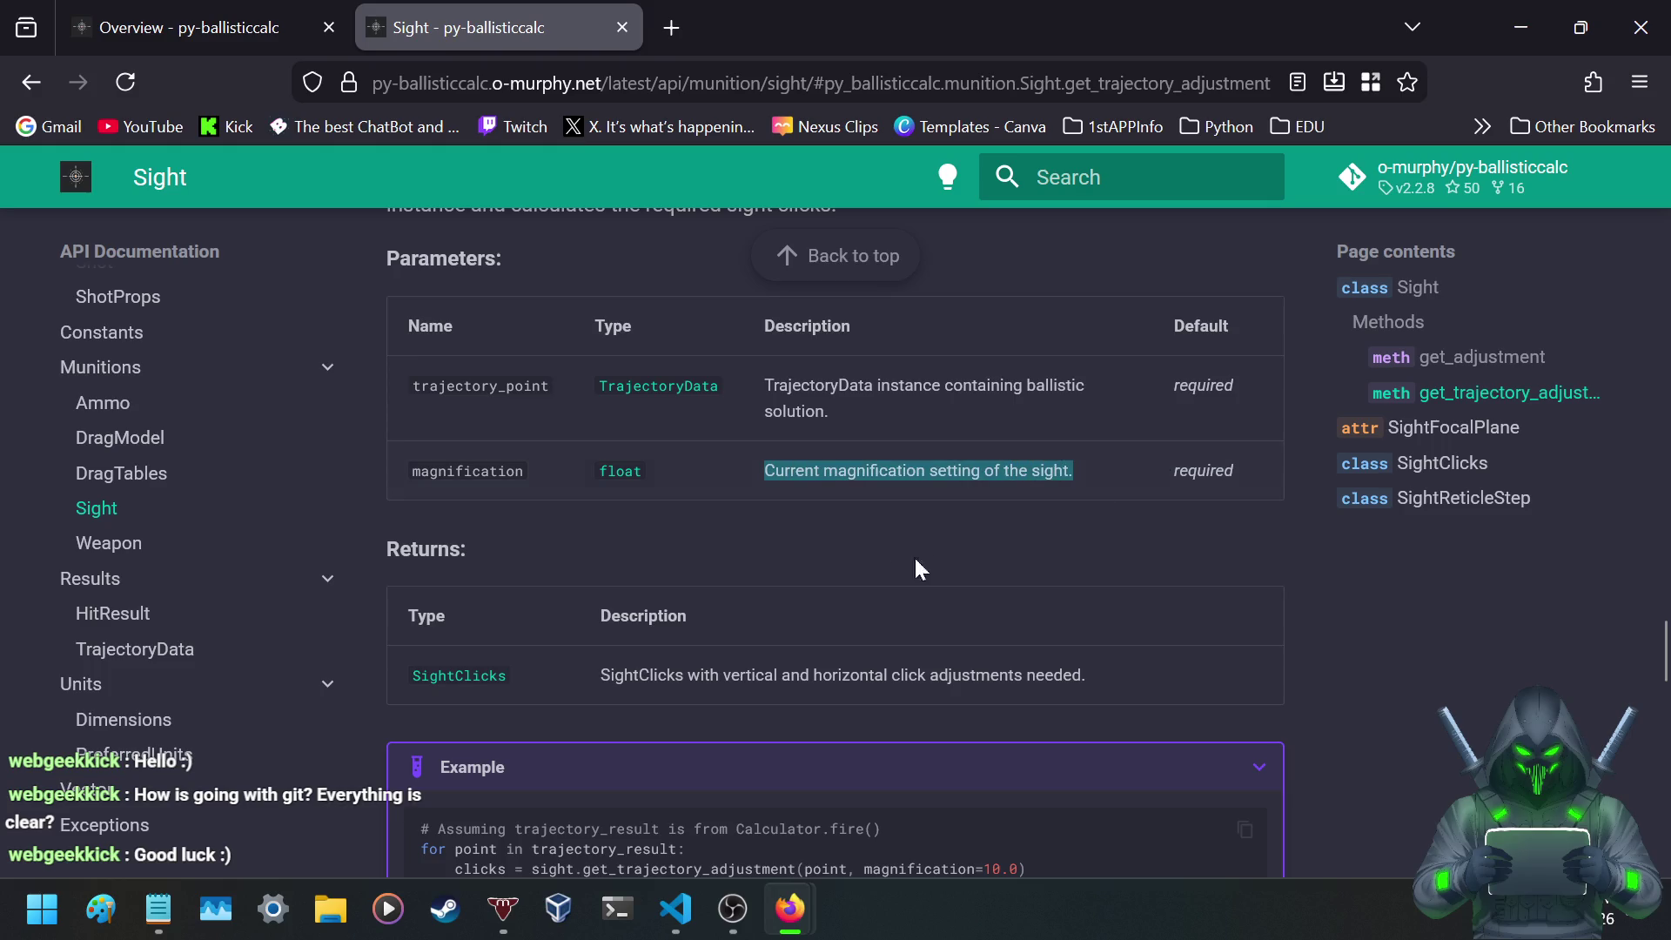
left_click(823, 552)
- Check the focal plane type options, then open a new blank tab
scroll(641, 549, "up", 10)
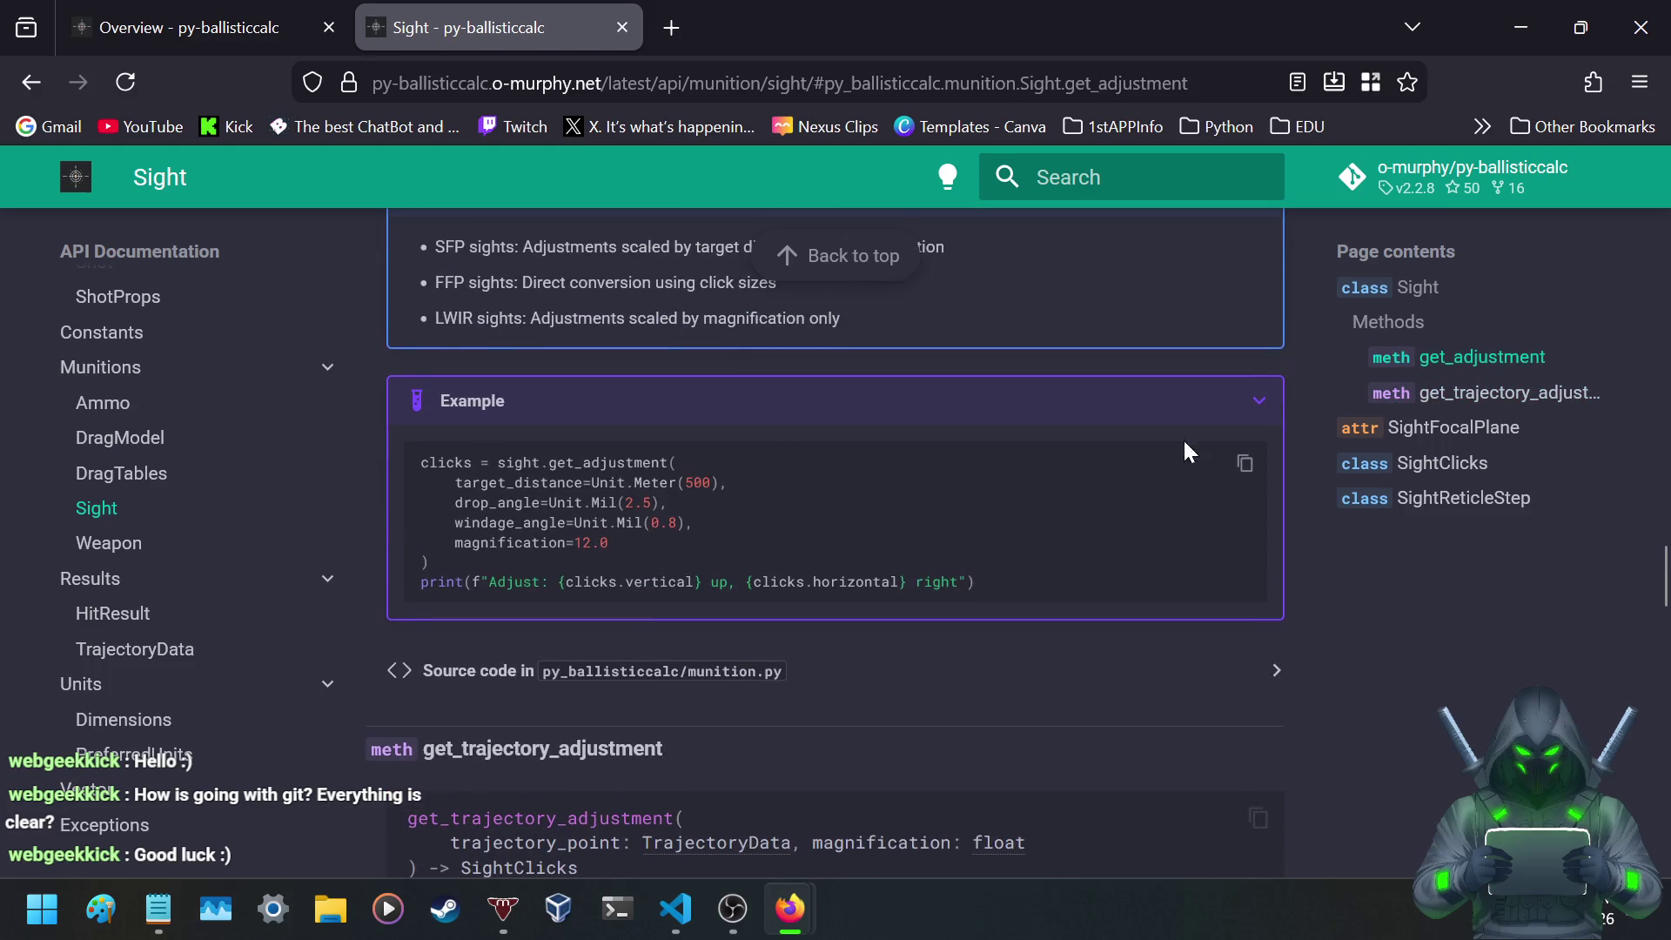
scroll(1011, 435, "down", 10)
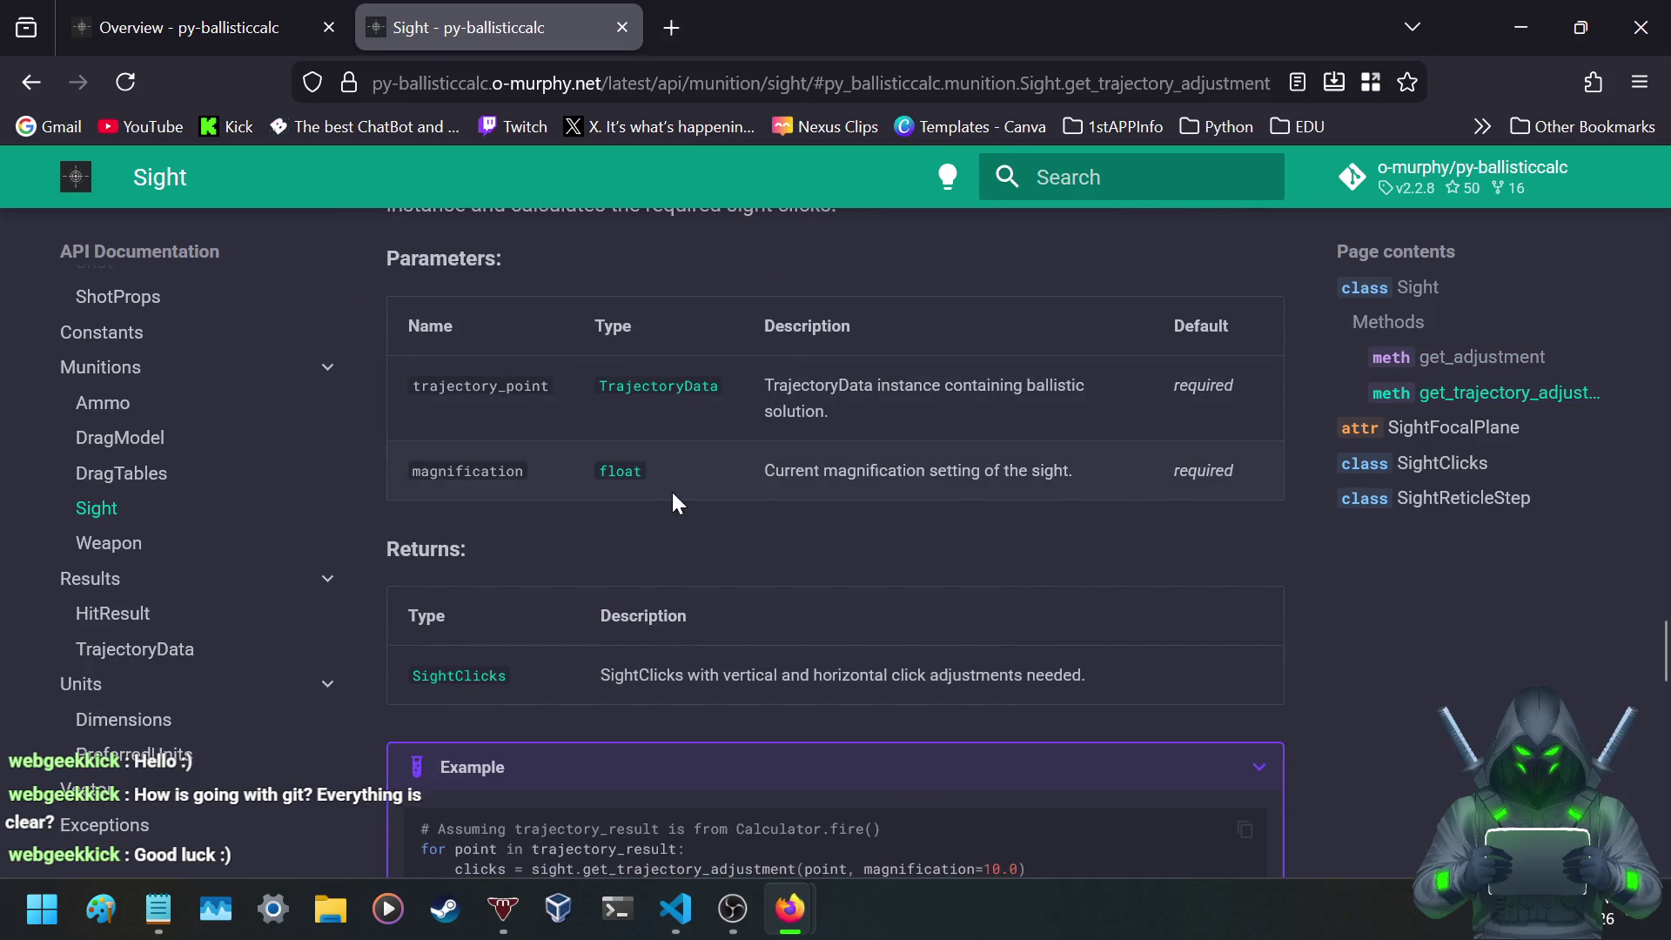
scroll(776, 502, "up", 10)
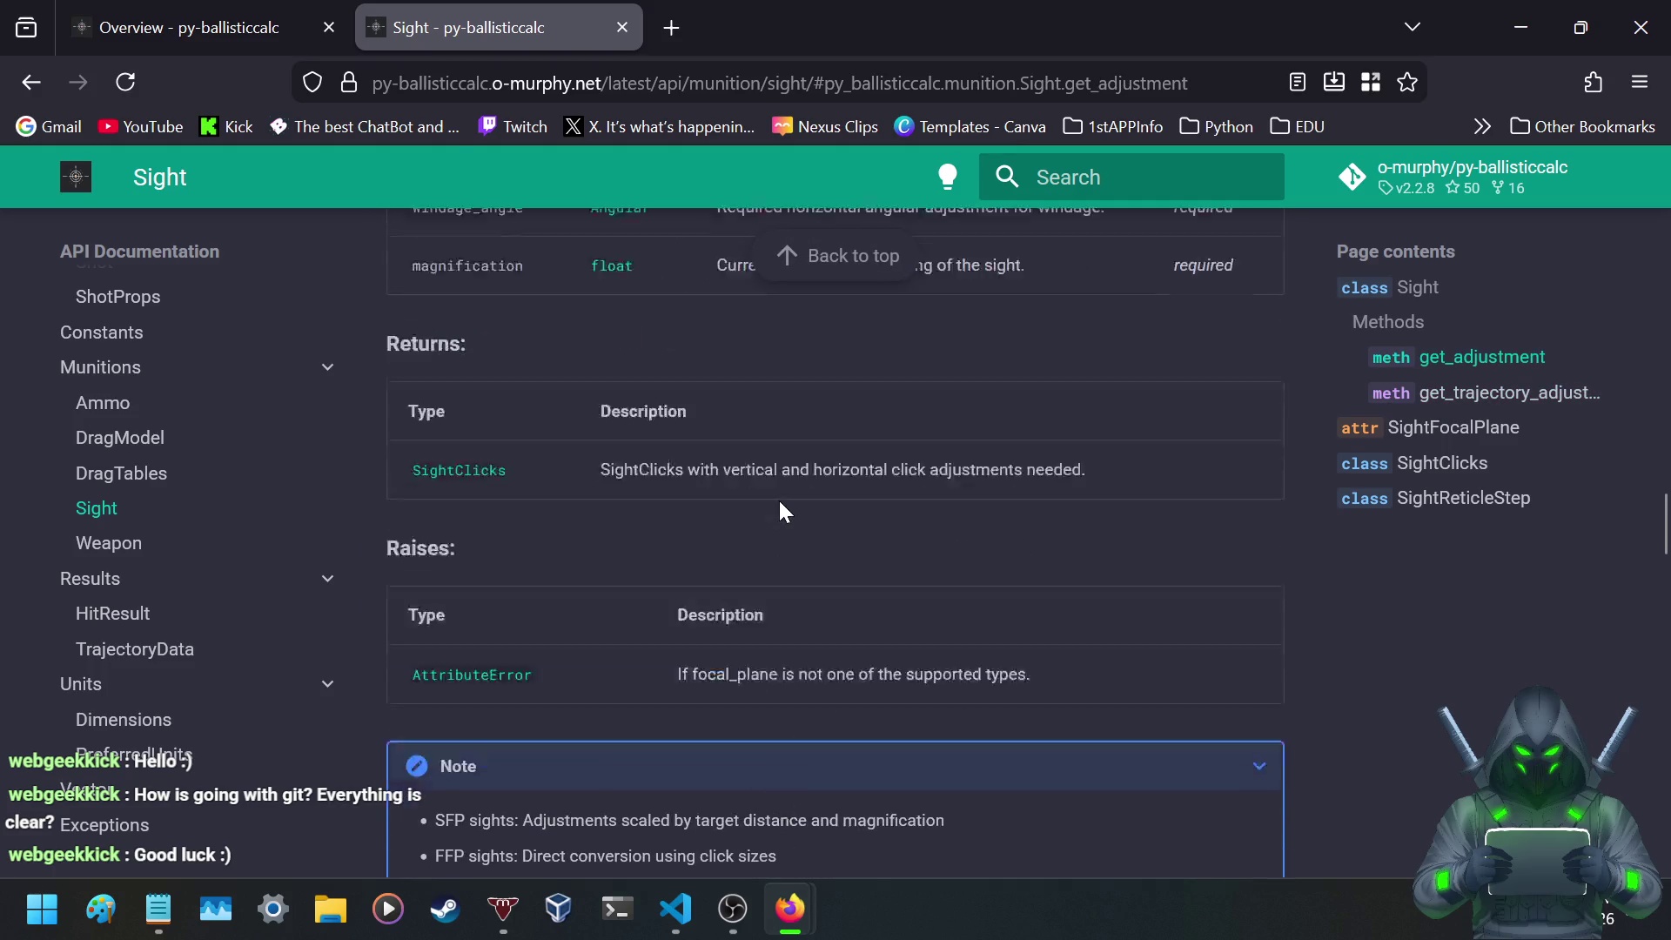
scroll(780, 498, "up", 5)
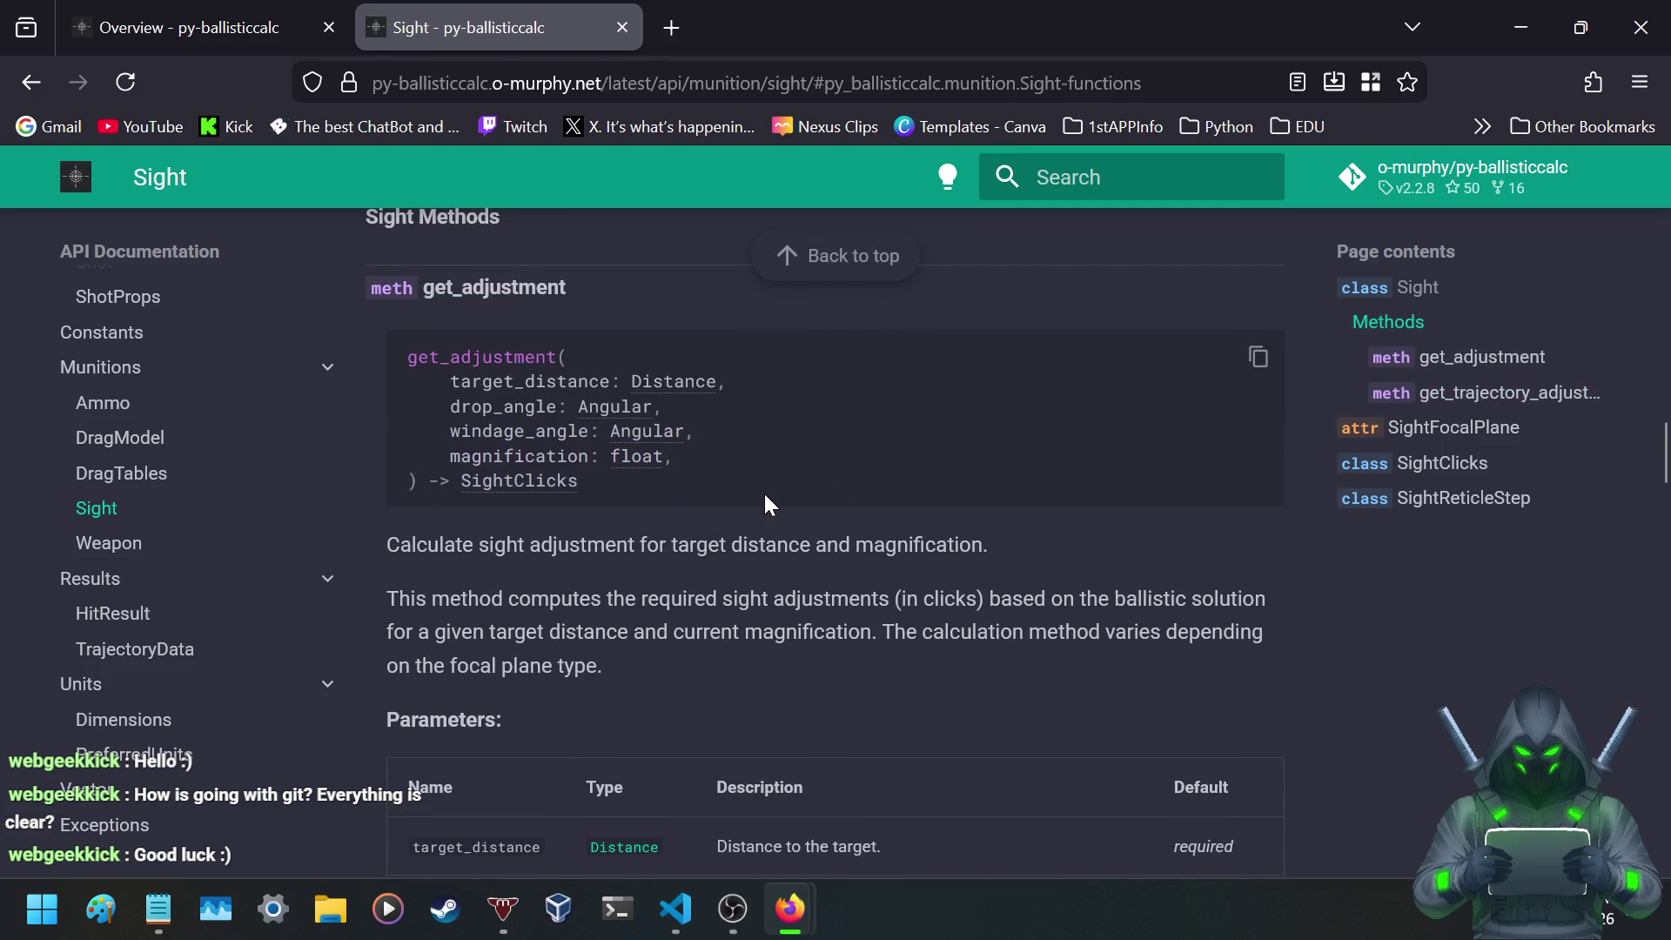
scroll(769, 489, "up", 3)
scroll(766, 504, "up", 3)
scroll(766, 516, "down", 5)
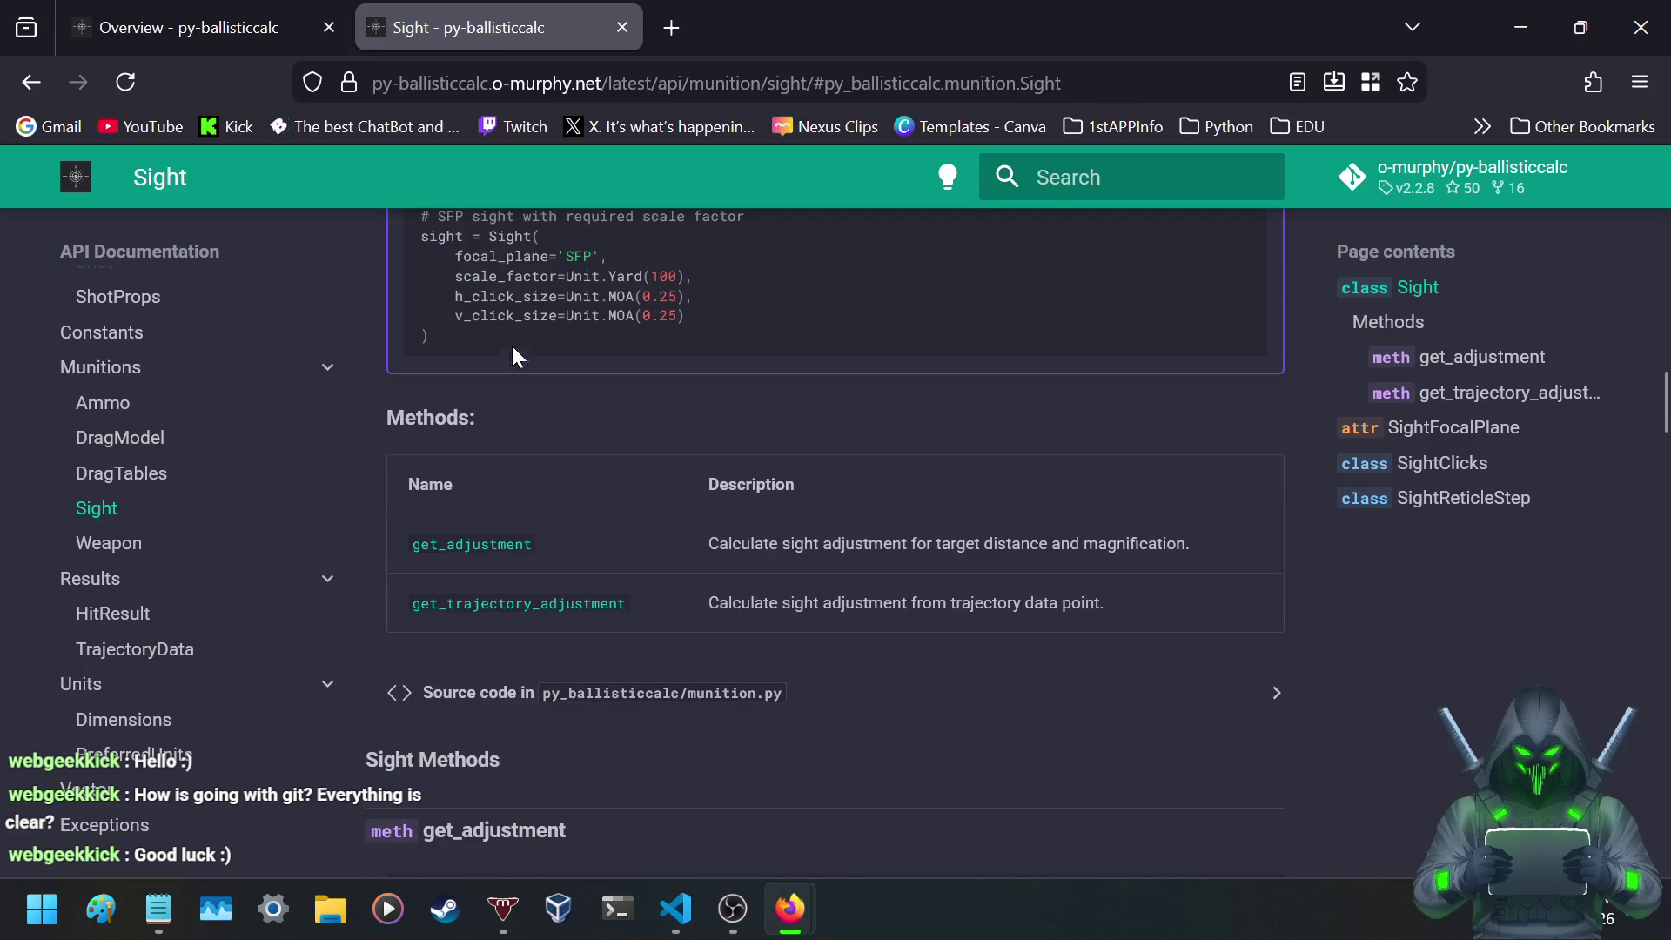
scroll(839, 431, "up", 5)
scroll(838, 448, "up", 2)
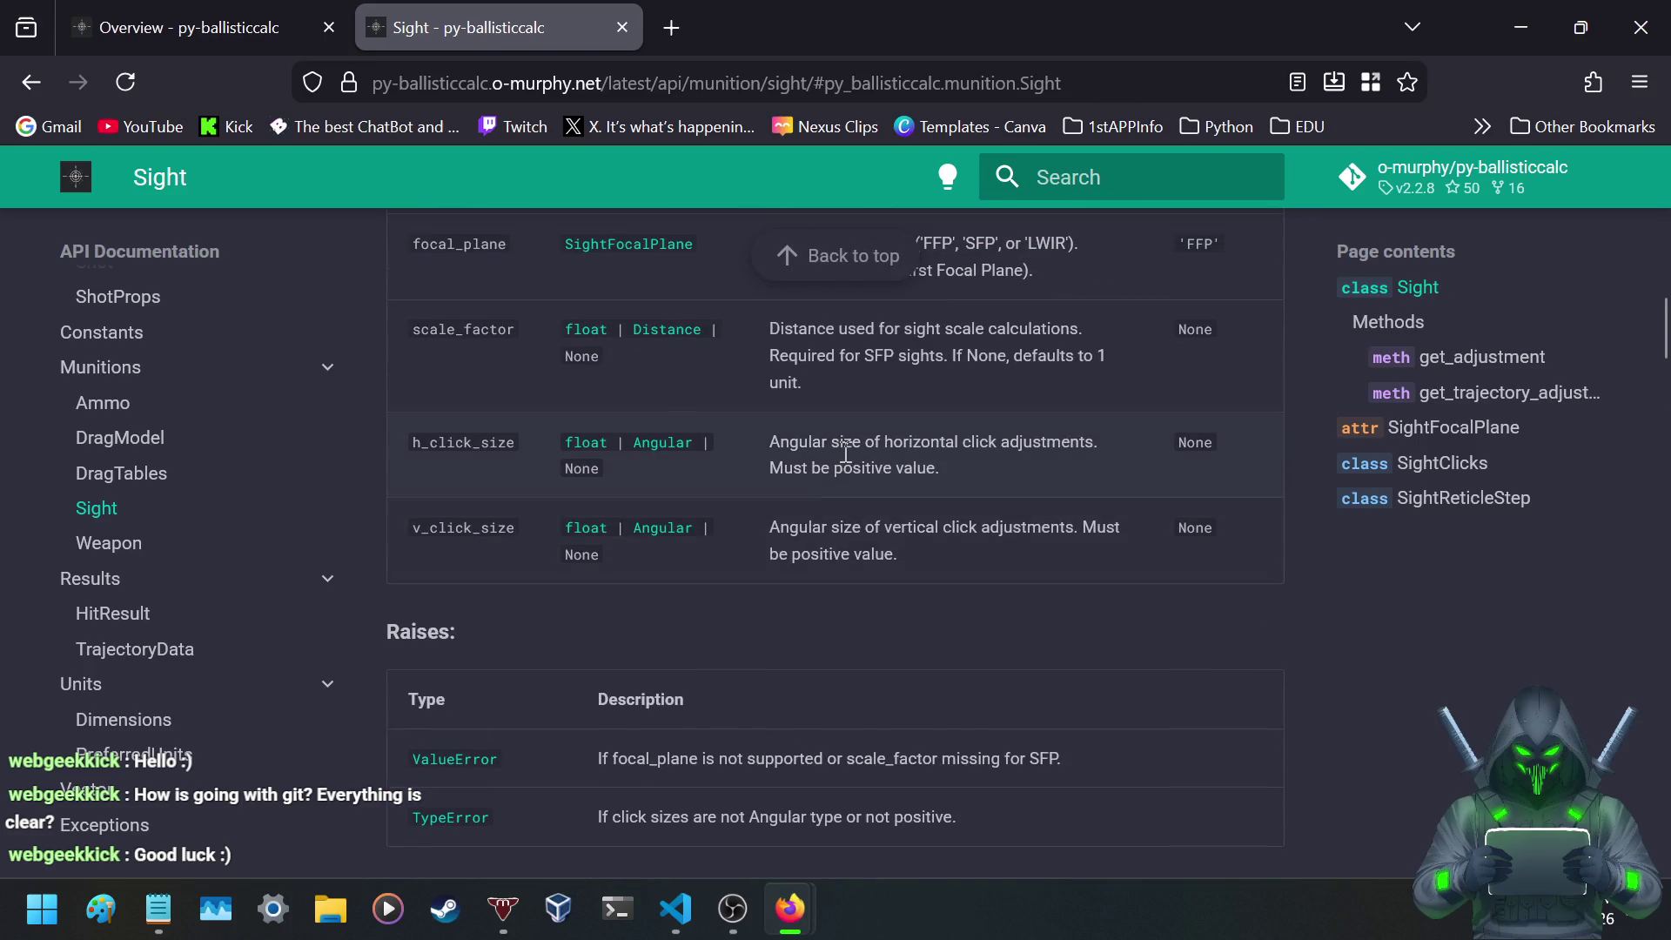
scroll(772, 466, "up", 2)
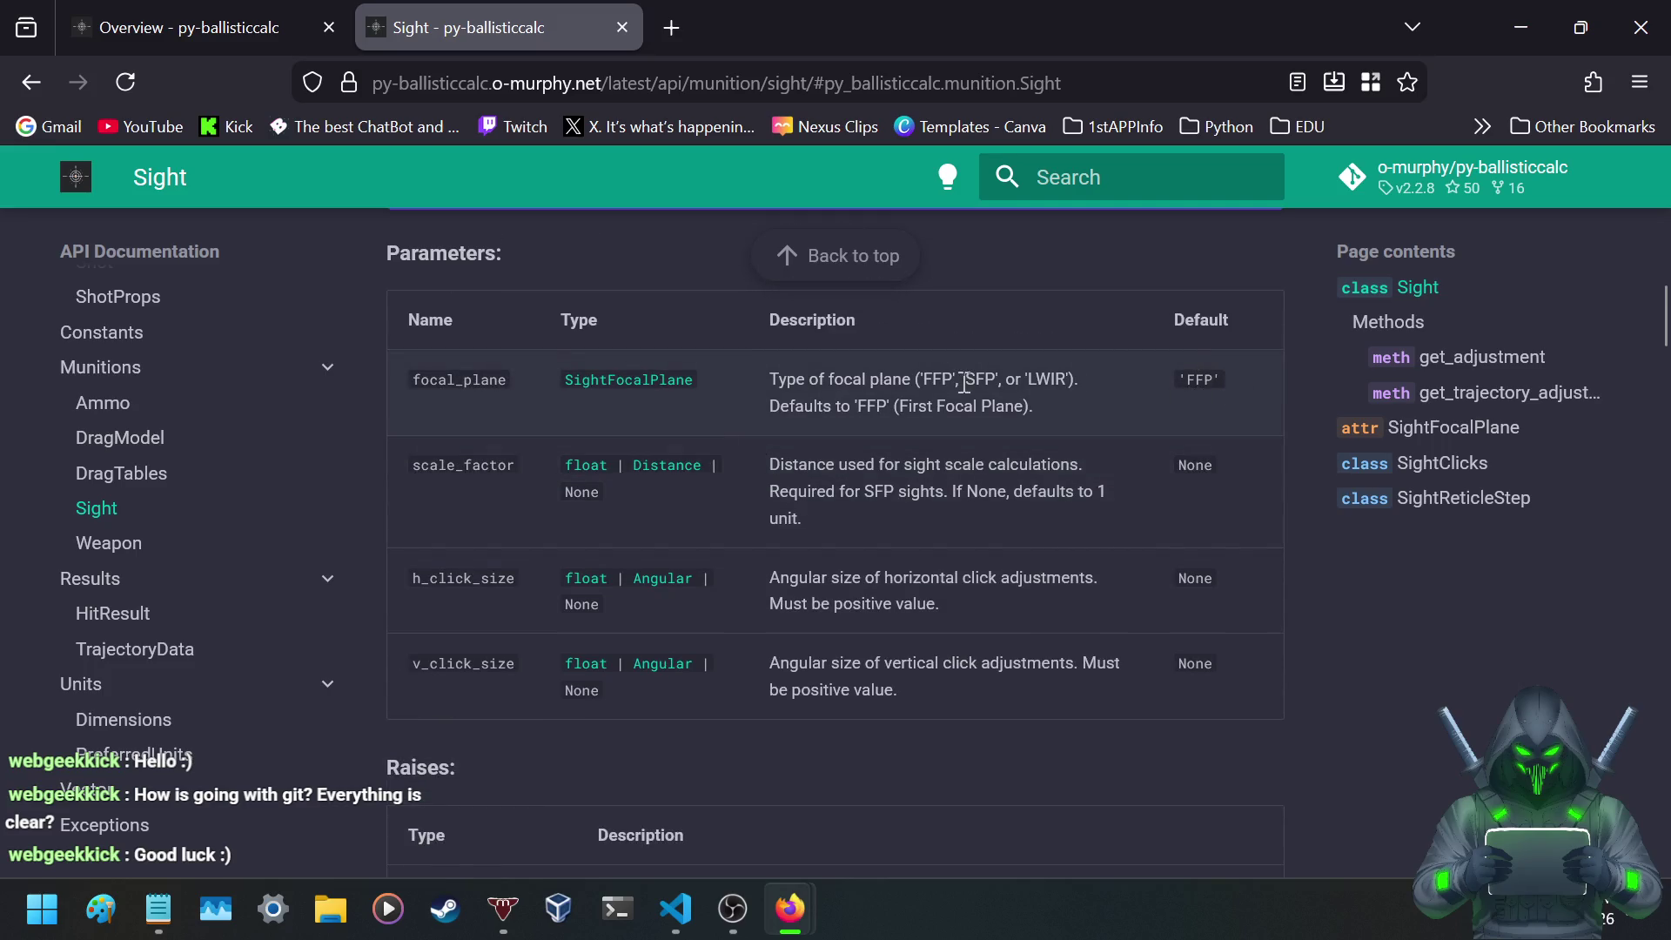
left_click_drag(911, 380, 945, 374)
scroll(949, 493, "down", 5)
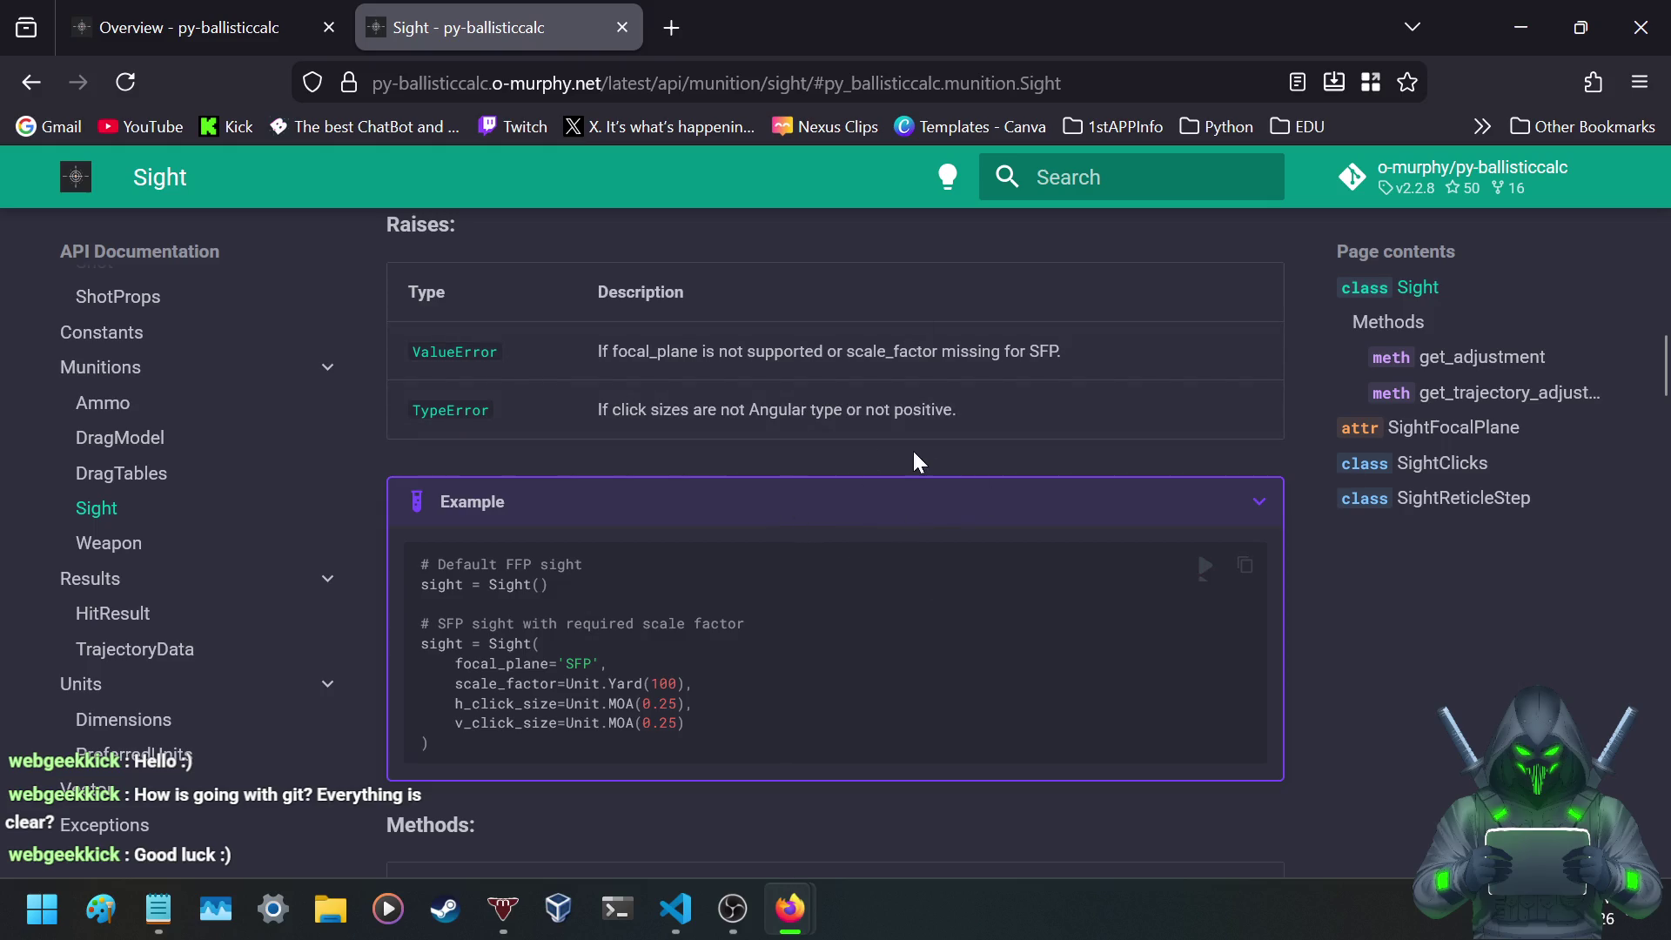
left_click(672, 28)
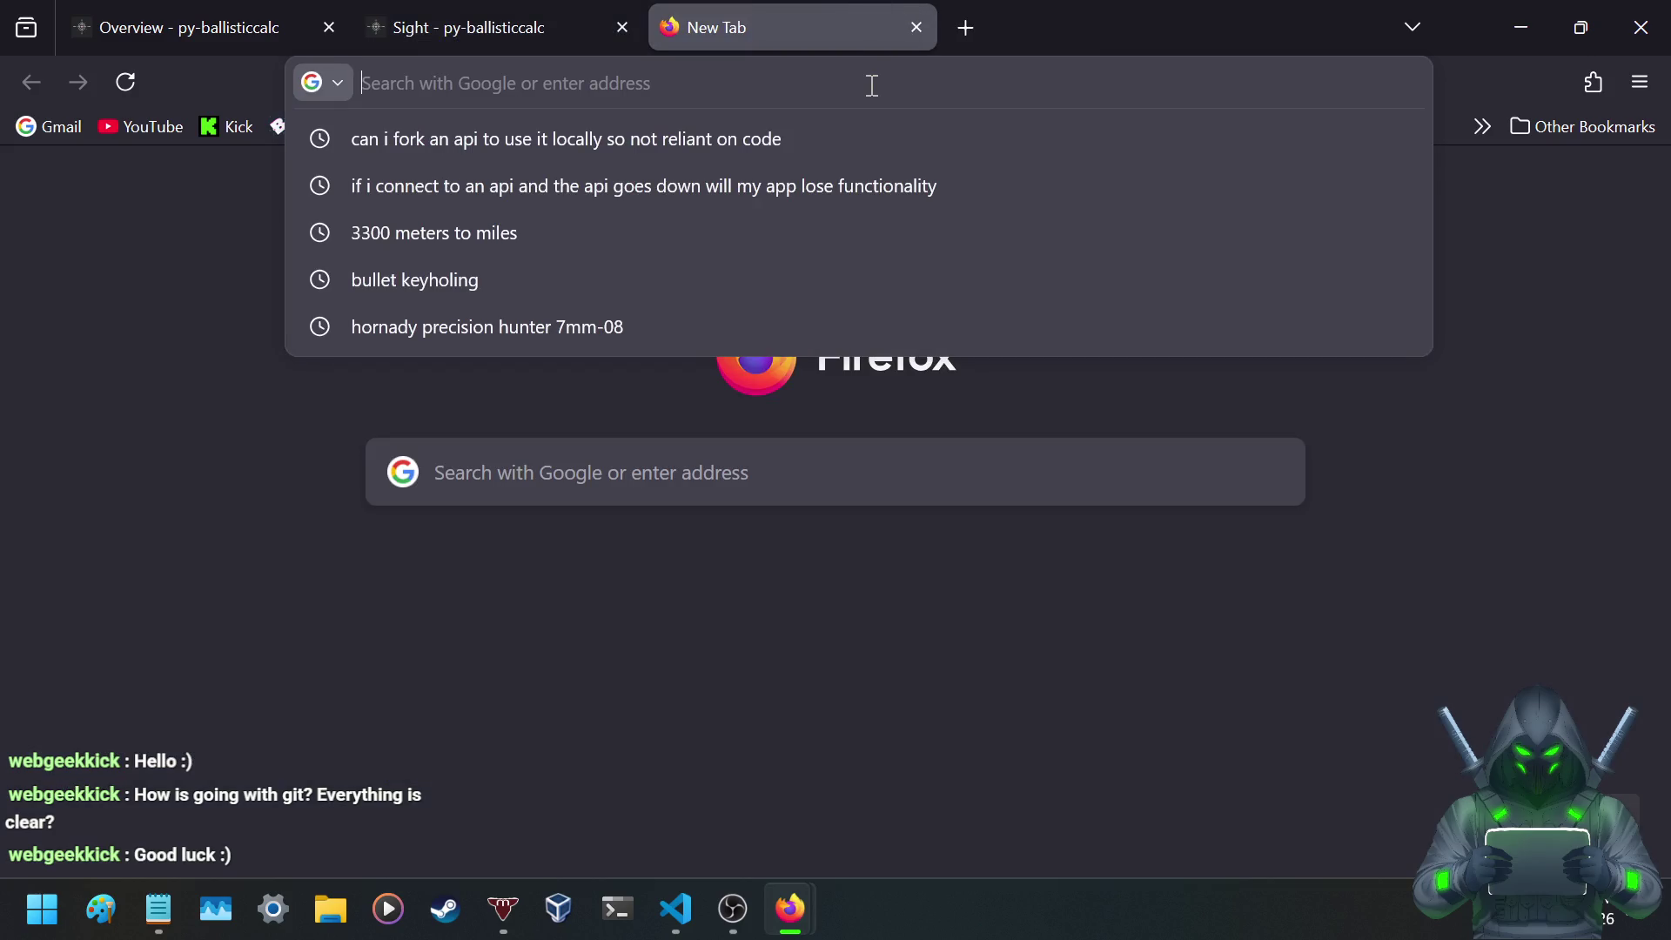
- Search Google for 'duplex', then refine the query to 'duplex reticle'
type("google.com")
key("Return")
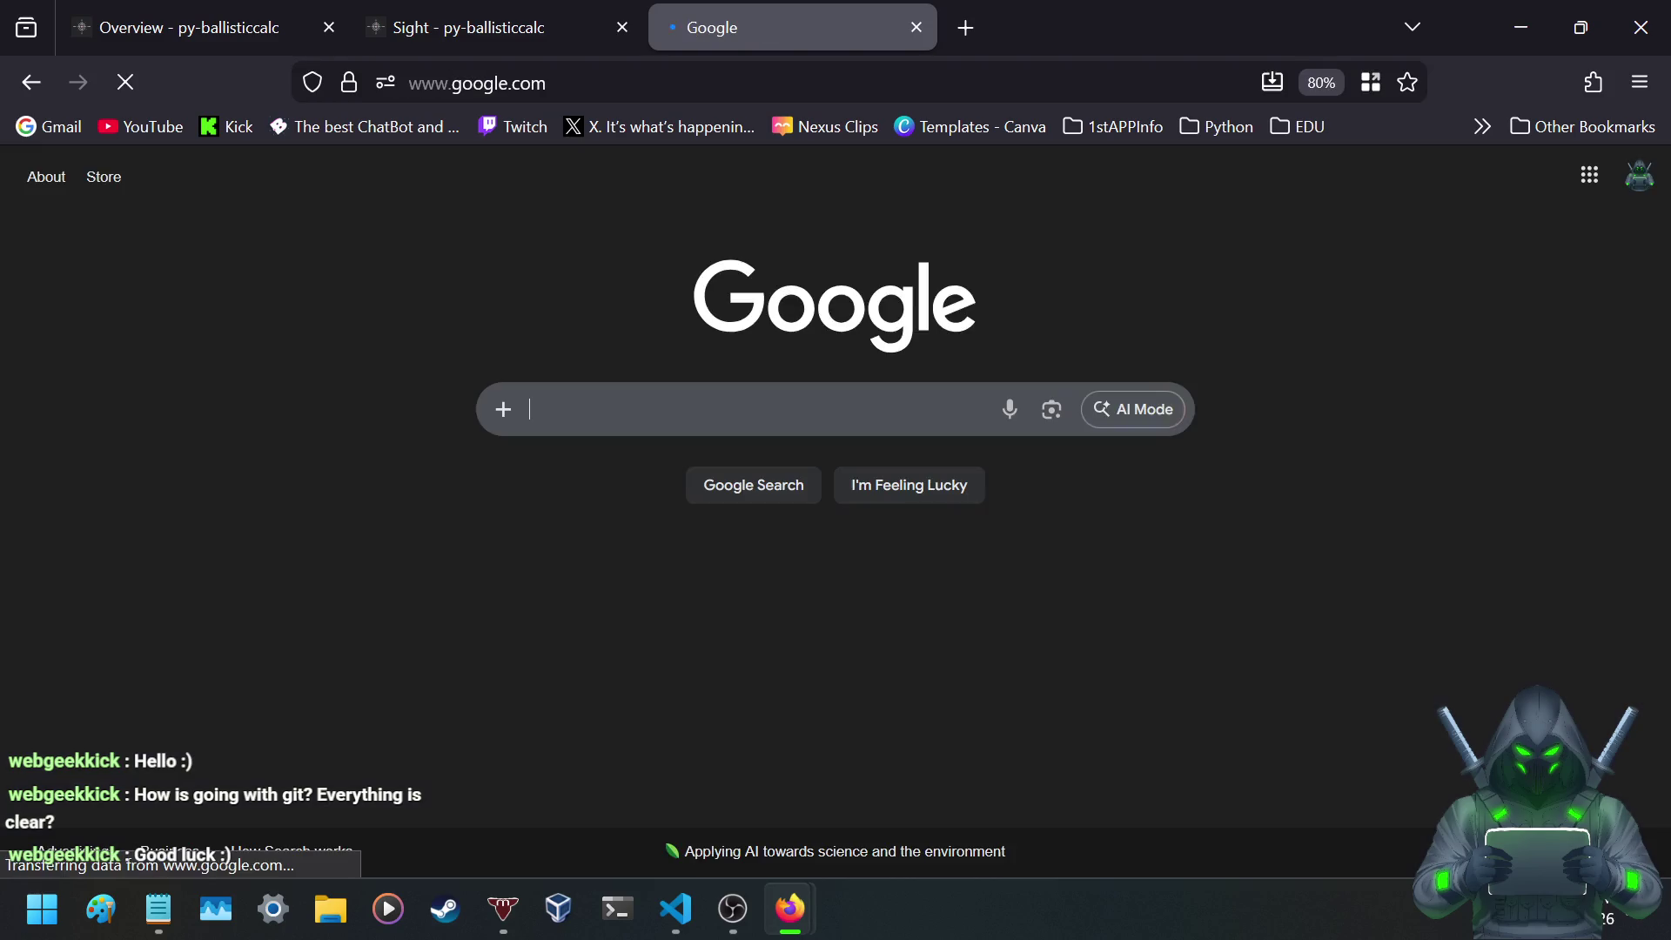
type("duplex")
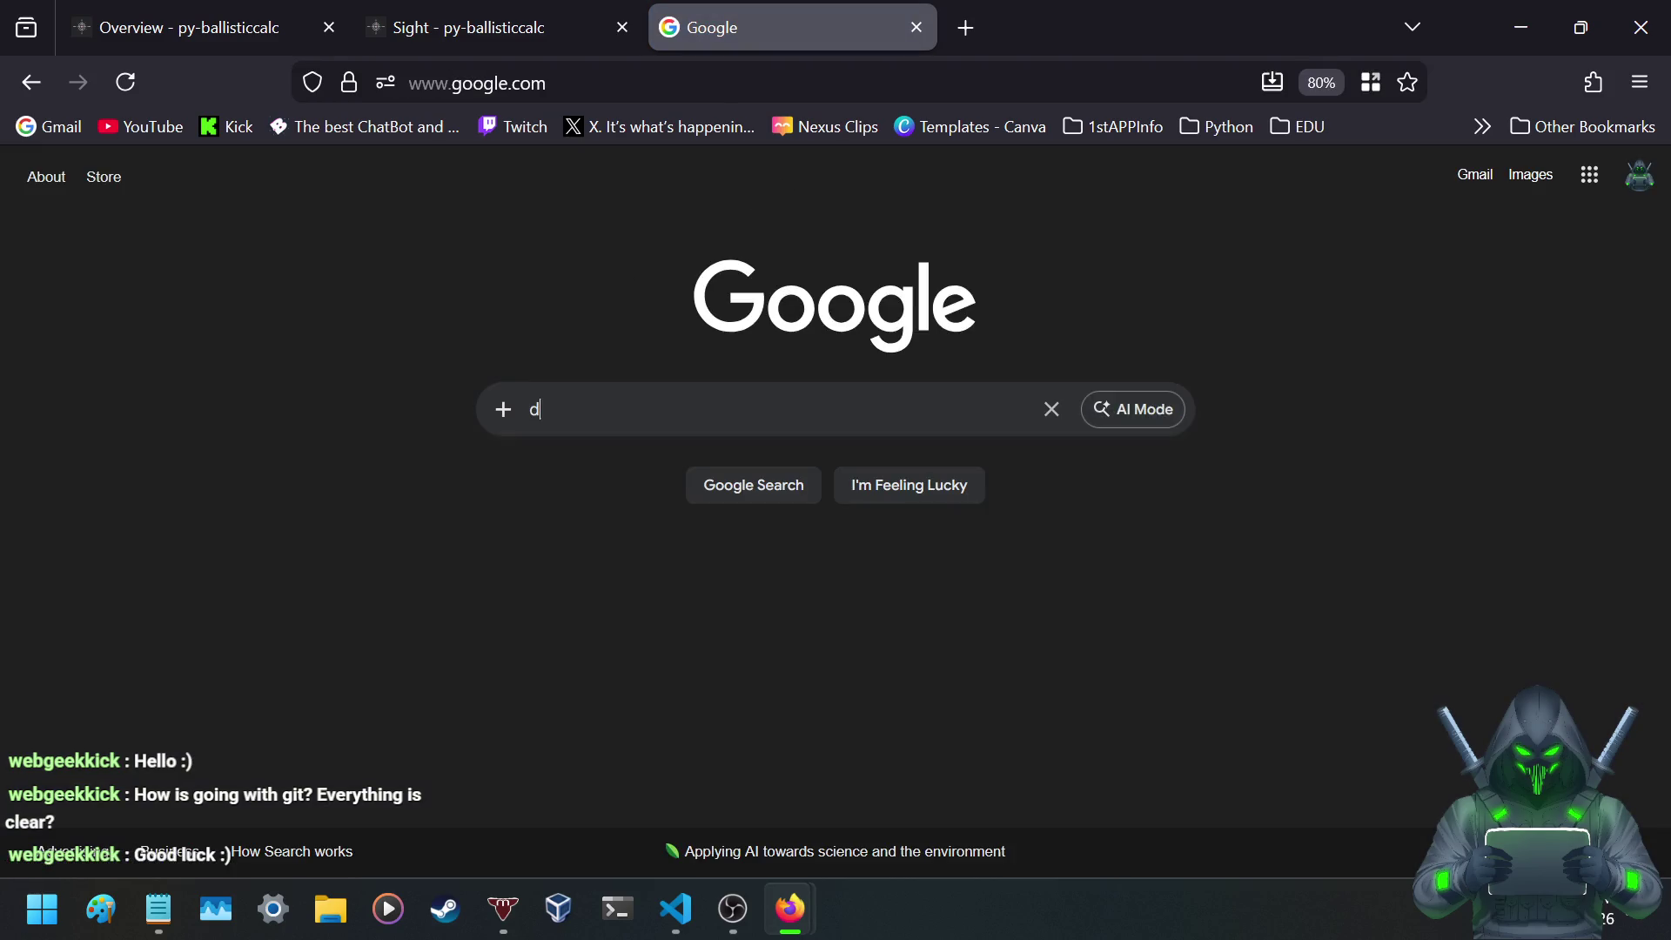
key("Return")
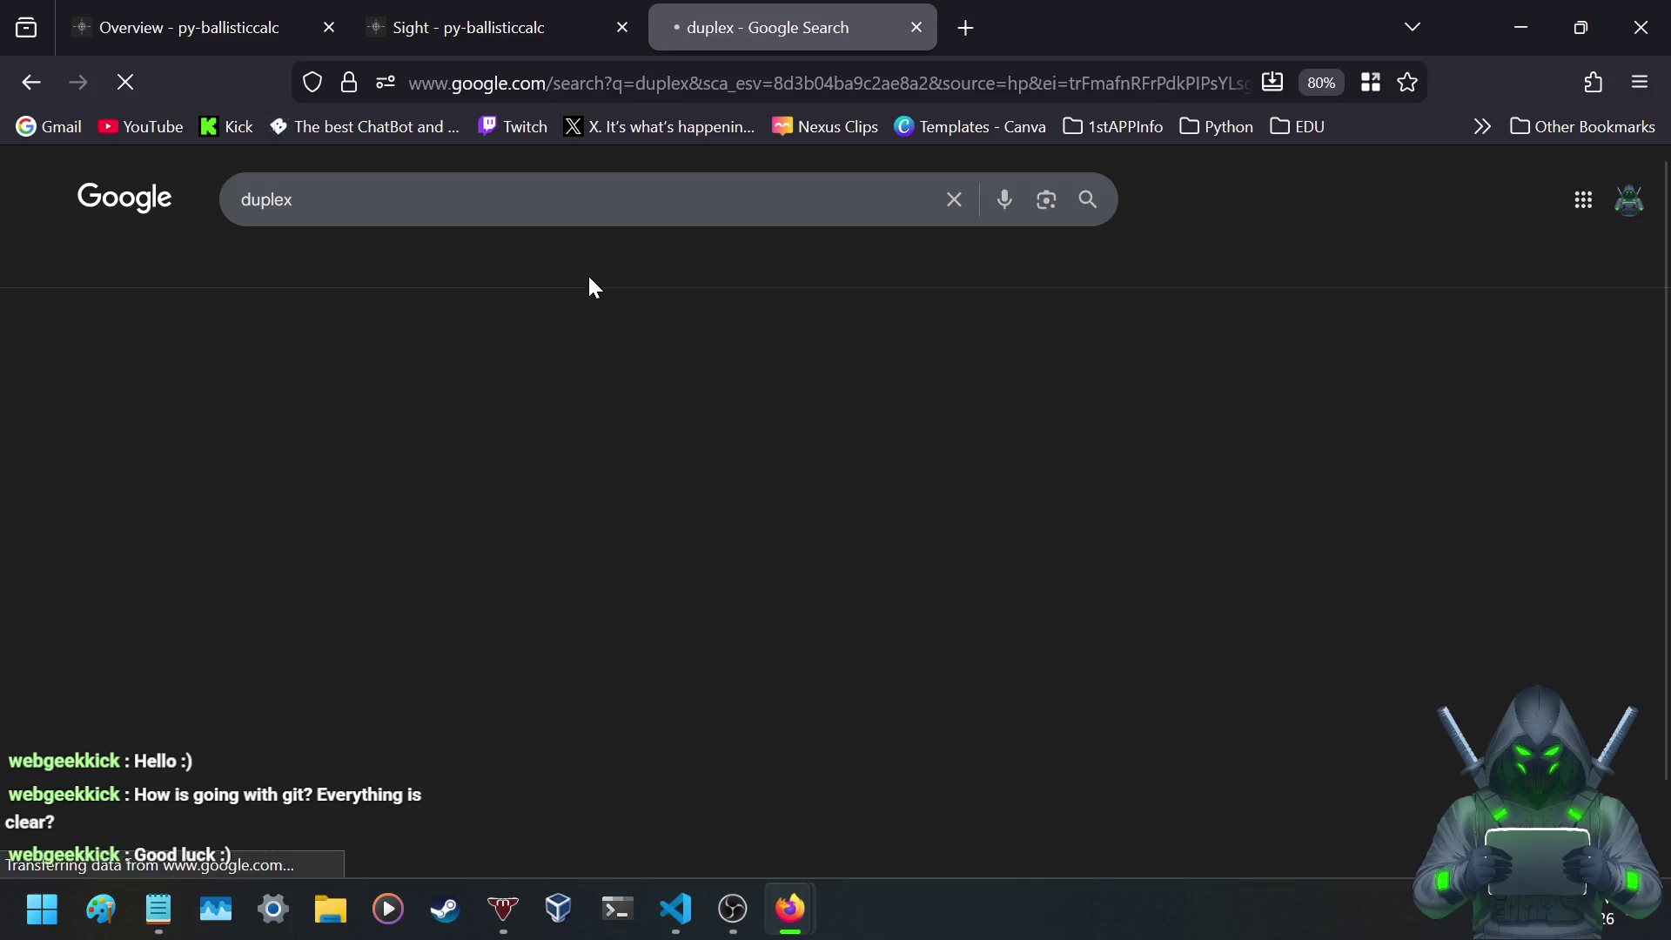
left_click(466, 219)
type("reticle")
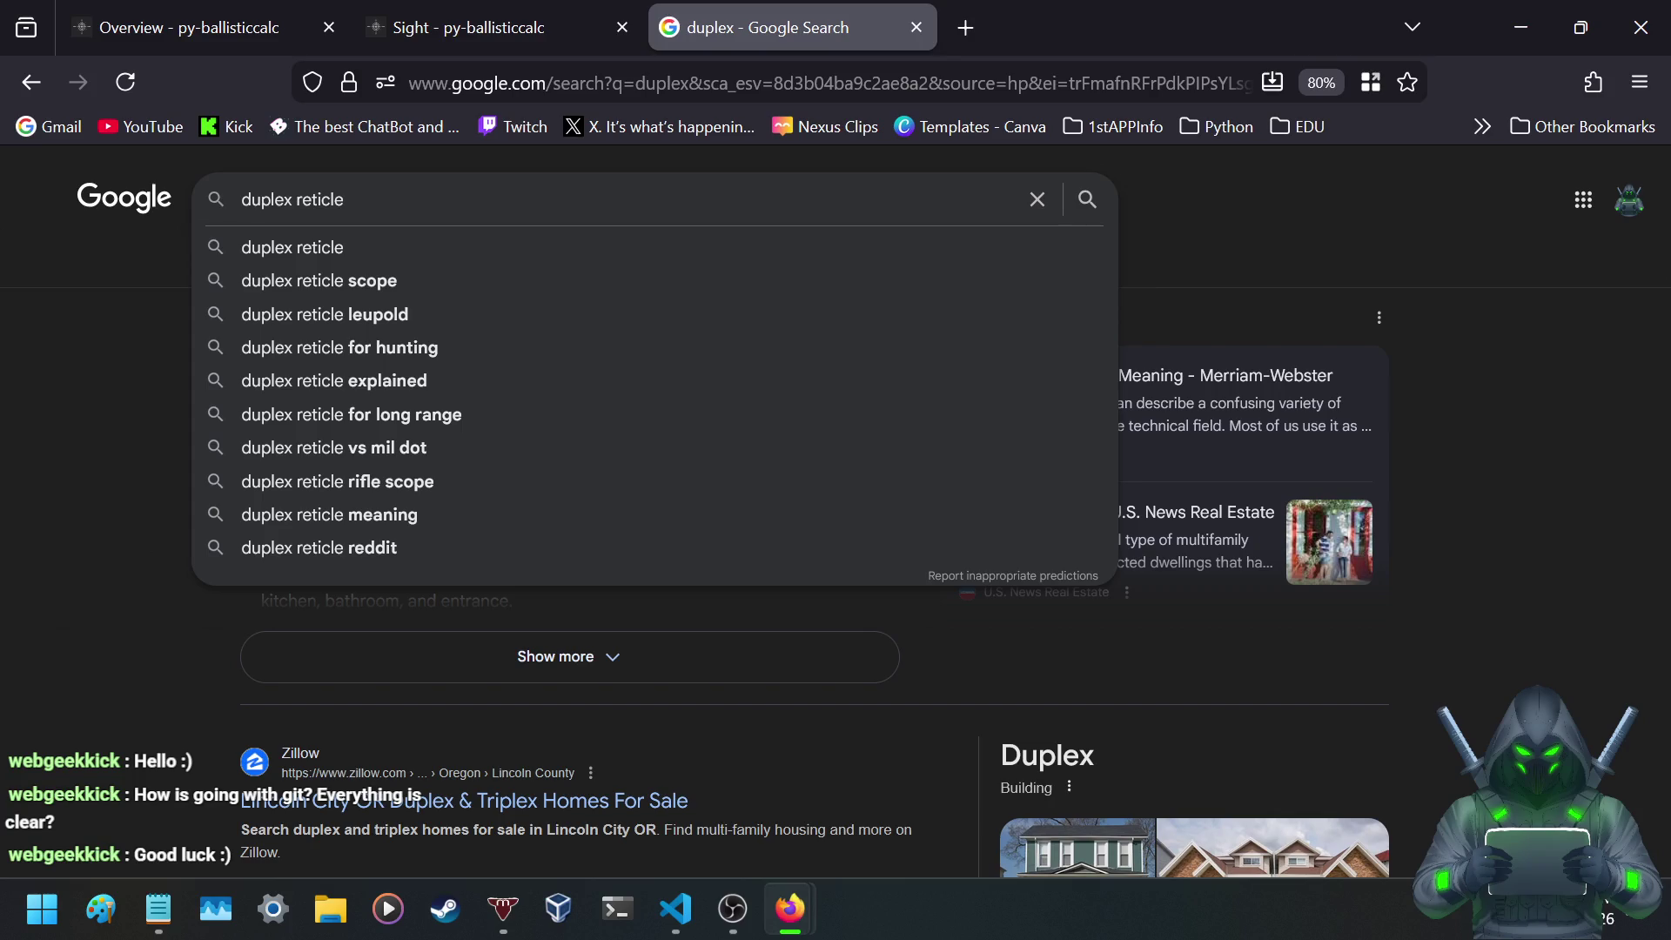
left_click(462, 247)
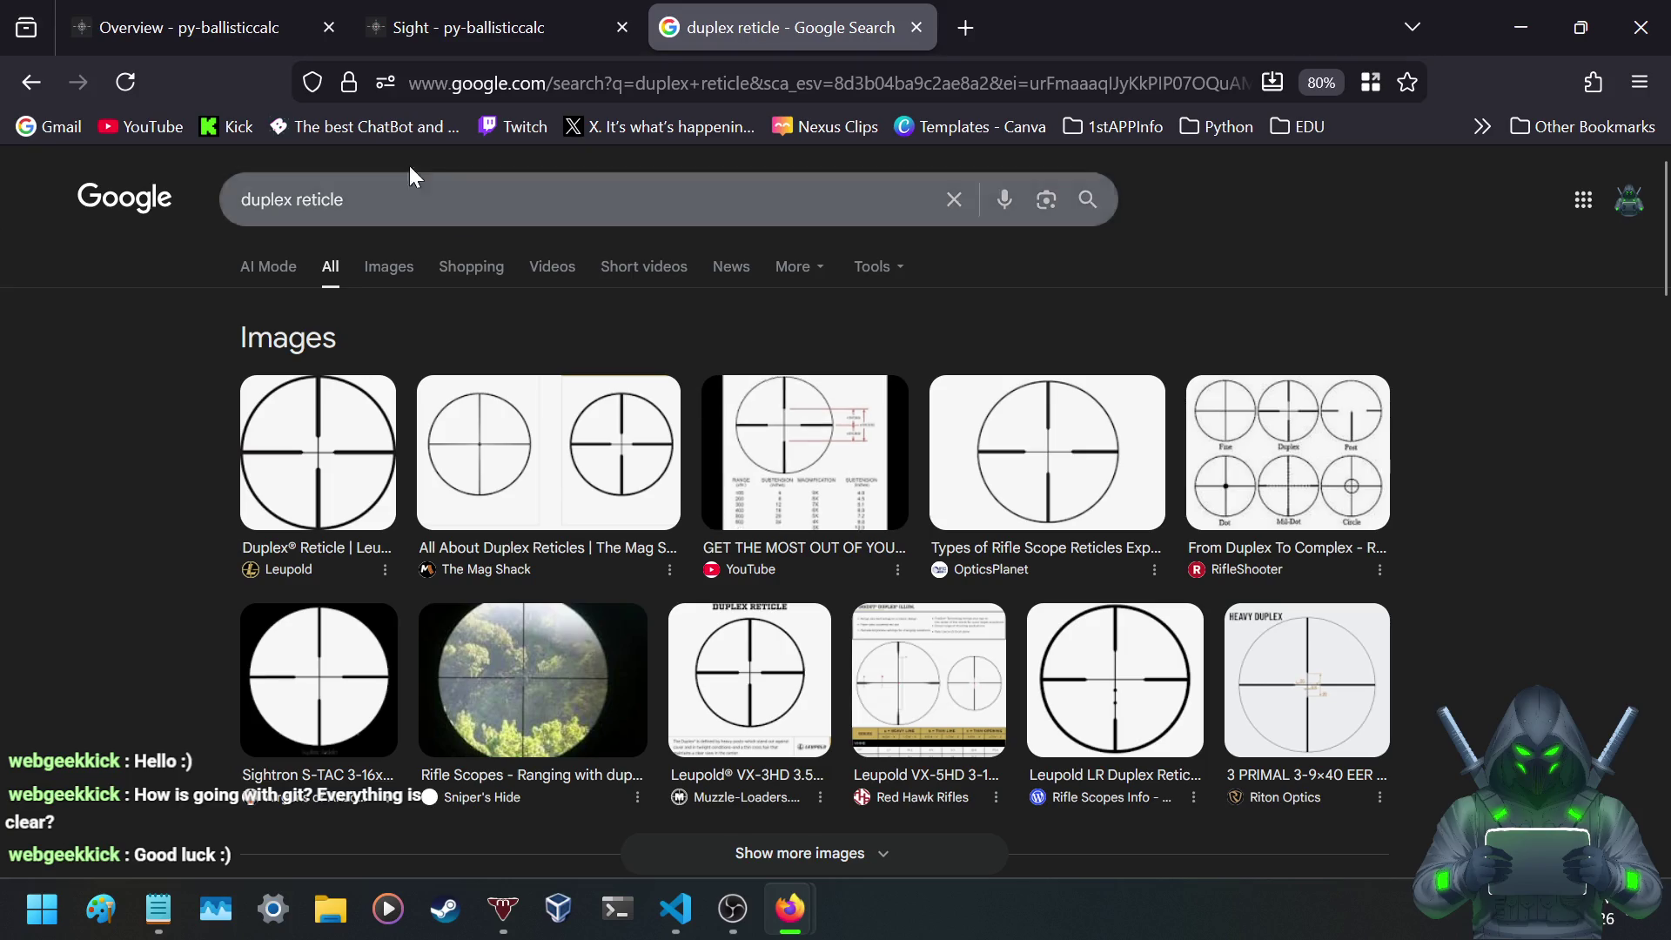
- Change the search to 'sniper reticle' to see sniper reticle image results
double_click(291, 200)
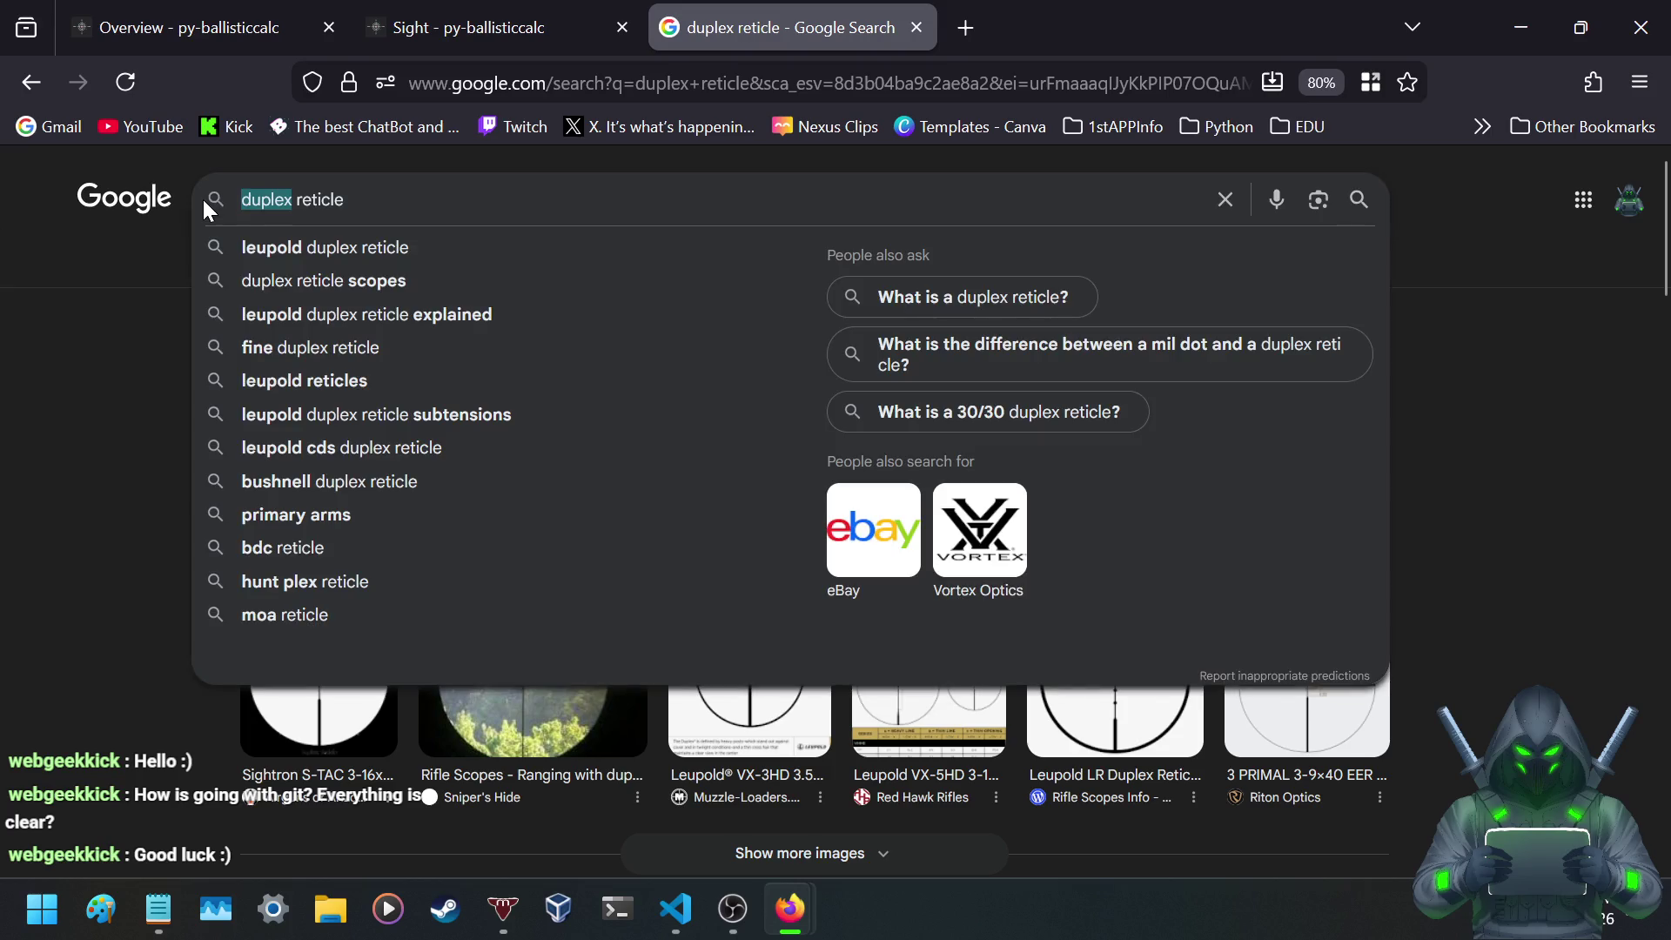
type("sniper")
key("Return")
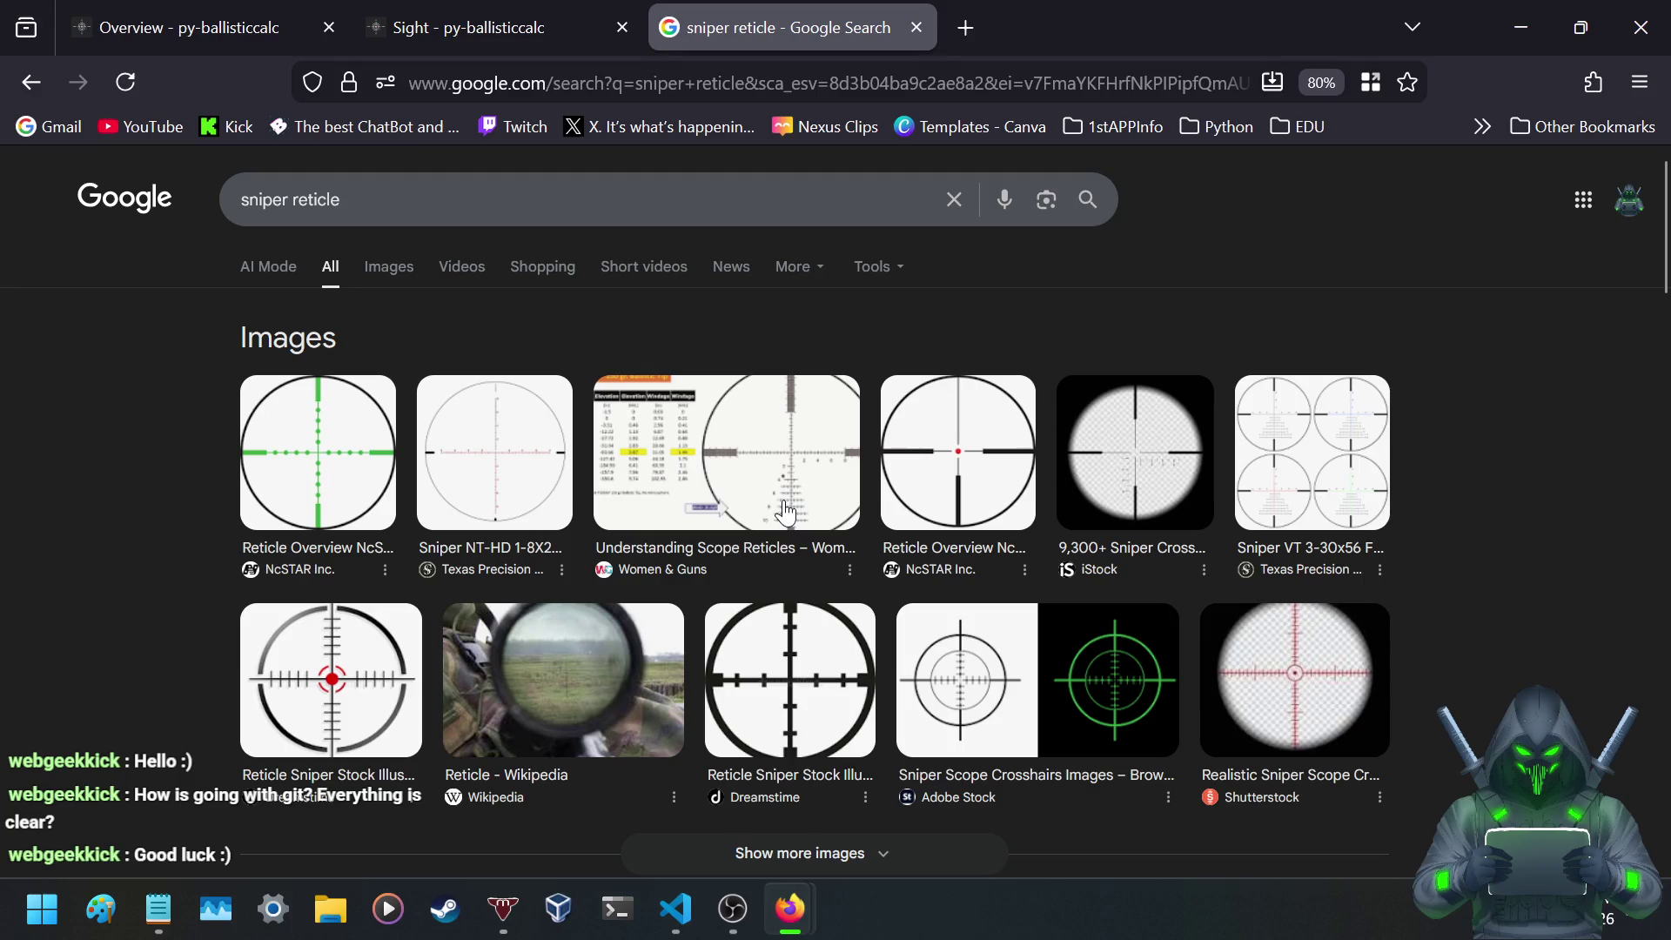
left_click(879, 87)
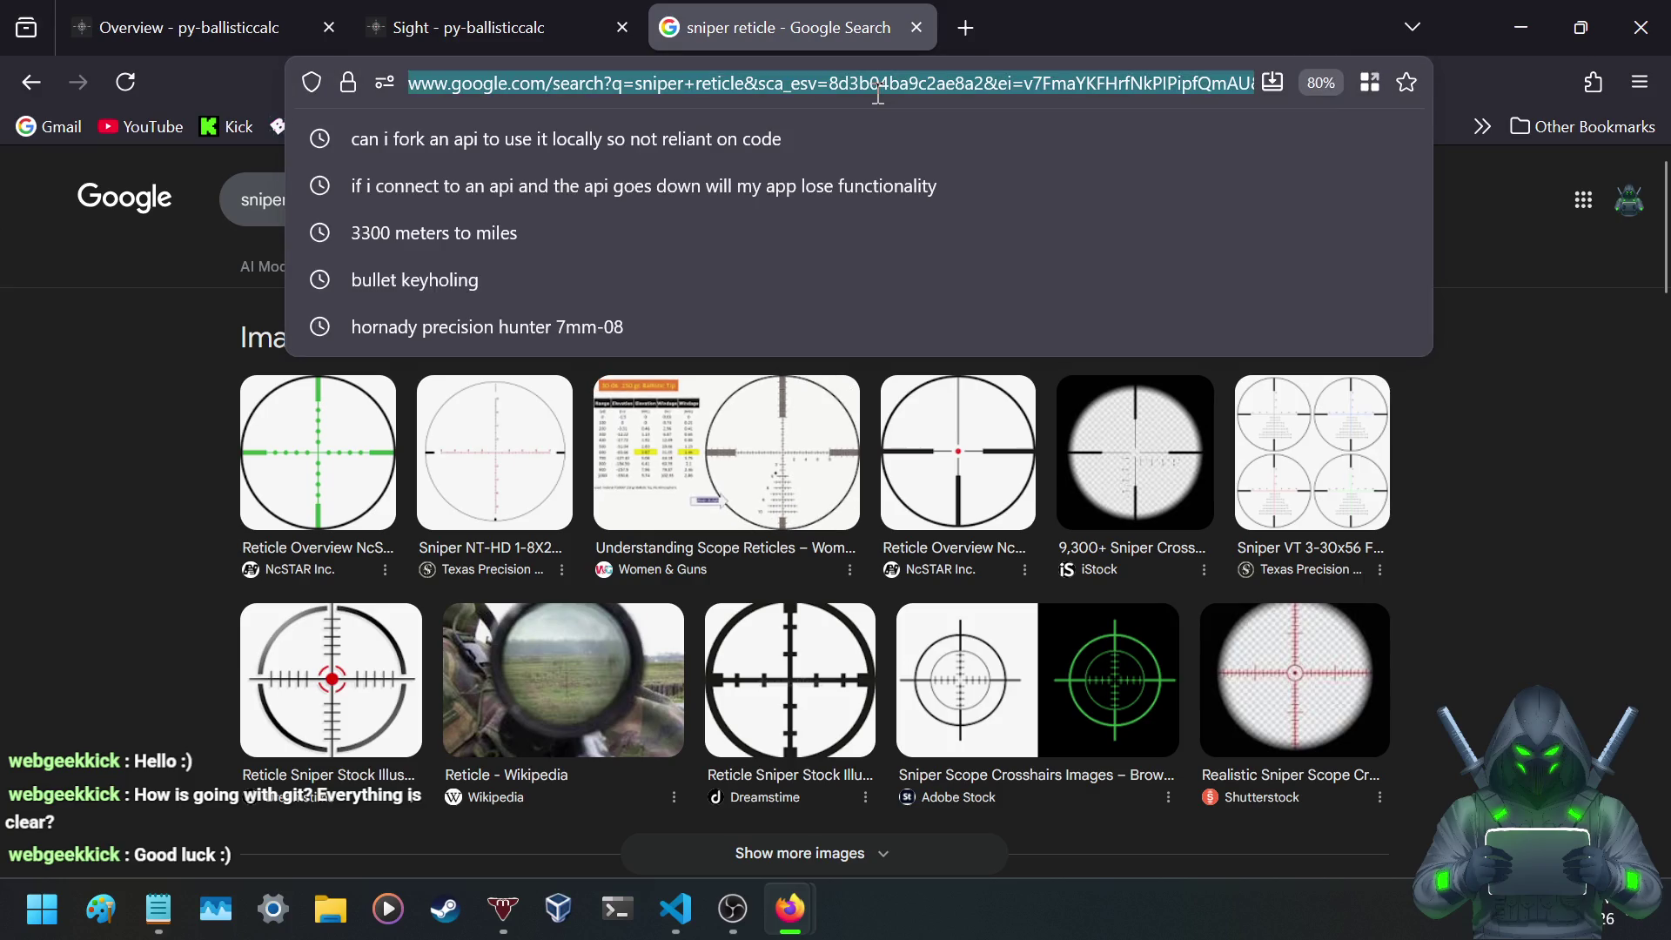
- Open the Arken EP-5 7-35X56 scope page, dismiss the rewards popup, view the reticle, close it
type("arken")
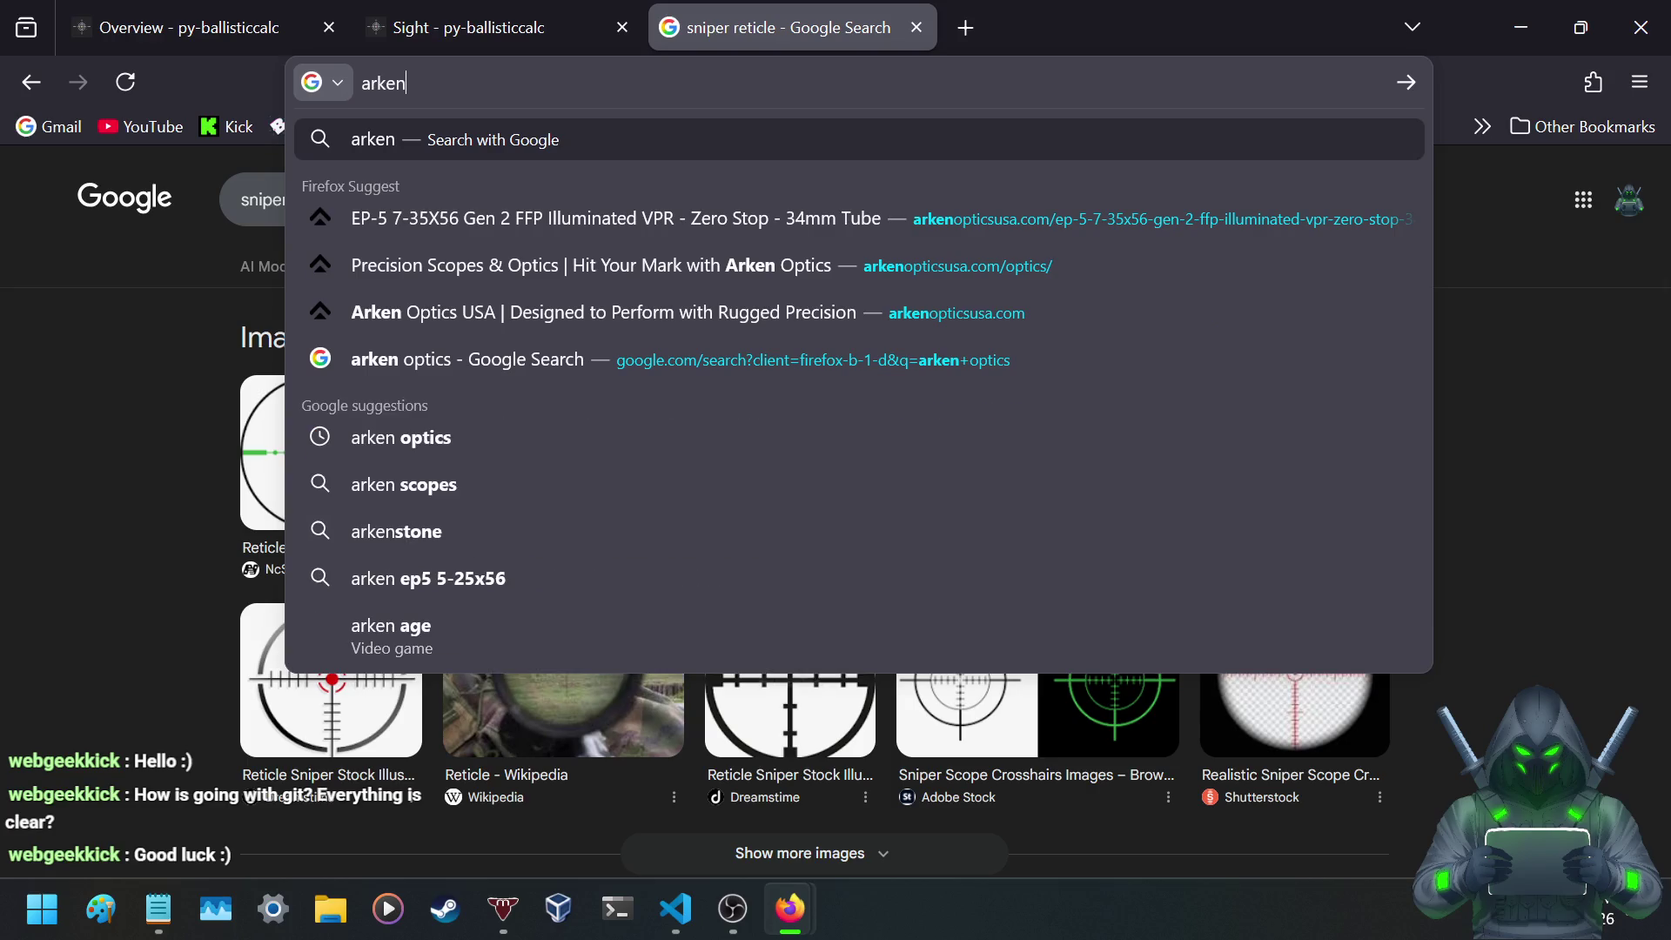
left_click(709, 218)
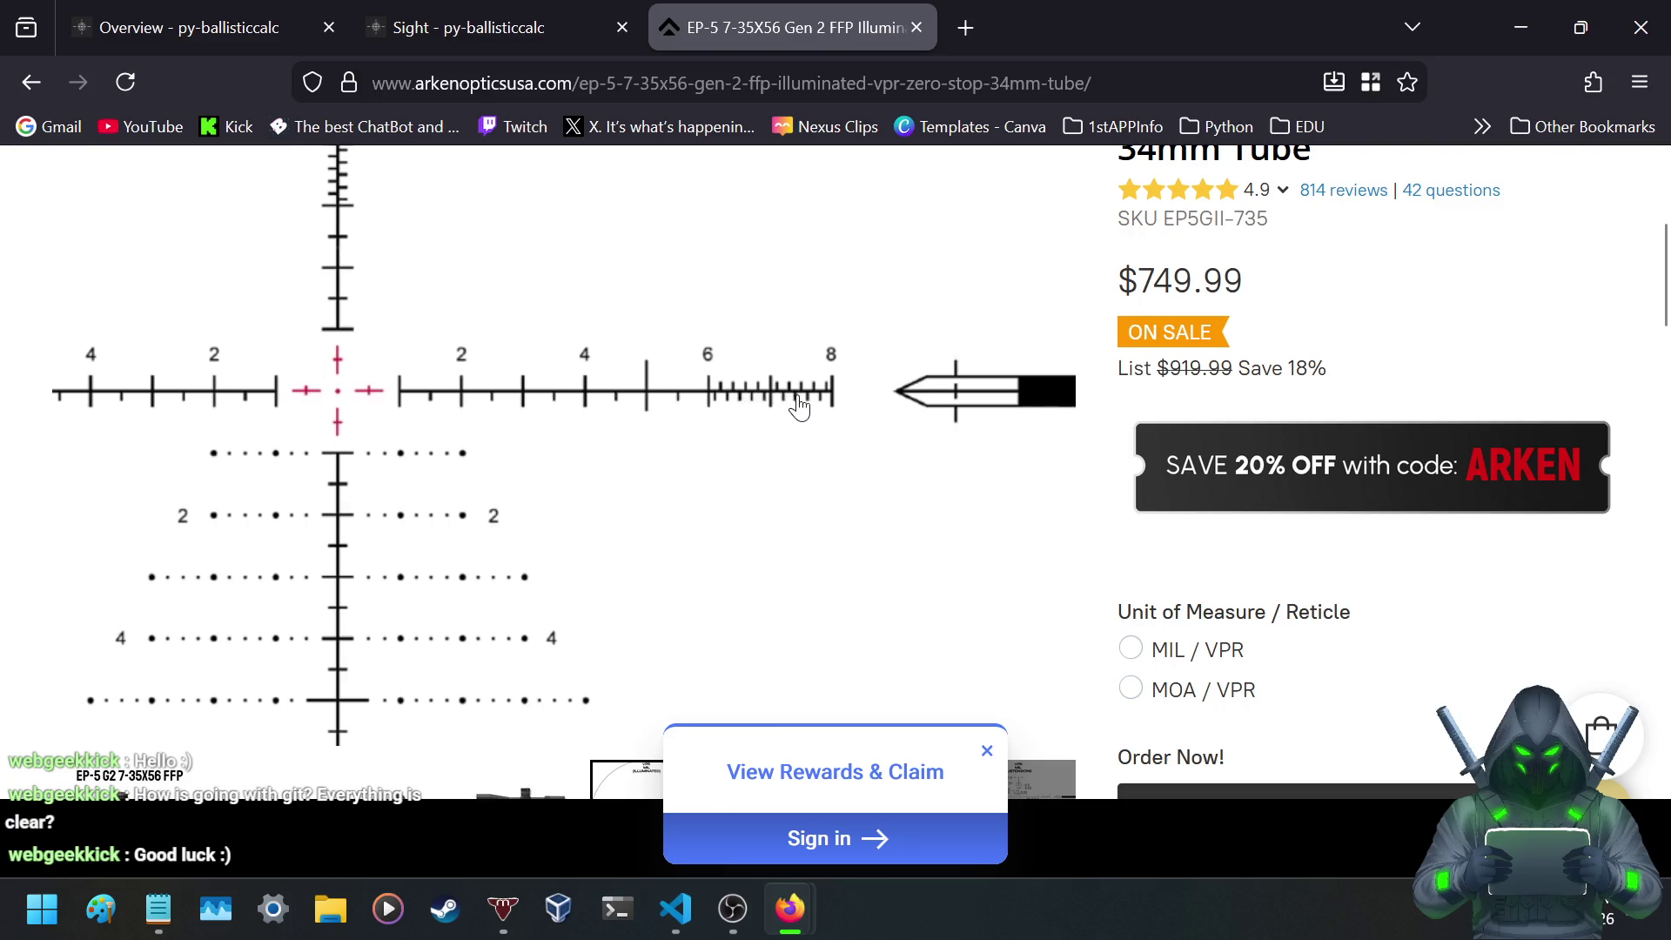
left_click(986, 752)
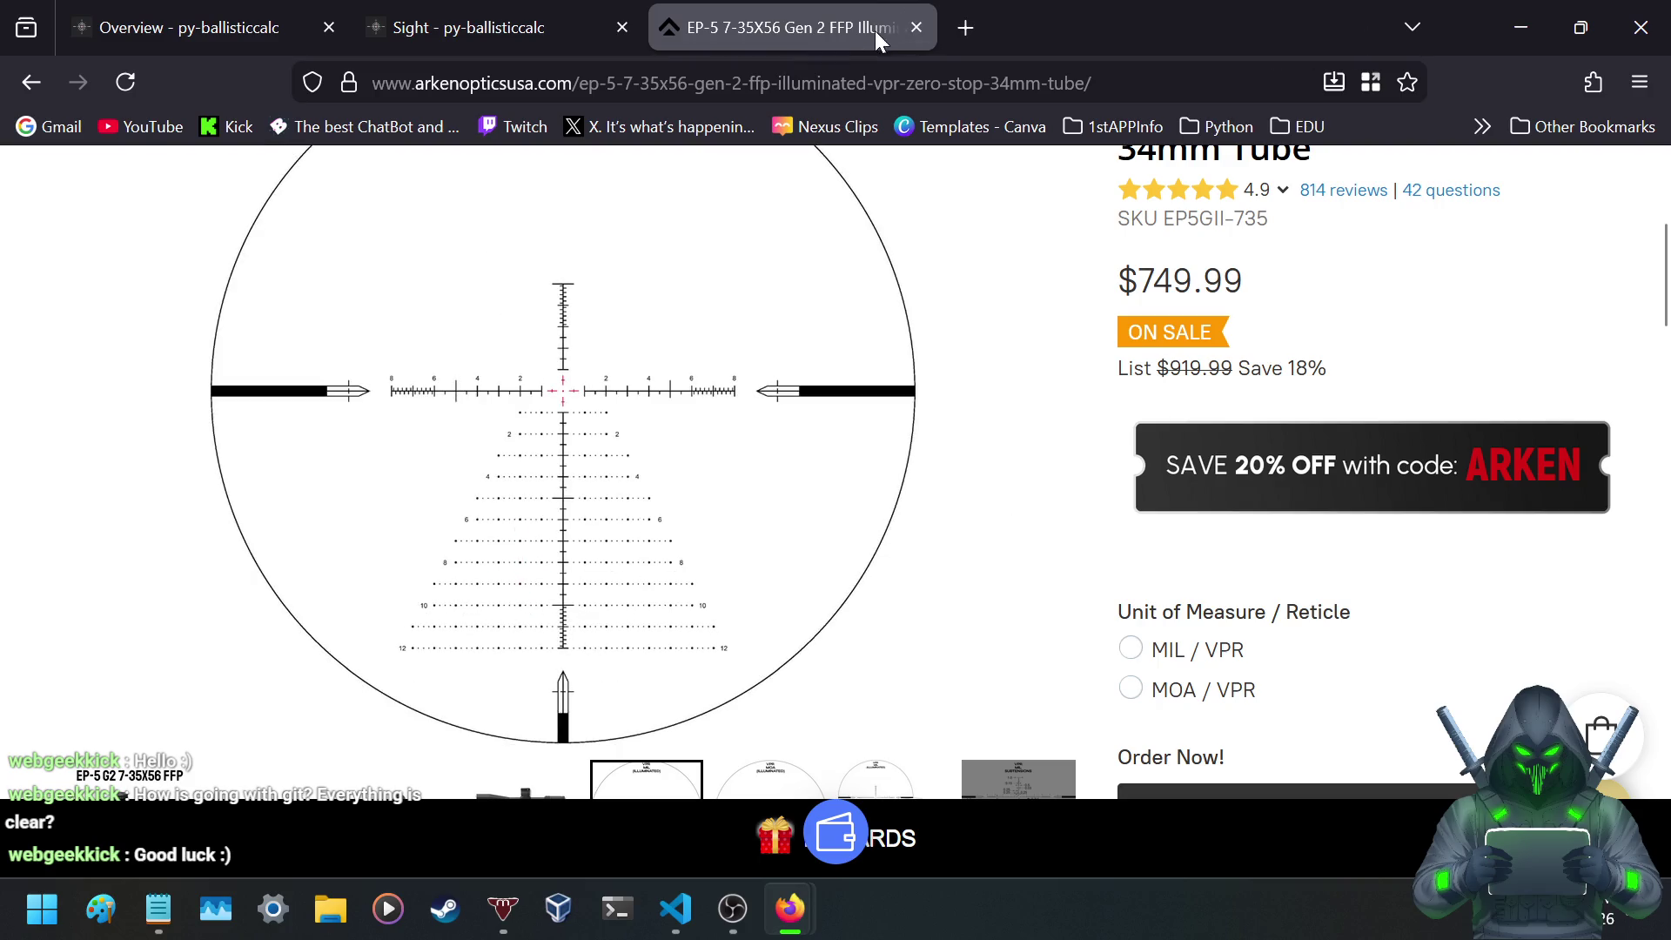
left_click(918, 29)
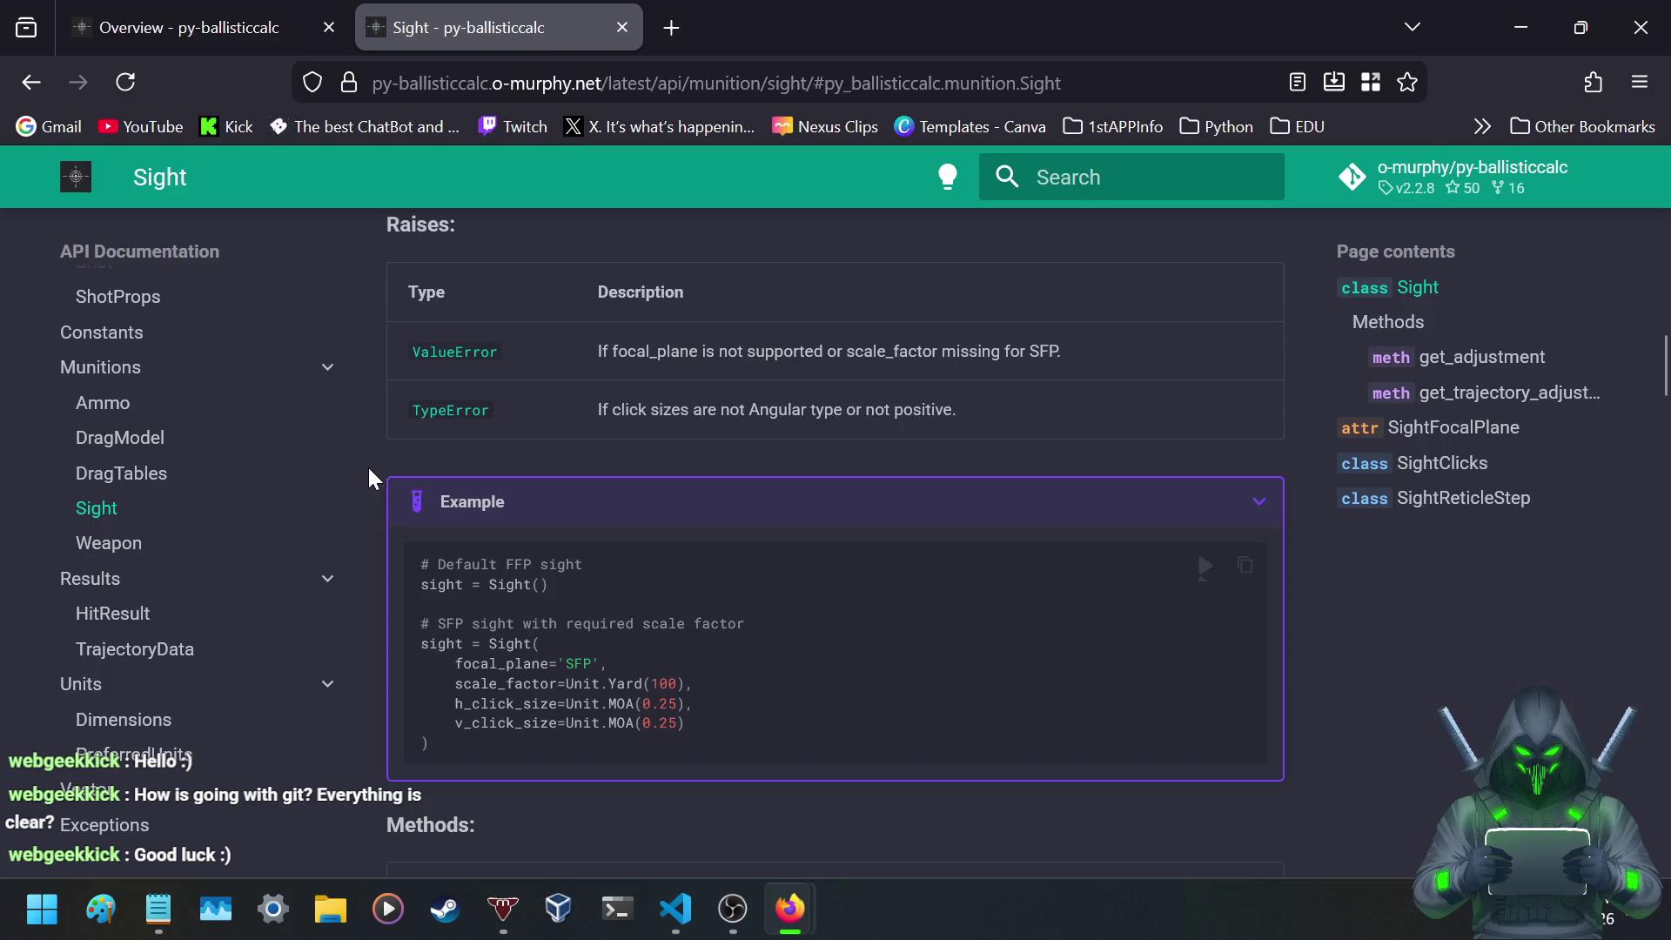
- Scroll the Sight page through get_adjustment and get_trajectory_adjustment to the SightClicks return type
scroll(391, 452, "down", 5)
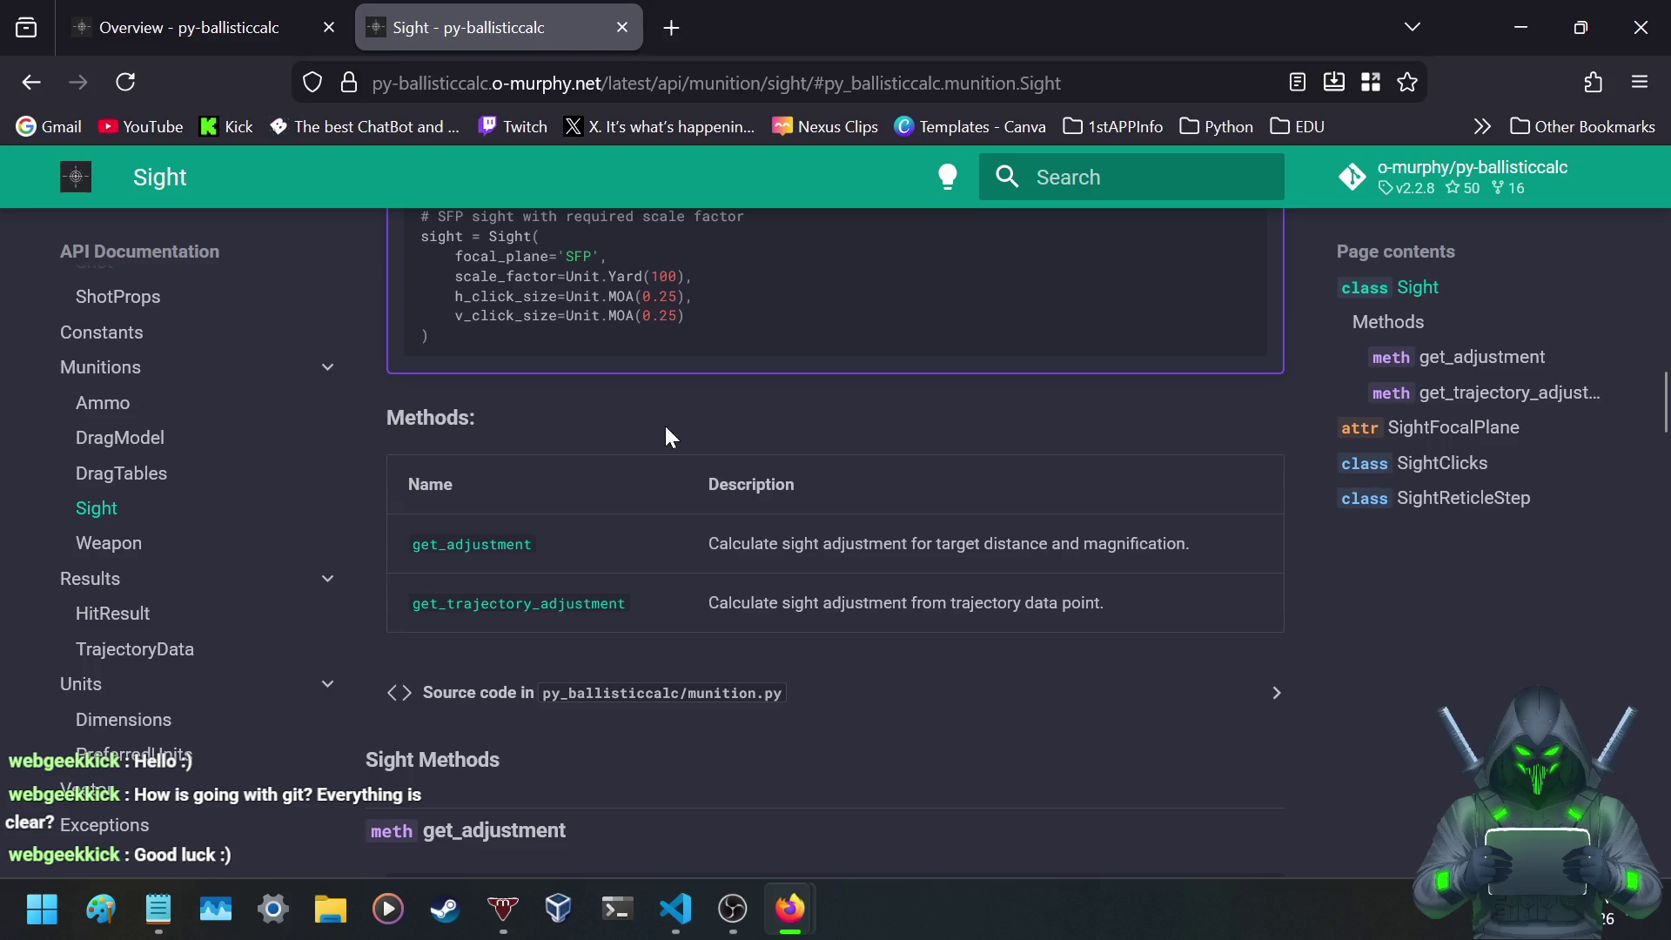
scroll(668, 435, "down", 5)
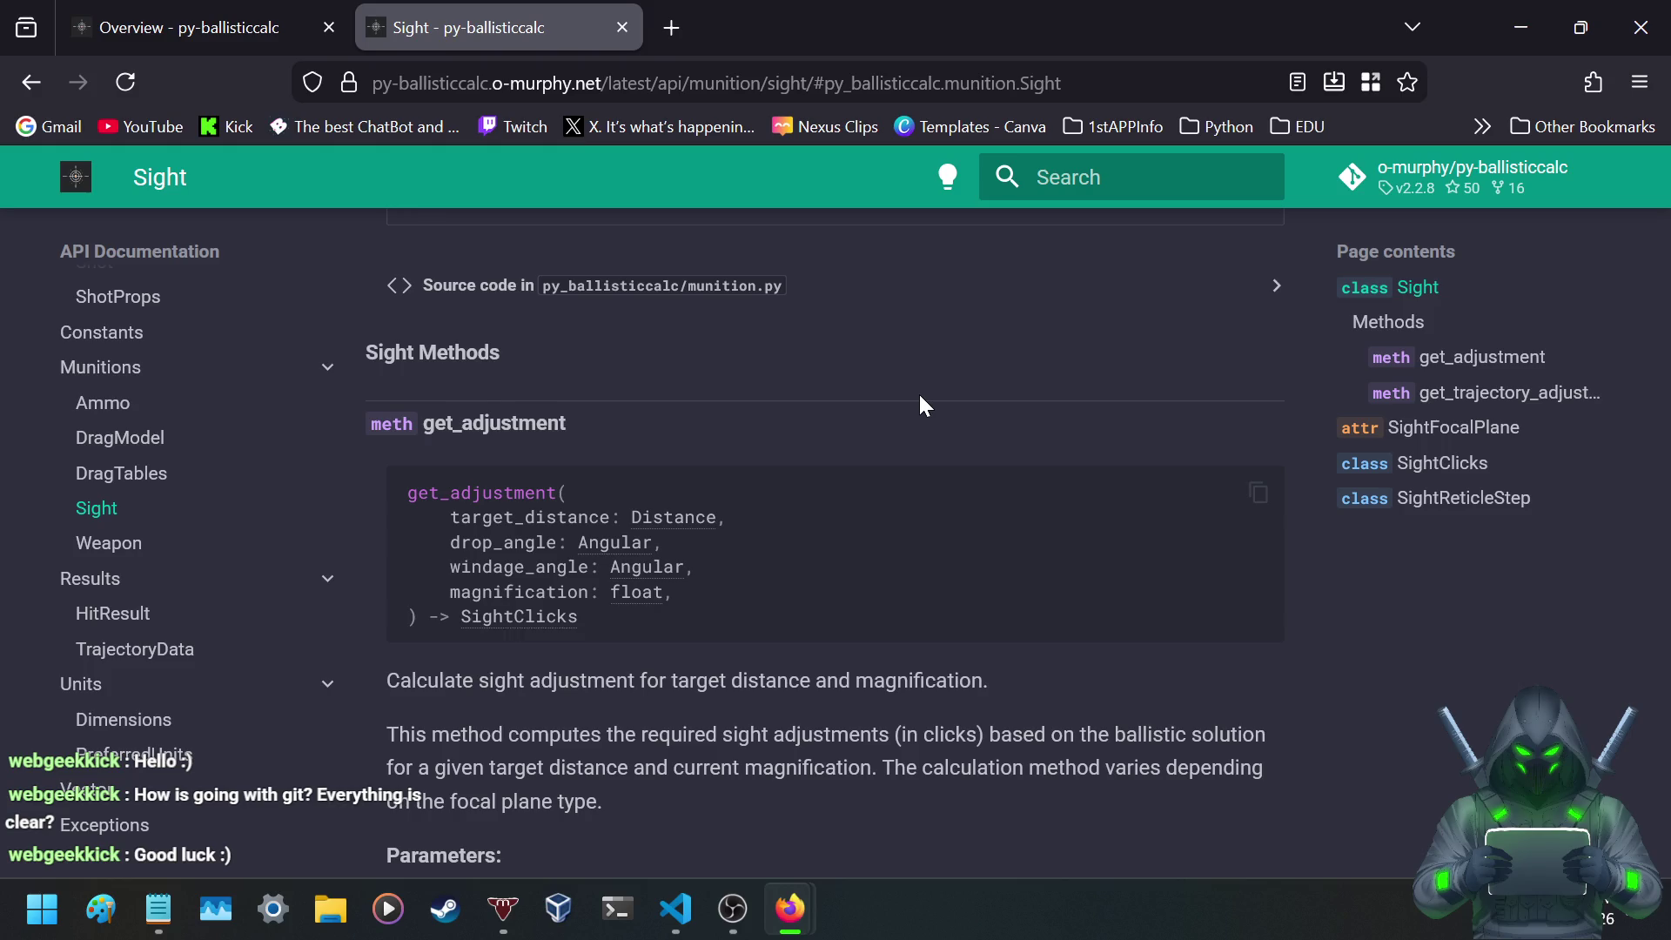
scroll(921, 397, "down", 2)
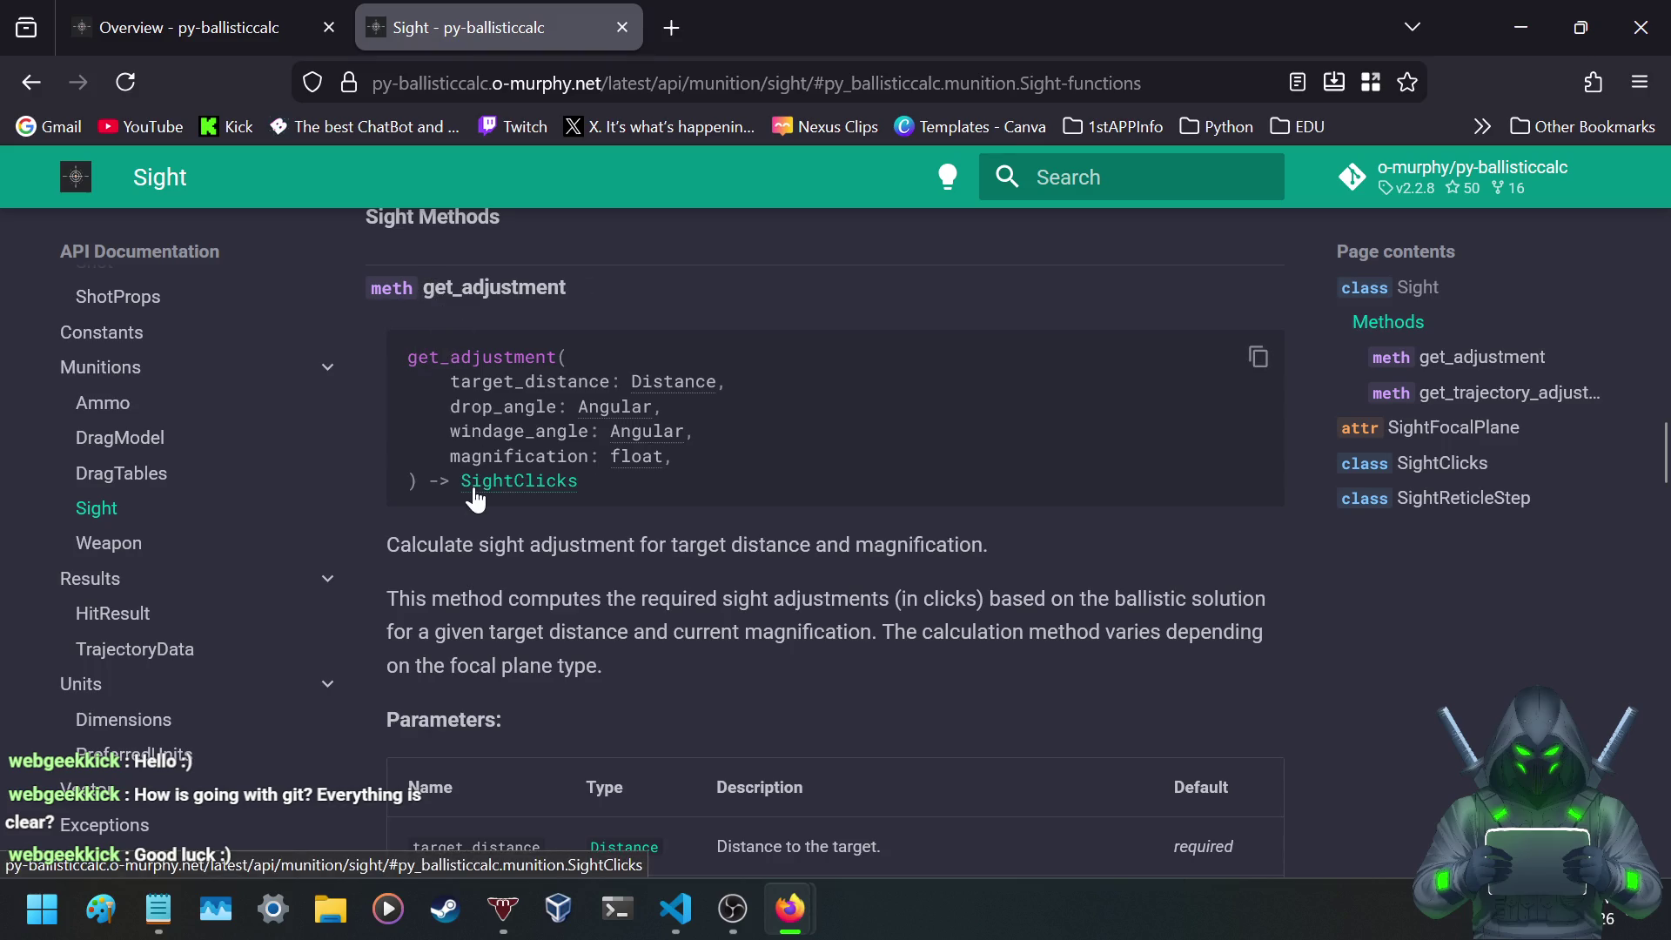
scroll(477, 502, "down", 2)
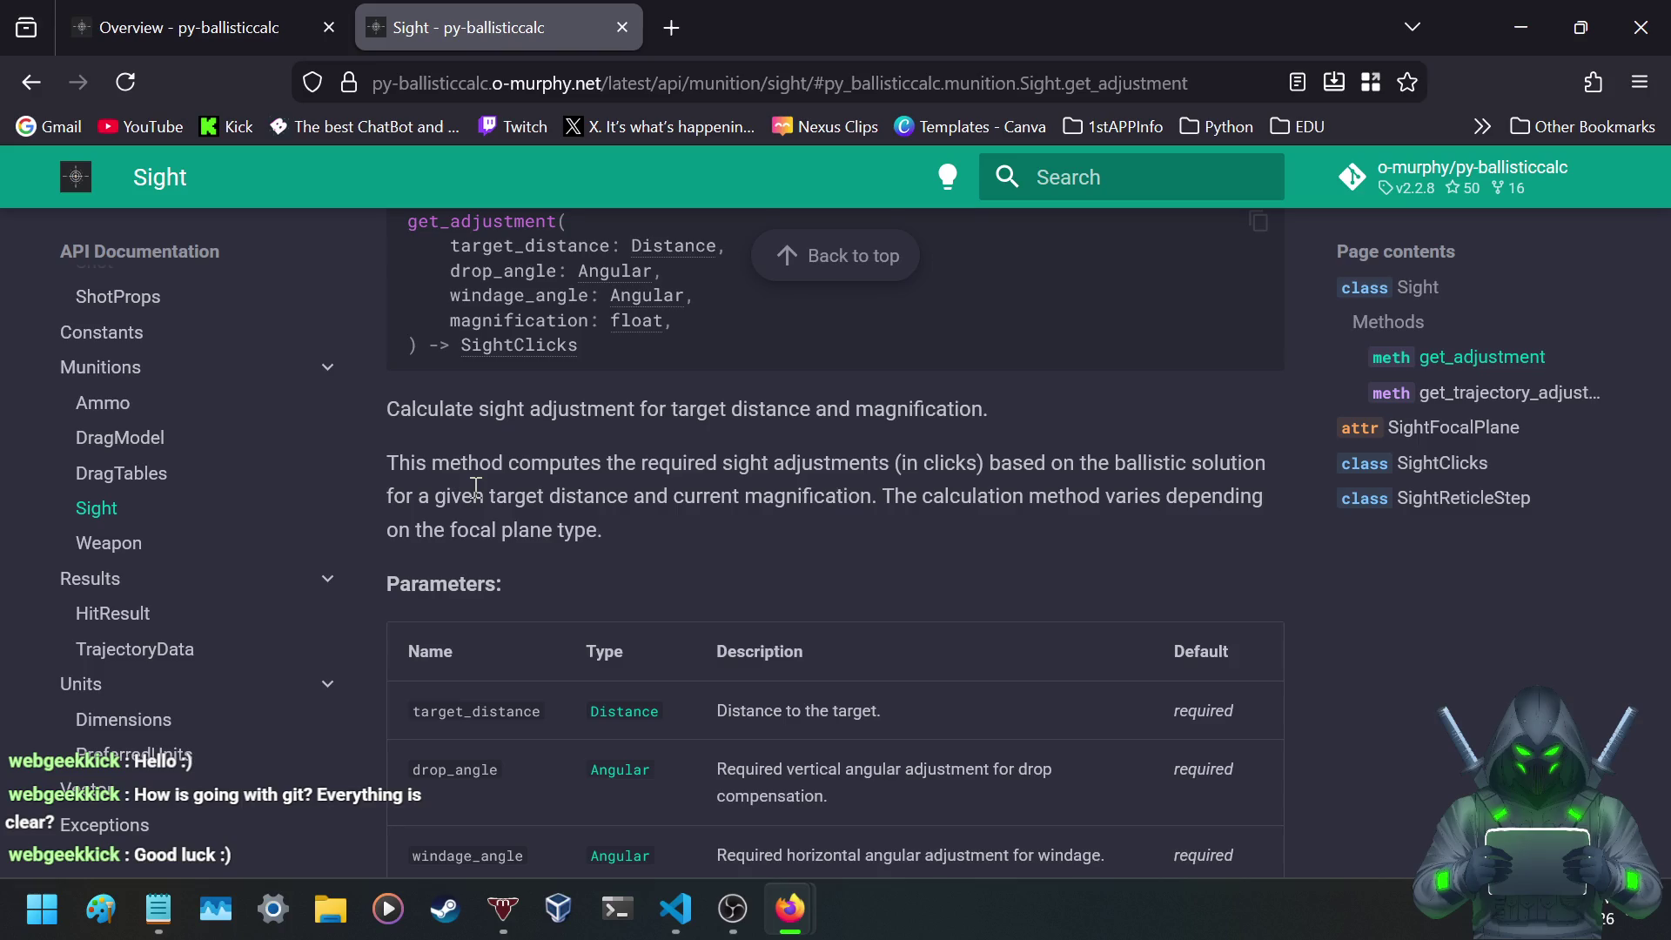
scroll(477, 487, "down", 10)
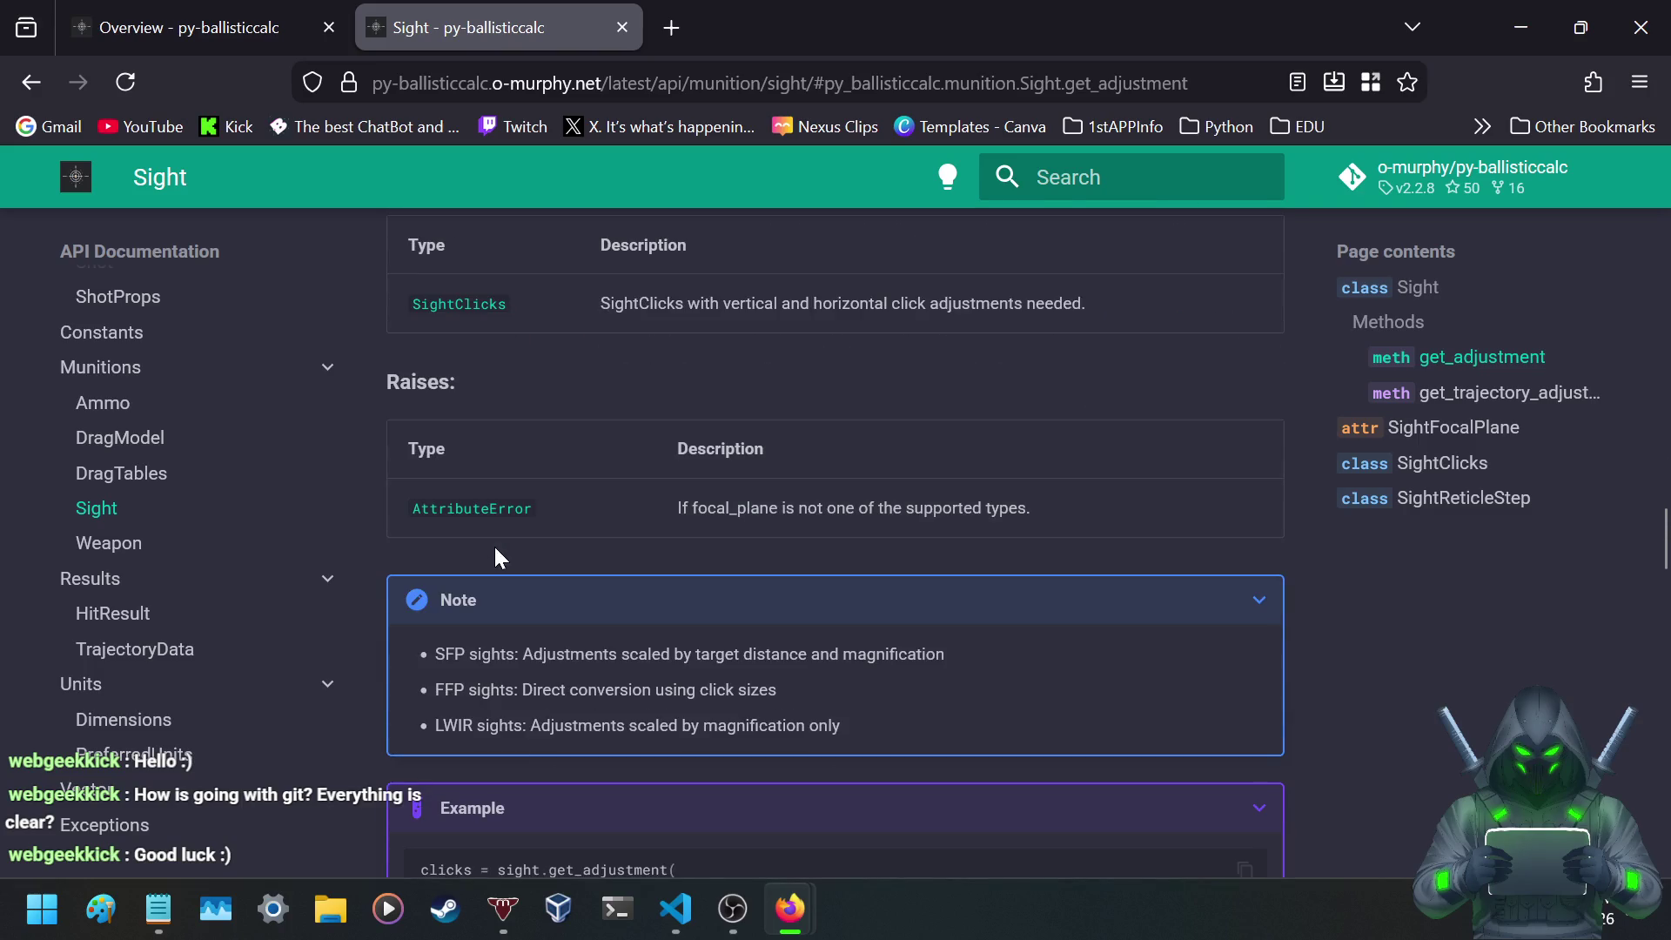
scroll(661, 419, "down", 8)
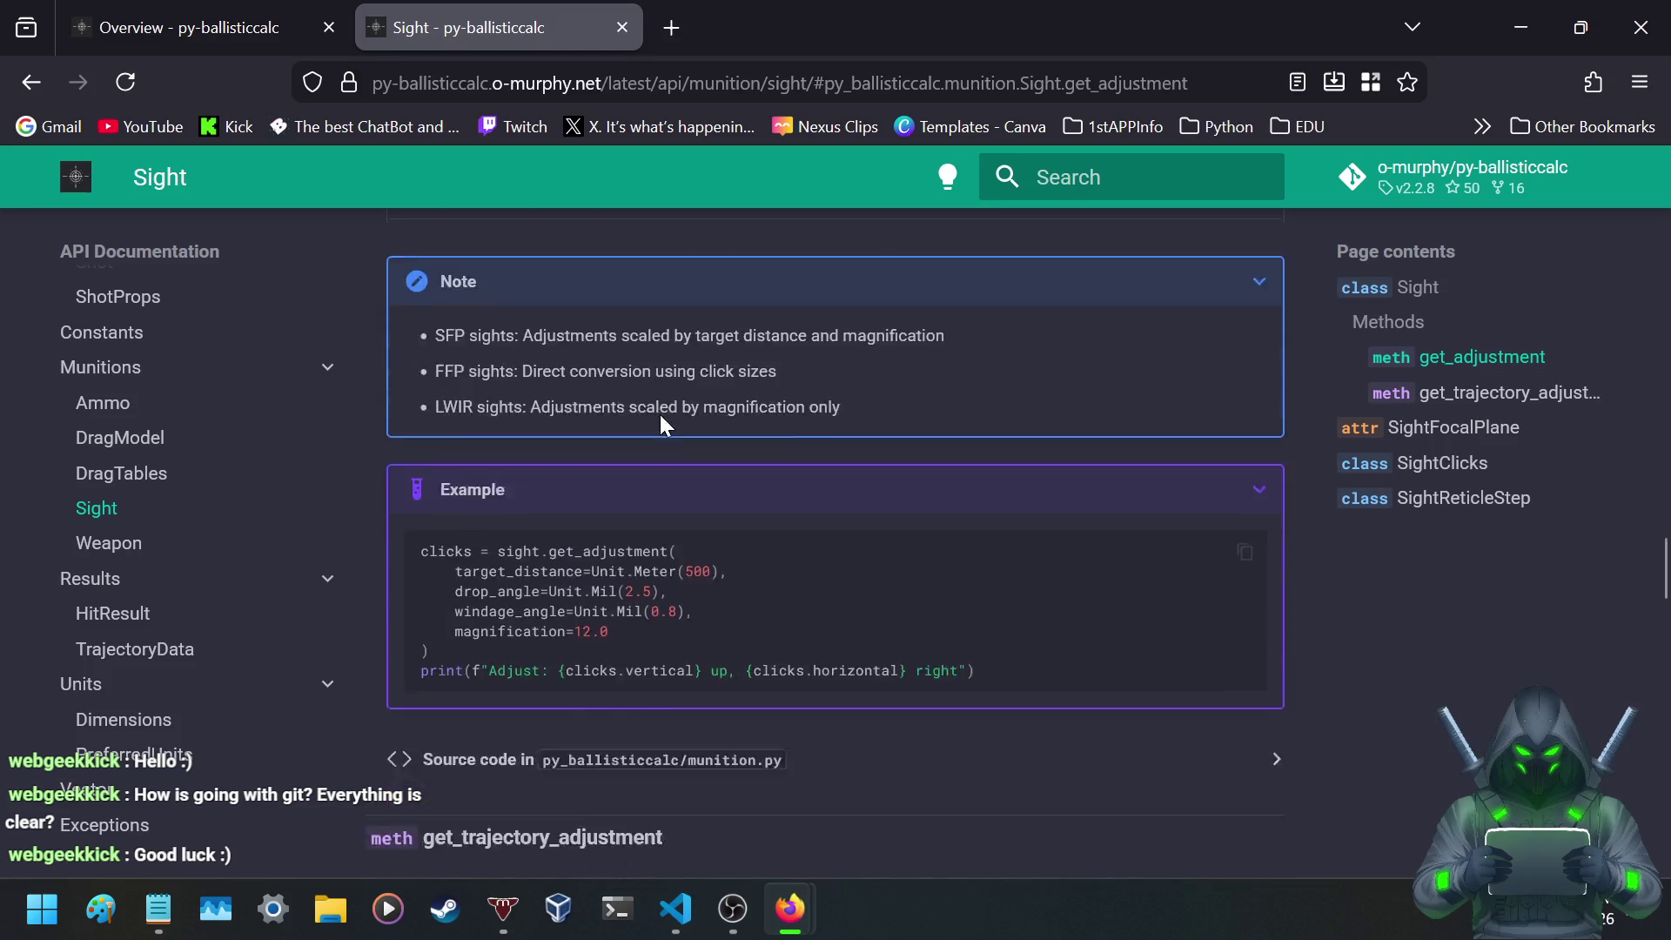
scroll(659, 425, "down", 3)
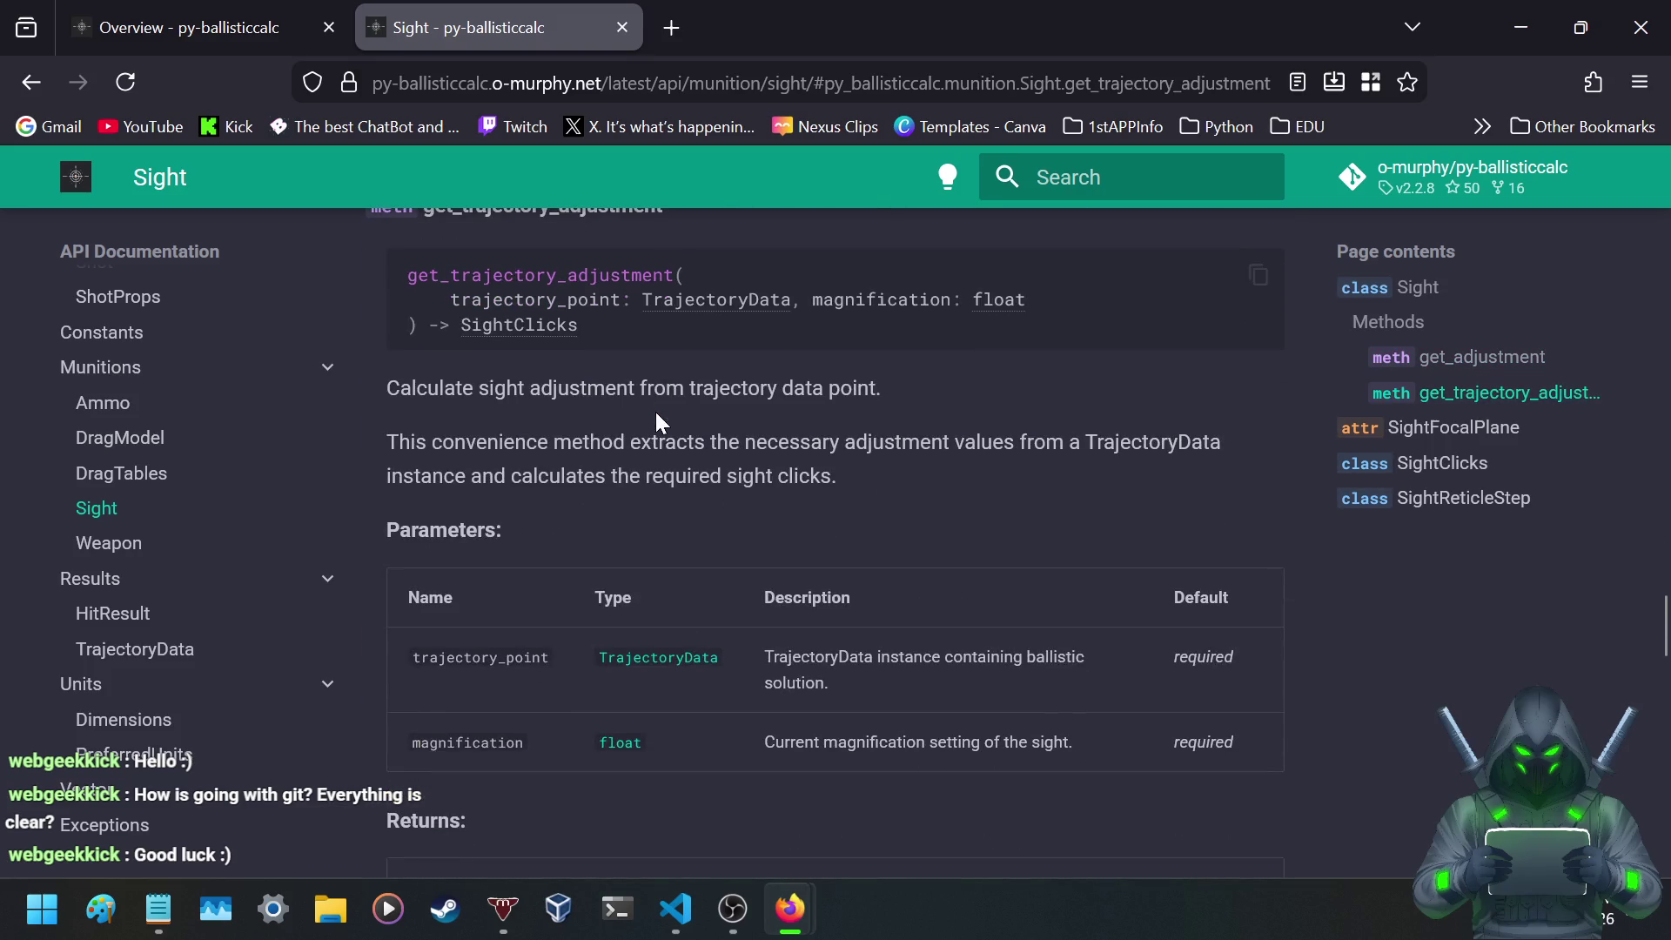
scroll(662, 423, "down", 2)
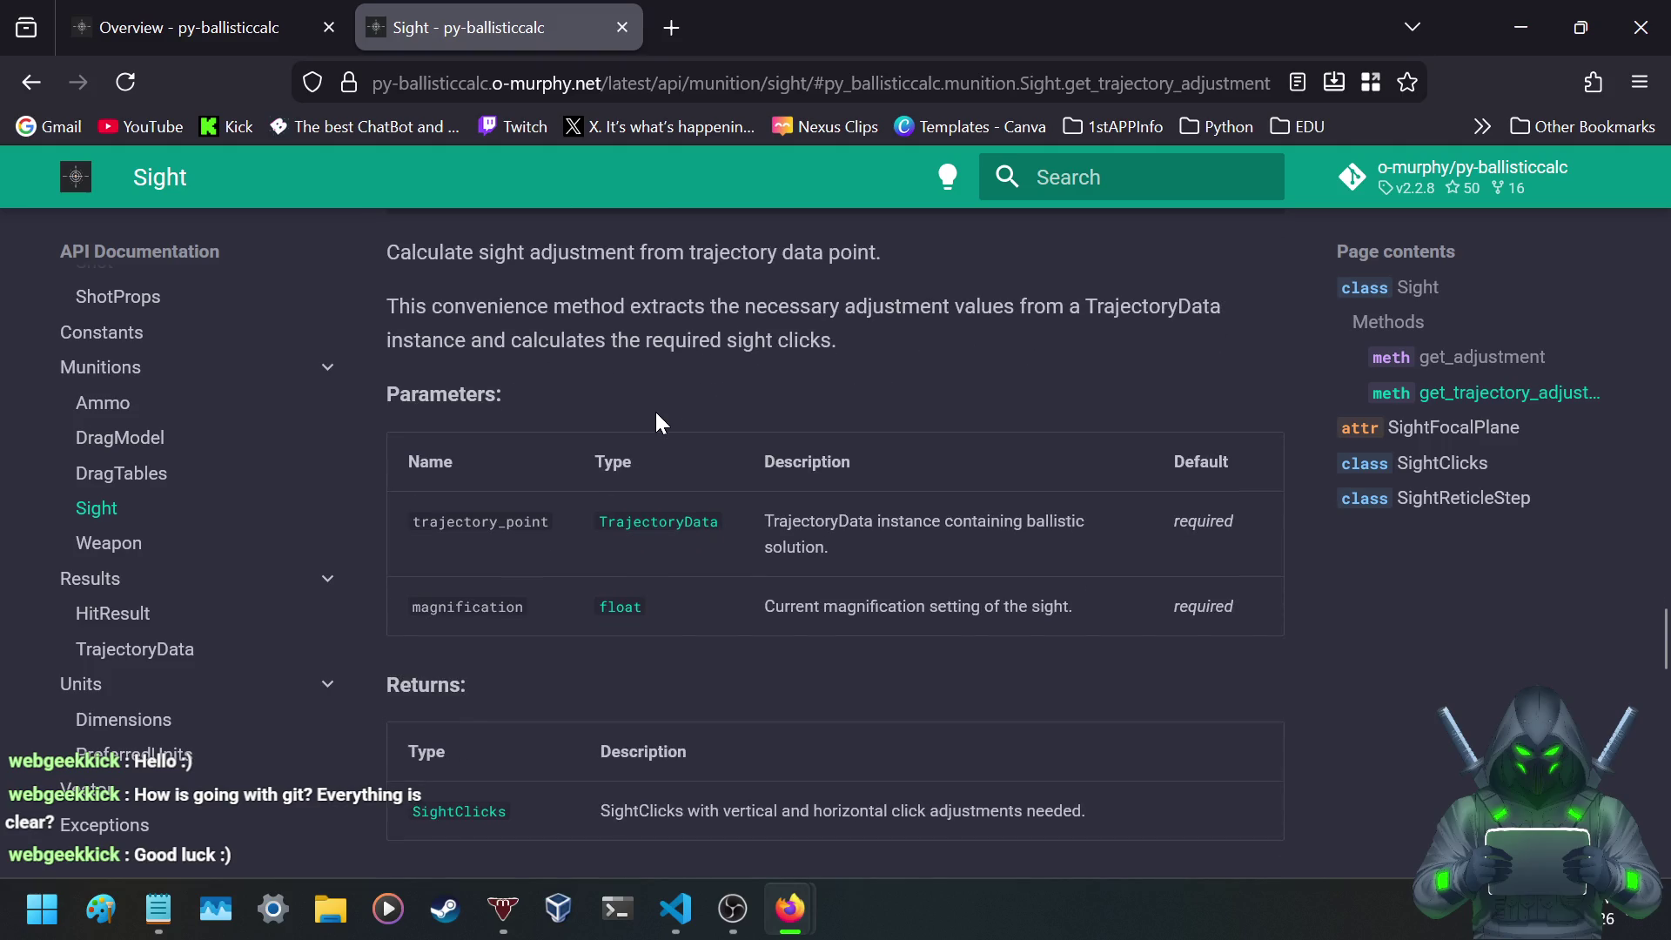
scroll(601, 400, "down", 5)
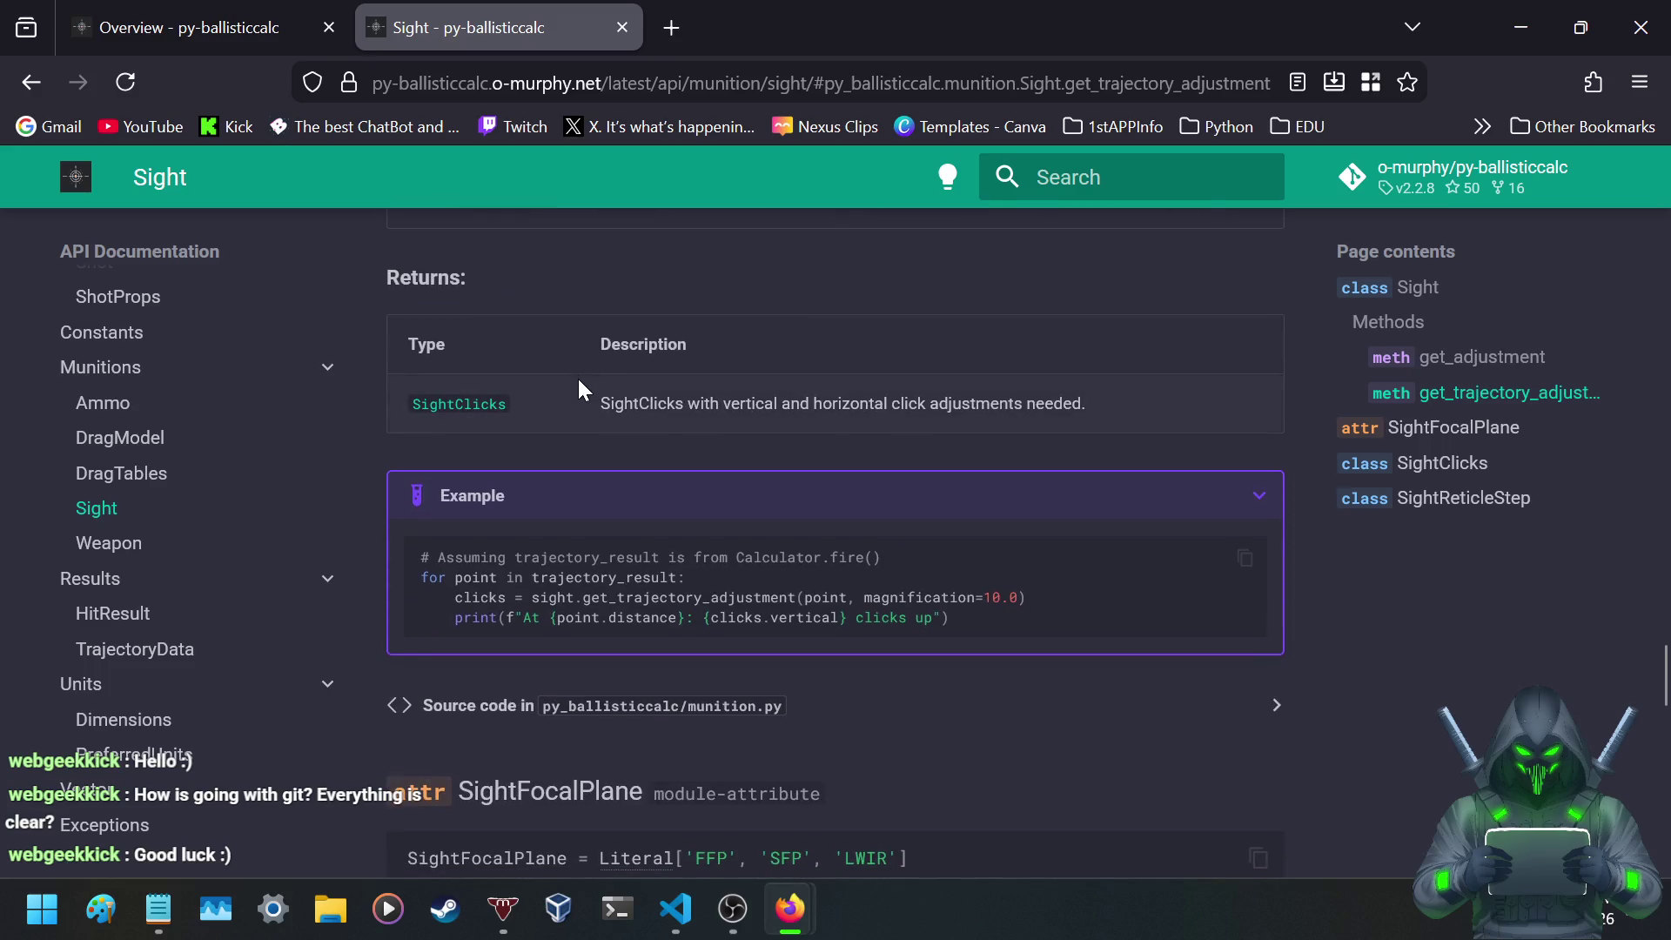
scroll(579, 380, "up", 2)
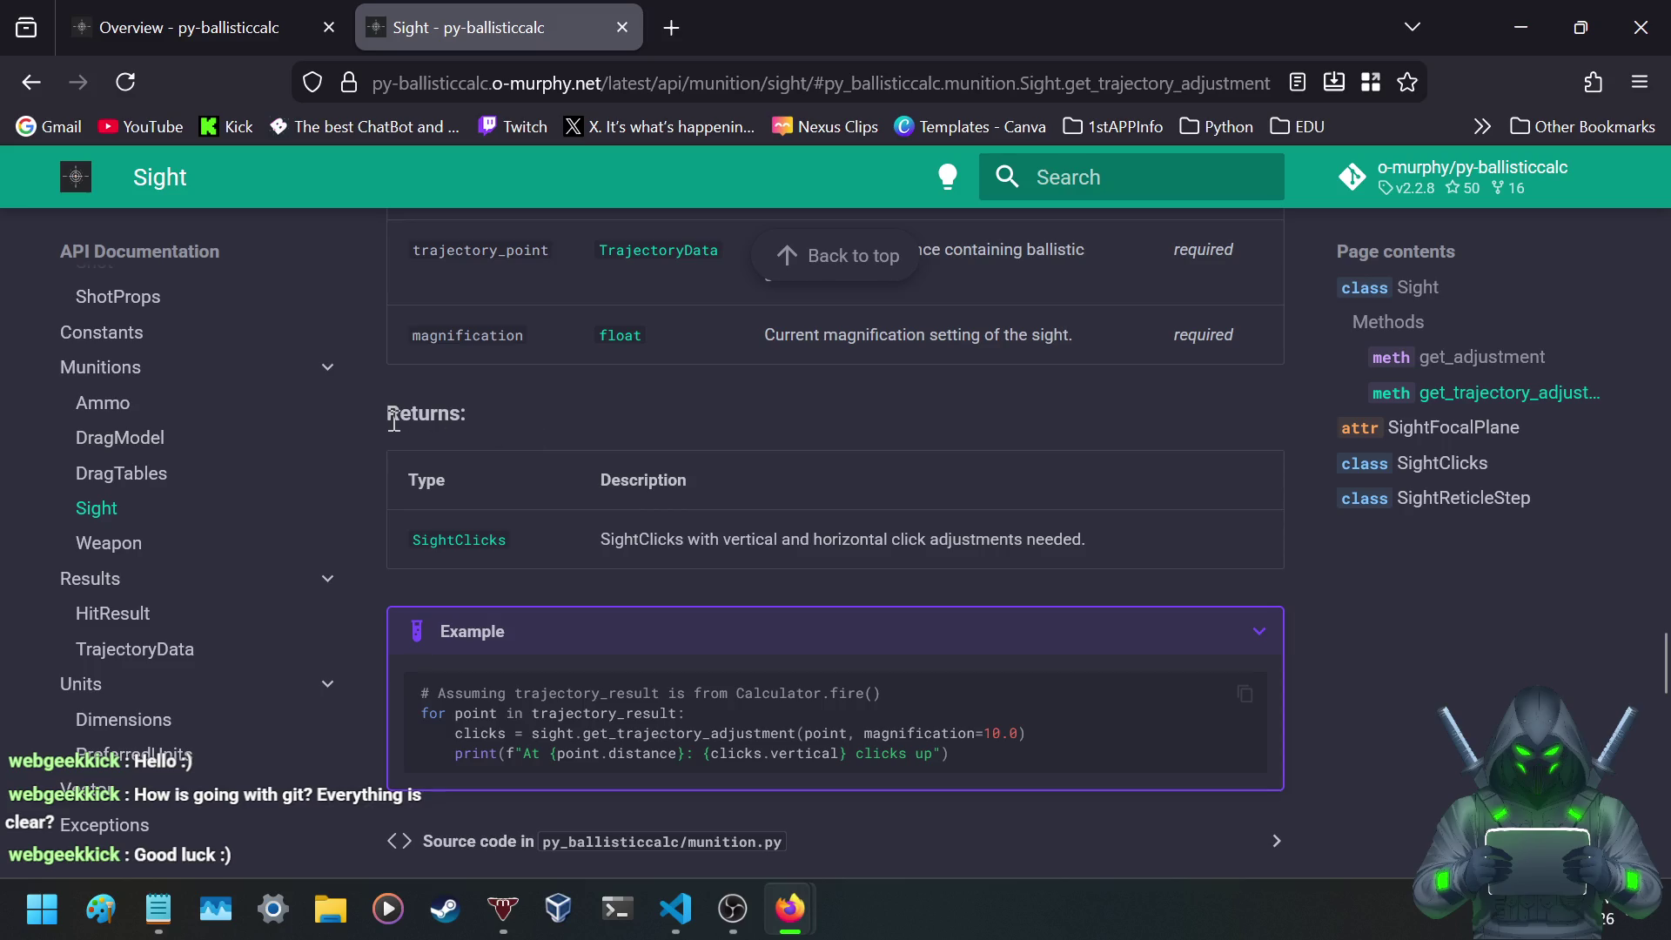
scroll(383, 431, "down", 2)
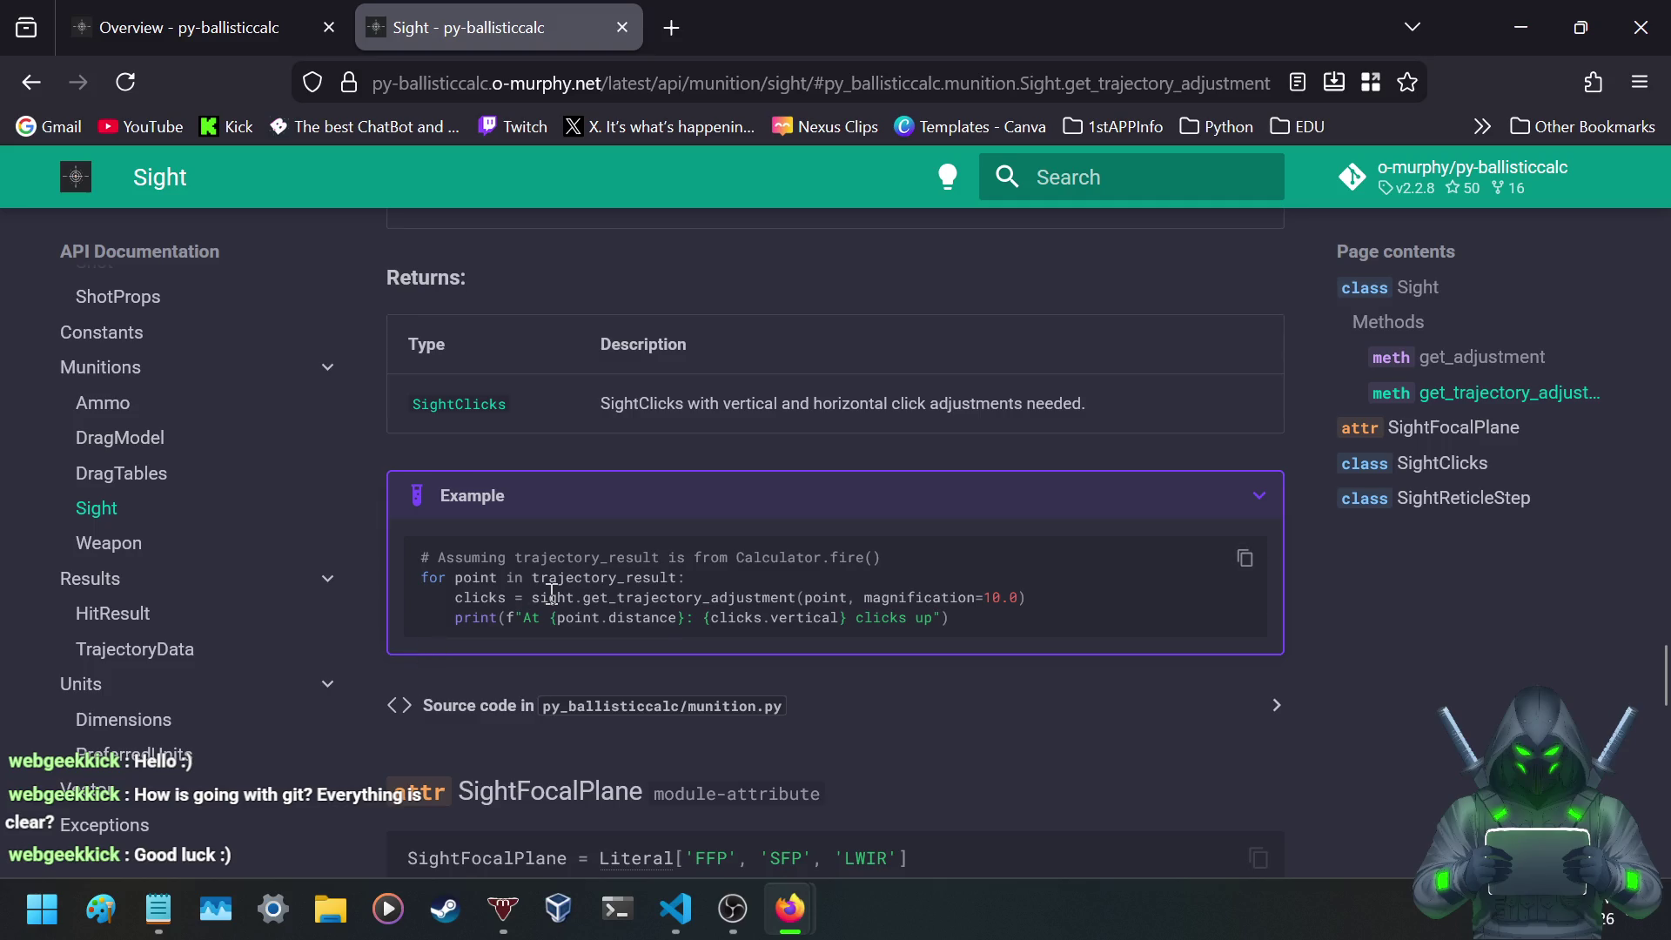
scroll(552, 596, "down", 6)
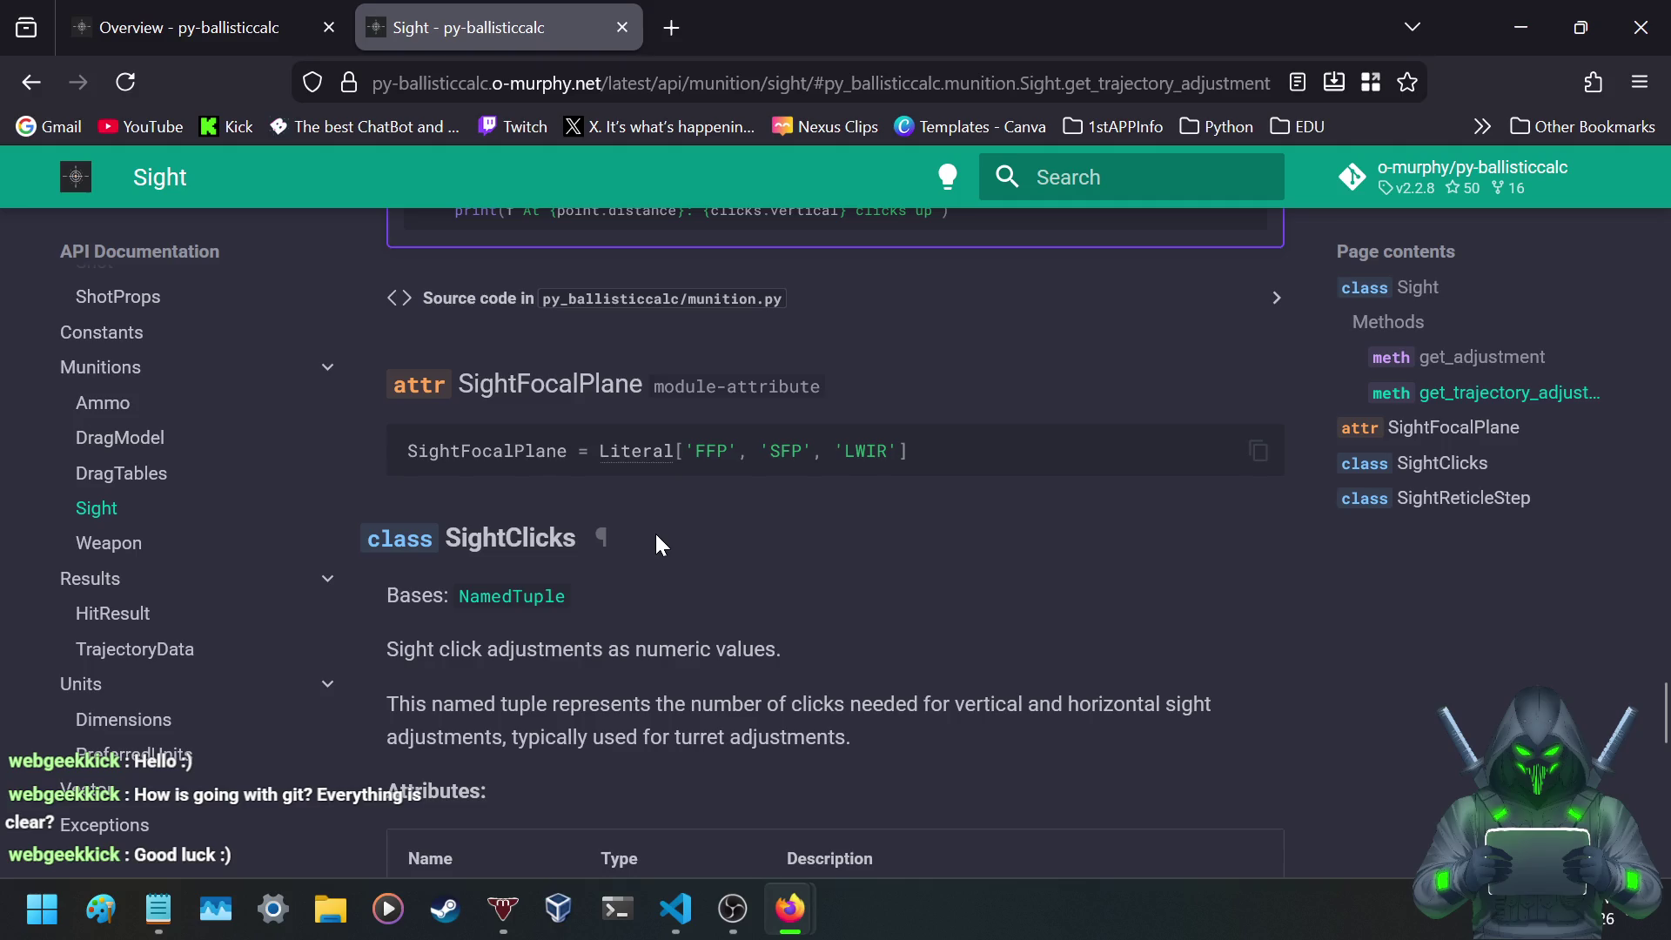
- Read the SightClicks description and the SightReticleStep attributes with its Angular.Mil(0.2) example
scroll(593, 674, "down", 2)
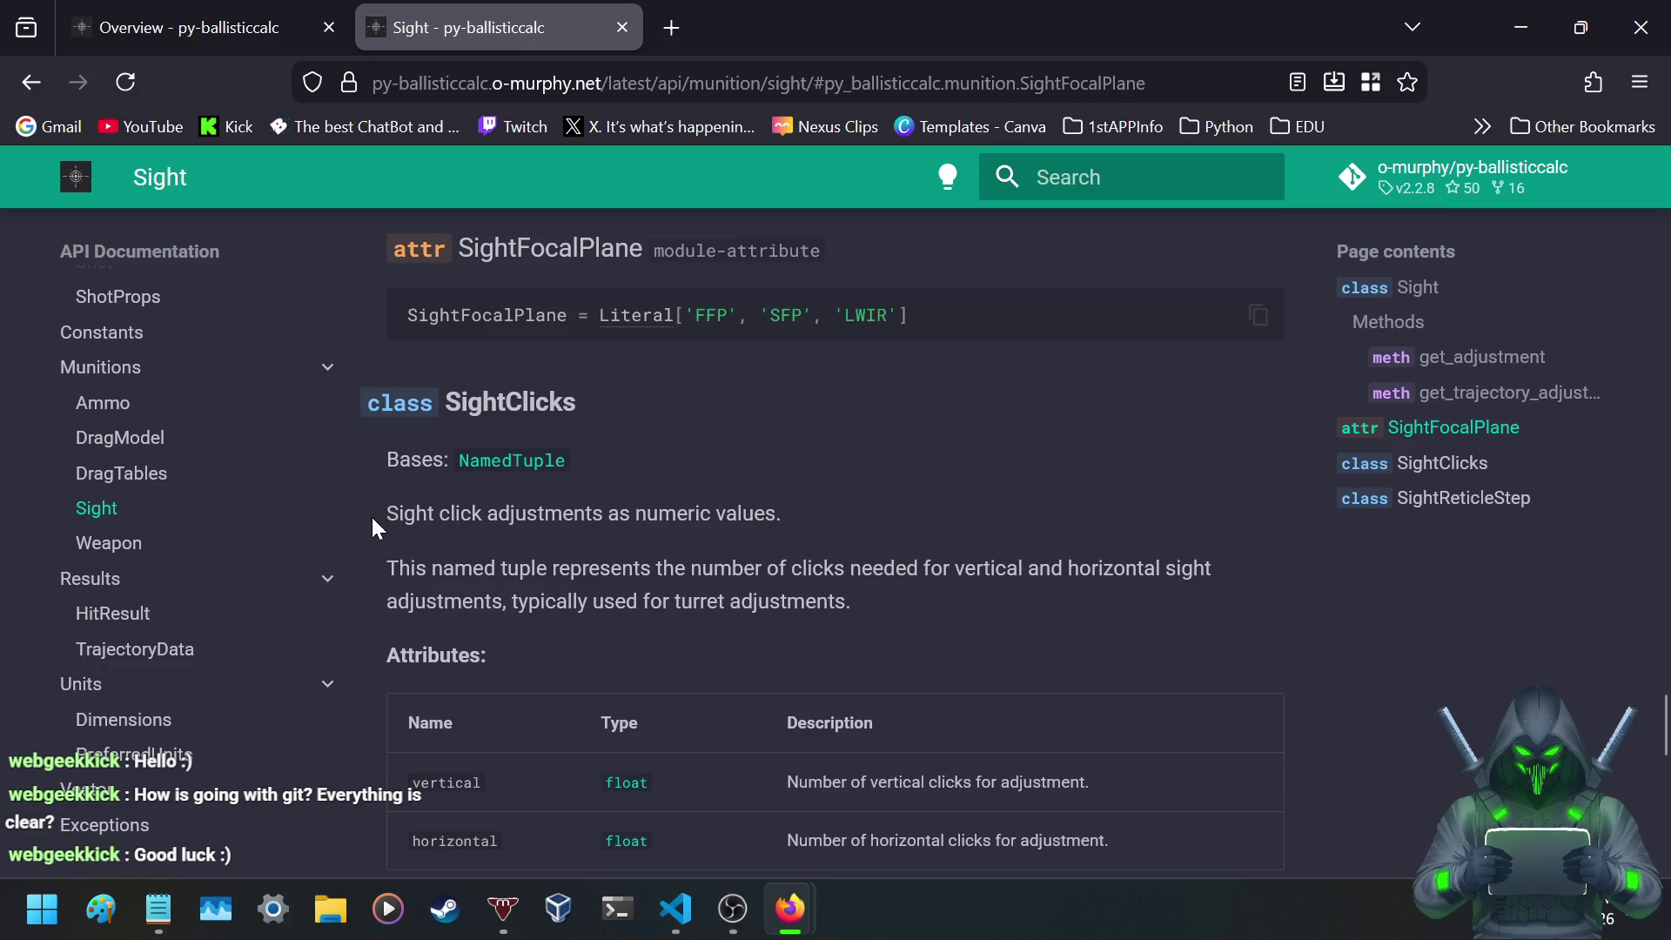
left_click_drag(391, 513, 461, 515)
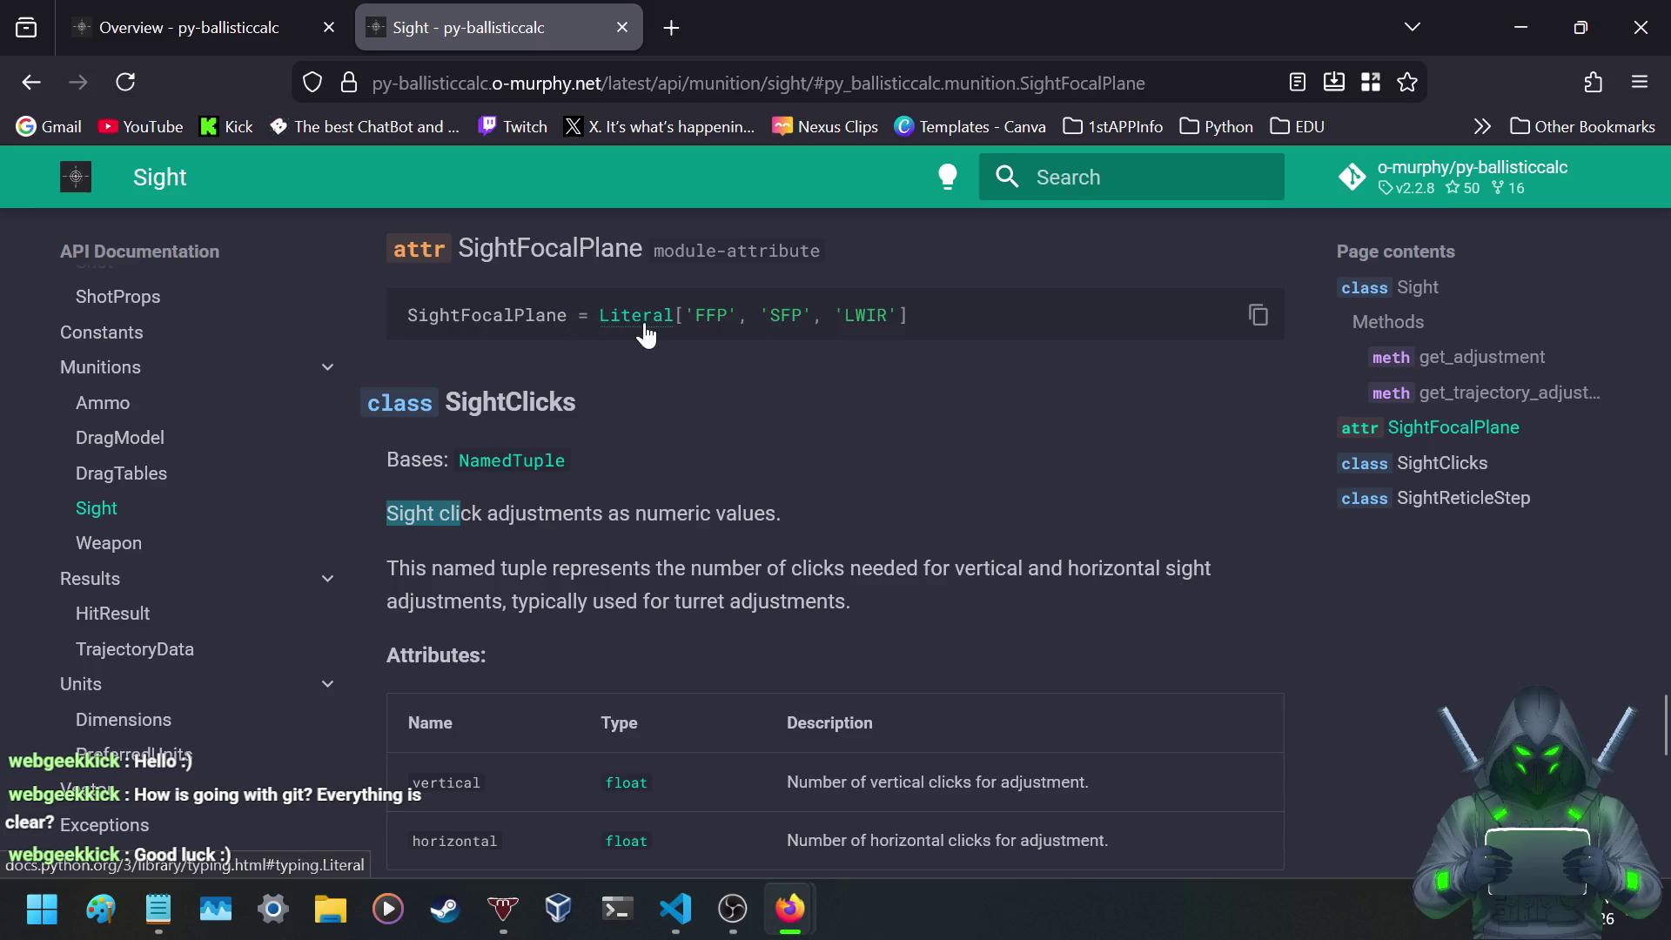
scroll(674, 546, "down", 1)
scroll(675, 546, "down", 10)
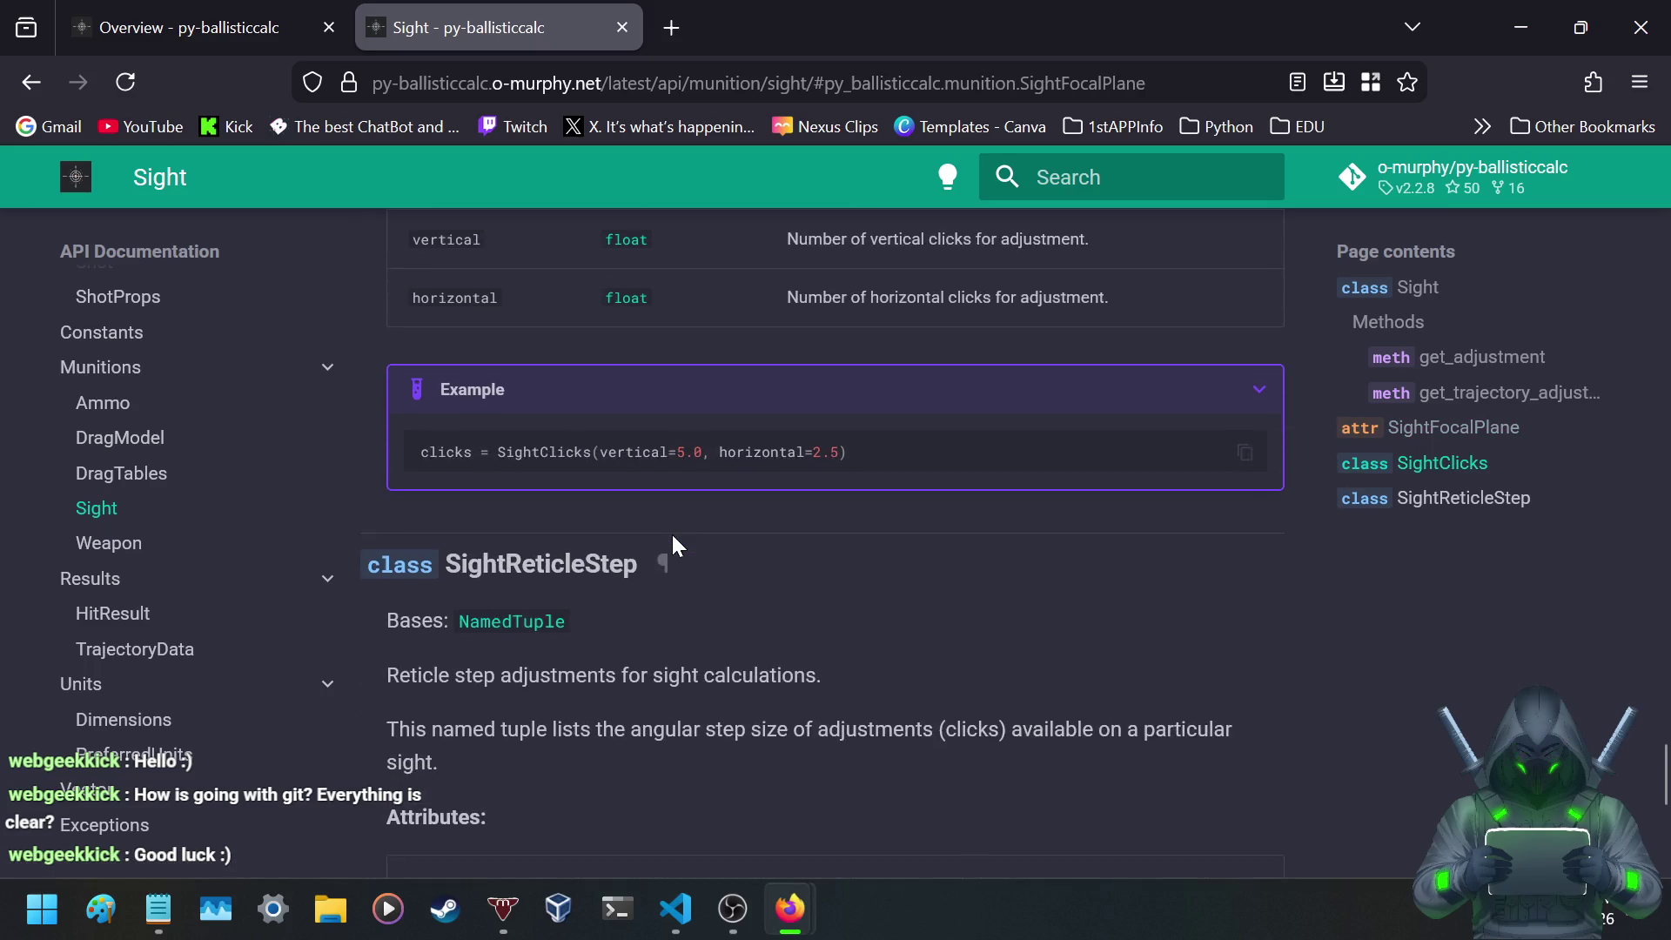
scroll(678, 526, "up", 3)
scroll(679, 526, "up", 6)
scroll(677, 525, "down", 4)
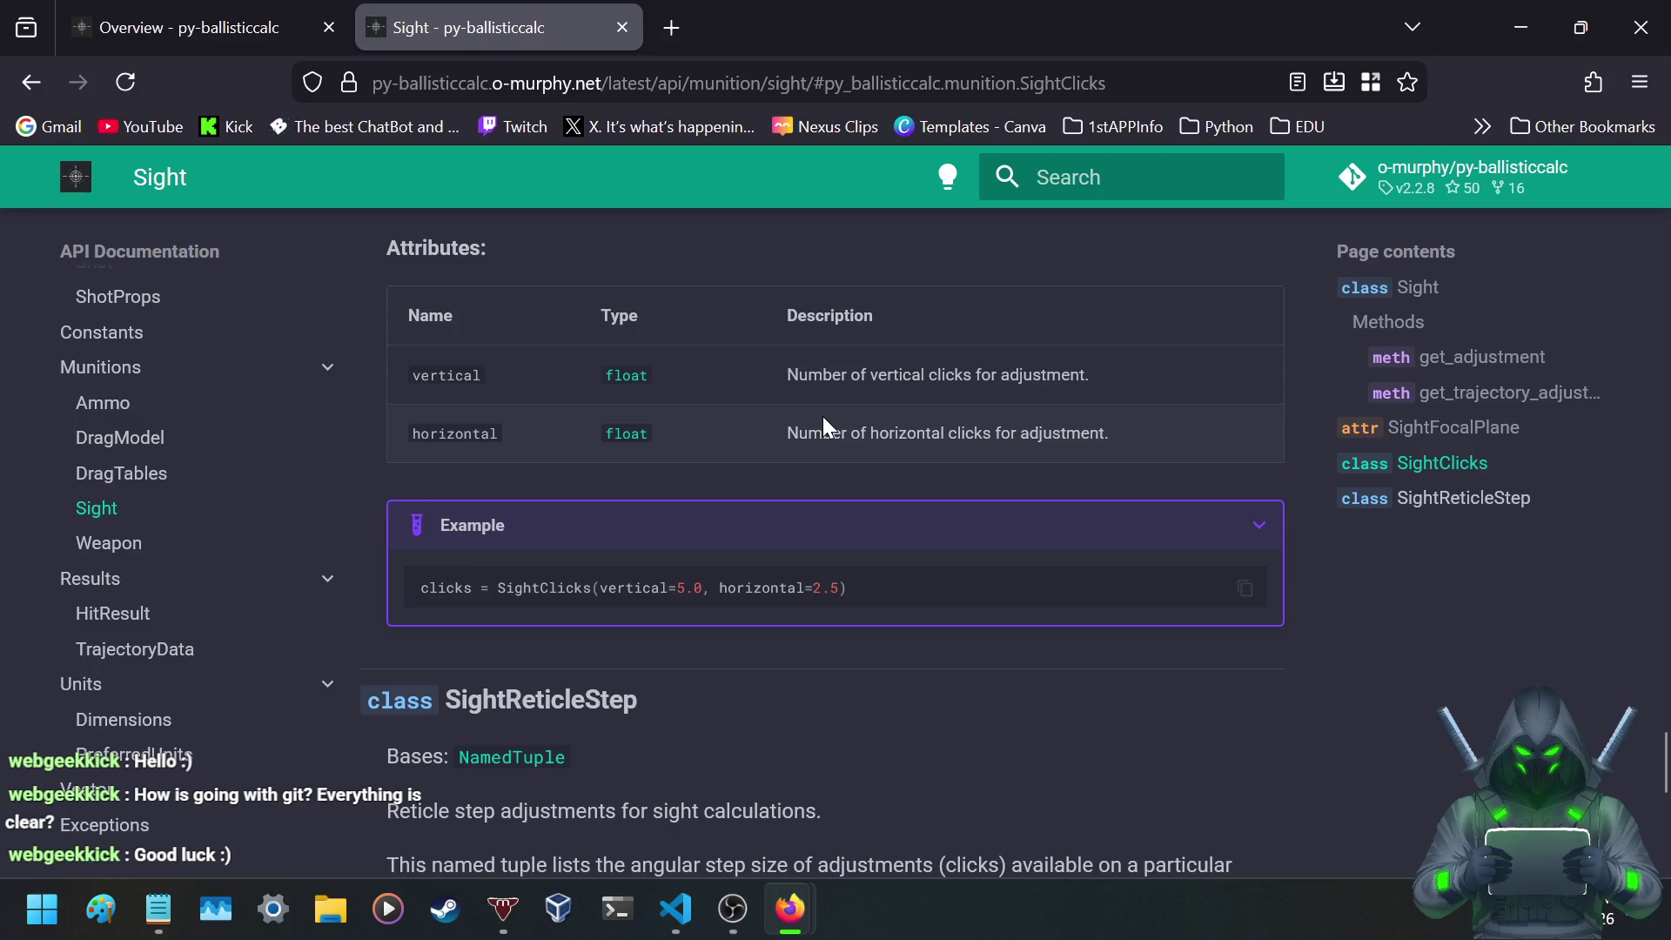
scroll(827, 425, "up", 2)
scroll(825, 424, "down", 4)
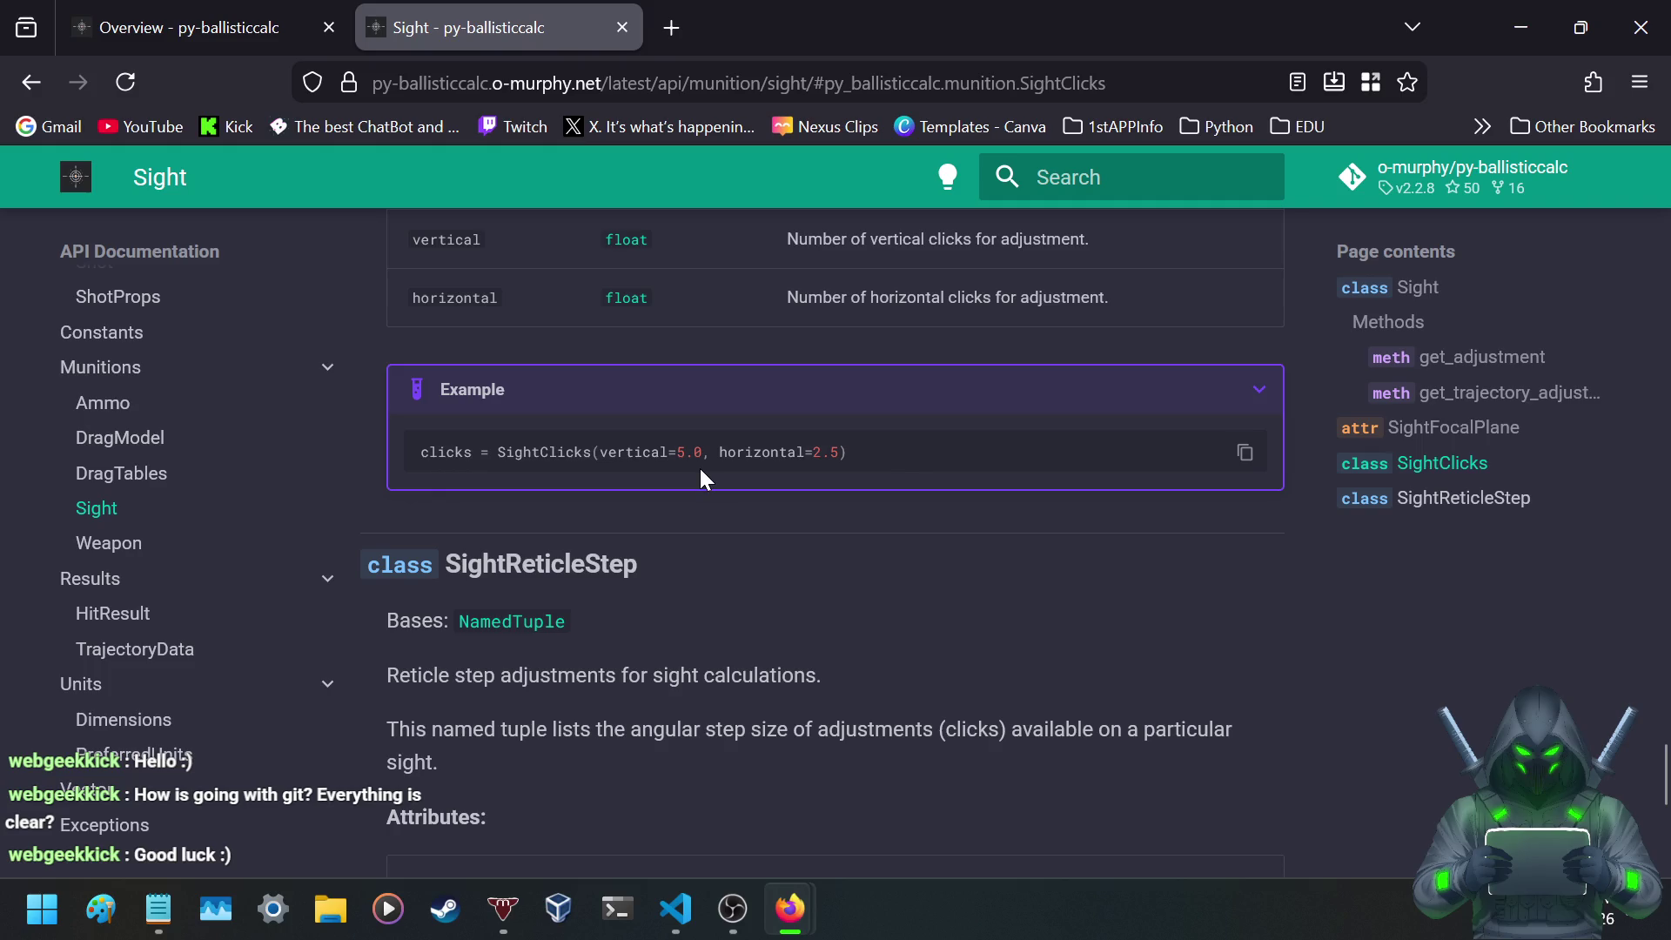
scroll(701, 470, "down", 4)
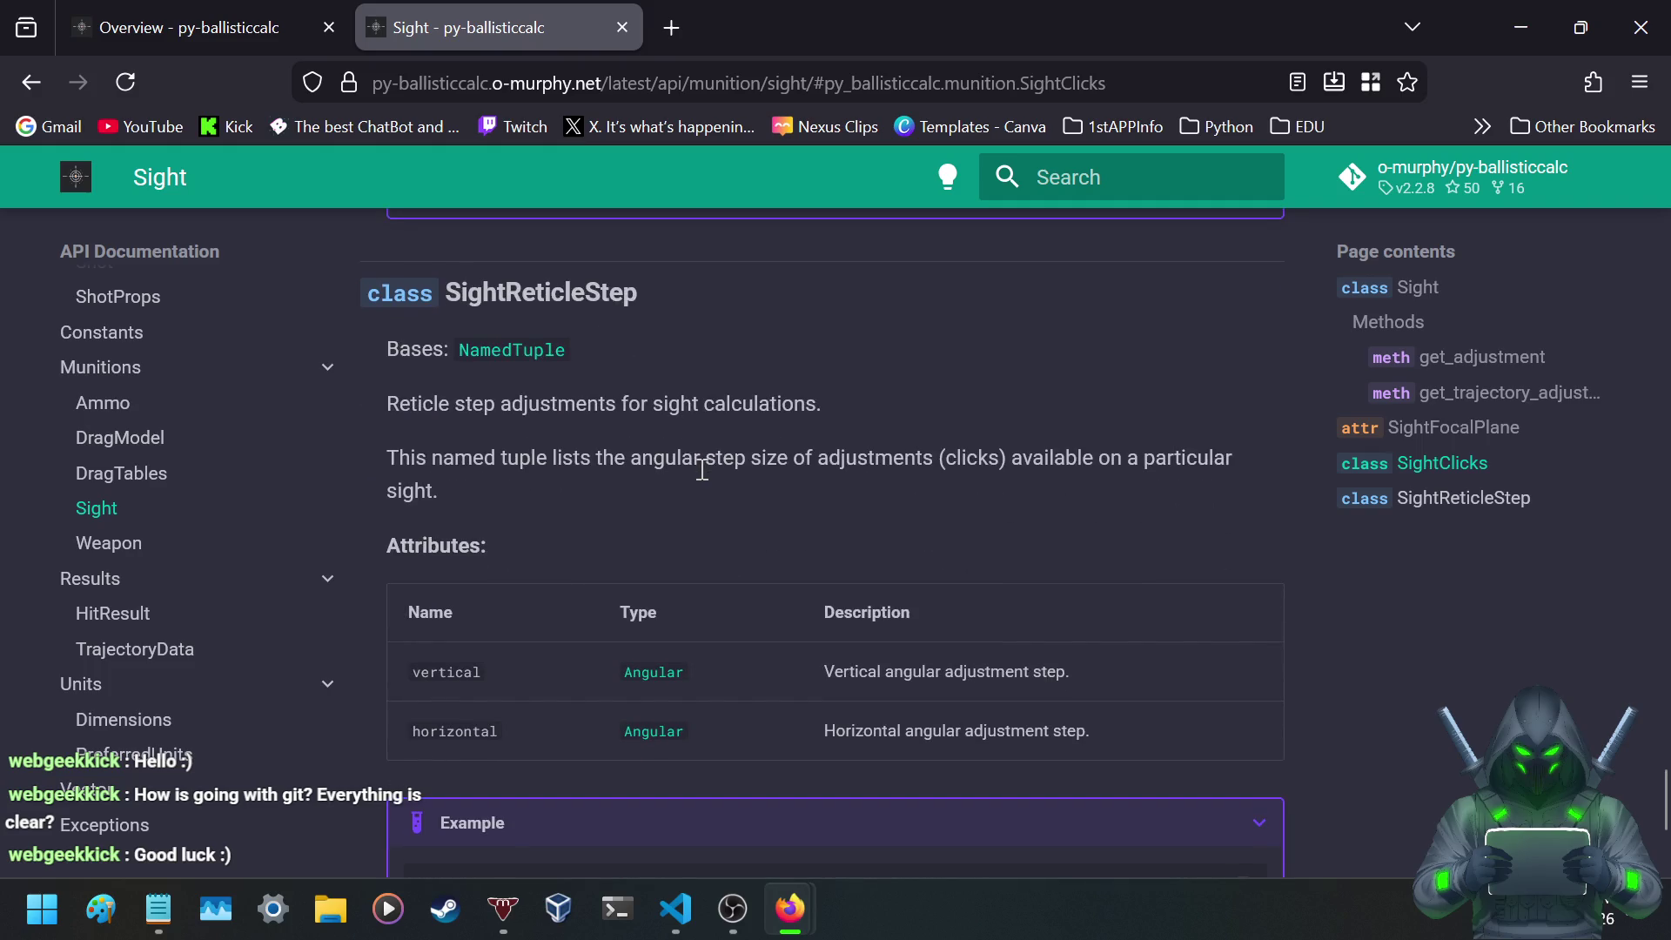
scroll(703, 470, "down", 2)
scroll(702, 470, "up", 2)
scroll(702, 470, "down", 5)
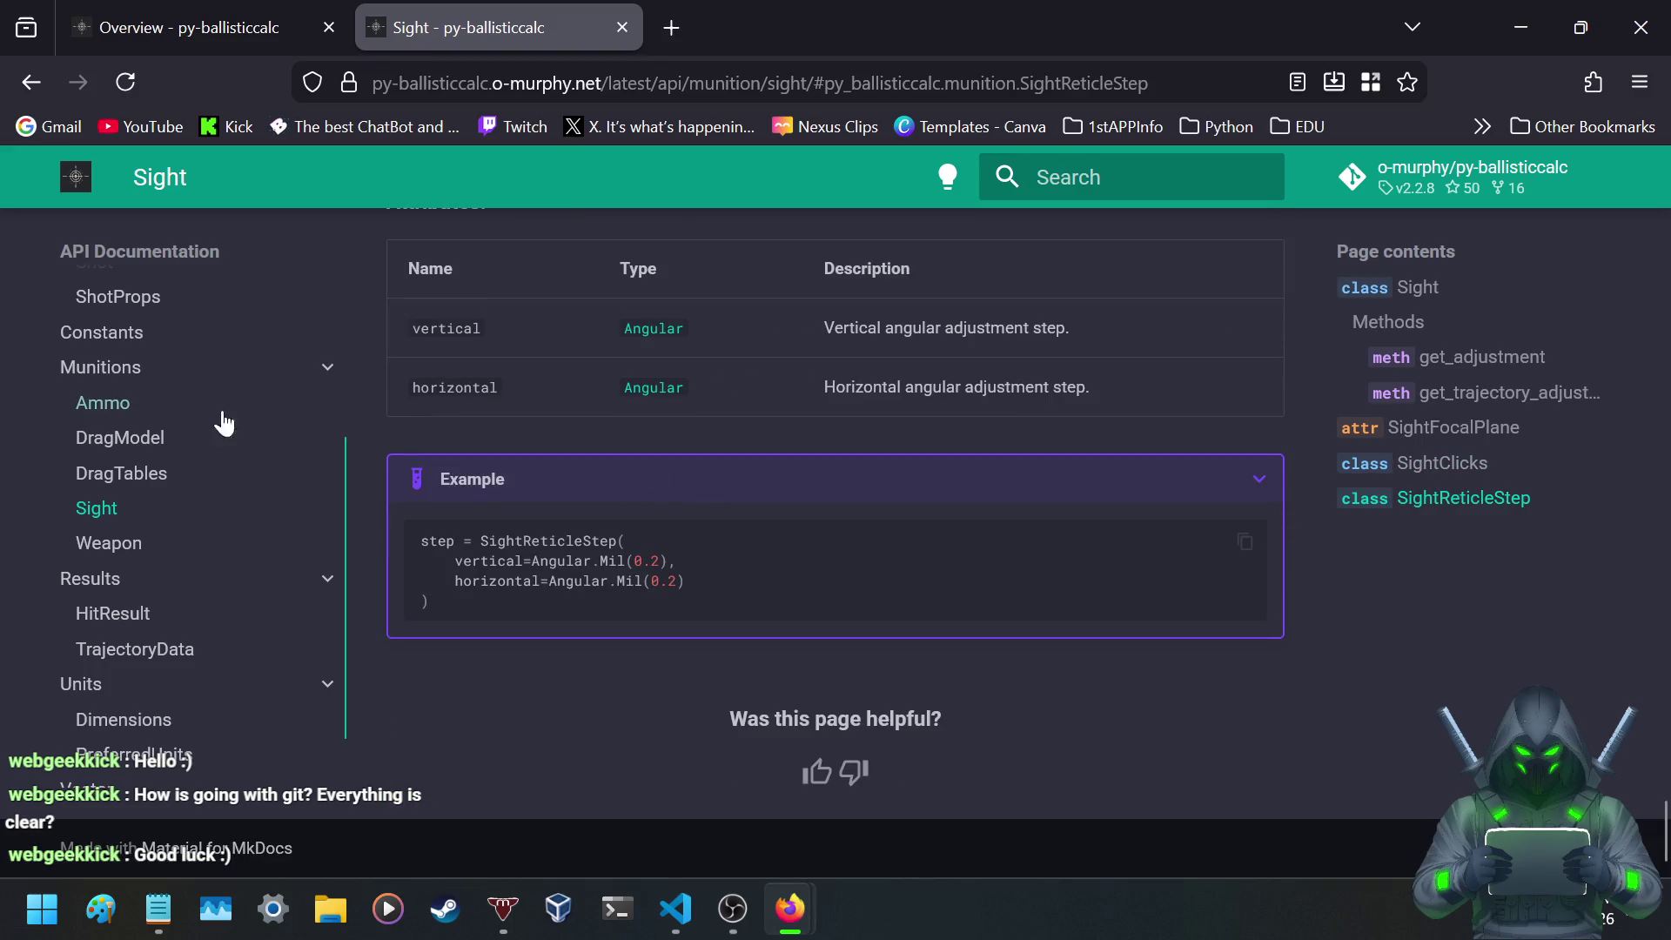
- Open the Weapon API page from the Munitions sidebar and read its attributes
left_click(98, 552)
scroll(616, 363, "down", 4)
scroll(617, 366, "down", 2)
scroll(609, 353, "up", 2)
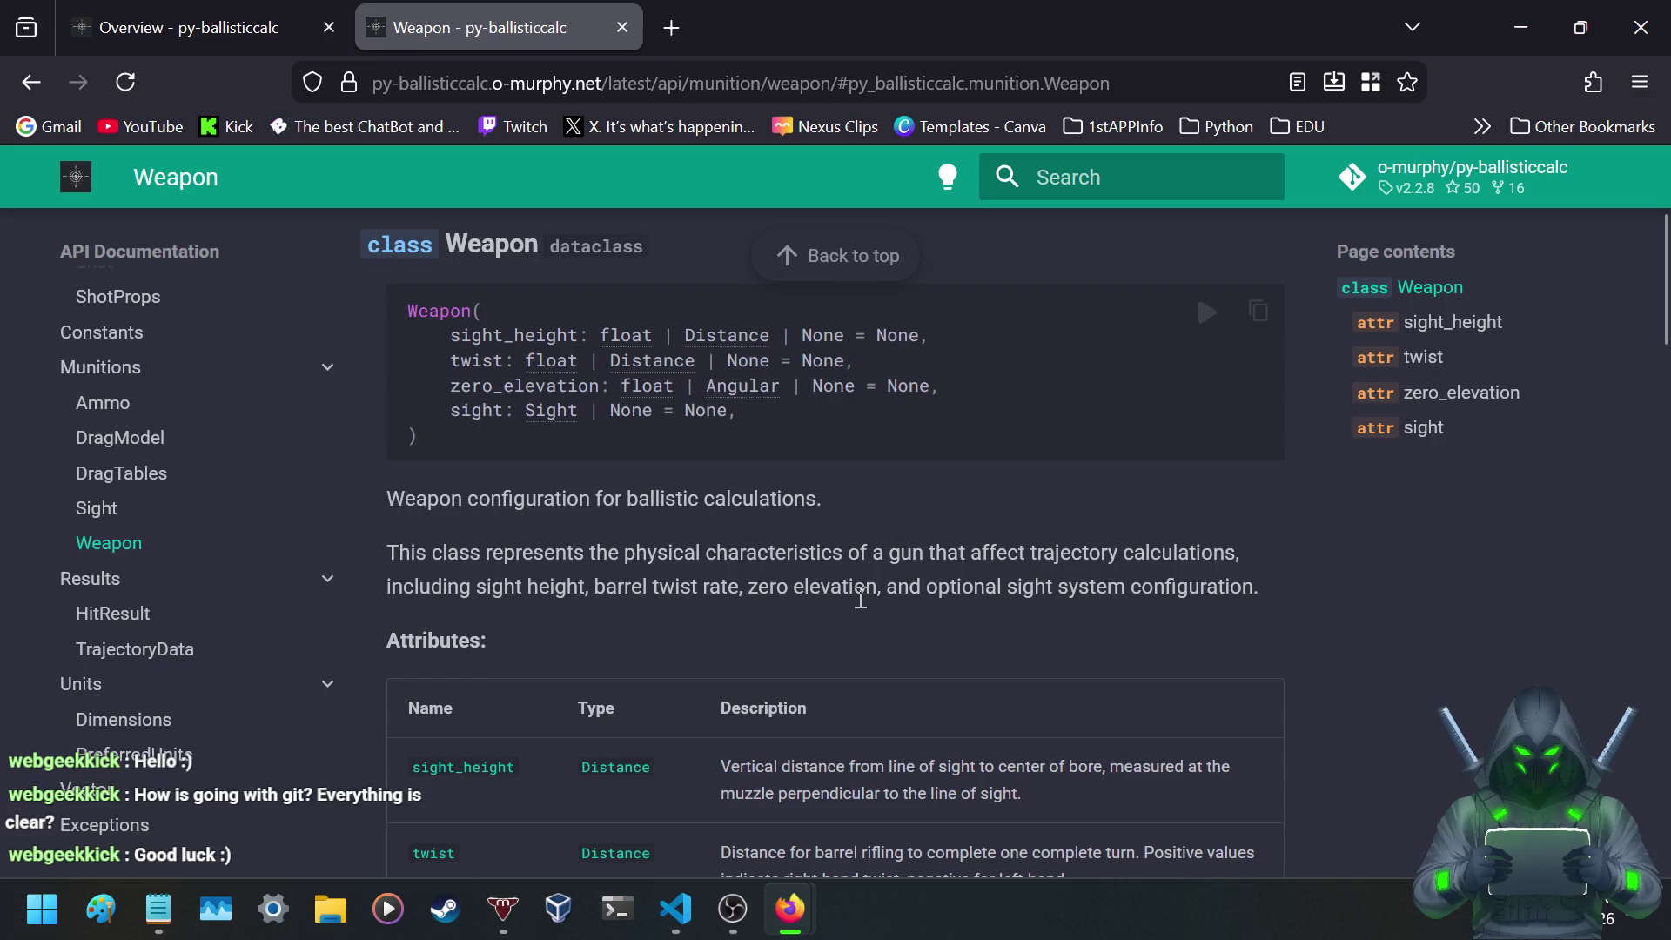
scroll(854, 597, "down", 5)
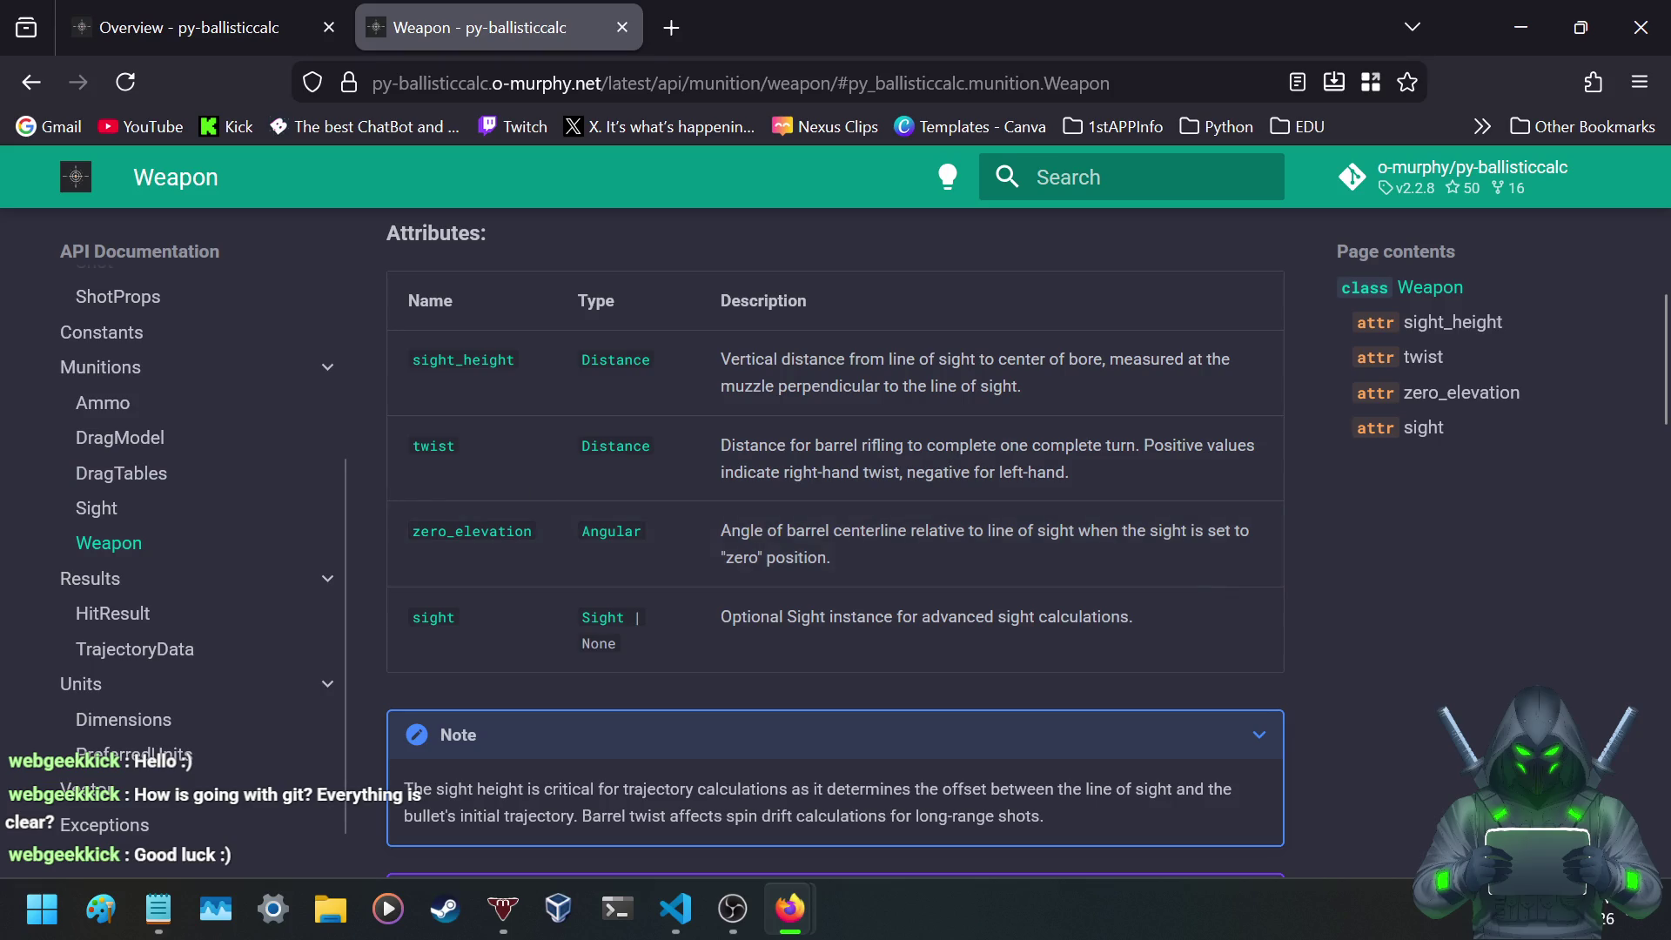
key("alt+Tab")
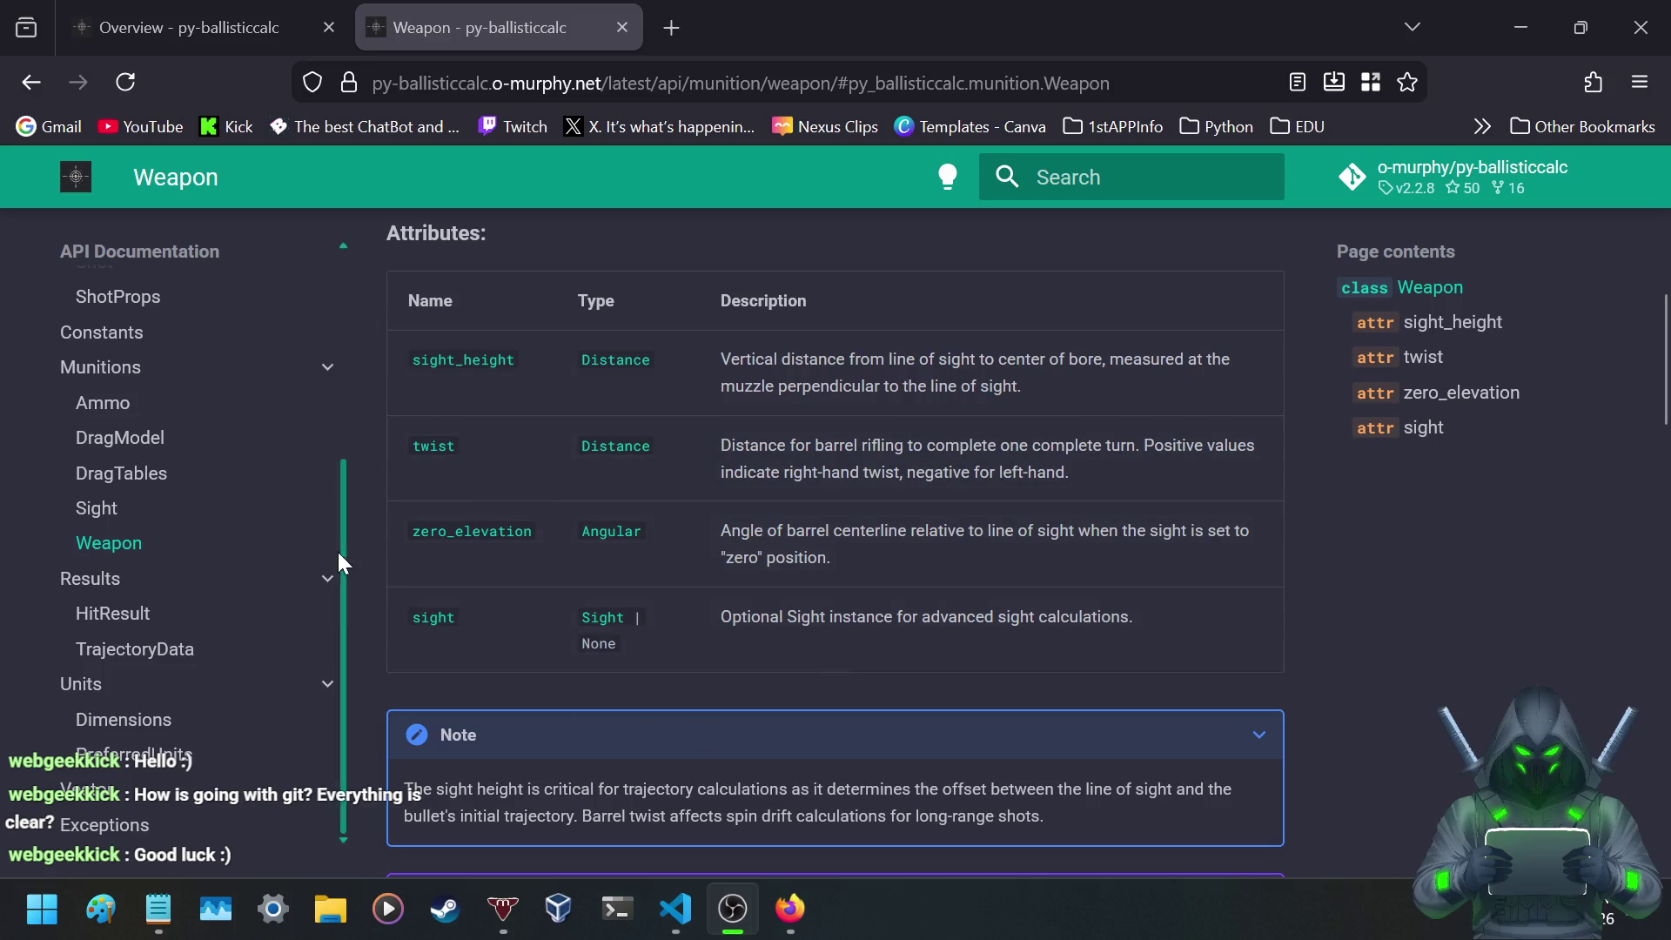
- Scroll through Weapon's parameters, examples and instance attributes, then expand the Results sidebar section
scroll(594, 433, "down", 3)
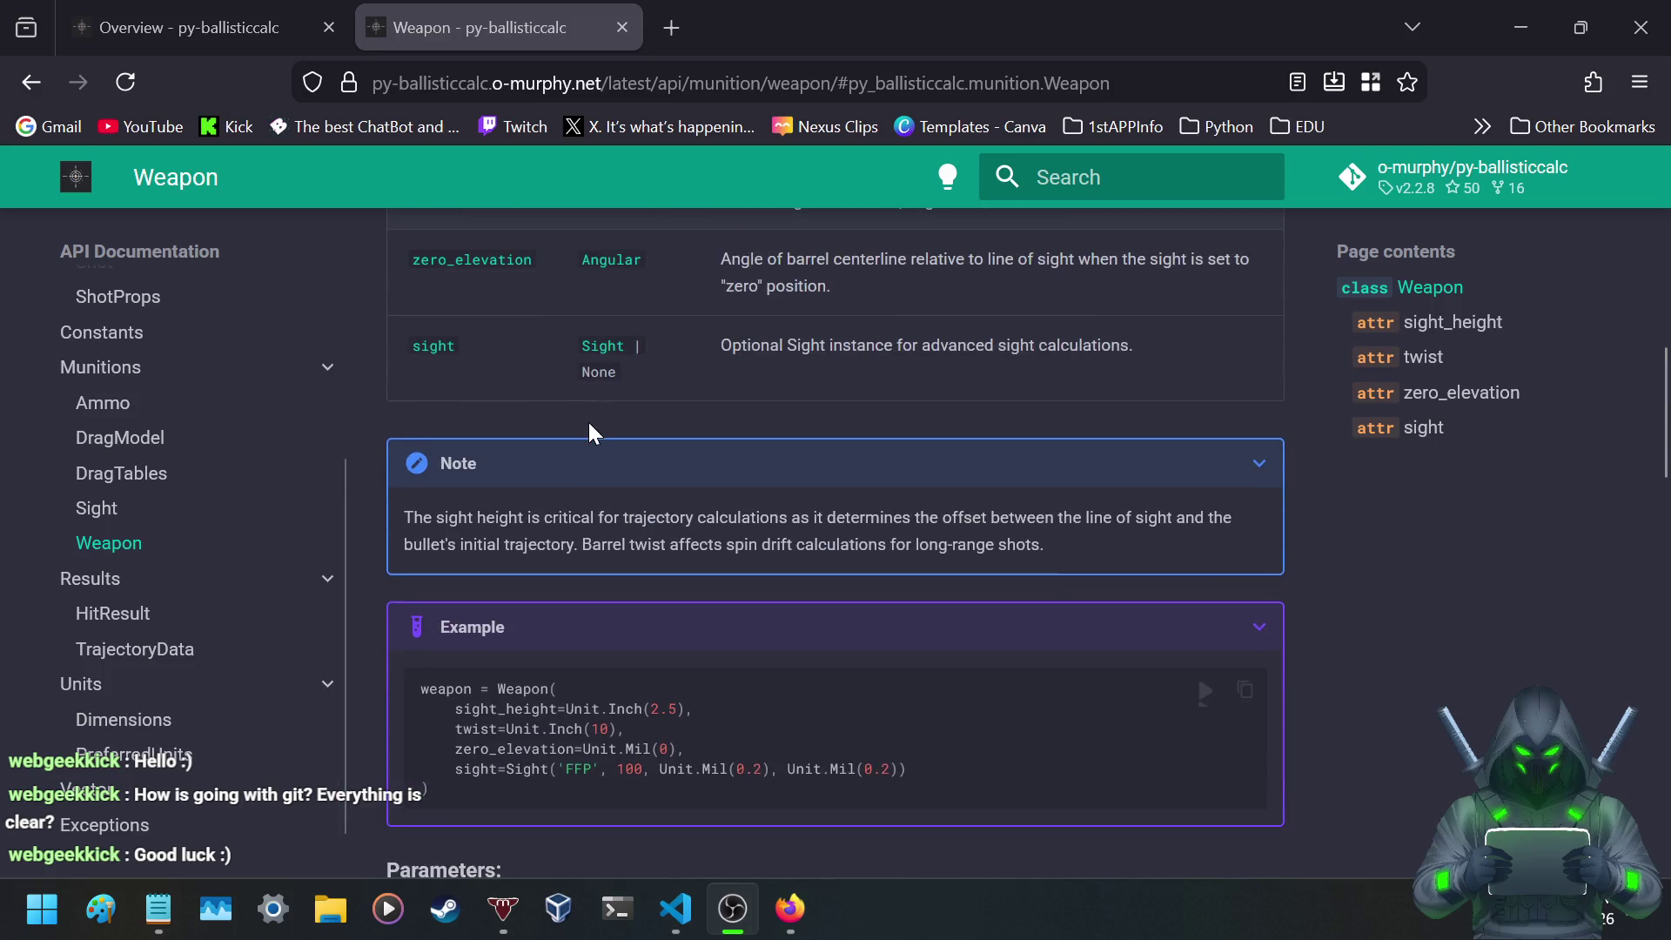
scroll(592, 430, "down", 3)
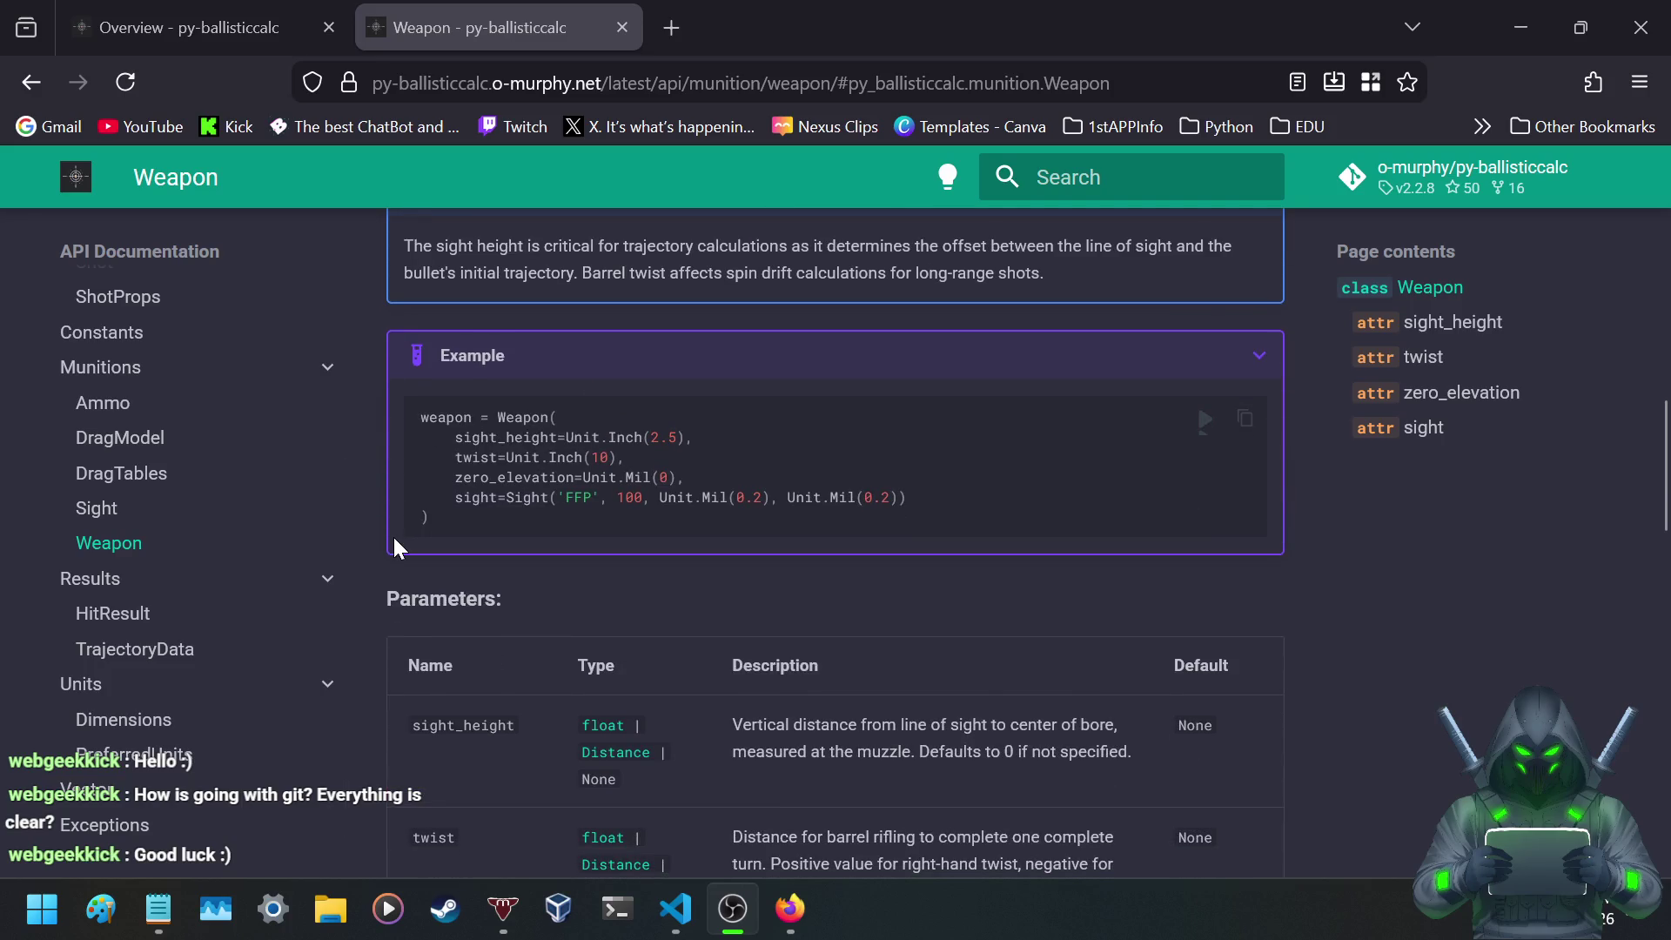
scroll(394, 538, "down", 3)
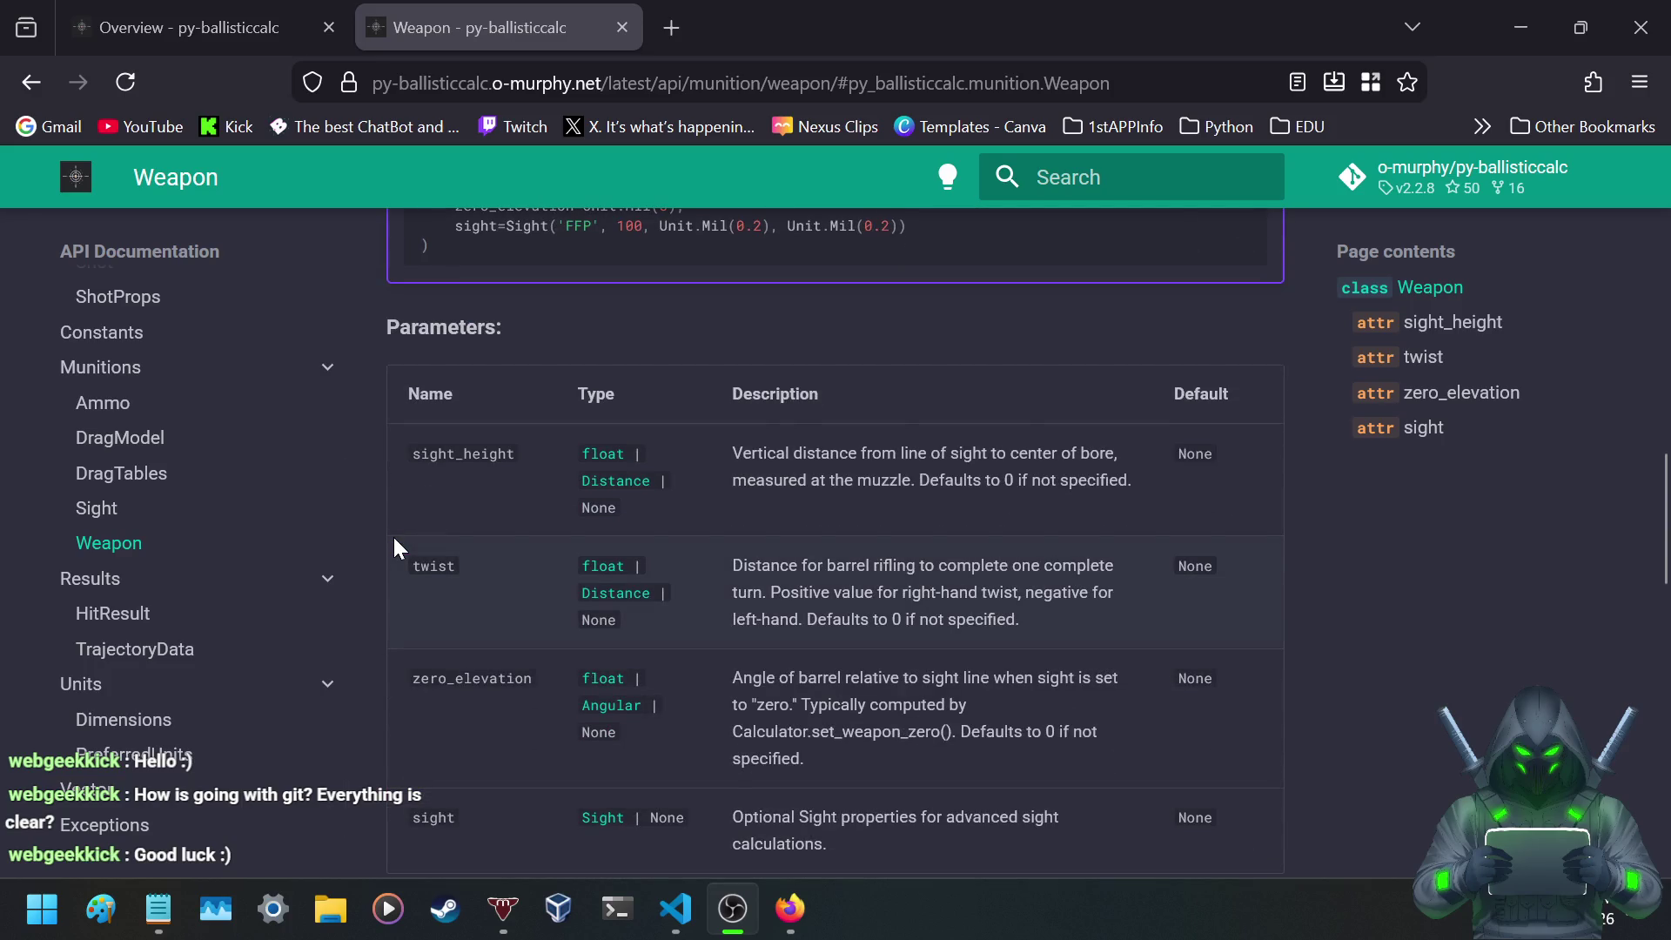
scroll(394, 538, "down", 8)
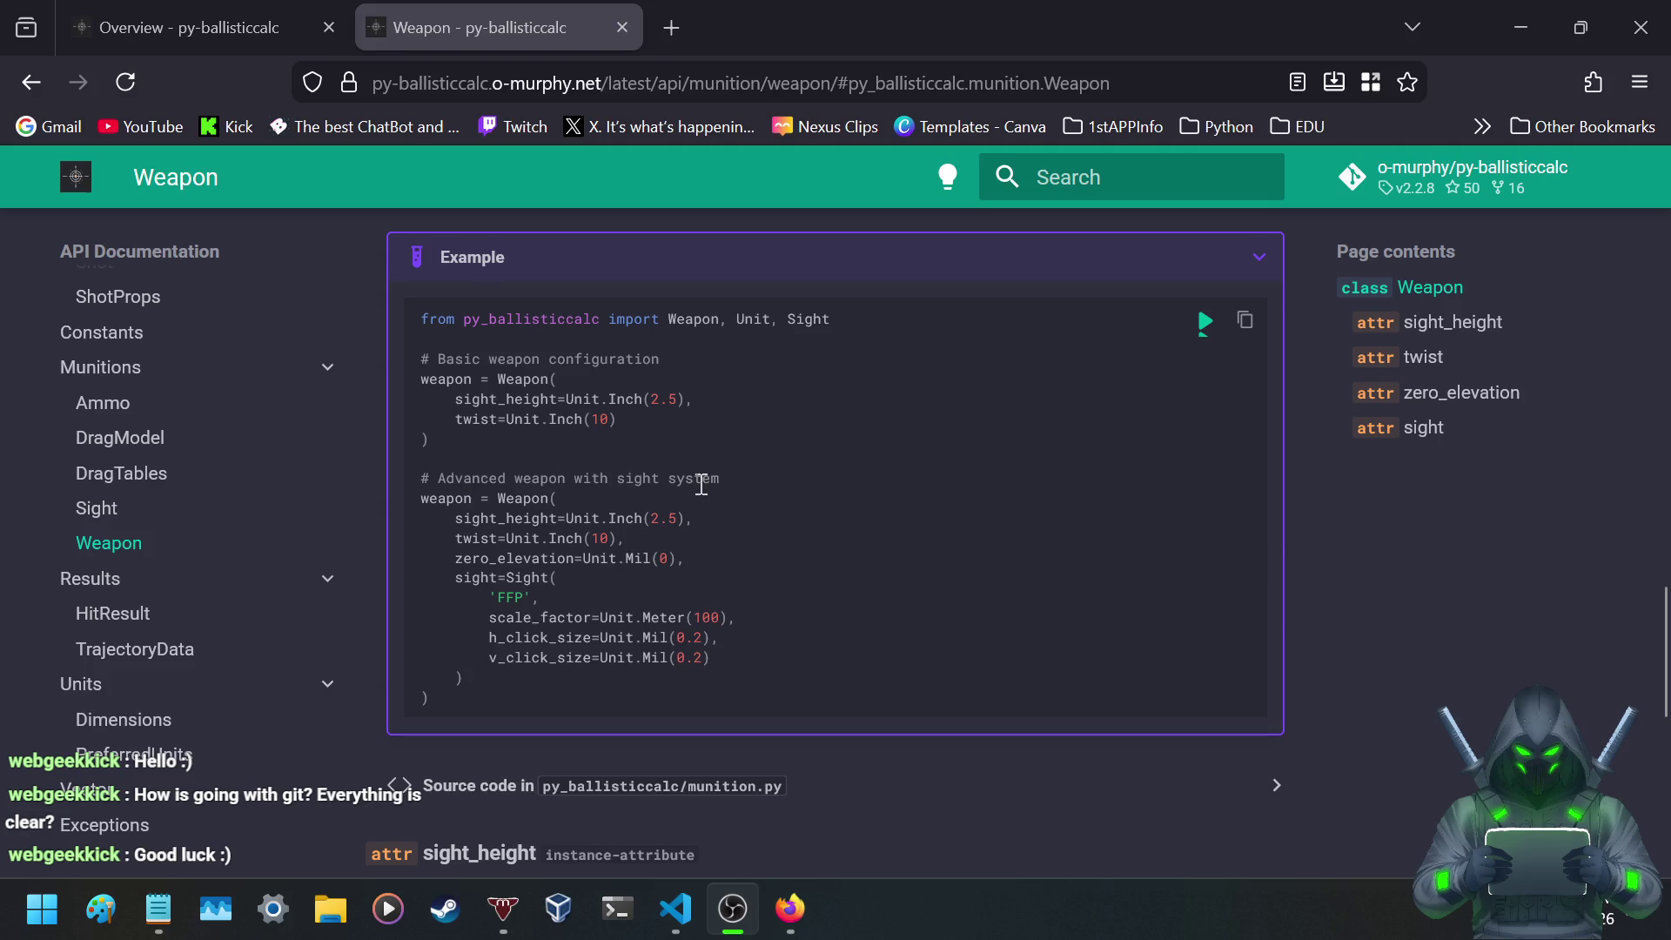
scroll(524, 541, "down", 5)
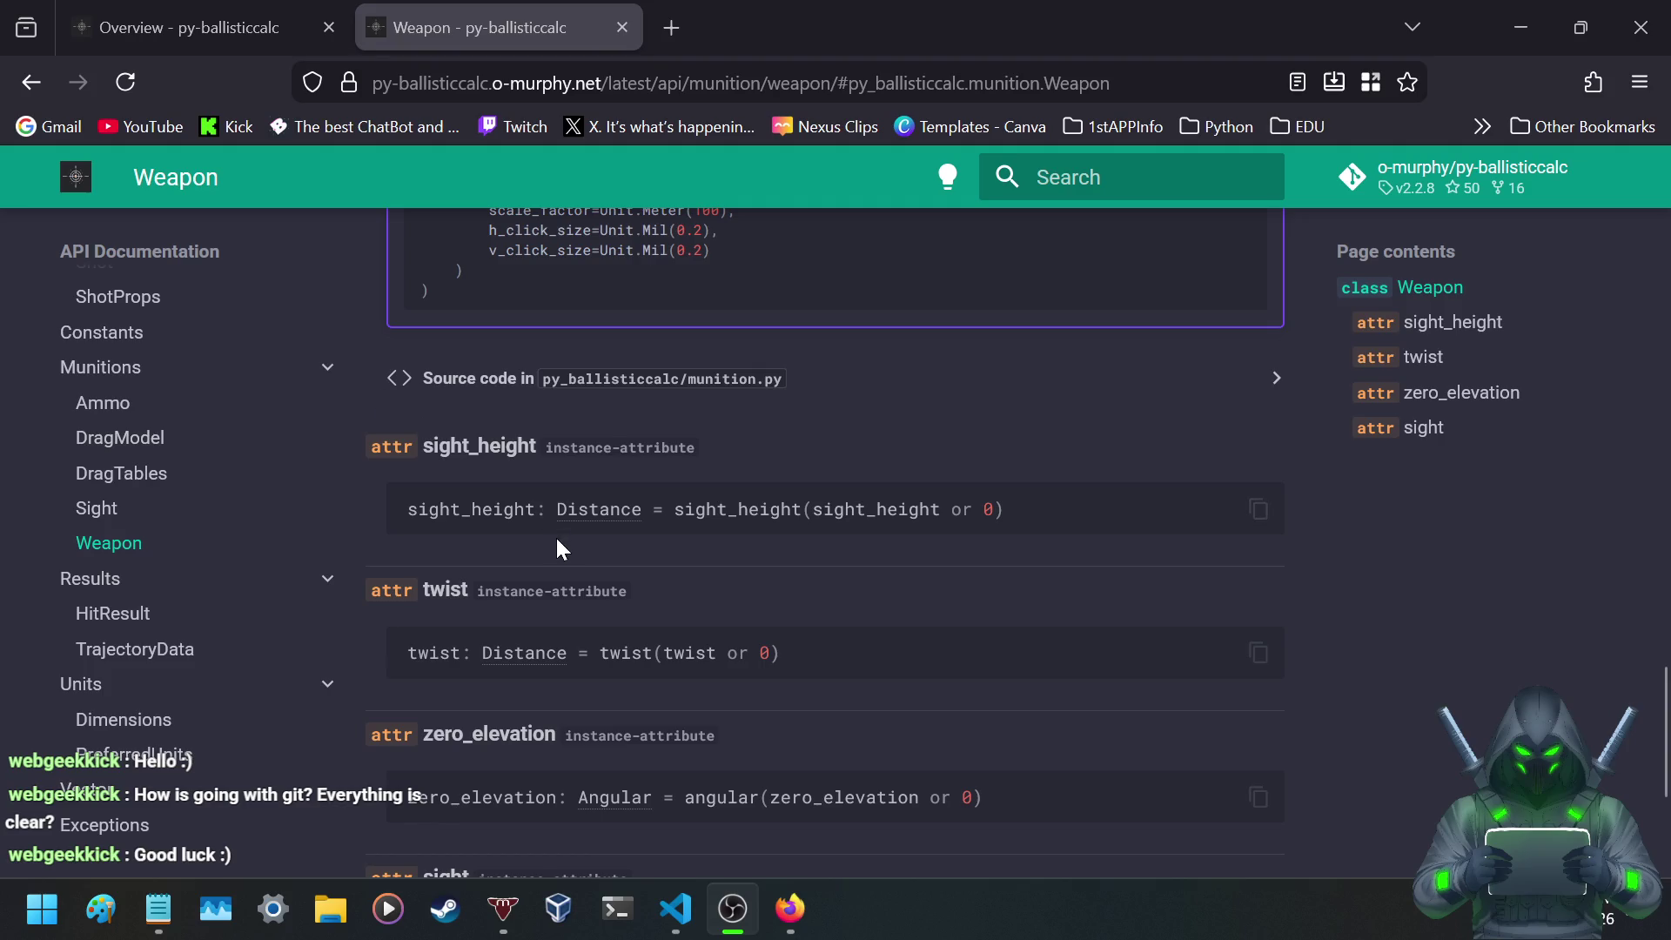
scroll(561, 549, "down", 3)
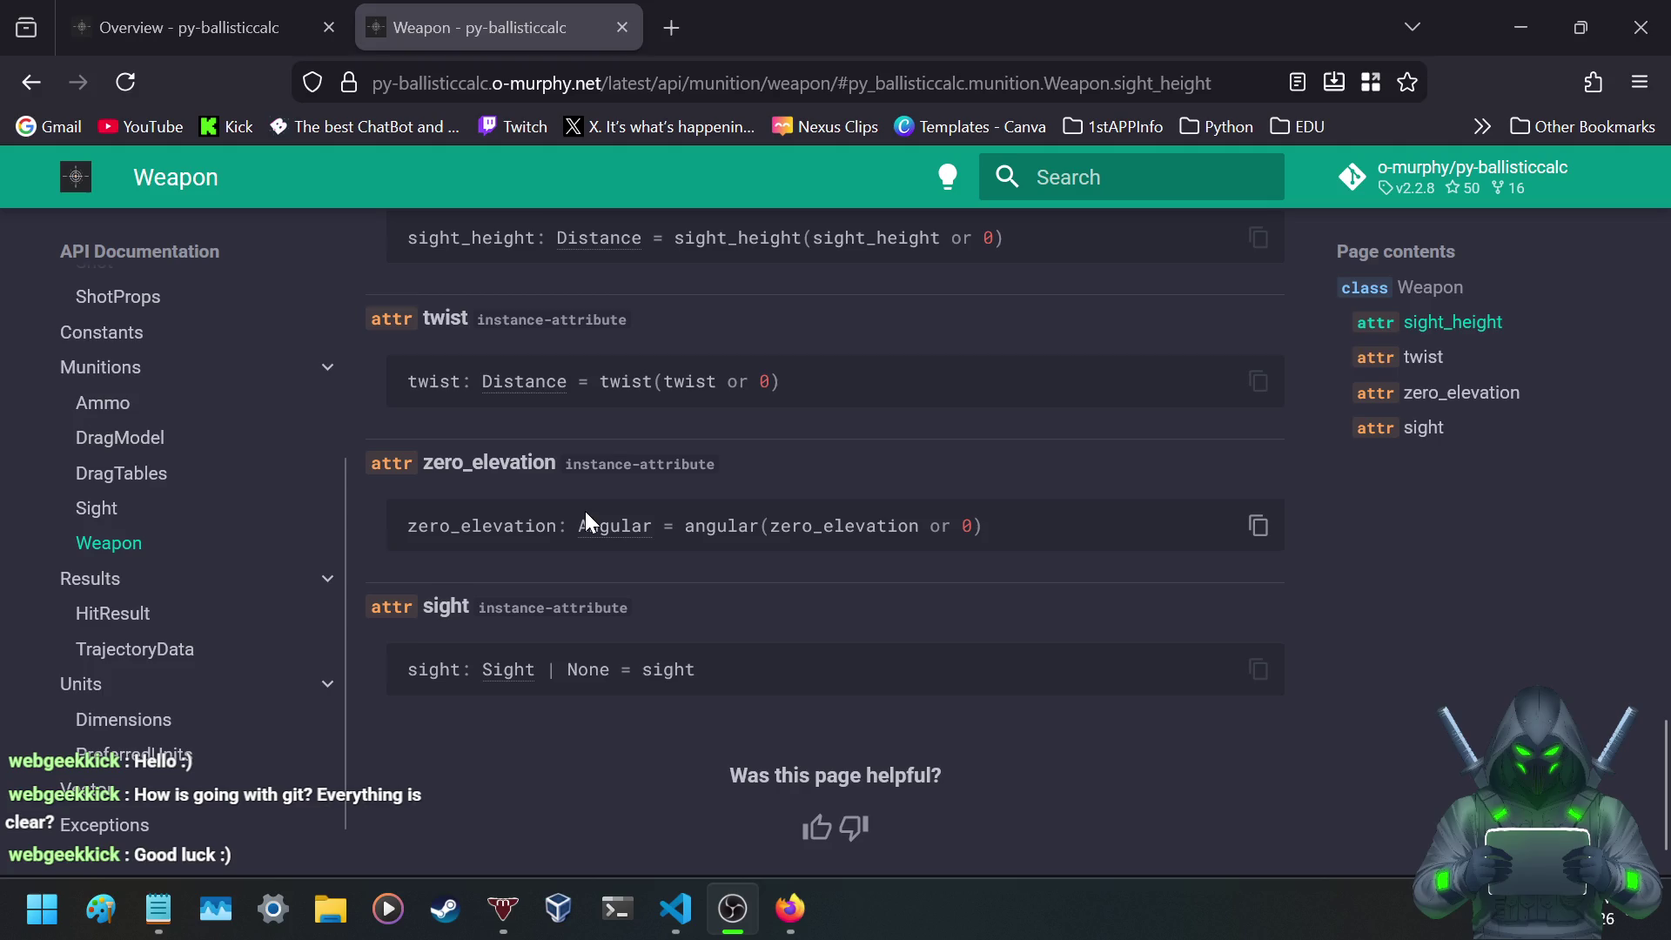
scroll(414, 548, "down", 1)
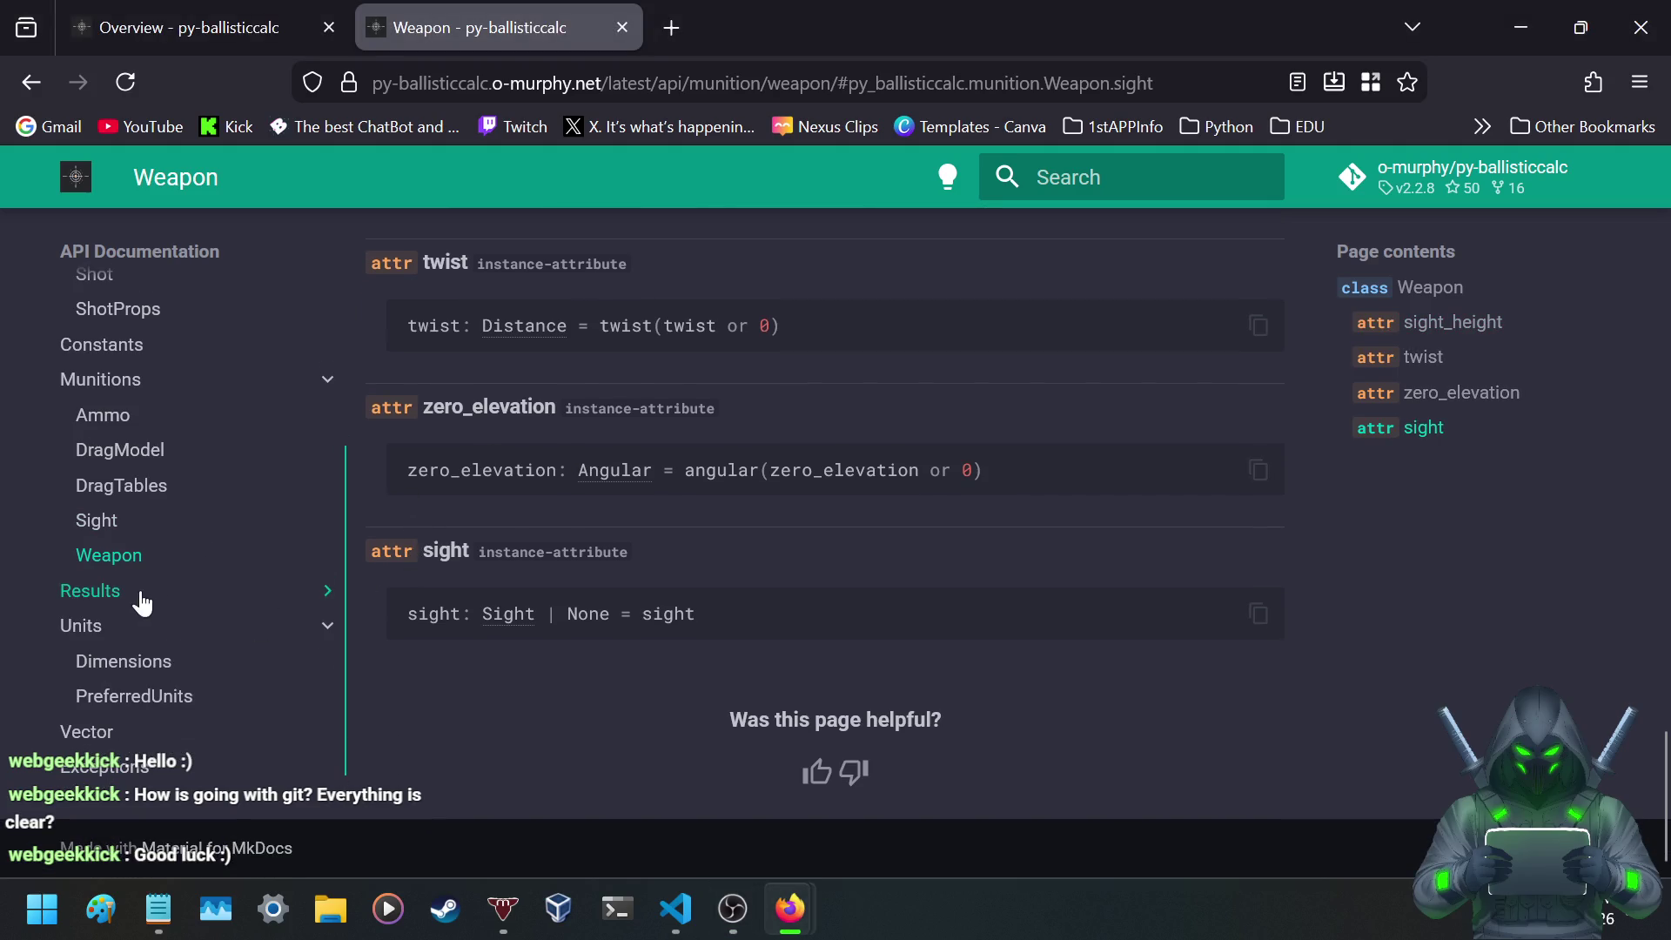
left_click(138, 600)
- Open the HitResult API page and read its attributes
left_click(108, 626)
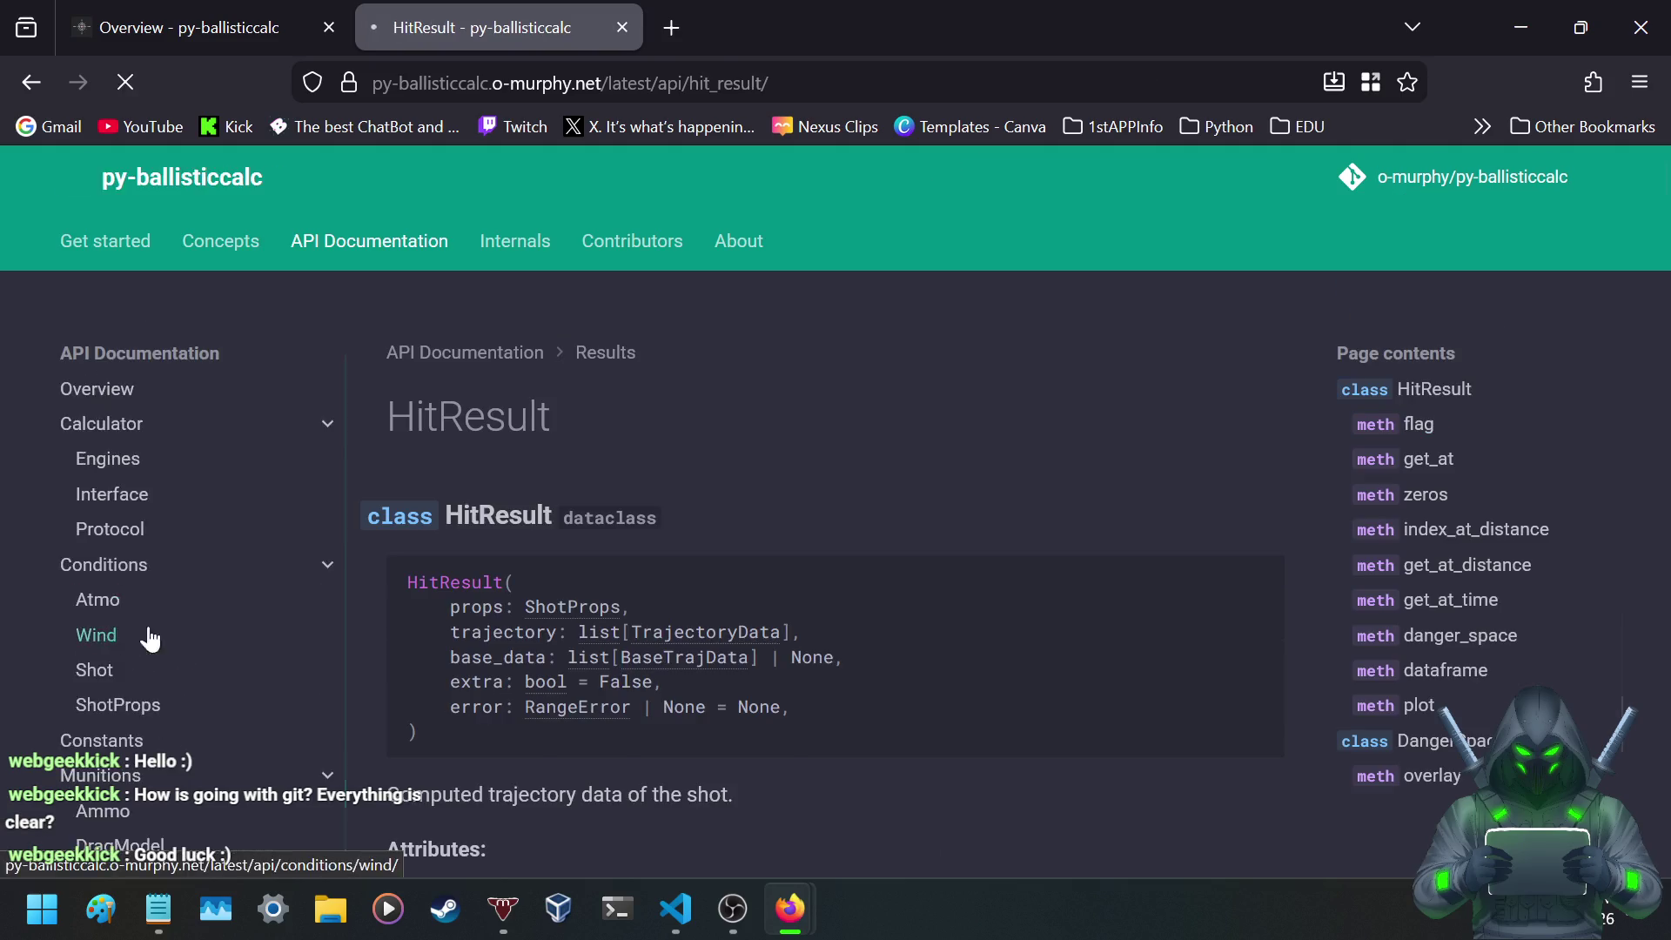
scroll(537, 474, "down", 3)
scroll(537, 475, "up", 2)
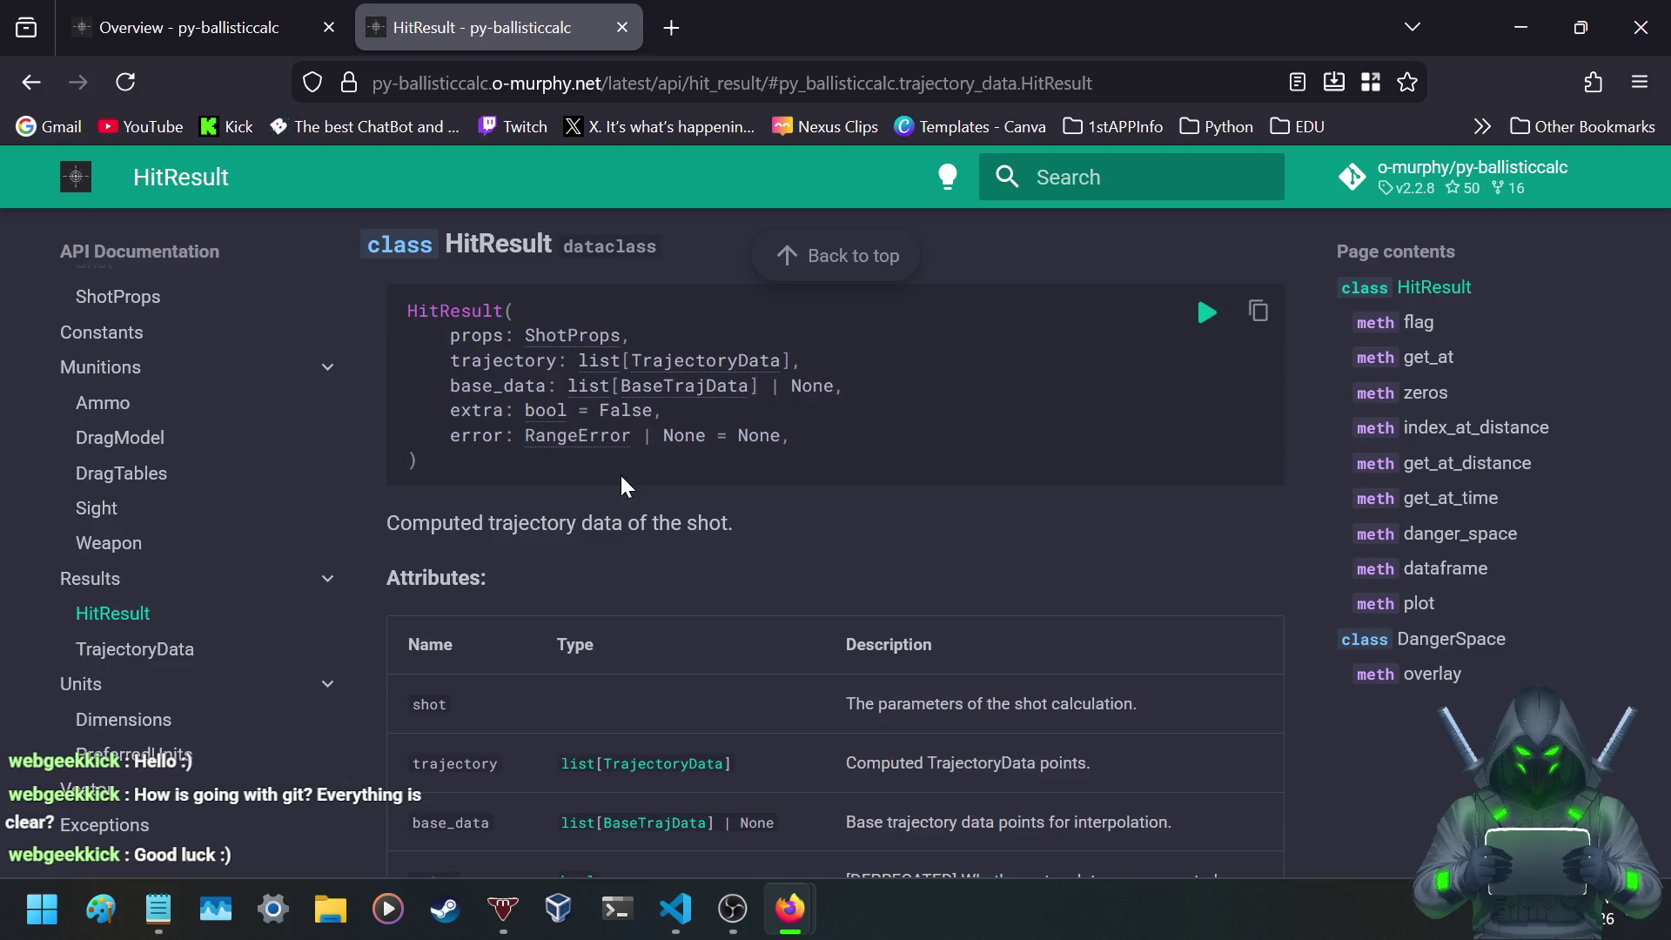
scroll(635, 592, "down", 5)
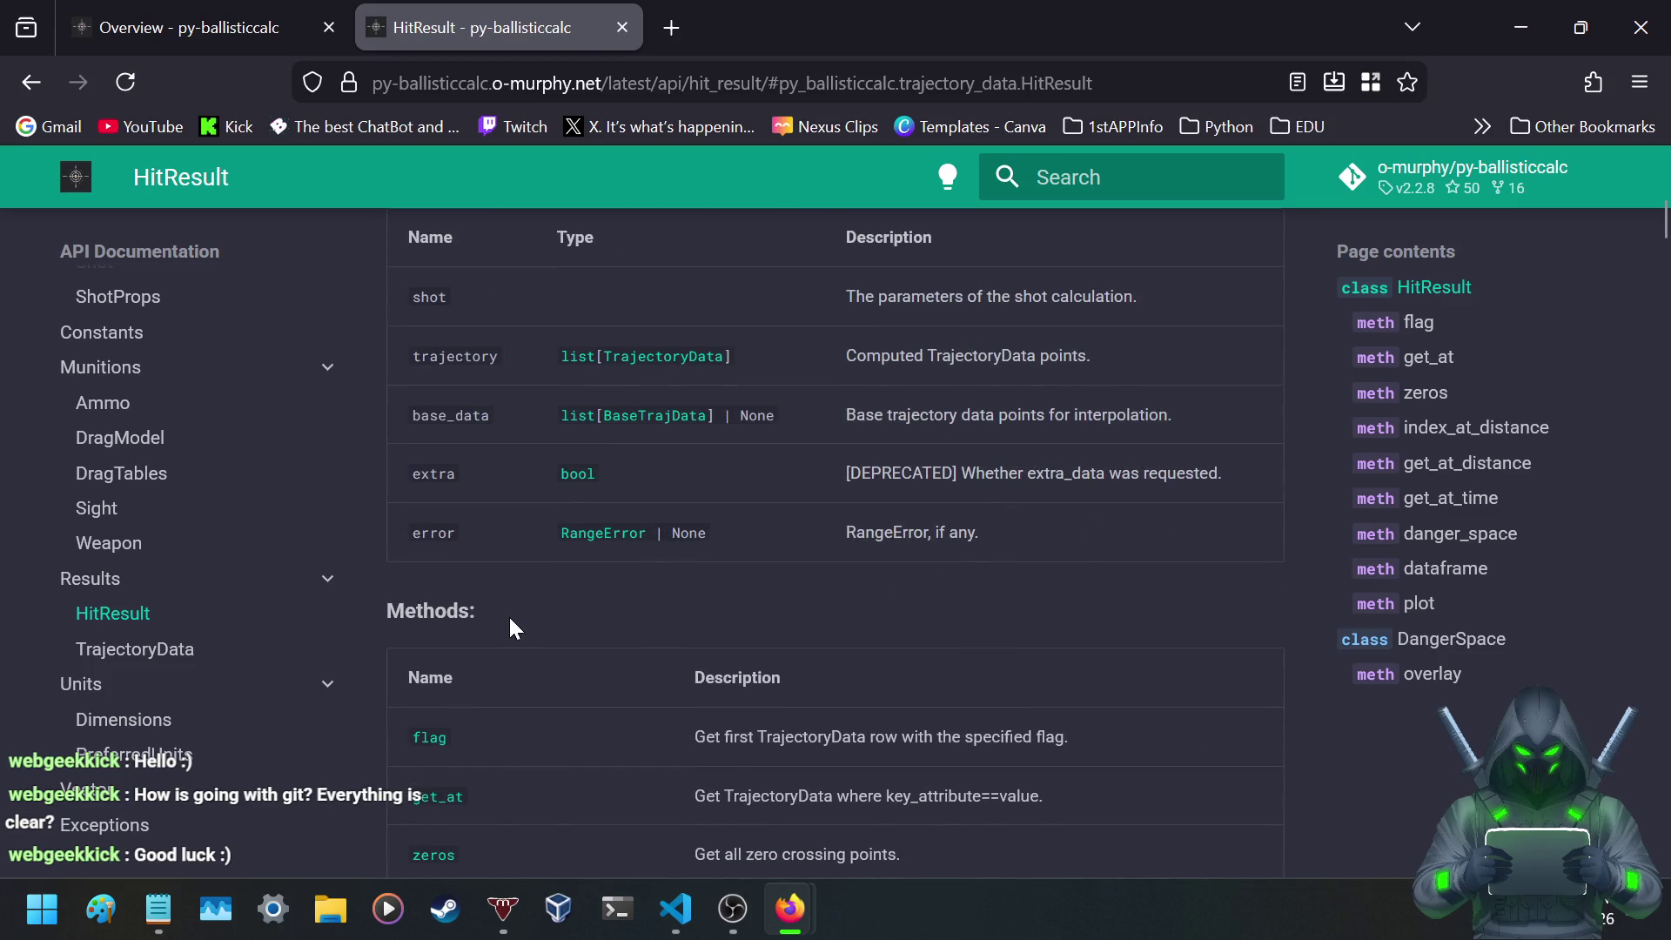
scroll(512, 620, "up", 2)
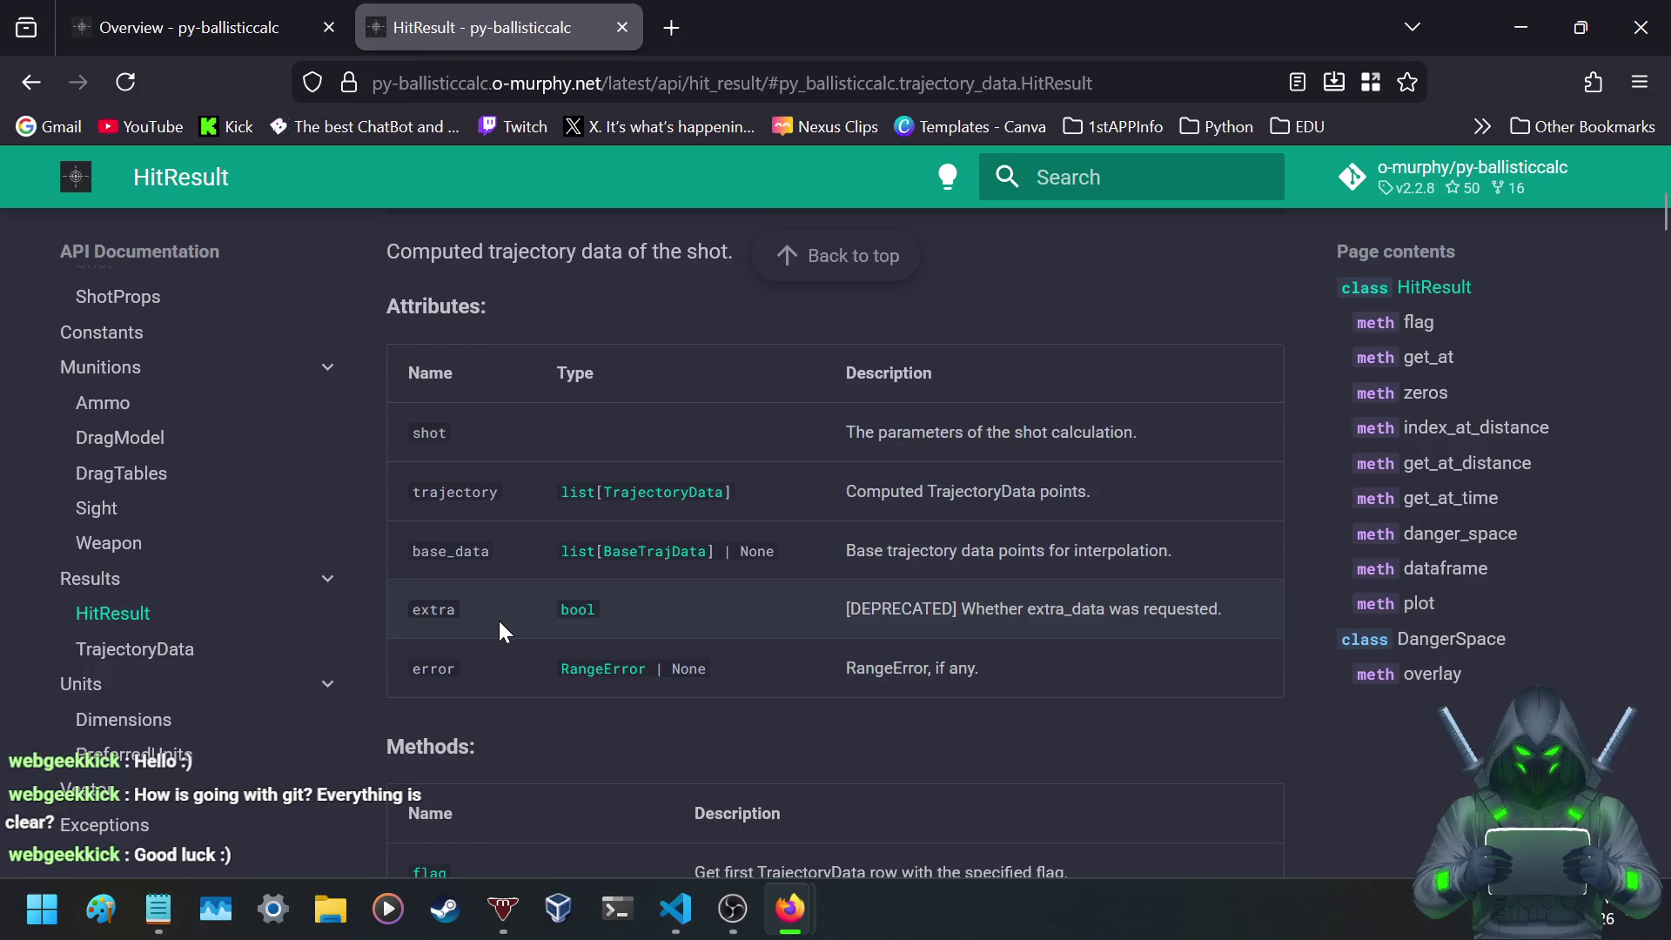
- Read HitResult's methods, including flag and get_at, then open the TrajectoryData page
scroll(498, 620, "down", 5)
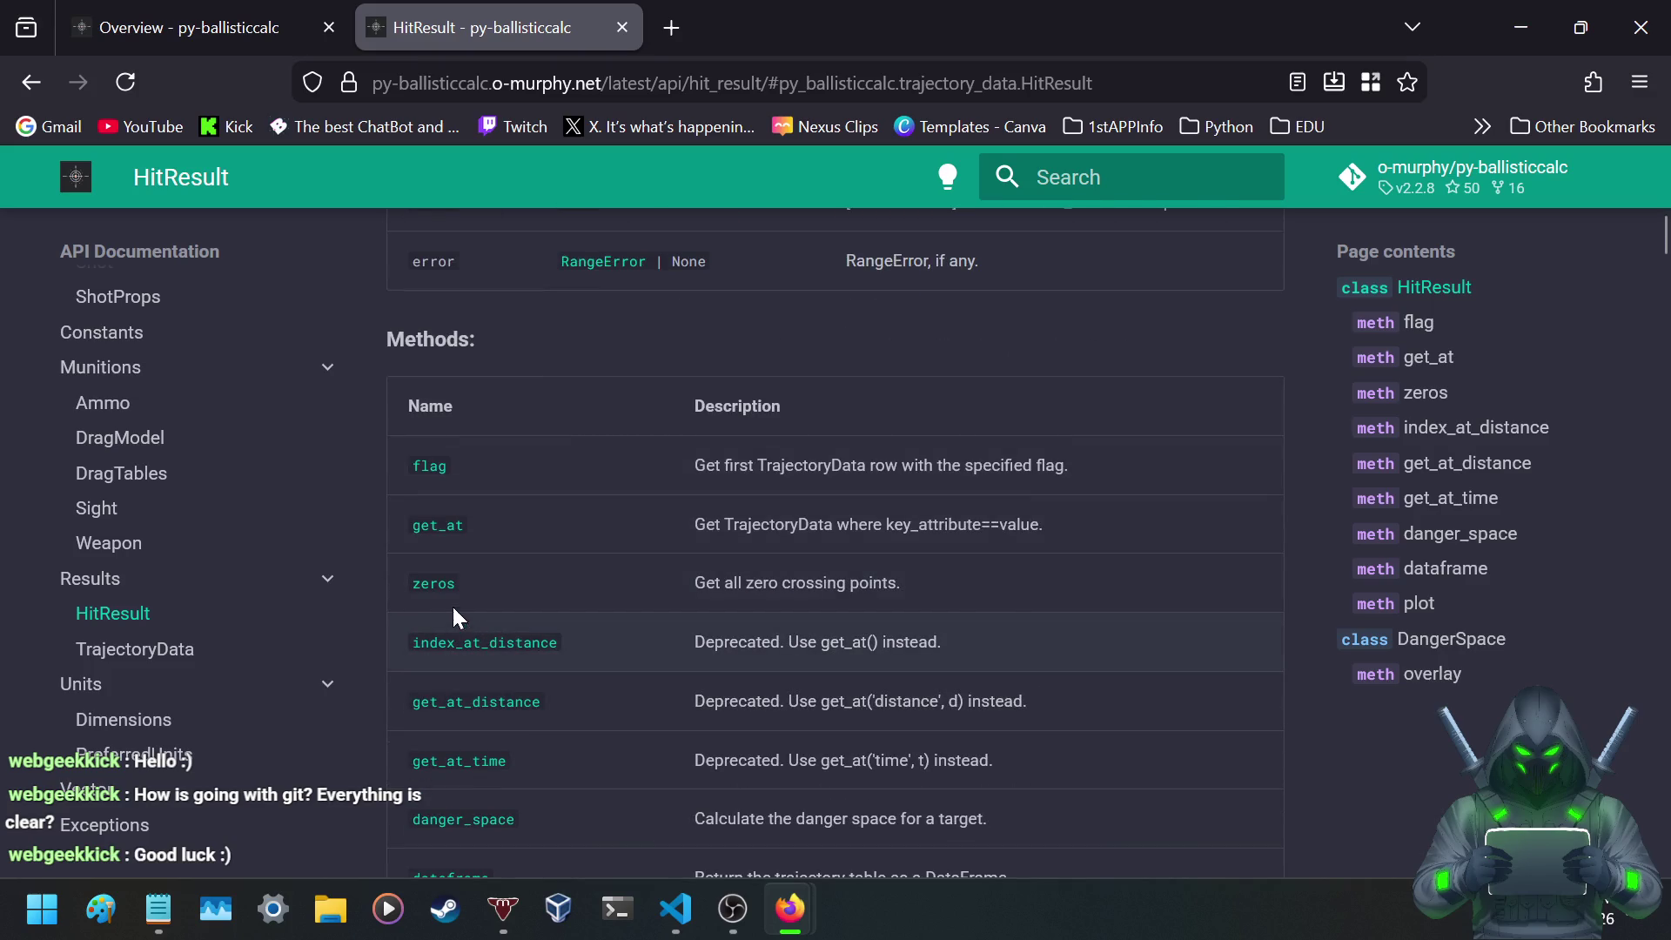
scroll(345, 554, "down", 5)
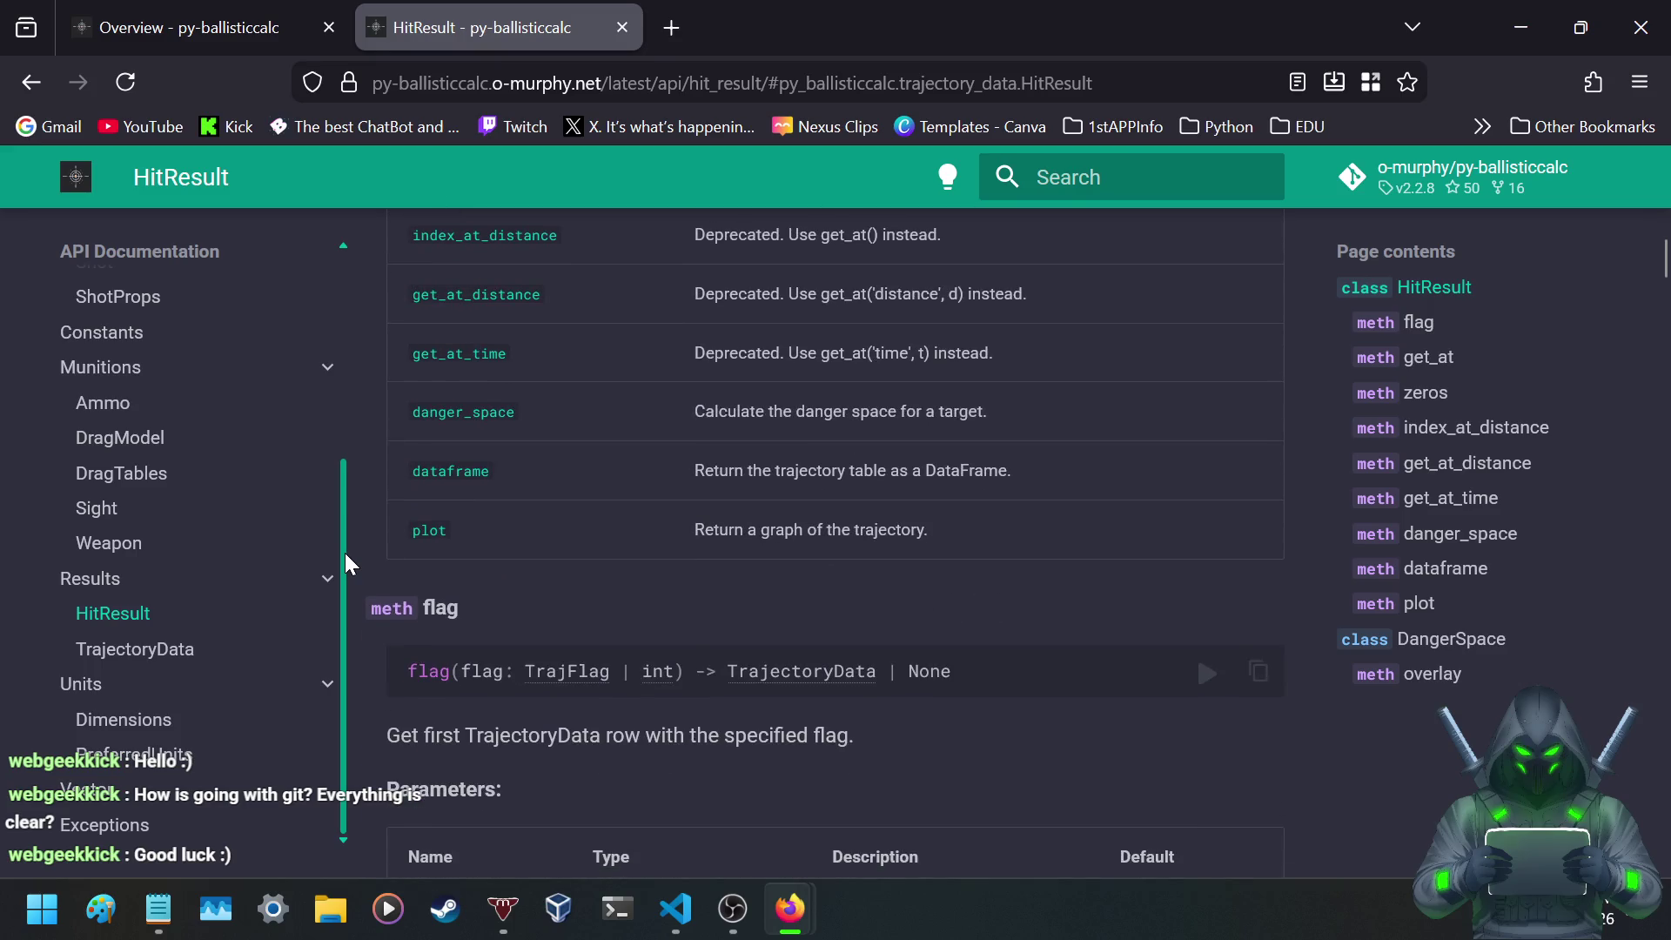
scroll(346, 554, "down", 3)
scroll(345, 554, "down", 5)
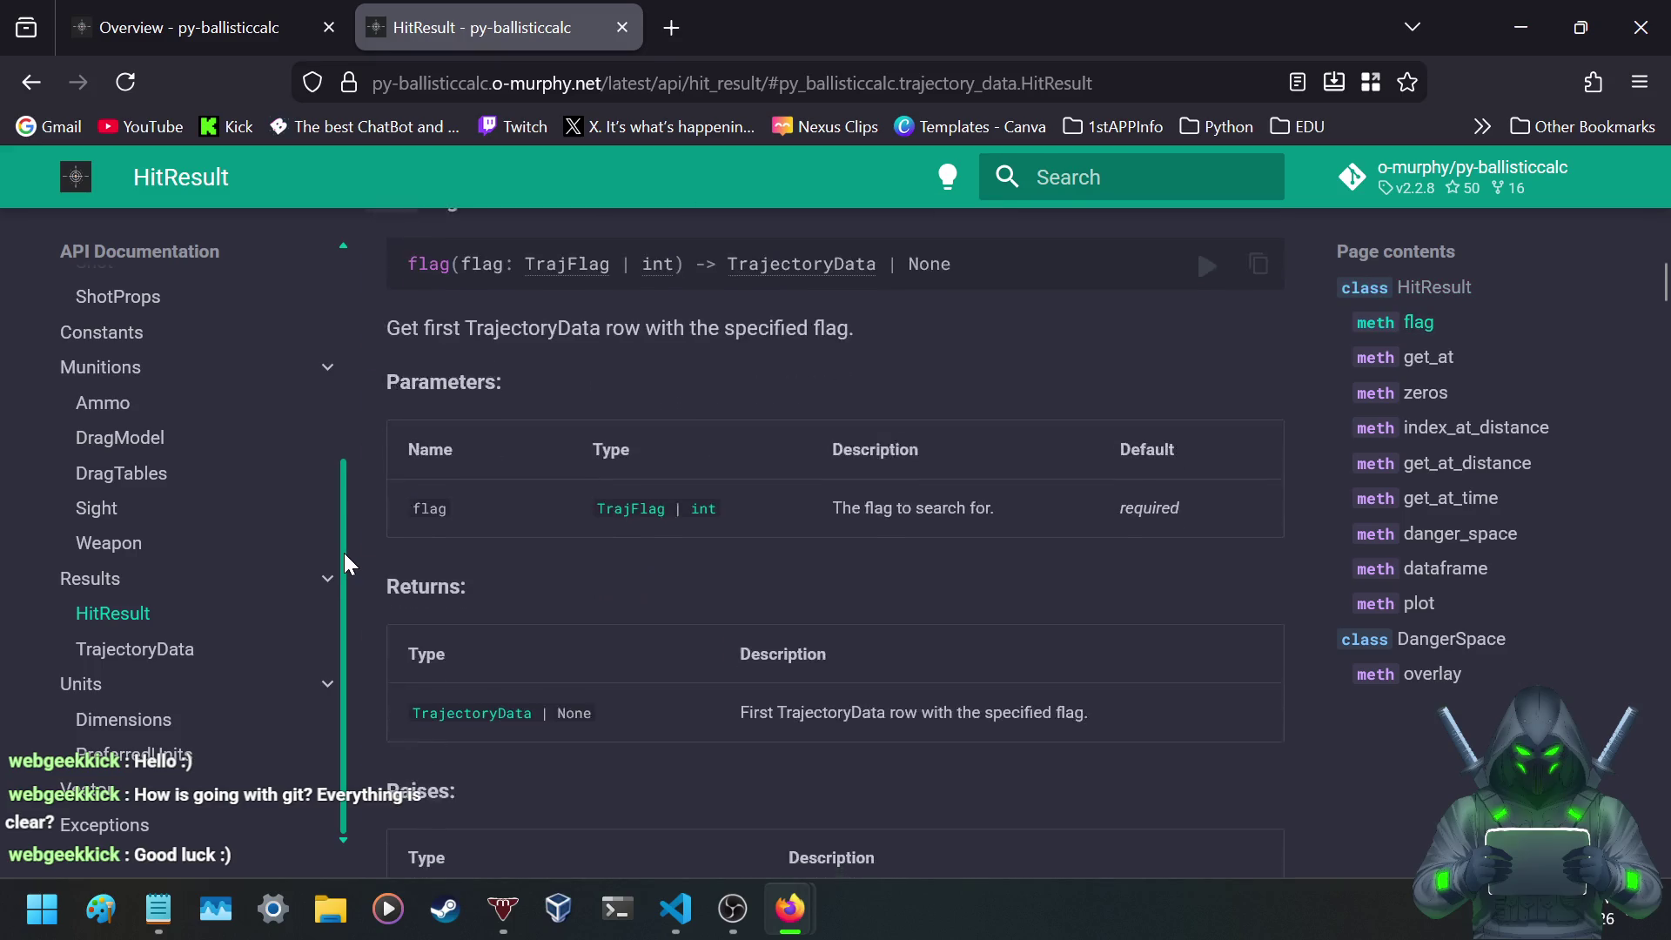
scroll(343, 555, "down", 5)
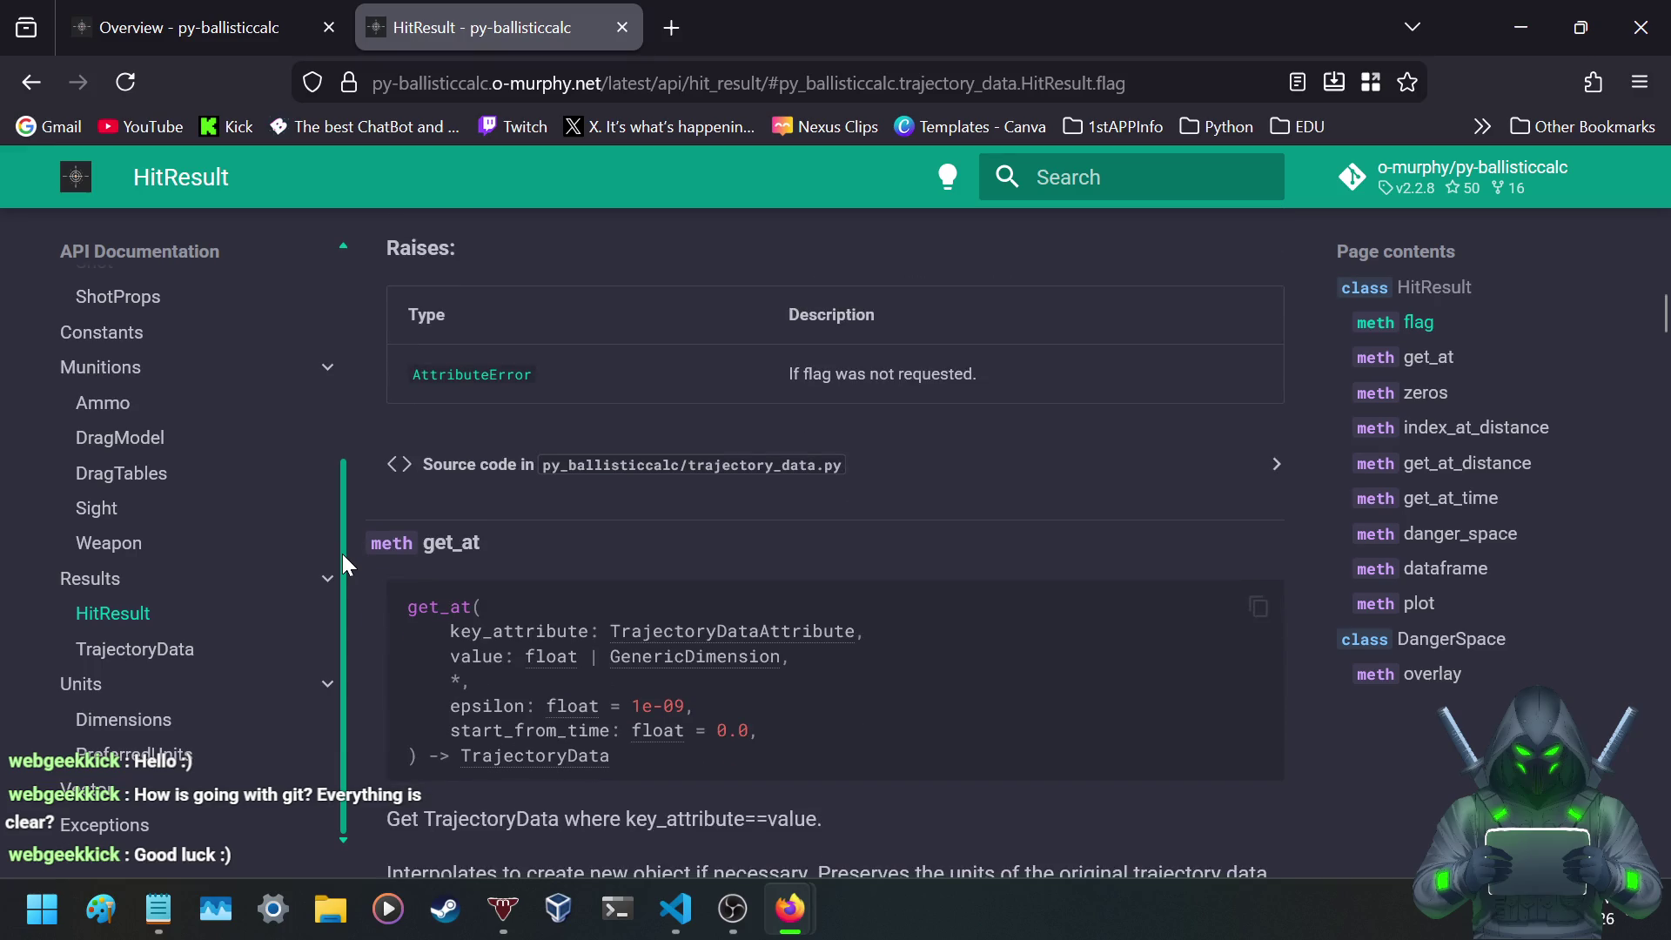
scroll(343, 555, "down", 3)
scroll(343, 555, "down", 5)
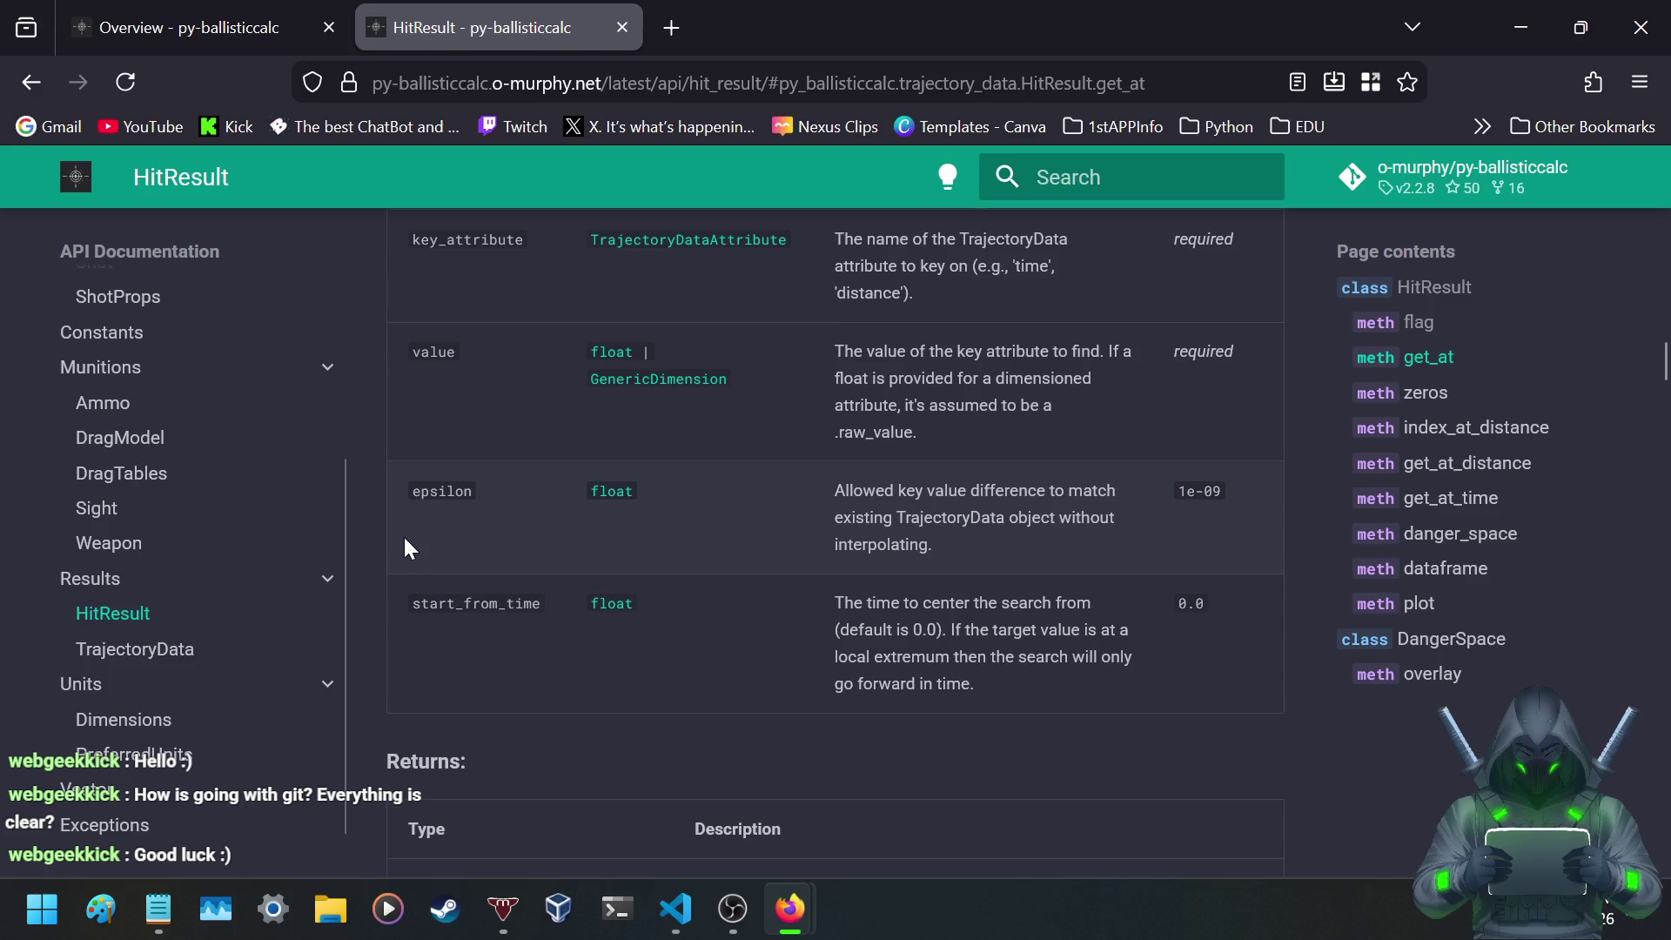
scroll(405, 539, "down", 5)
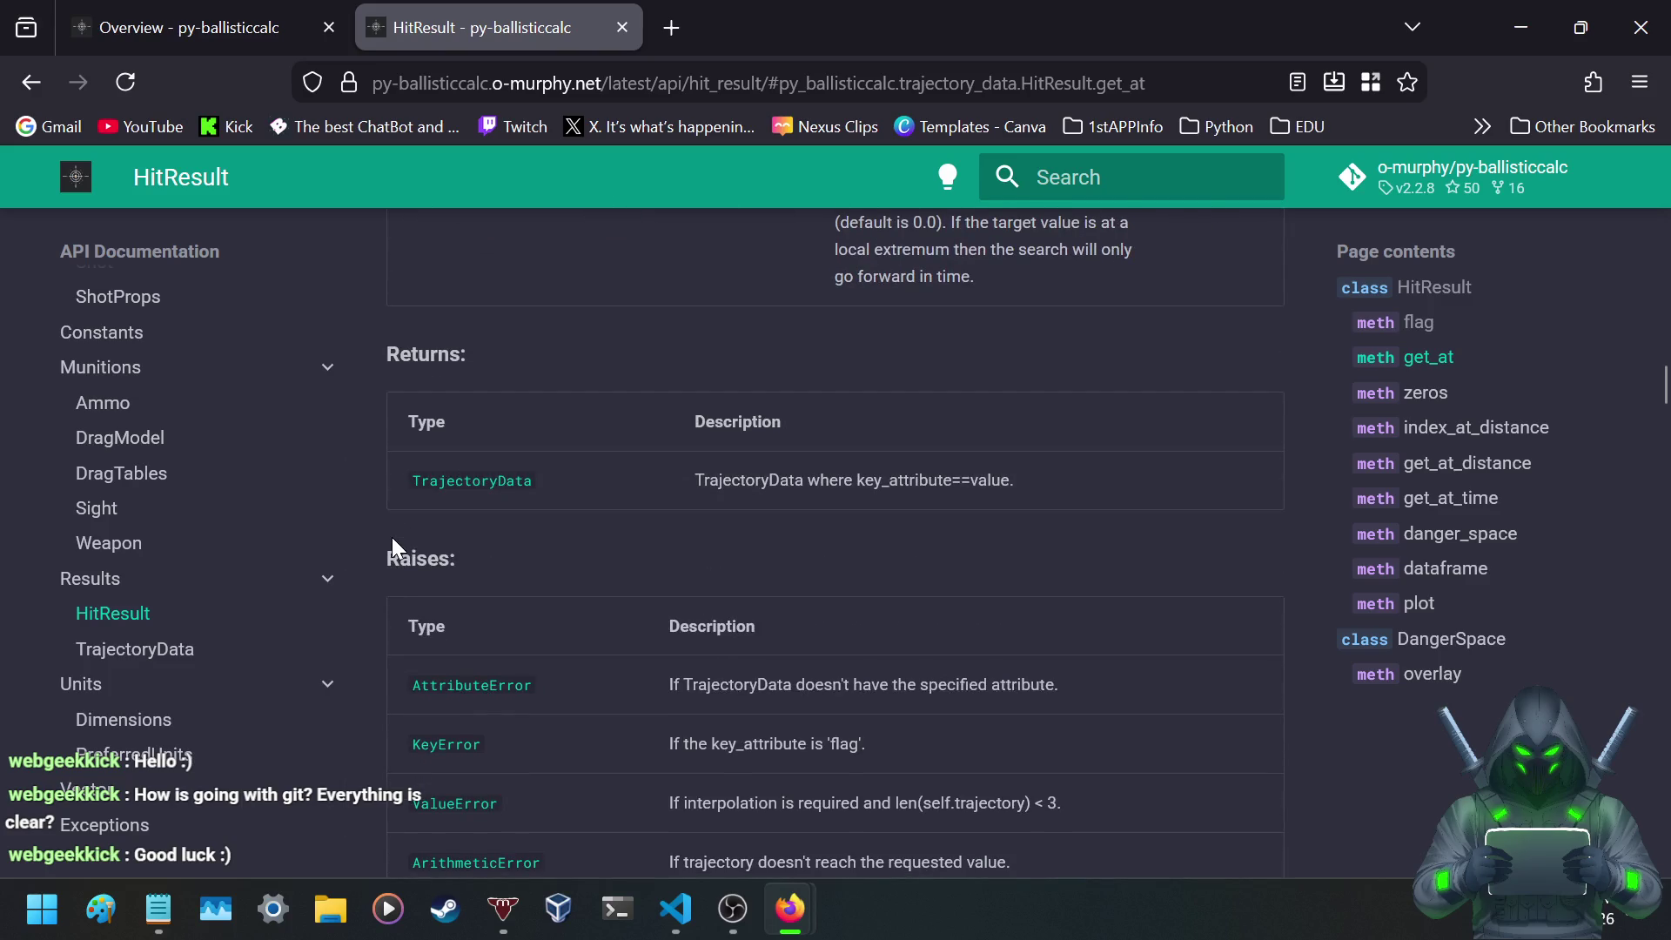
scroll(393, 545, "down", 3)
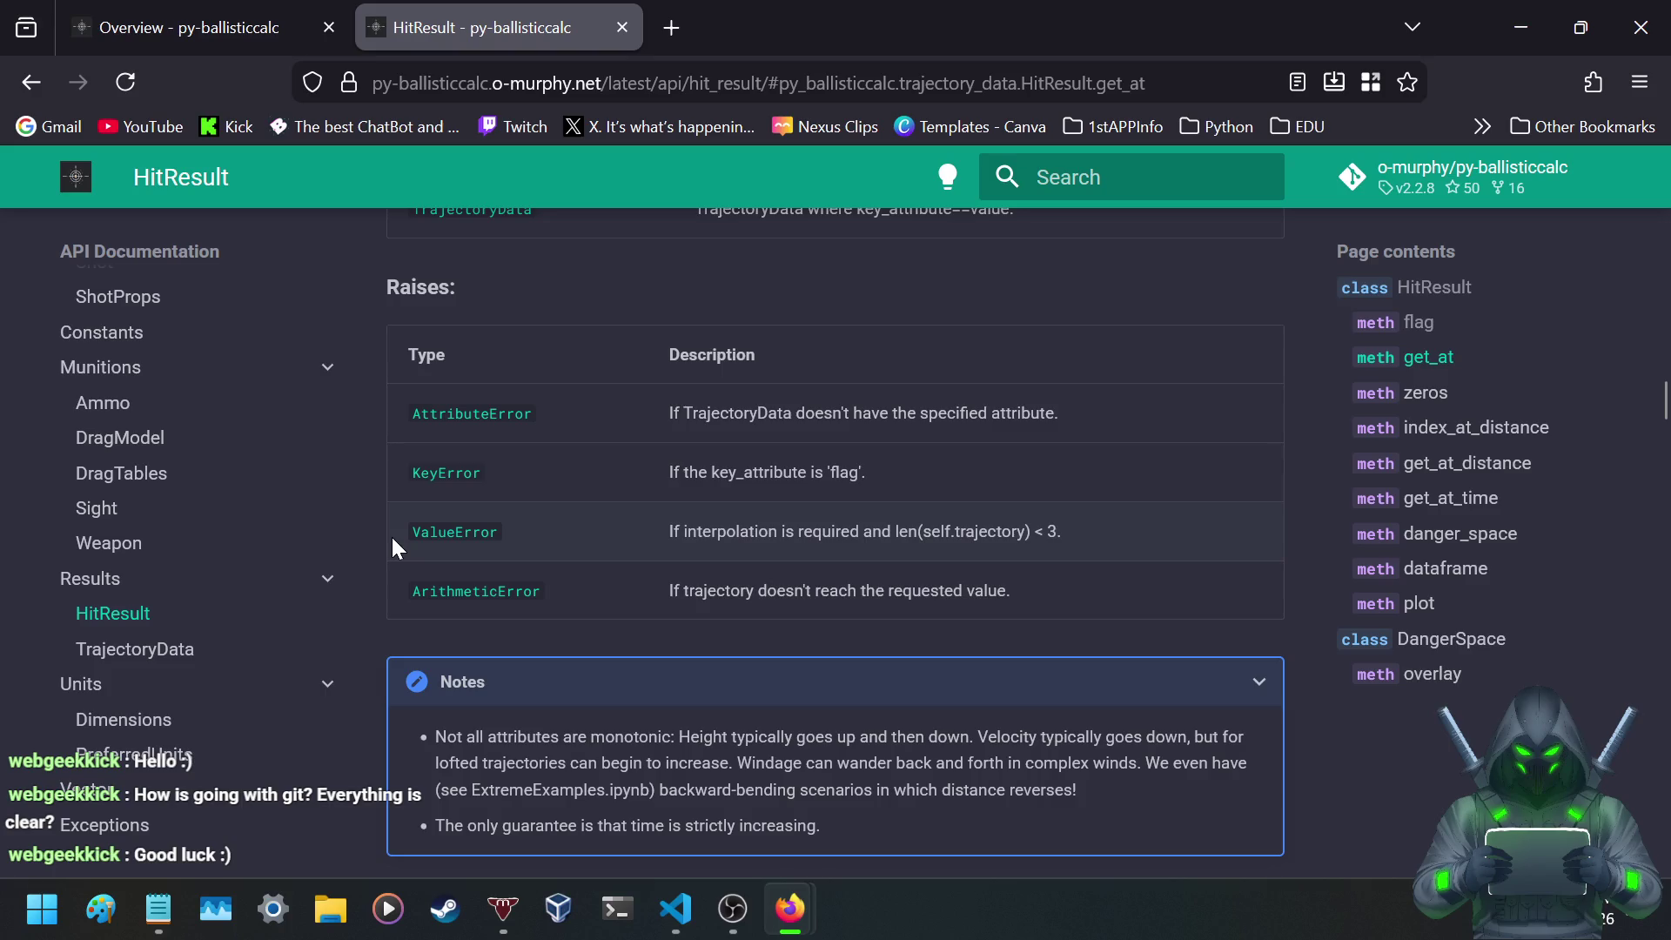
left_click(154, 649)
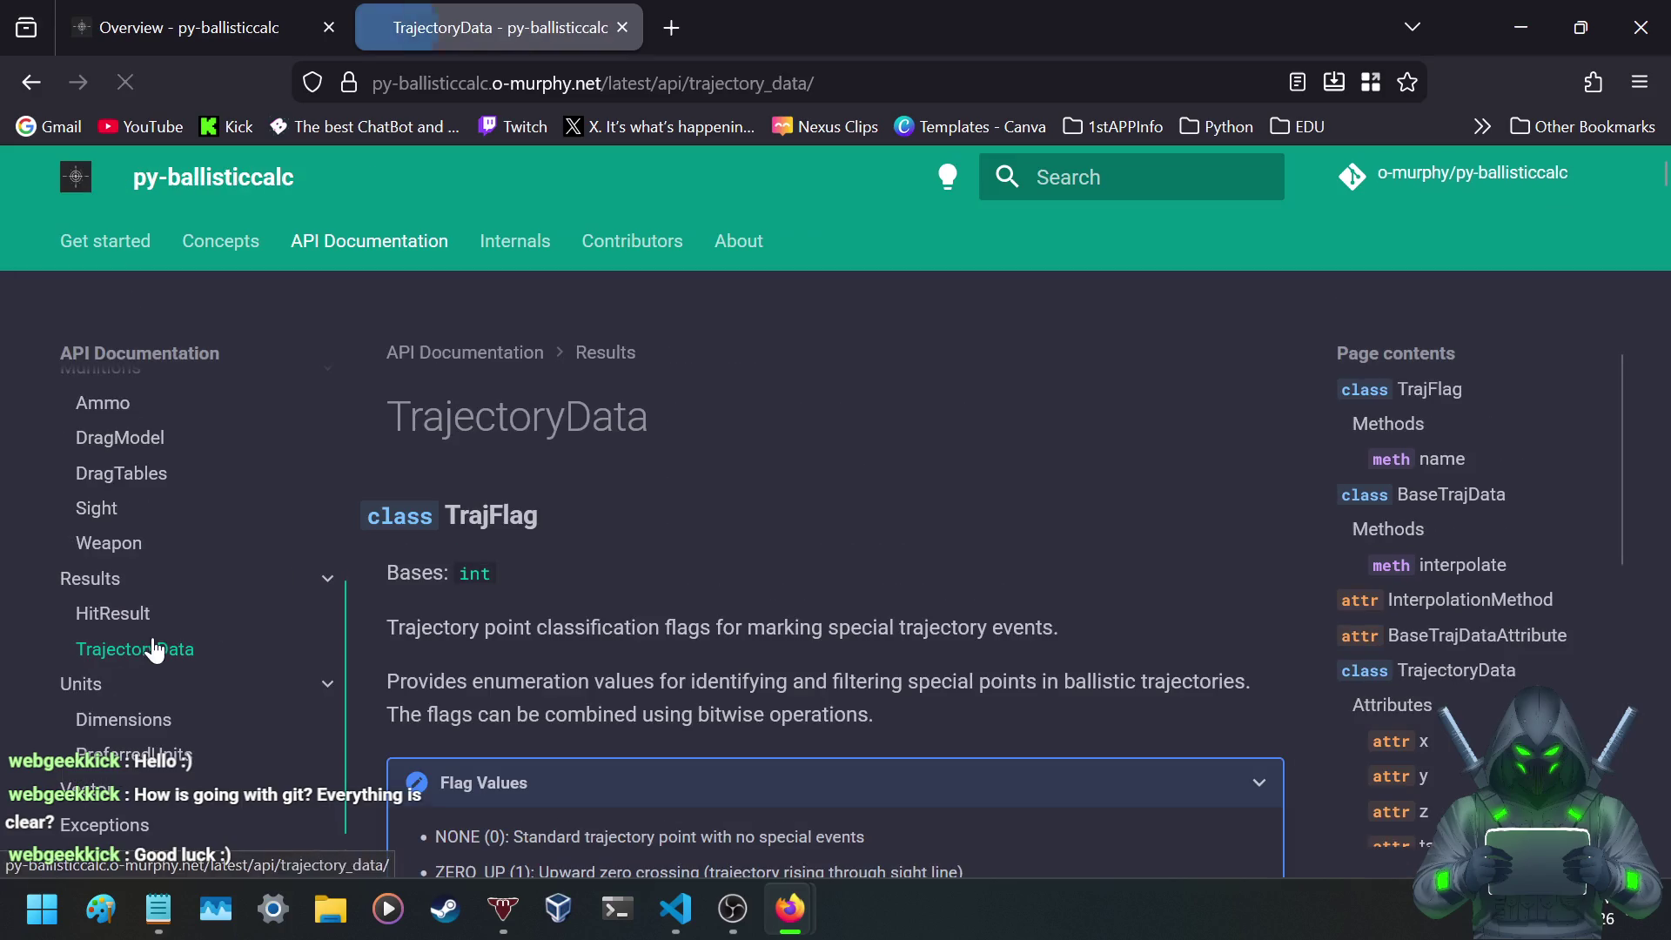
- Read the TrajFlag intro, highlighting the sentence about filtering special trajectory points
scroll(499, 437, "down", 3)
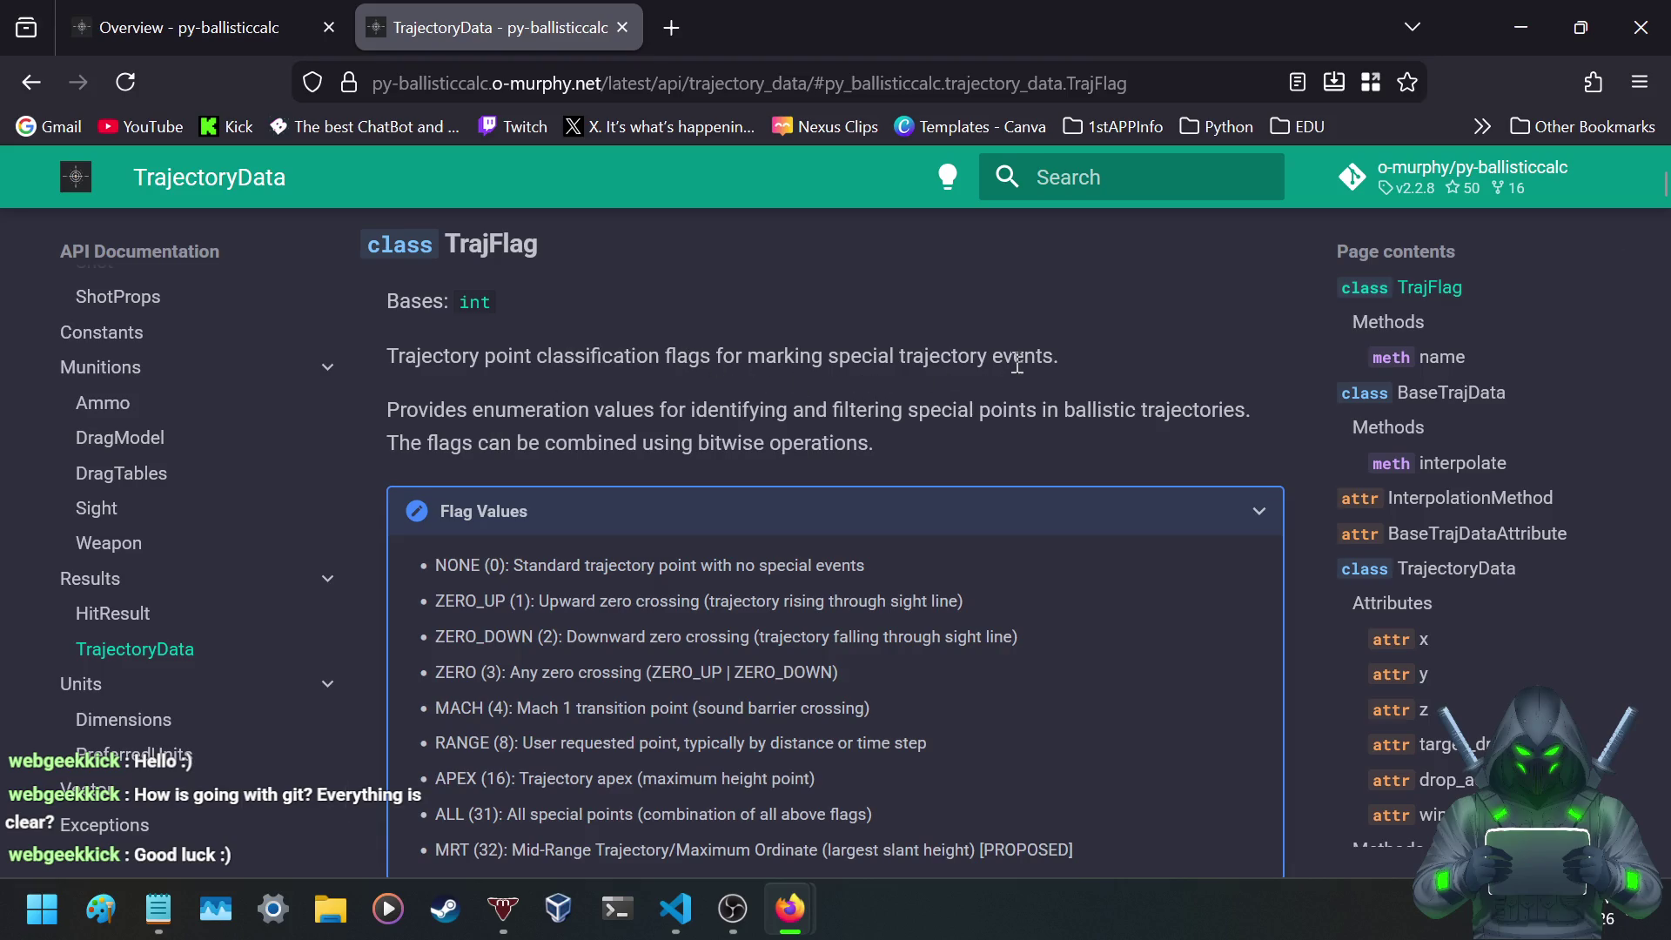
mouse_move(503, 409)
left_mouse_down()
mouse_move(1086, 413)
mouse_move(592, 444)
mouse_move(739, 446)
left_mouse_up()
scroll(730, 461, "down", 2)
scroll(382, 509, "up", 2)
scroll(388, 520, "down", 2)
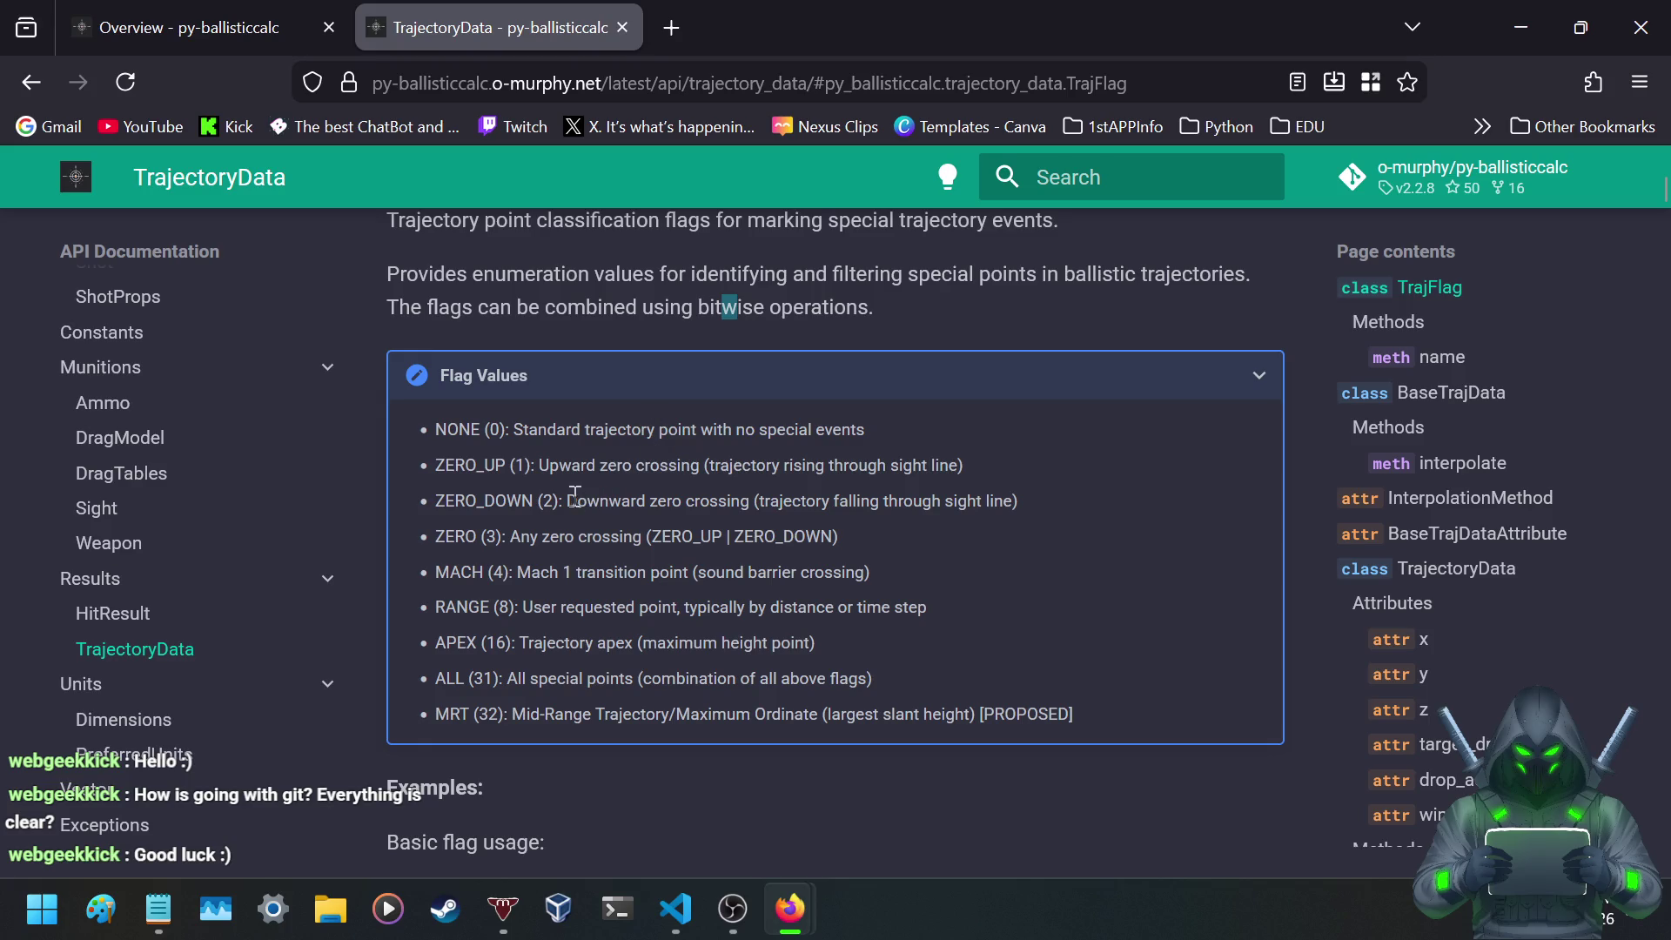
- Study the MACH flag value and its Mach 1 transition description
left_click_drag(435, 568, 888, 581)
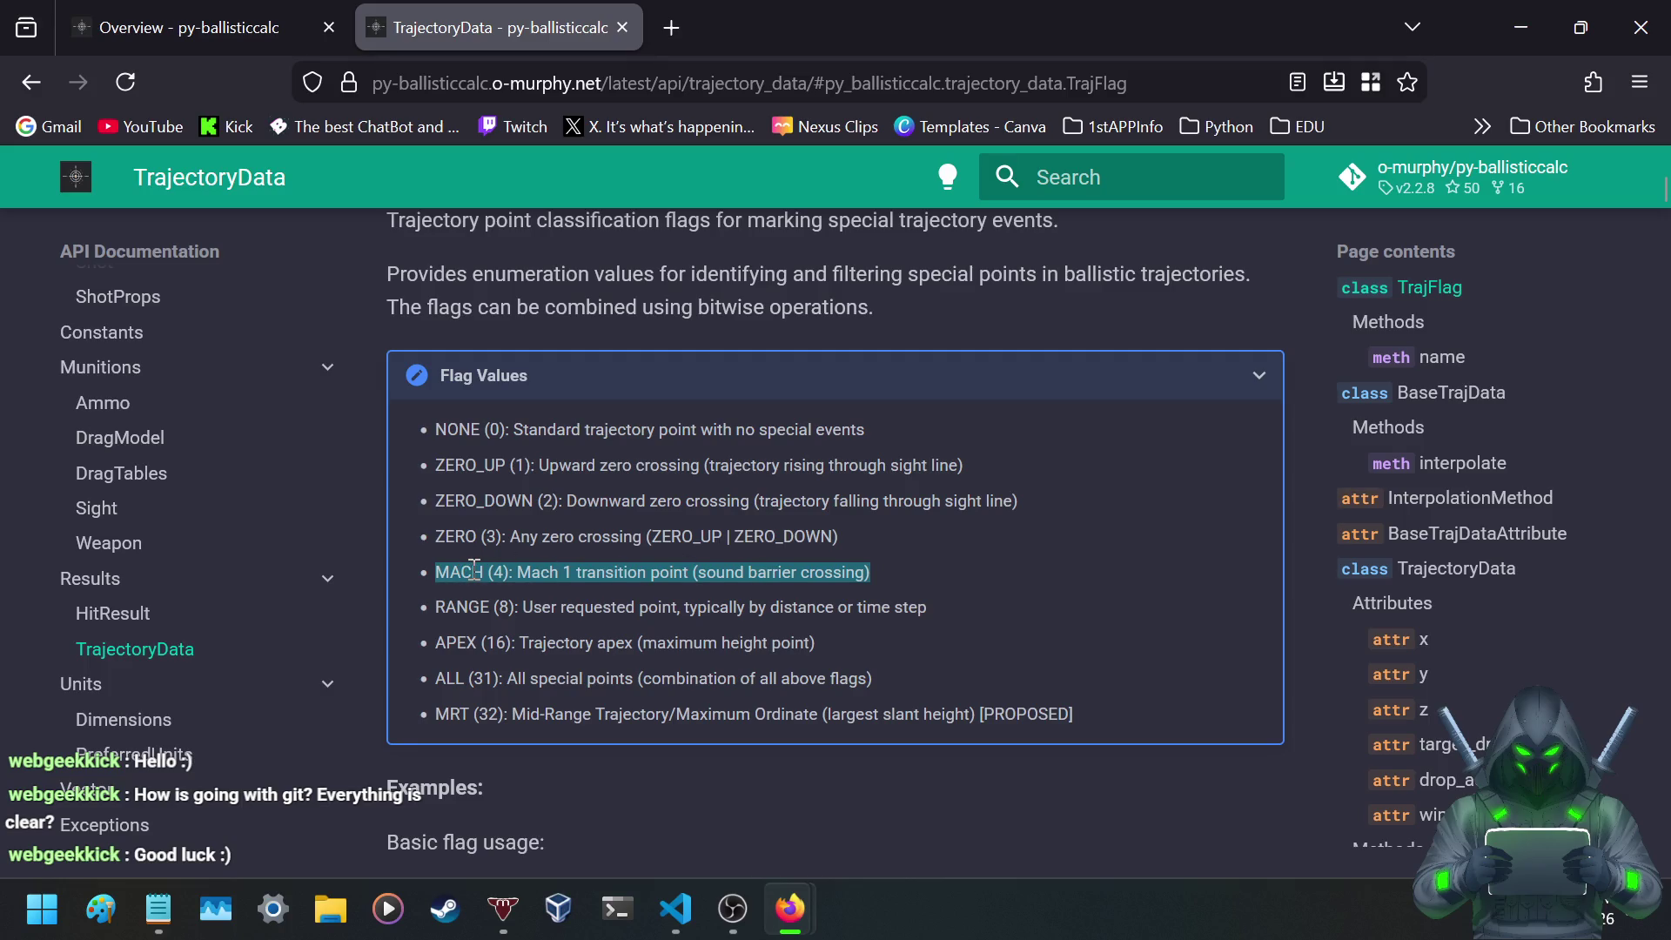
left_click(530, 573)
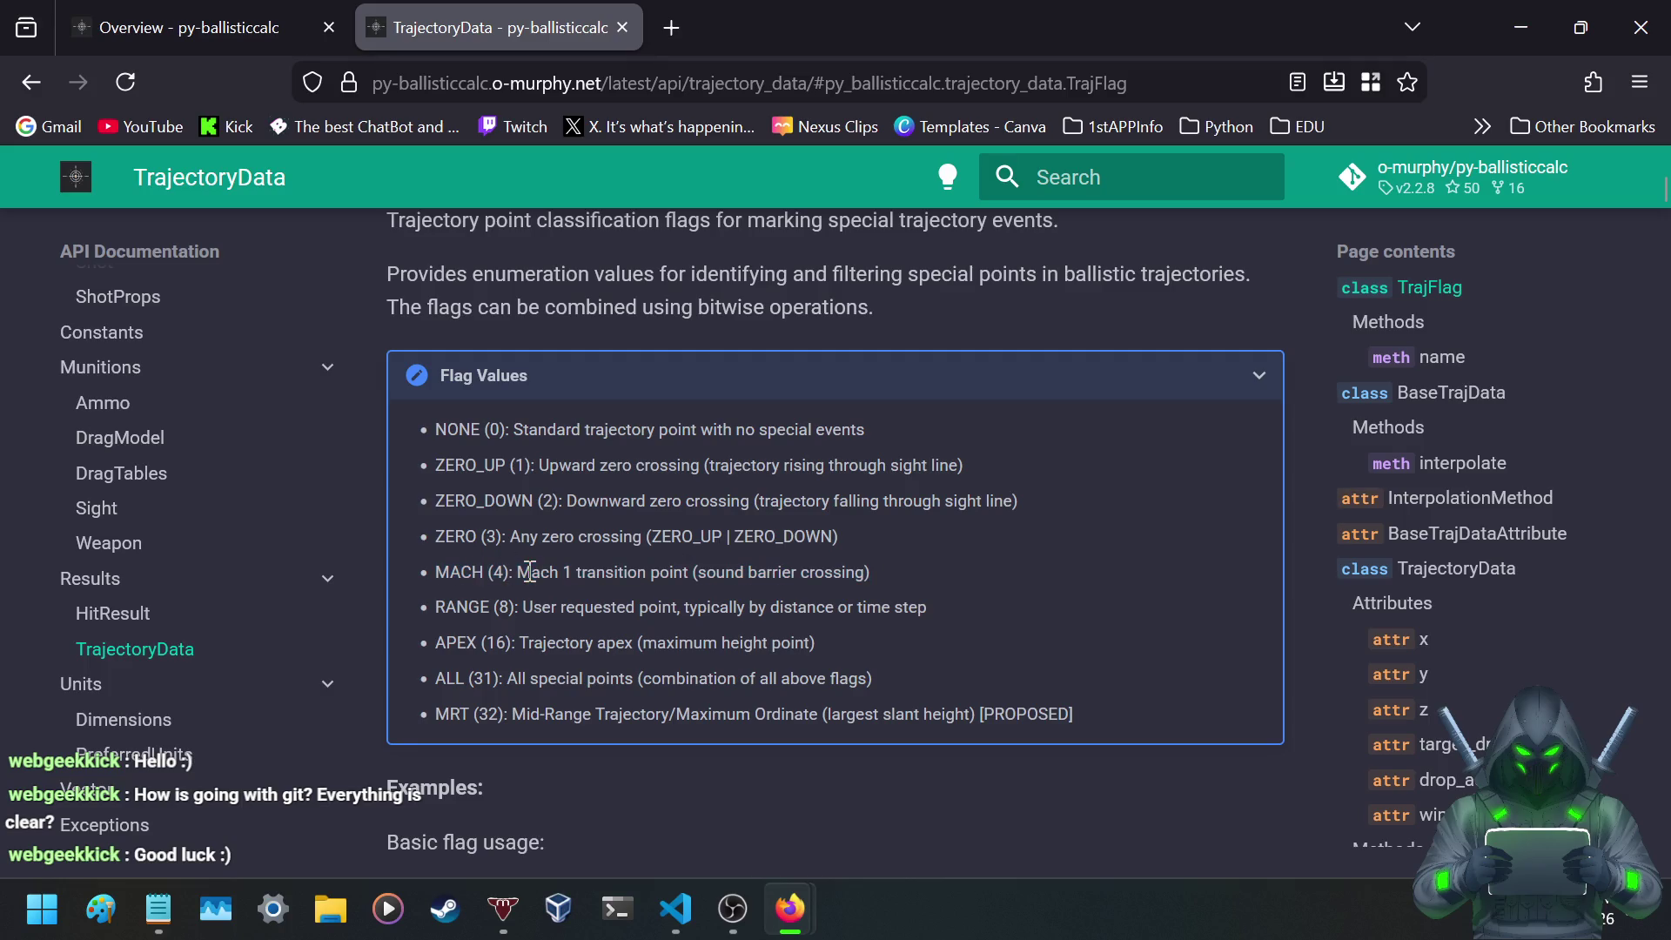
mouse_move(519, 573)
left_mouse_down()
mouse_move(842, 574)
mouse_move(895, 559)
left_mouse_up()
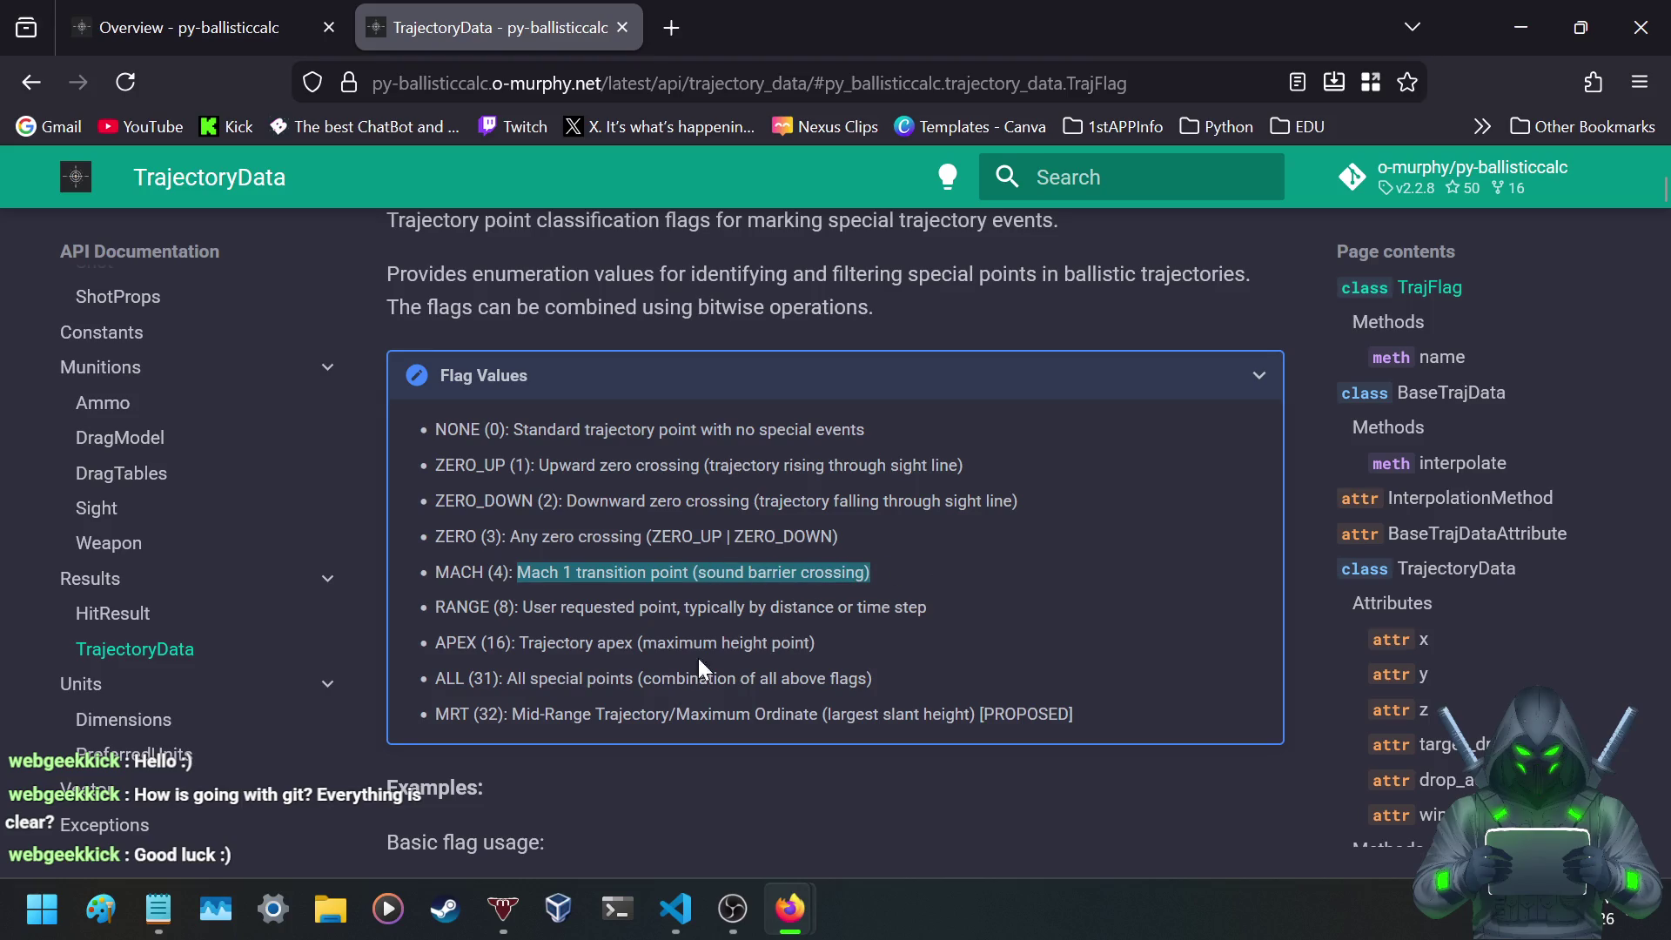
left_click(530, 570)
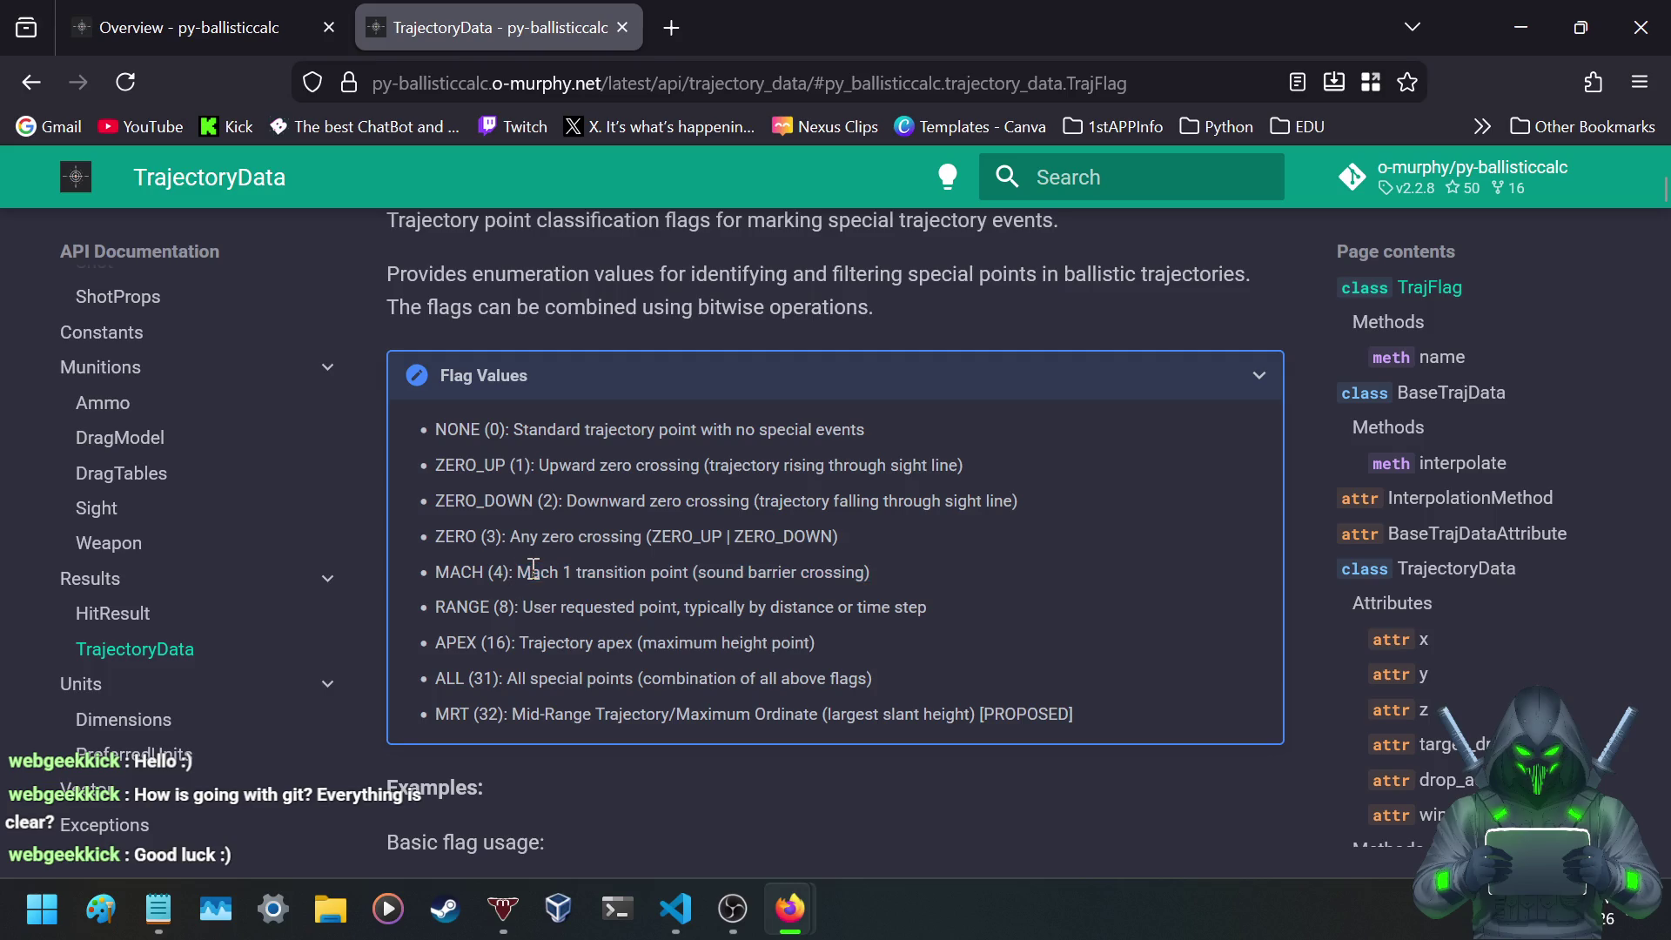
left_click_drag(517, 573, 643, 574)
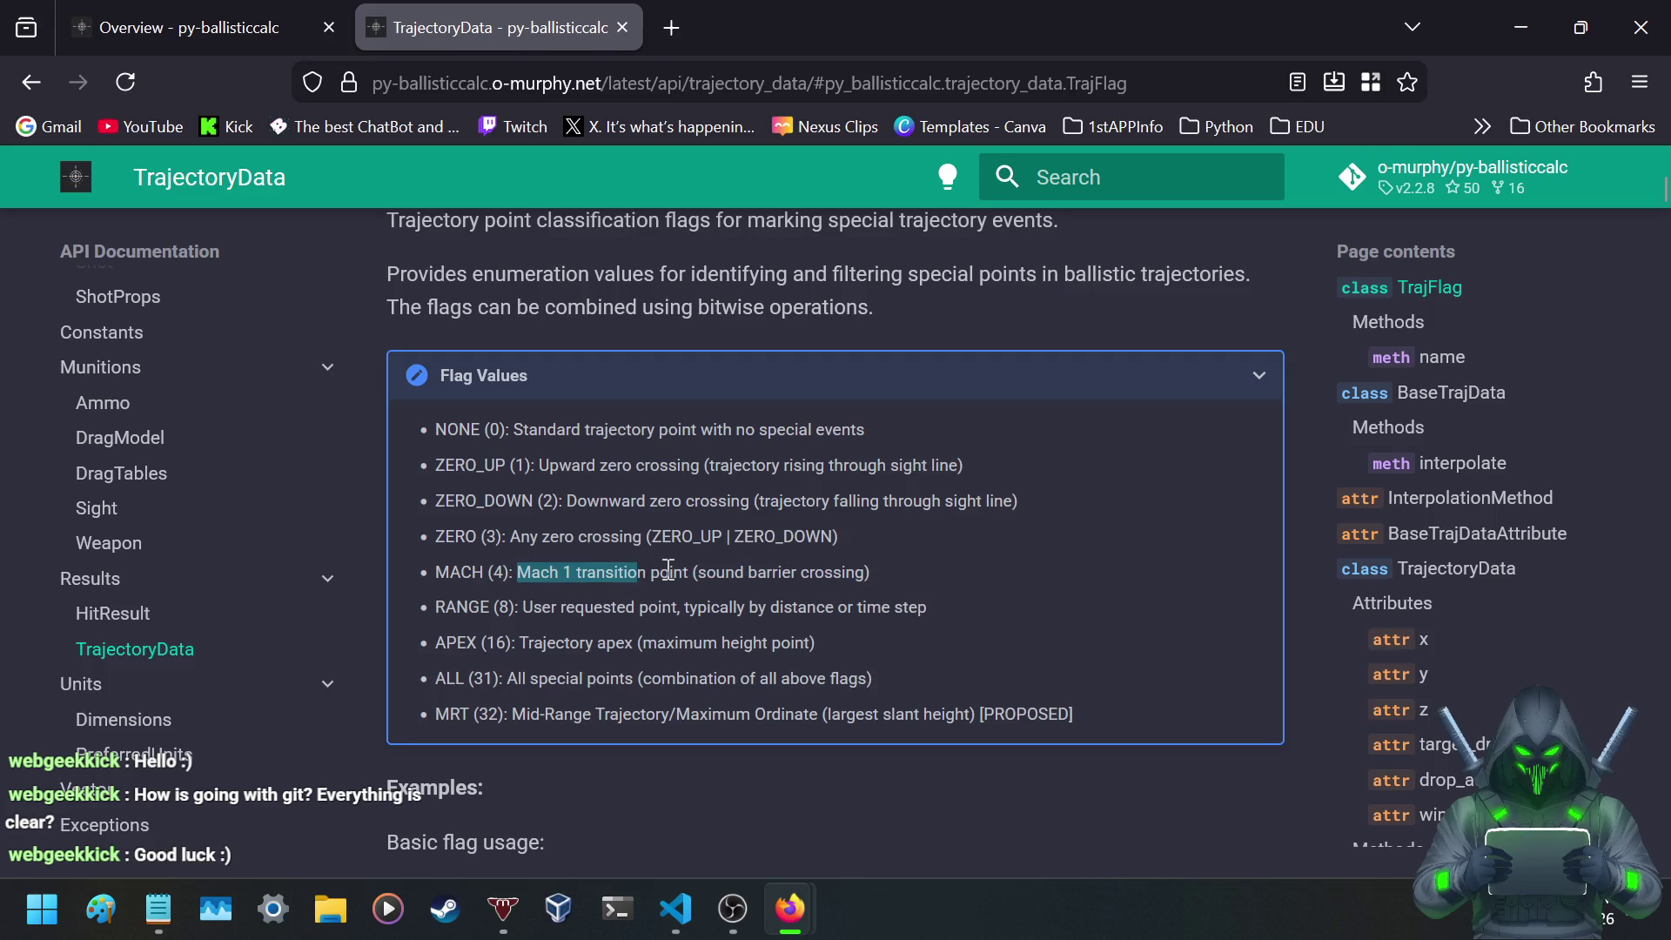
left_click(669, 570)
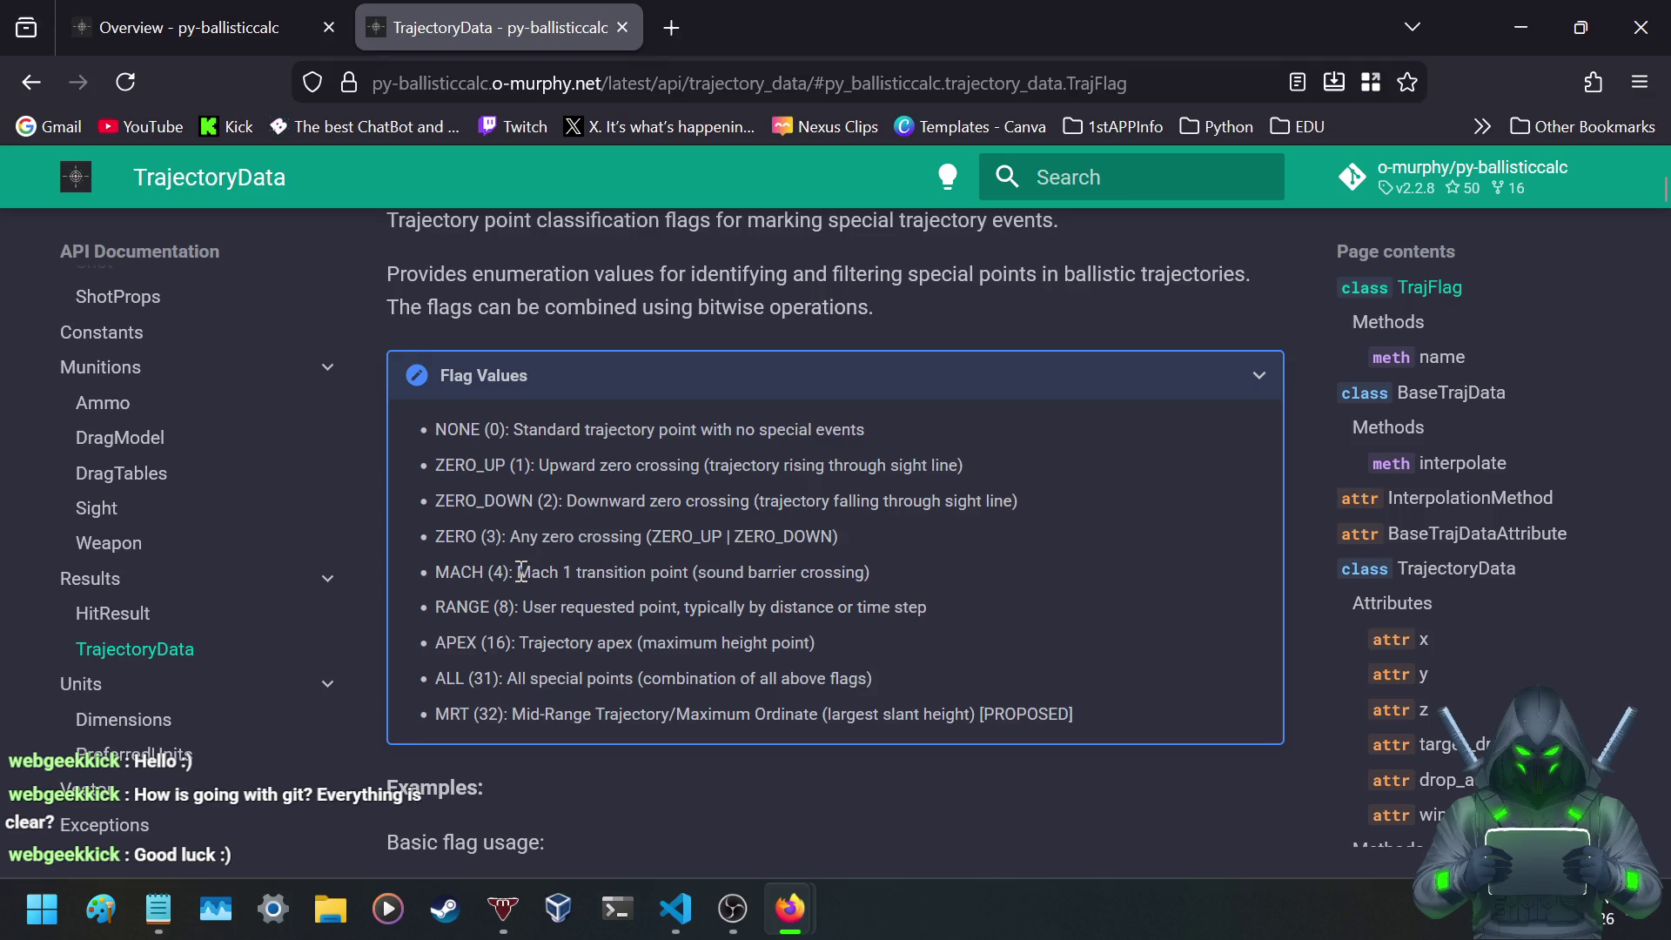
scroll(521, 572, "down", 5)
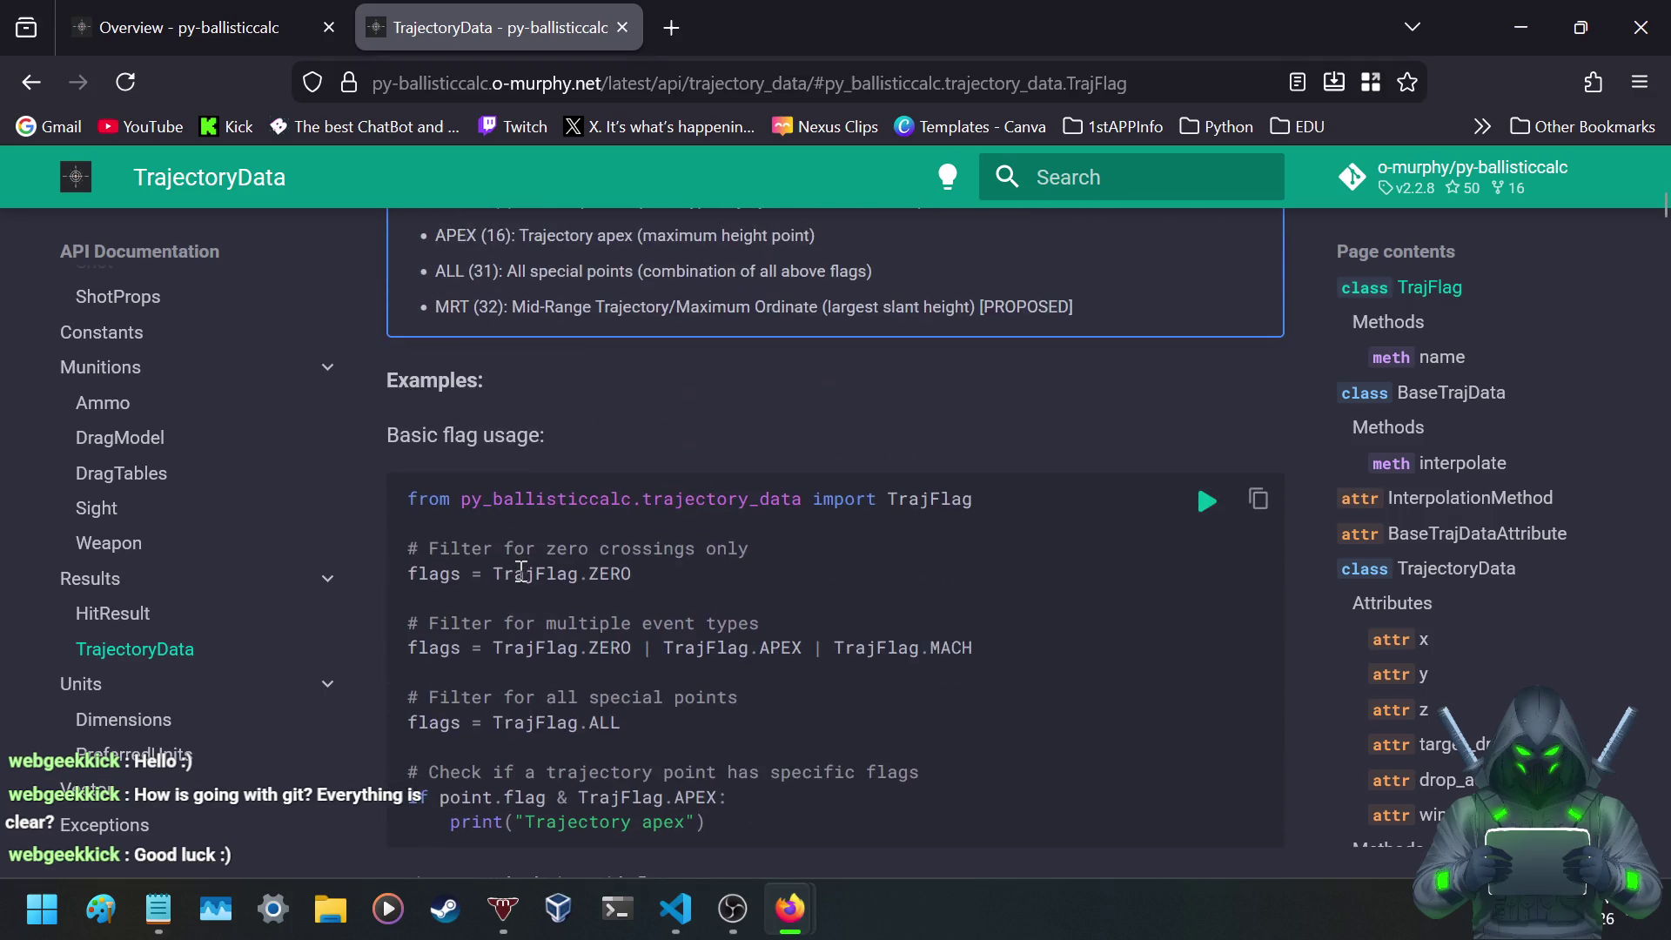
scroll(405, 510, "down", 2)
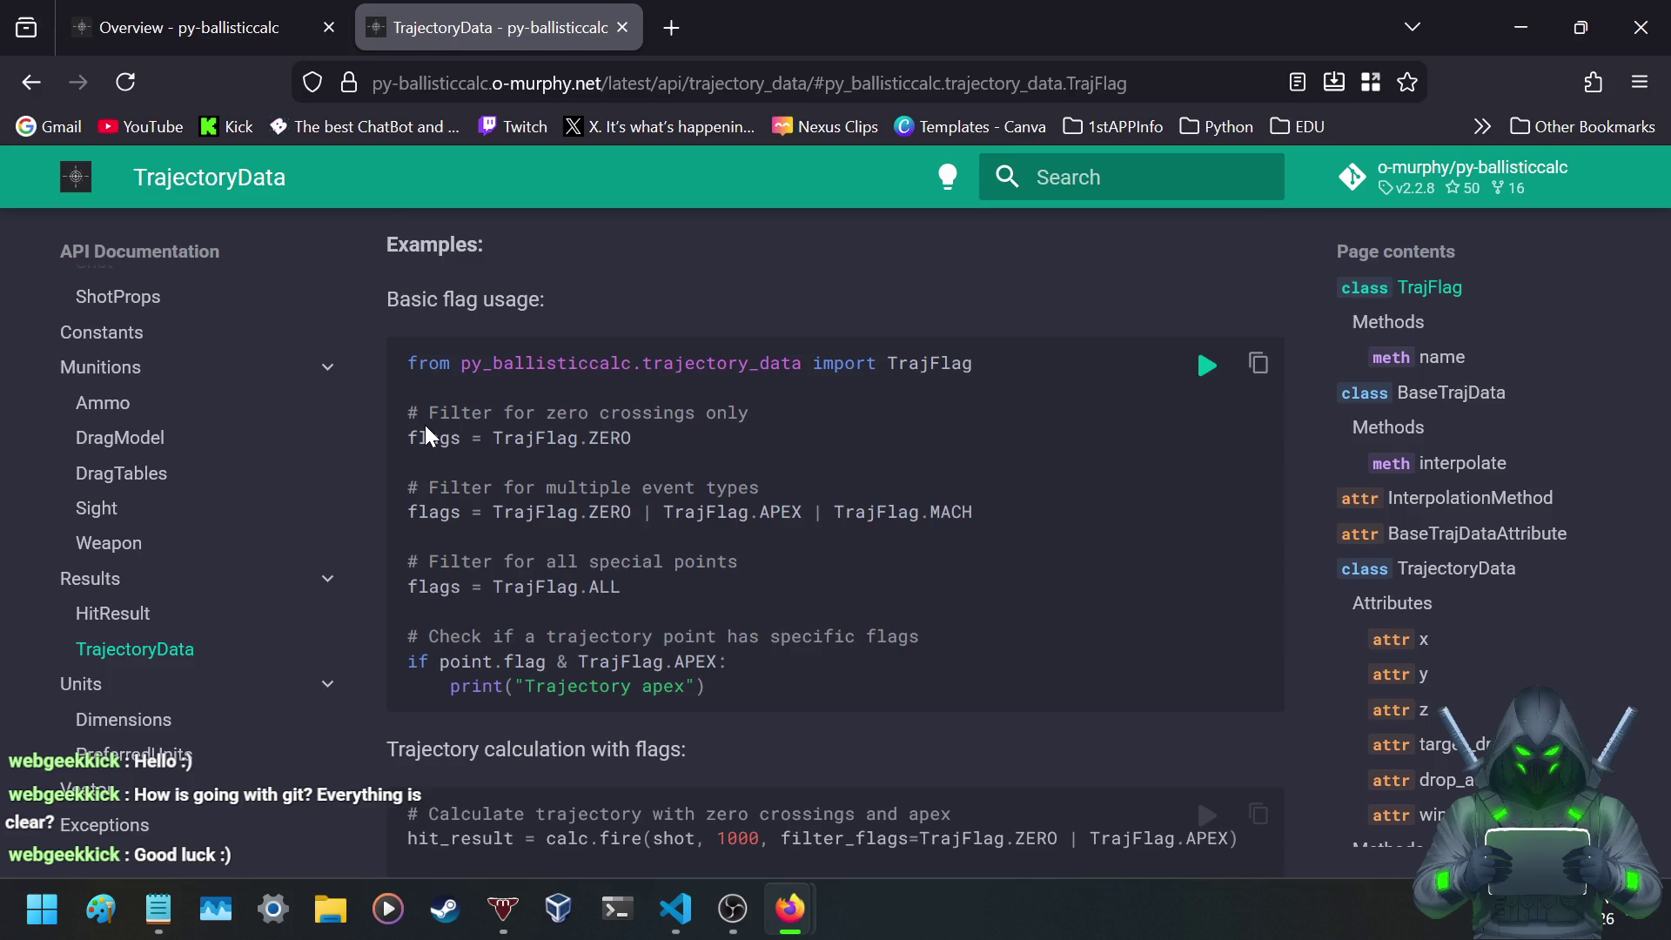
scroll(427, 428, "down", 8)
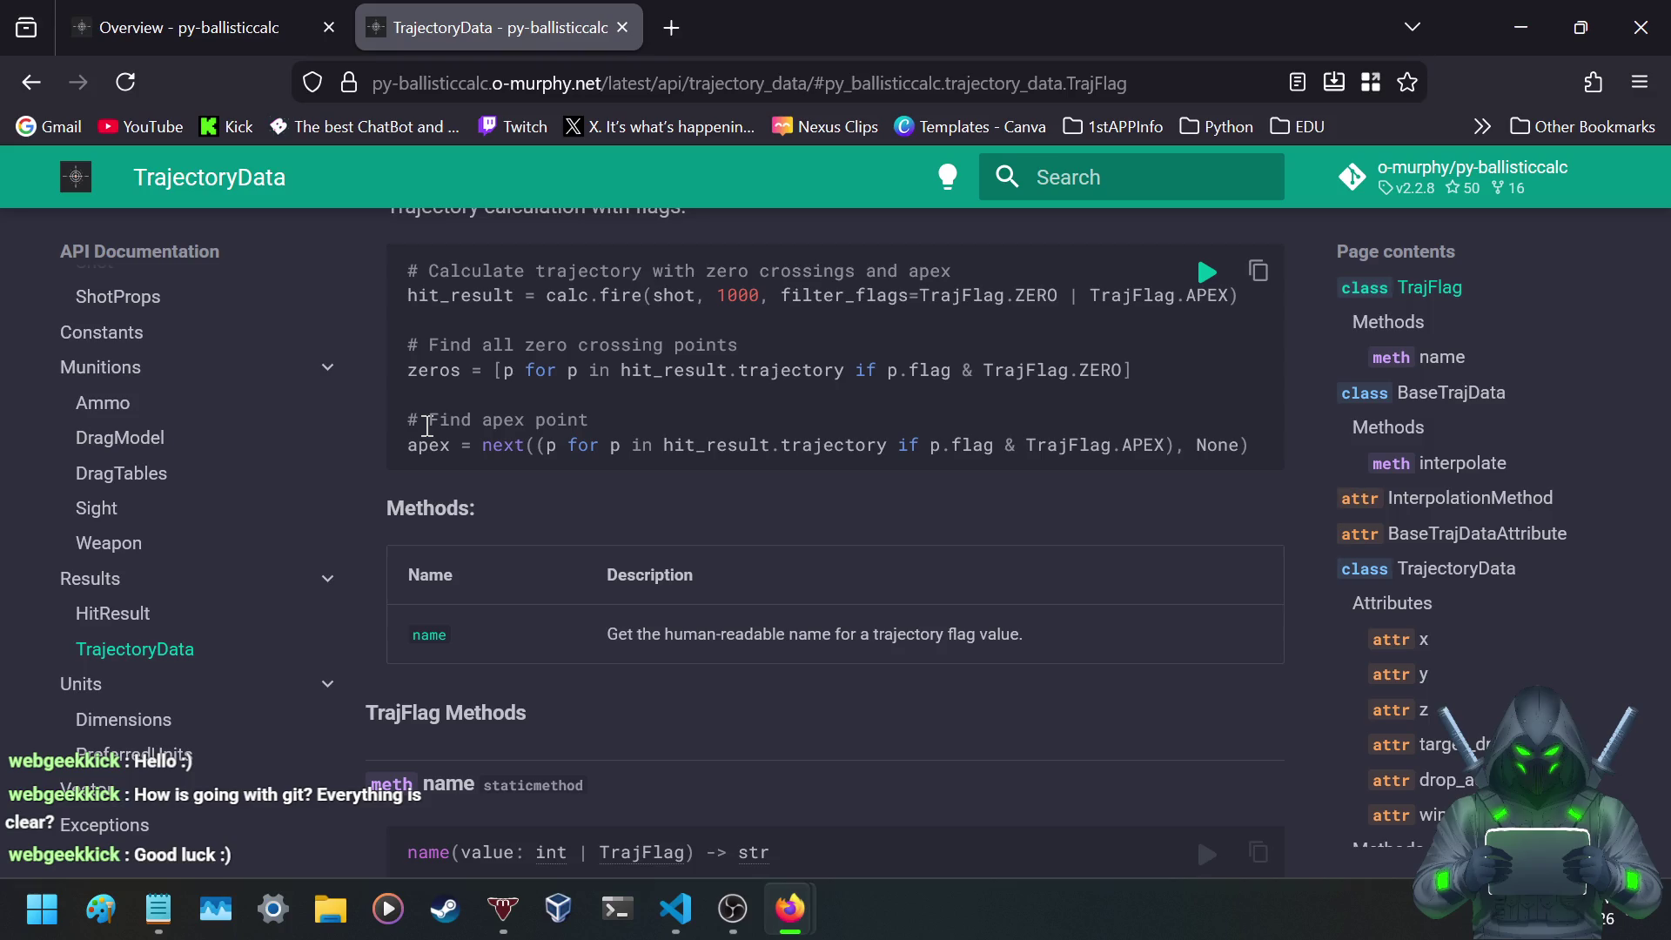
scroll(427, 425, "up", 6)
scroll(428, 435, "up", 5)
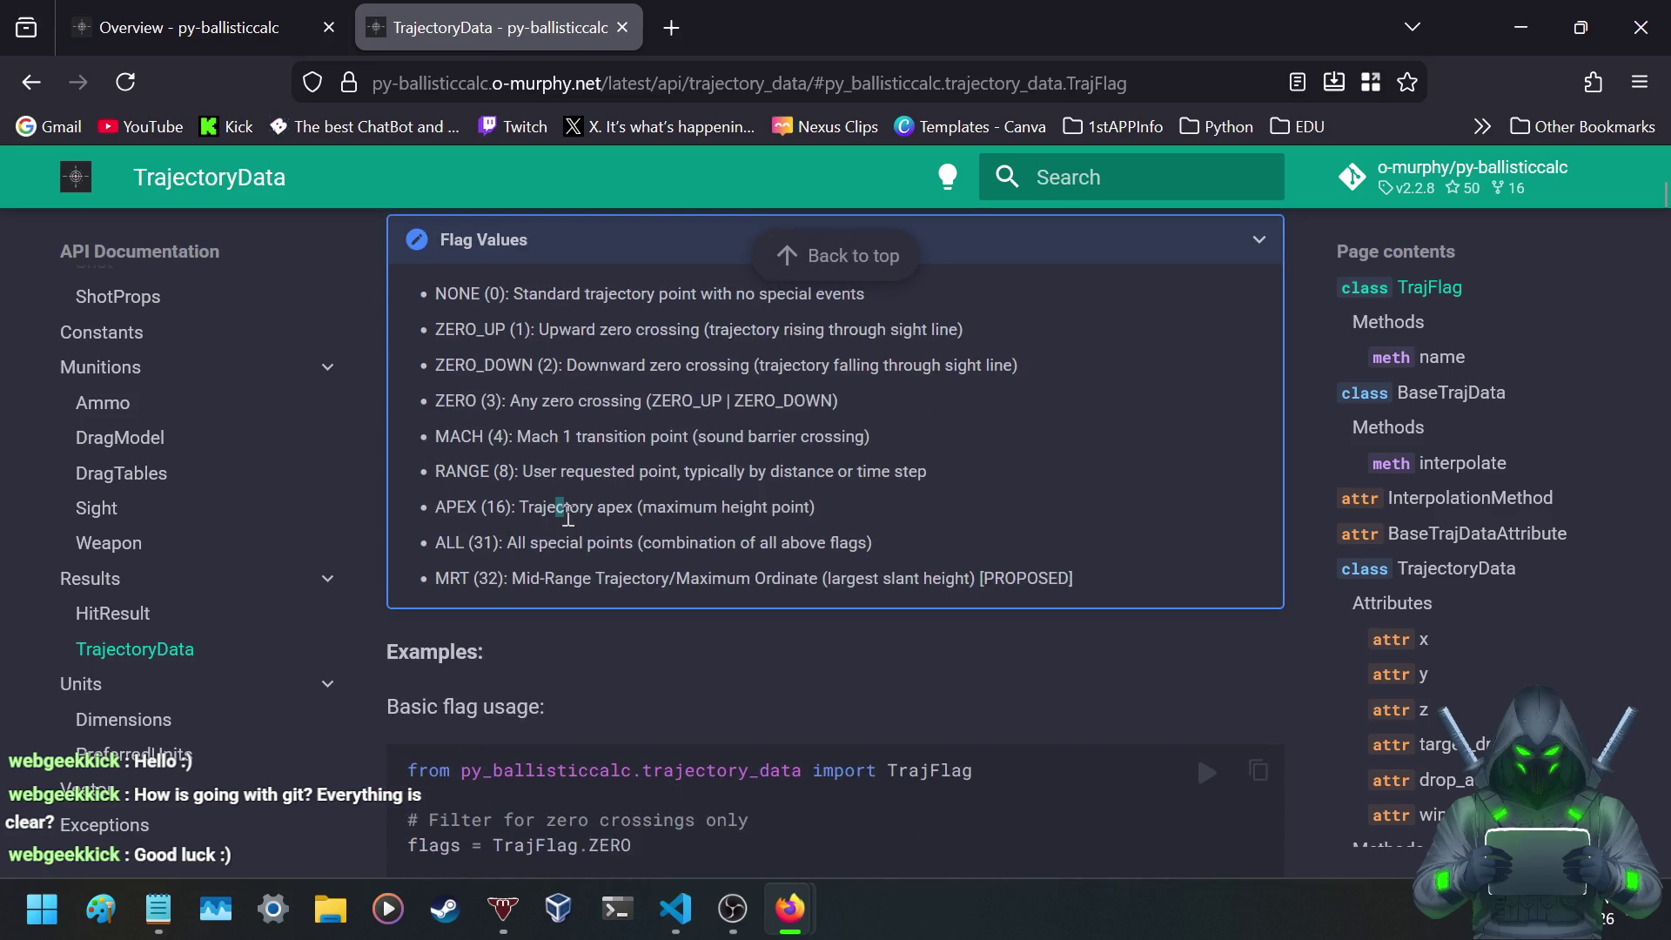
- Review the APEX and MRT flag descriptions, continuing to the name method and BaseTrajData
left_click_drag(555, 508, 809, 512)
left_click(829, 520)
mouse_move(671, 579)
left_mouse_down()
mouse_move(1004, 583)
mouse_move(934, 589)
left_mouse_up()
double_click(945, 578)
scroll(870, 574, "down", 5)
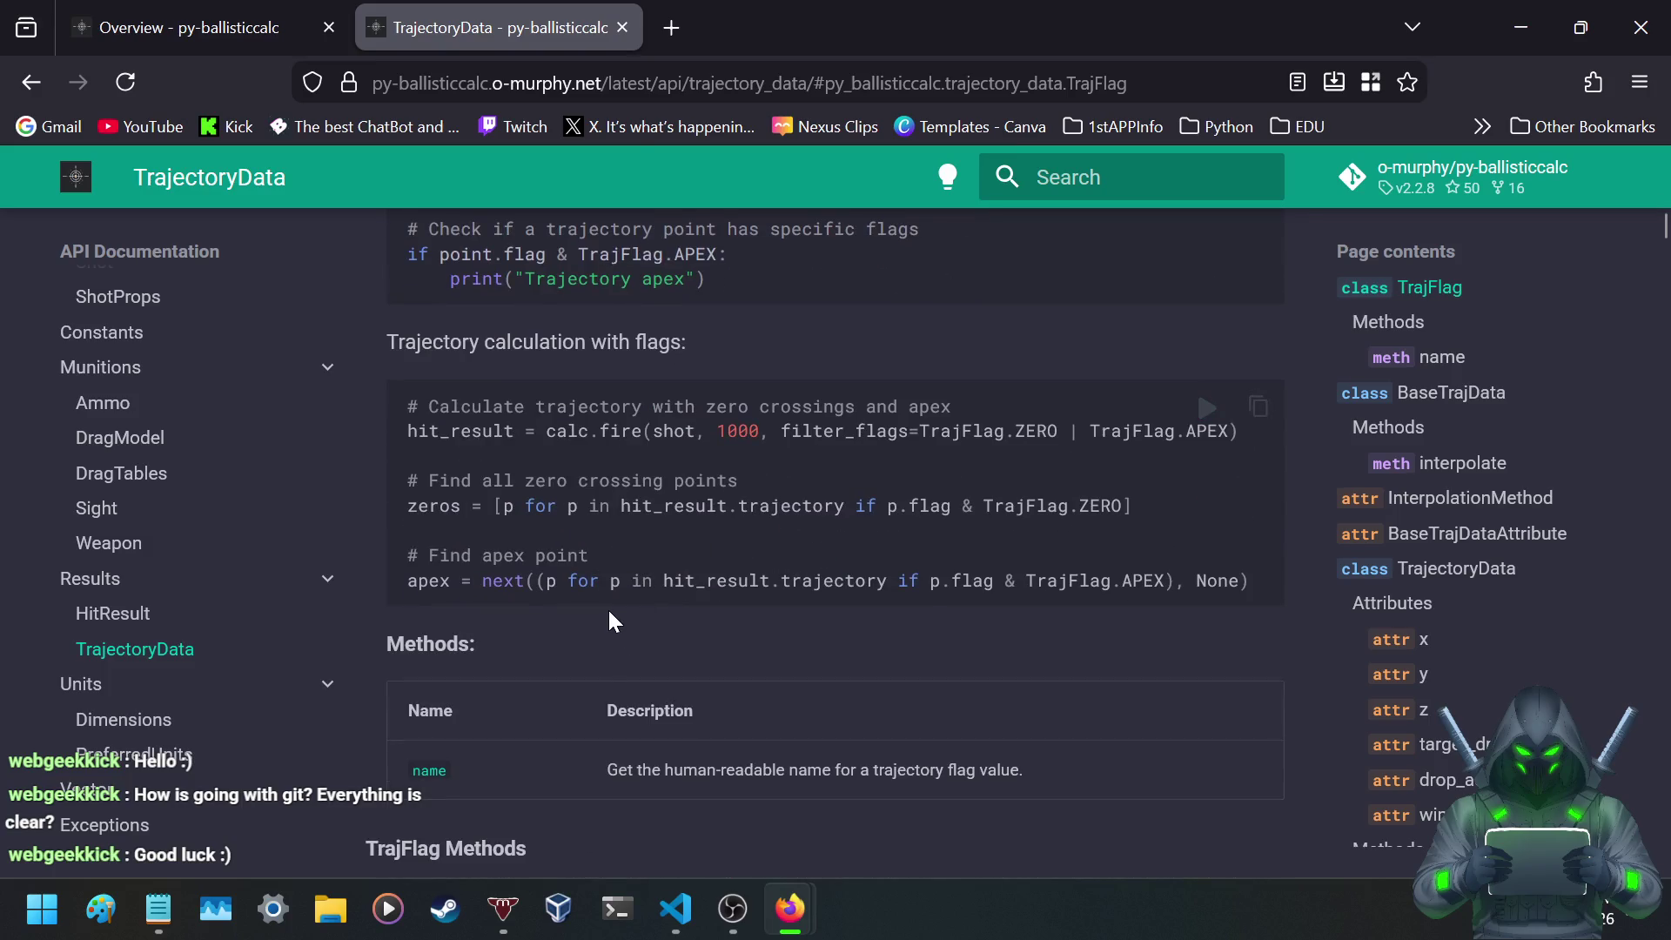
scroll(604, 601, "down", 6)
scroll(470, 431, "up", 2)
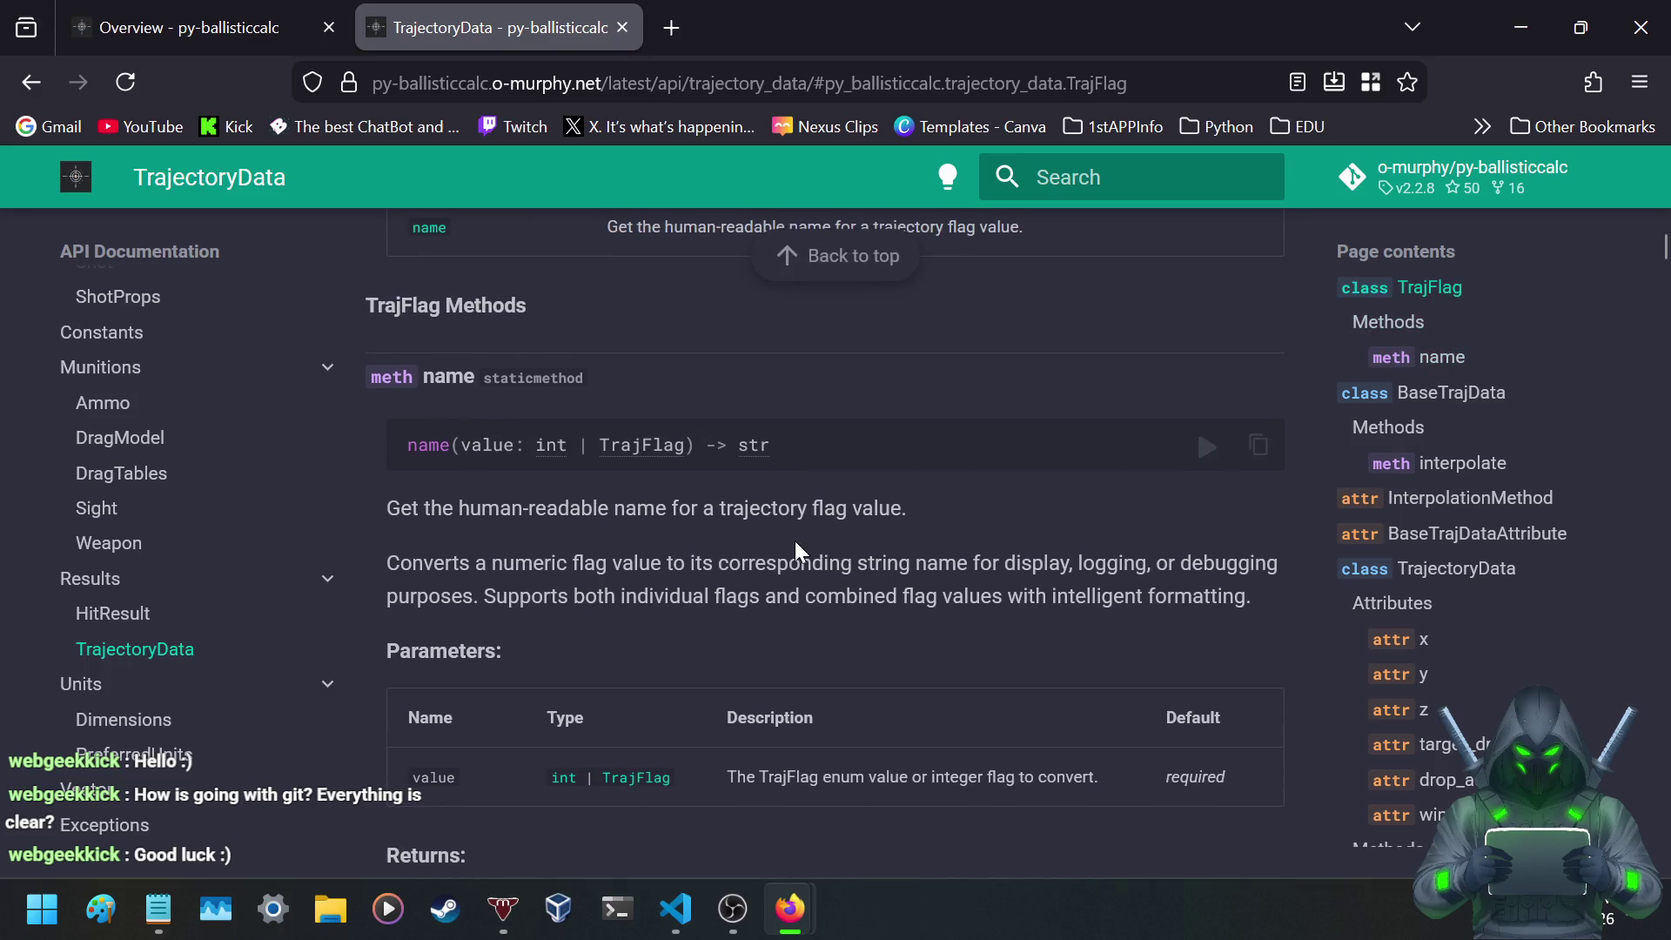
scroll(467, 628, "down", 8)
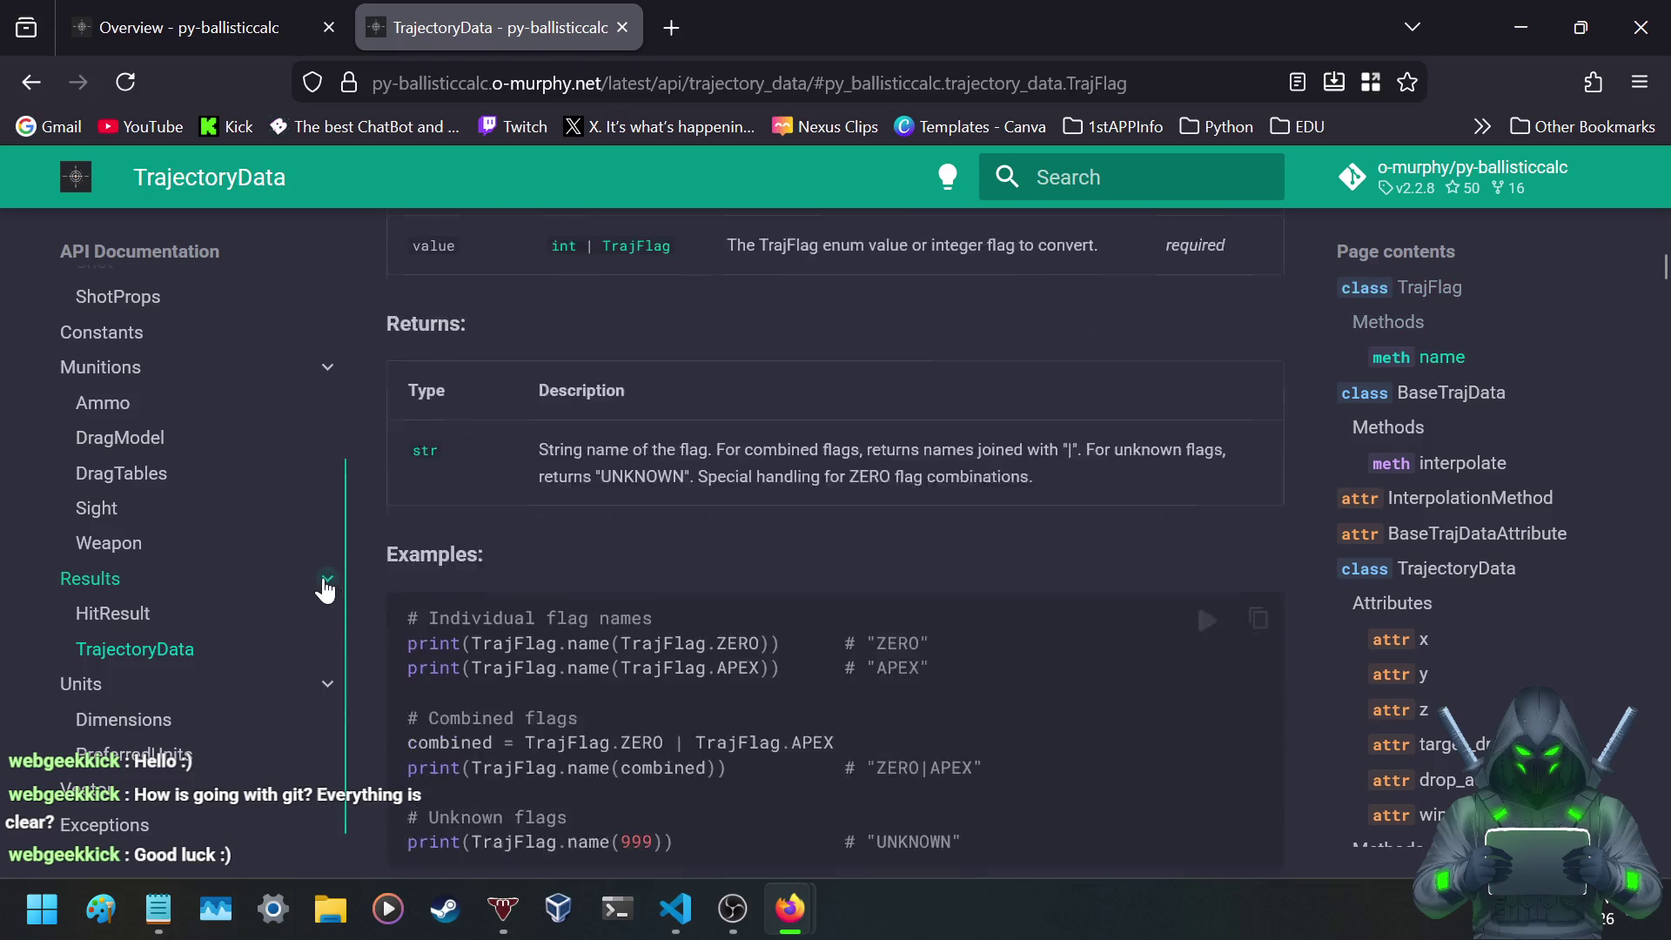
scroll(385, 445, "down", 3)
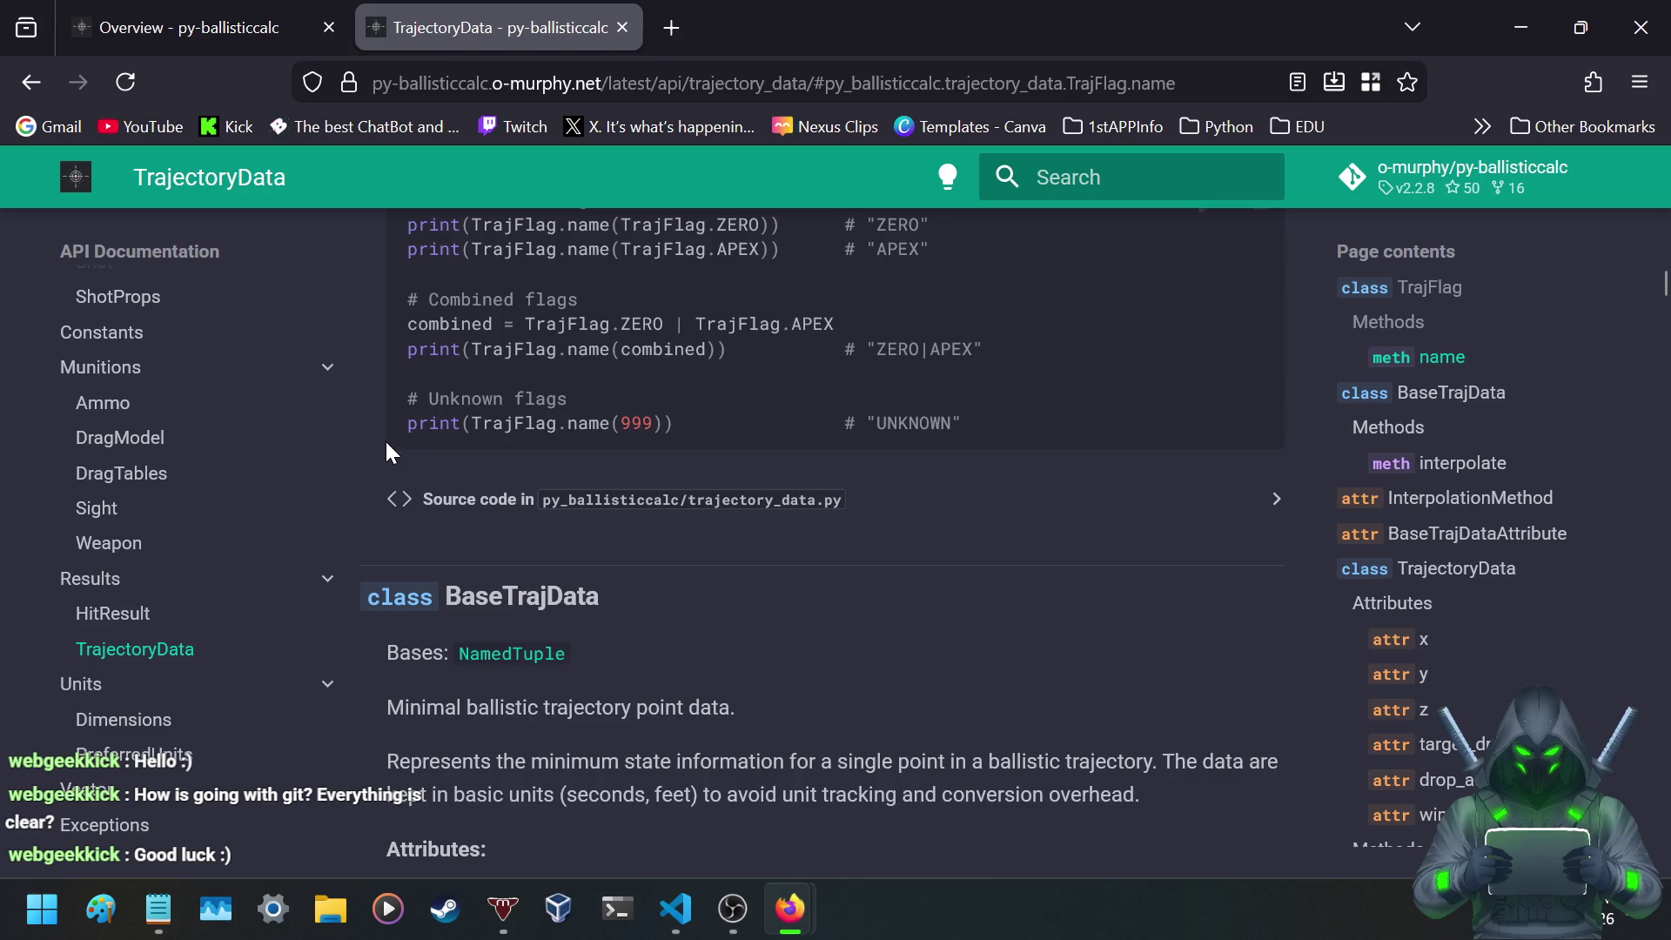
scroll(386, 452, "up", 2)
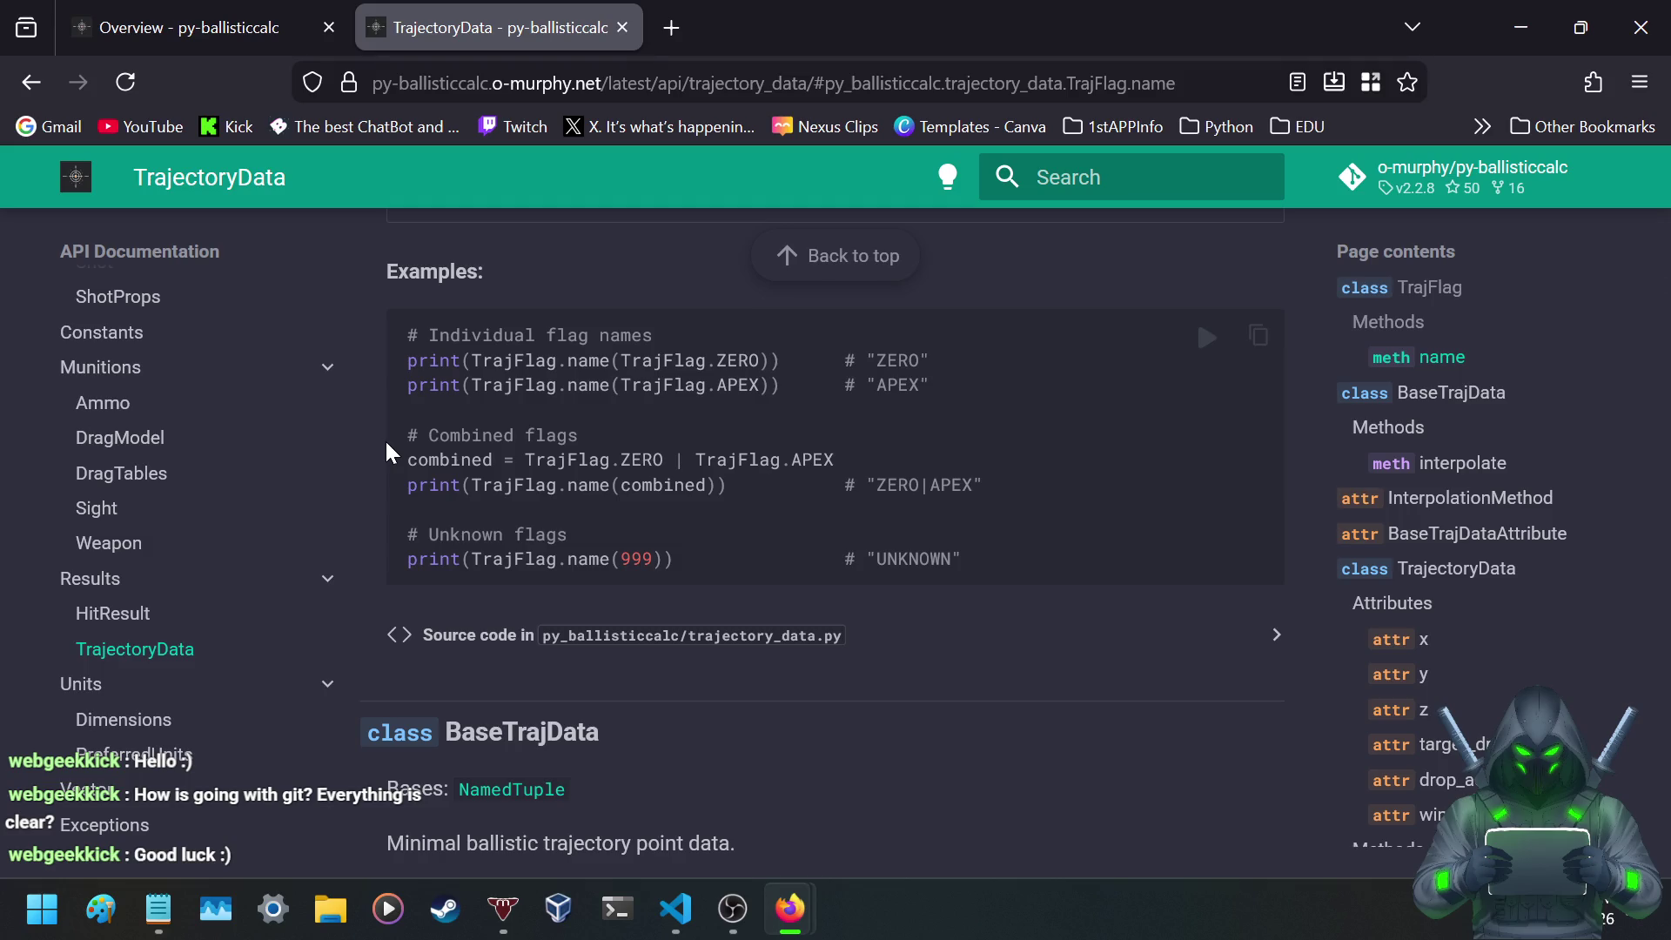
scroll(386, 446, "down", 5)
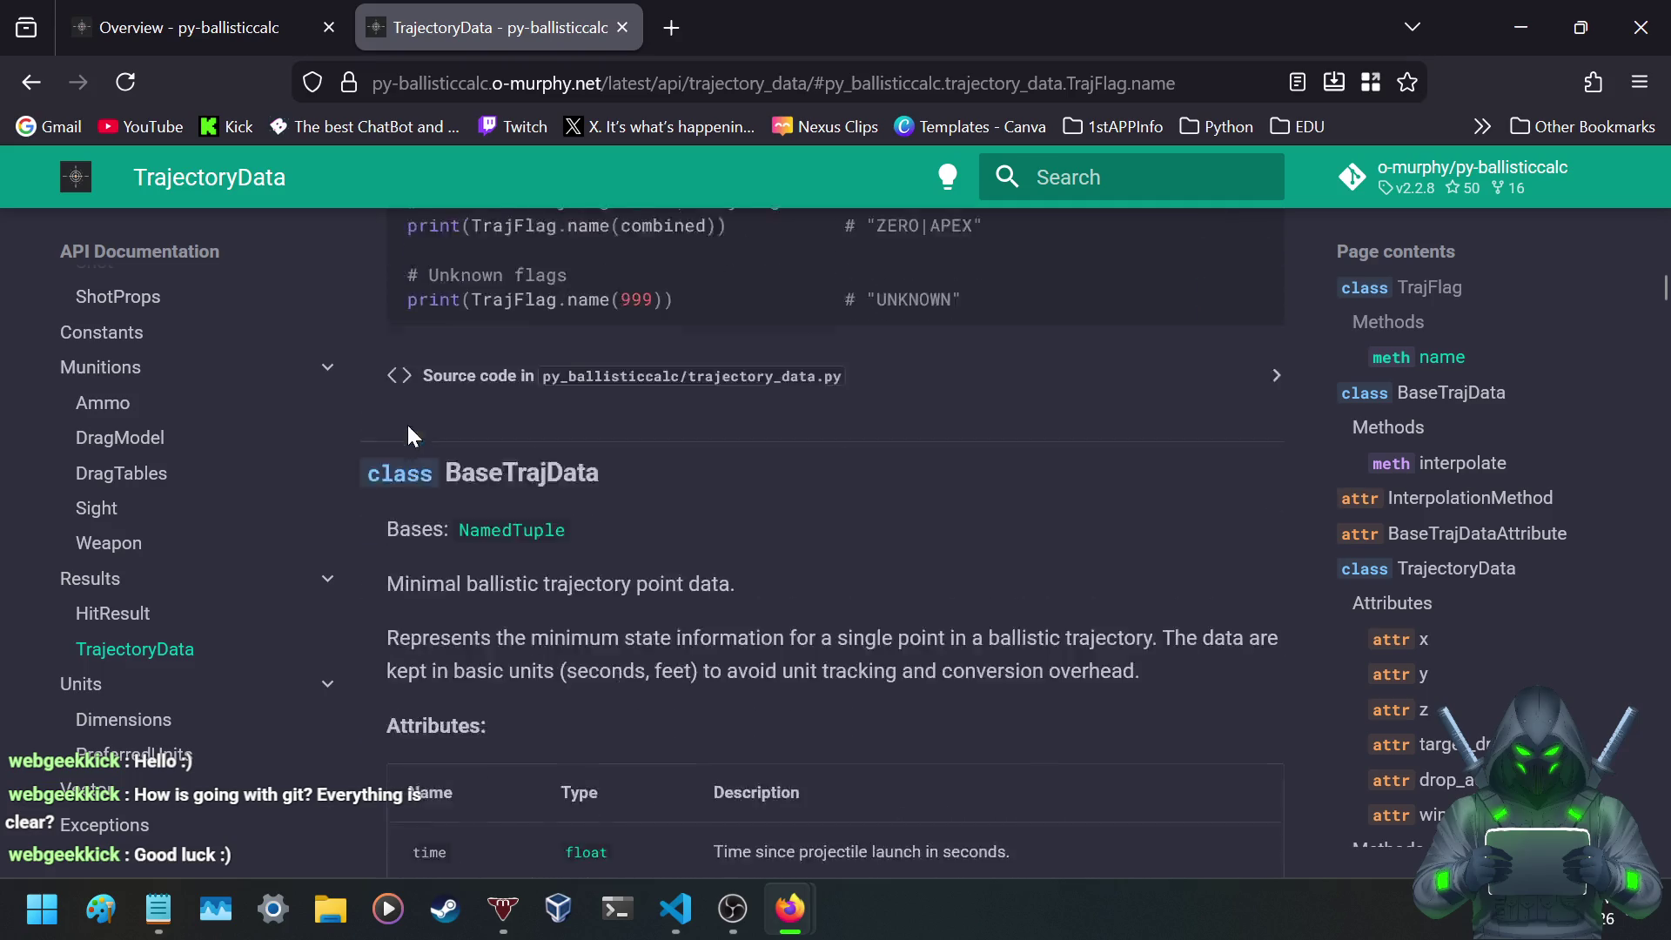
- Scroll through BaseTrajData's attributes and examples to the interpolate method heading
scroll(449, 375, "down", 3)
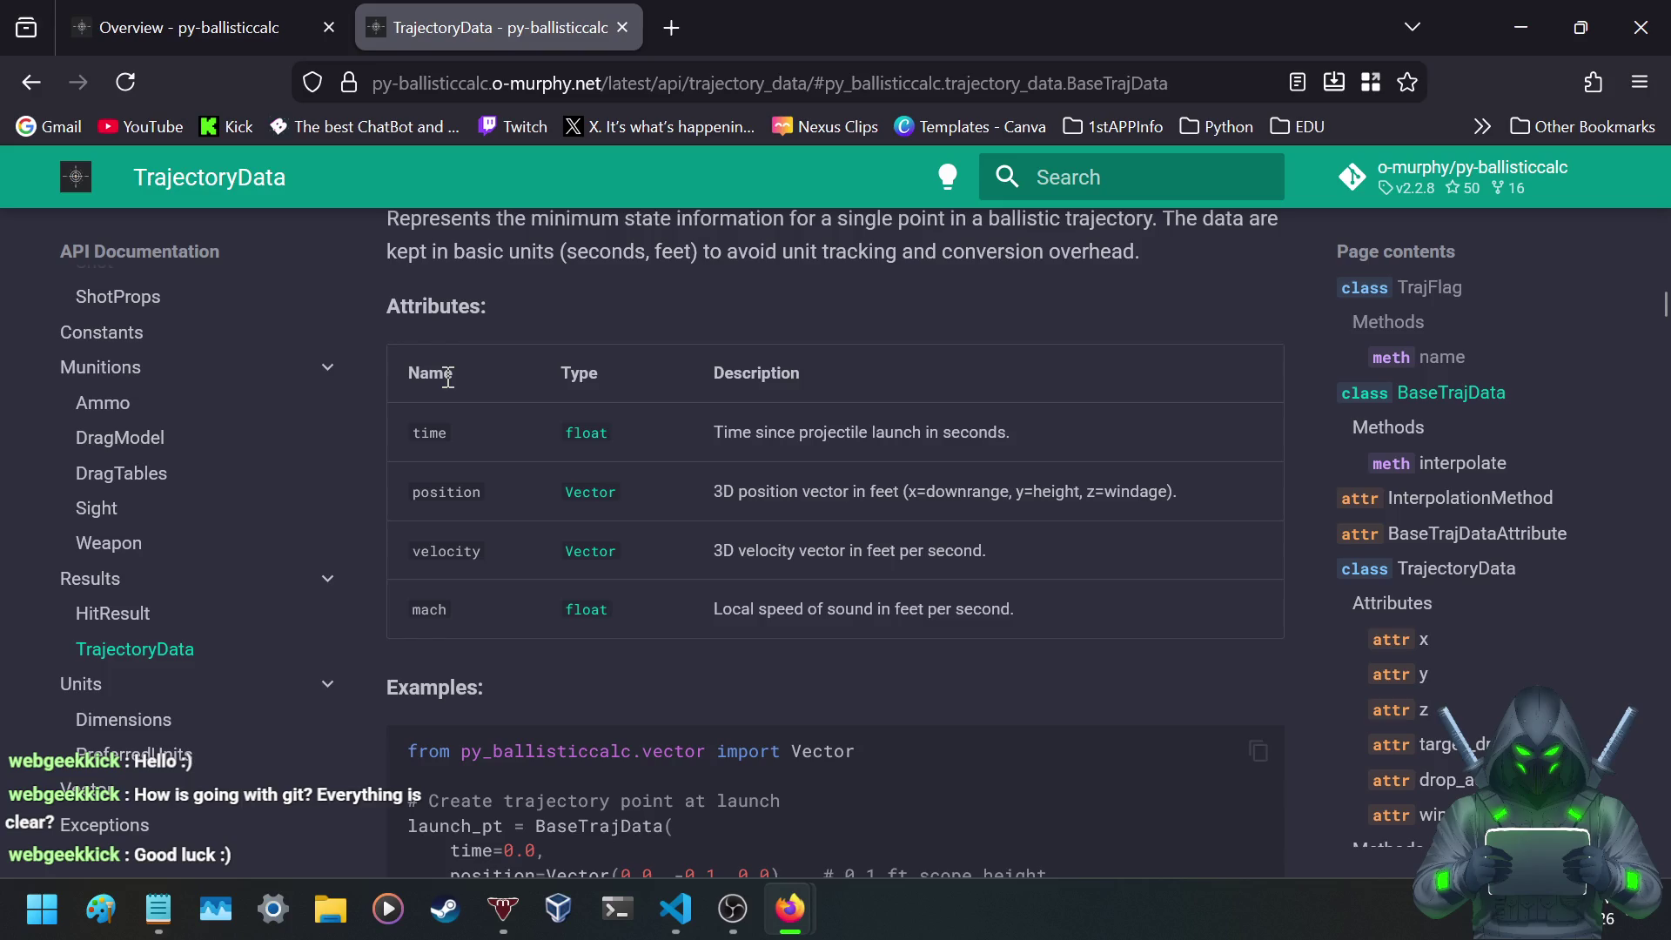
scroll(448, 377, "down", 5)
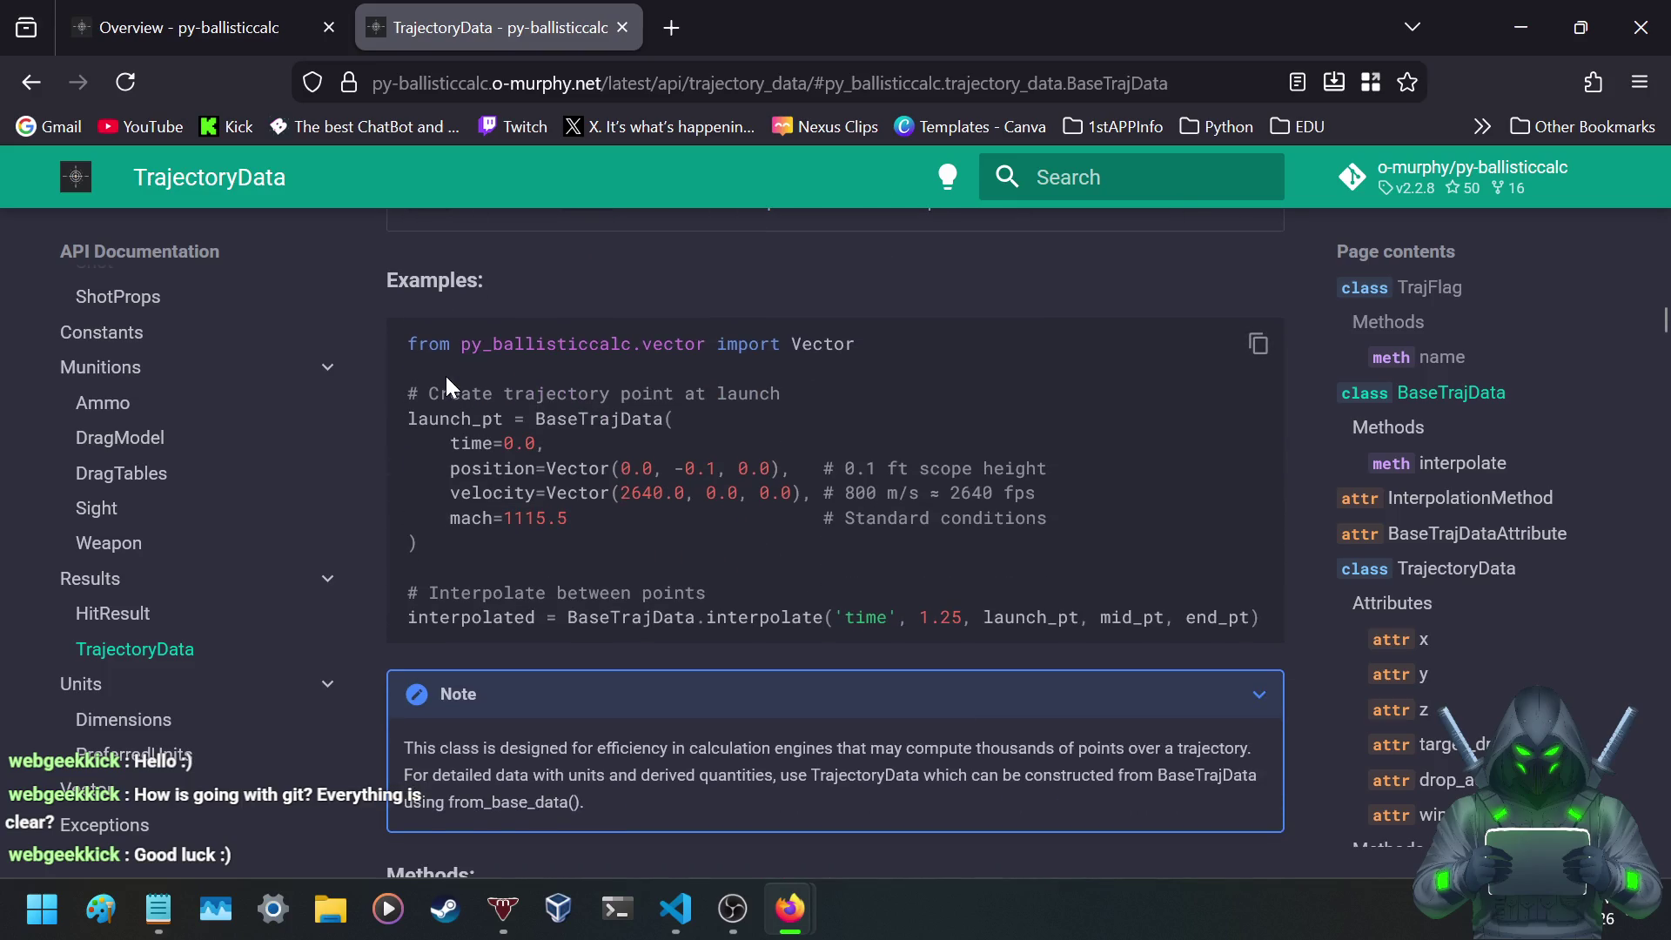
scroll(449, 385, "down", 6)
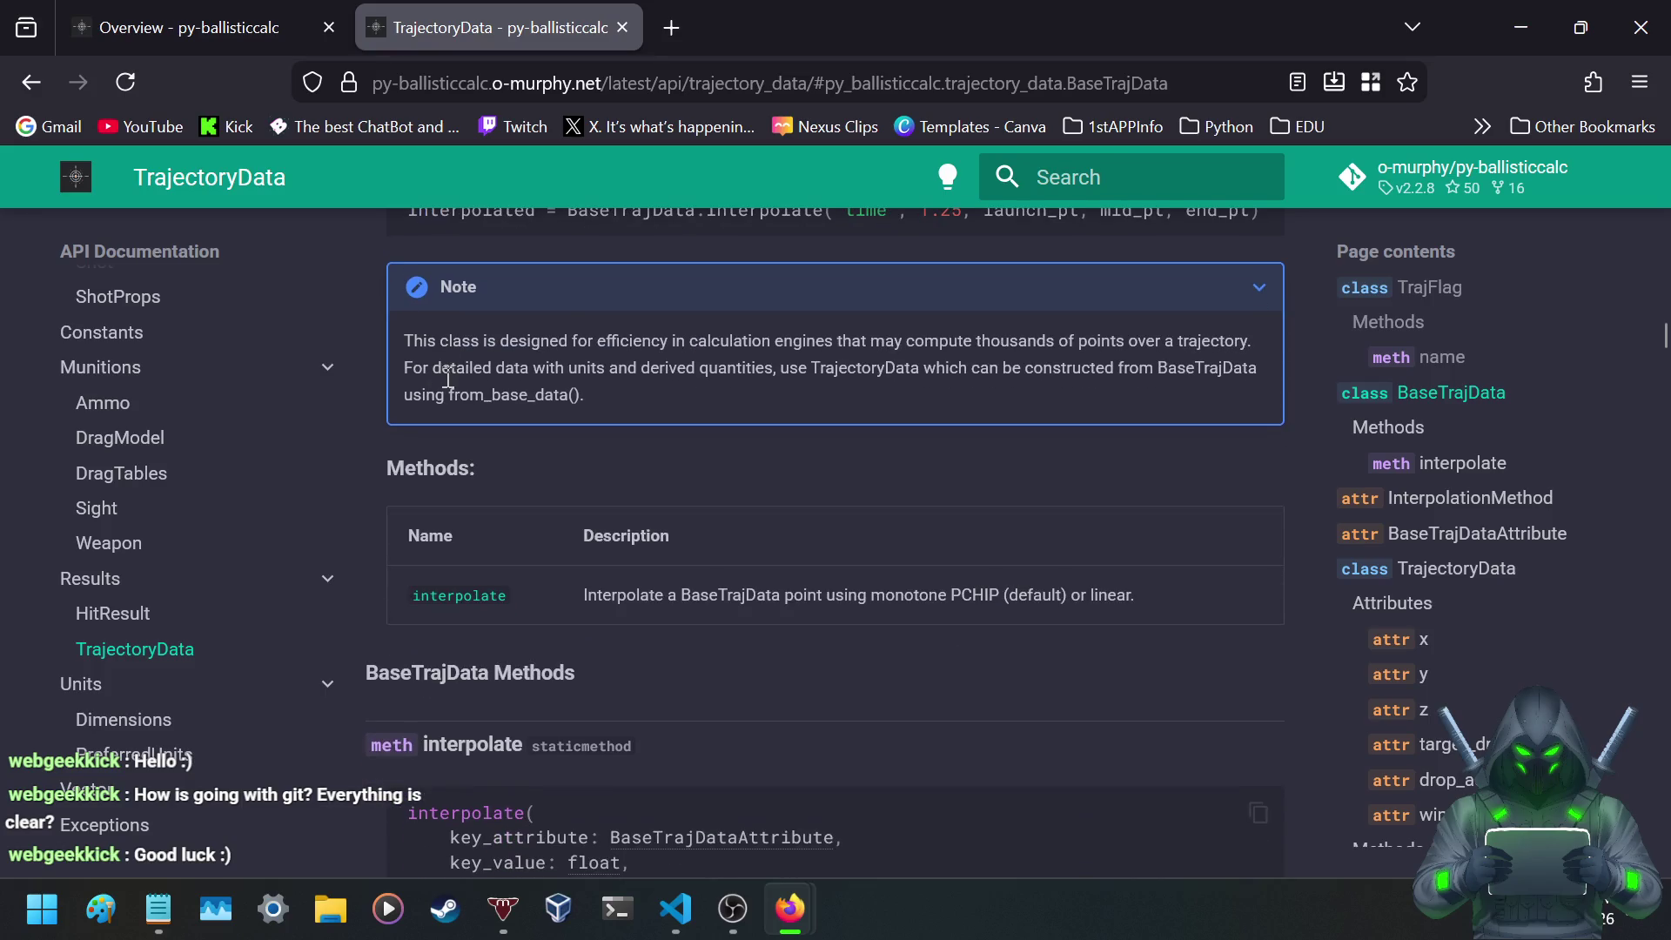
scroll(449, 385, "down", 3)
scroll(445, 383, "down", 2)
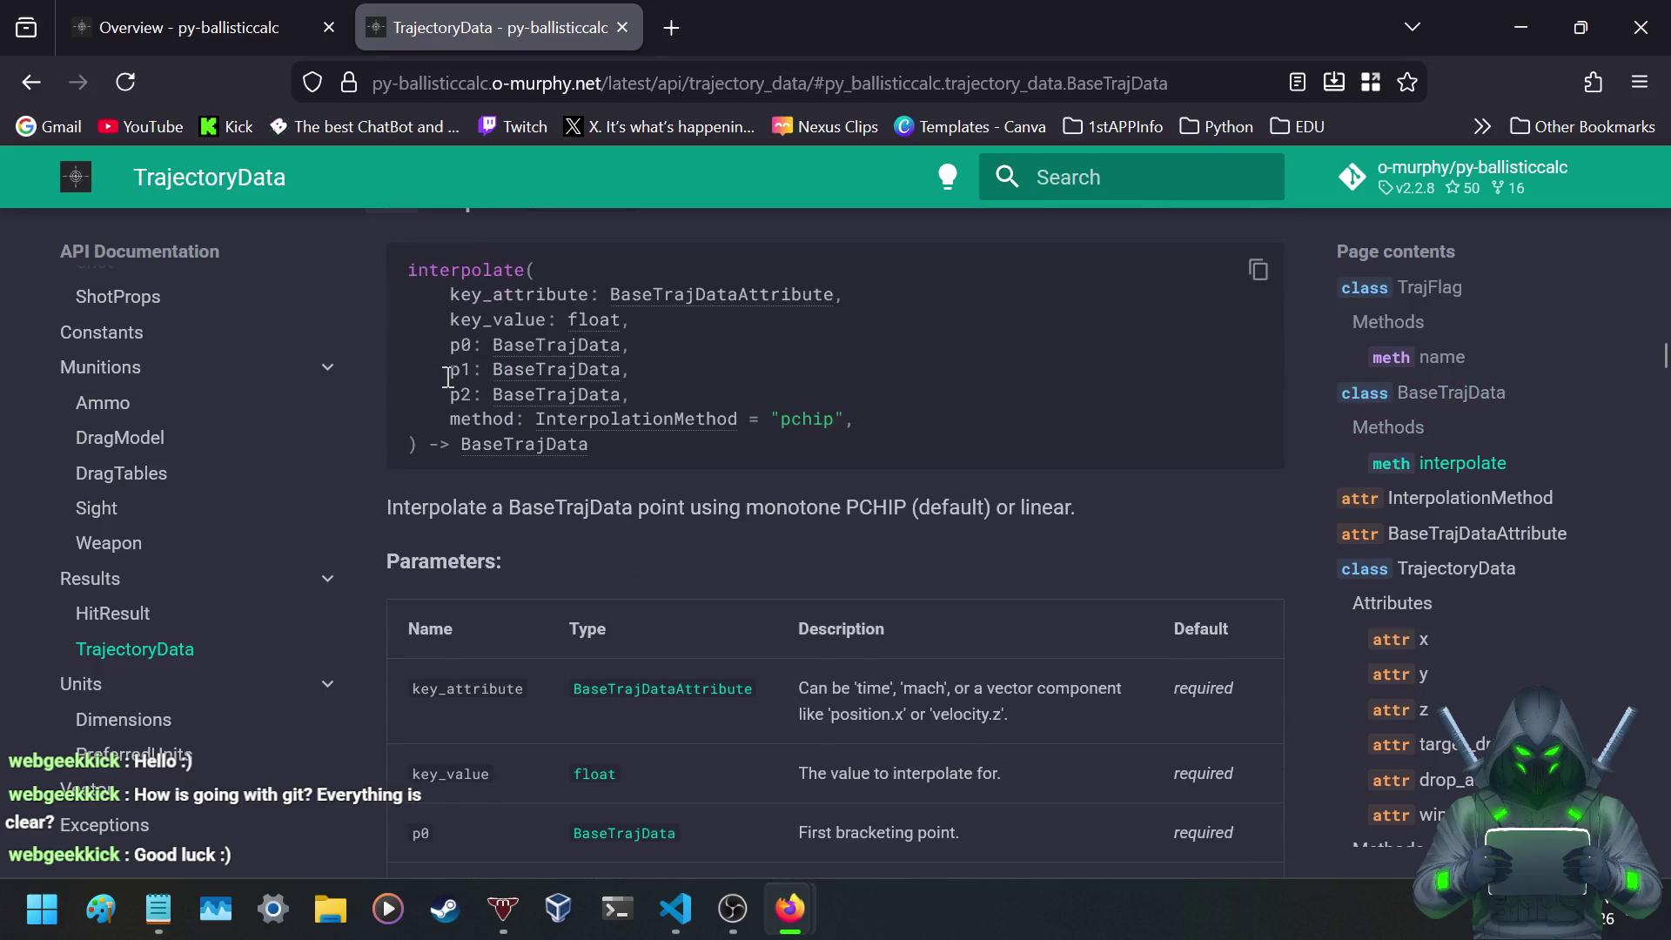
scroll(336, 410, "up", 1)
scroll(379, 456, "up", 2)
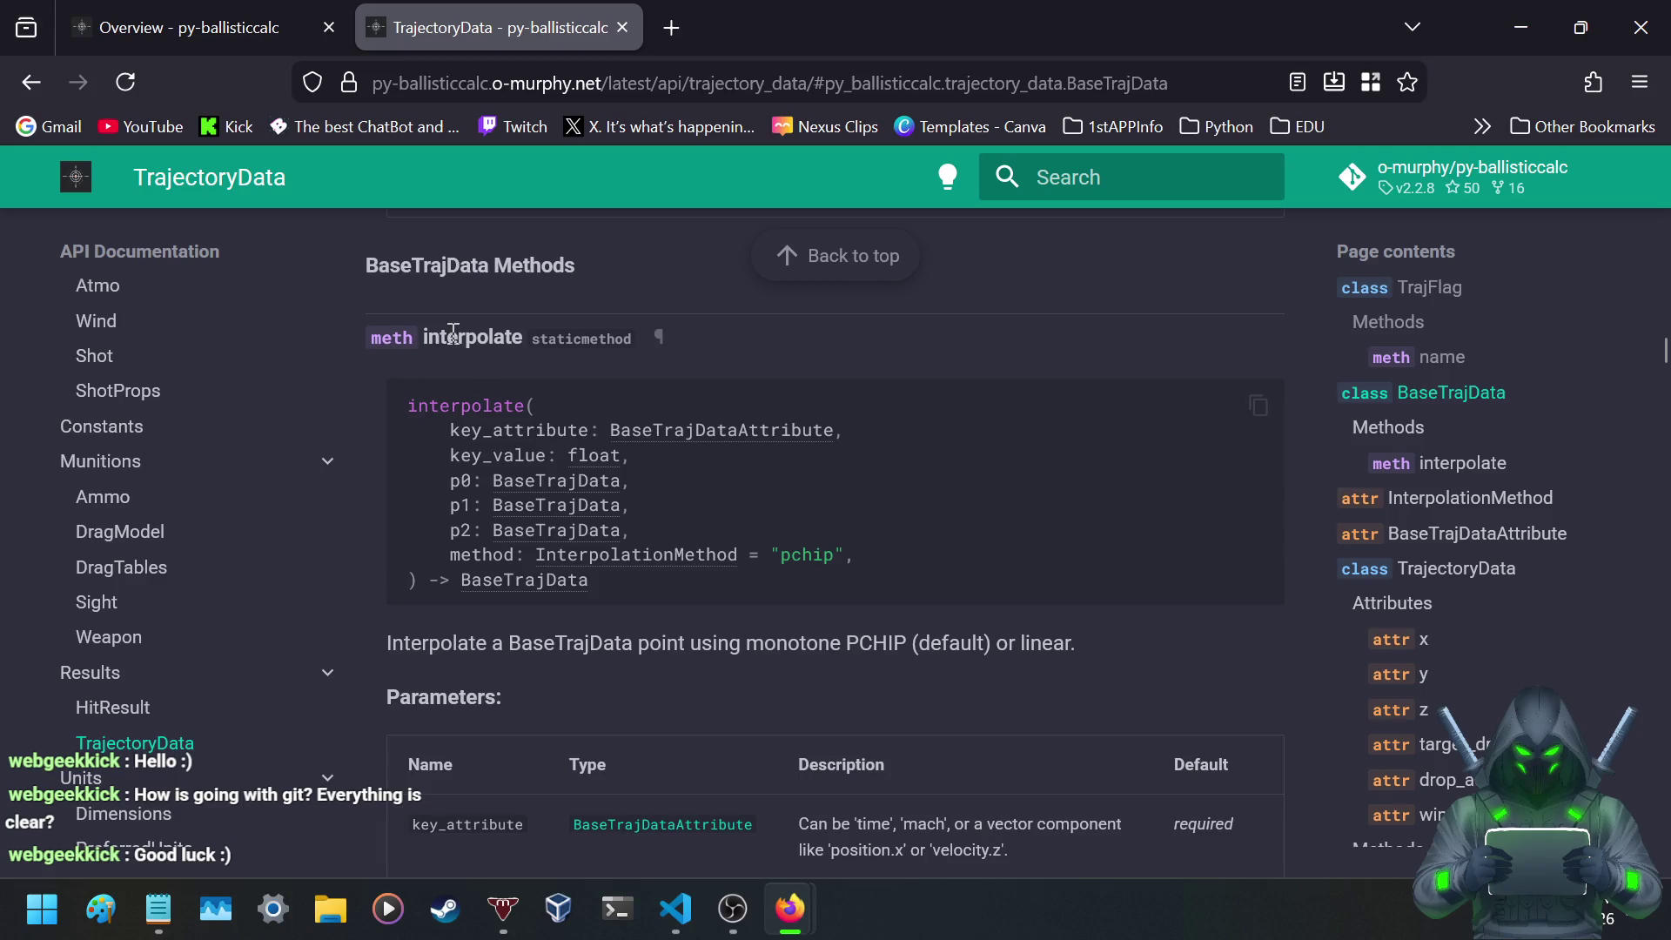
left_click_drag(428, 333, 515, 331)
left_click(526, 346)
- Read the interpolate method's description and its key_attribute parameter
scroll(432, 406, "down", 3)
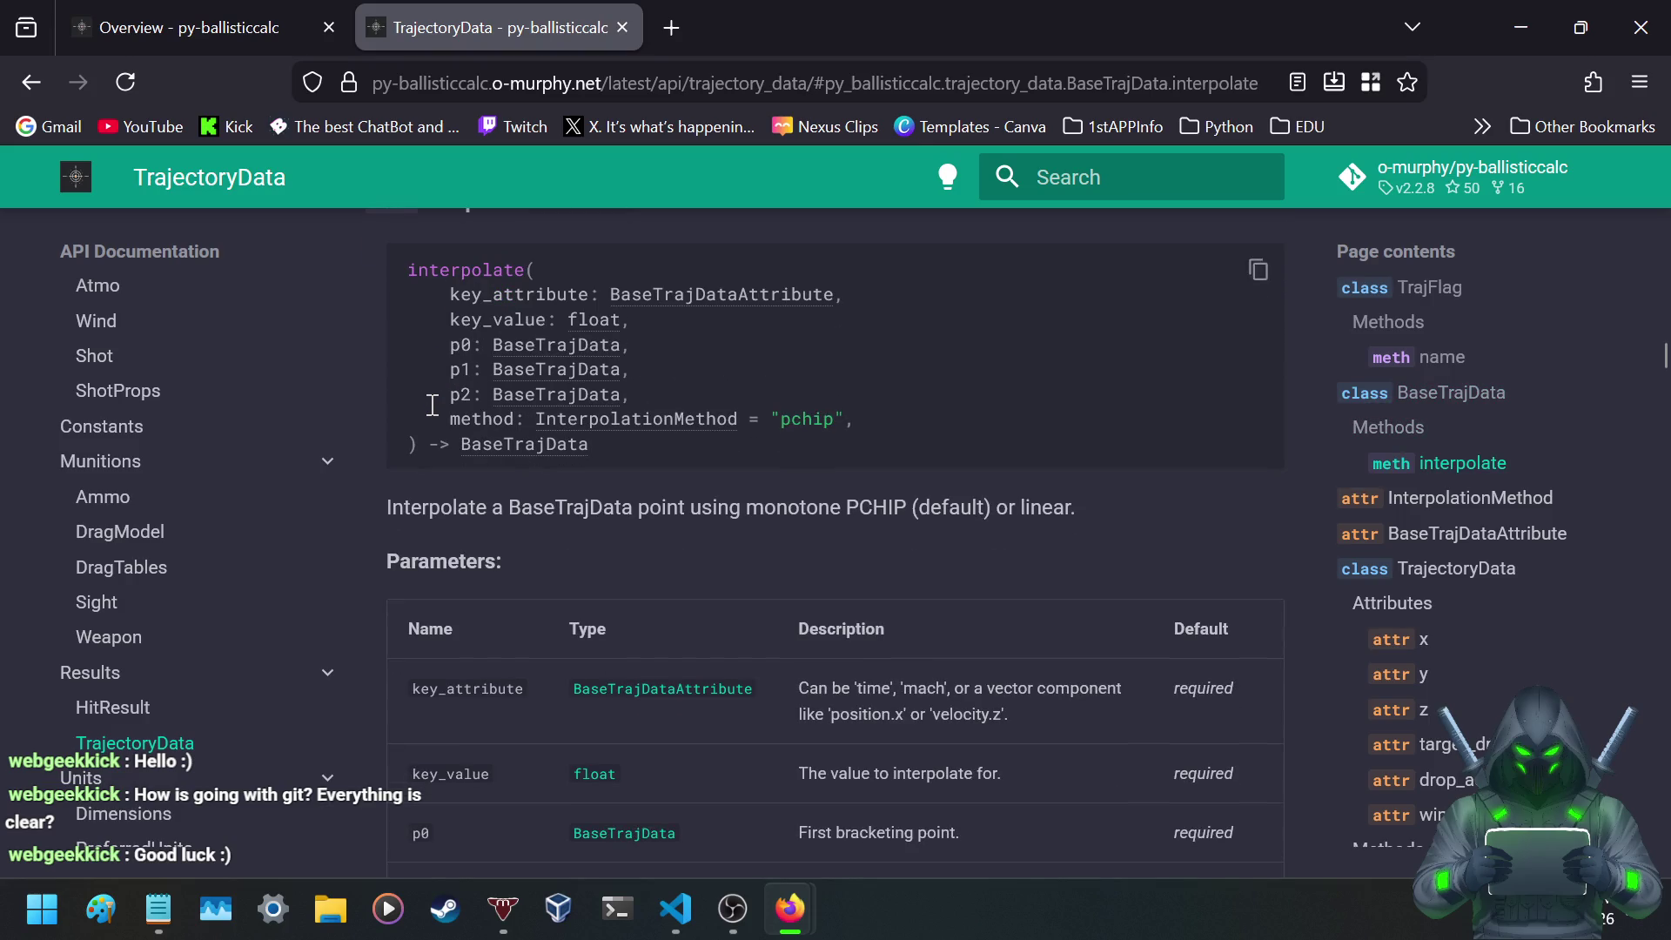
scroll(430, 404, "down", 3)
left_click_drag(470, 372, 958, 372)
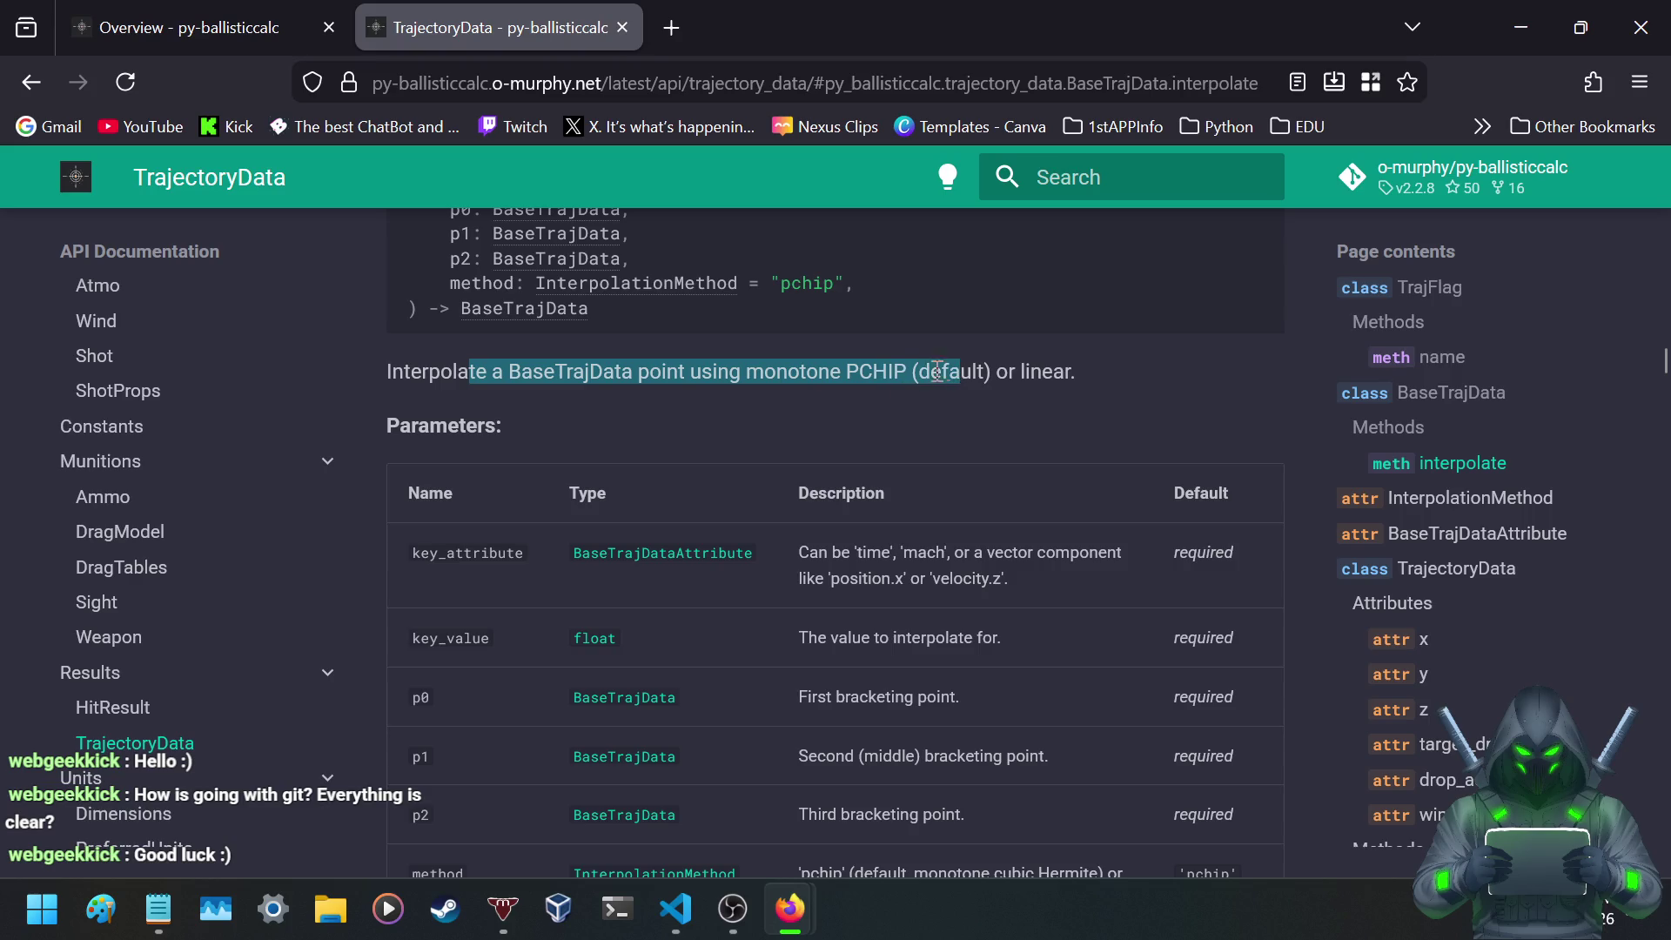
left_click(666, 429)
scroll(665, 428, "down", 6)
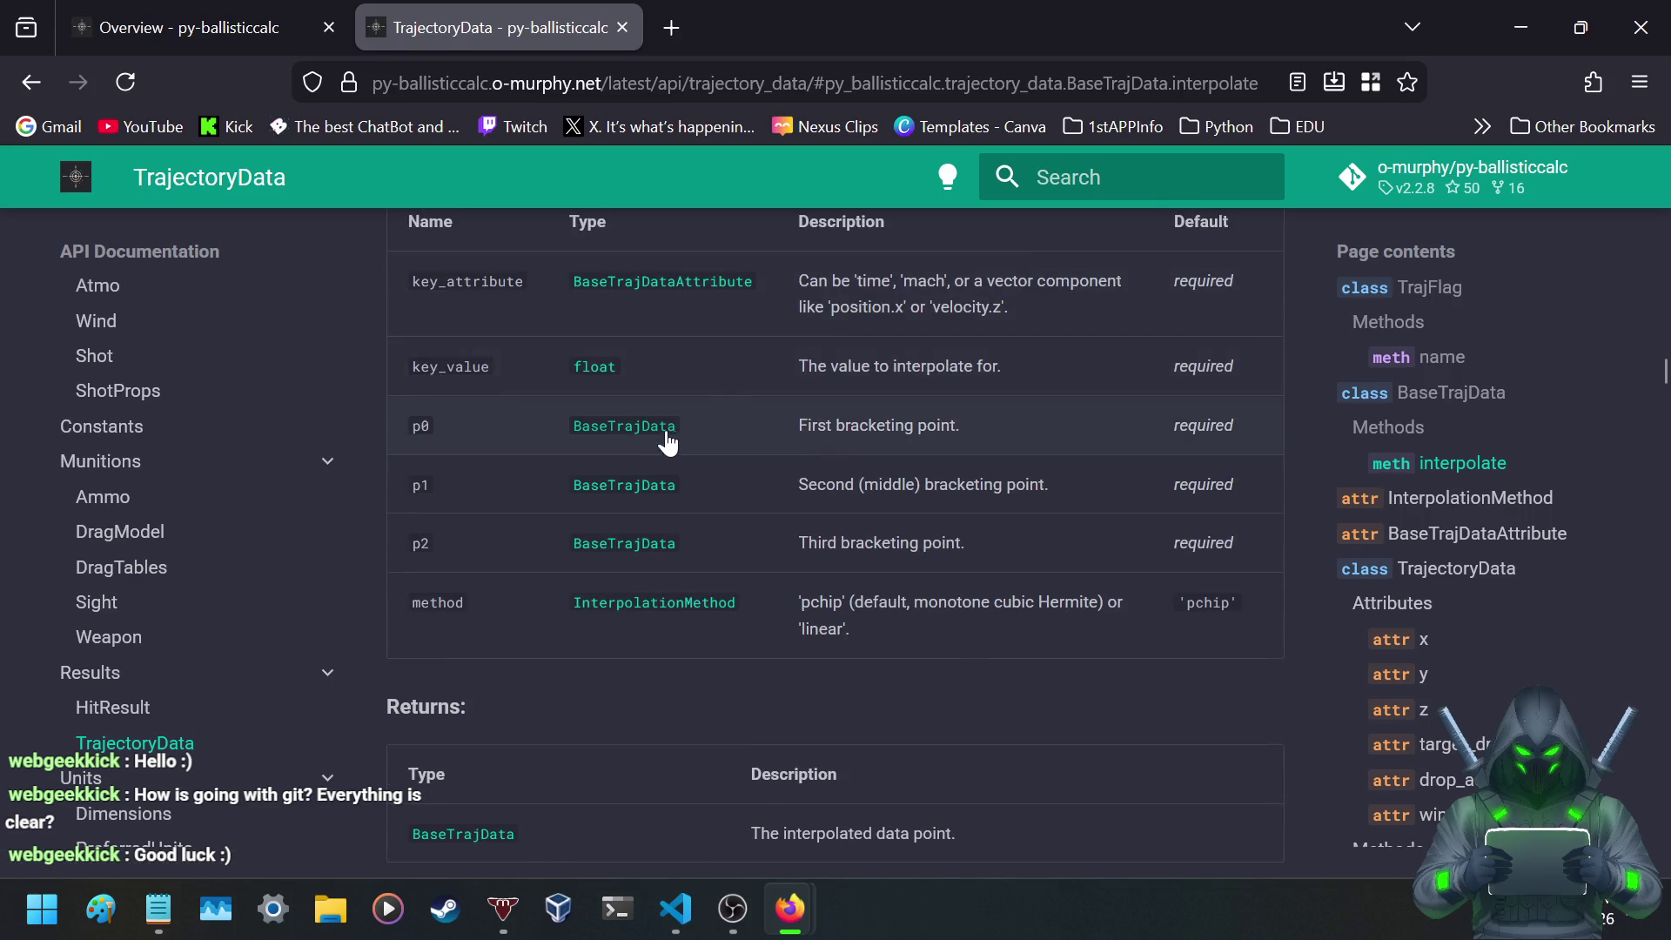
left_click_drag(797, 281, 1084, 300)
left_click(936, 310)
- Continue past interpolate's raised errors to the InterpolationMethod and BaseTrajDataAttribute entries
scroll(385, 340, "down", 6)
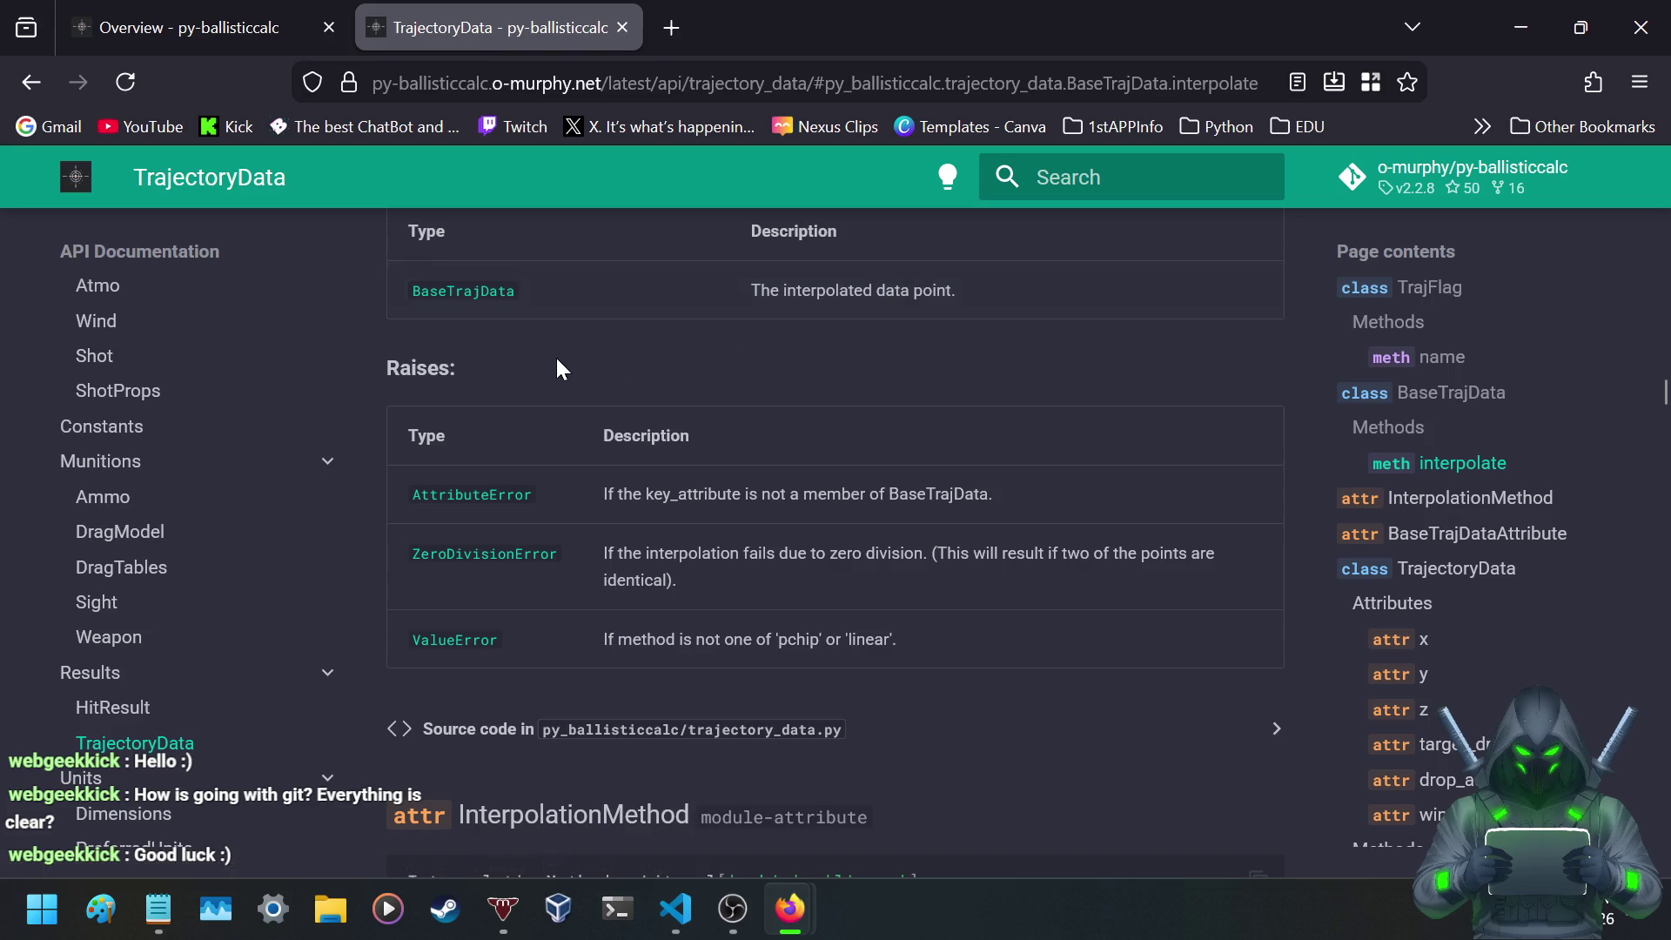
scroll(557, 360, "down", 2)
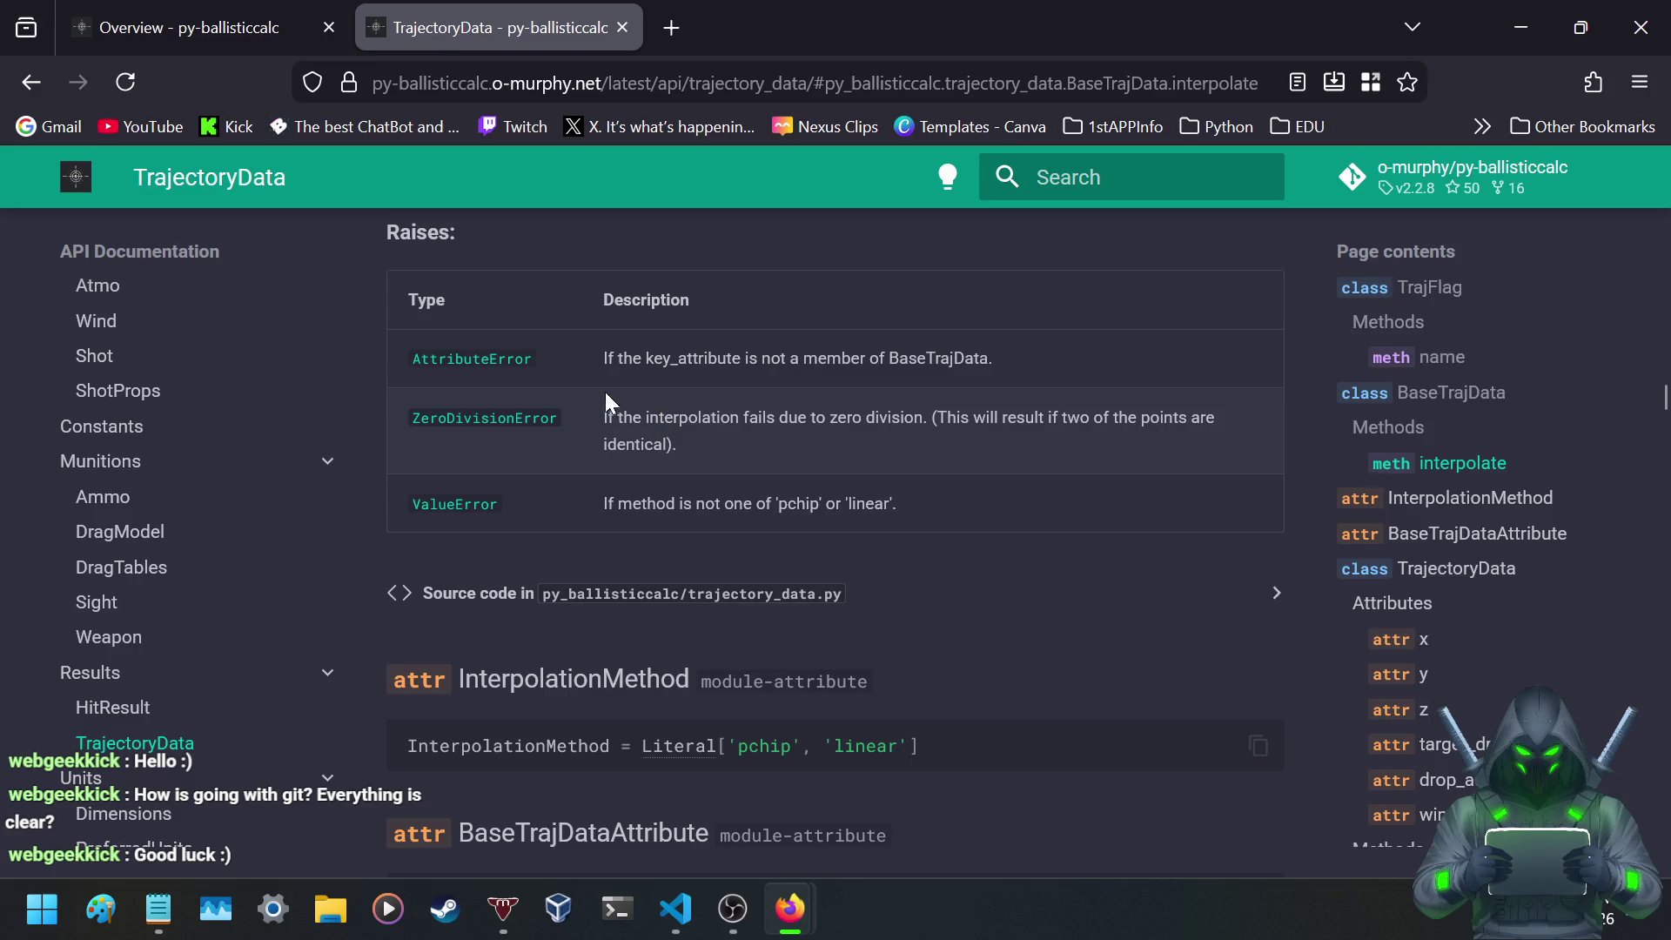
scroll(317, 467, "down", 2)
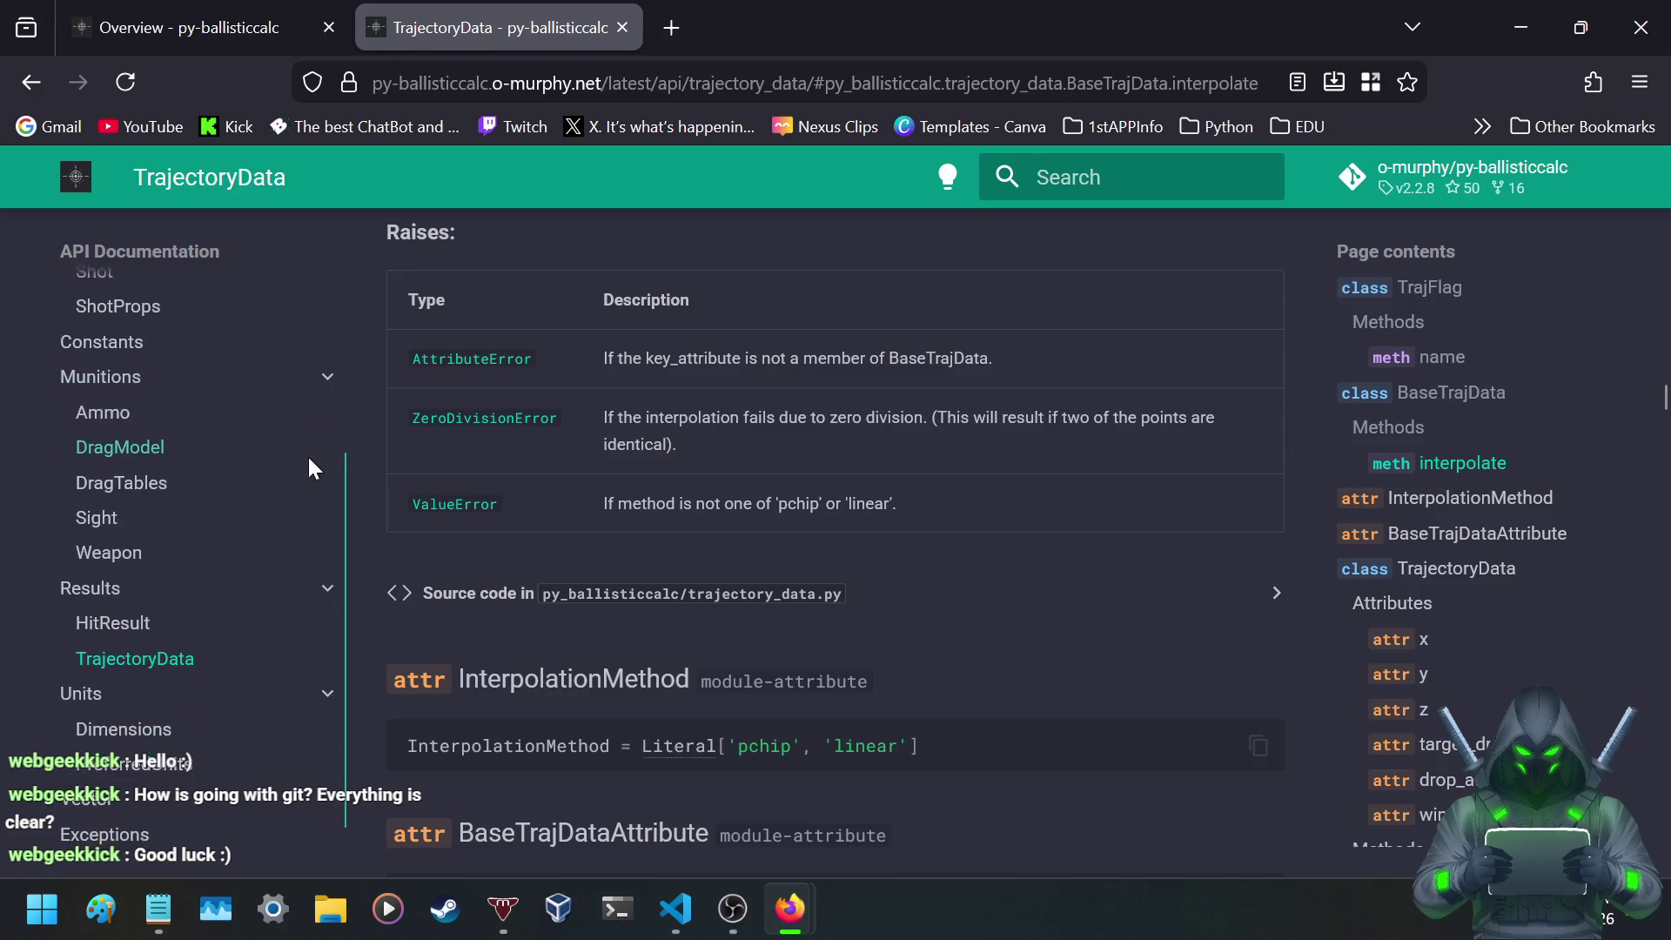
scroll(467, 424, "down", 3)
scroll(404, 380, "down", 2)
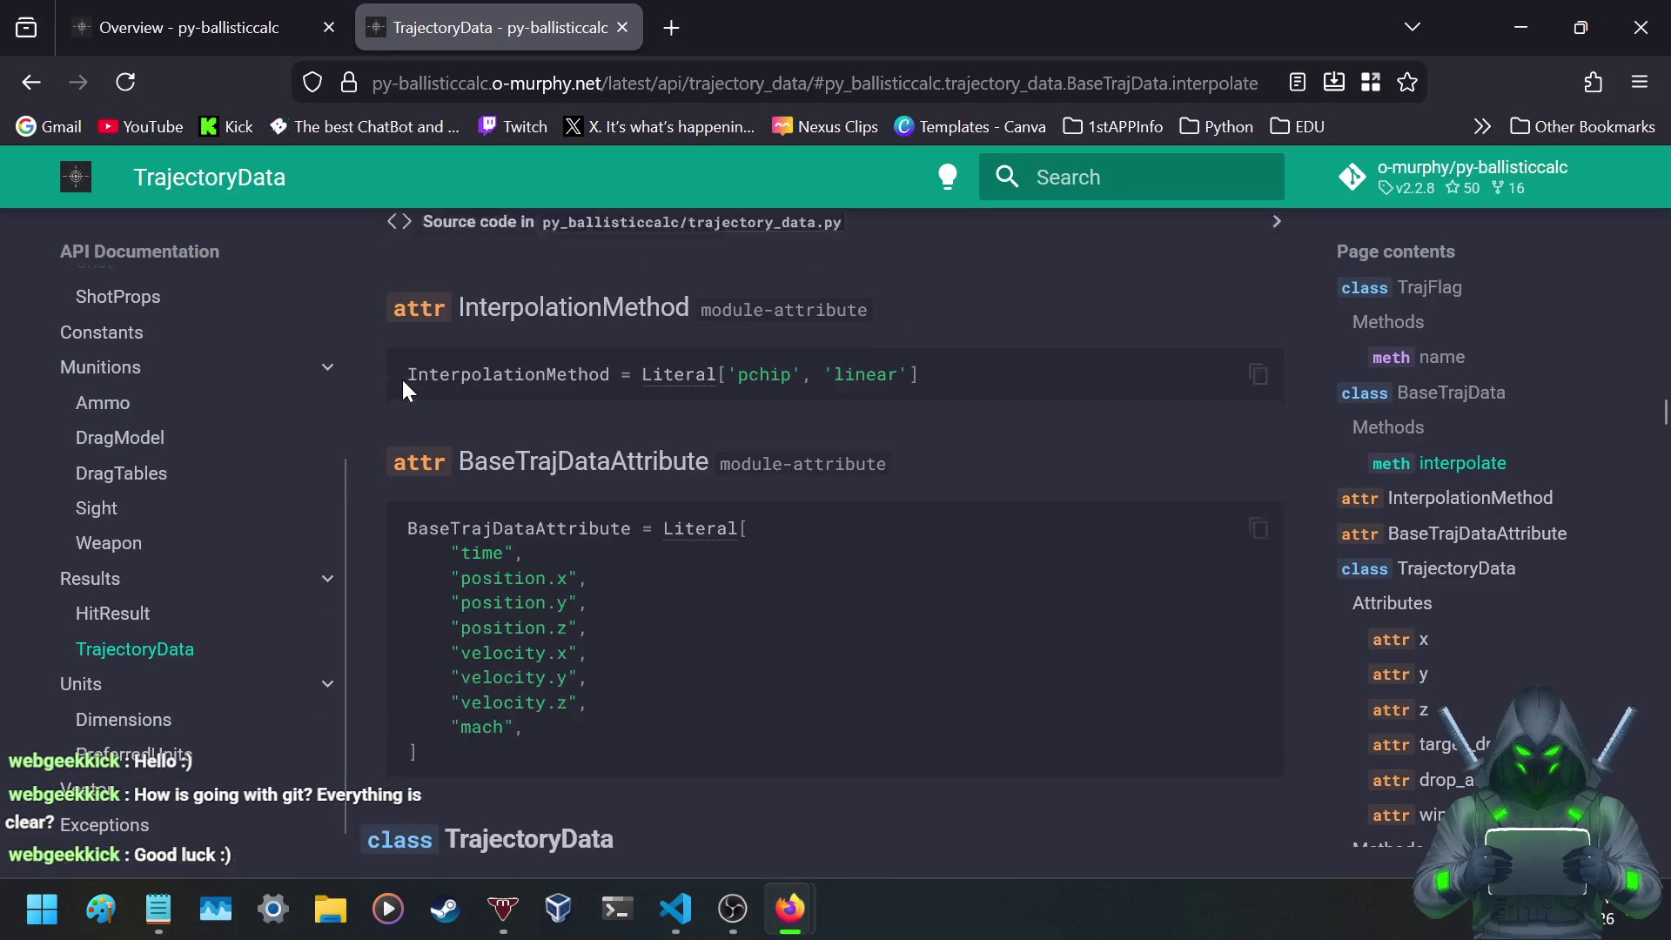
- Move past the BaseTrajDataAttribute heading to TrajectoryData's attributes table (time, distance, velocity, mach, height)
scroll(400, 377, "down", 3)
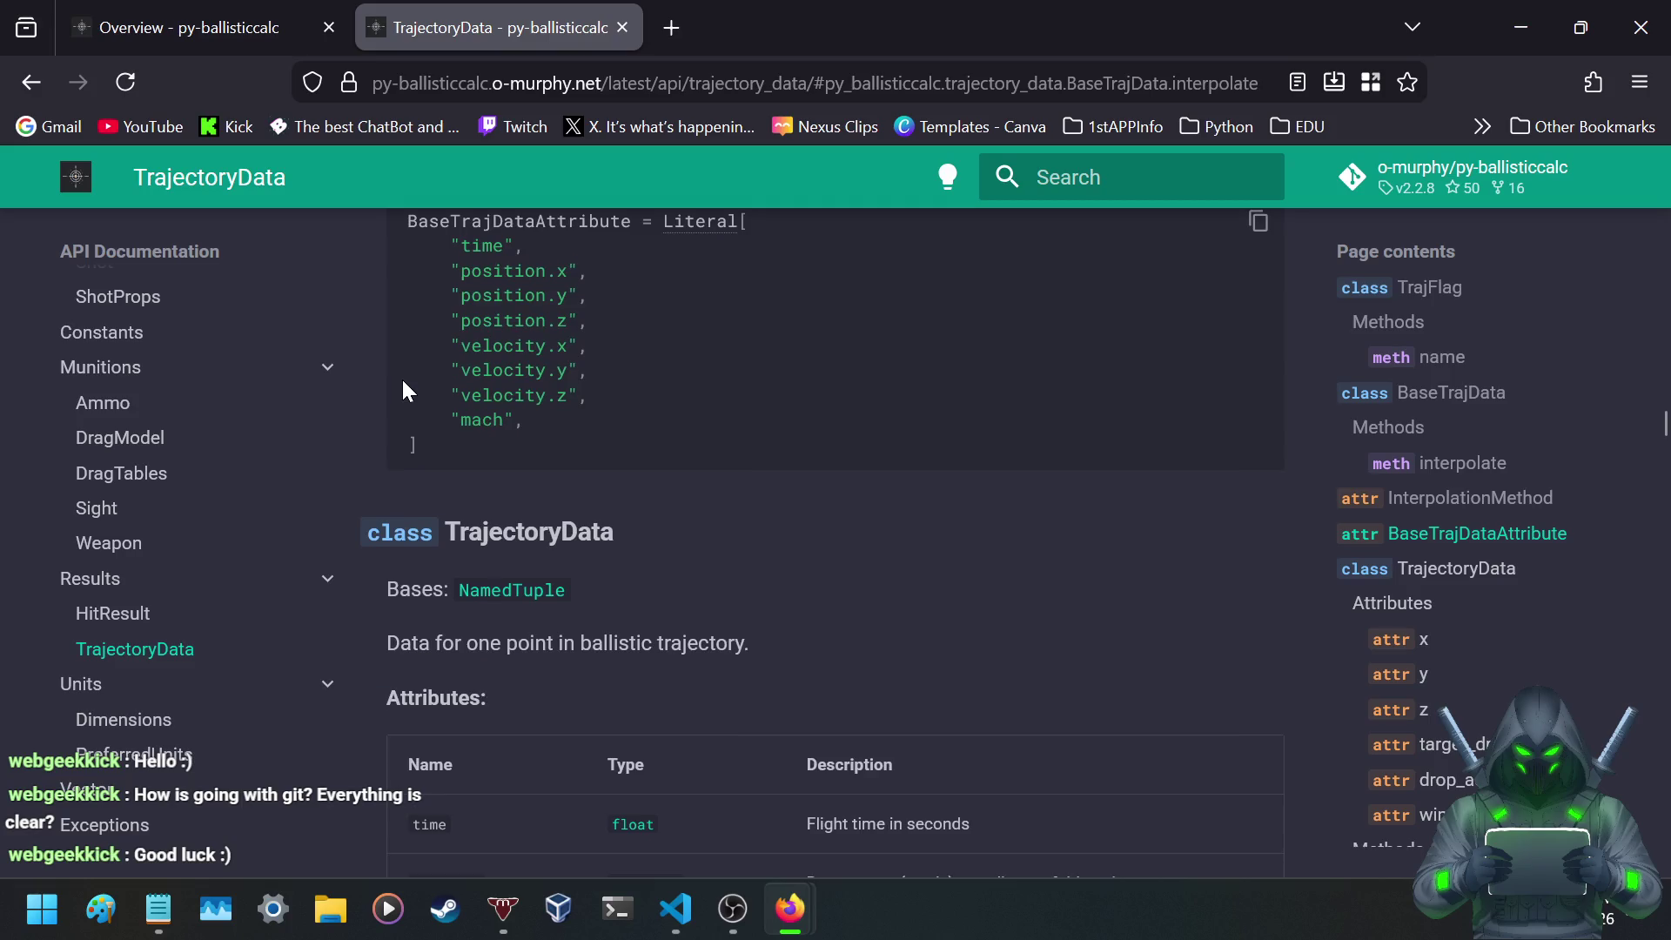
scroll(403, 383, "up", 3)
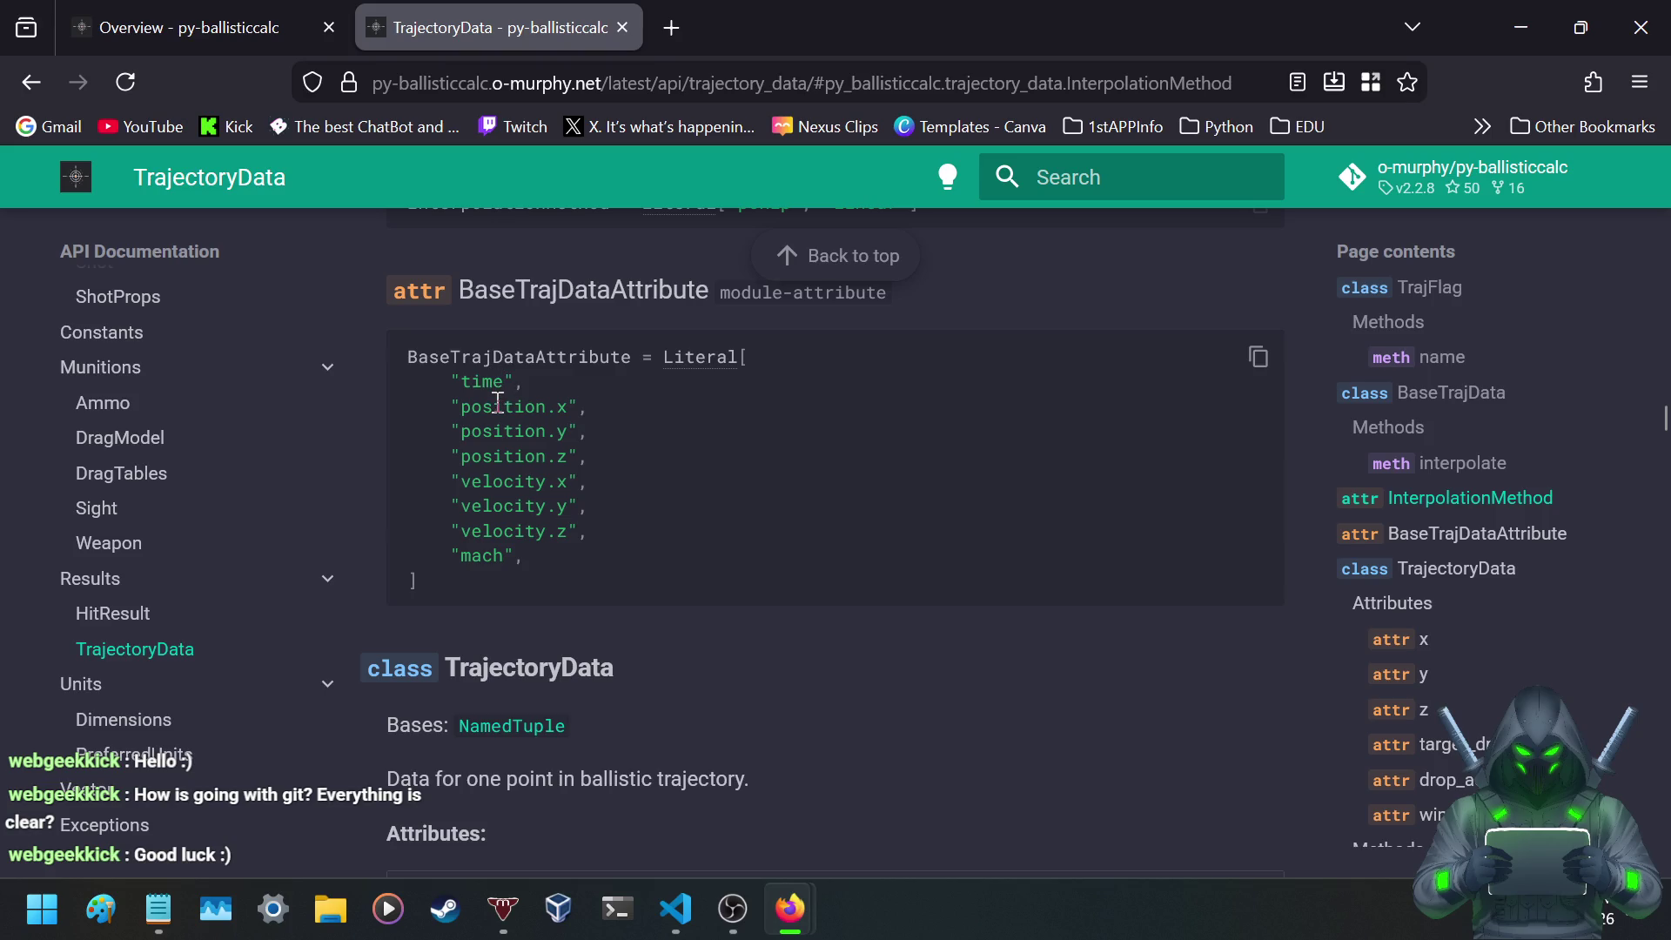
scroll(498, 403, "down", 5)
scroll(496, 403, "up", 6)
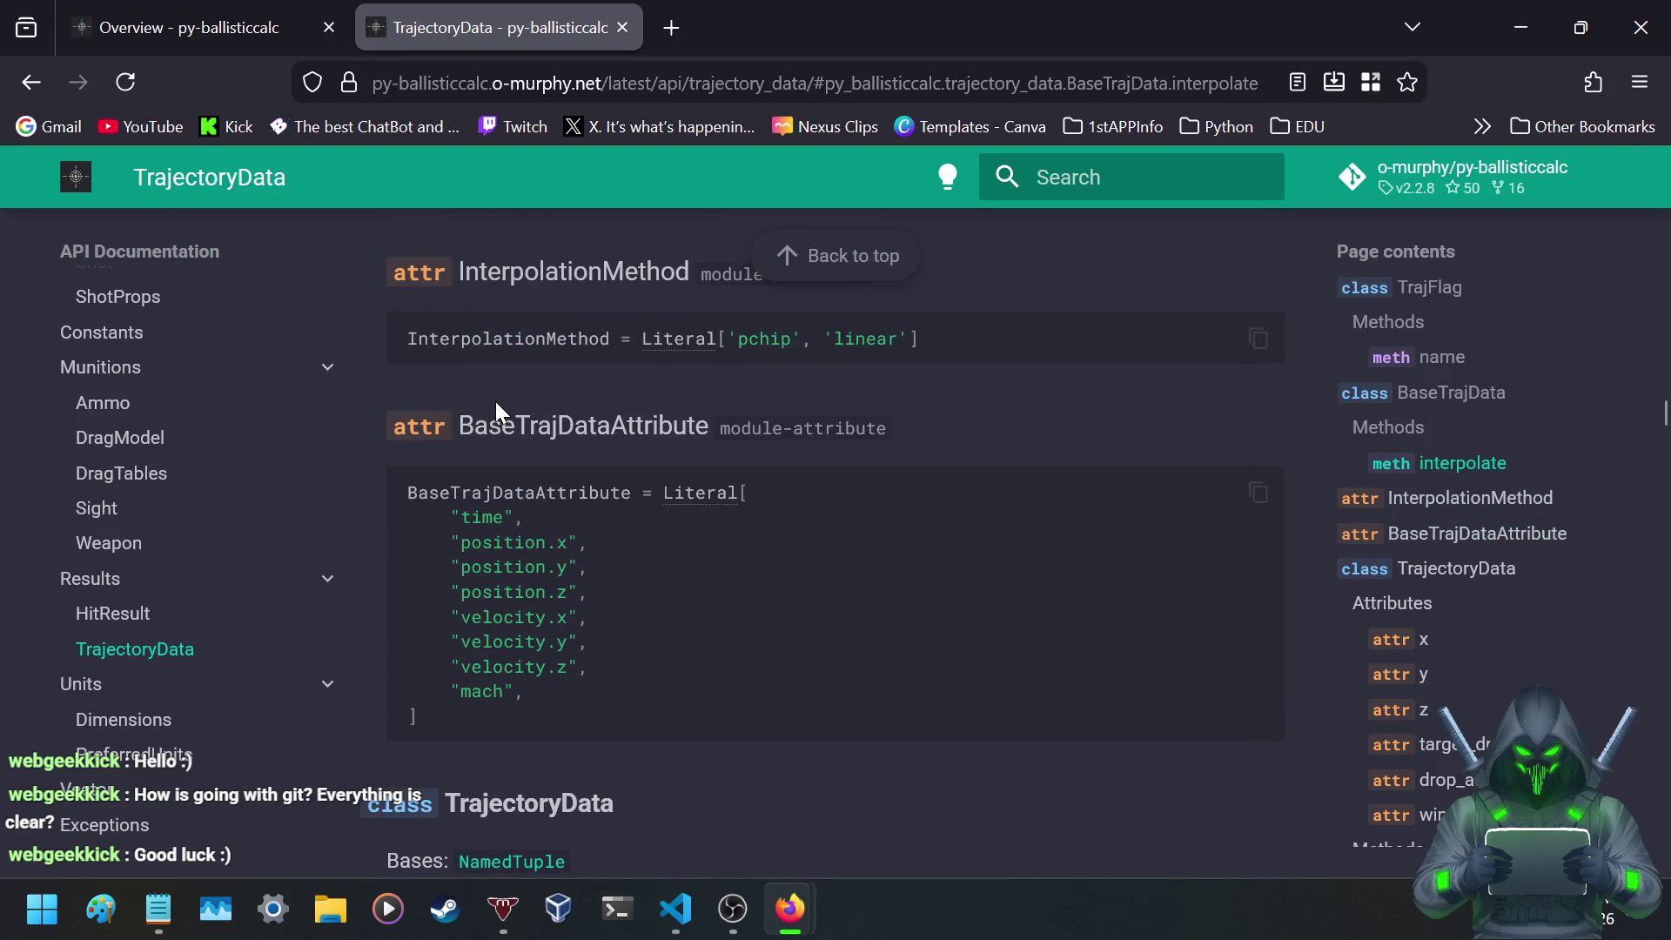
left_click_drag(460, 425, 708, 416)
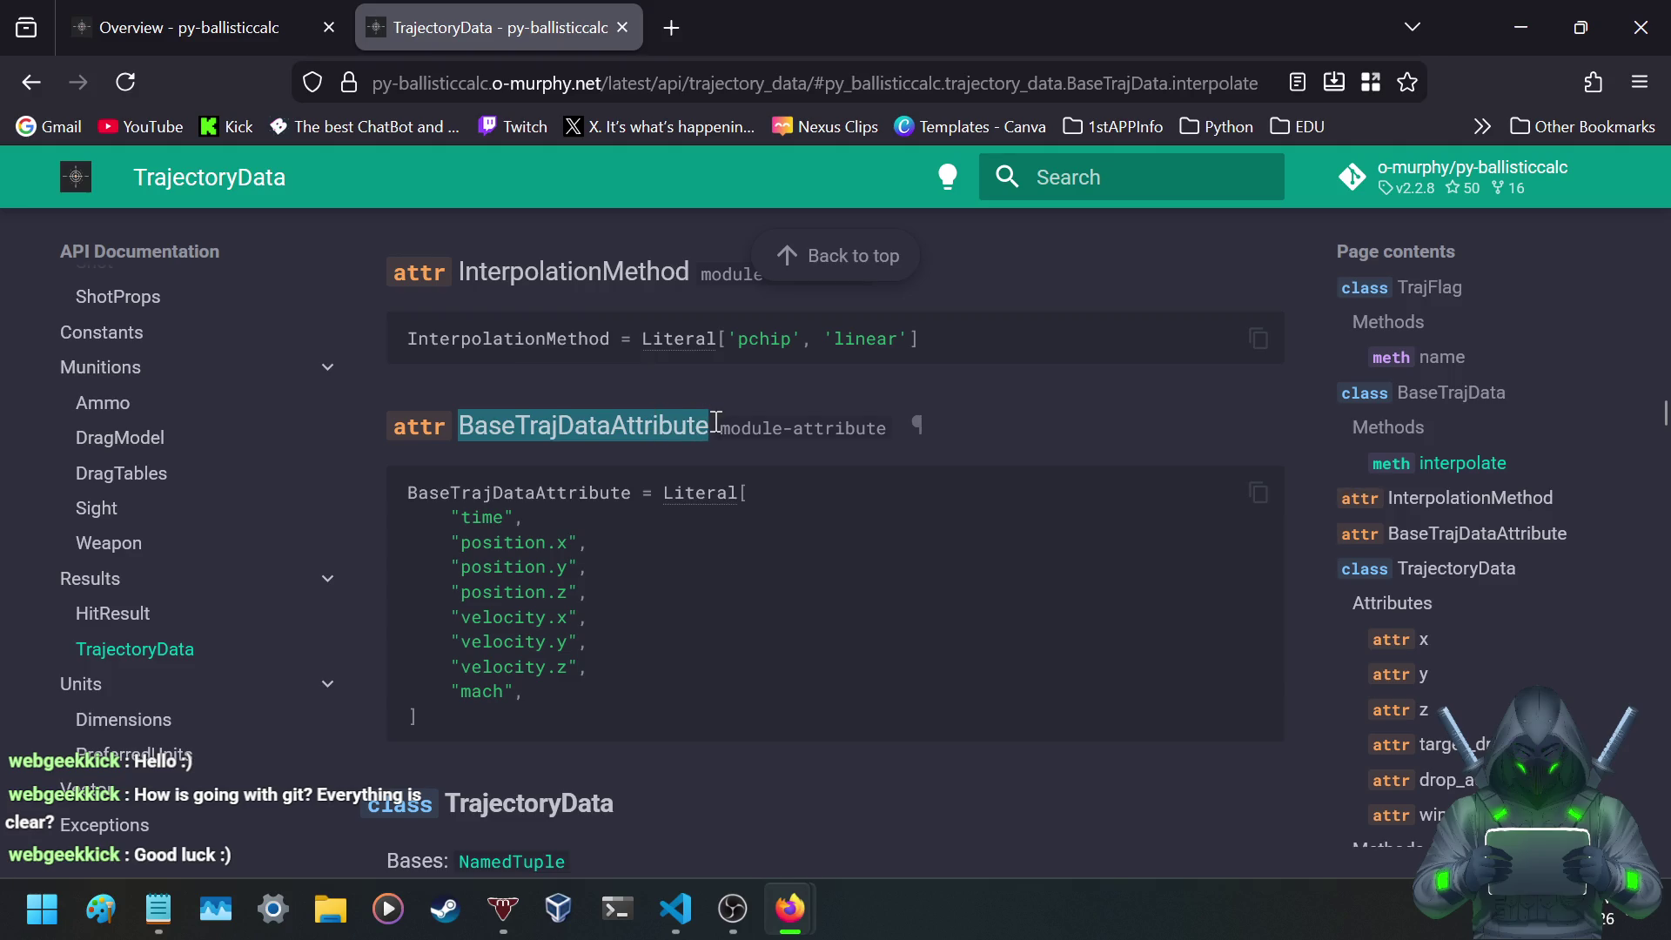
left_click(715, 427)
scroll(583, 456, "down", 3)
scroll(557, 461, "up", 2)
scroll(505, 479, "down", 2)
scroll(498, 488, "down", 5)
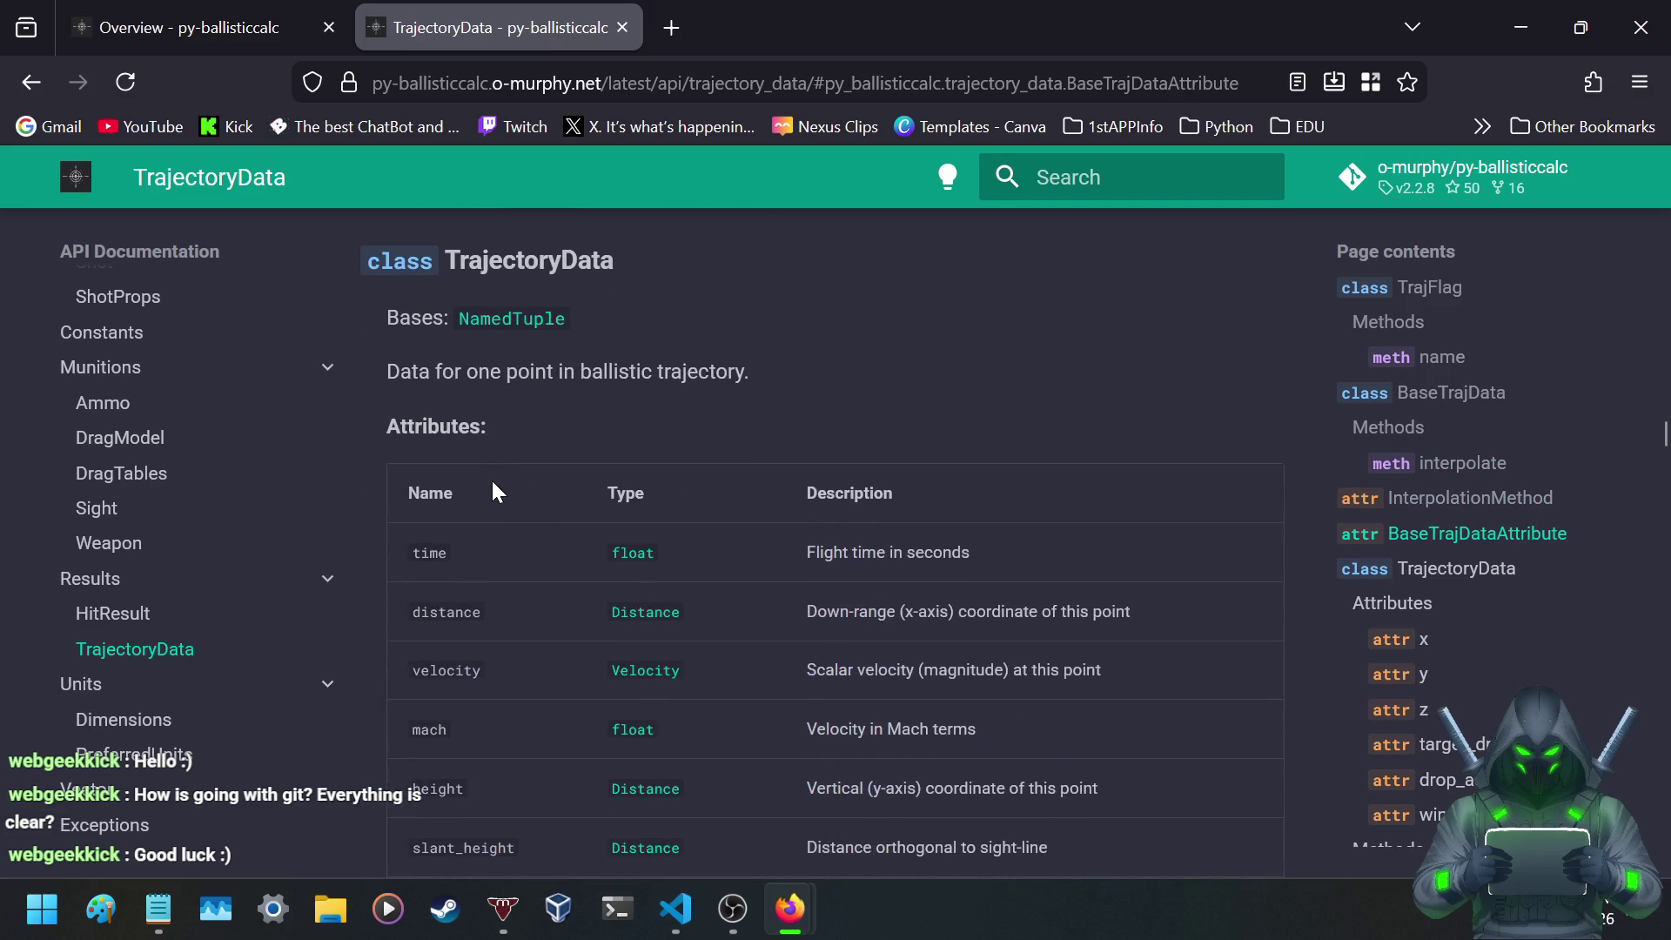
- Scroll to the ogw row and open its Weight type link in a new tab
scroll(498, 471, "down", 2)
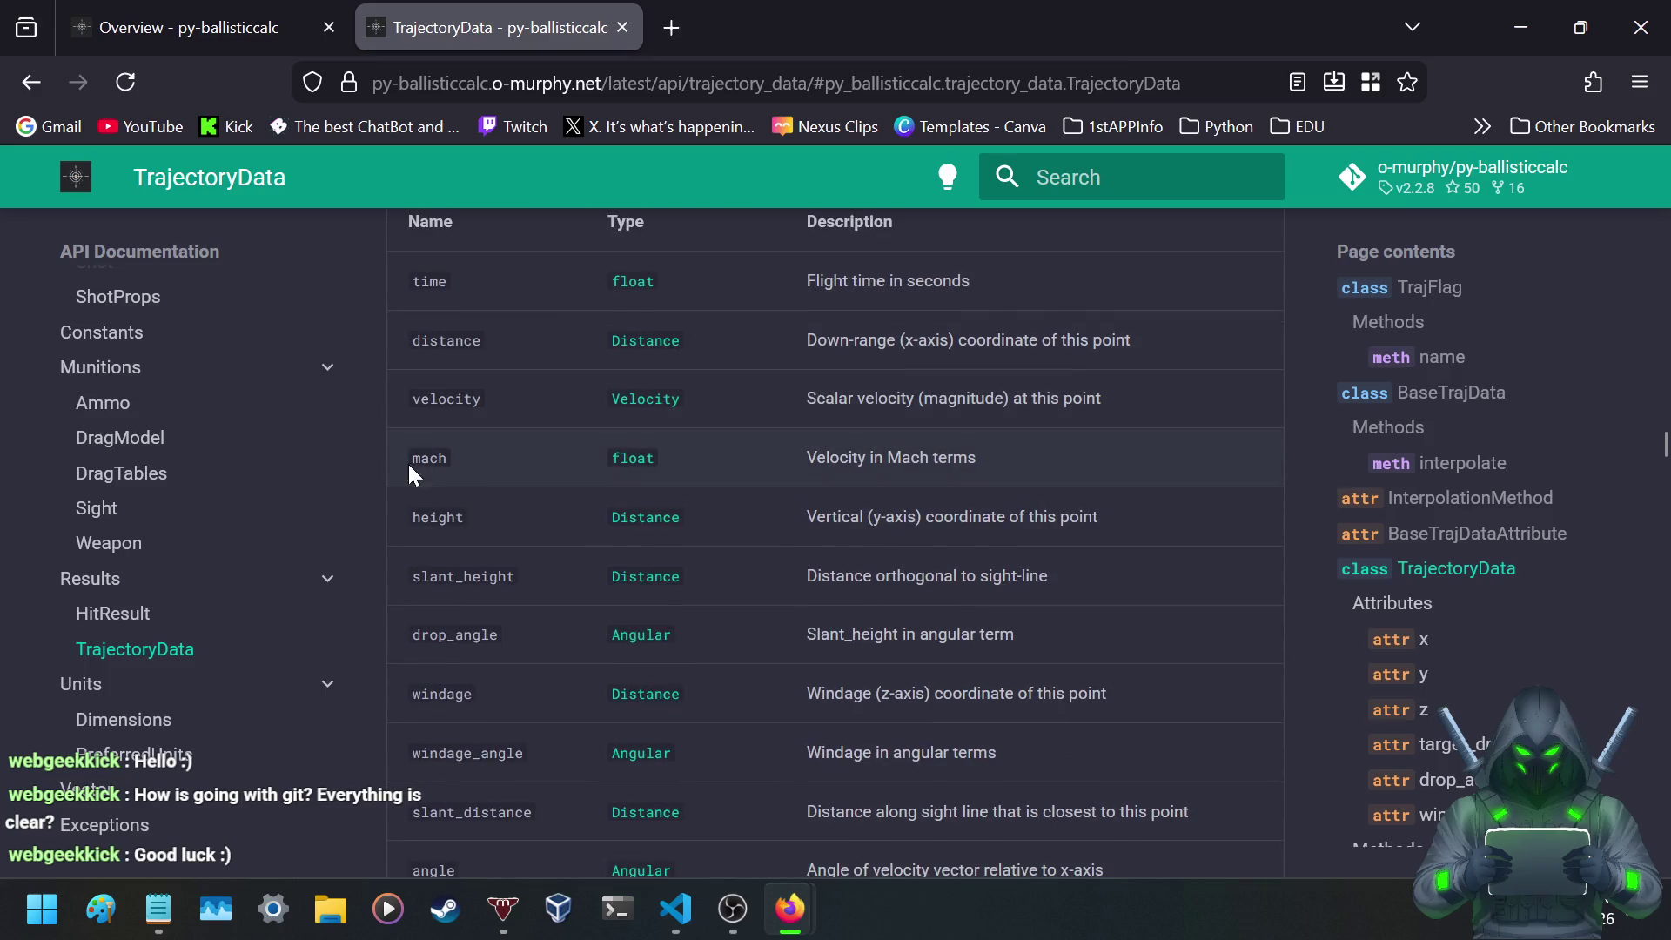
scroll(378, 463, "down", 2)
scroll(379, 471, "down", 2)
scroll(379, 471, "down", 2)
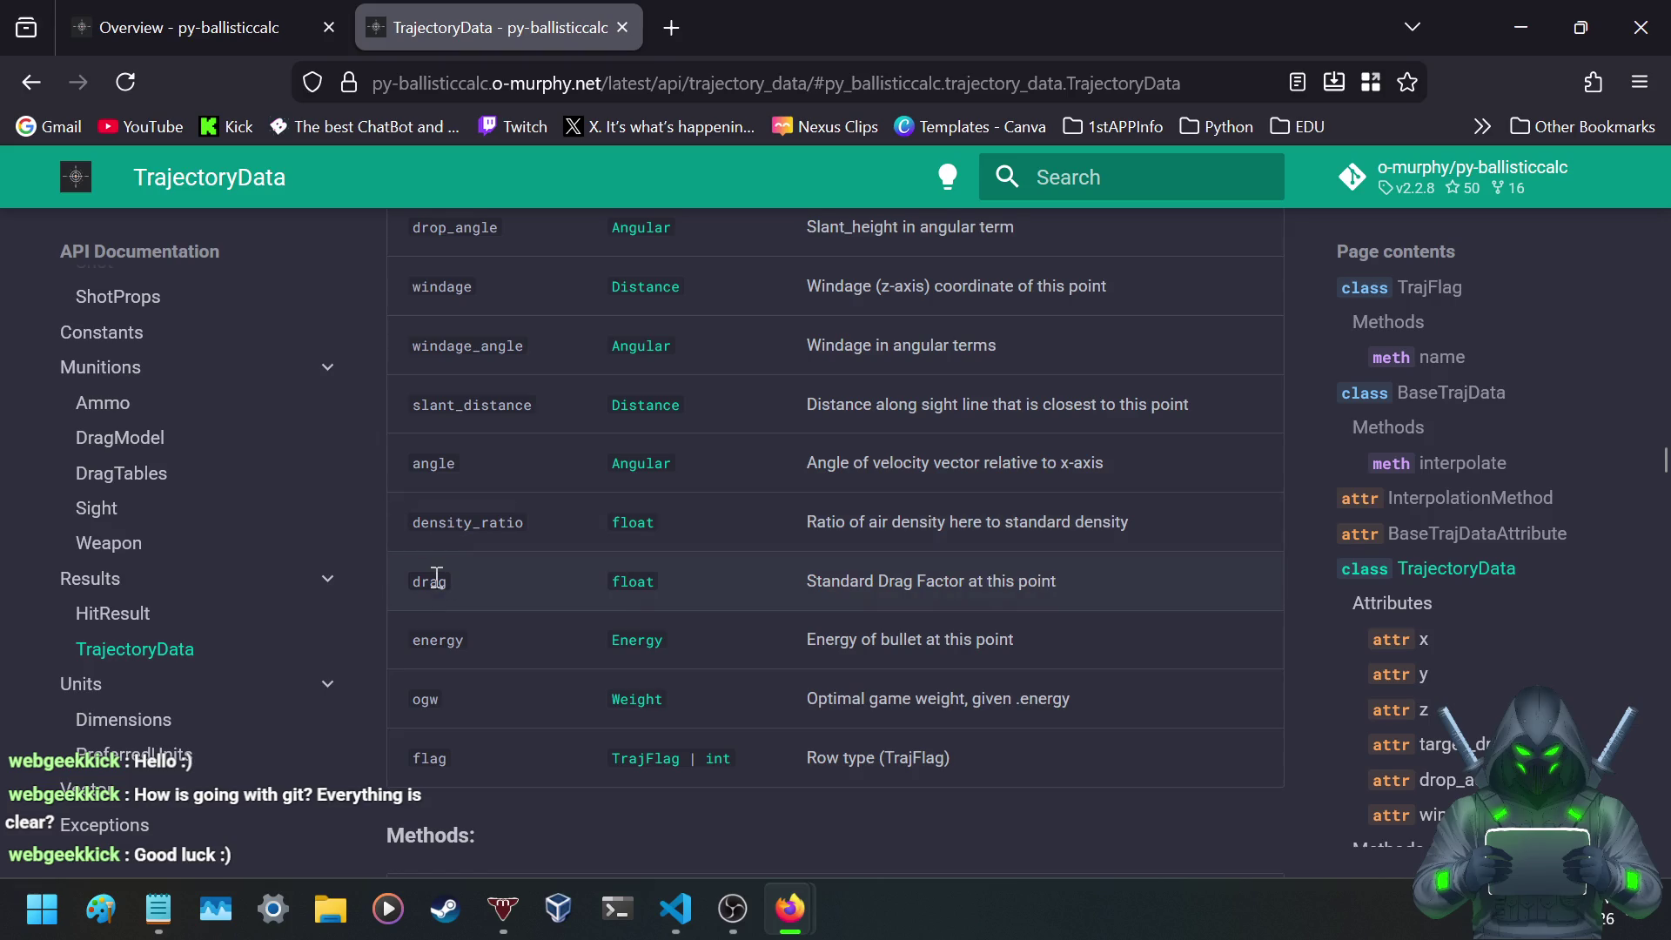
right_click(590, 612)
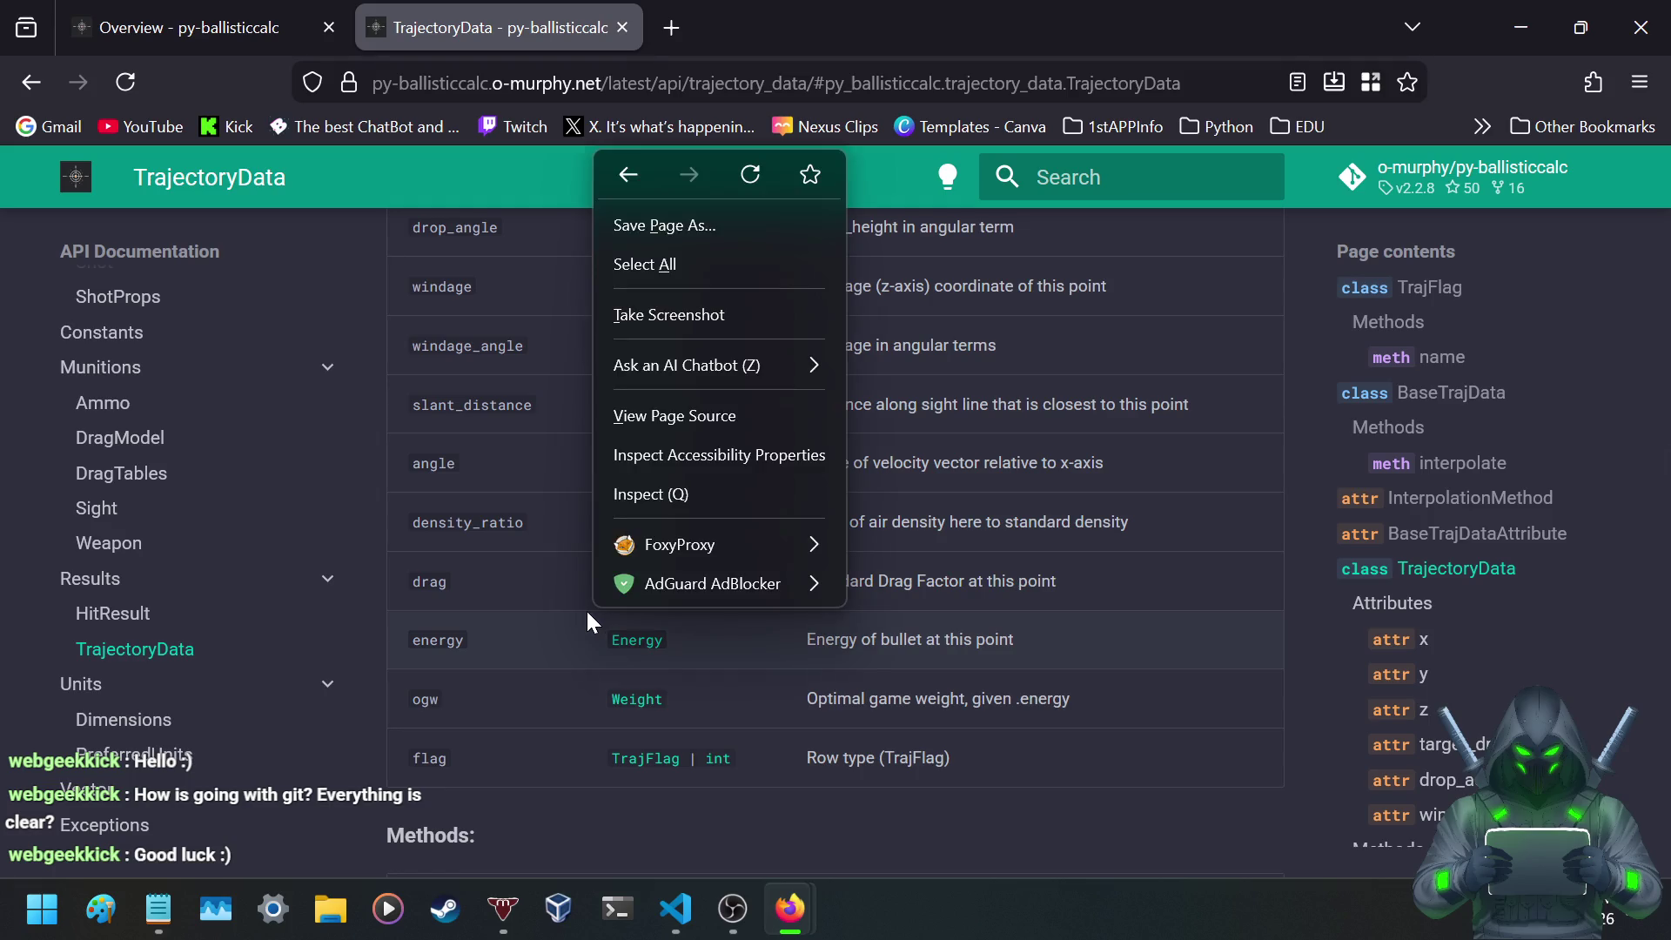
left_click(362, 526)
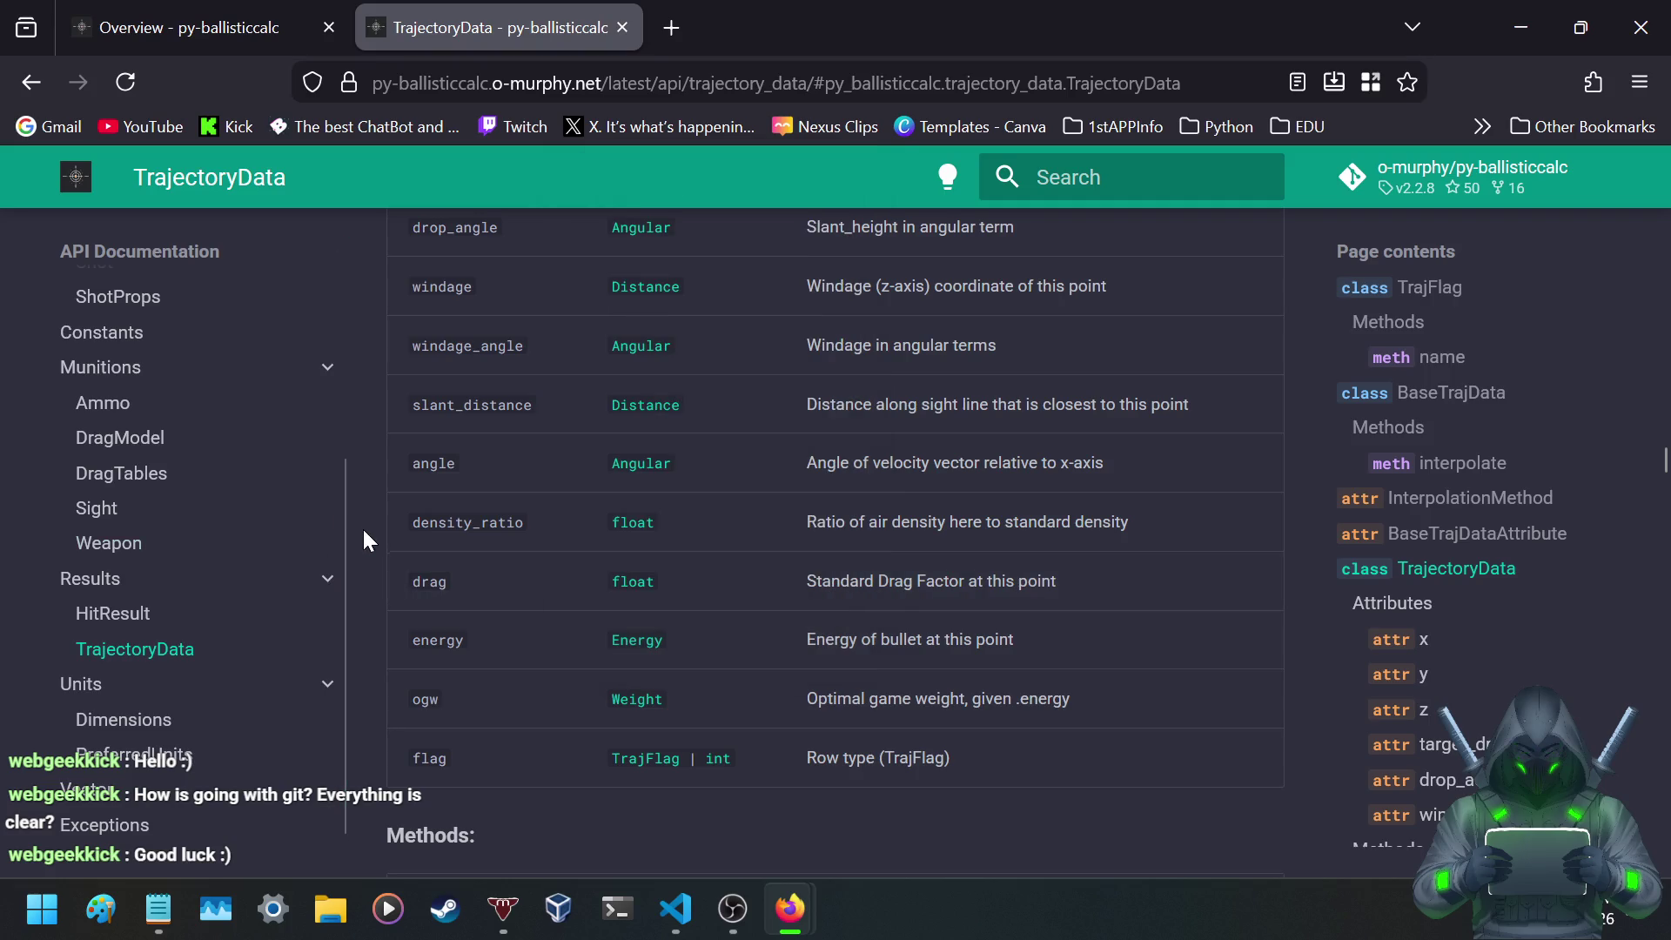
right_click(642, 704)
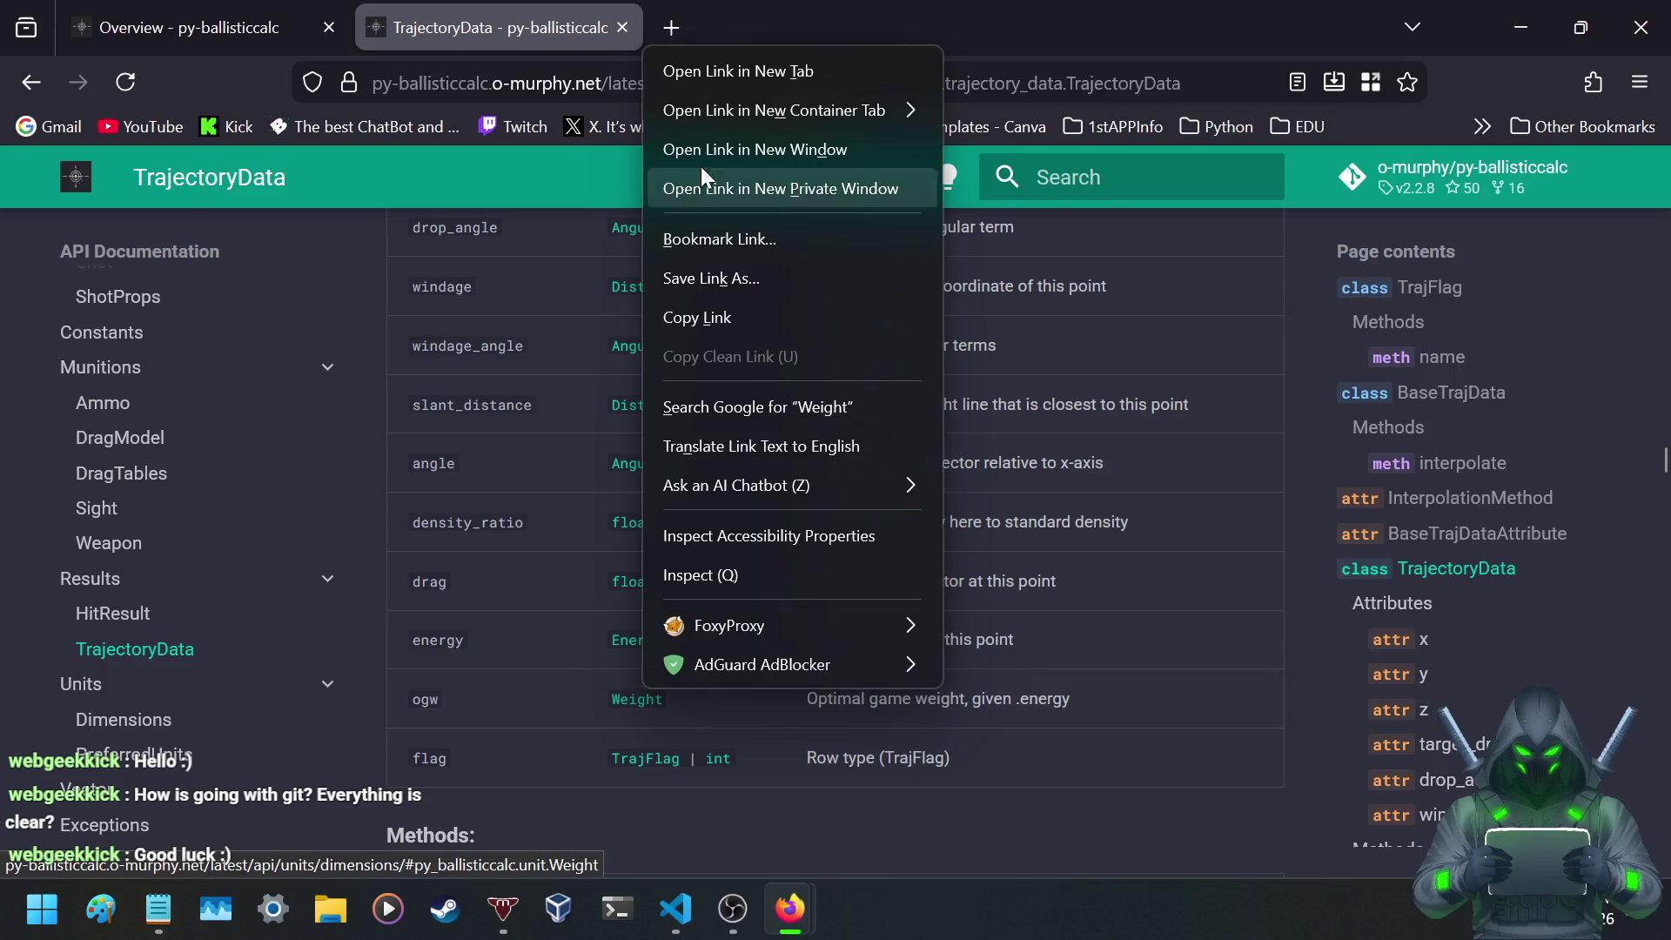
left_click(707, 56)
left_click(706, 27)
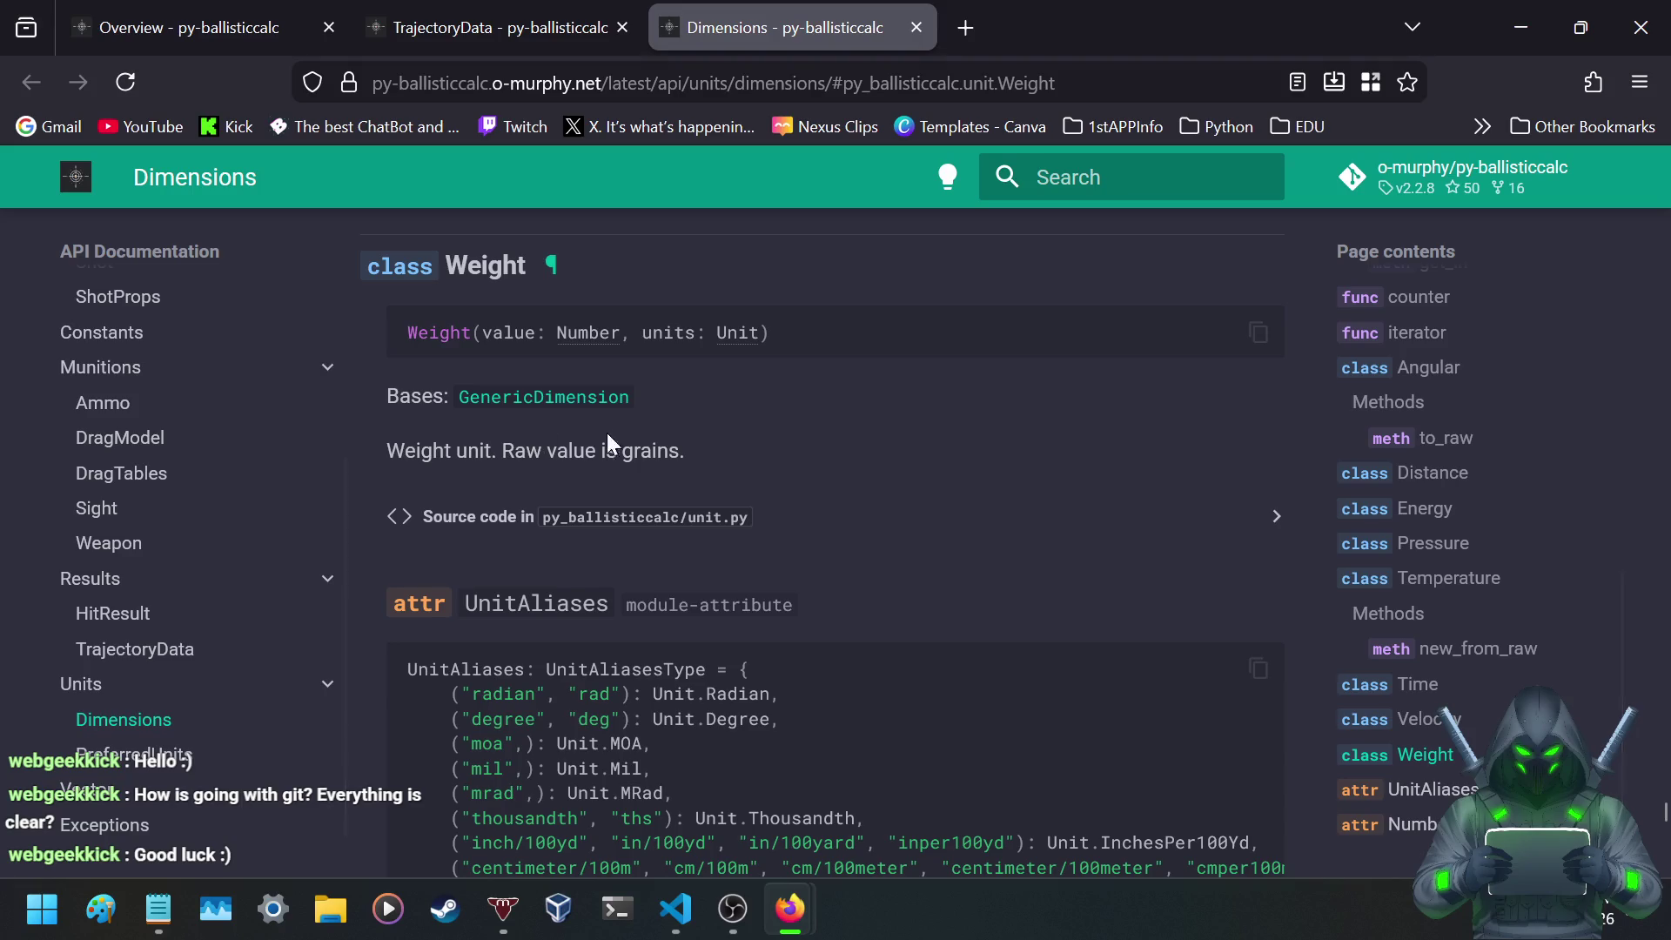
- Read the Weight class's UnitAliases list down to Number, then close the Dimensions tab
scroll(566, 433, "down", 3)
scroll(447, 432, "down", 2)
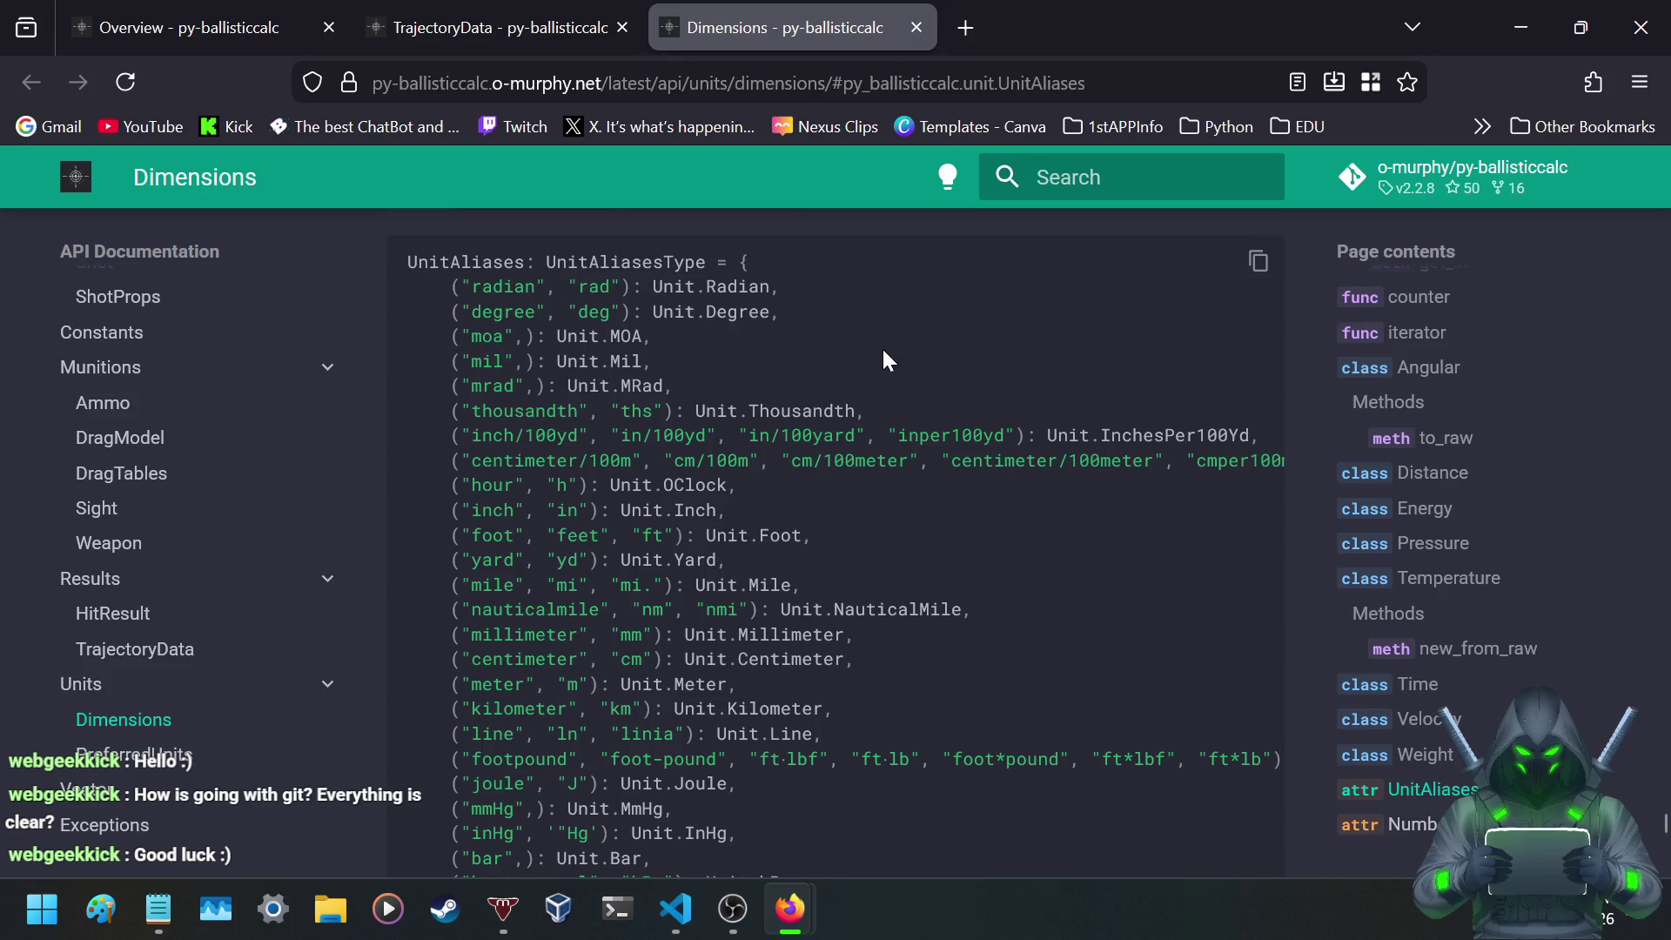
scroll(882, 351, "down", 3)
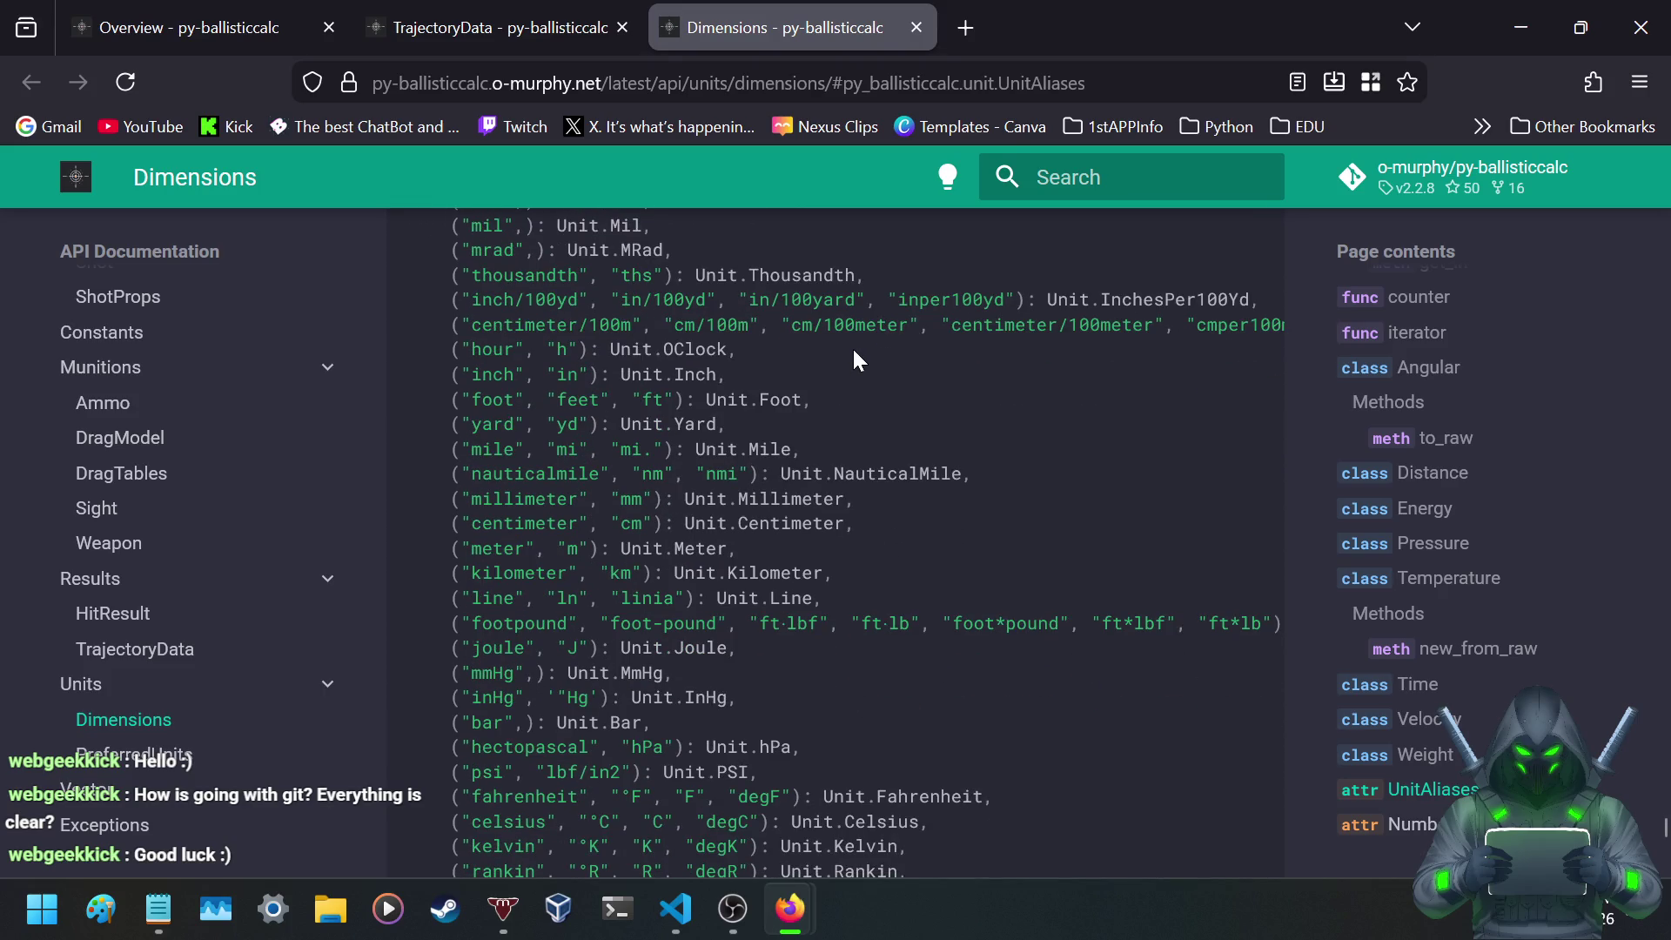
scroll(822, 375, "up", 3)
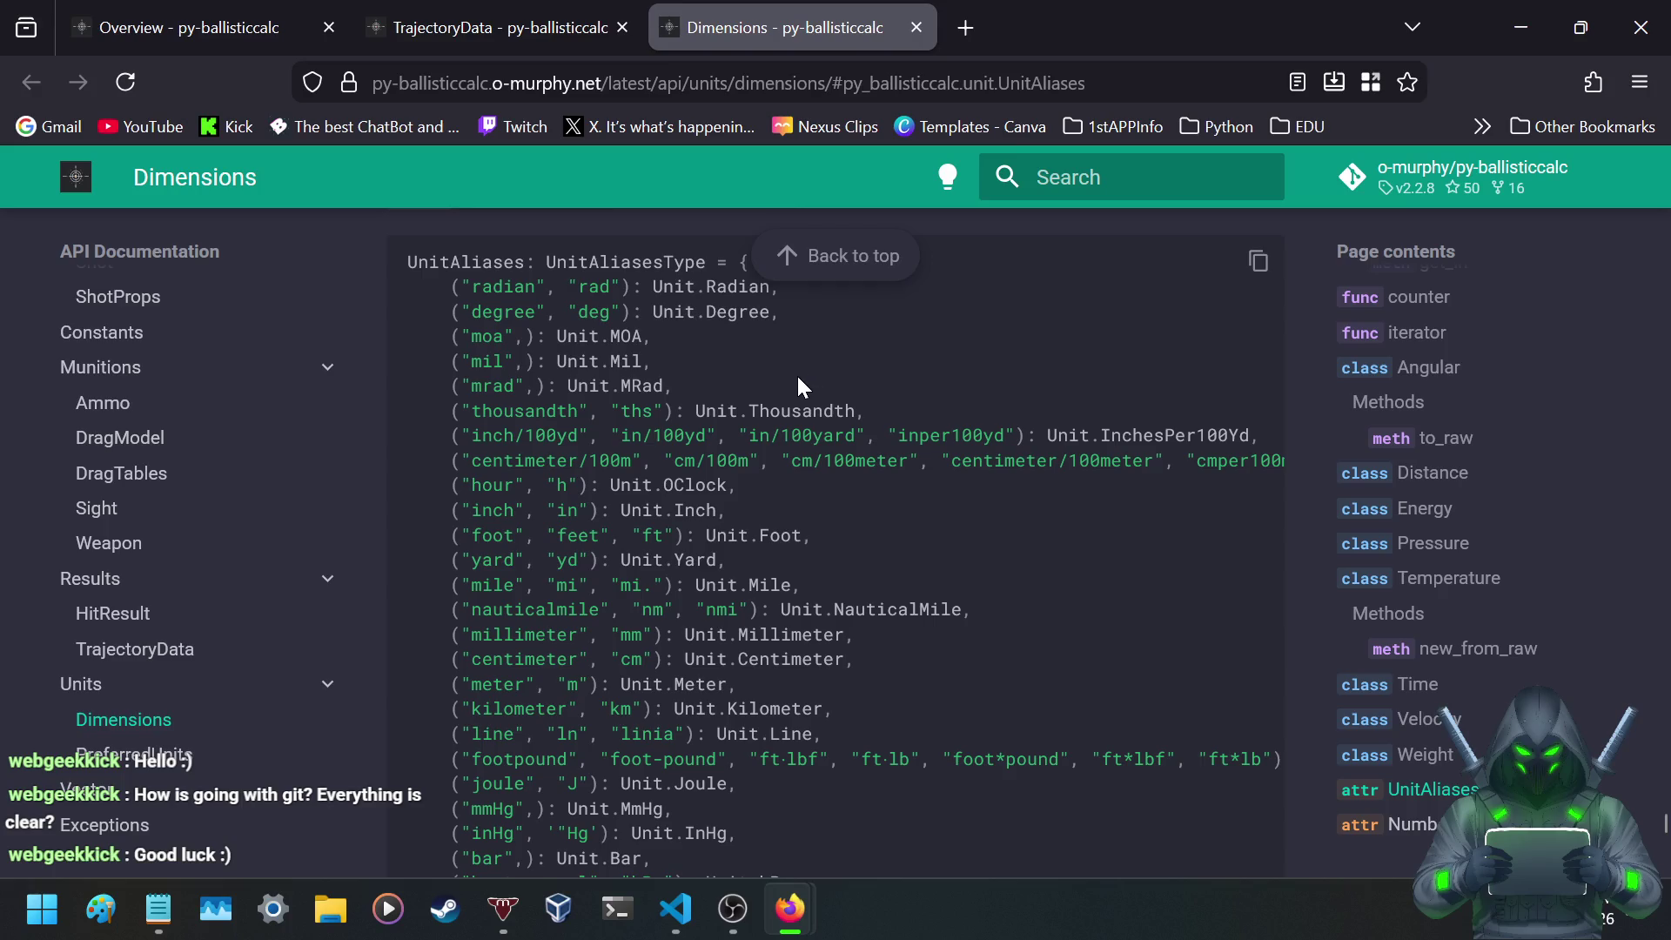
scroll(799, 386, "down", 3)
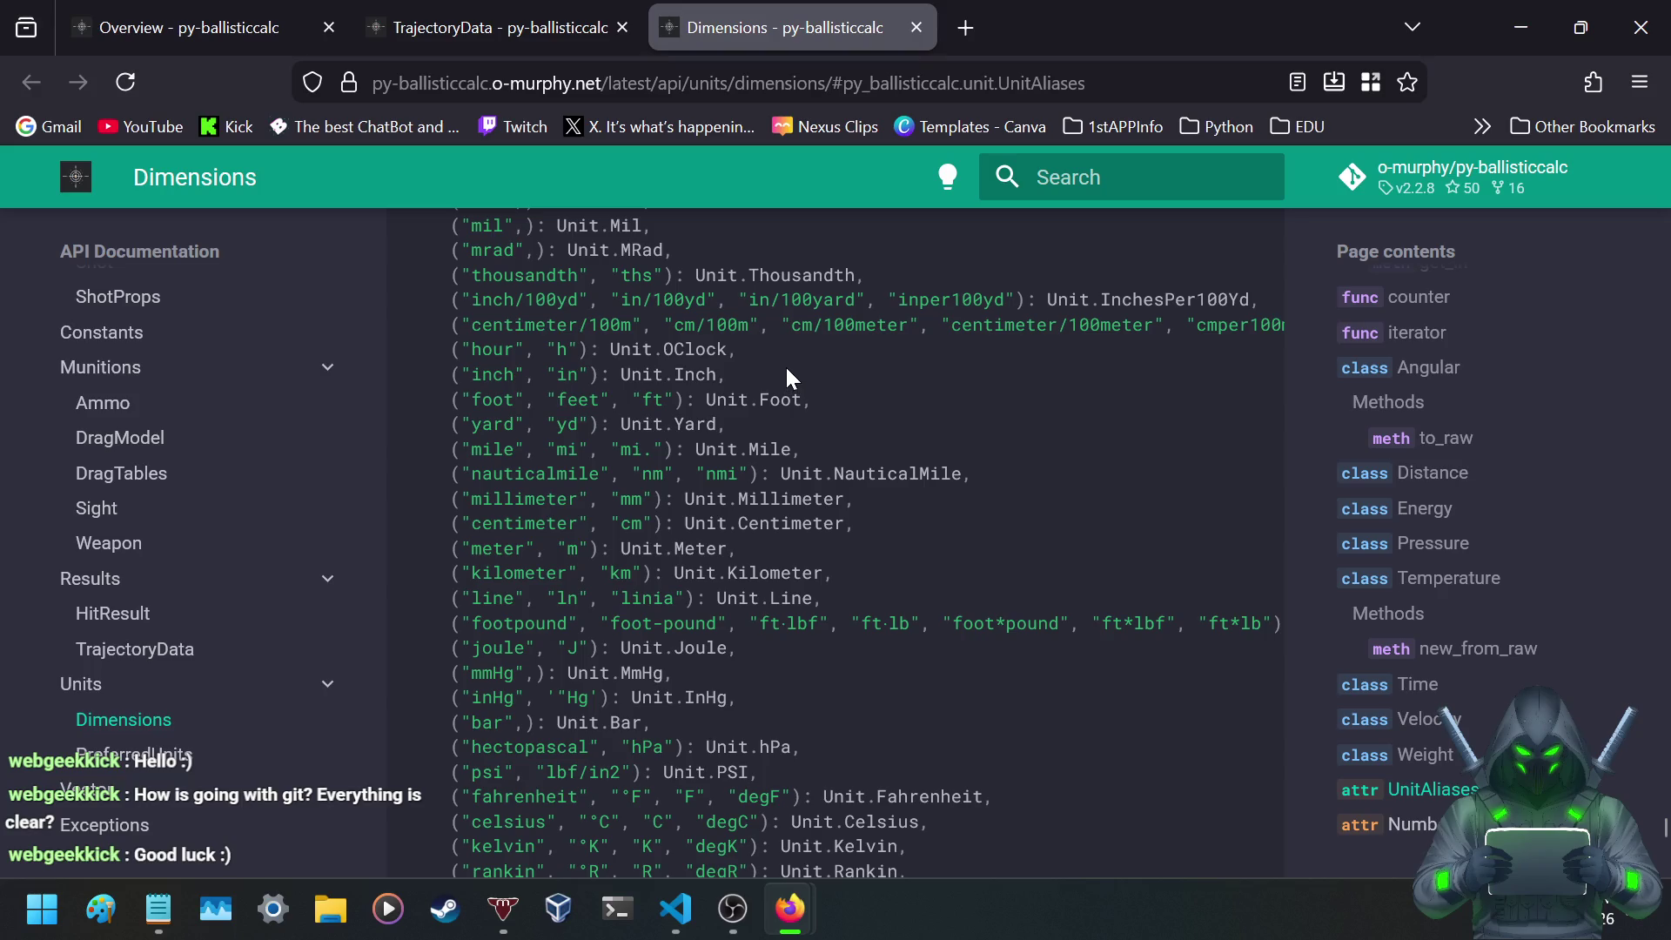
scroll(786, 368, "down", 3)
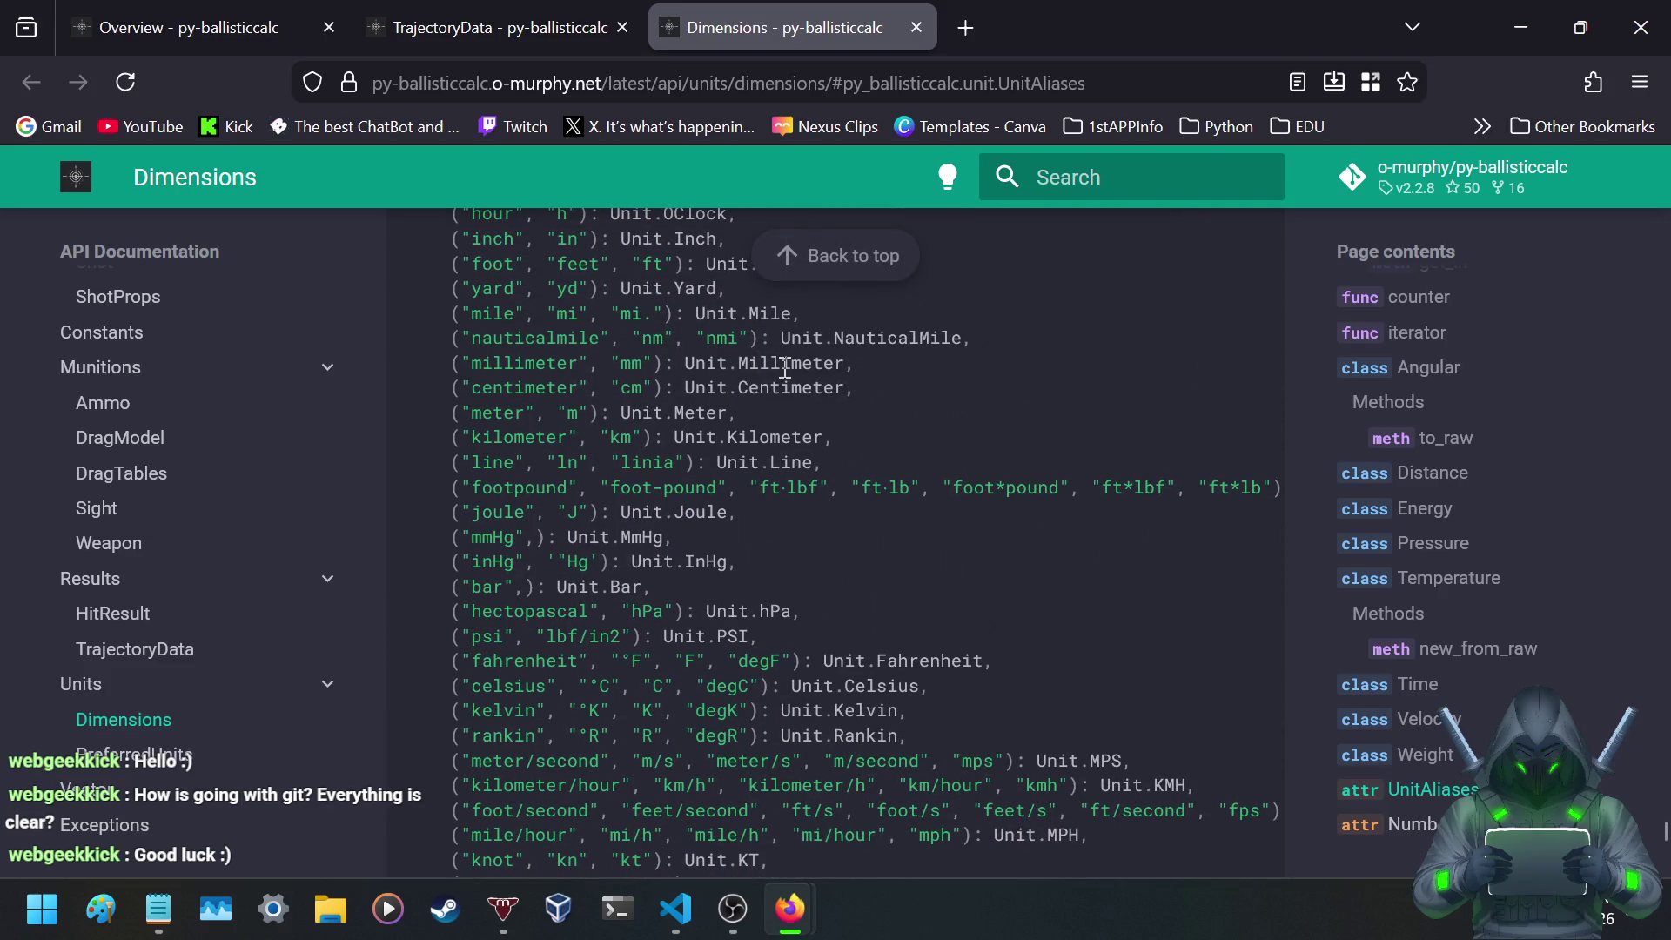
scroll(783, 366, "down", 5)
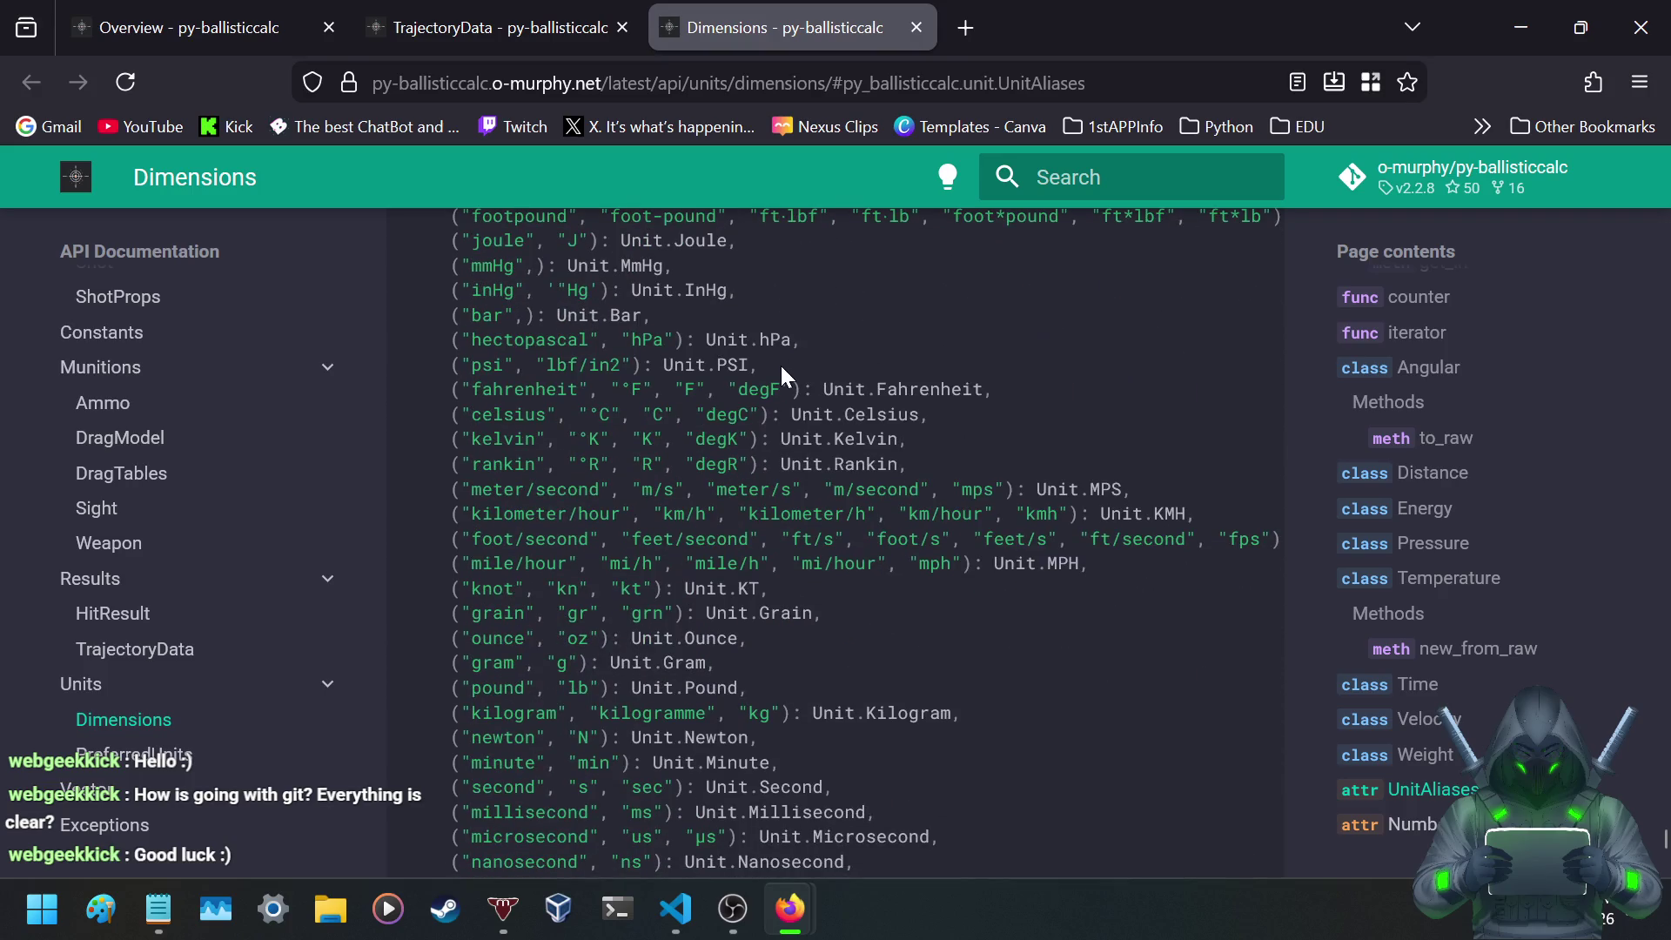
scroll(779, 361, "down", 3)
scroll(781, 362, "down", 3)
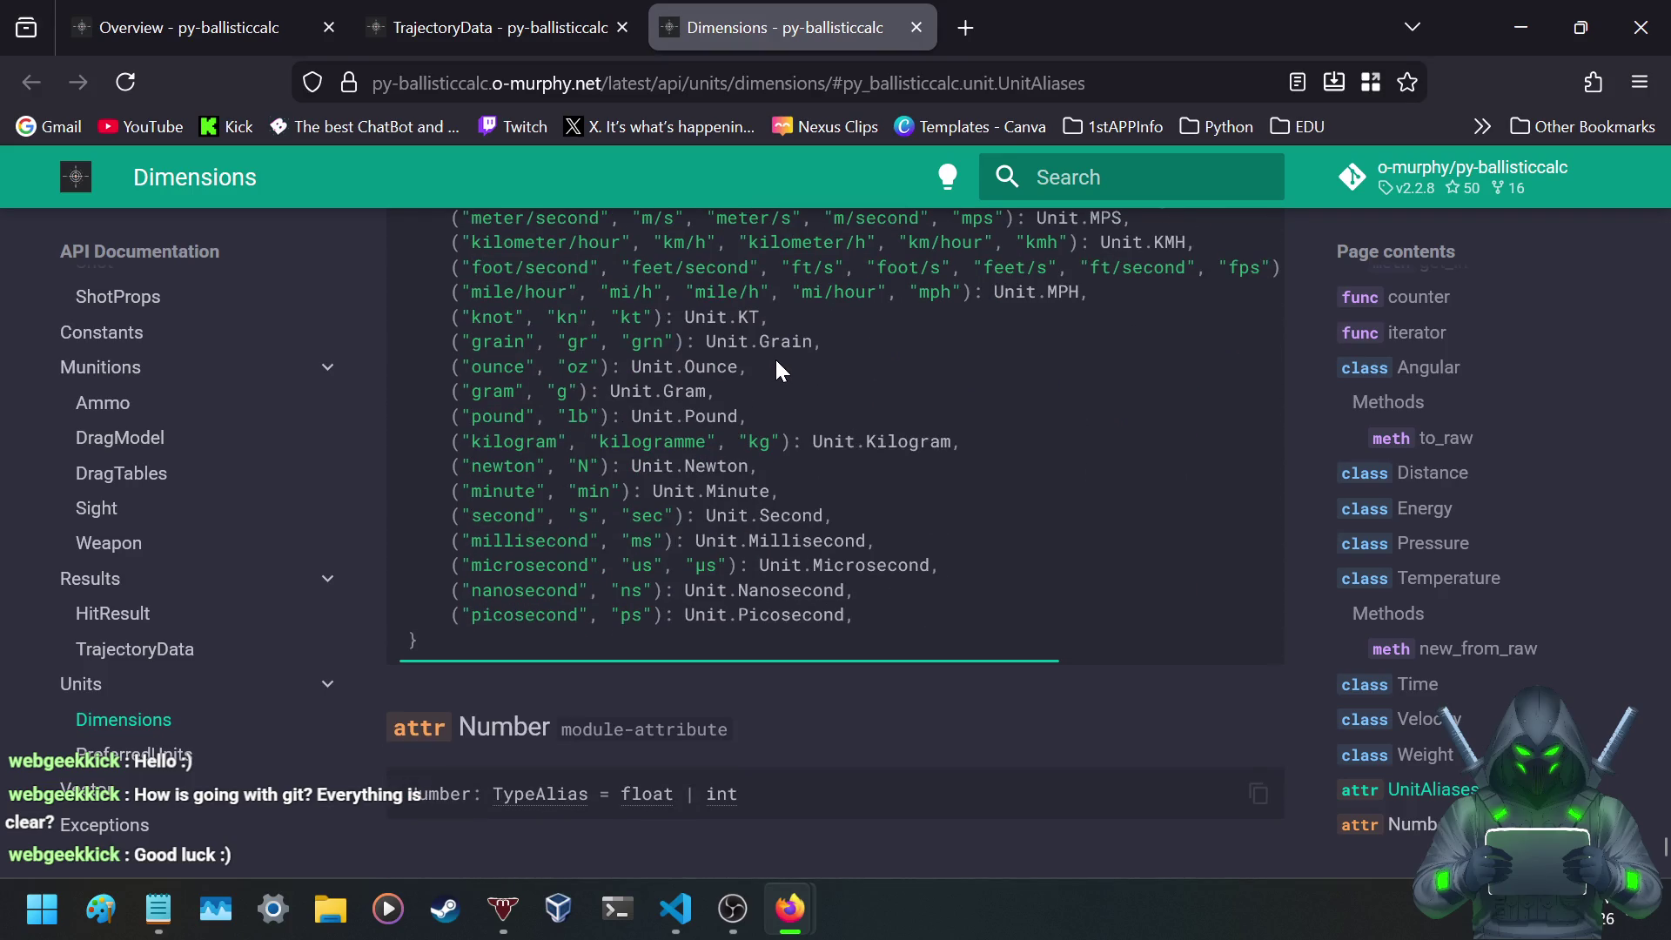
scroll(781, 371, "down", 4)
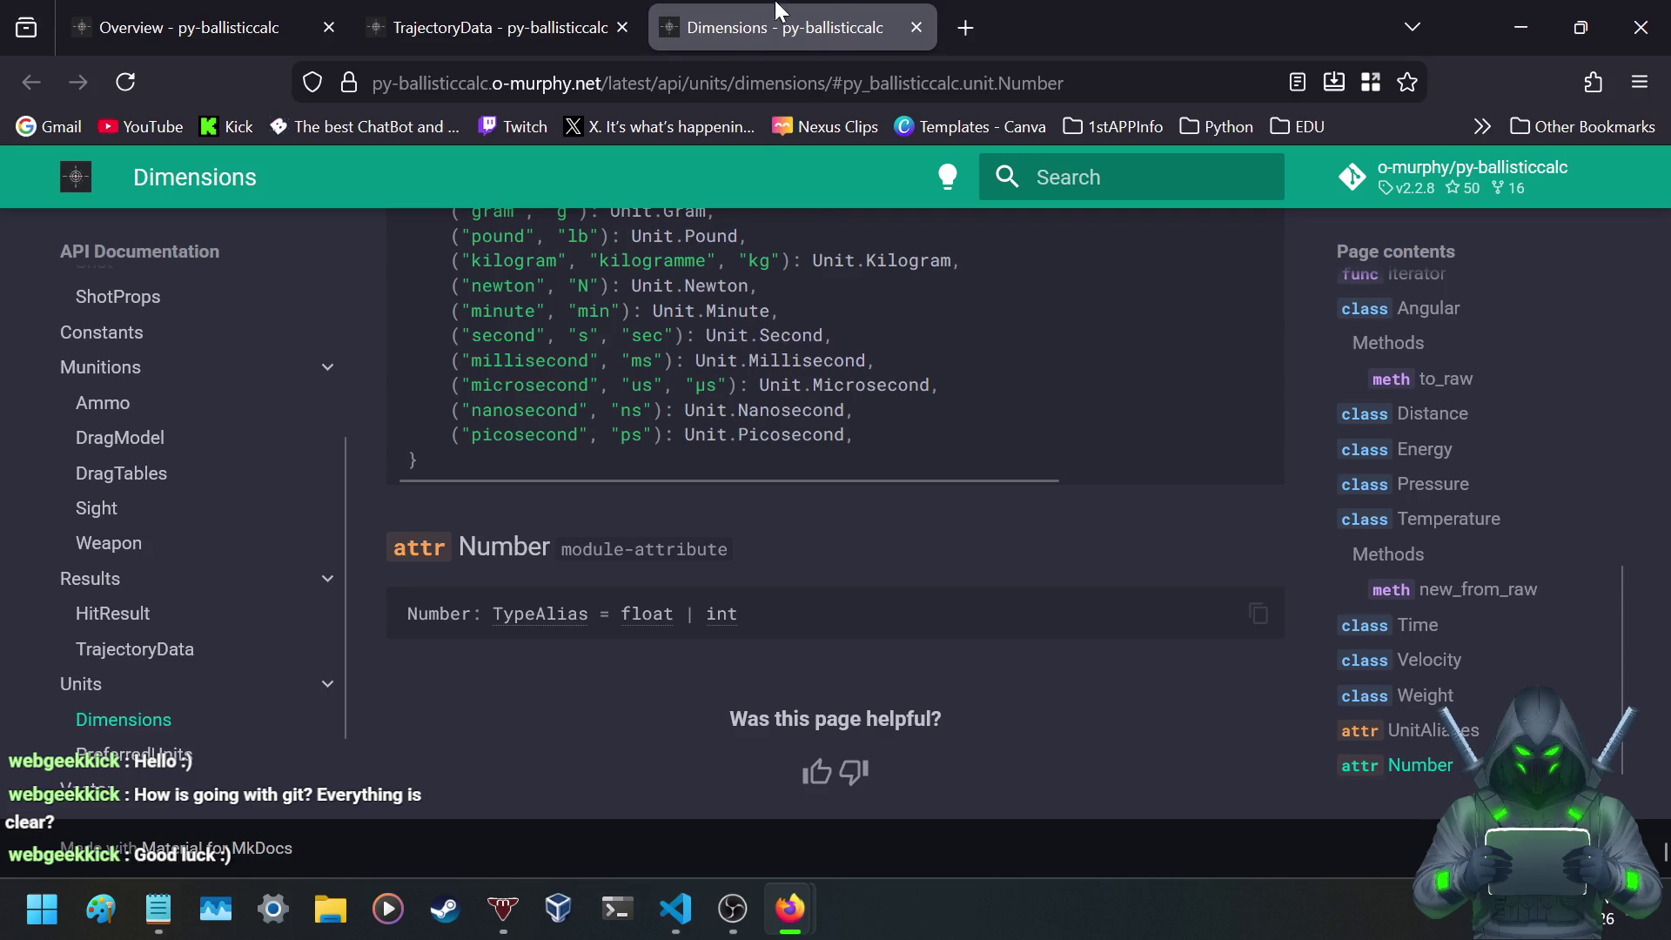
left_click(918, 25)
- Scroll the TrajectoryData page down past the methods summary table
scroll(703, 342, "down", 12)
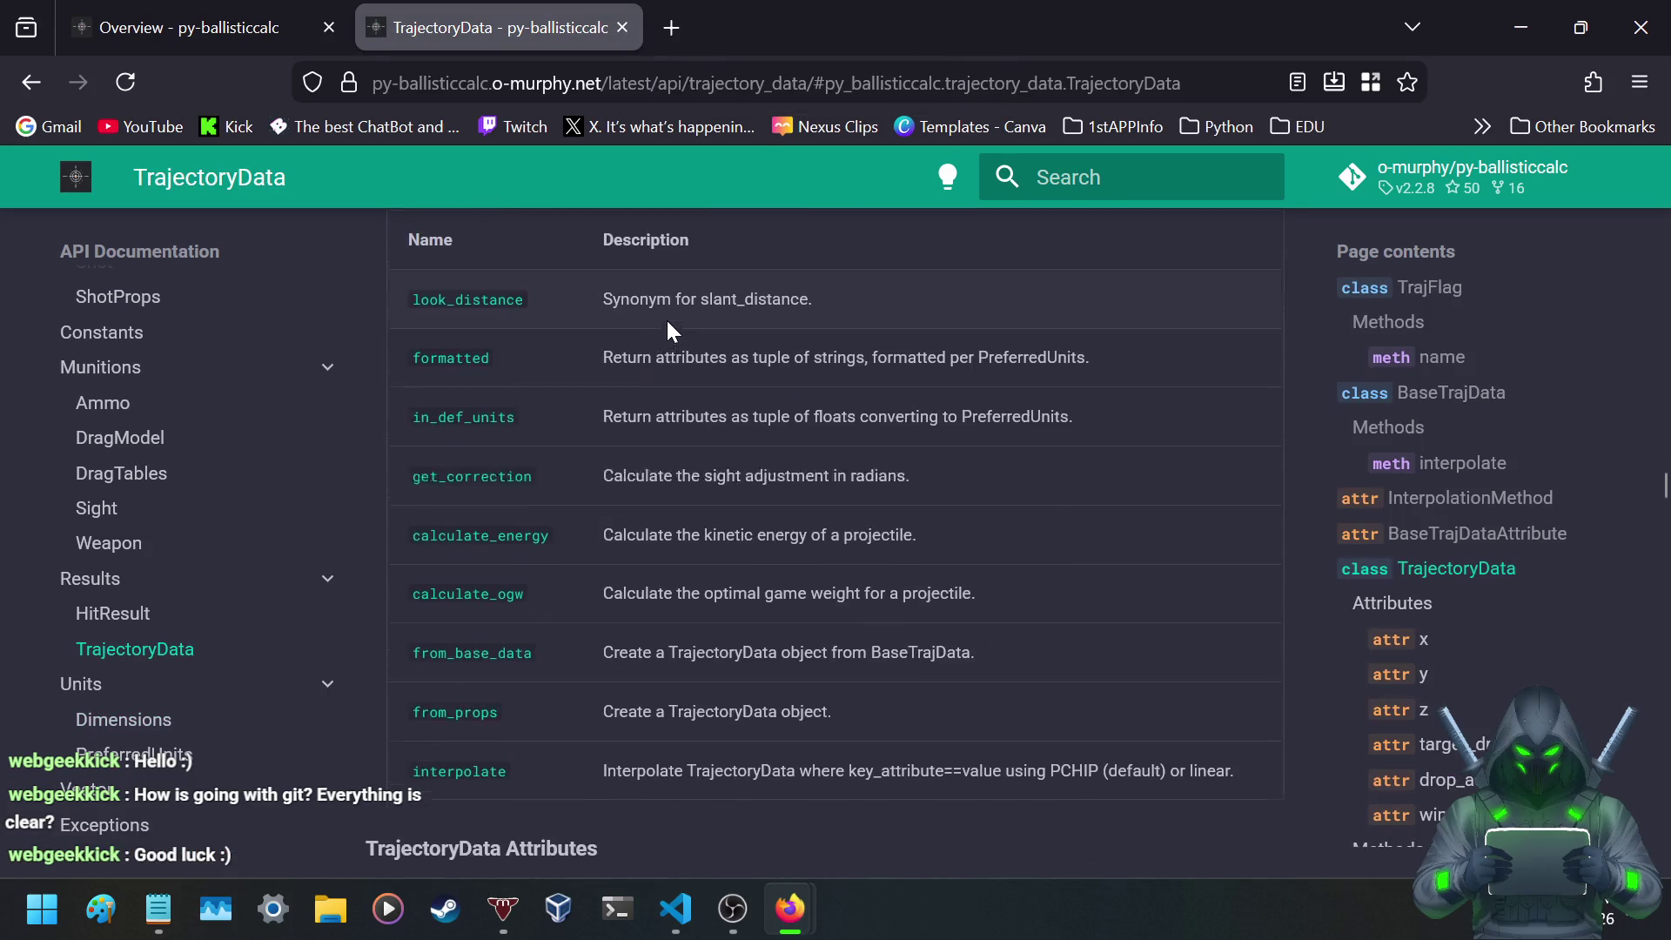
scroll(658, 326, "up", 3)
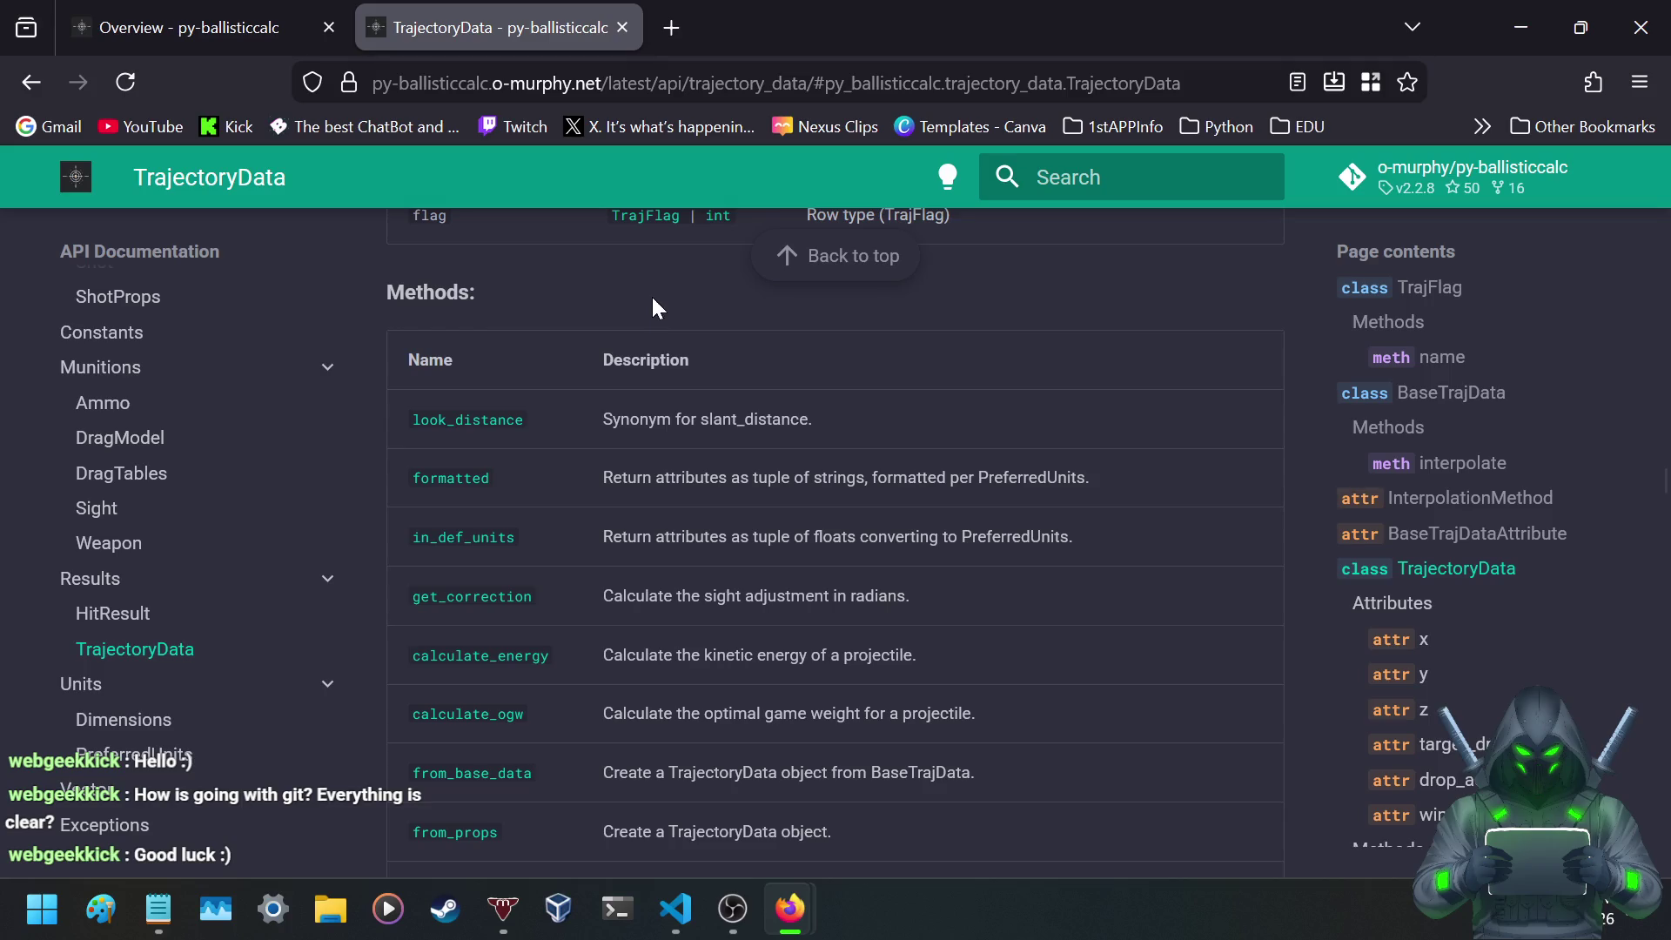
scroll(275, 586, "down", 1)
scroll(275, 586, "down", 4)
scroll(392, 493, "down", 4)
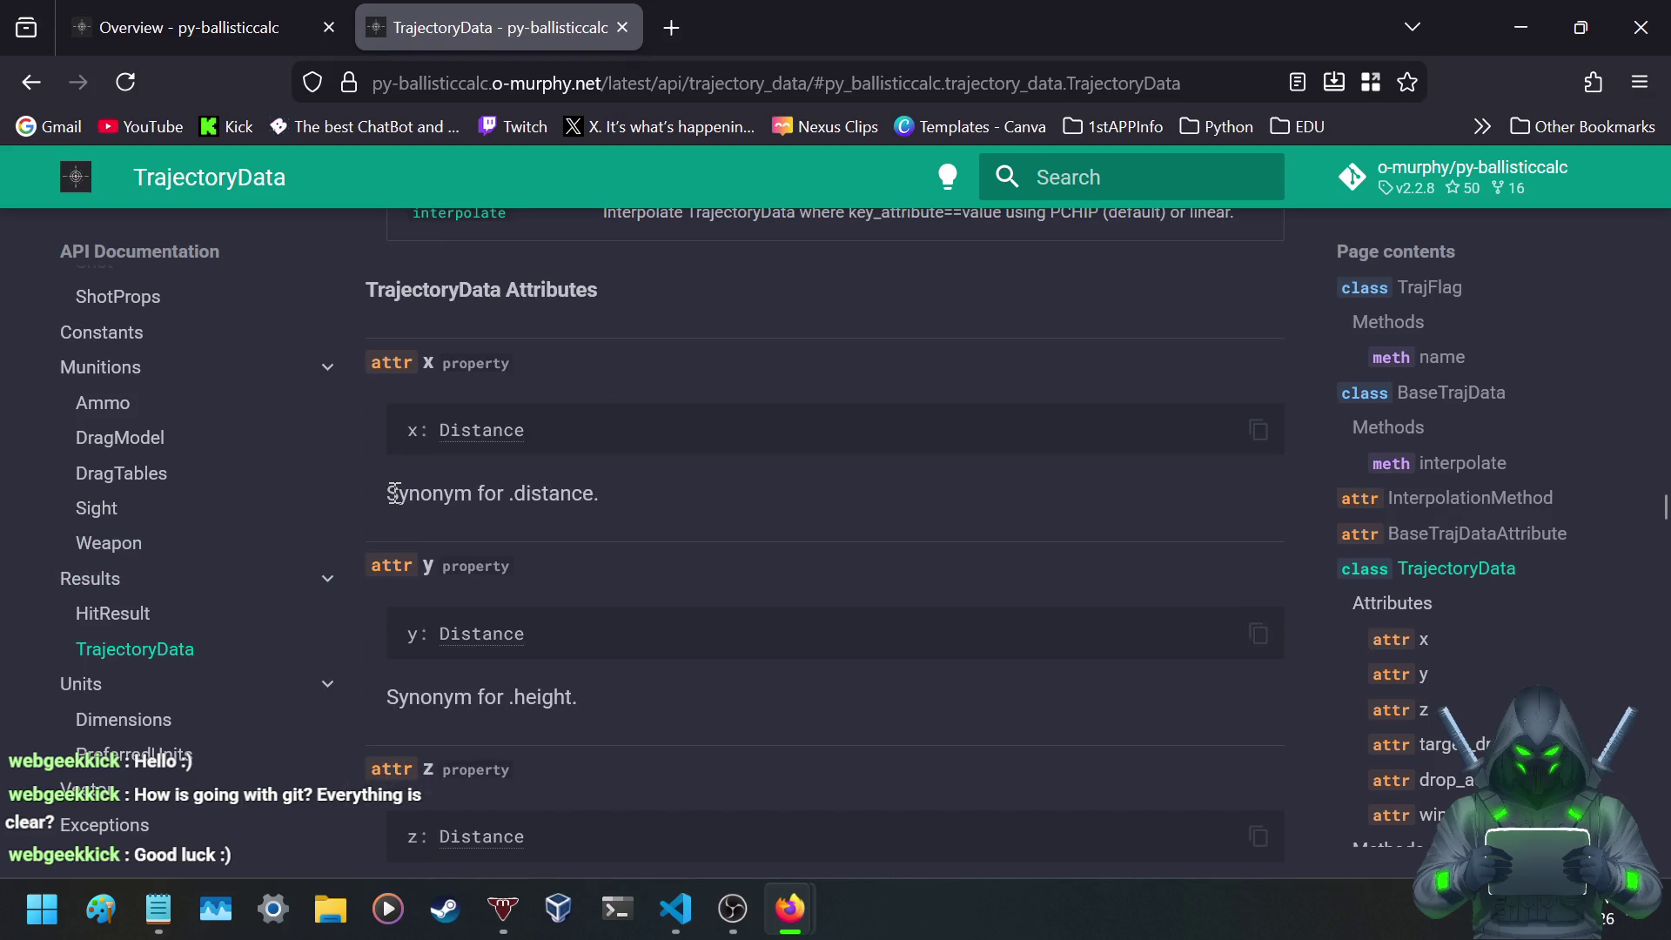
scroll(410, 477, "down", 2)
scroll(410, 470, "down", 2)
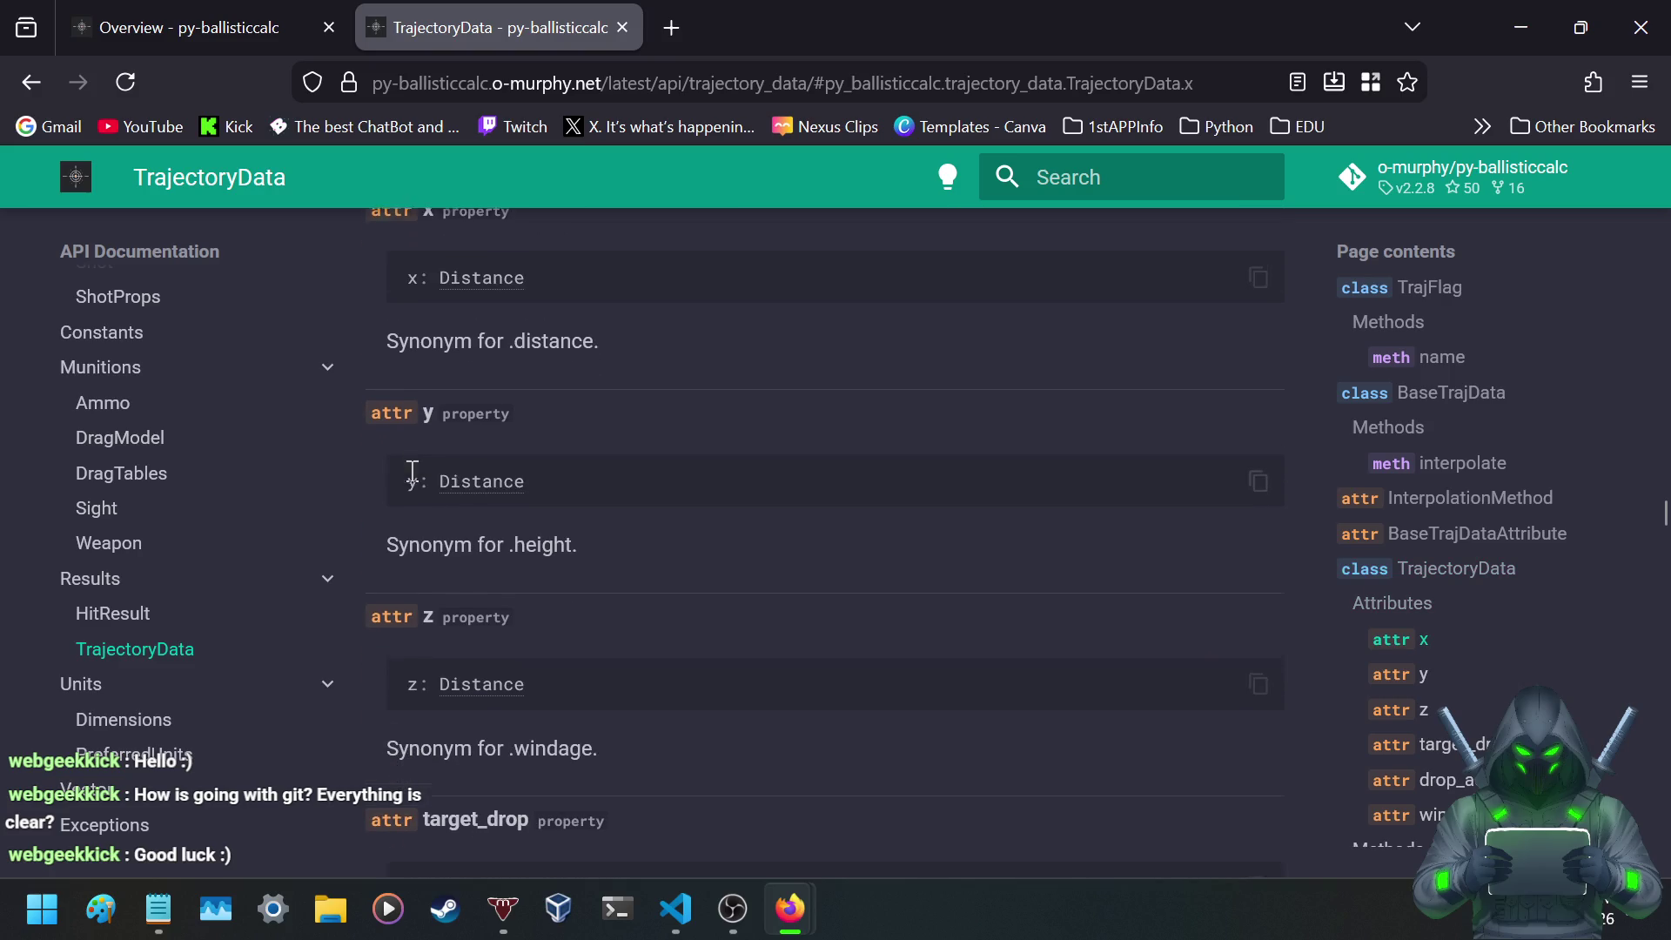
scroll(412, 474, "down", 3)
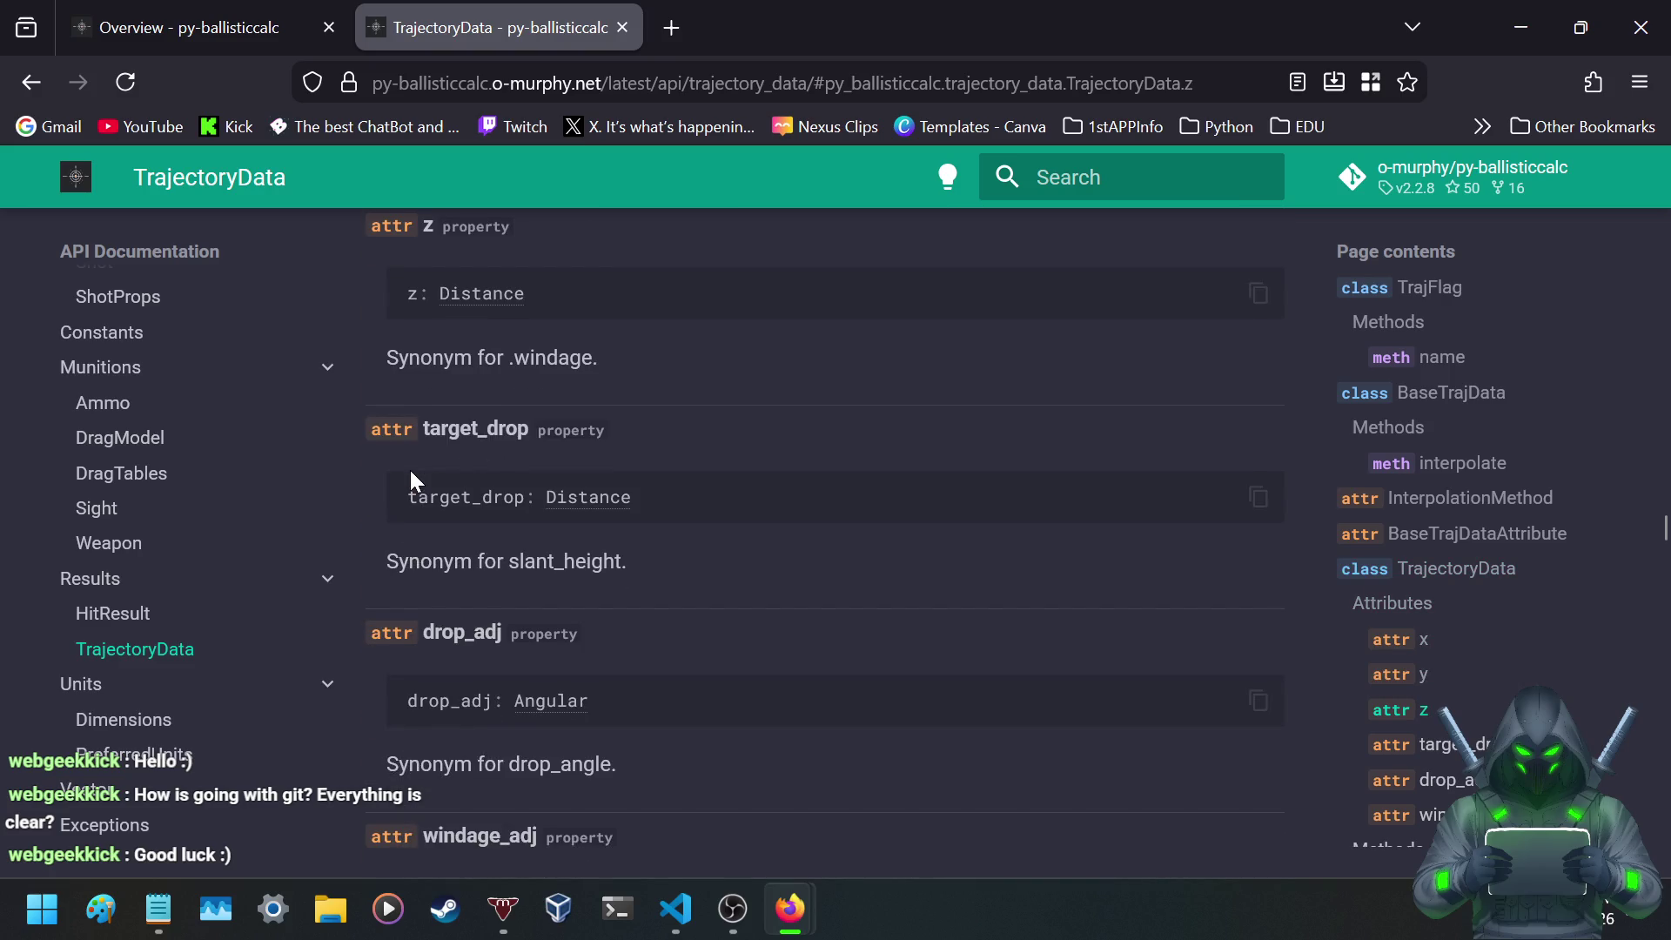
scroll(411, 474, "down", 2)
scroll(410, 470, "down", 6)
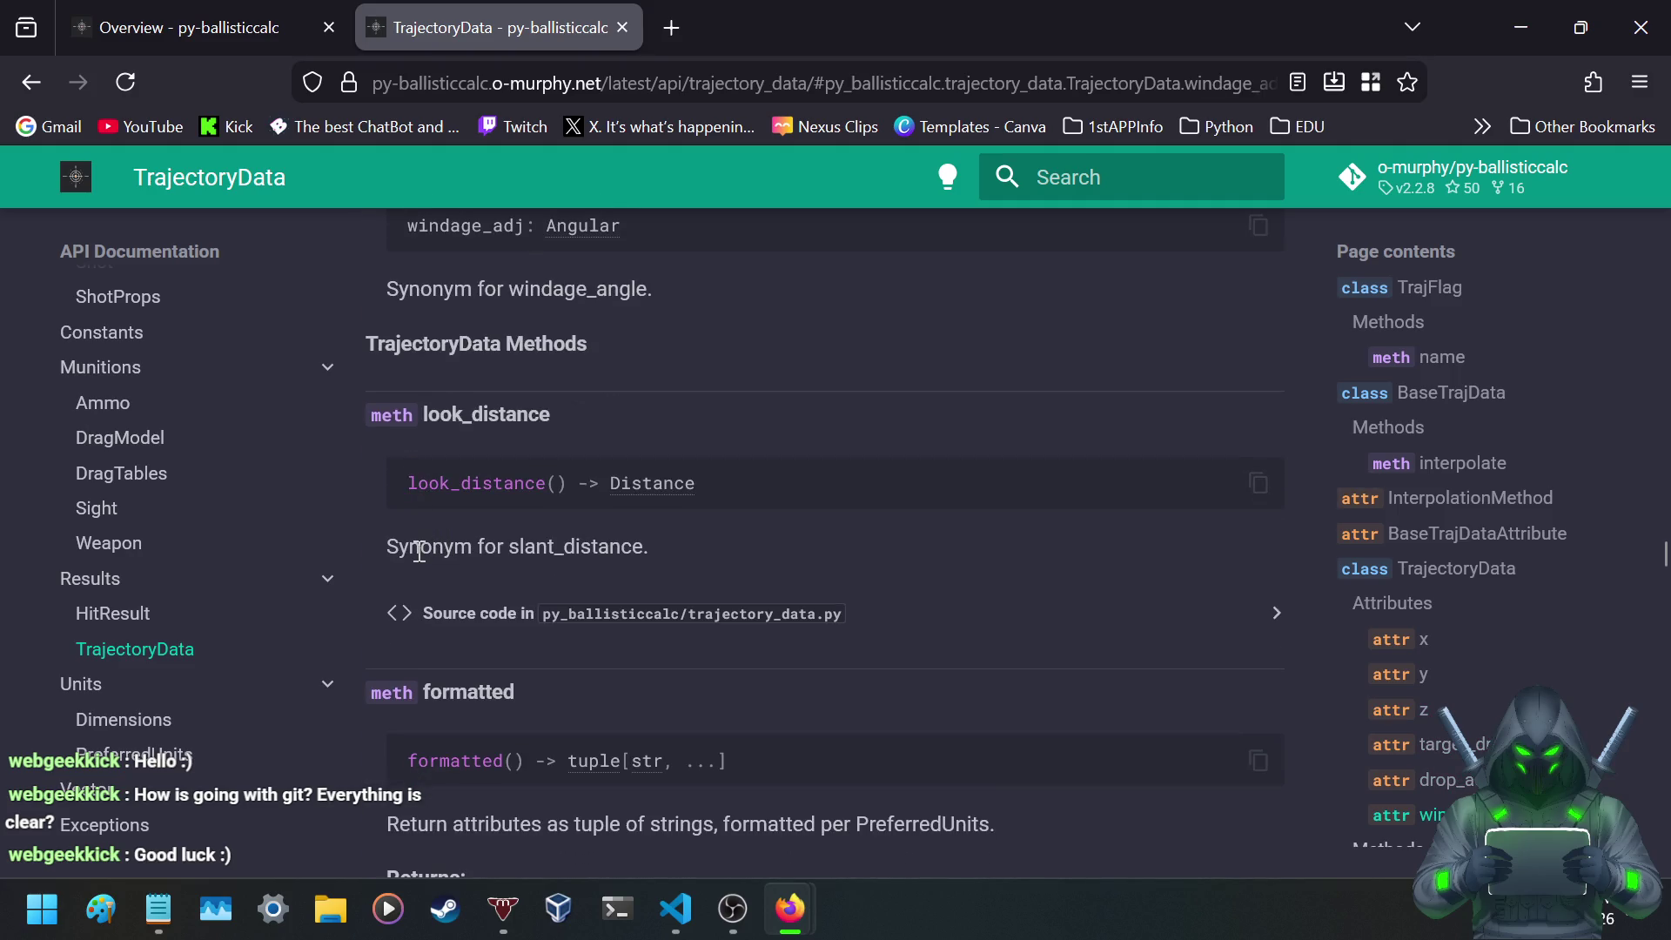
- Read the sight adjustment in radians text, reach calculate_energy, and open a blank Notepad note
scroll(419, 551, "down", 6)
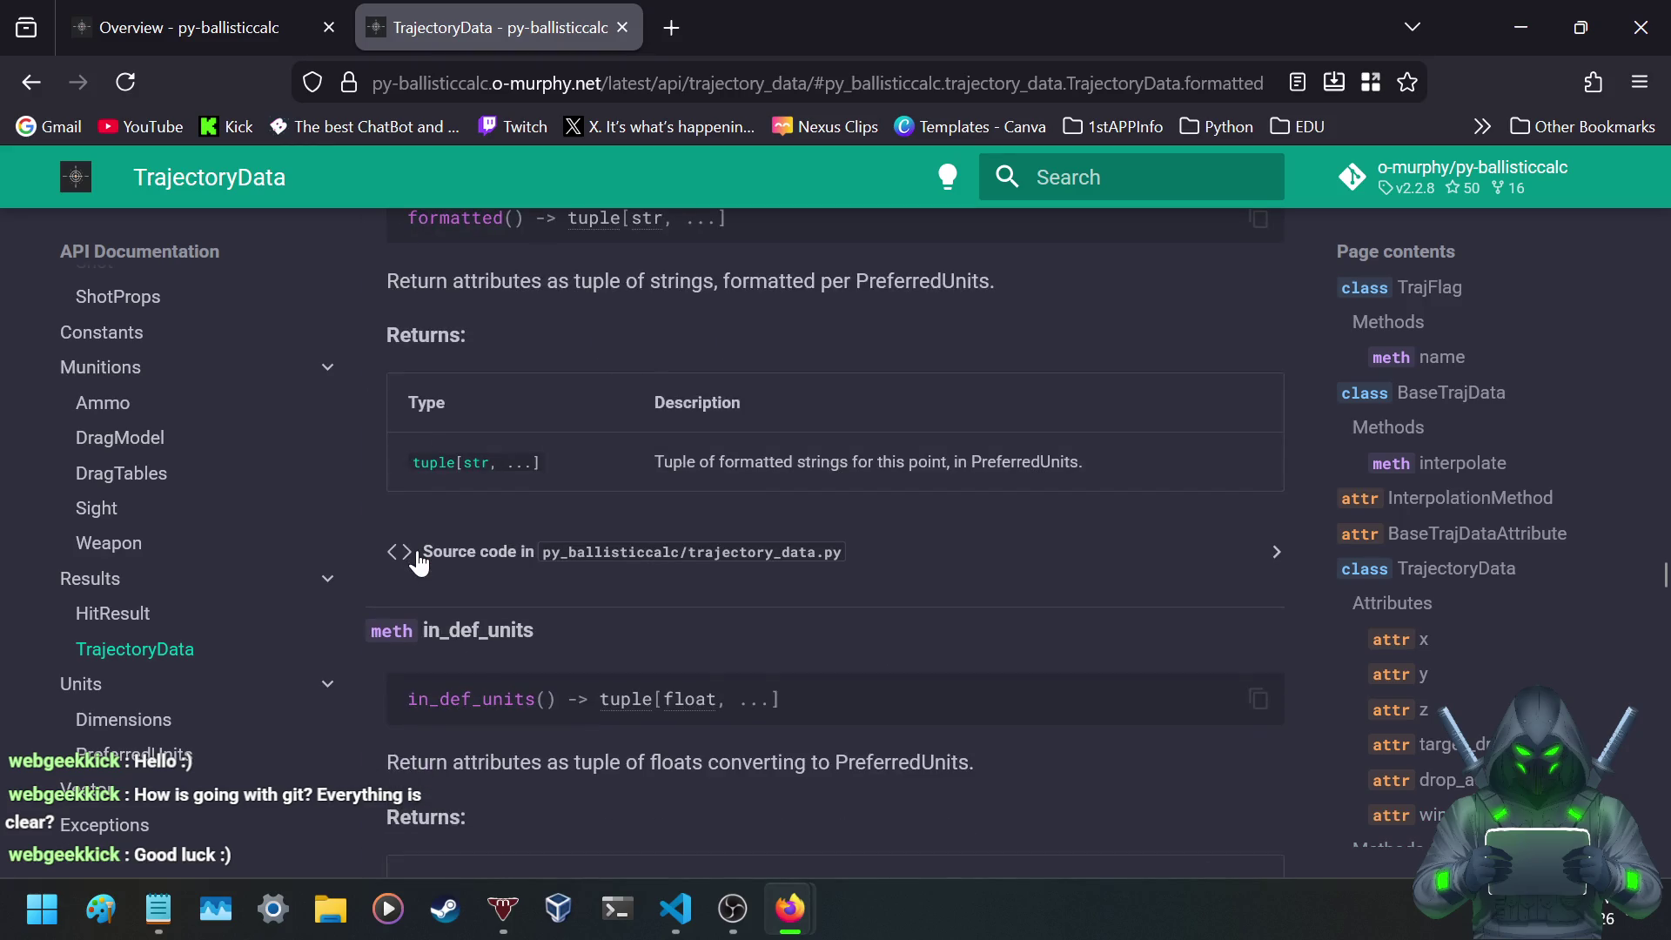
scroll(360, 539, "down", 6)
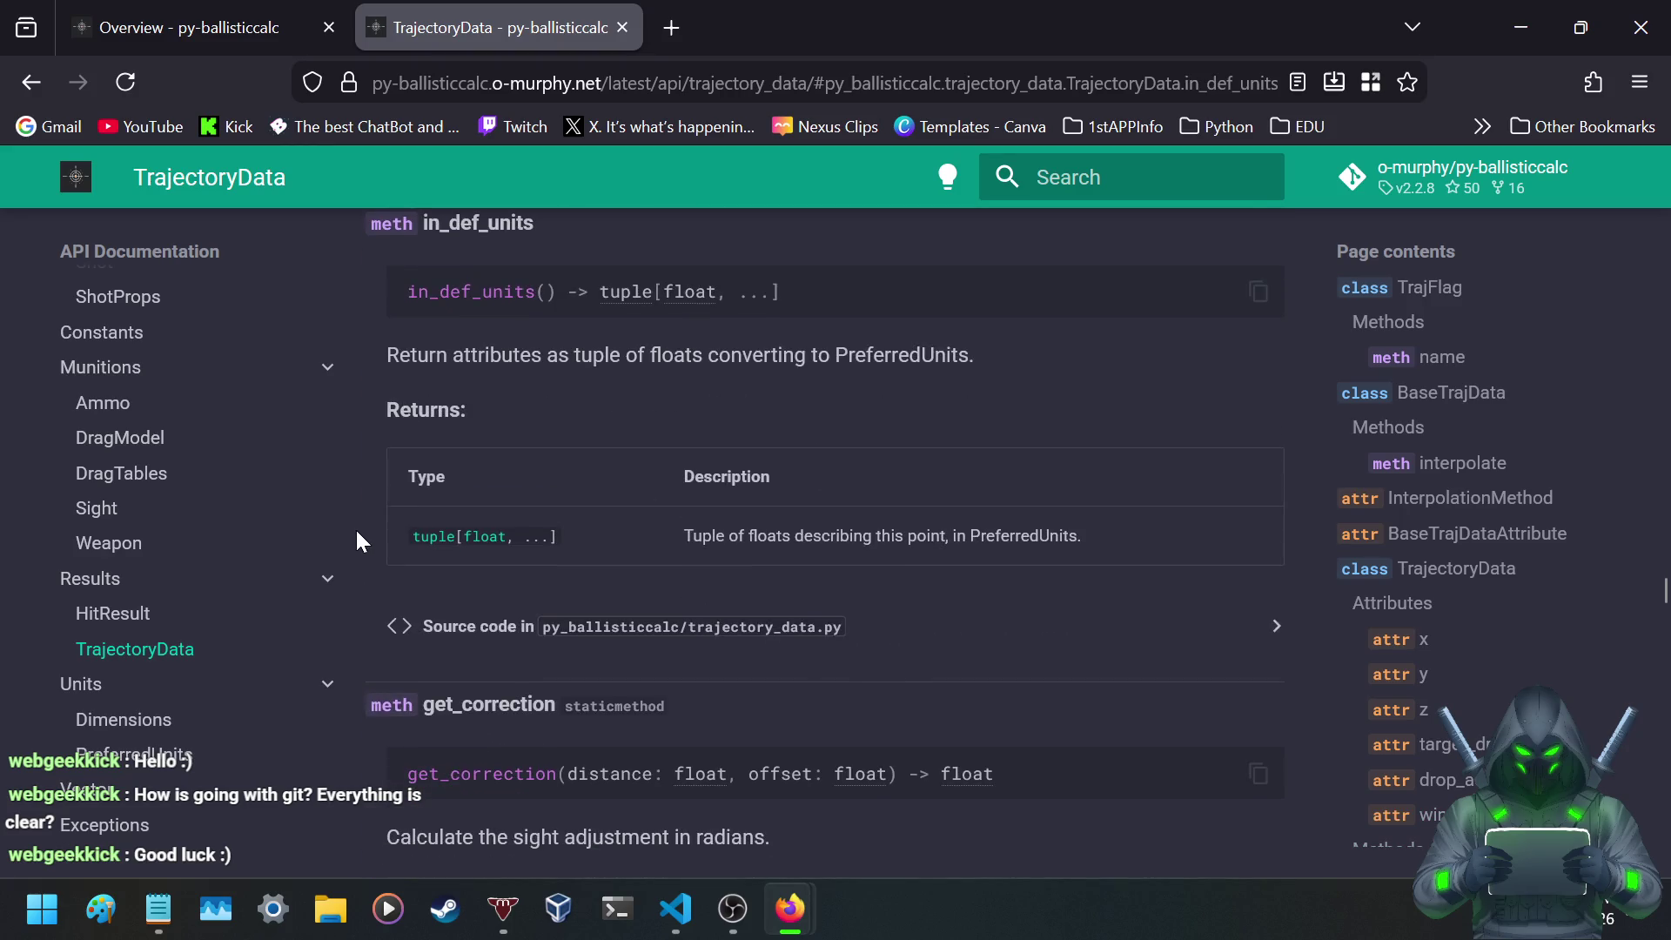
scroll(357, 531, "down", 3)
scroll(357, 531, "up", 2)
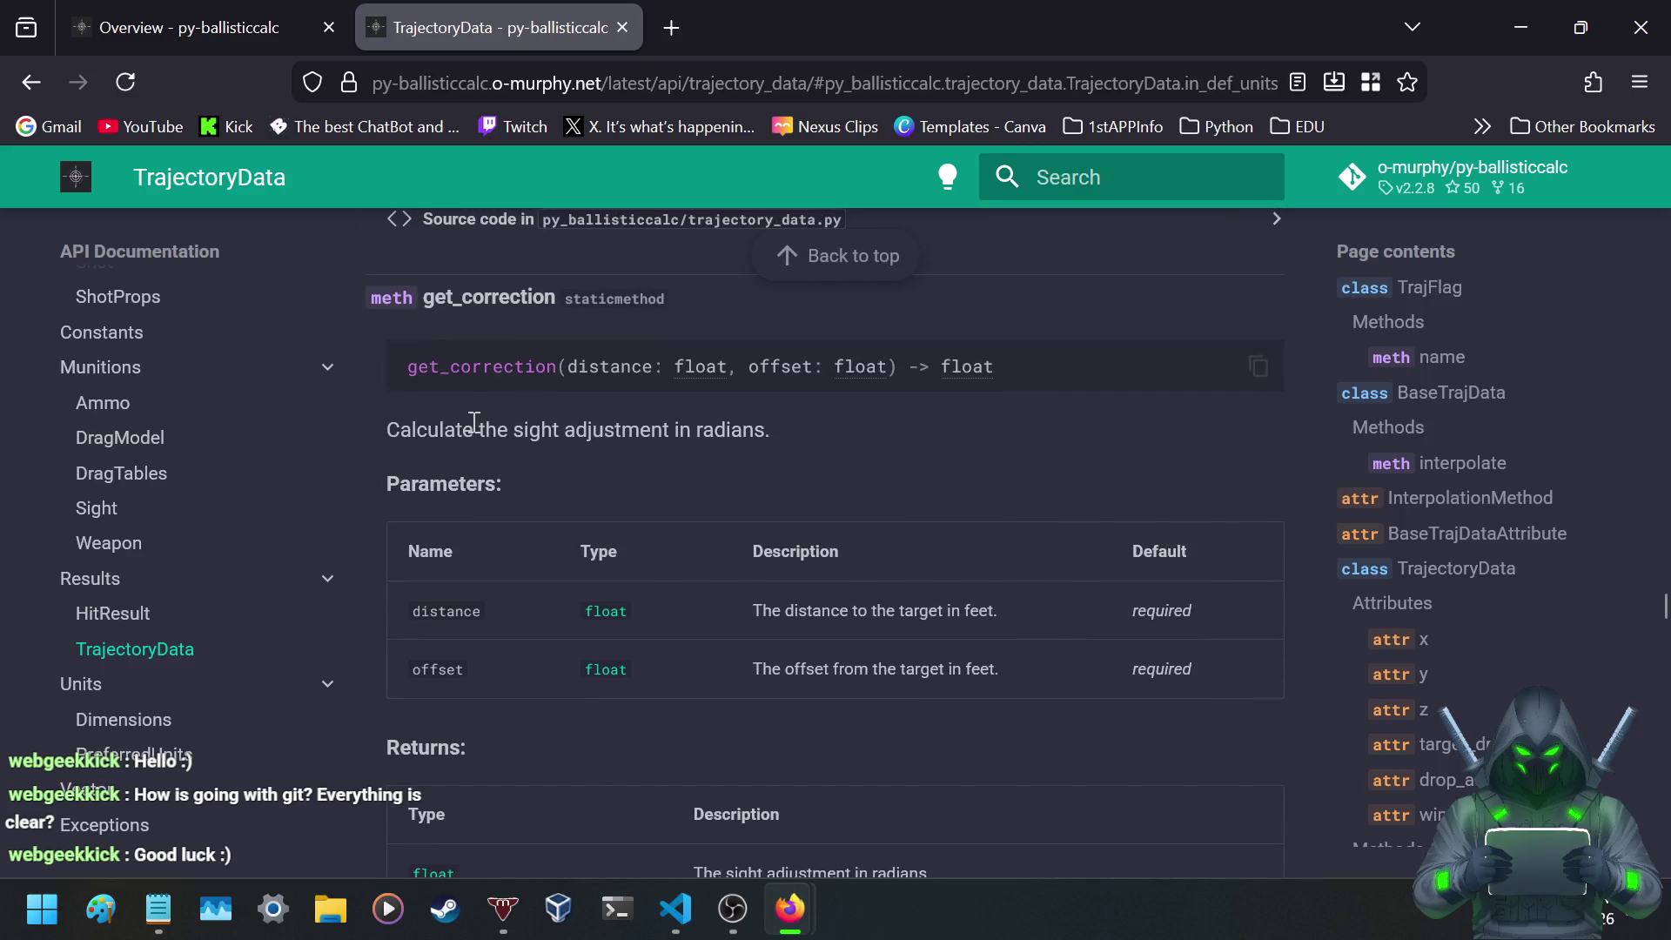
left_click_drag(475, 427, 773, 451)
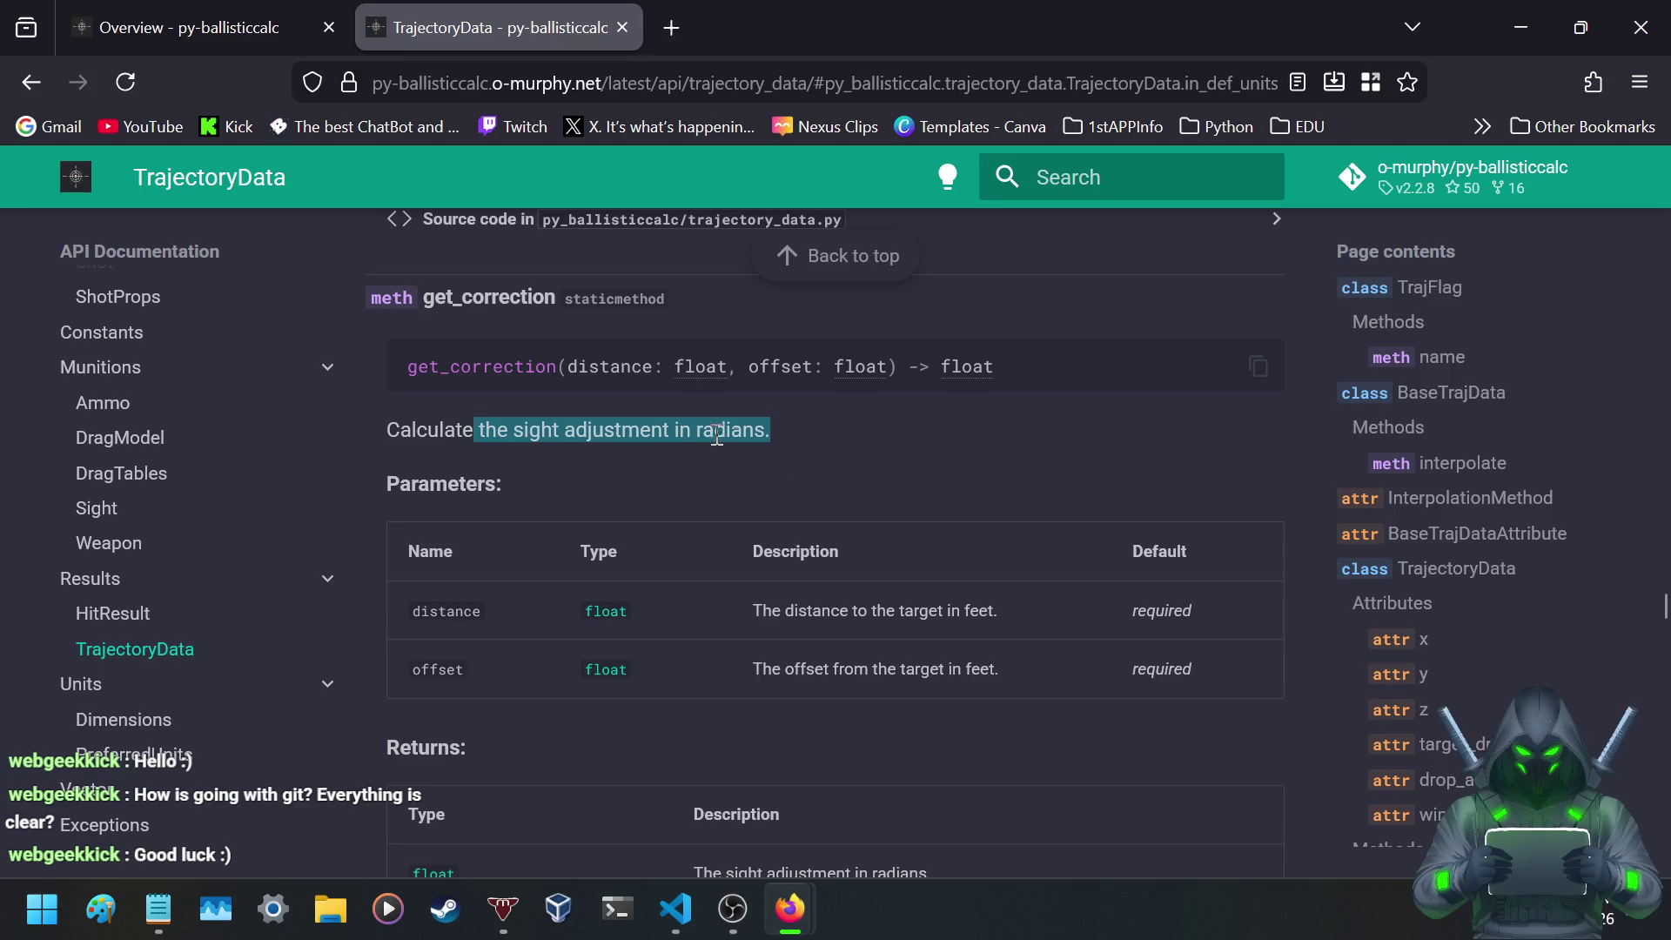
left_click(646, 421)
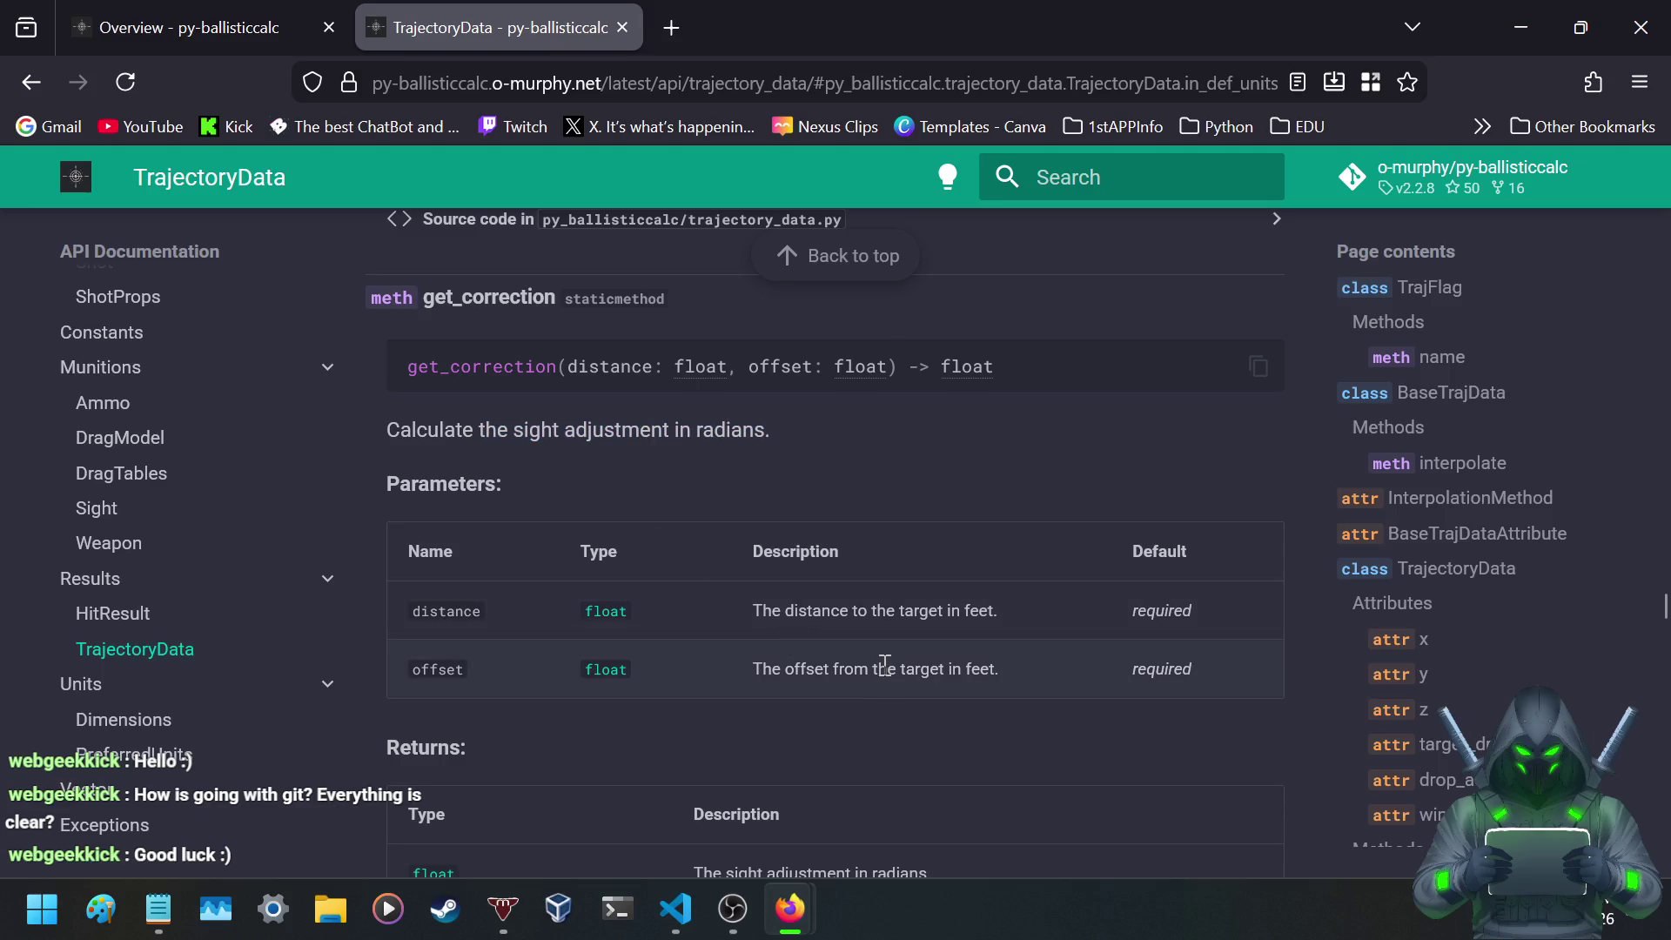
scroll(478, 561, "down", 5)
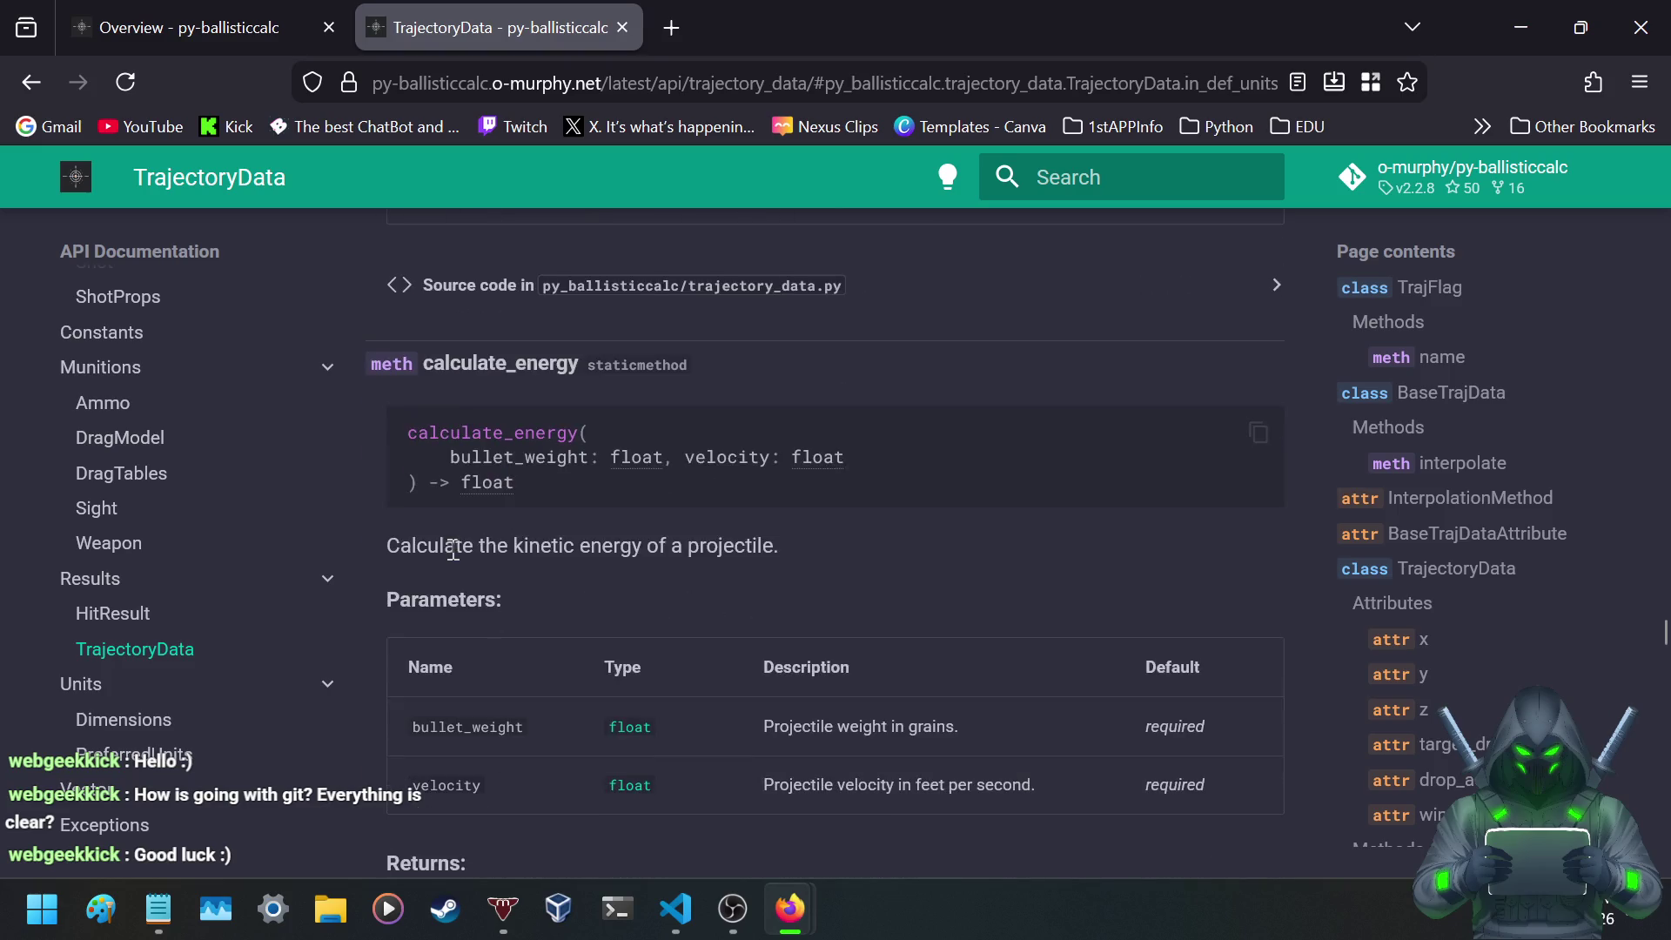
scroll(496, 459, "up", 2)
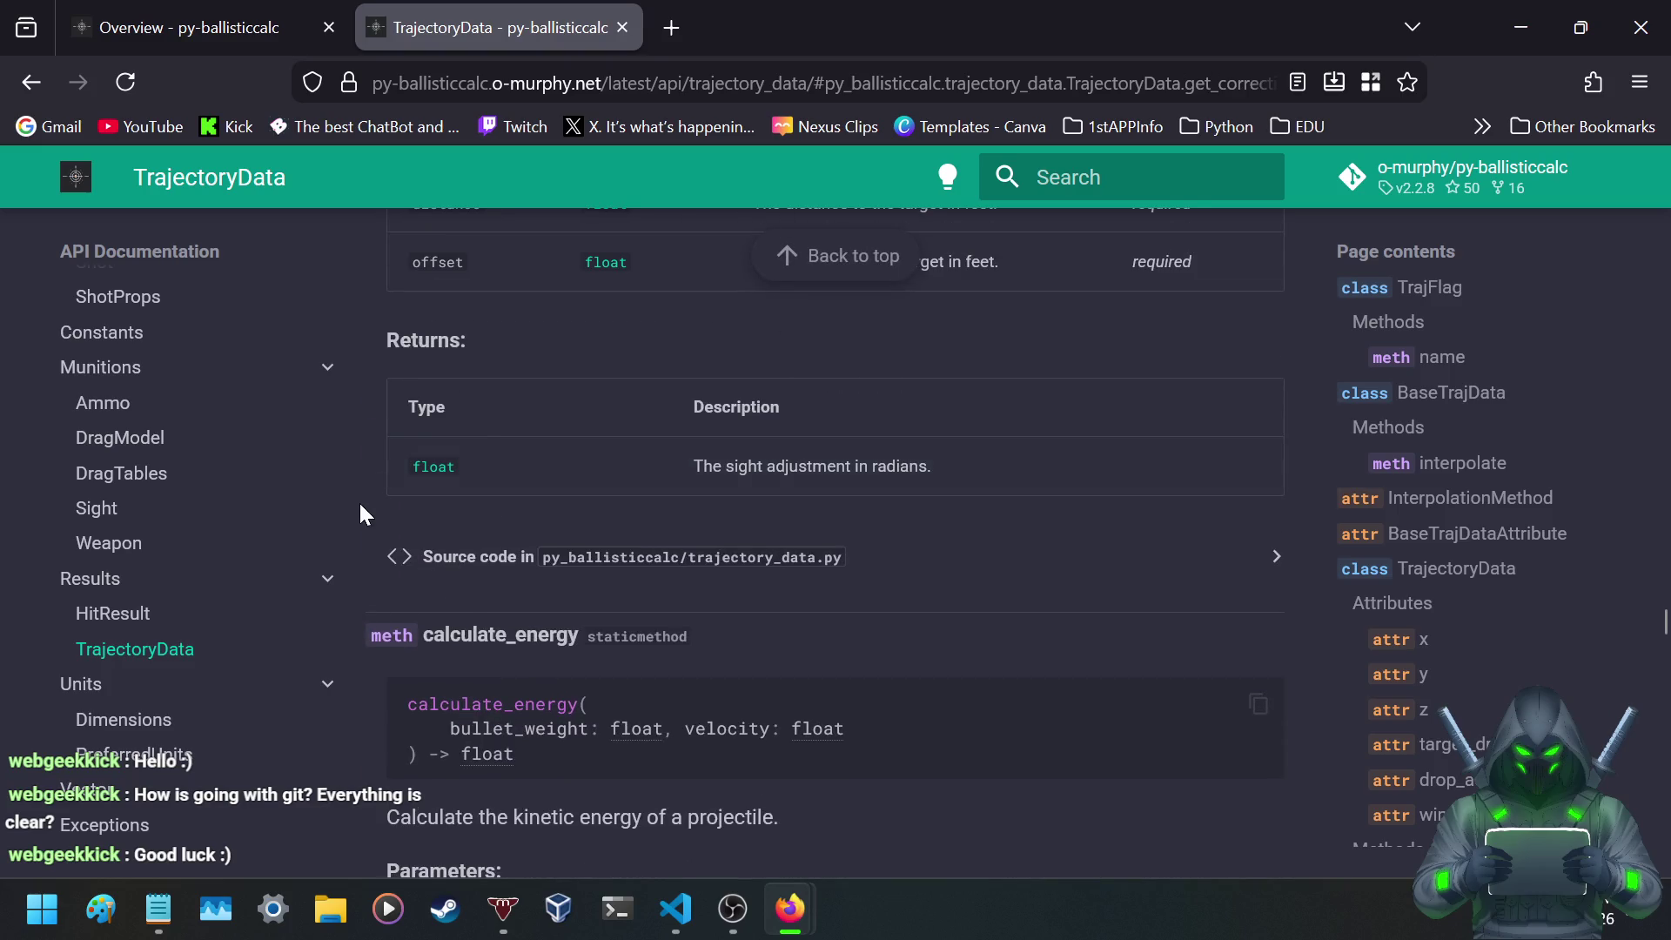
scroll(362, 509, "down", 3)
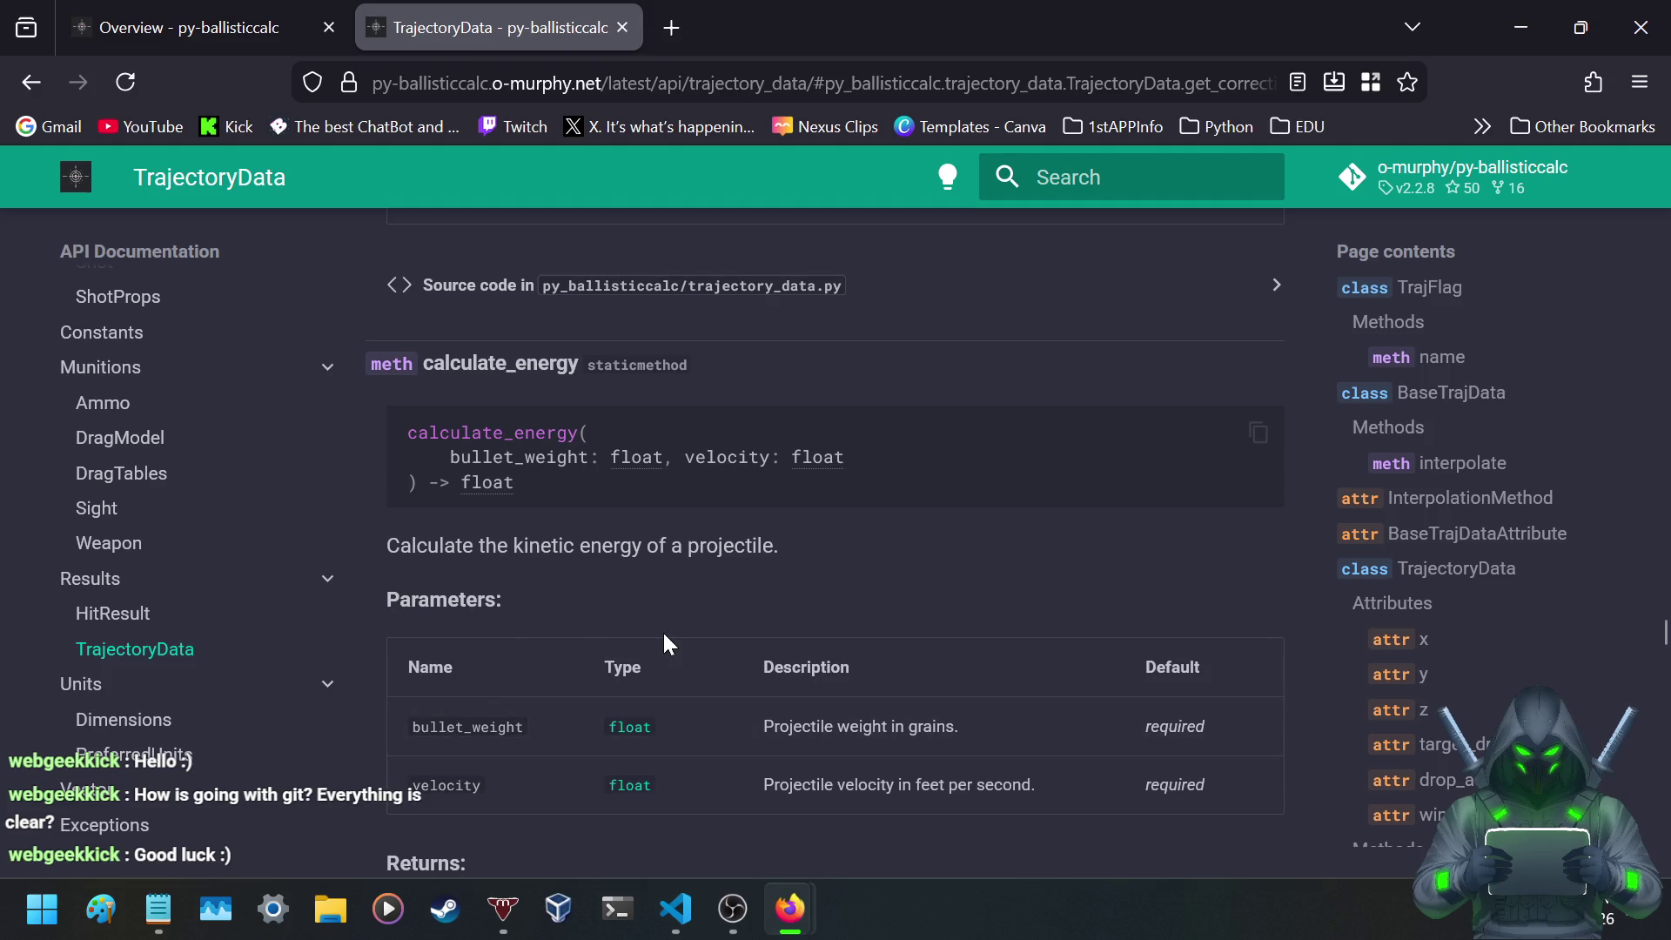
left_click(165, 908)
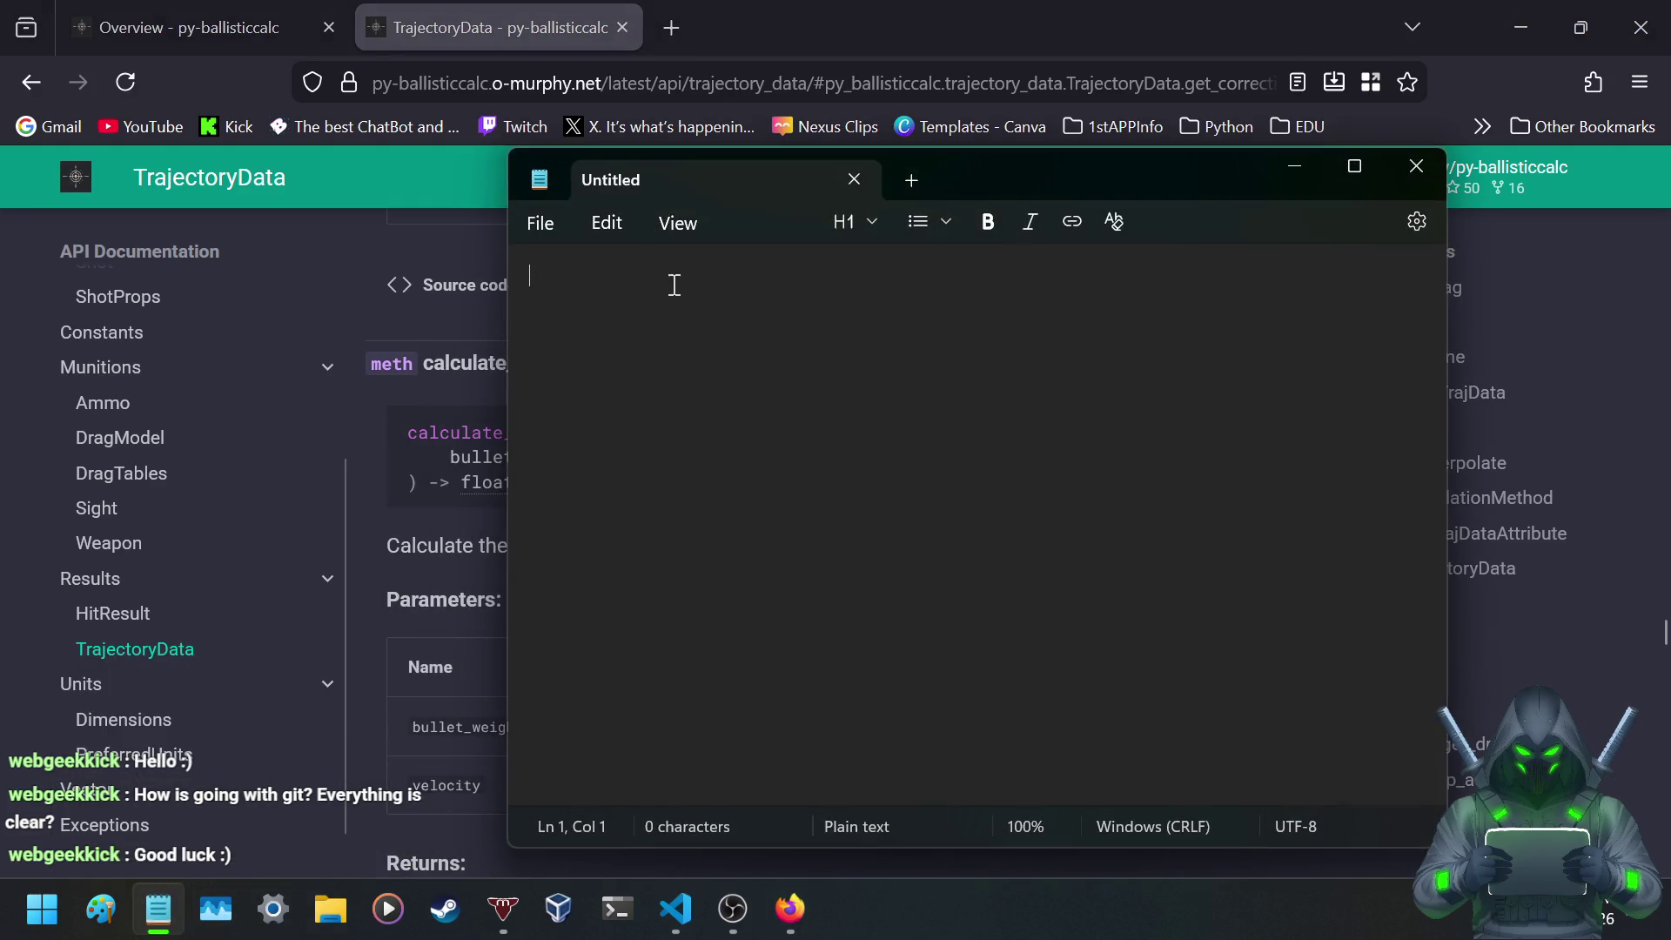
type(".01")
key("Return")
type("001")
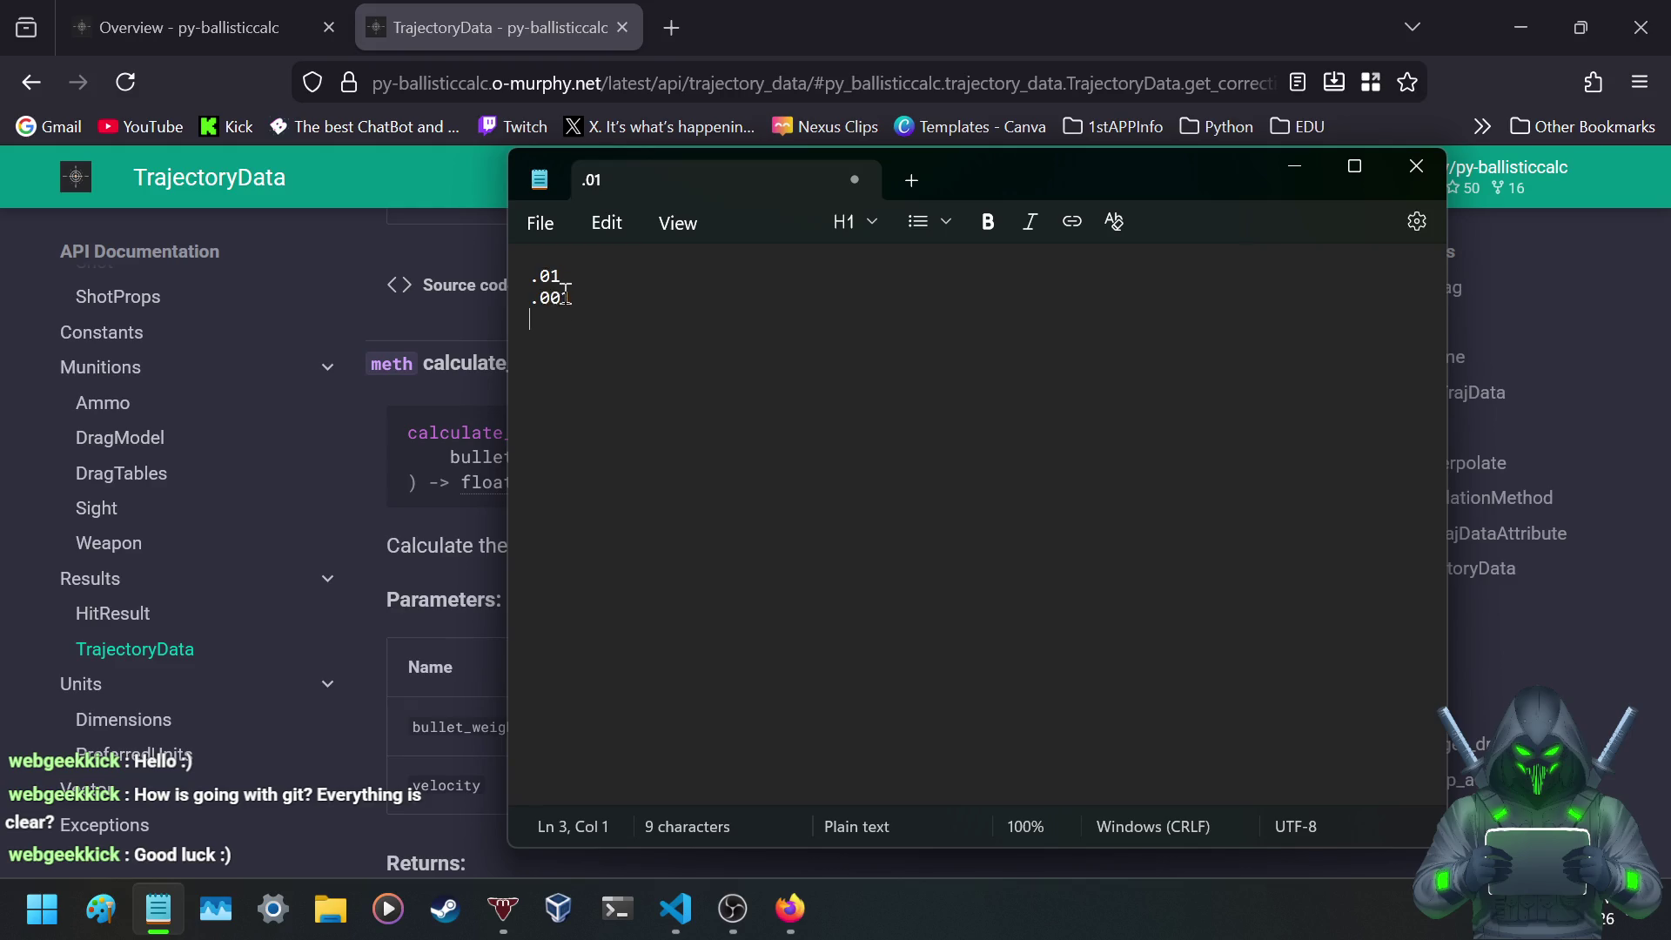
left_click(539, 270)
key("Return")
key("Up")
type(".1")
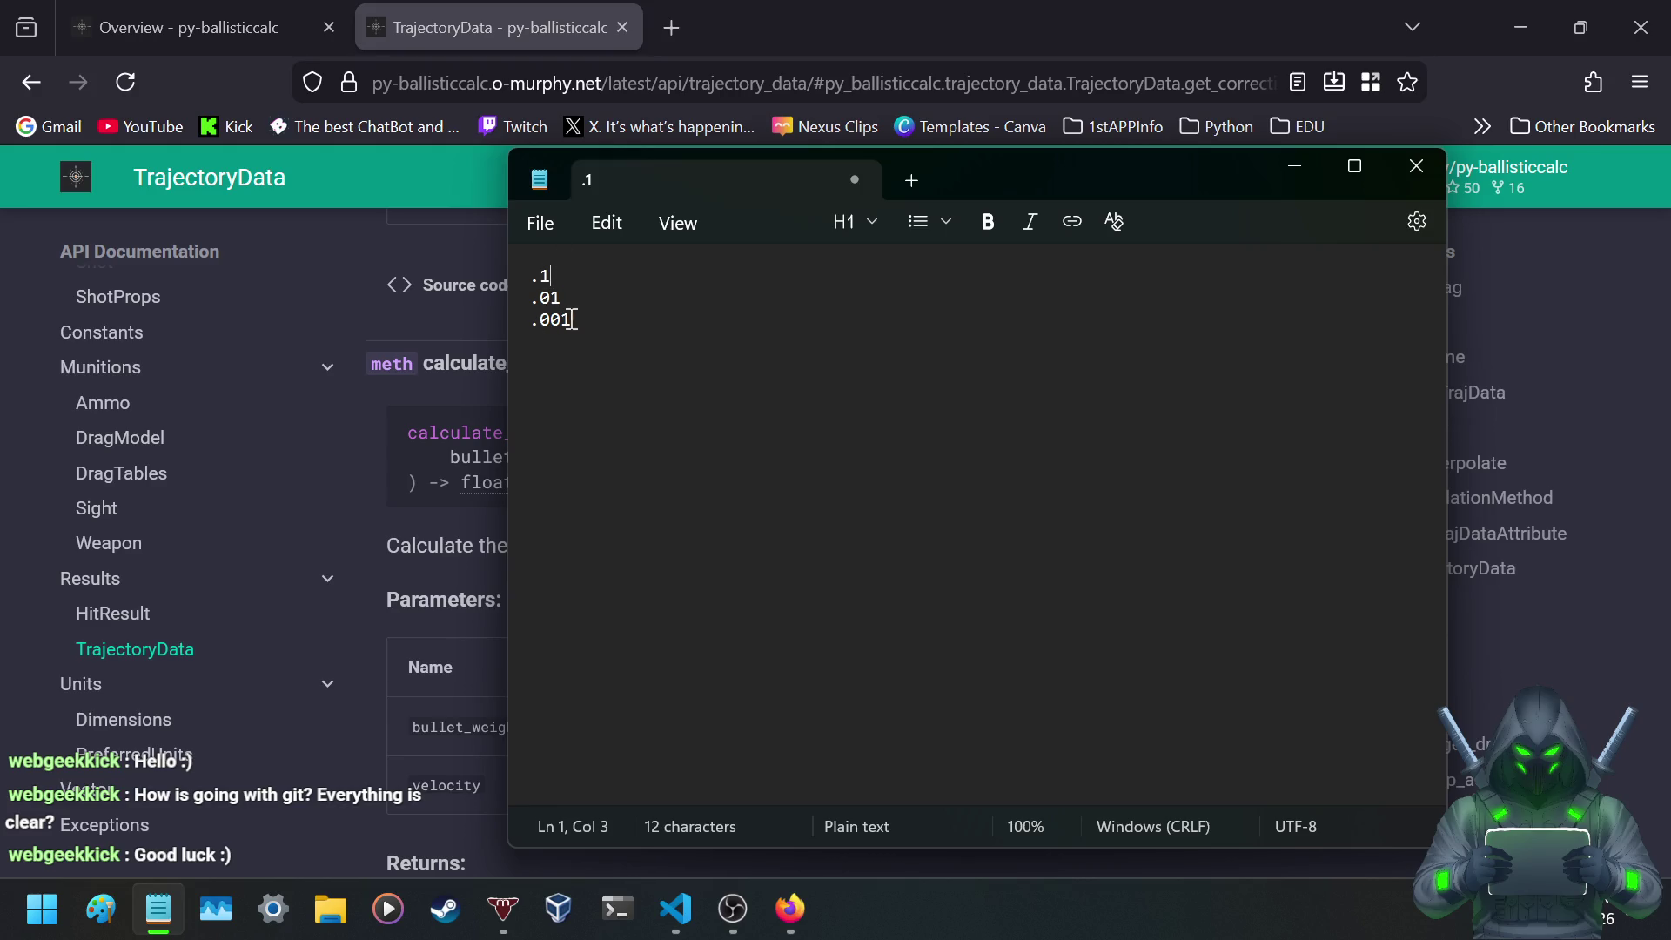
left_click_drag(579, 321, 531, 271)
key("BackSpace")
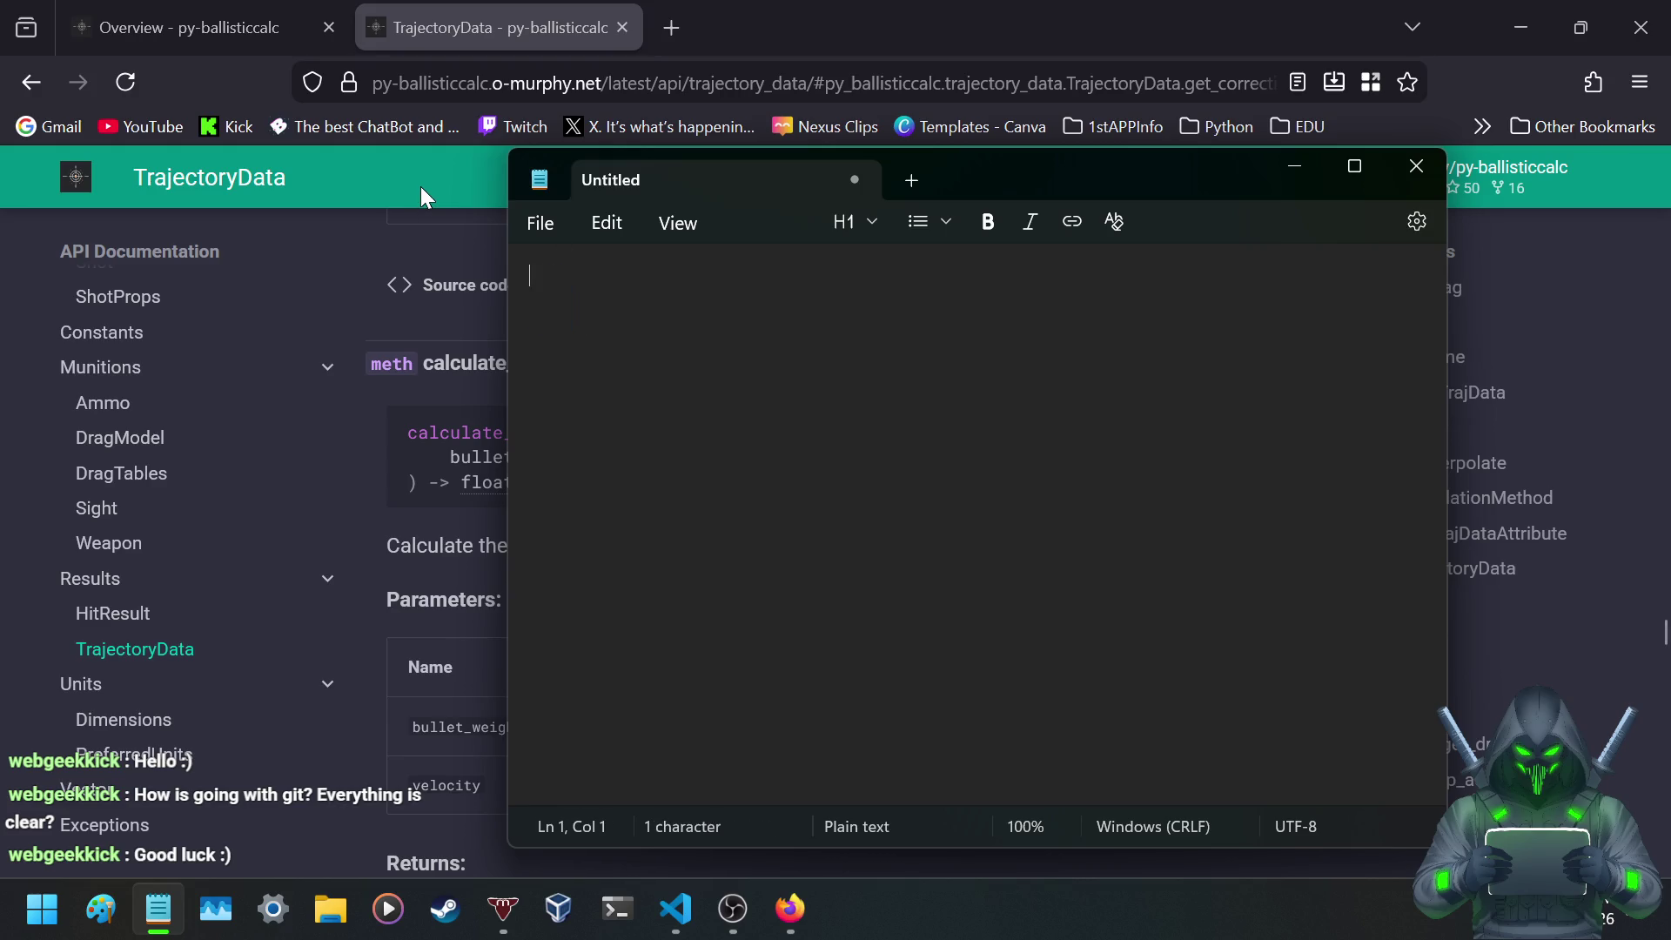
left_click(572, 23)
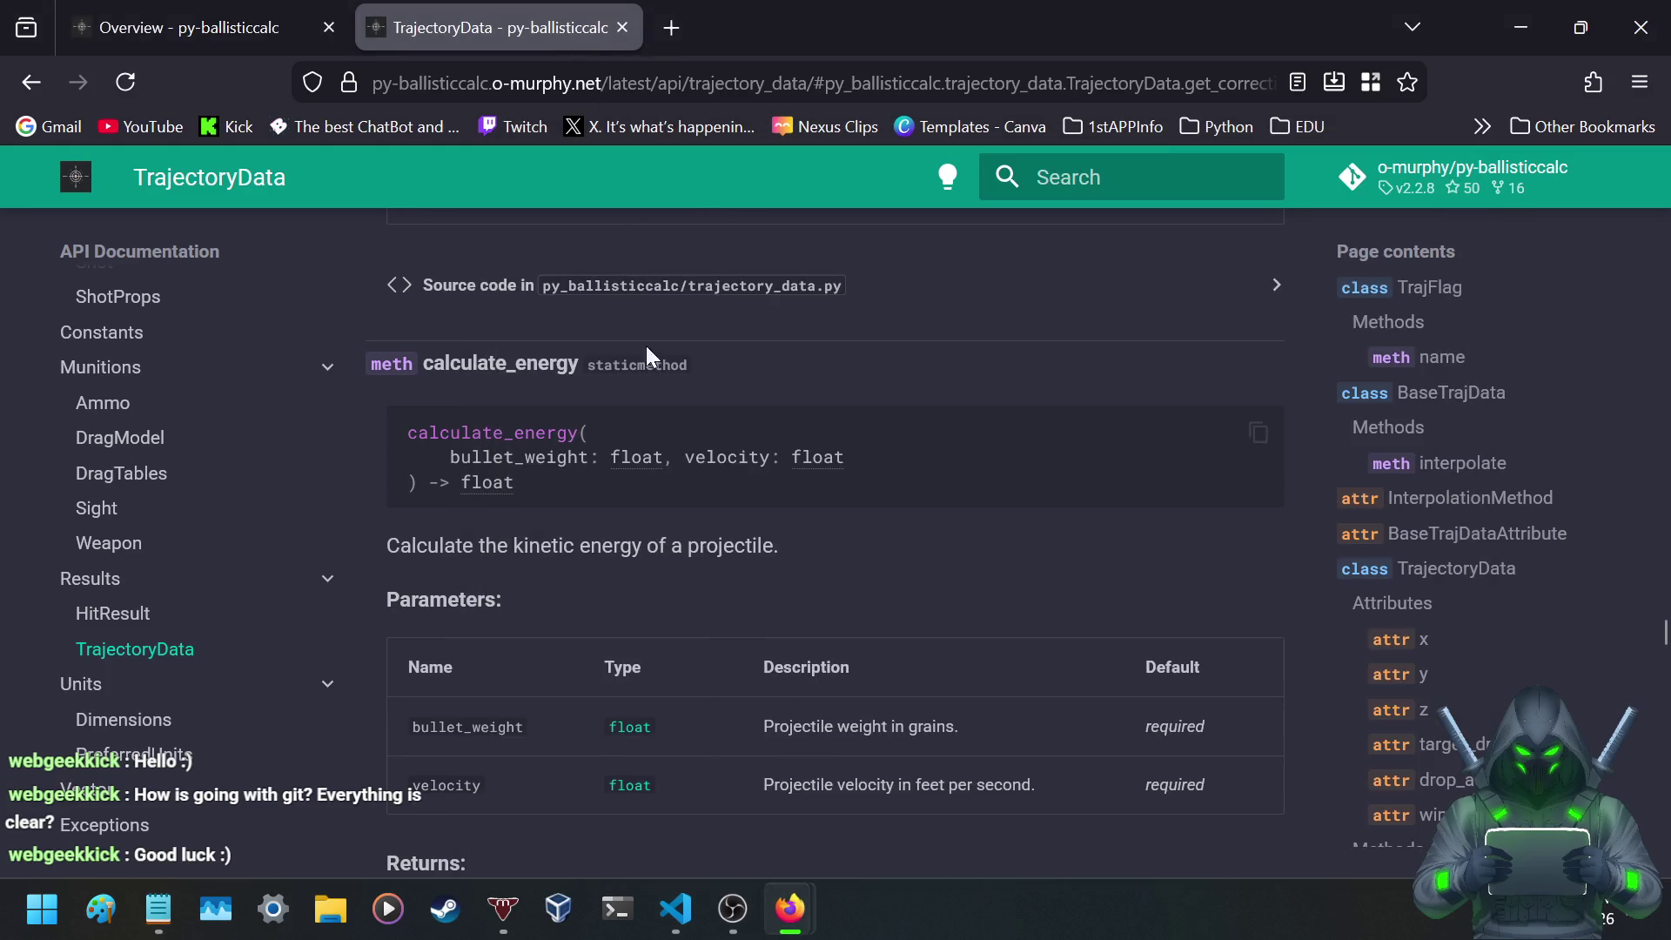
- Scroll past calculate_energy down to the calculate_ogw method
scroll(588, 494, "down", 2)
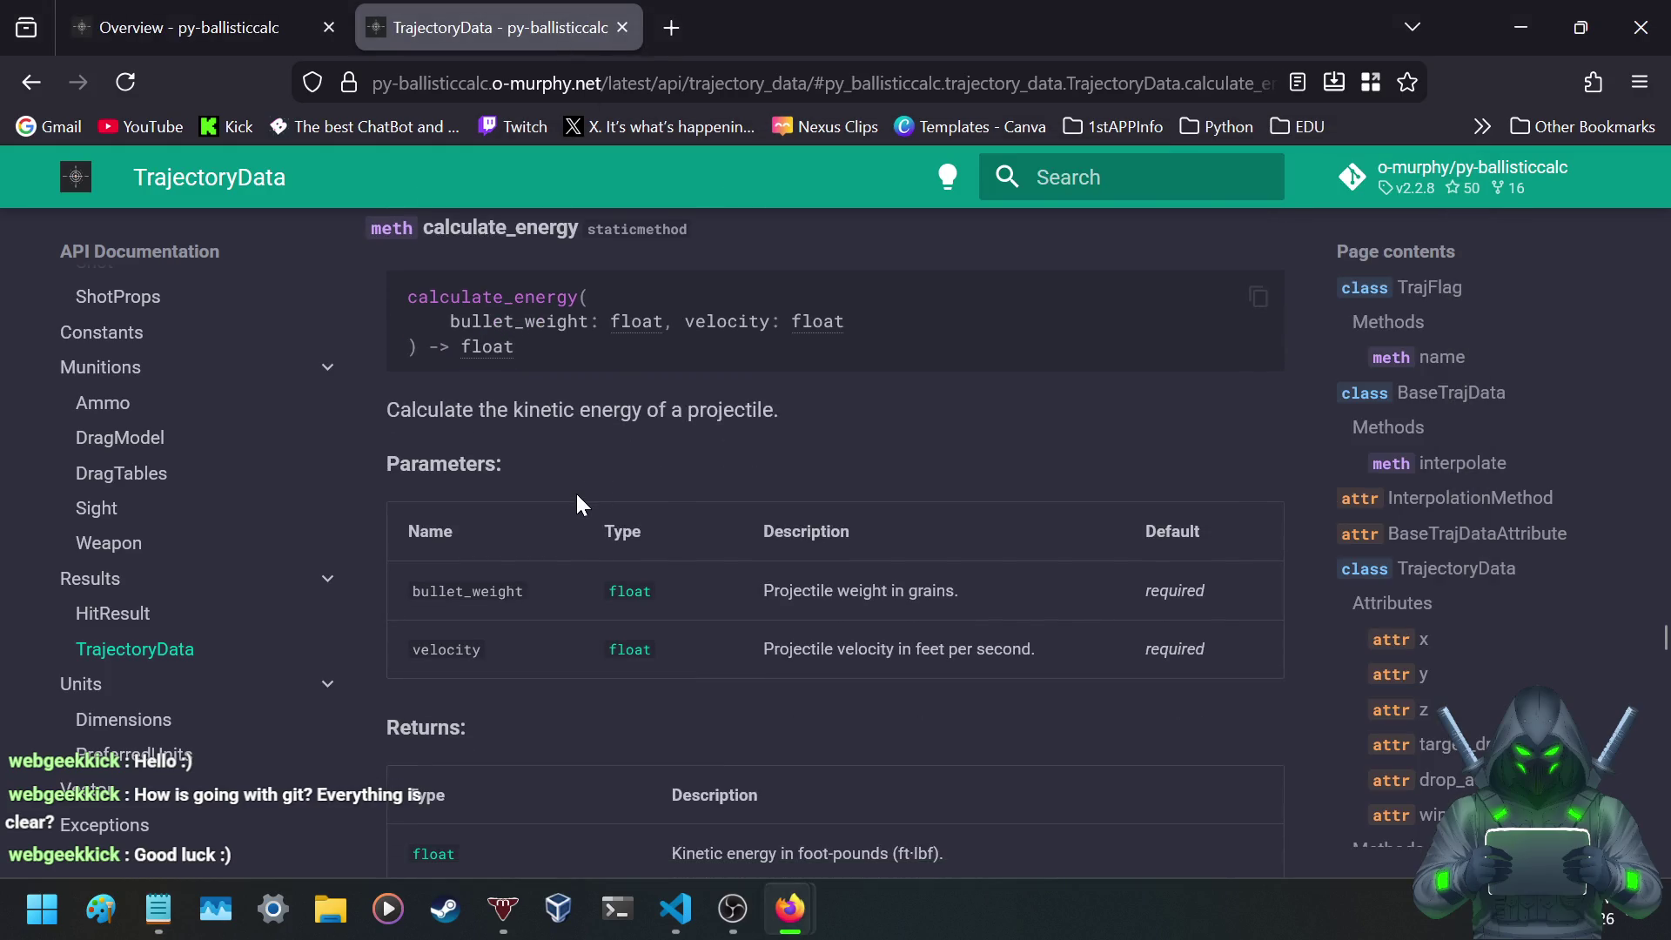
scroll(492, 409, "down", 2)
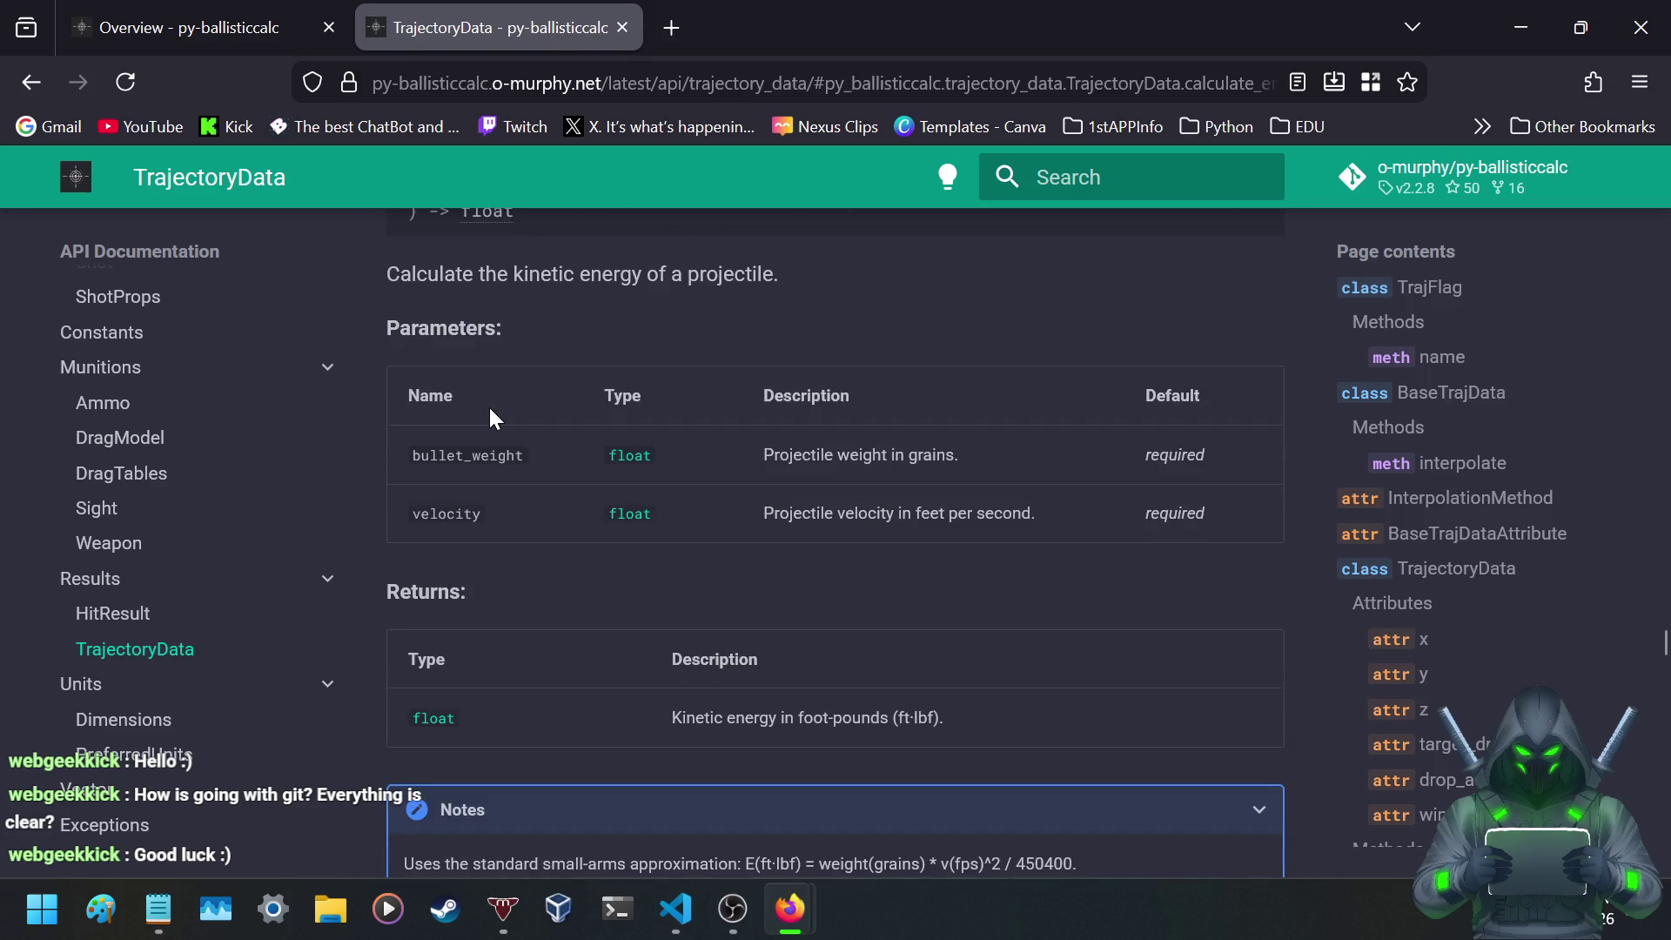
scroll(486, 416, "down", 3)
scroll(480, 413, "down", 5)
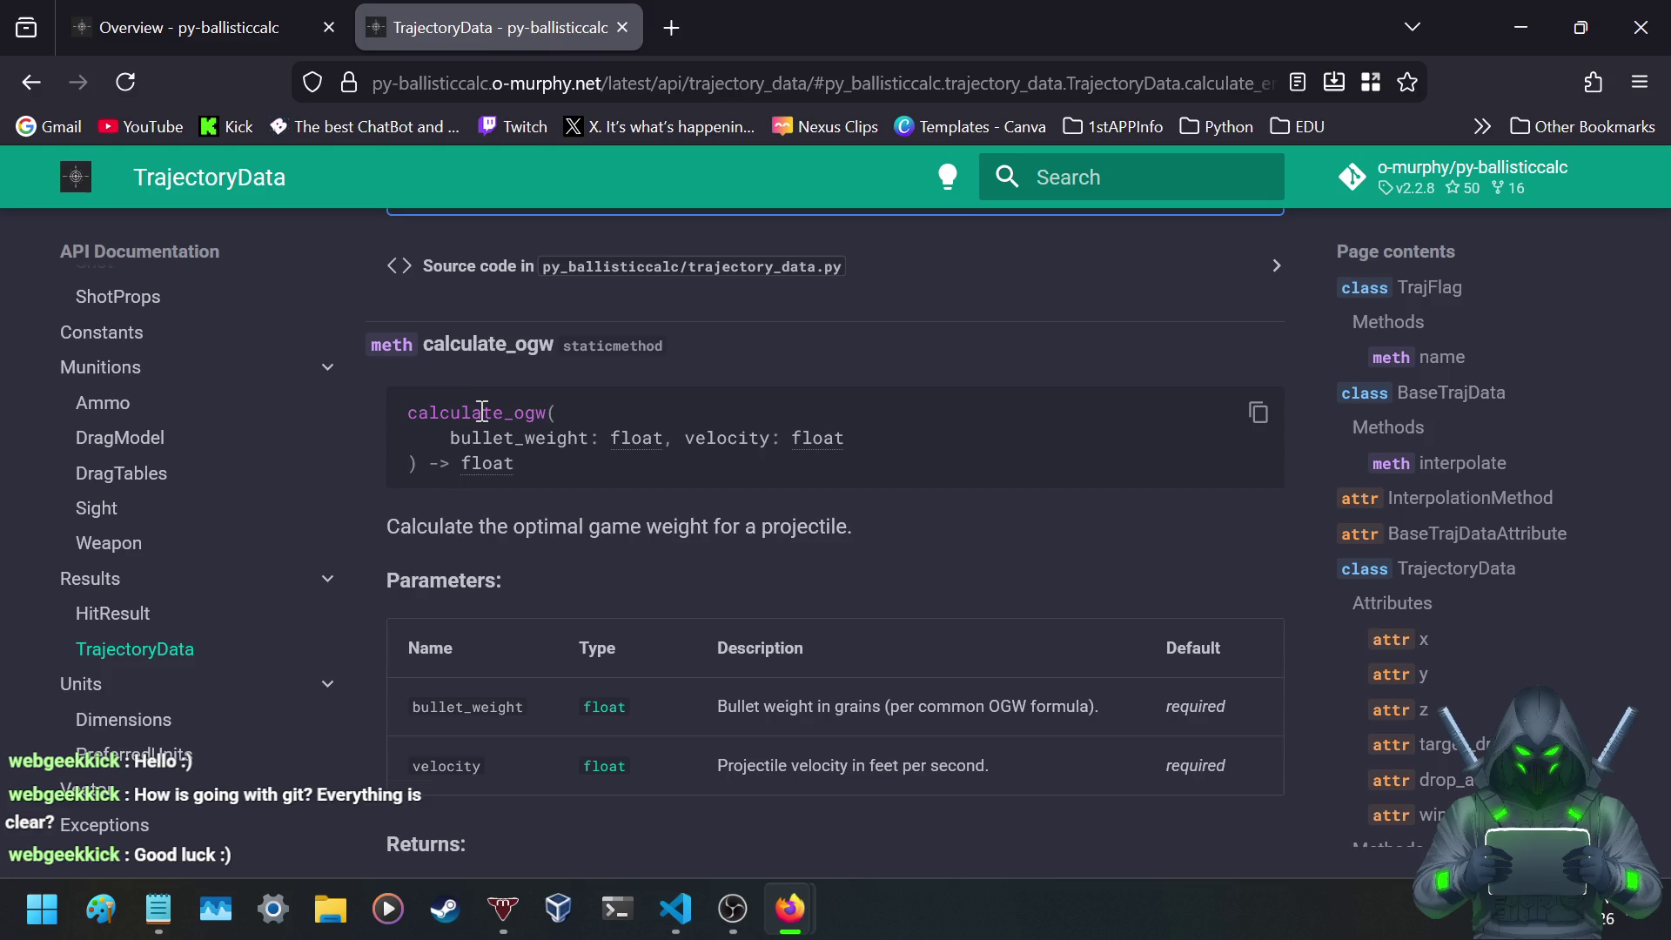
scroll(481, 411, "down", 1)
scroll(483, 413, "down", 1)
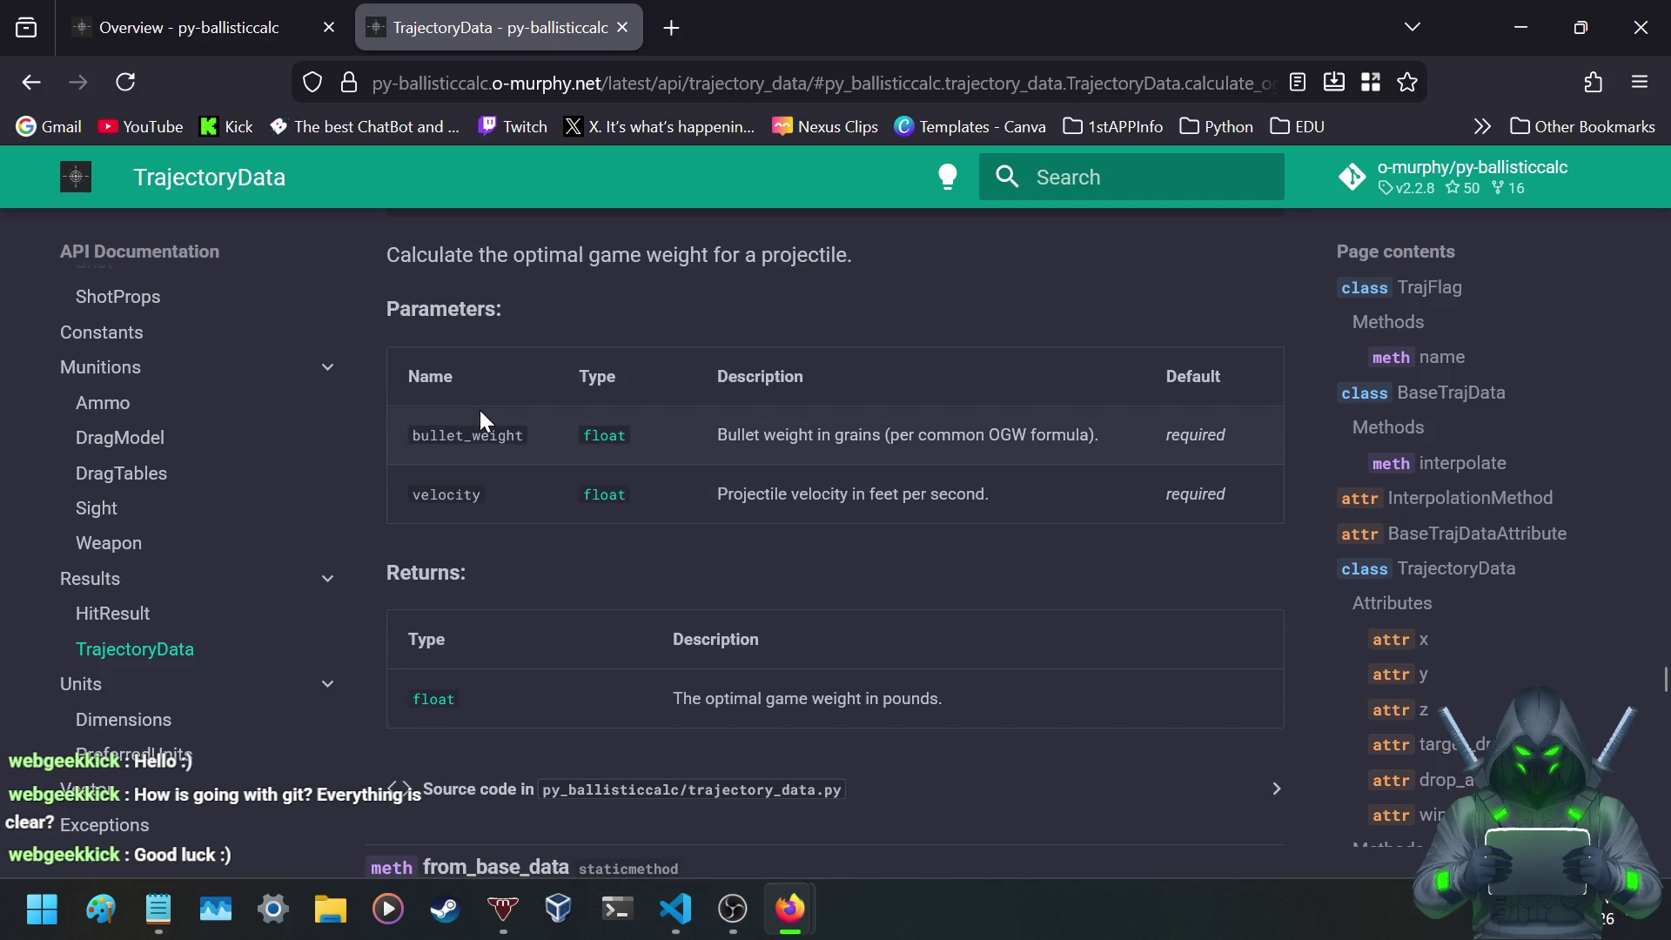
scroll(485, 421, "up", 1)
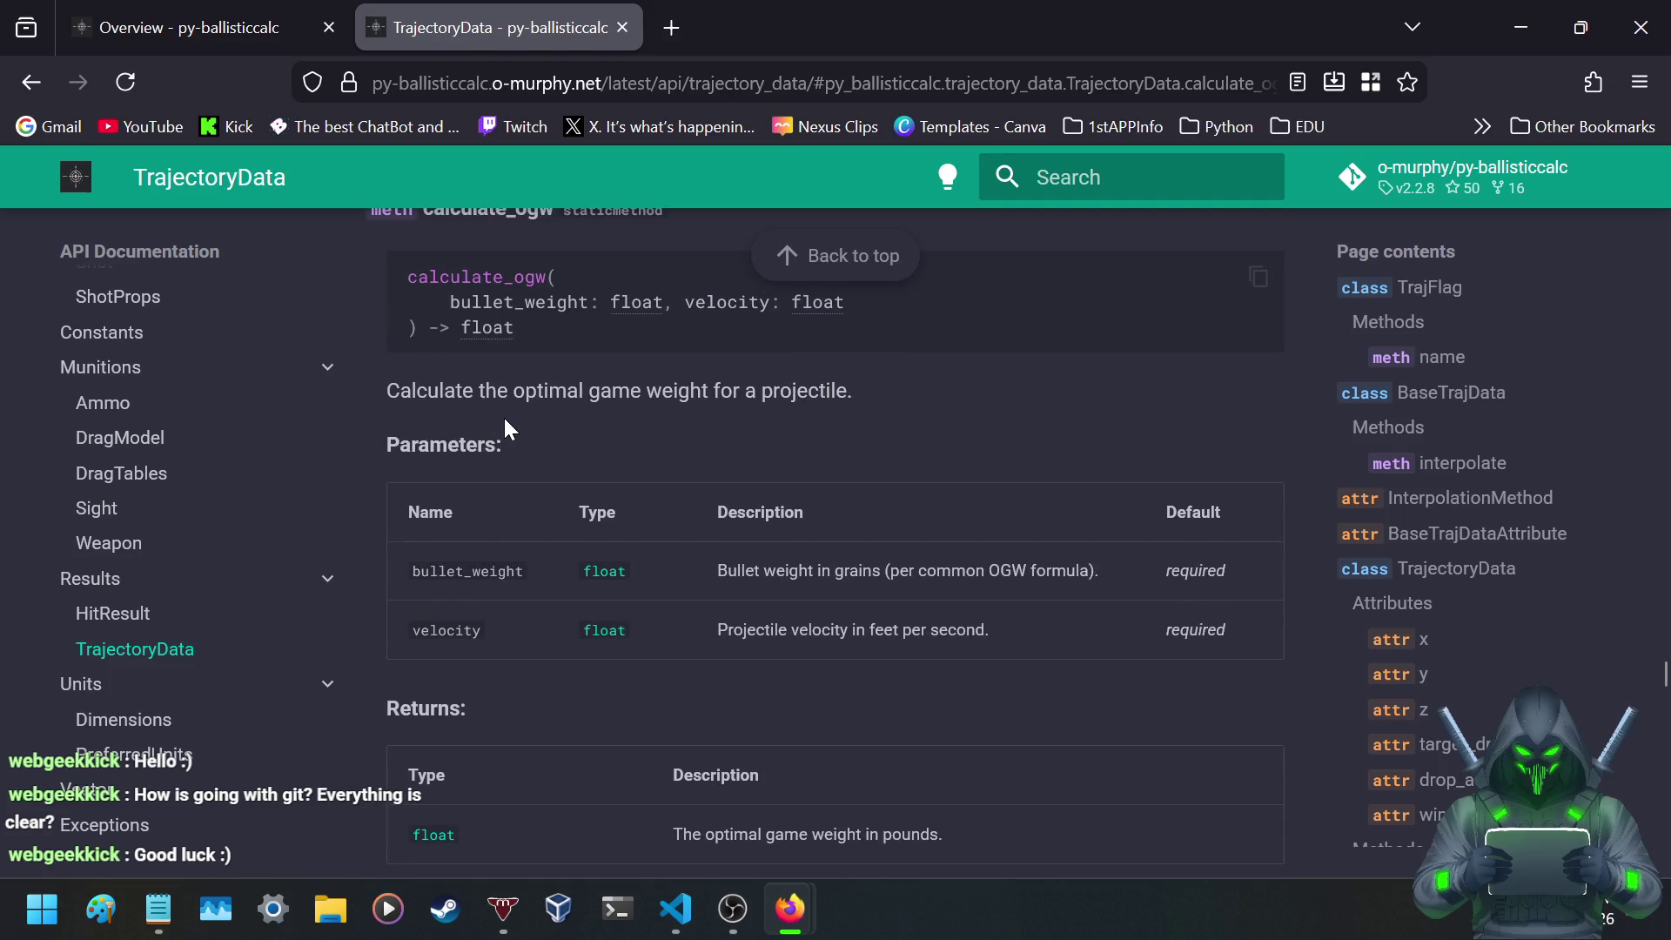
scroll(382, 387, "up", 2)
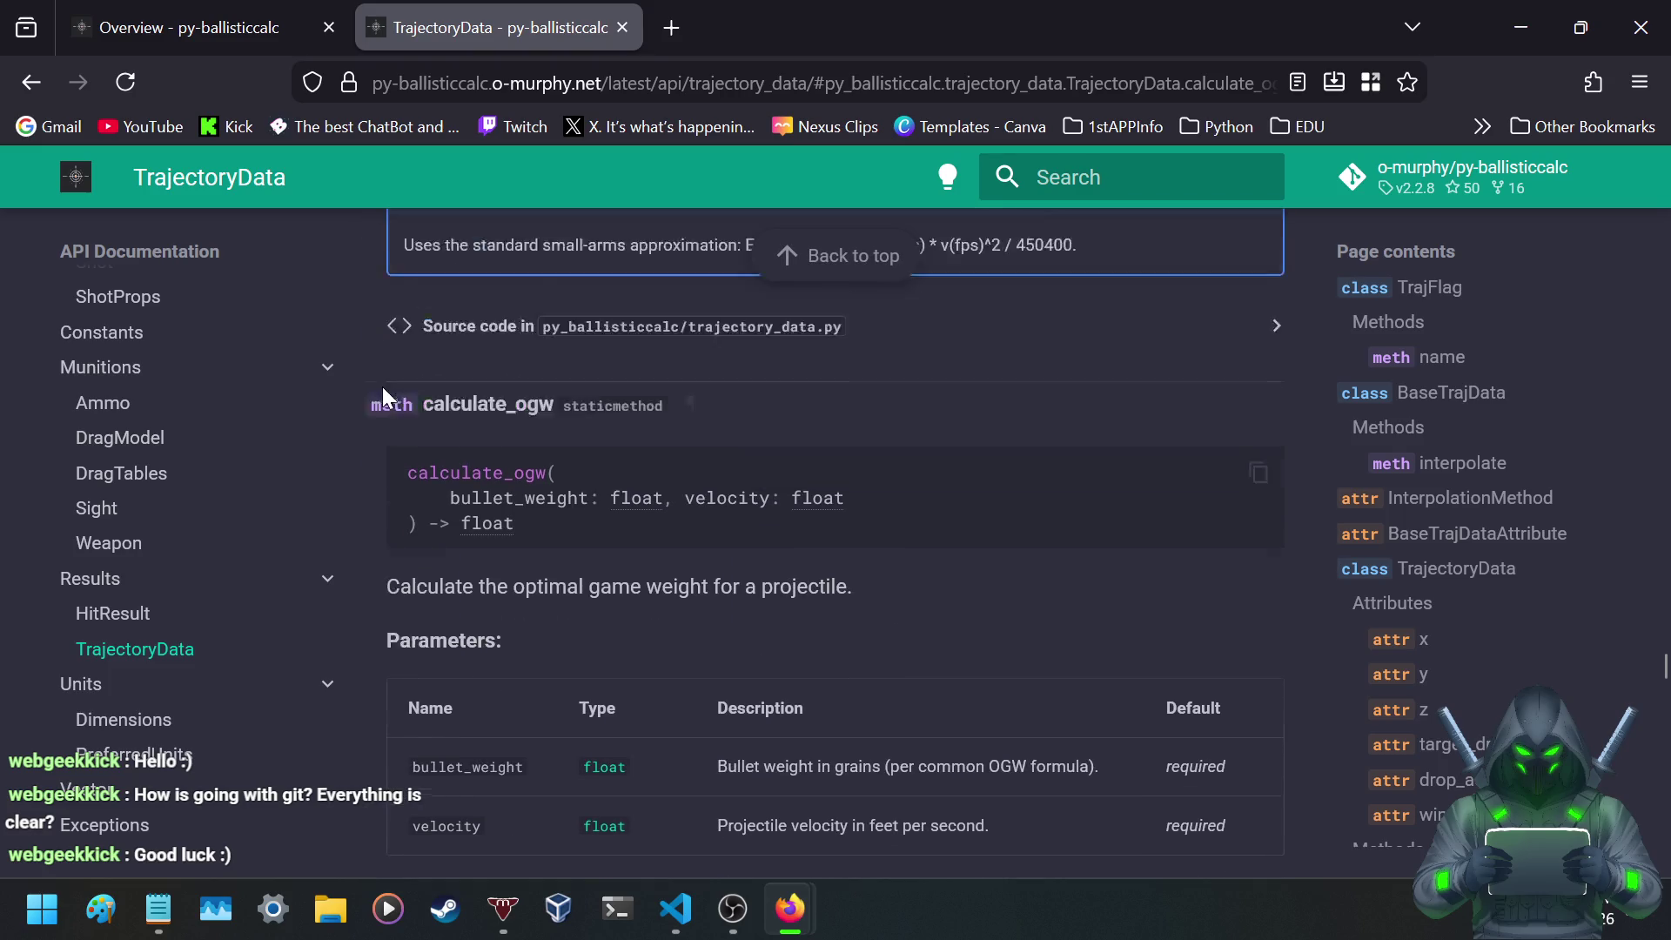
scroll(429, 470, "down", 2)
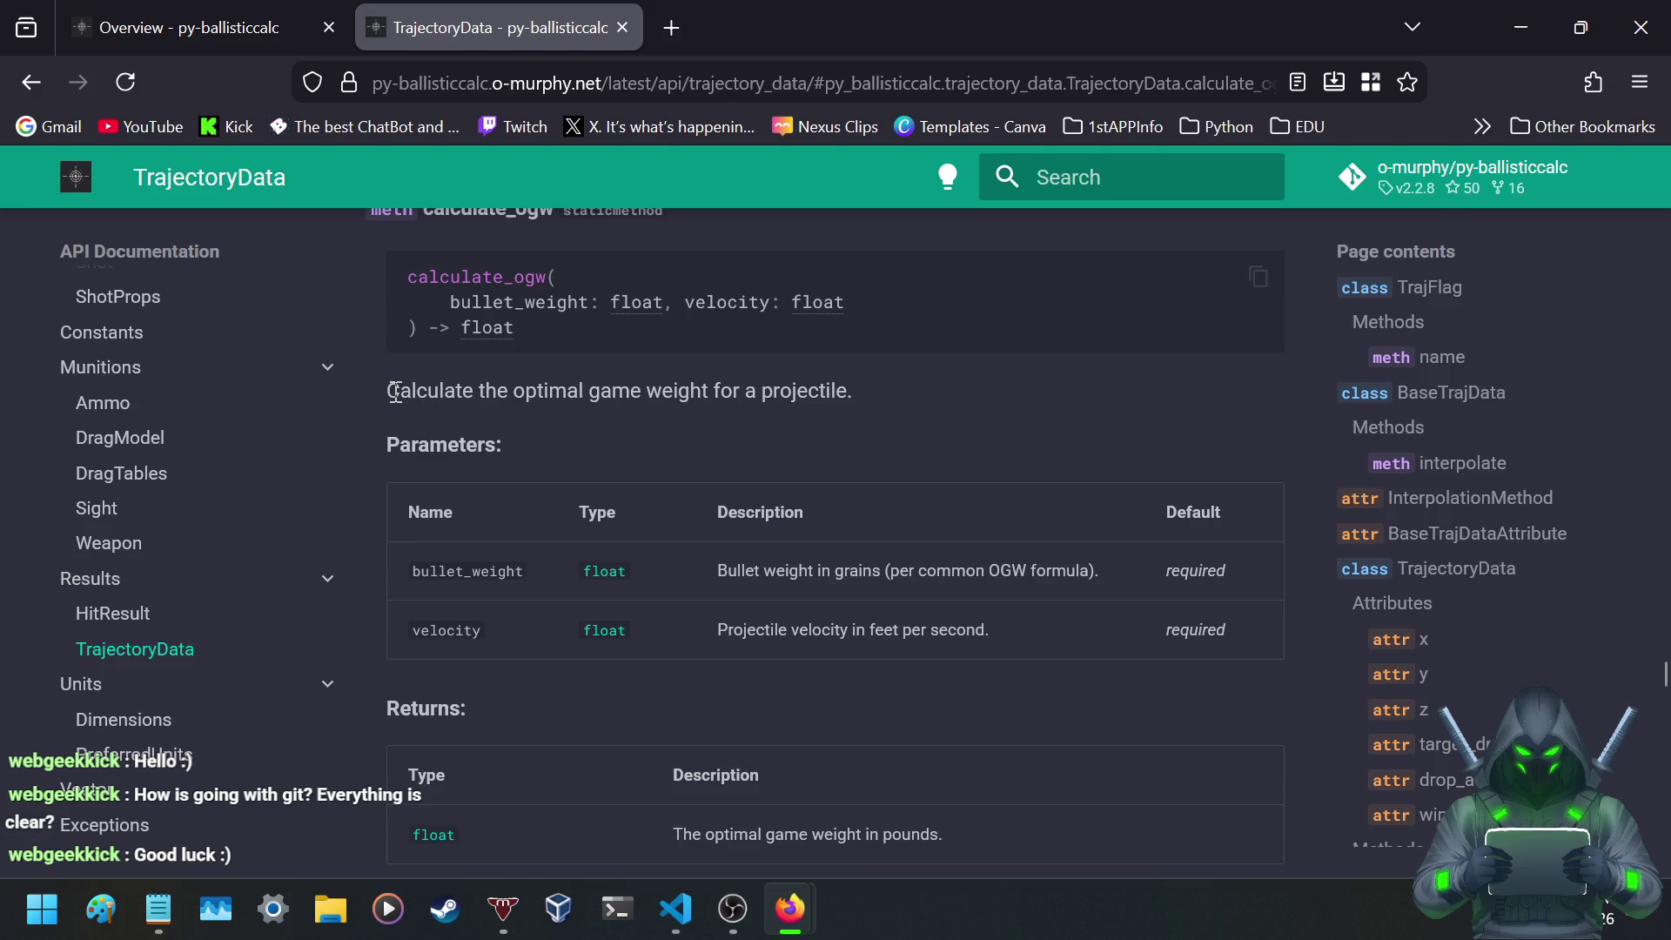
- Read calculate_ogw's description and Parameters, reaching its return in pounds
left_click_drag(388, 391, 868, 400)
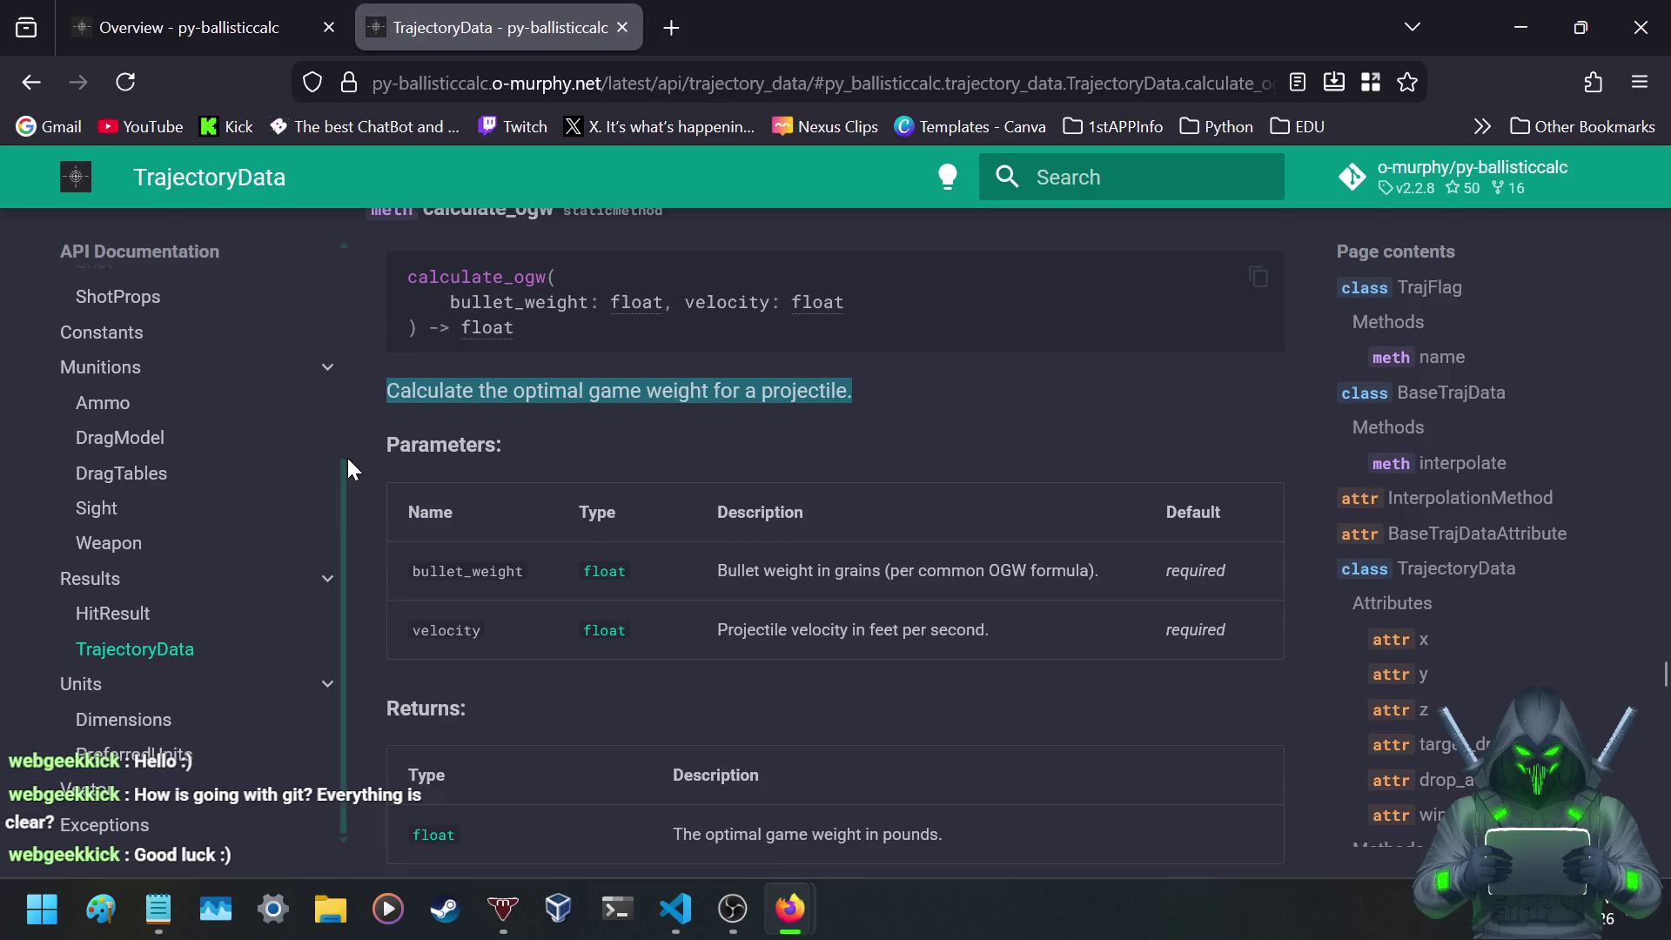
left_click(376, 448)
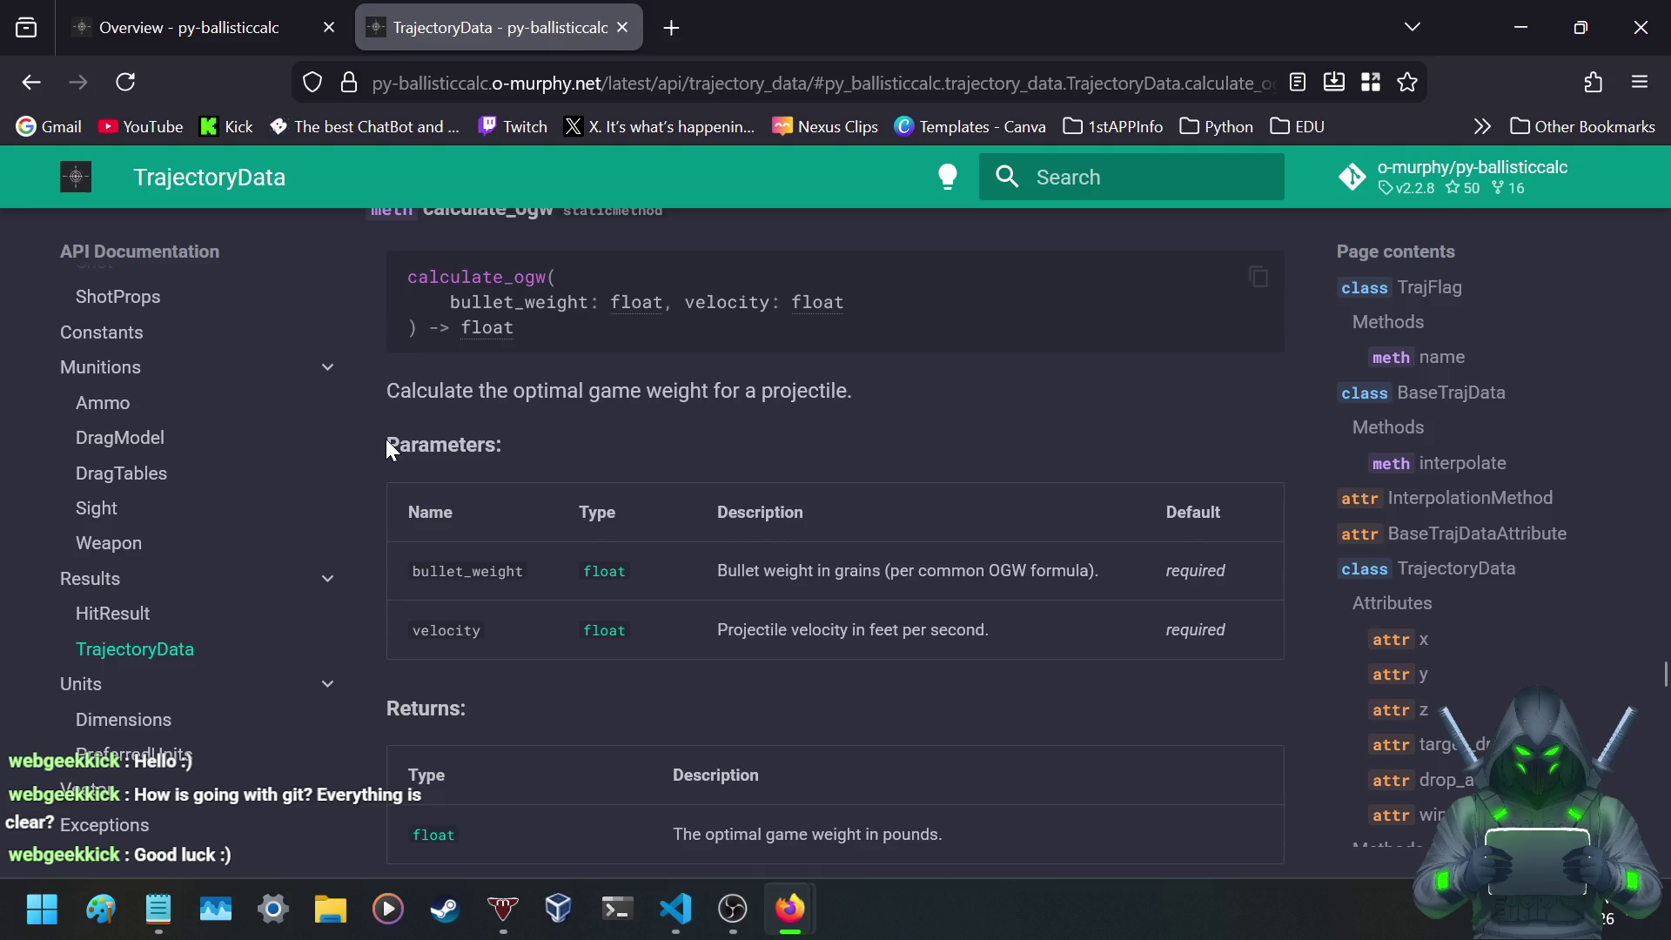
left_click_drag(388, 450, 601, 452)
left_click(607, 454)
scroll(578, 452, "down", 5)
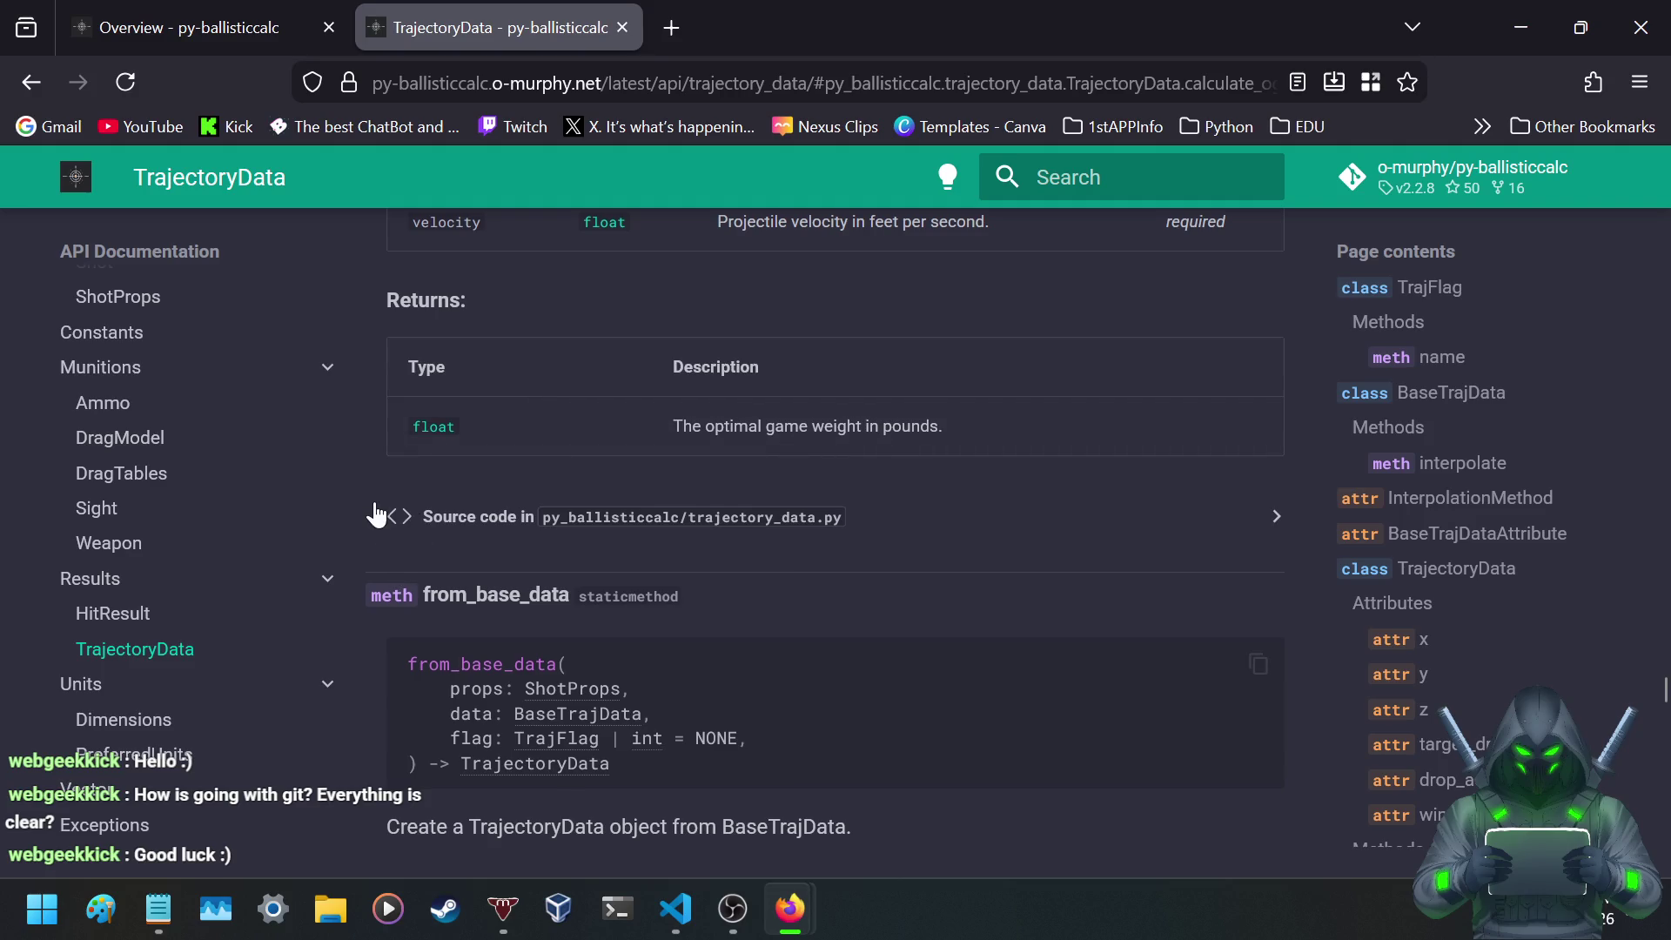
- Read from_base_data and from_props' description 'Create a TrajectoryData object.'
scroll(376, 515, "down", 3)
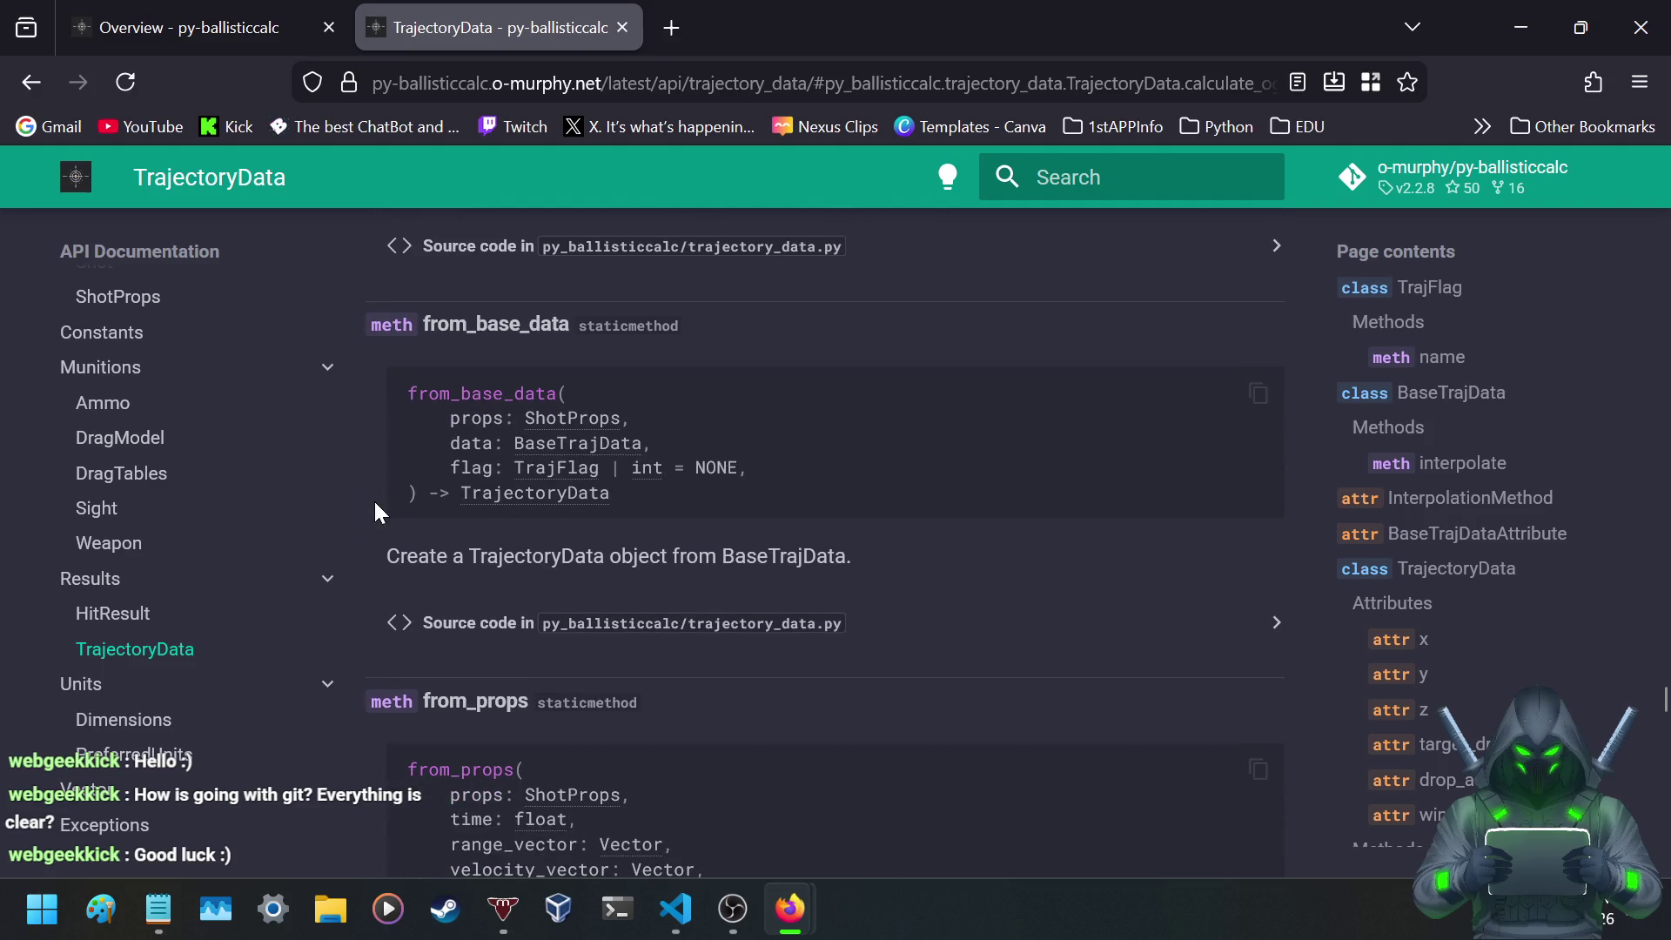
scroll(383, 509, "down", 2)
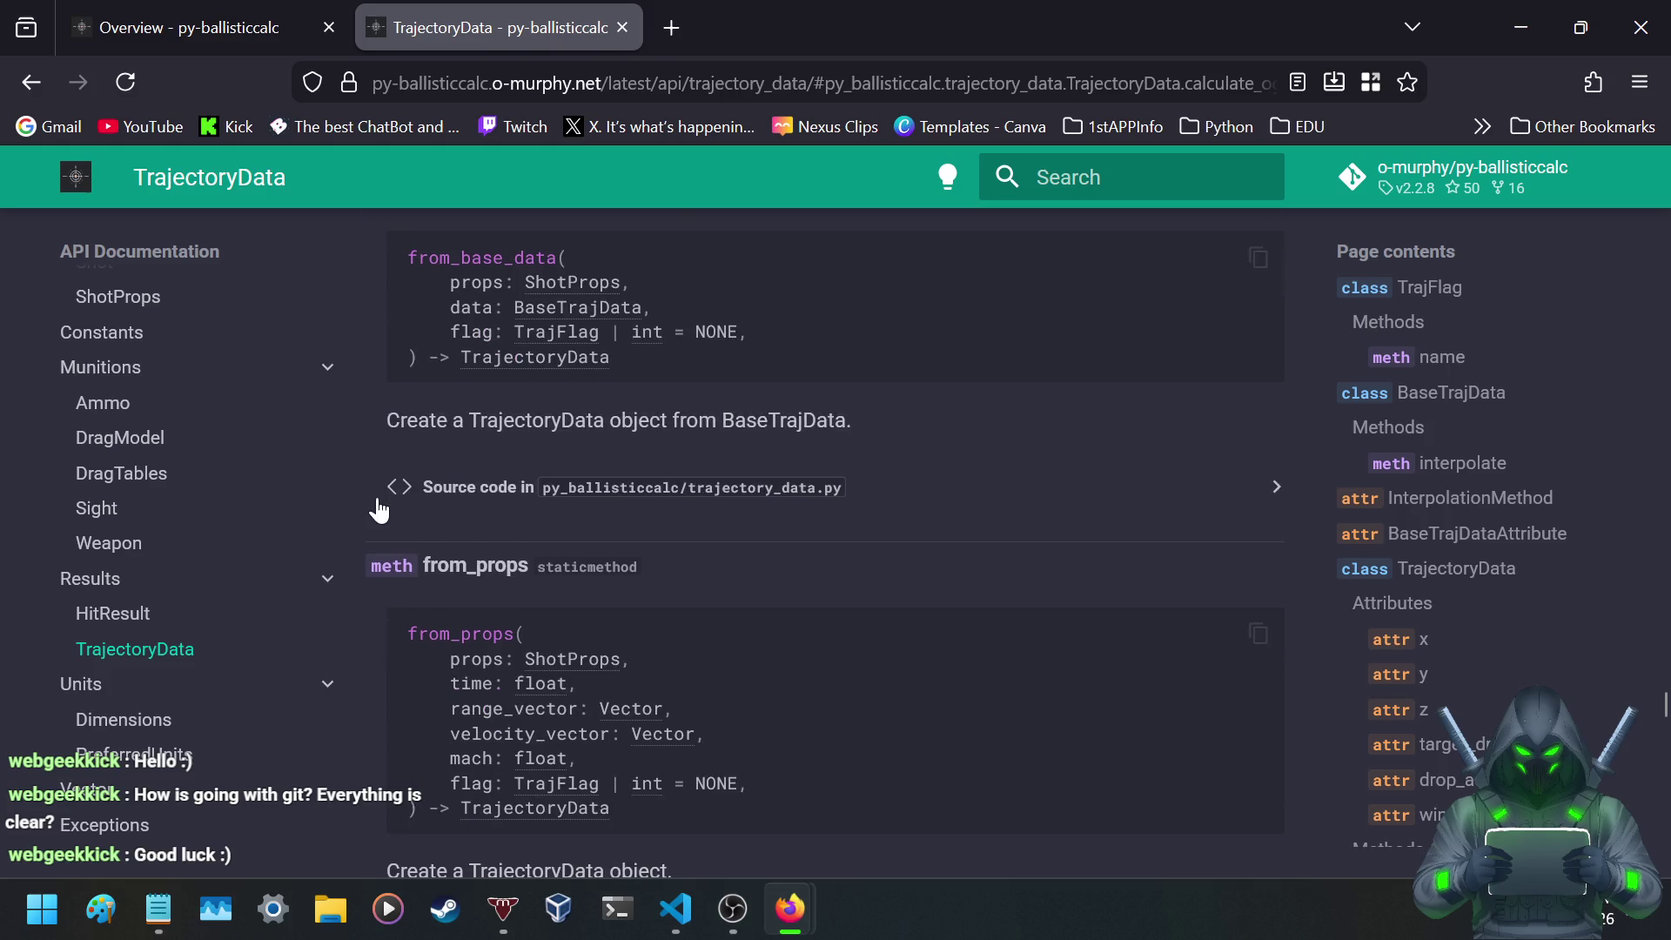
scroll(377, 500, "down", 5)
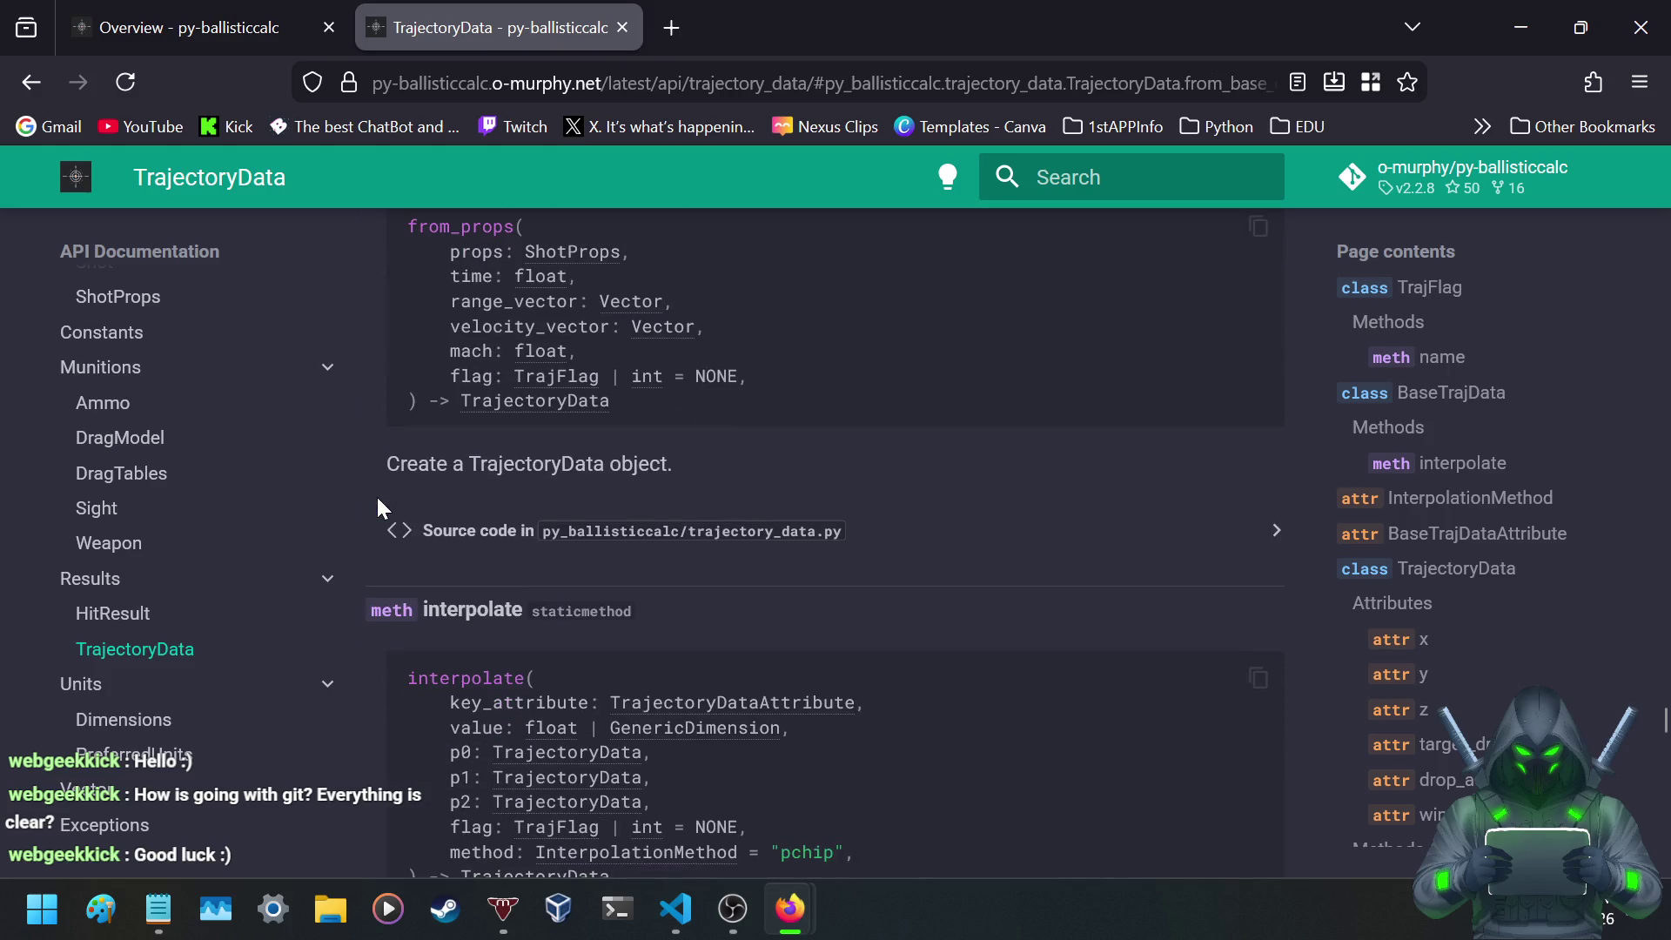
scroll(376, 496, "up", 2)
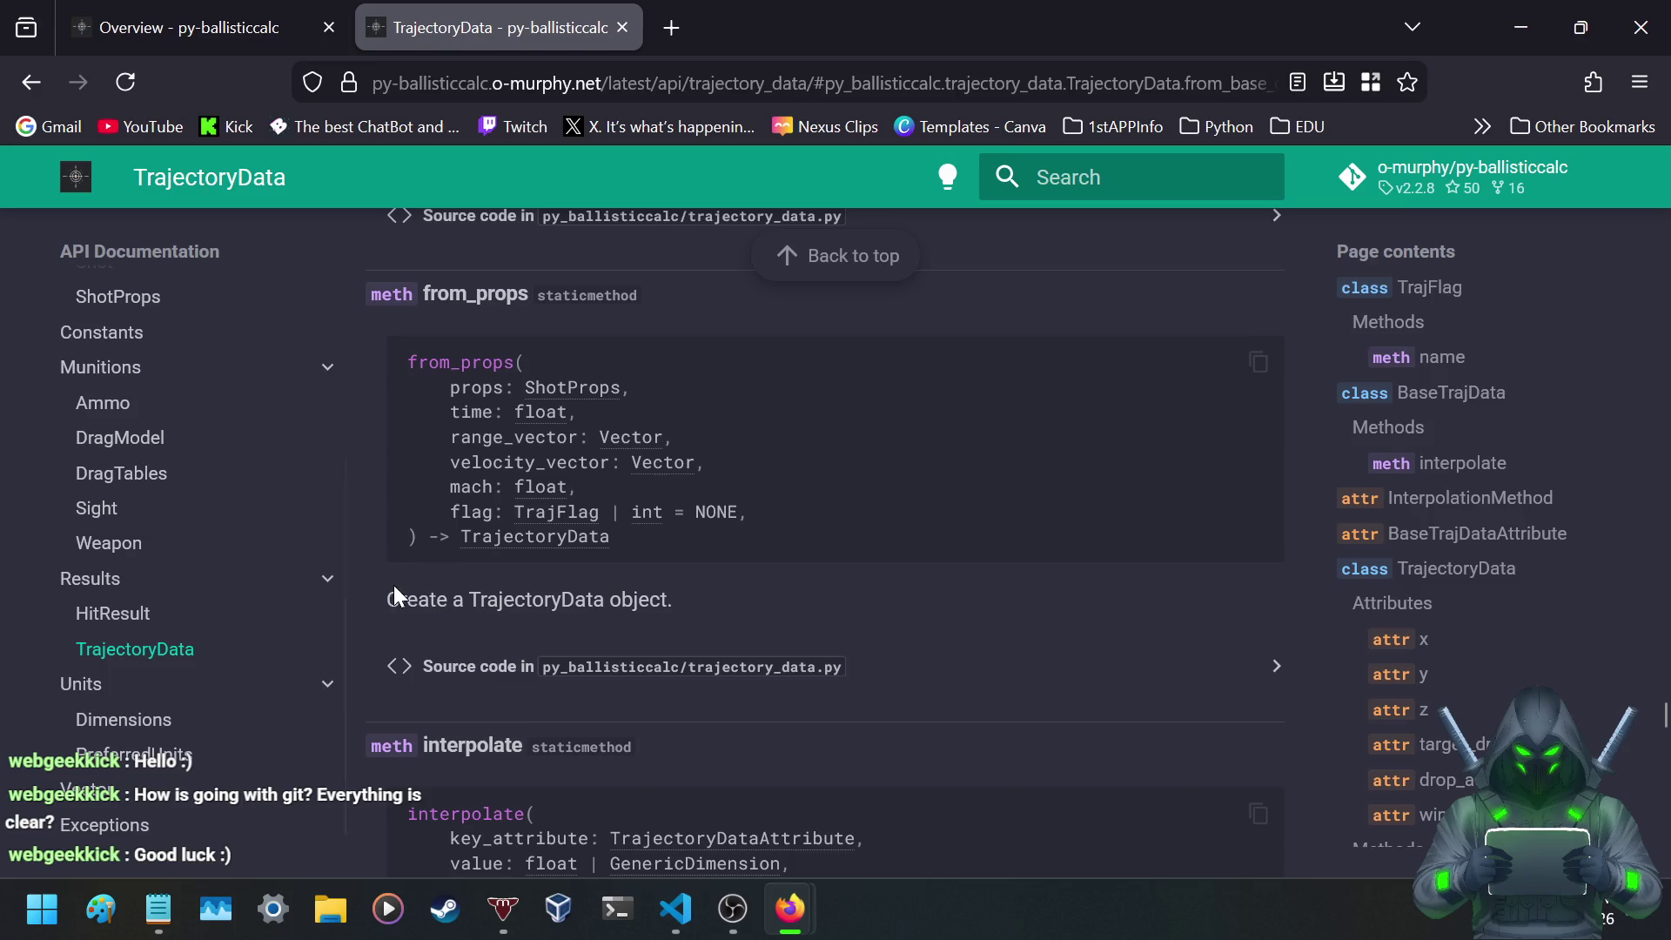
left_click_drag(386, 599, 677, 608)
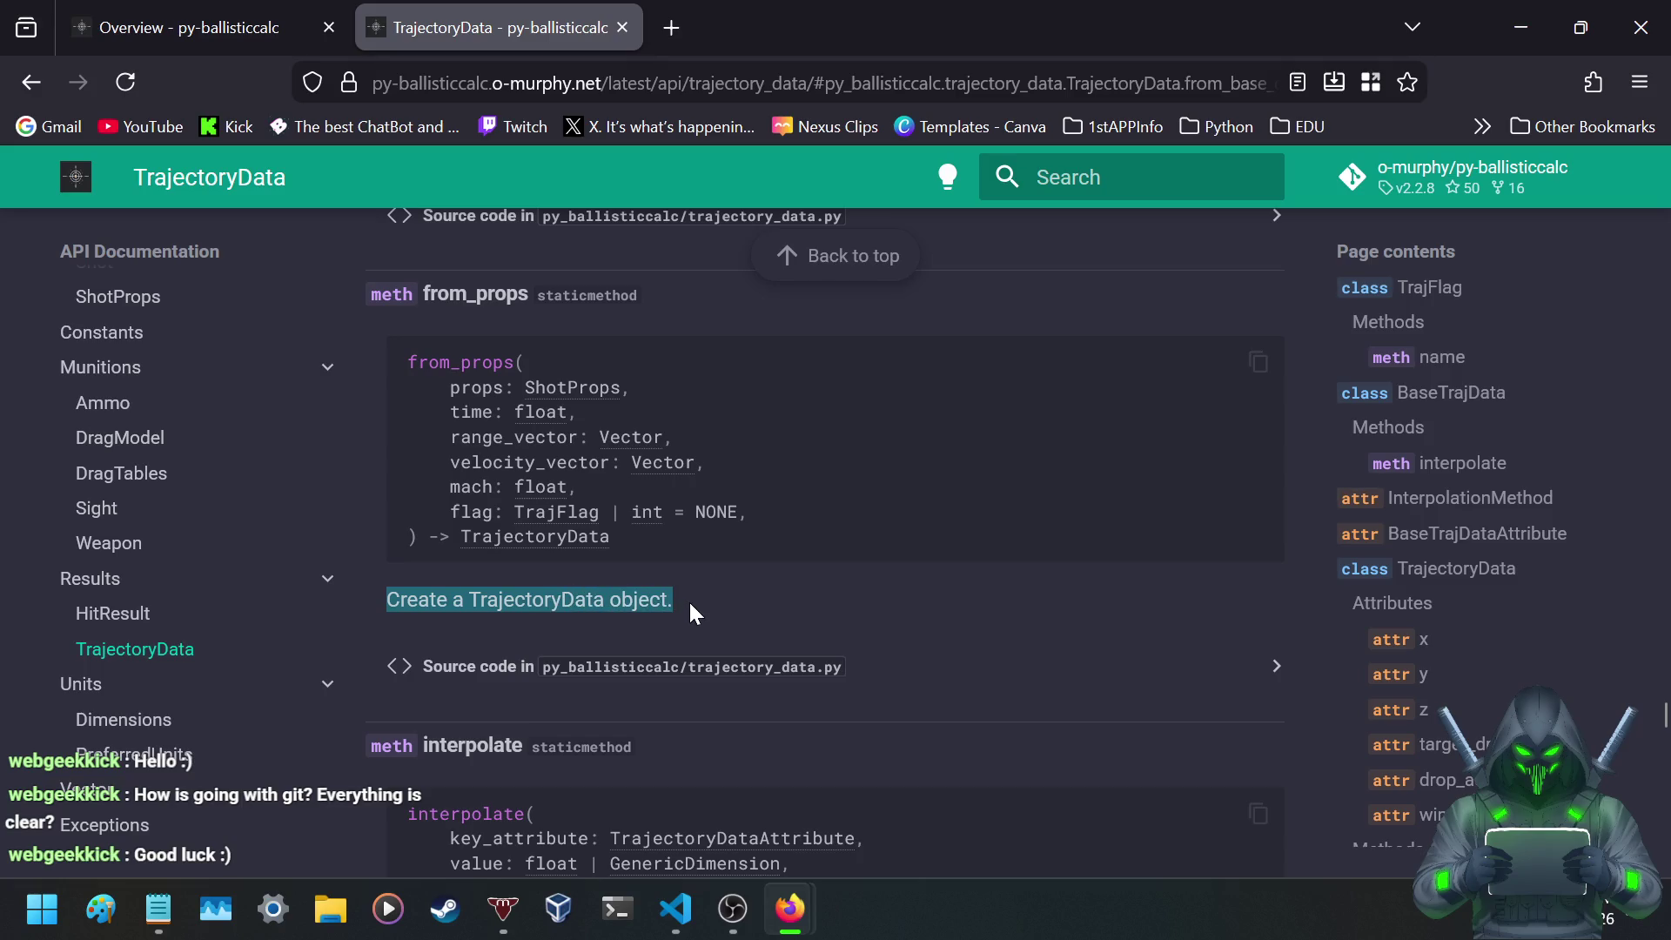
left_click(672, 598)
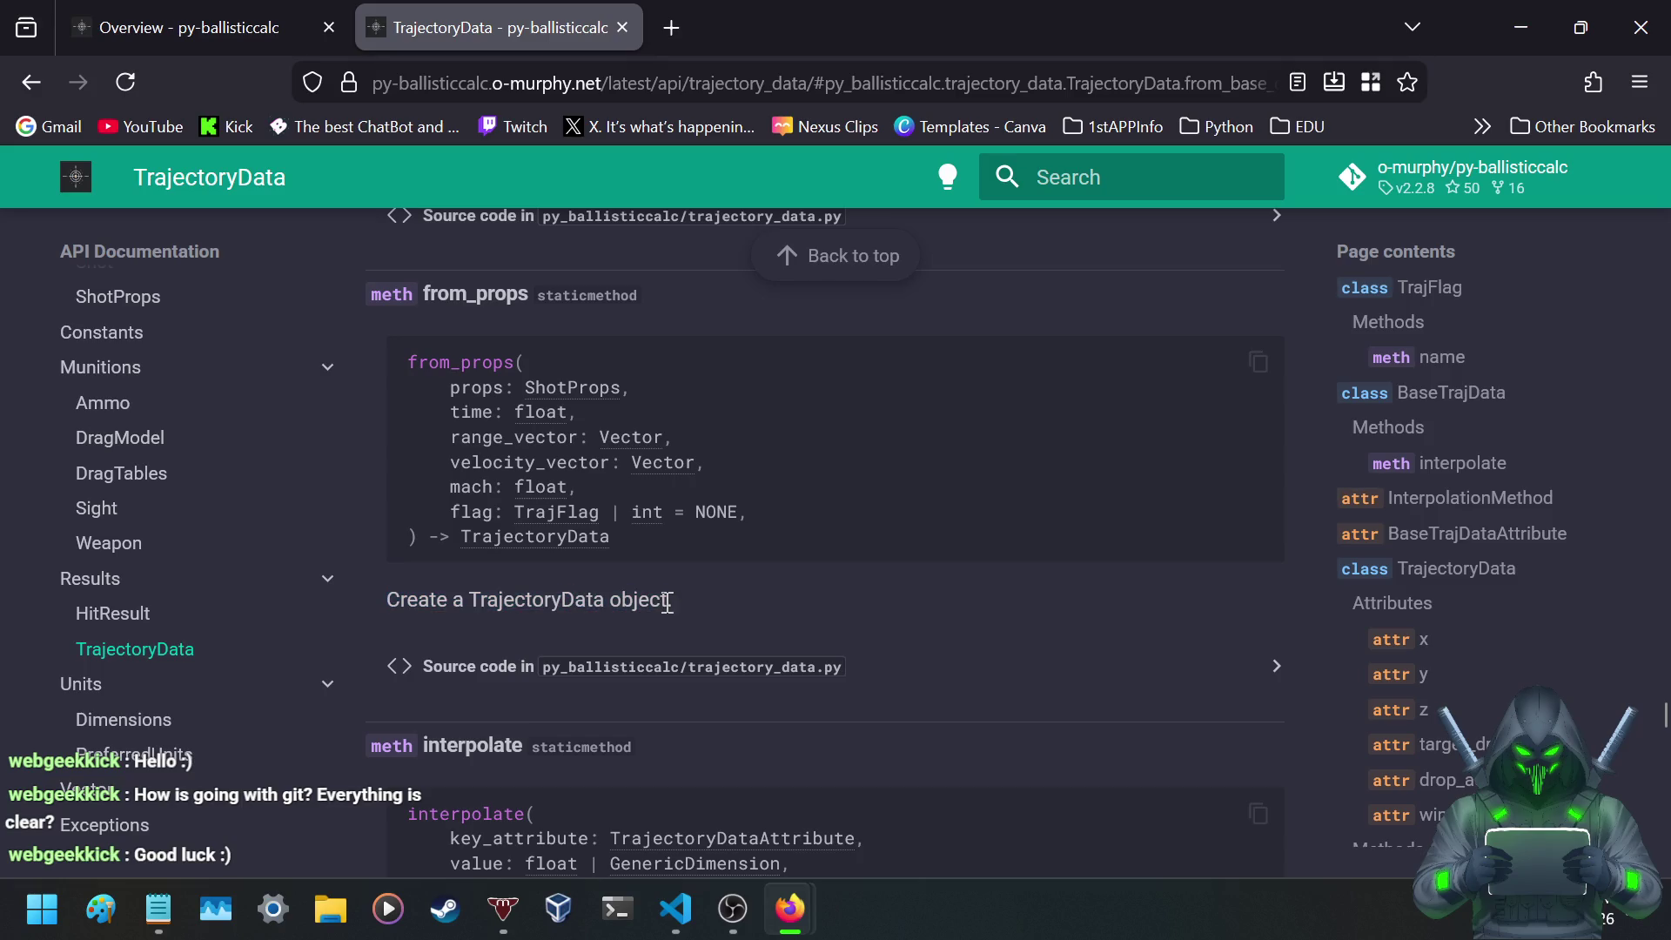
left_click_drag(670, 602, 357, 604)
left_click(382, 604)
- Scroll through interpolate down to the TrajectoryDataFilter class heading
scroll(406, 641, "down", 4)
scroll(405, 639, "up", 1)
scroll(404, 639, "up", 1)
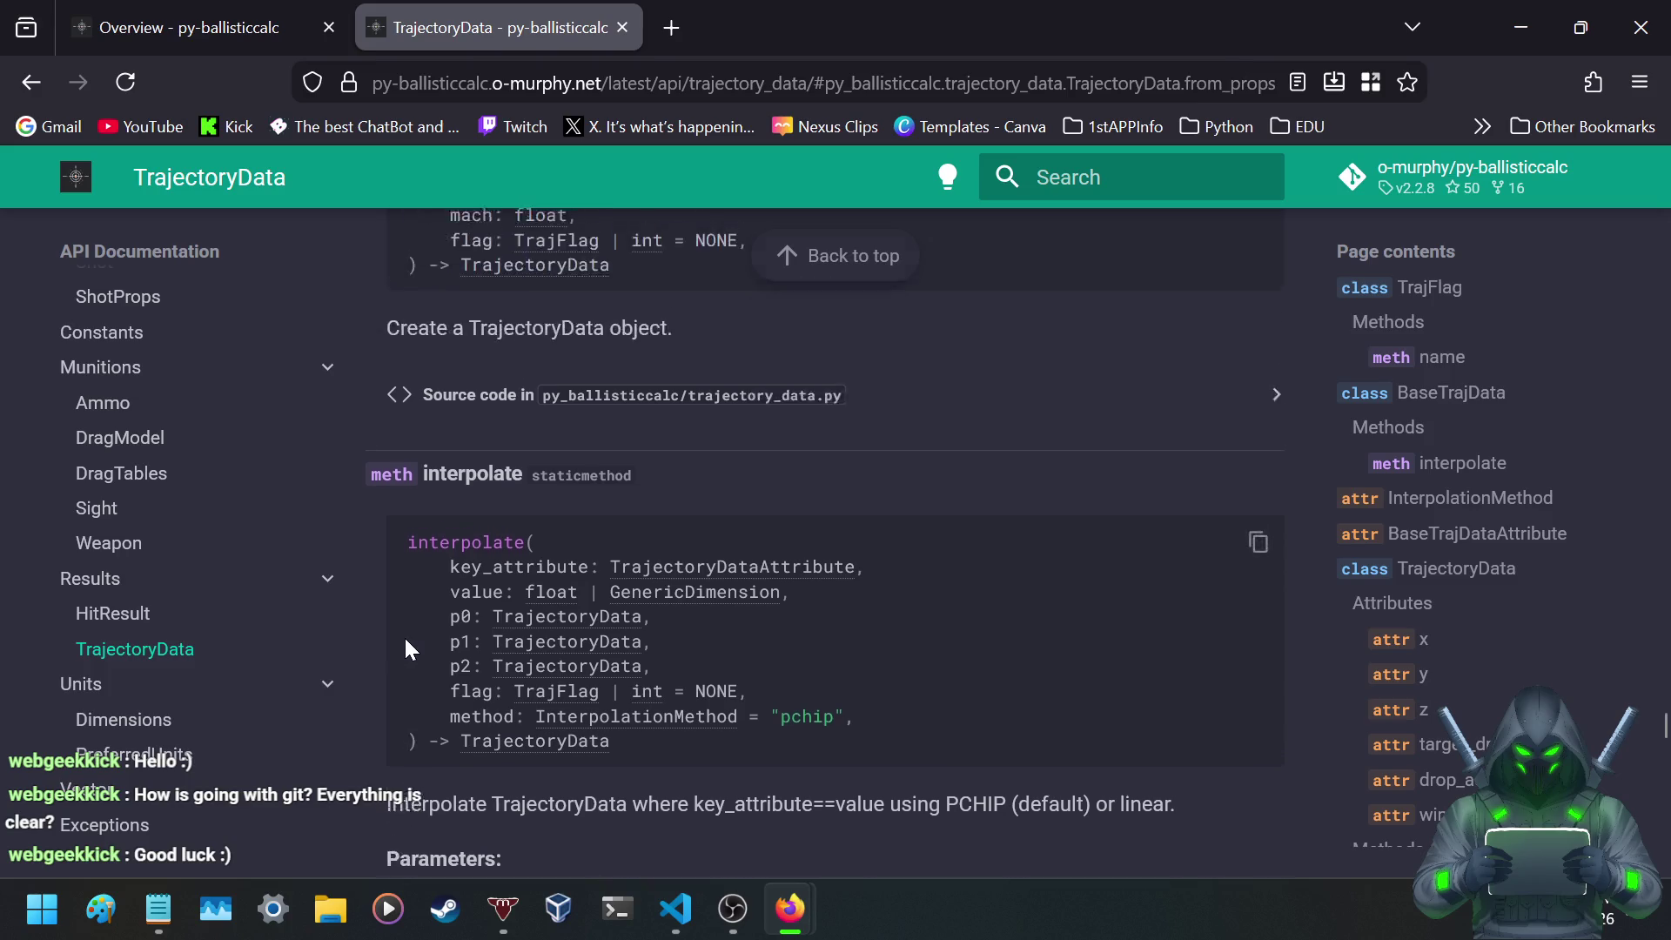
scroll(403, 635, "down", 7)
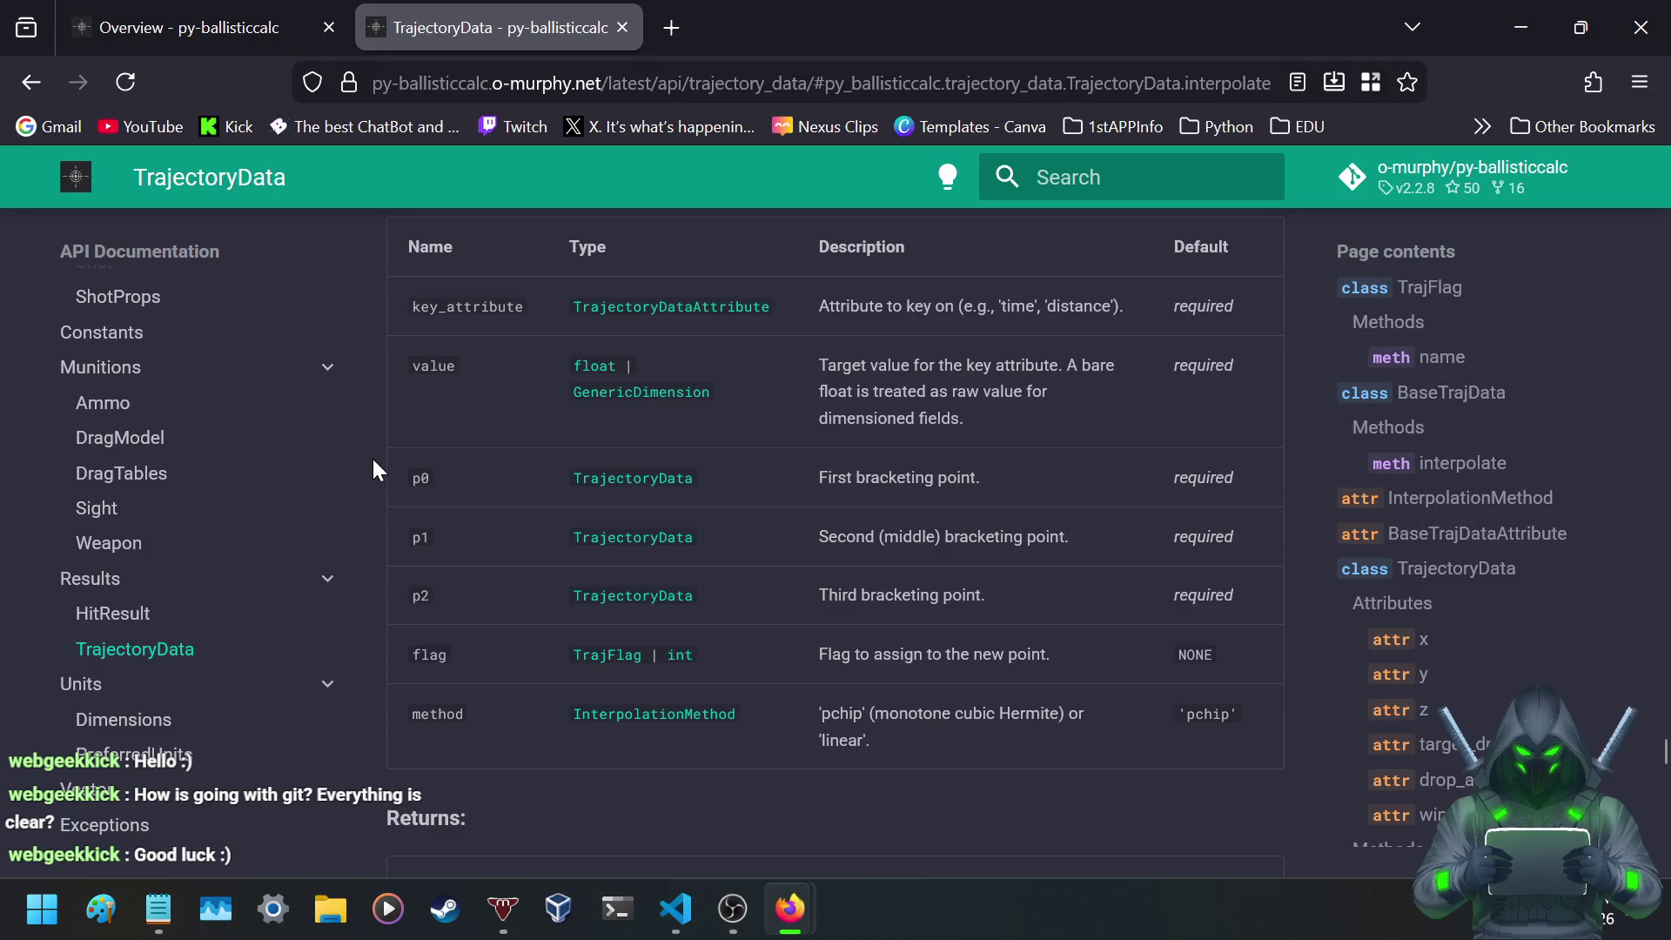
scroll(374, 468, "down", 5)
scroll(376, 470, "down", 8)
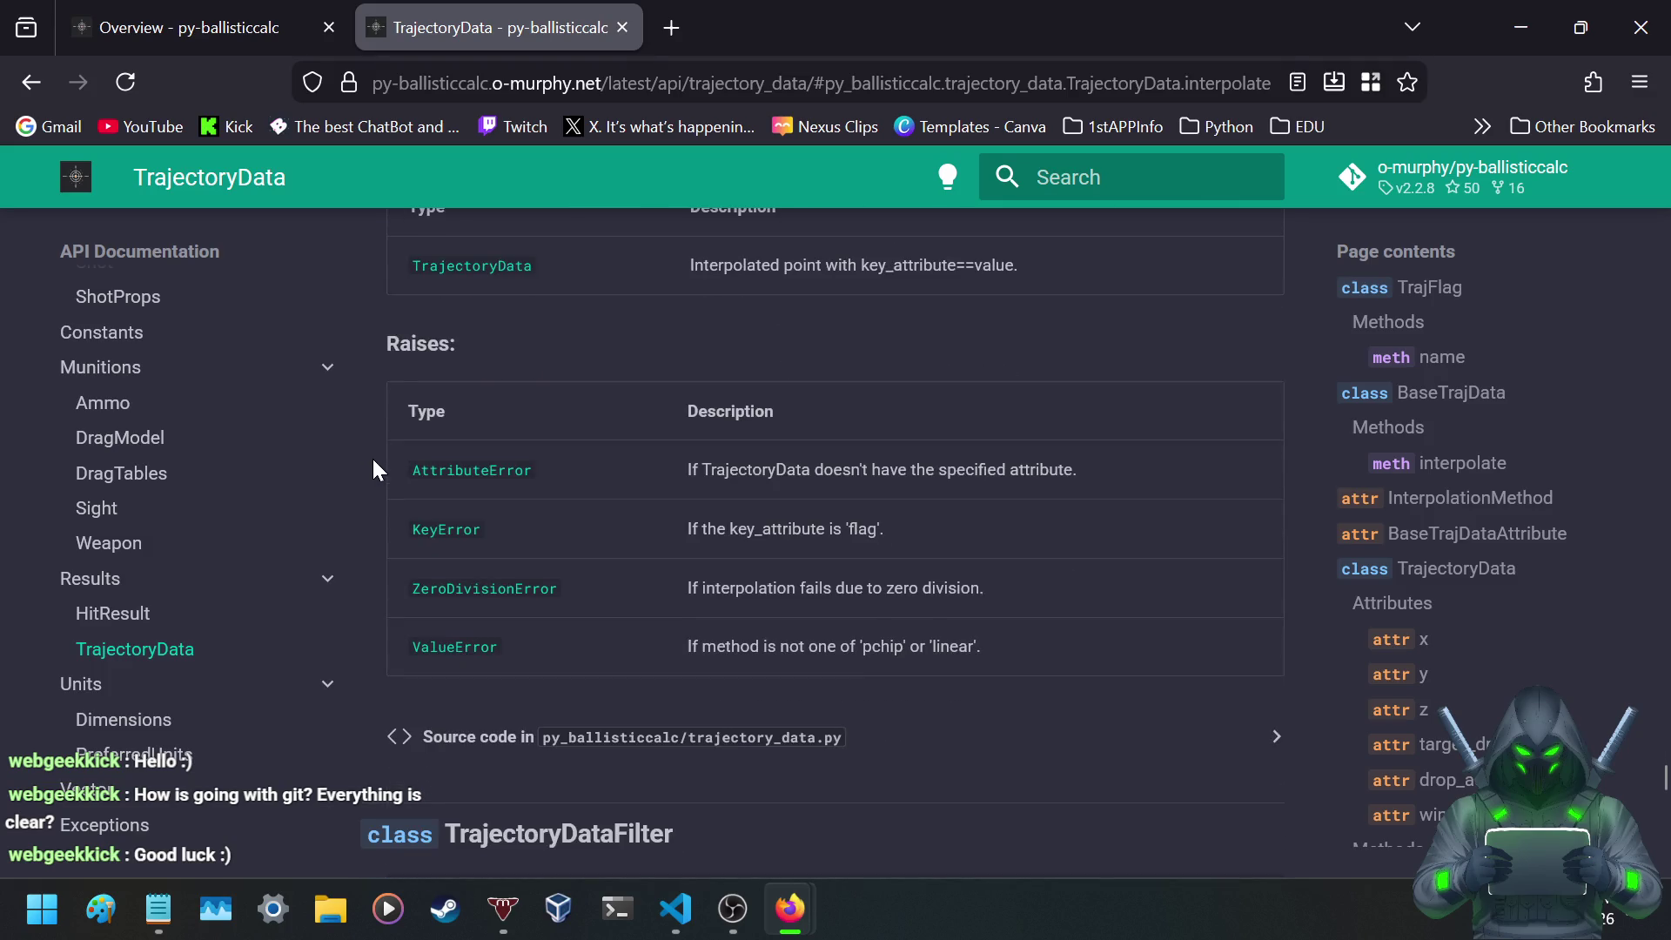
scroll(376, 470, "down", 6)
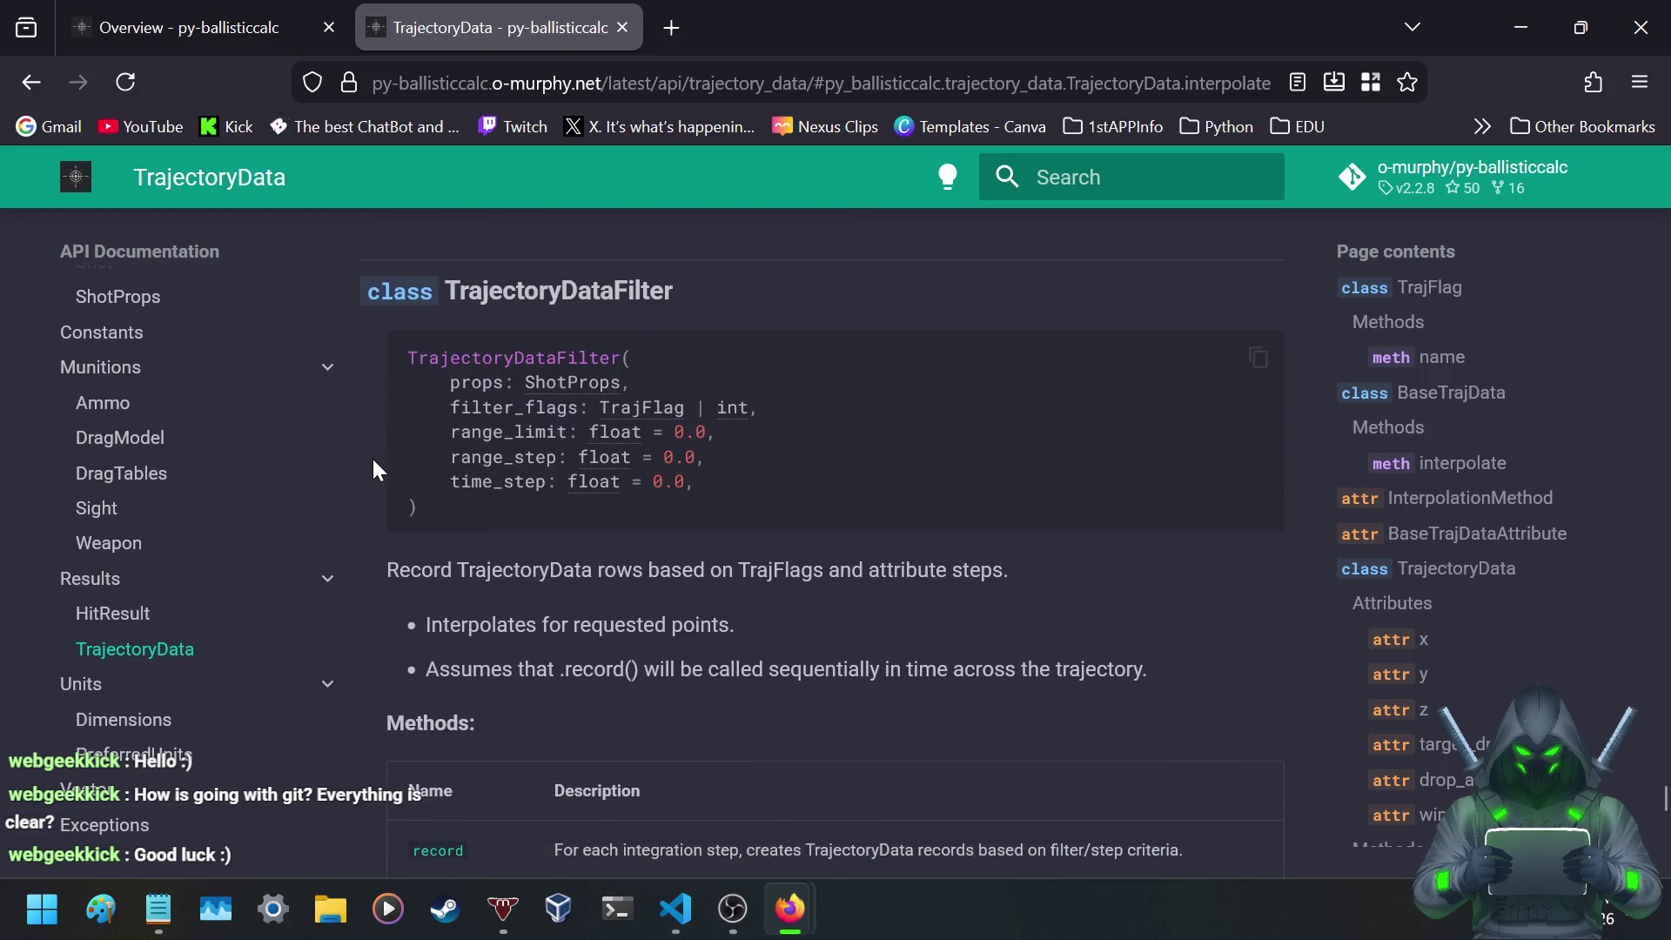
- Read the TrajectoryDataAttribute literal list, then go to the Units › Dimensions page
scroll(376, 470, "down", 3)
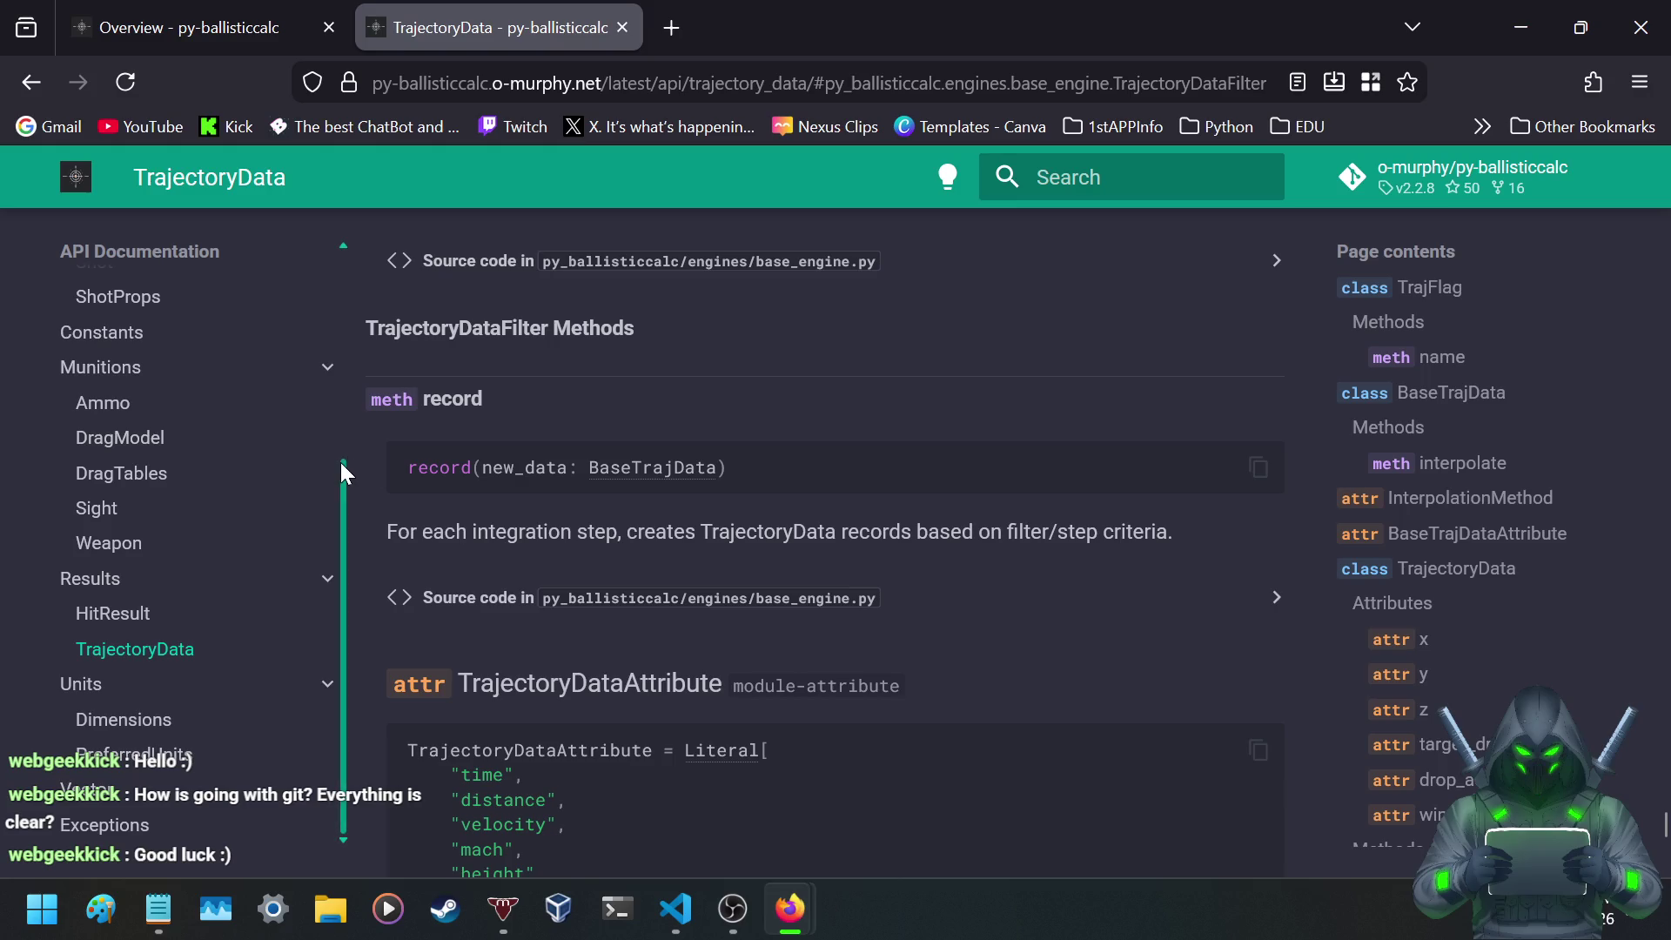
scroll(375, 435, "down", 5)
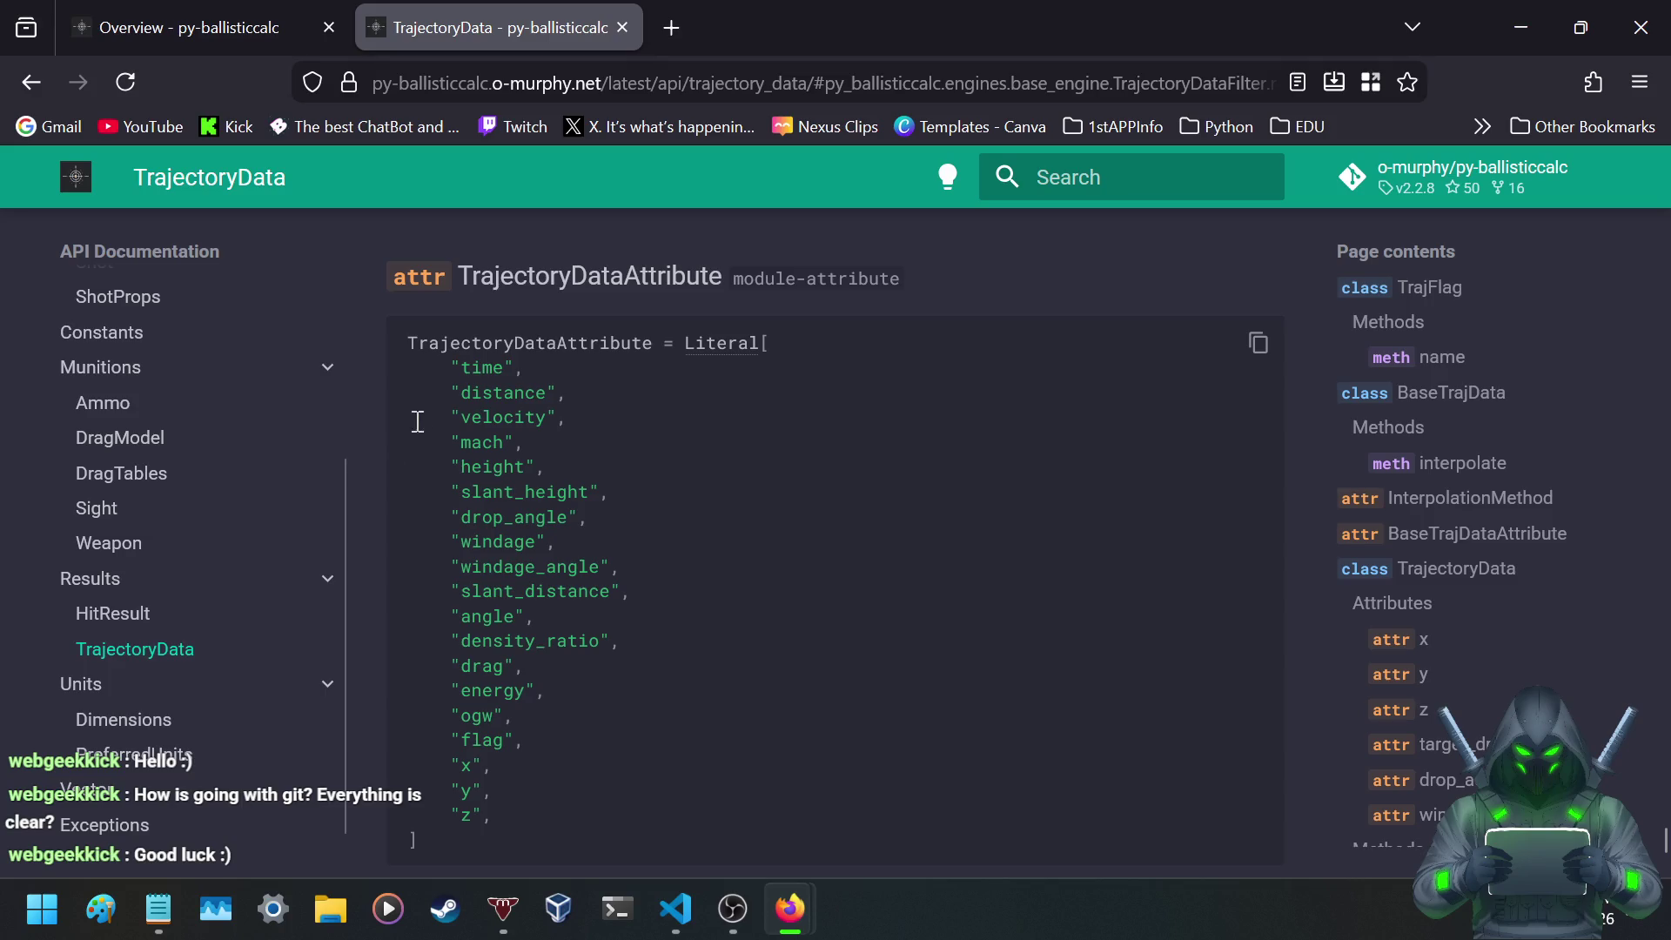
scroll(440, 401, "down", 2)
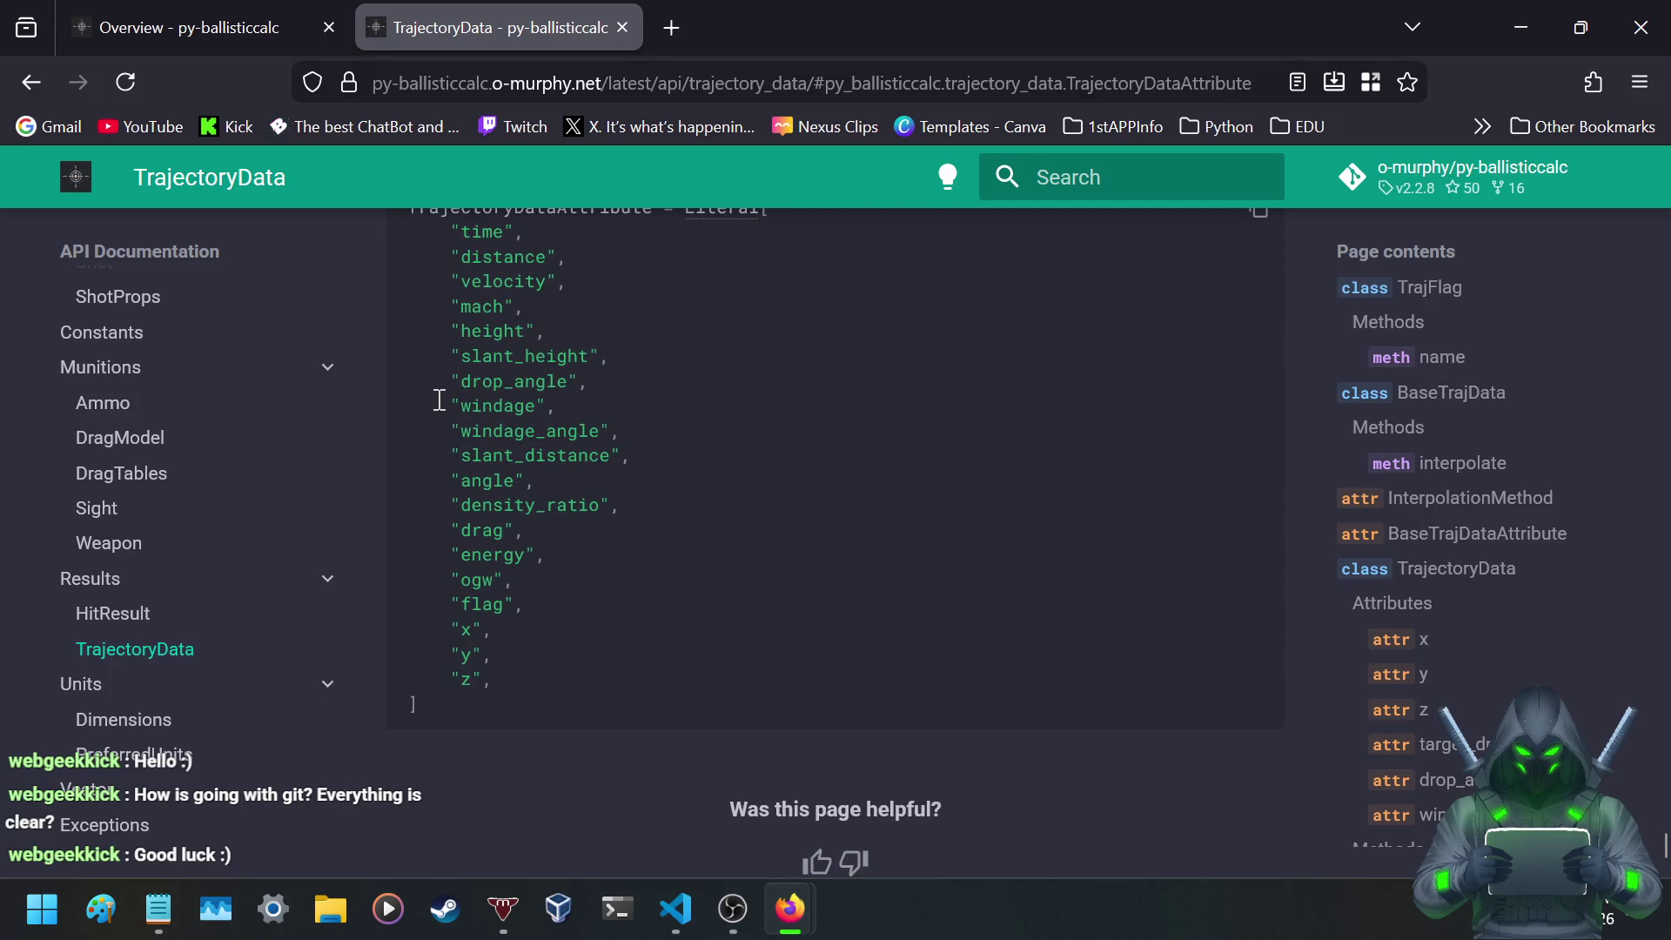
scroll(440, 400, "up", 4)
left_click_drag(466, 411, 678, 429)
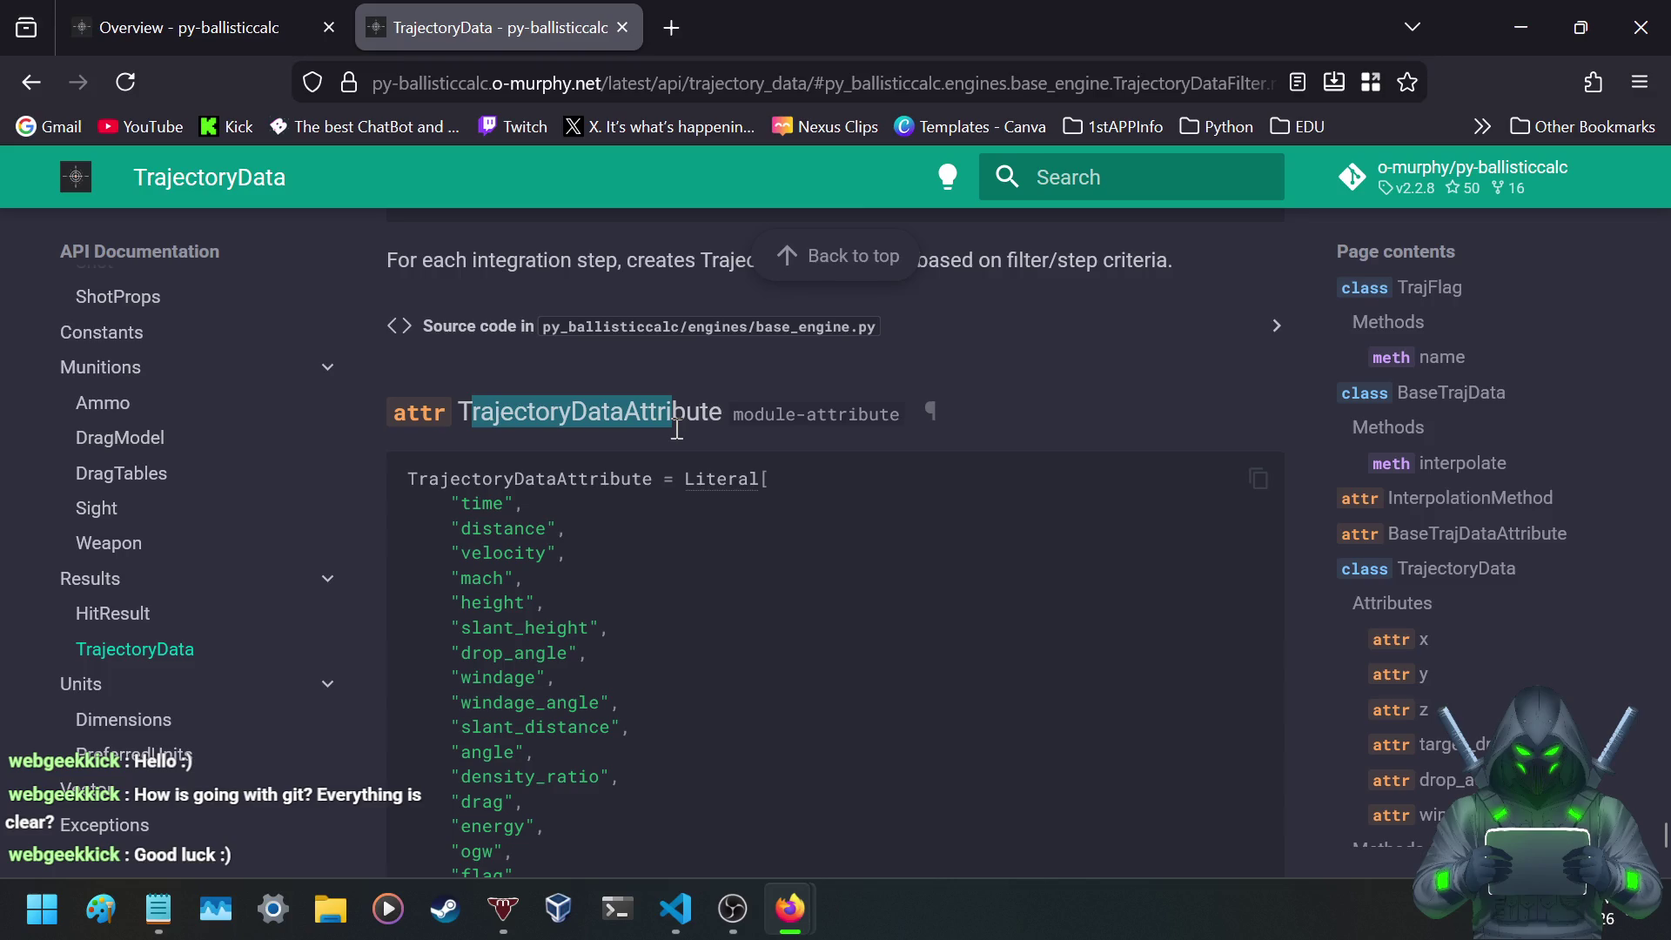
left_click(675, 427)
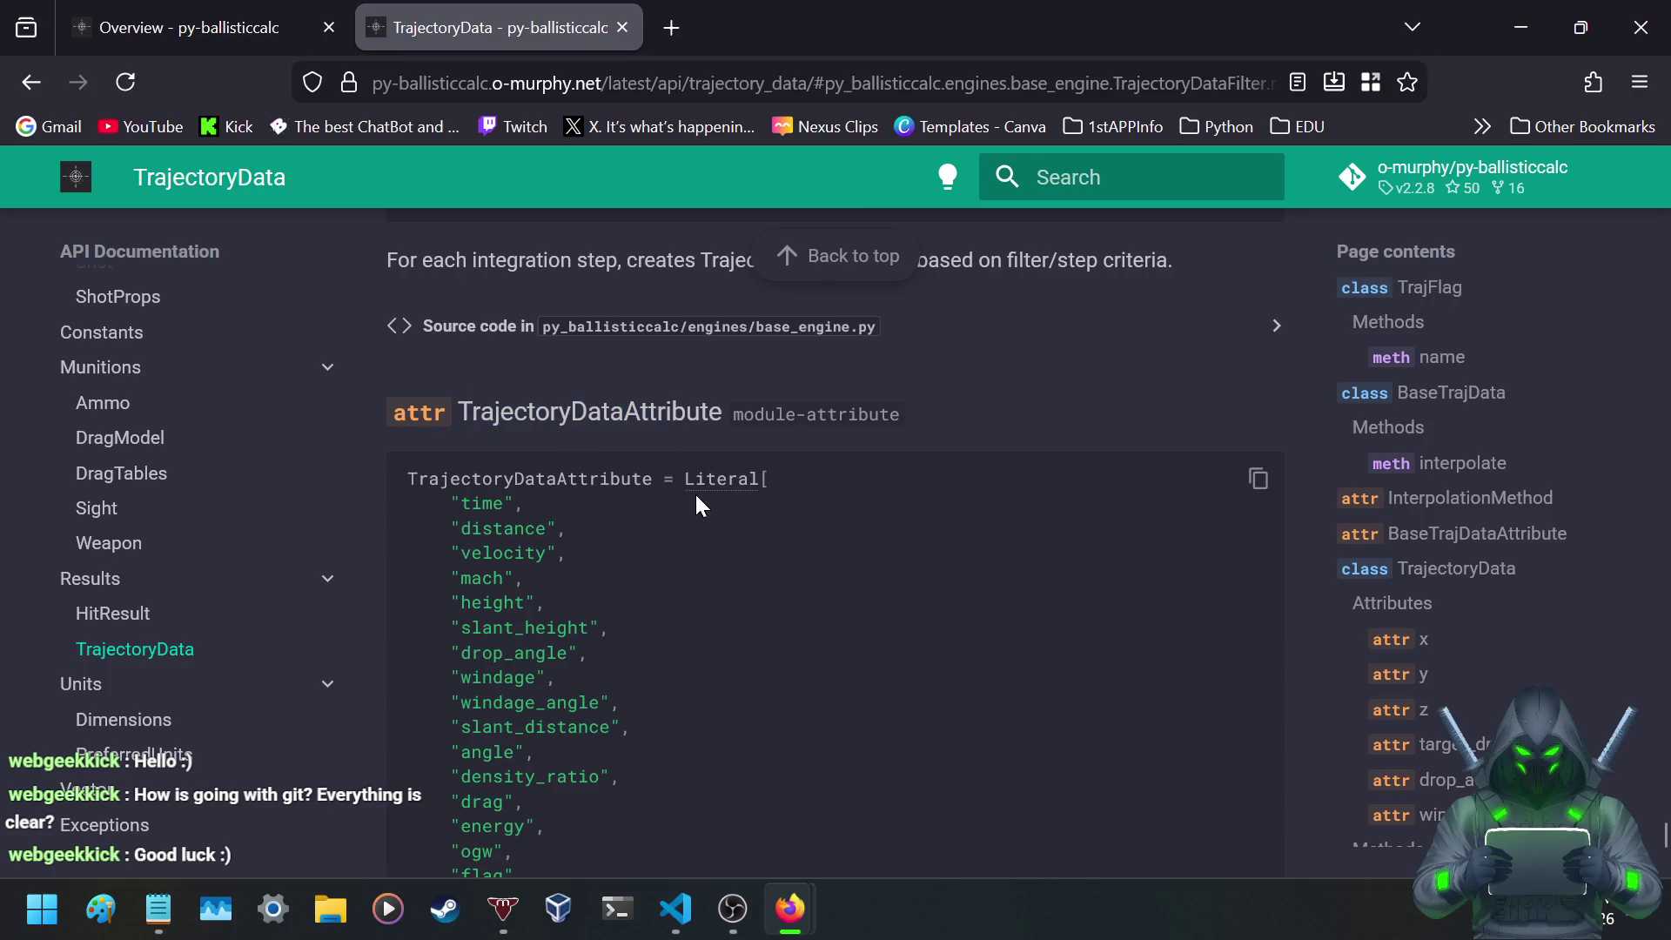
scroll(692, 498, "down", 3)
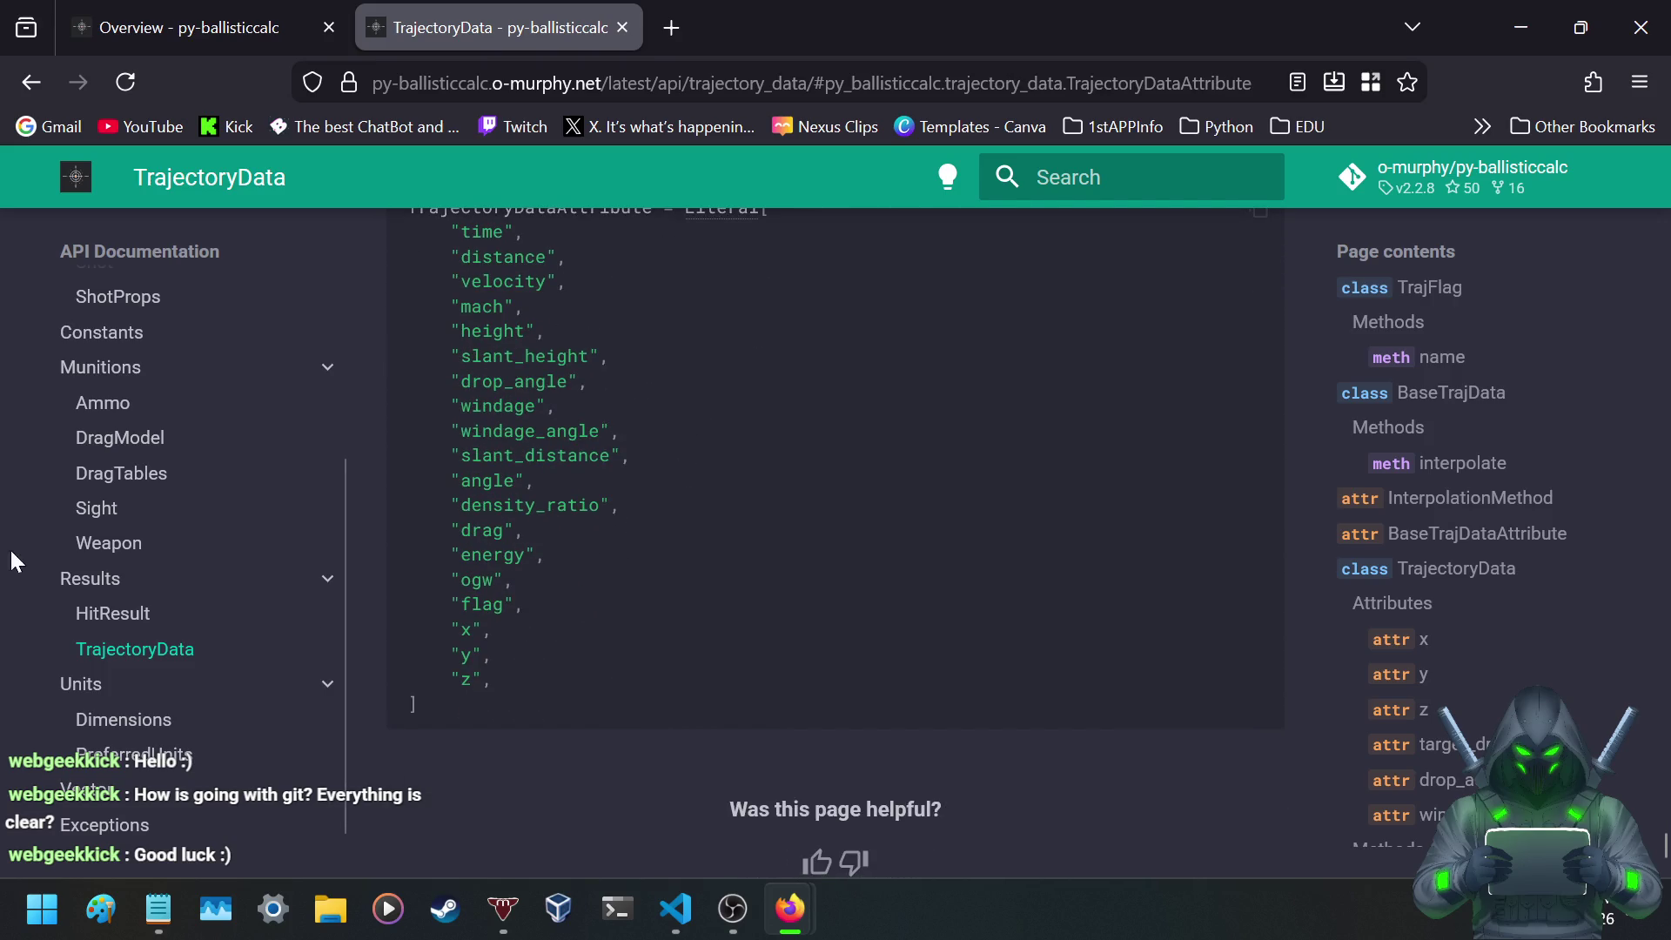
scroll(89, 696, "up", 1)
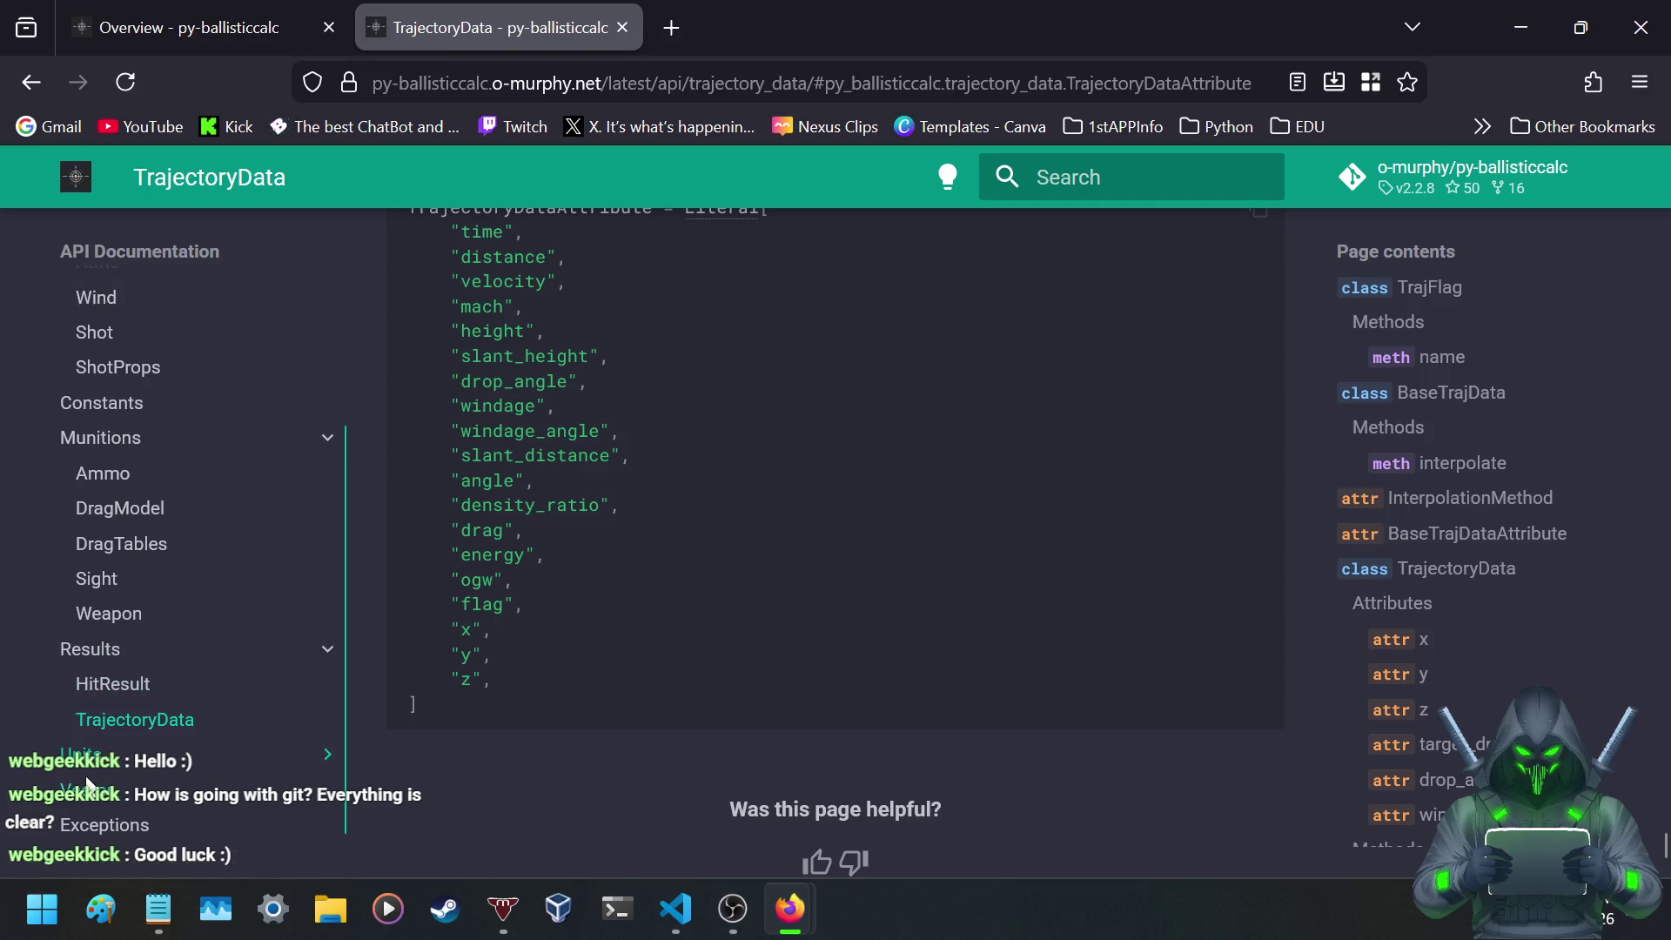
left_click(120, 791)
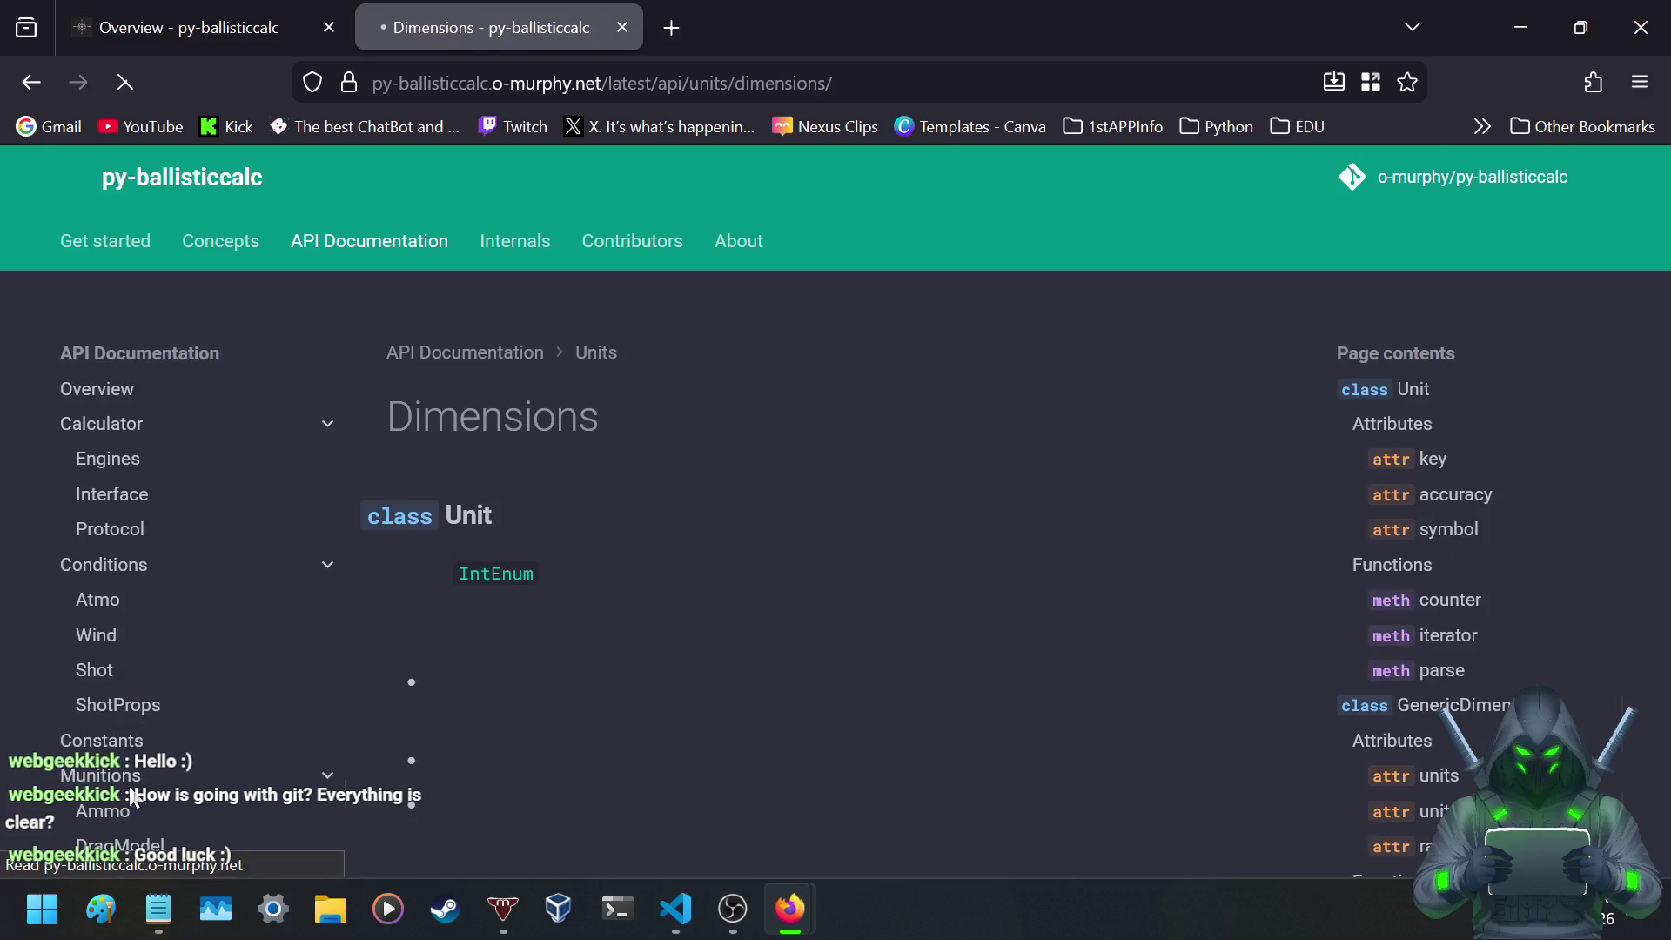
- Read the Unit class's supported unit types and its list of angular units
scroll(729, 442, "down", 1)
scroll(730, 442, "down", 3)
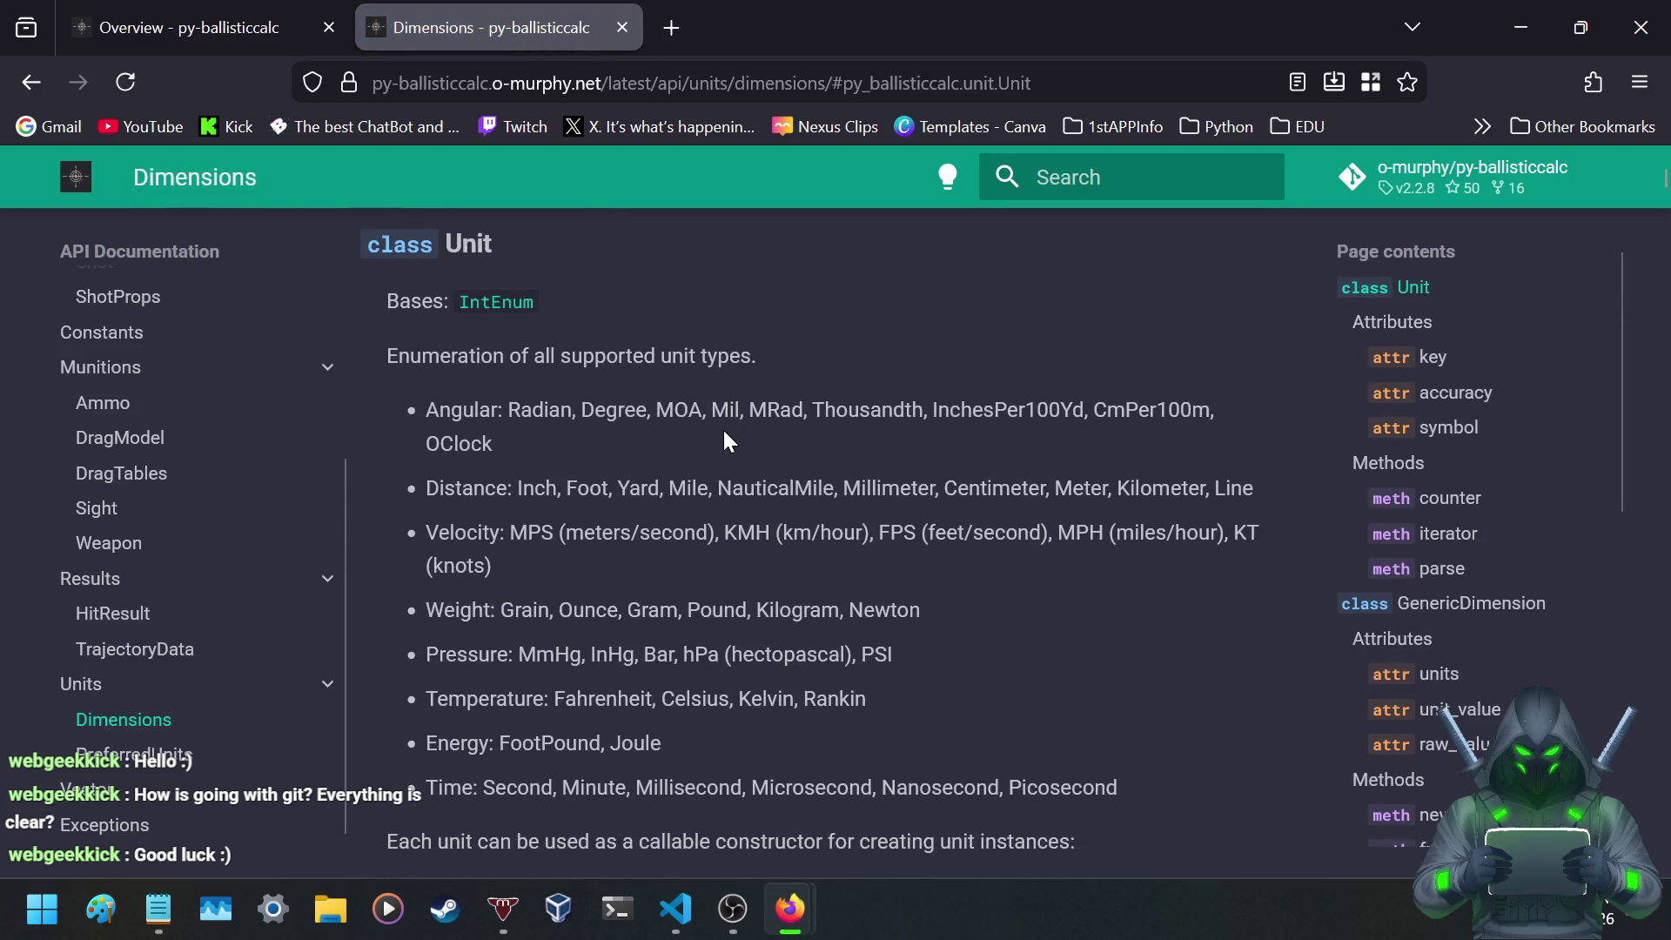
left_click_drag(440, 356, 838, 357)
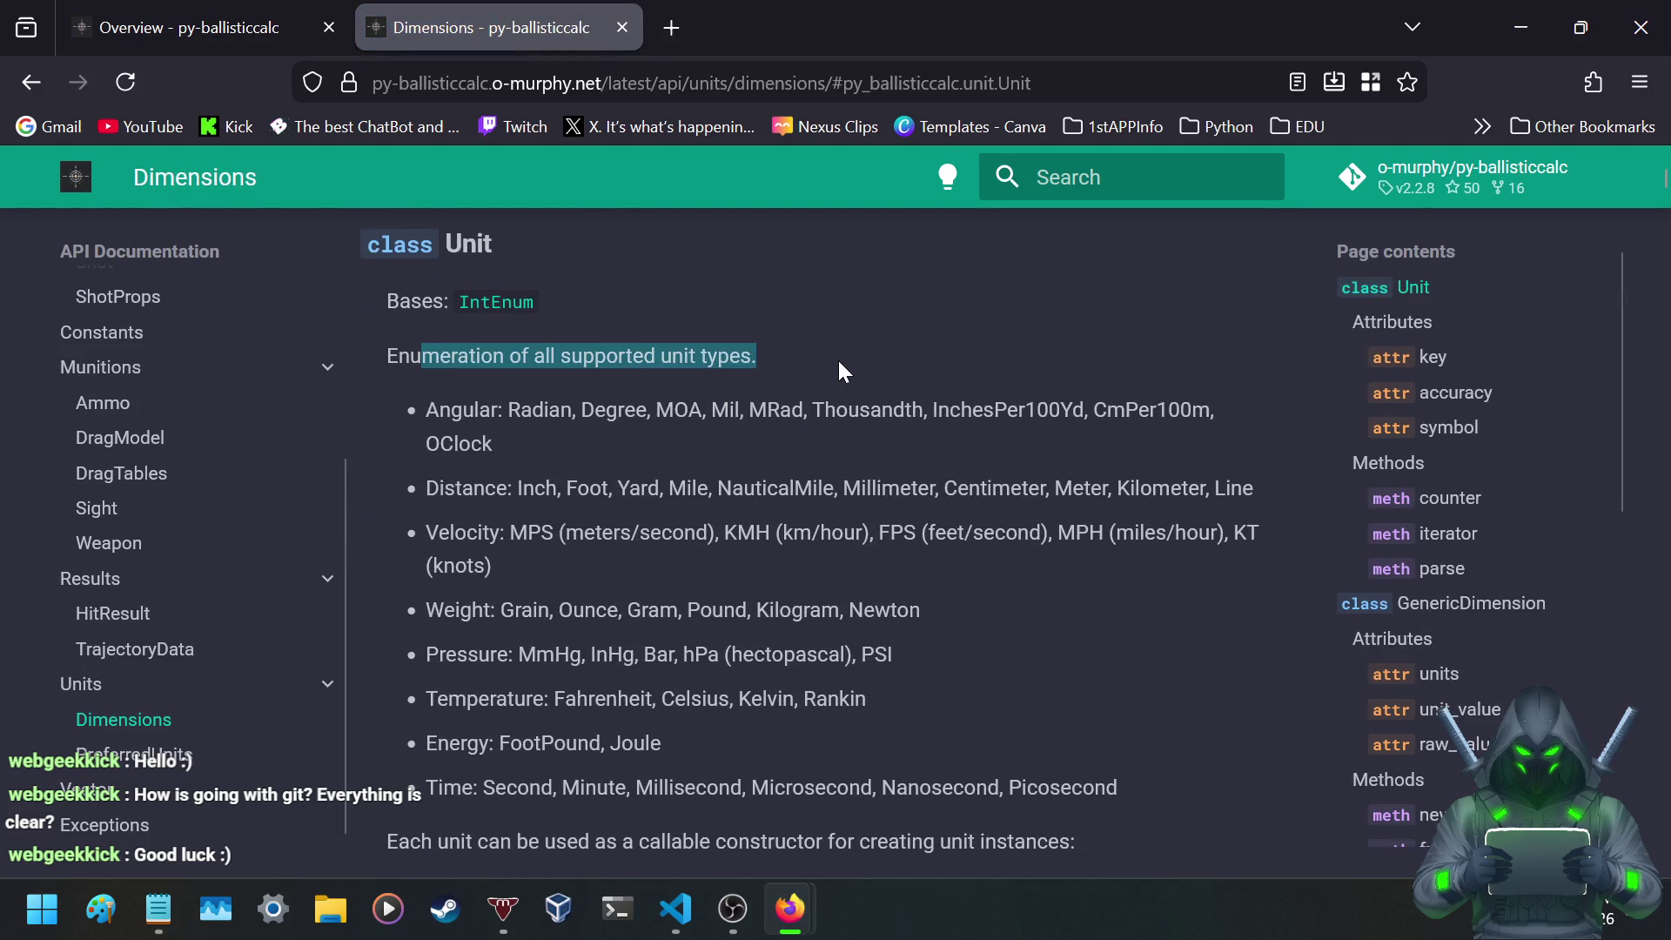
left_click(937, 400)
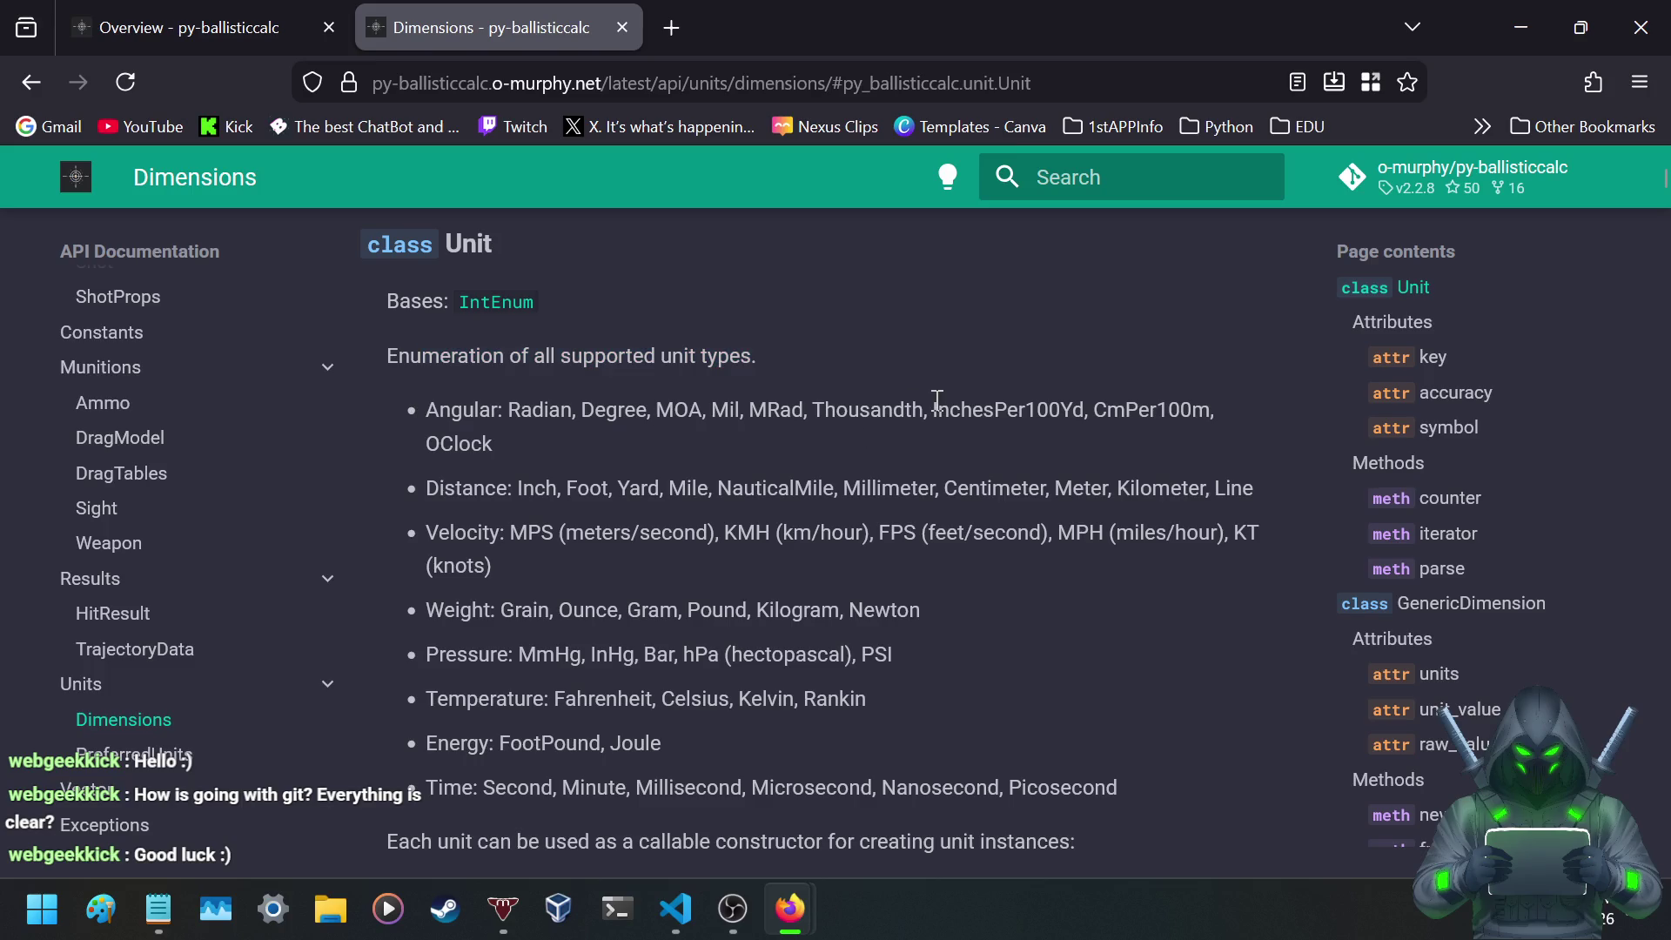
left_click_drag(781, 409, 957, 432)
left_click(710, 456)
- Review the distance and angular measurement example code
scroll(708, 452, "down", 2)
scroll(708, 452, "down", 6)
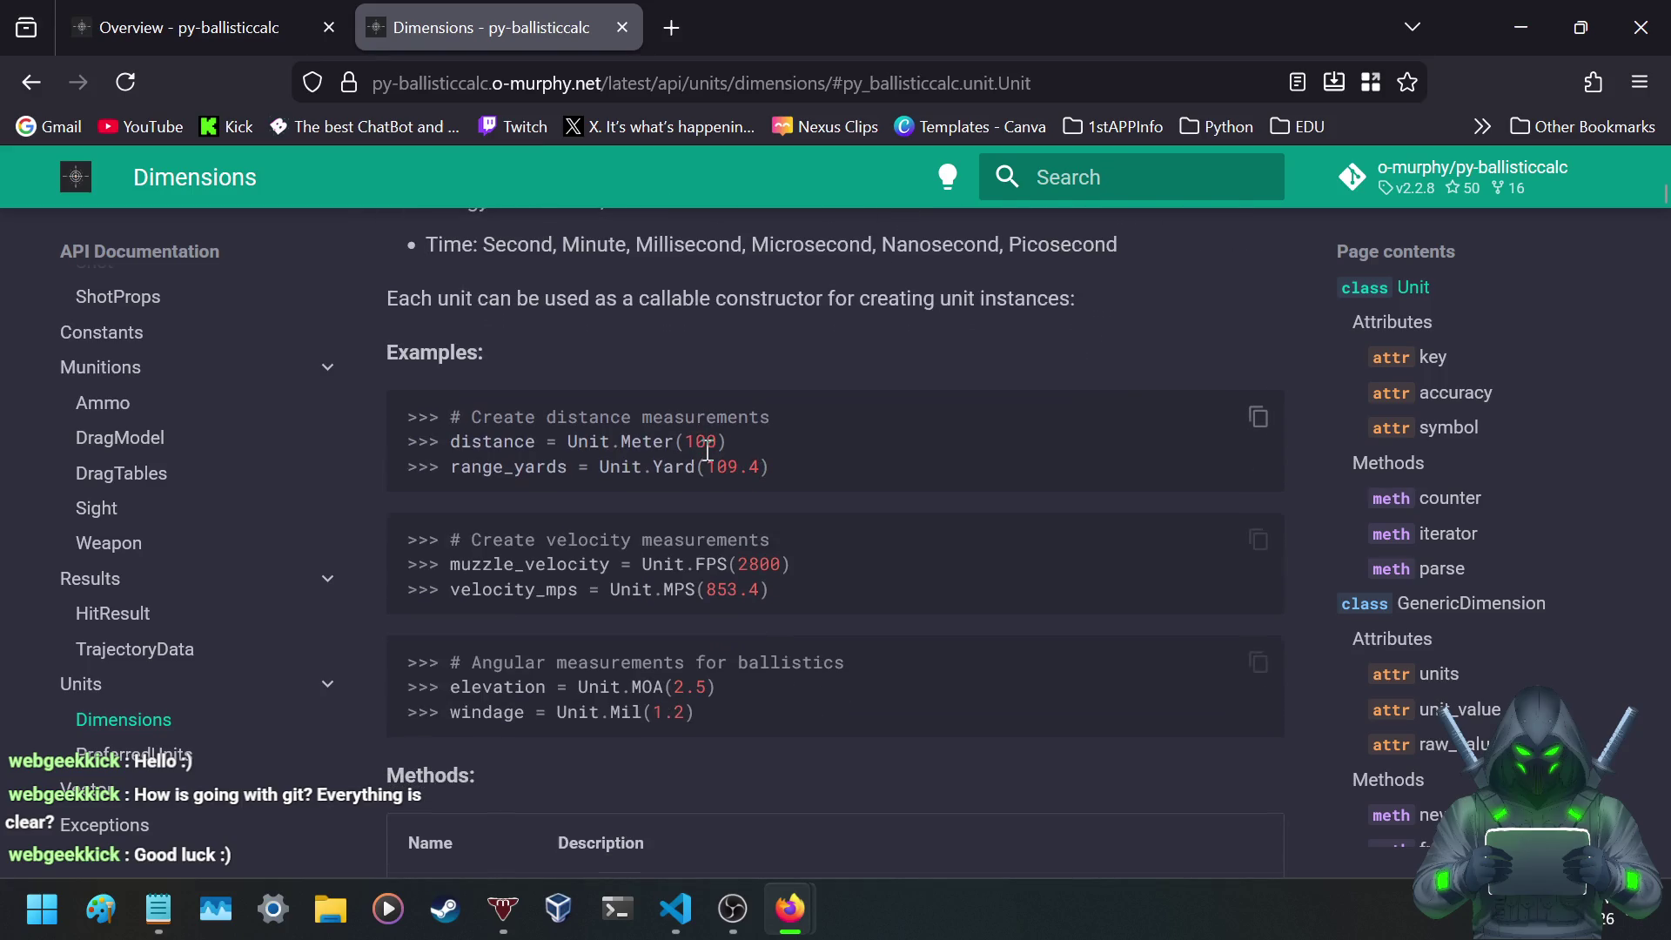
left_click_drag(493, 419, 916, 459)
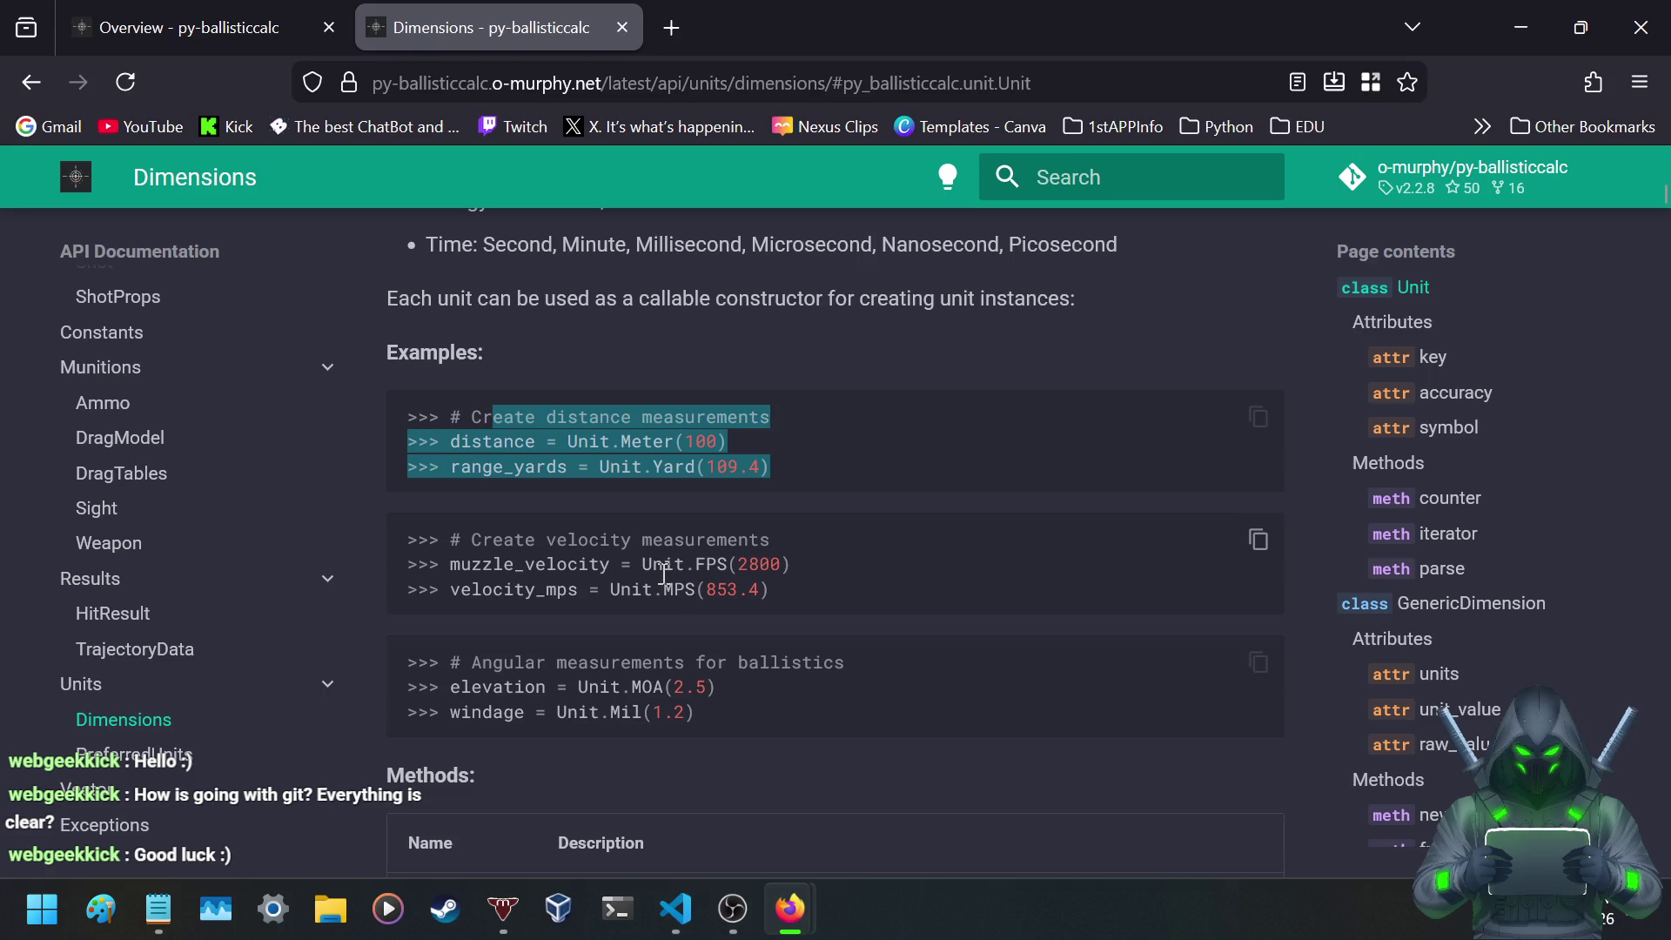
scroll(665, 574, "down", 3)
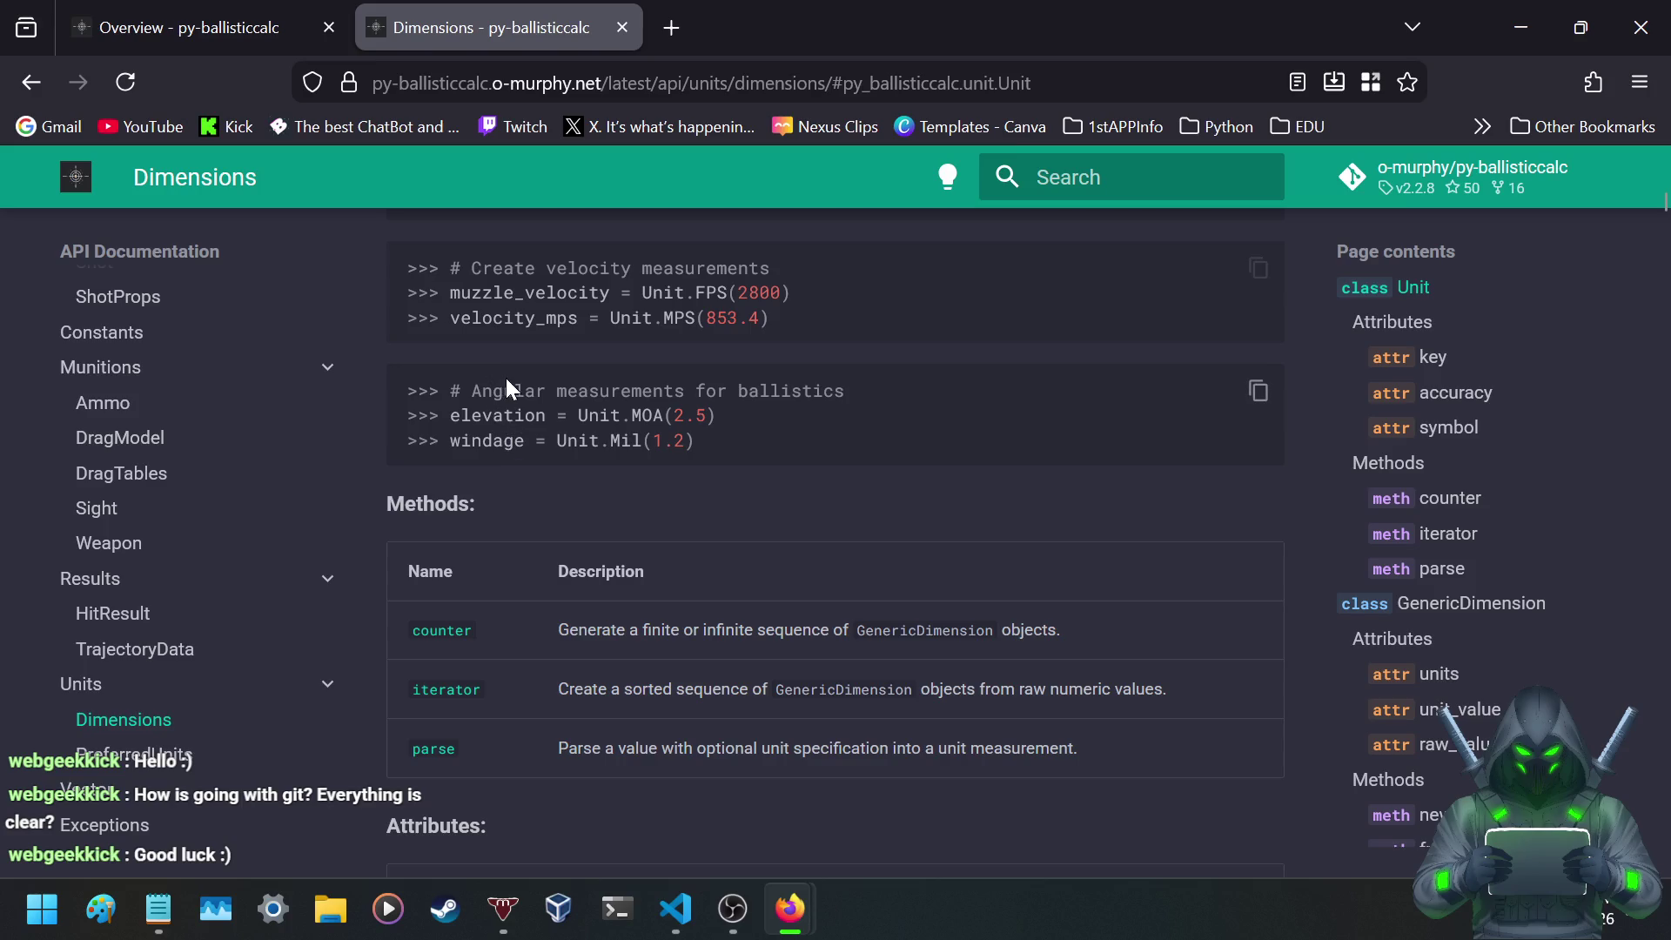
left_click_drag(510, 389, 801, 416)
left_click(810, 406)
- Scroll through the Unit attributes and move on to the PreferredUnits page
scroll(594, 452, "down", 5)
scroll(579, 381, "up", 2)
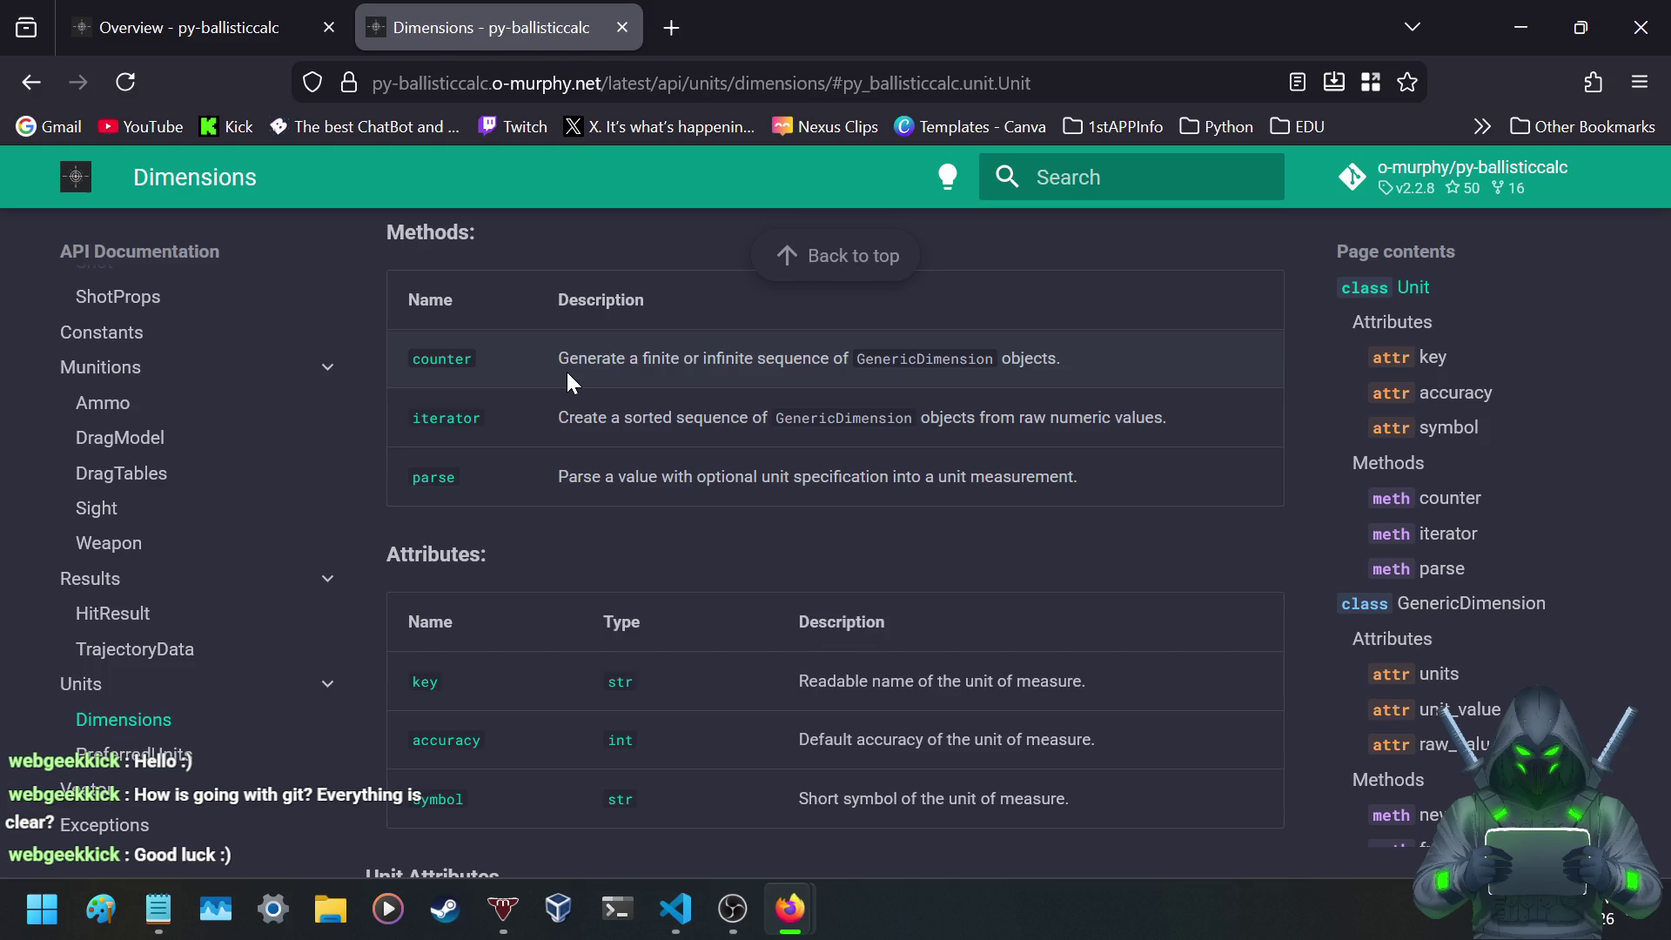
scroll(568, 373, "down", 5)
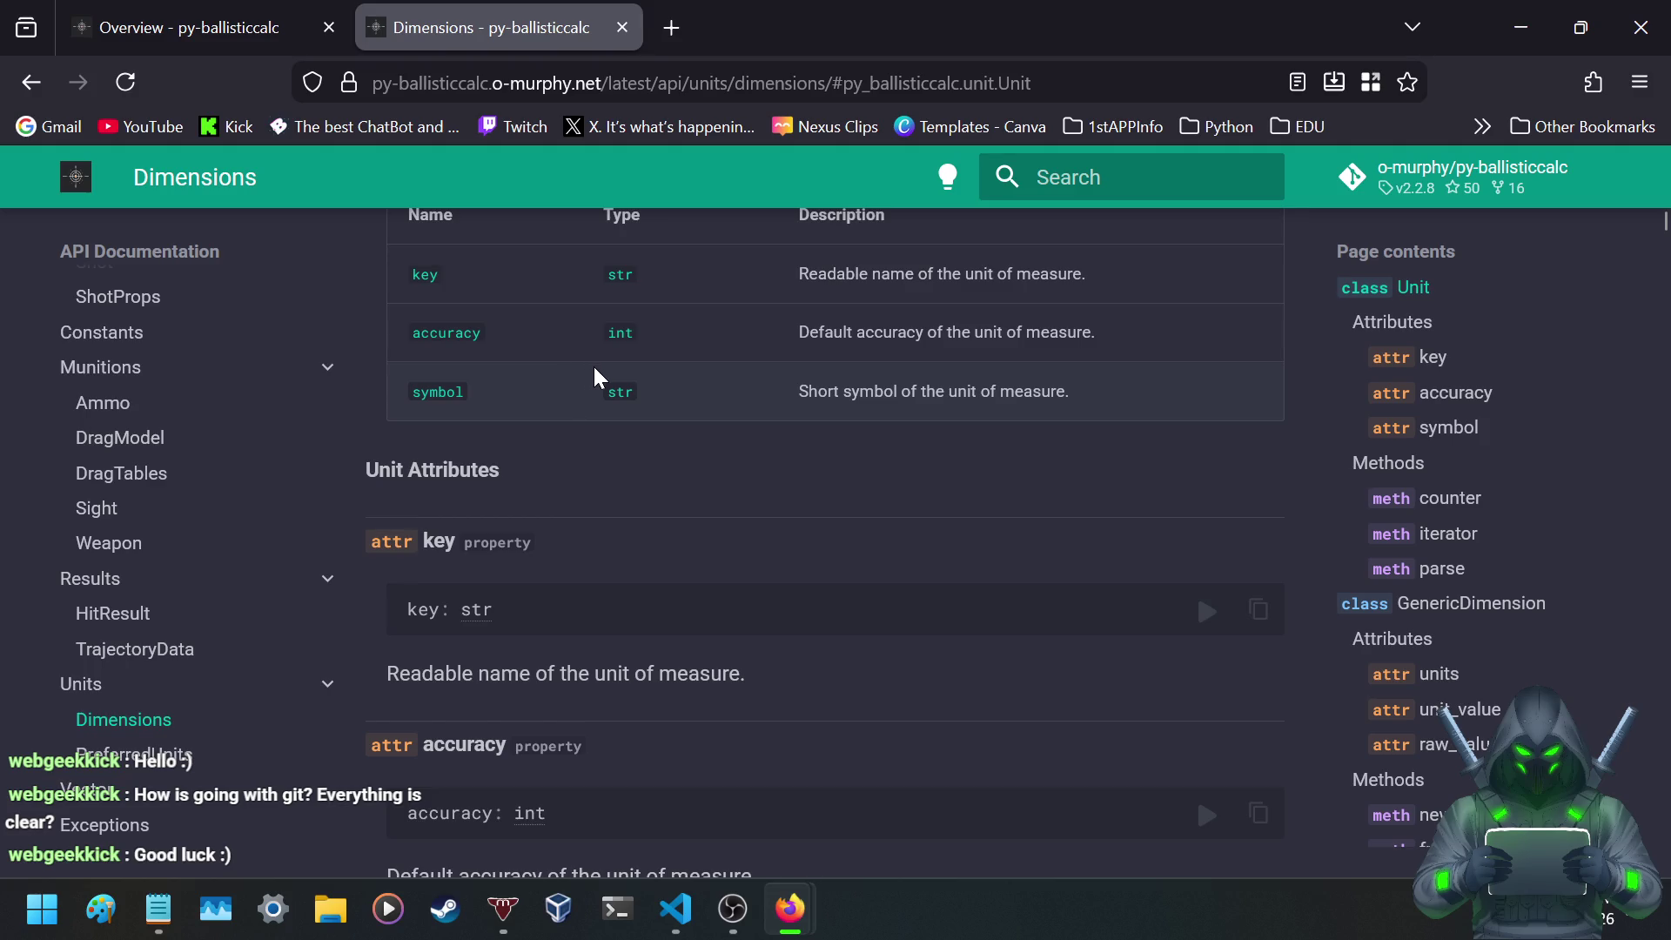
scroll(600, 379, "up", 2)
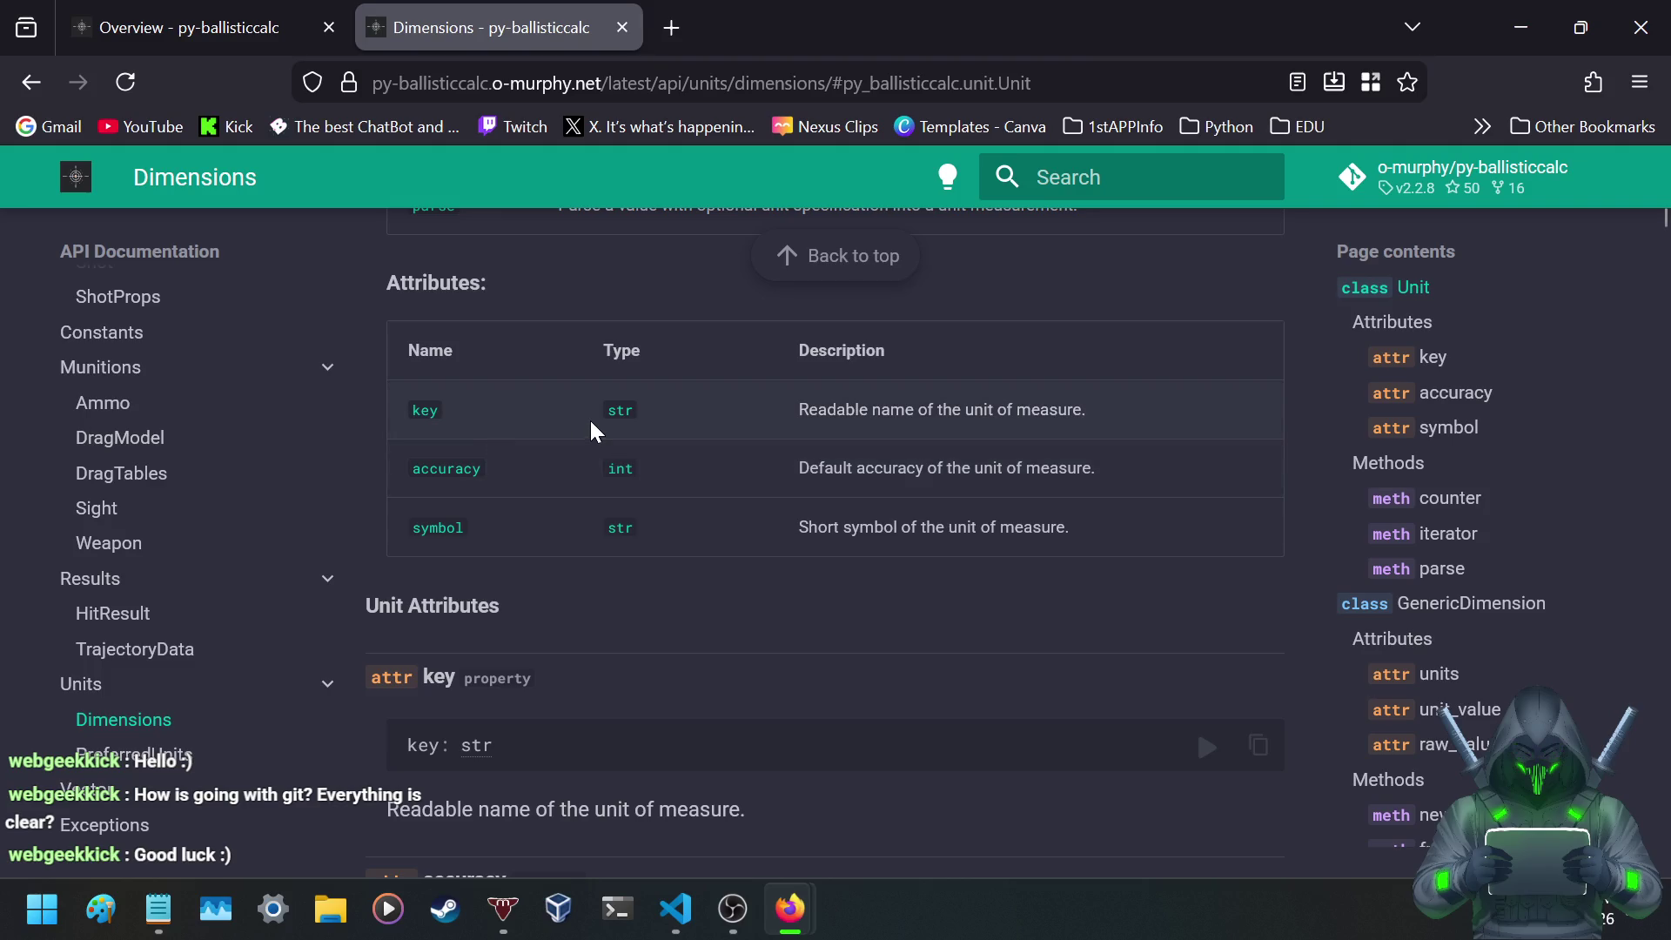
scroll(250, 627, "down", 3)
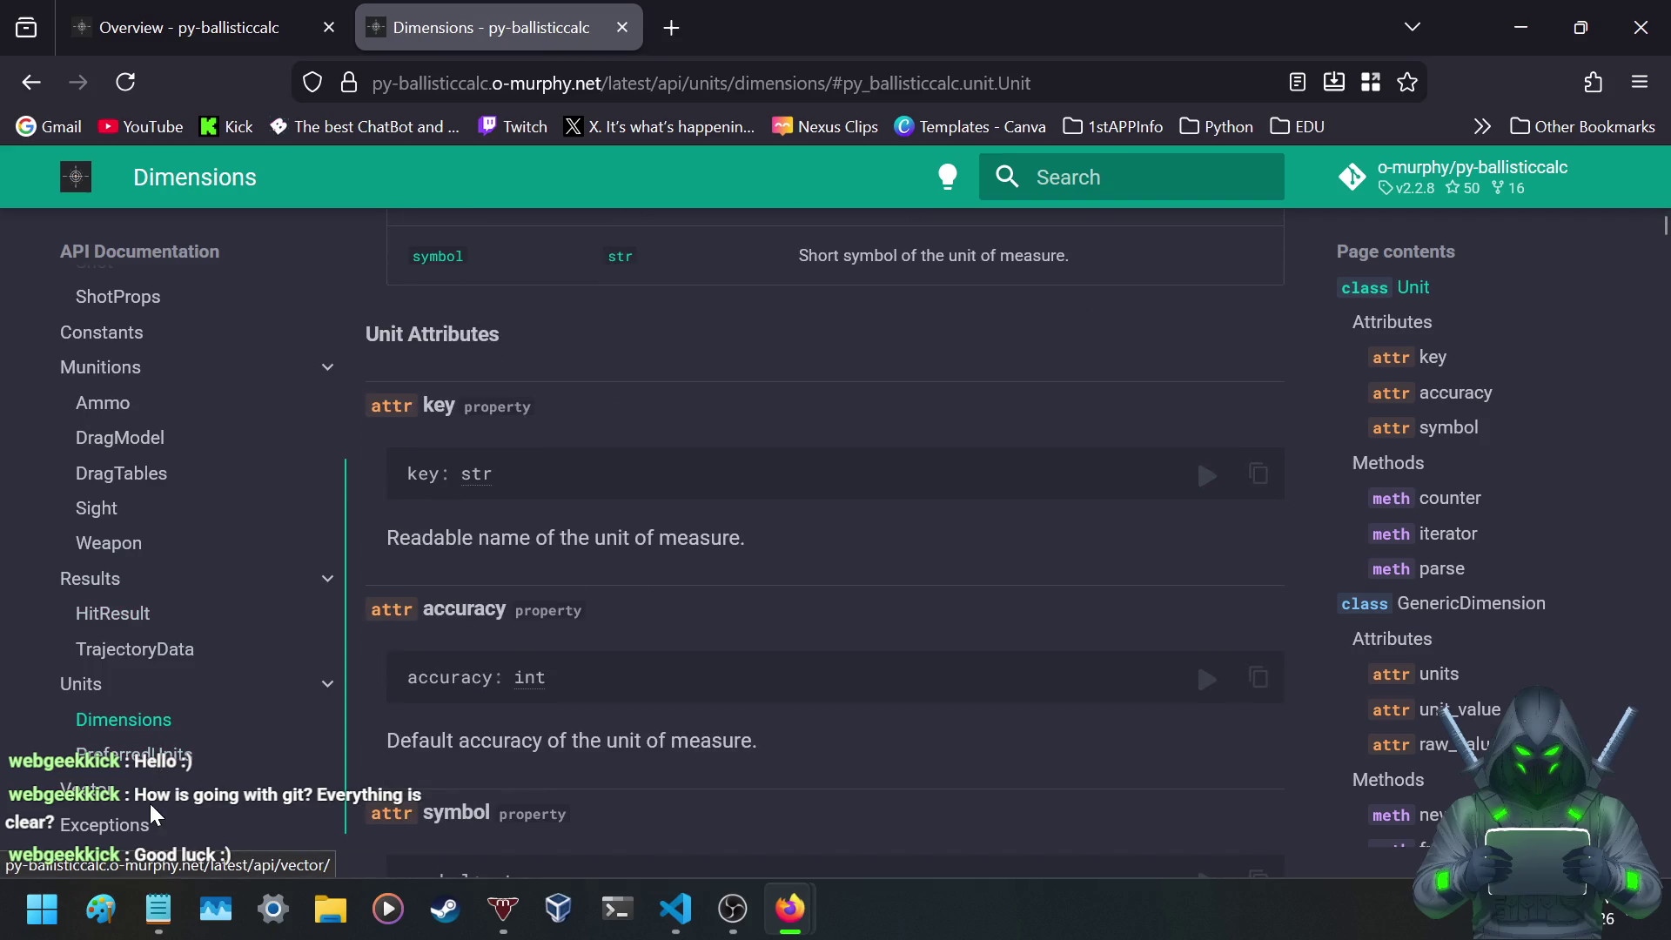
left_click(153, 754)
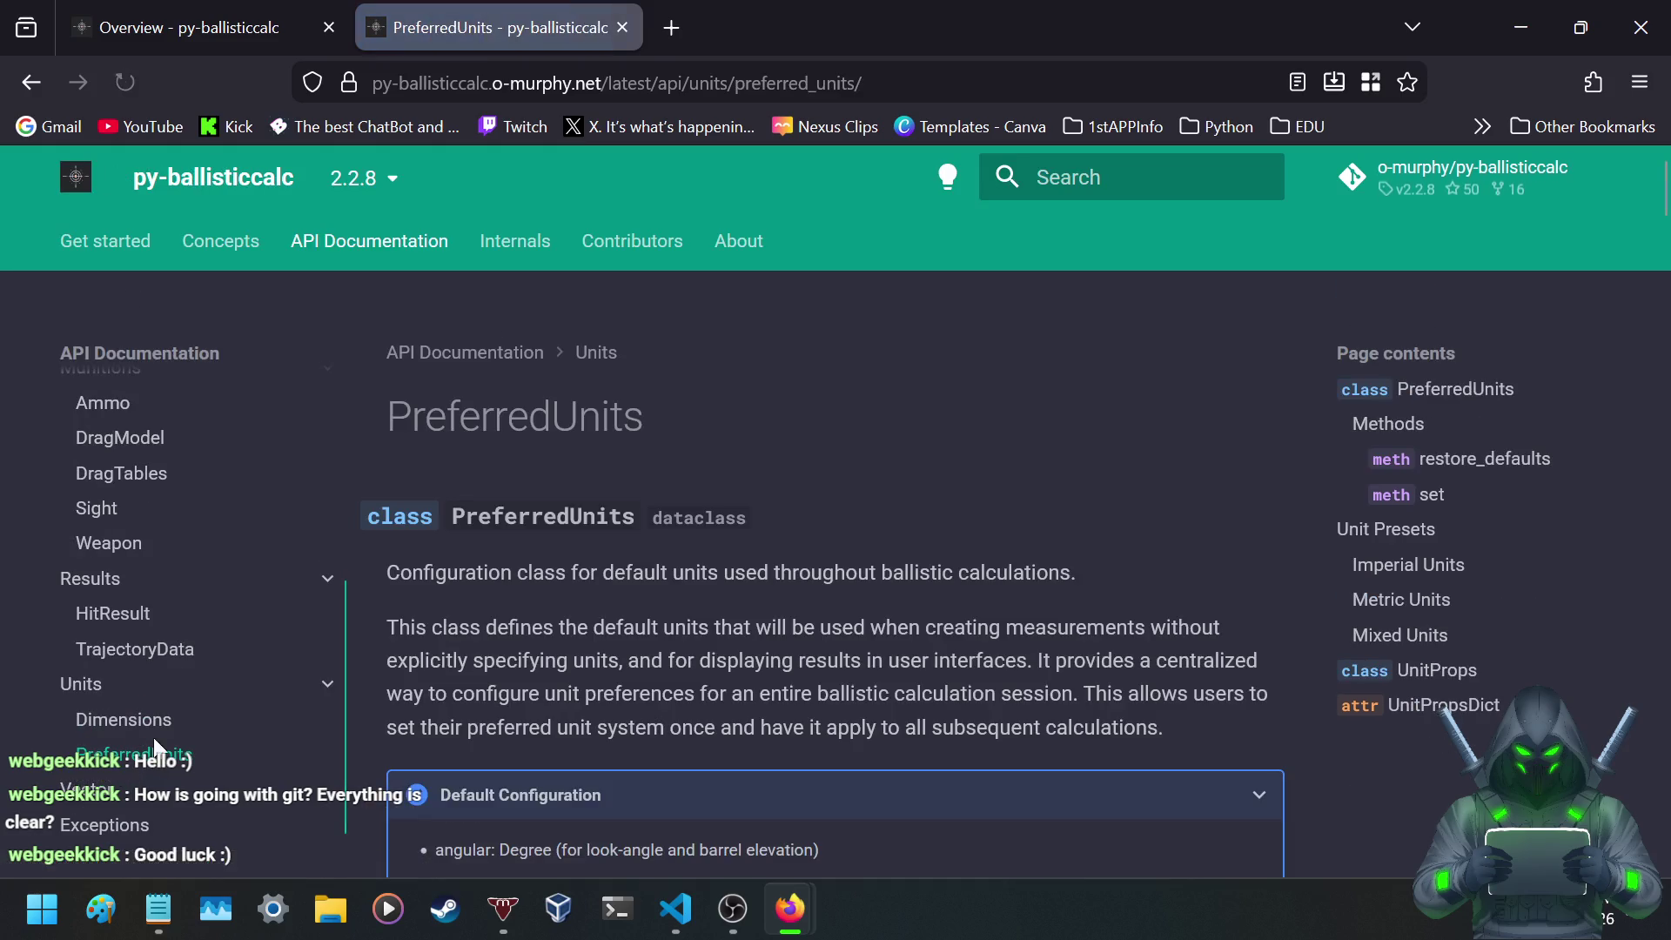
scroll(672, 545, "down", 2)
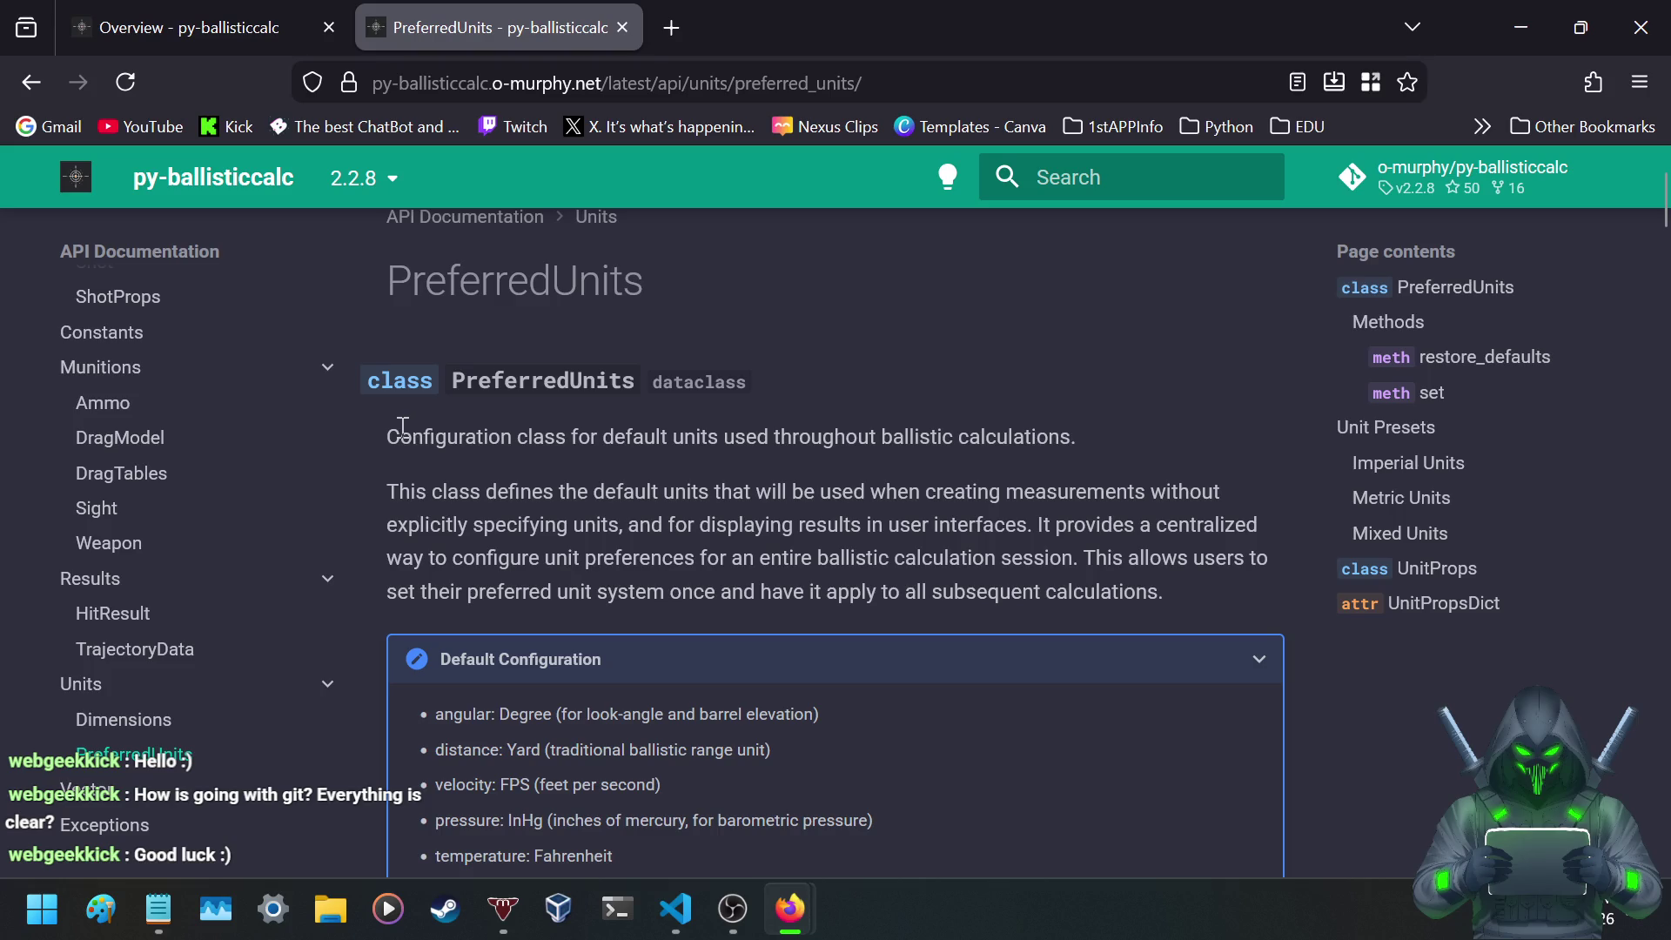
left_click_drag(387, 436, 417, 435)
left_click(446, 438)
mouse_move(695, 902)
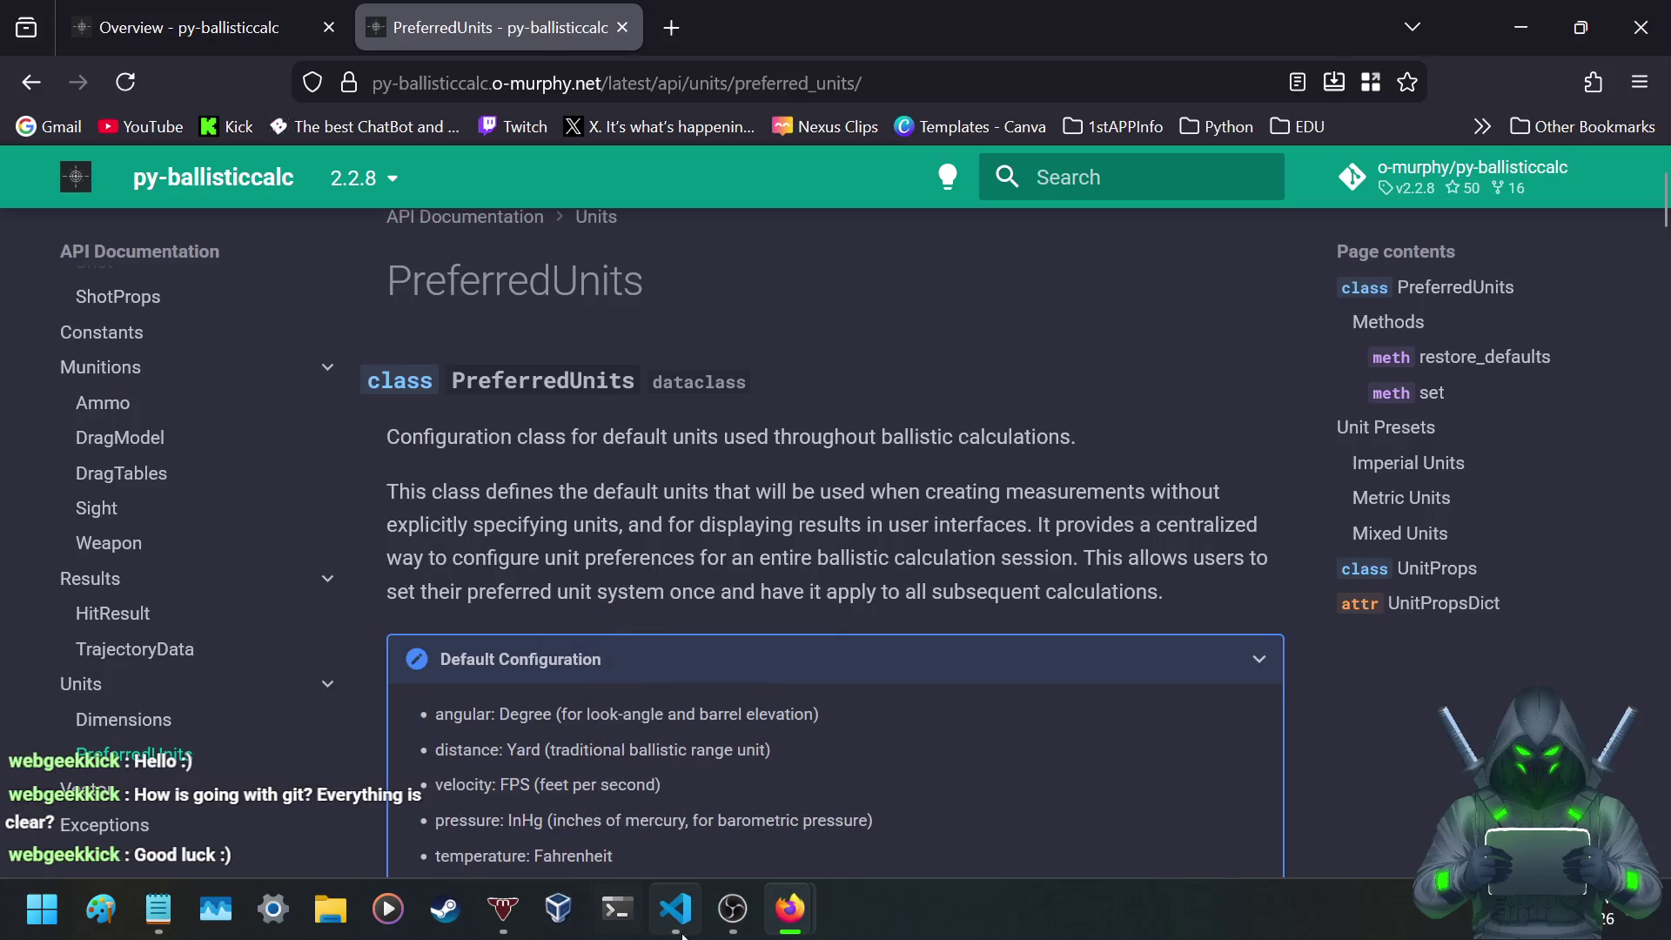
- Close the VS Code terminal beside the empty Main.py and return to Firefox's PreferredUnits defaults
left_click(676, 909)
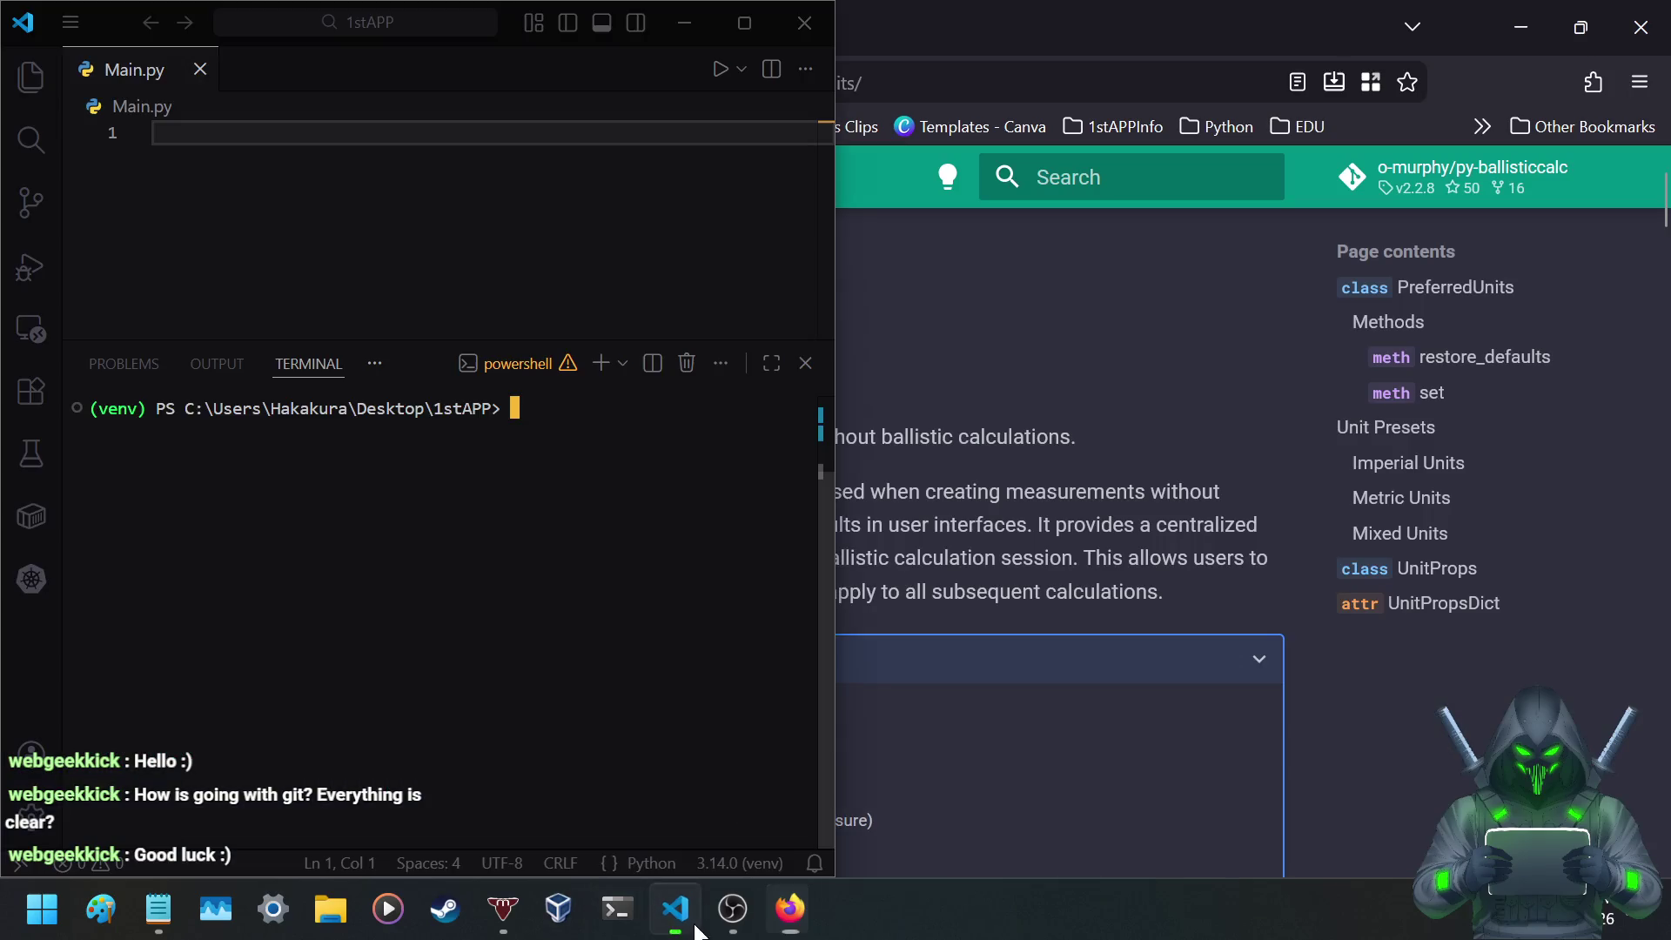
left_click(804, 363)
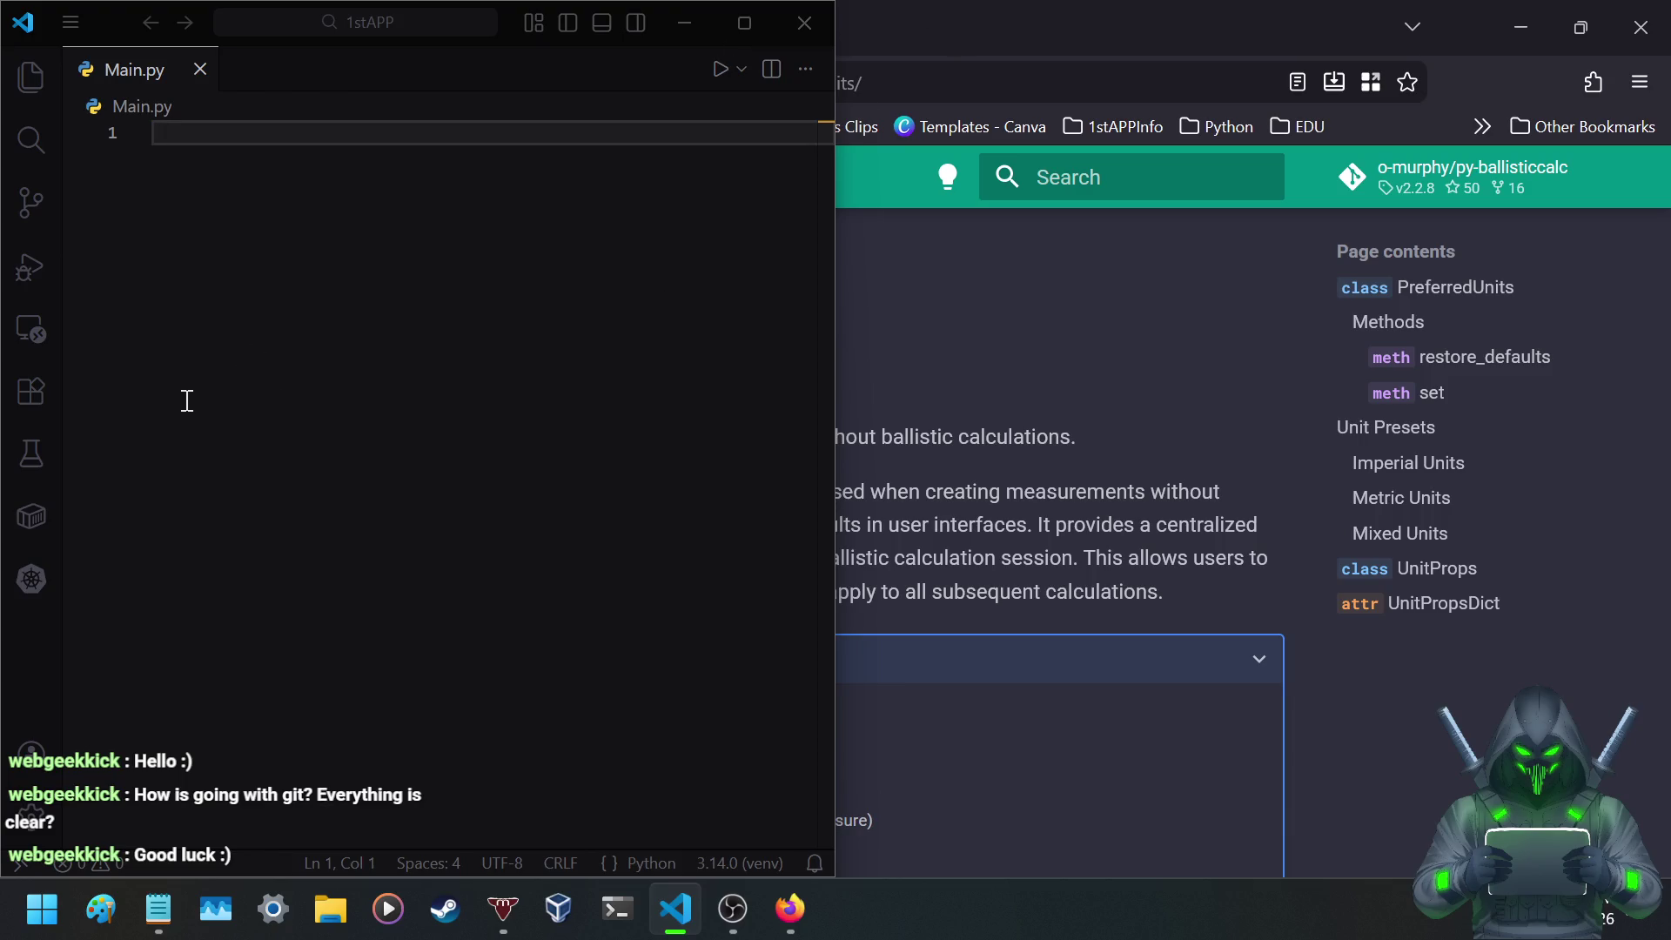
left_click(1052, 12)
scroll(790, 543, "down", 7)
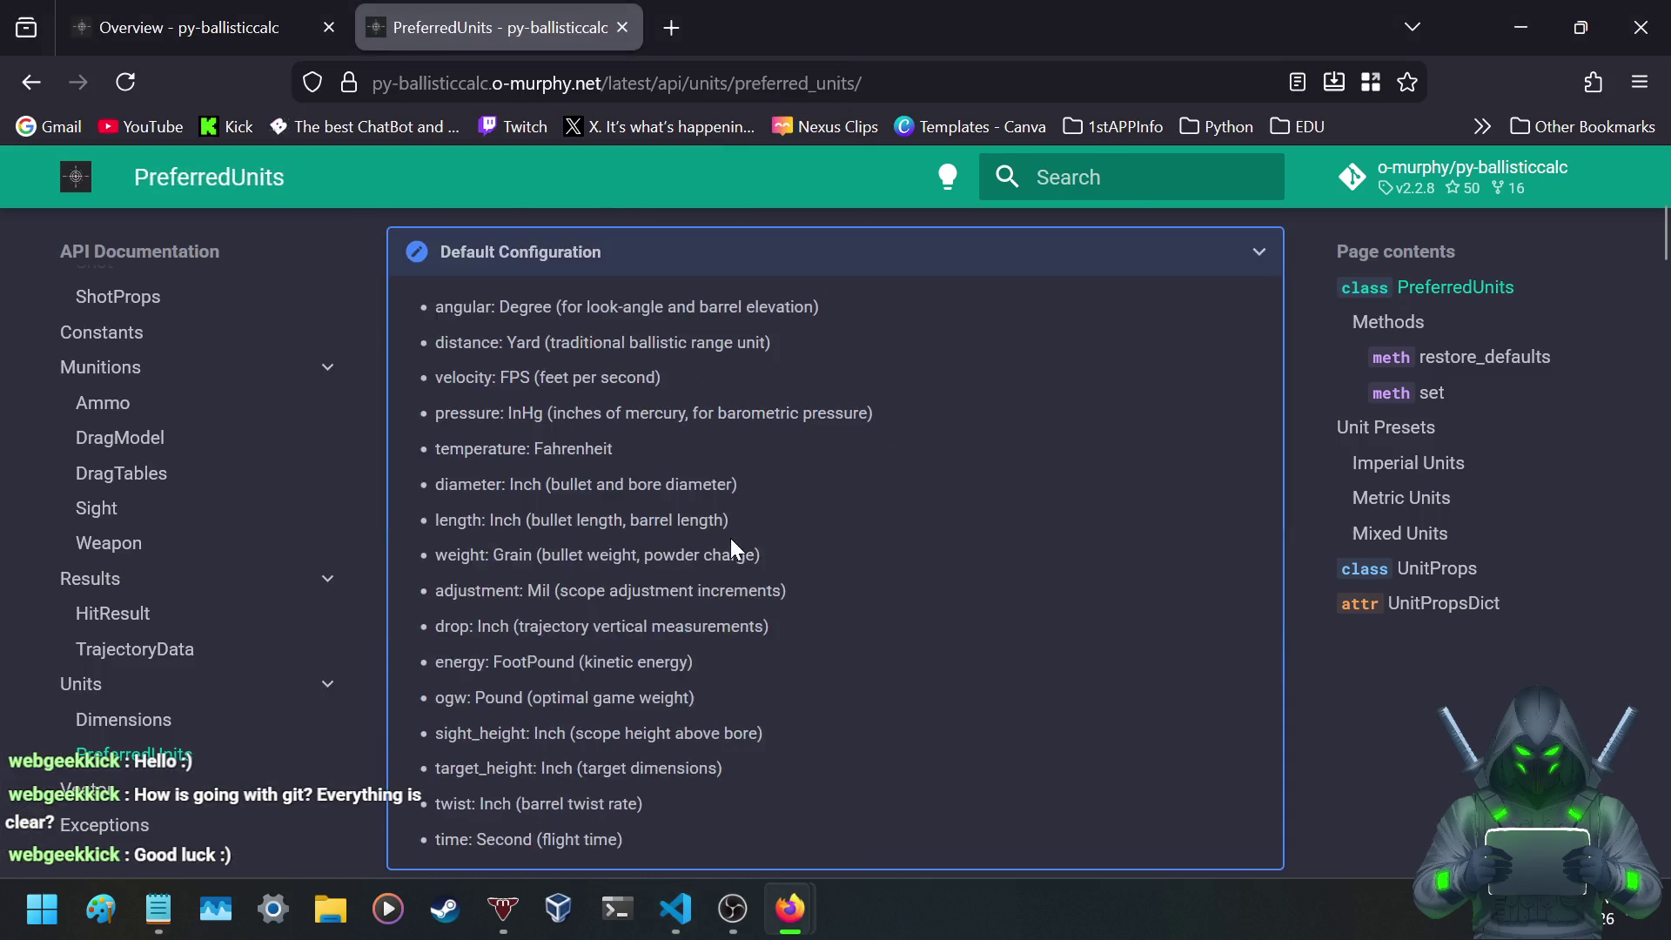
scroll(729, 575, "down", 3)
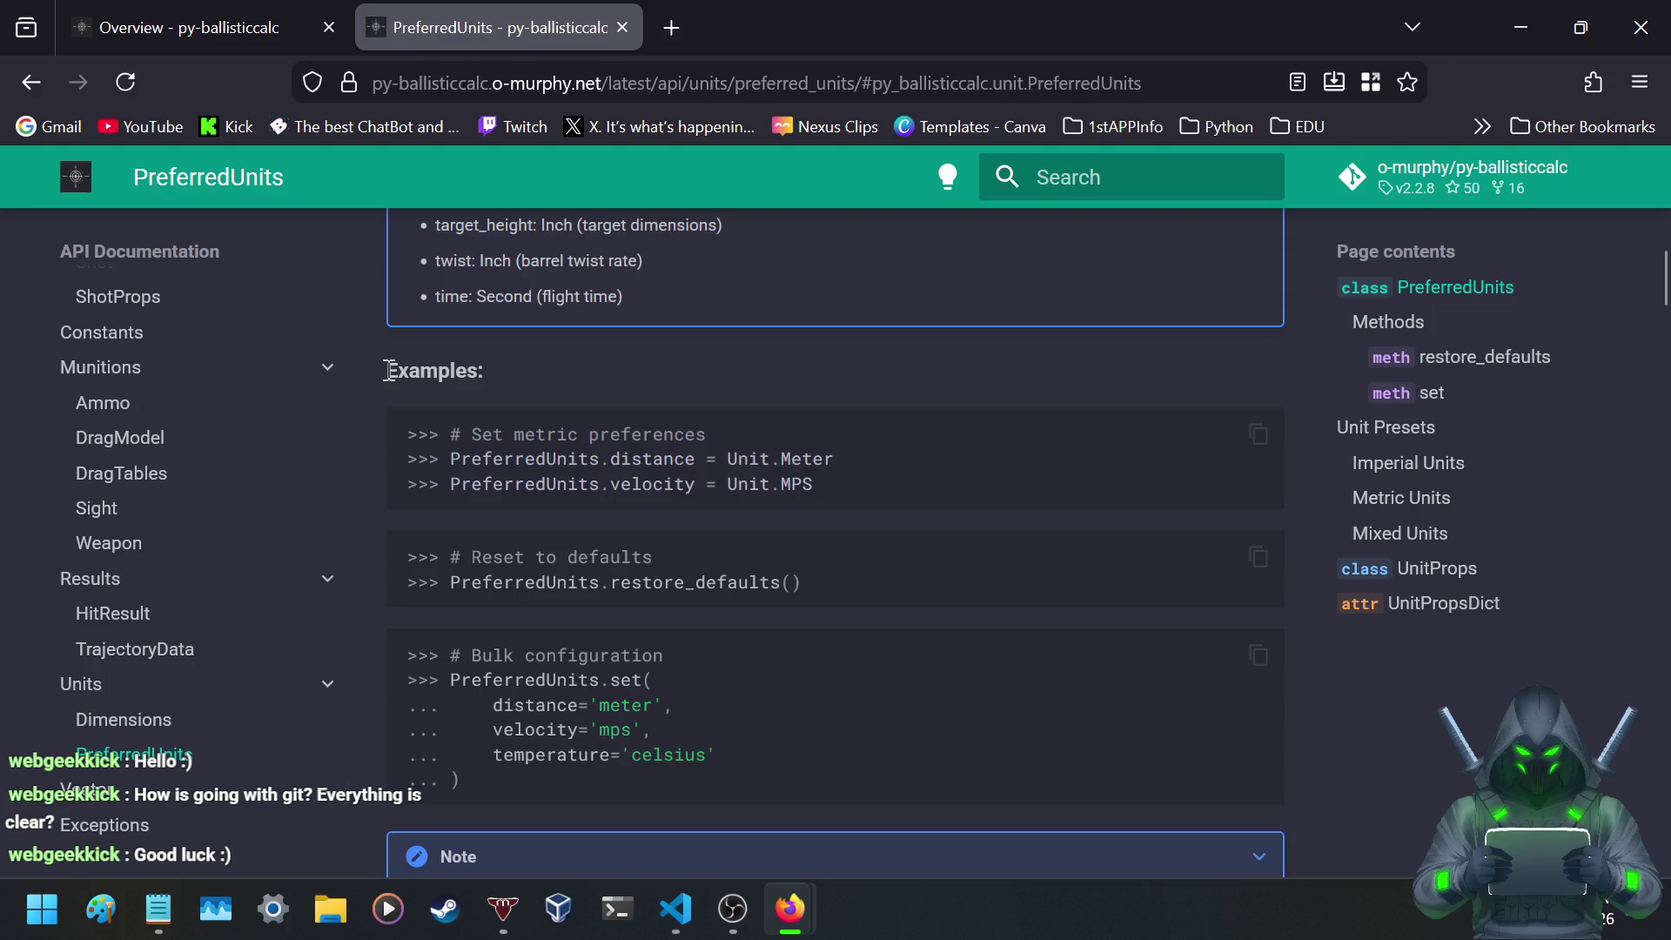
left_click_drag(389, 371, 513, 369)
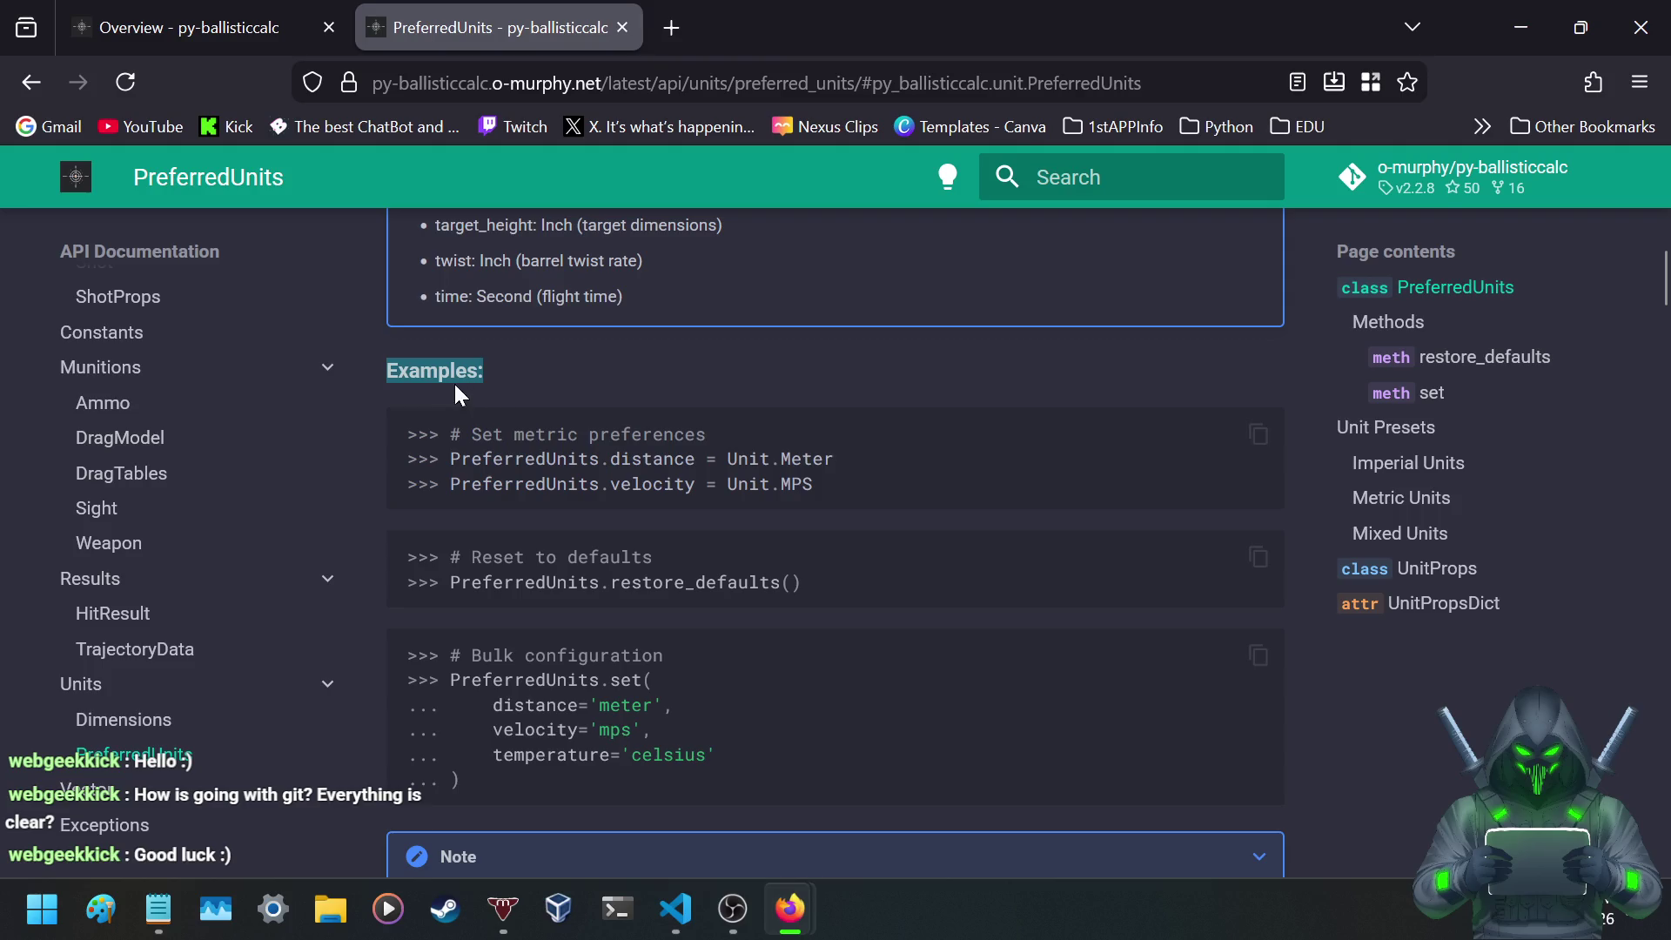
left_click(505, 383)
scroll(513, 378, "down", 2)
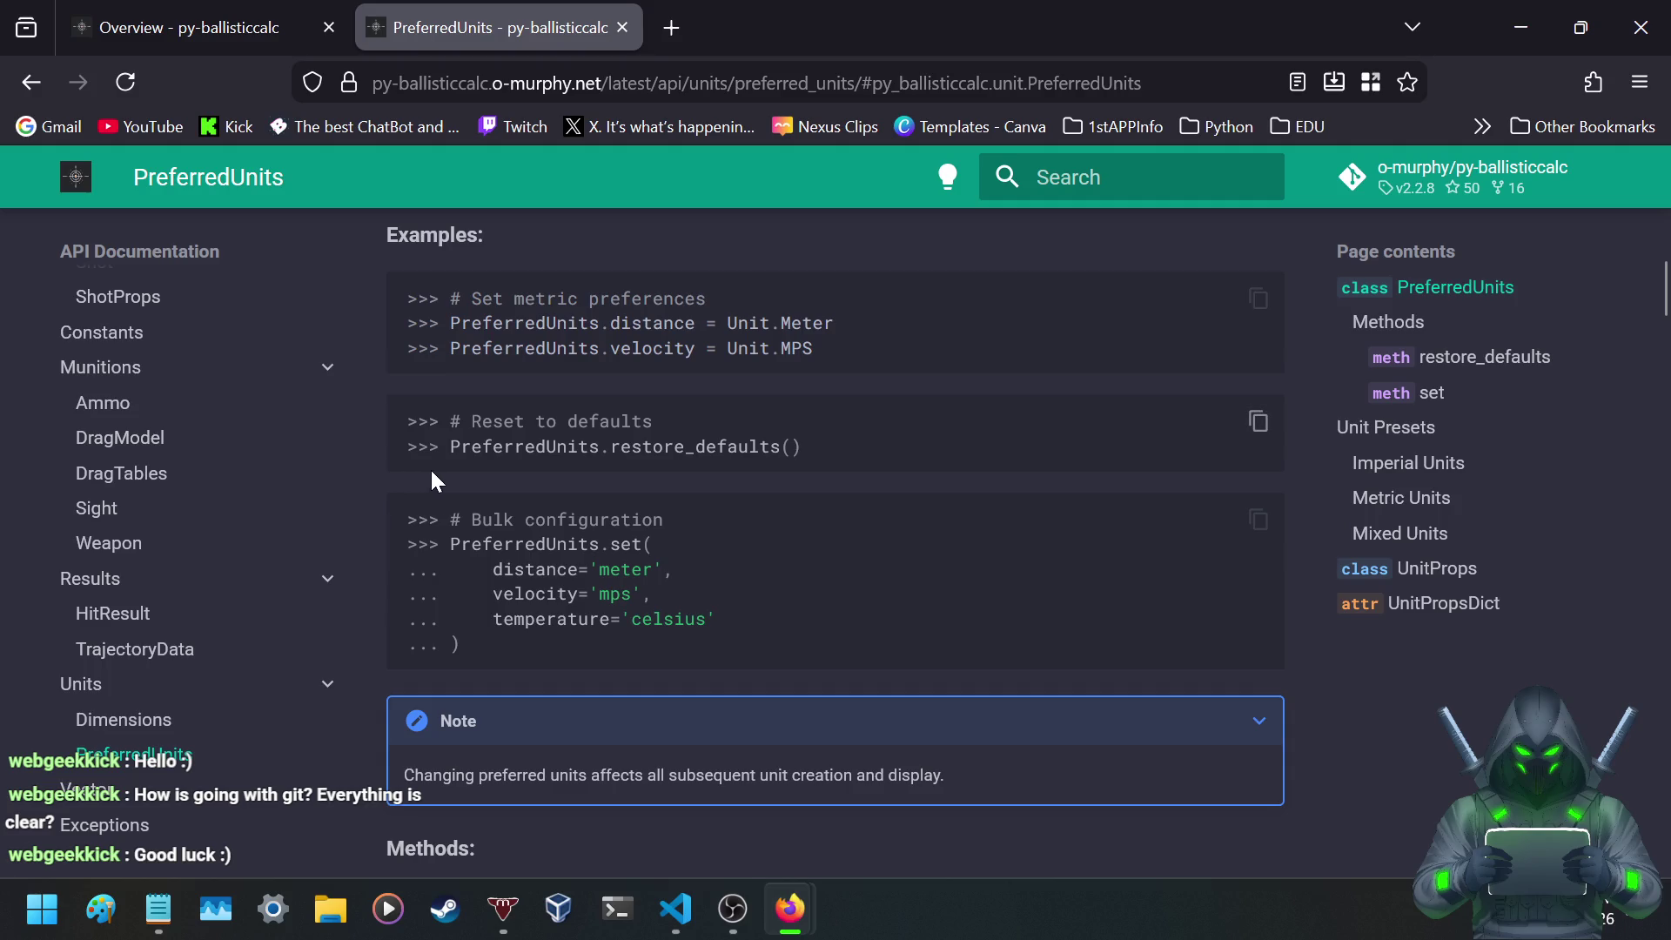
scroll(450, 469, "down", 6)
scroll(450, 469, "down", 3)
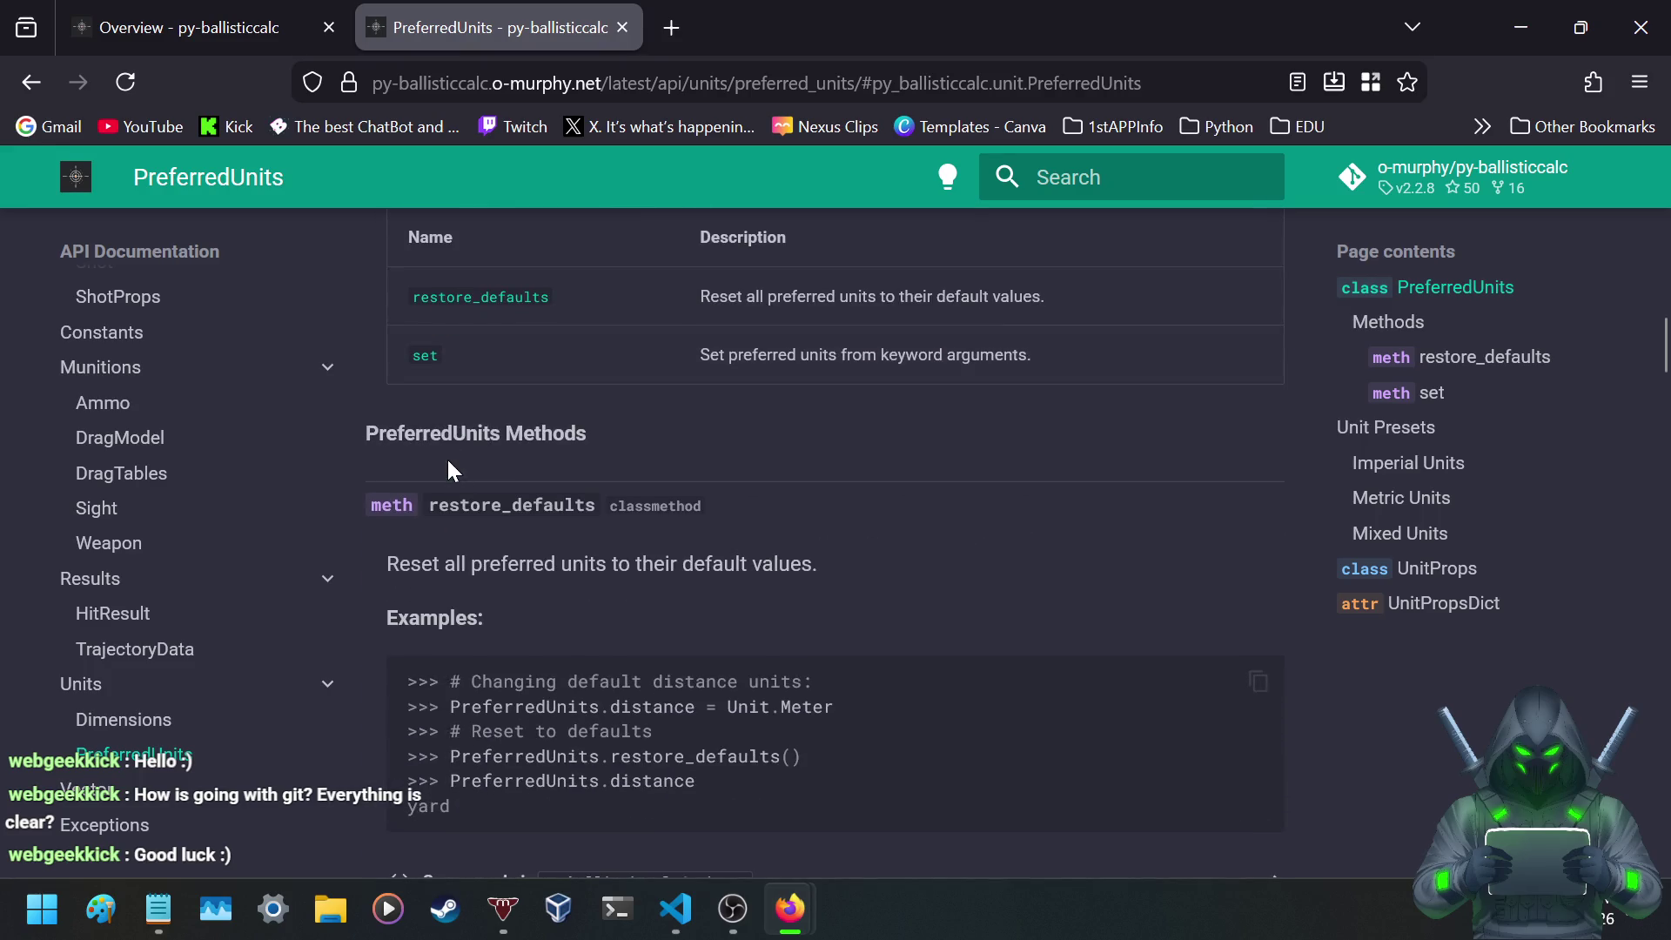
scroll(451, 438, "down", 2)
scroll(451, 438, "up", 2)
scroll(452, 438, "down", 2)
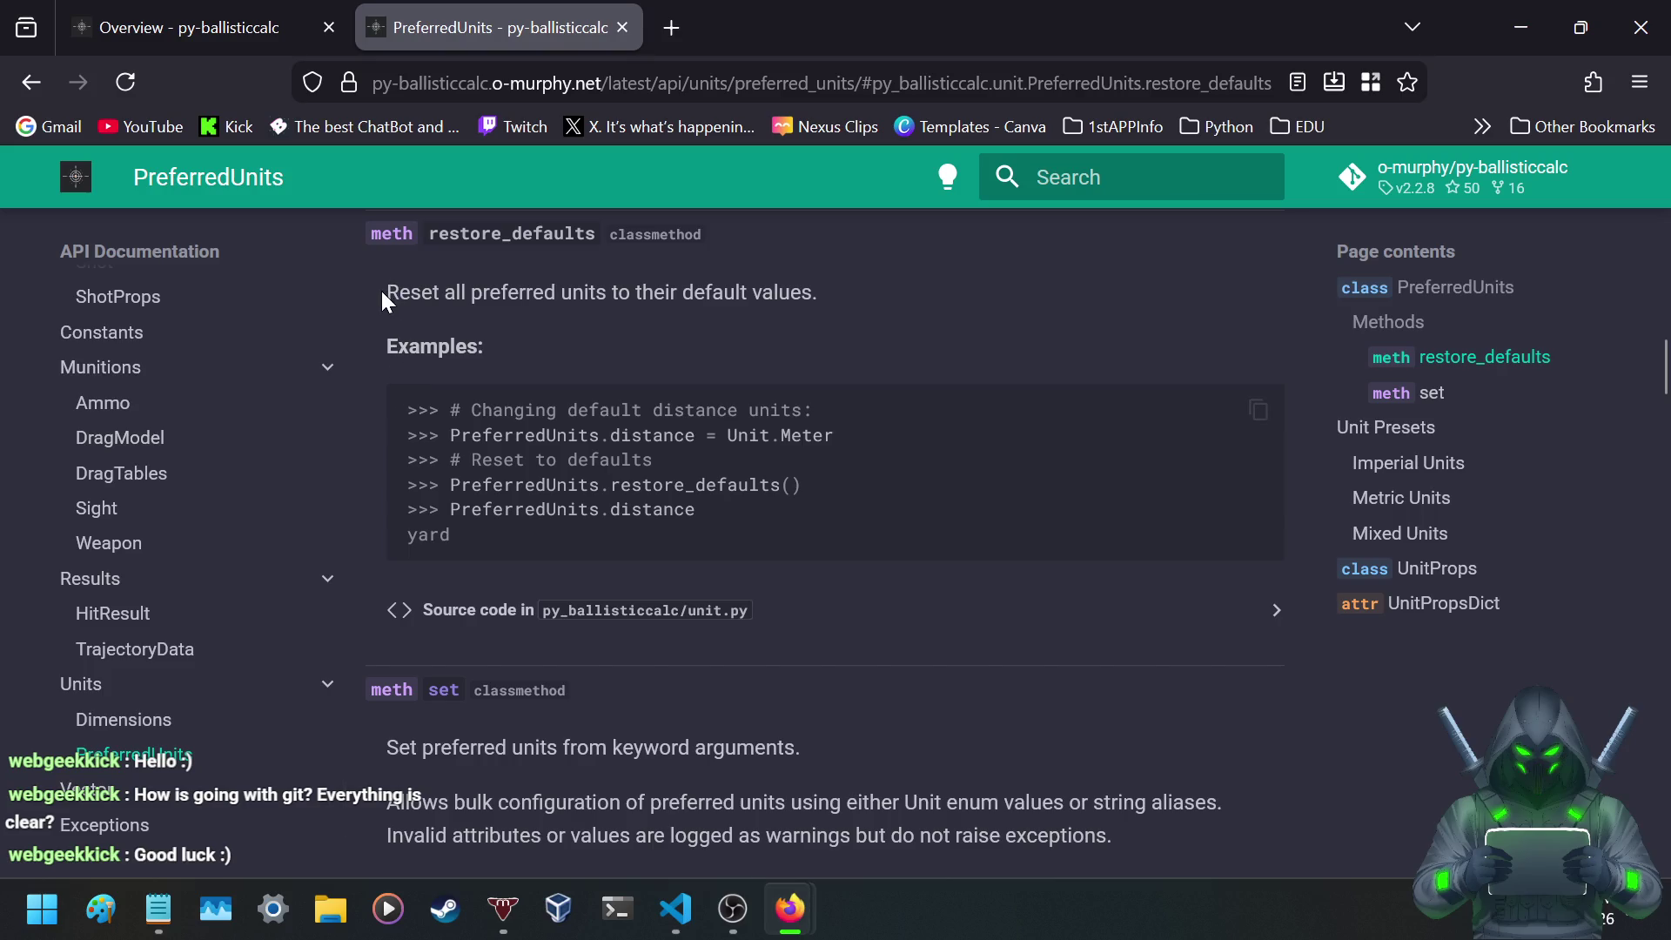
left_click_drag(389, 292, 826, 291)
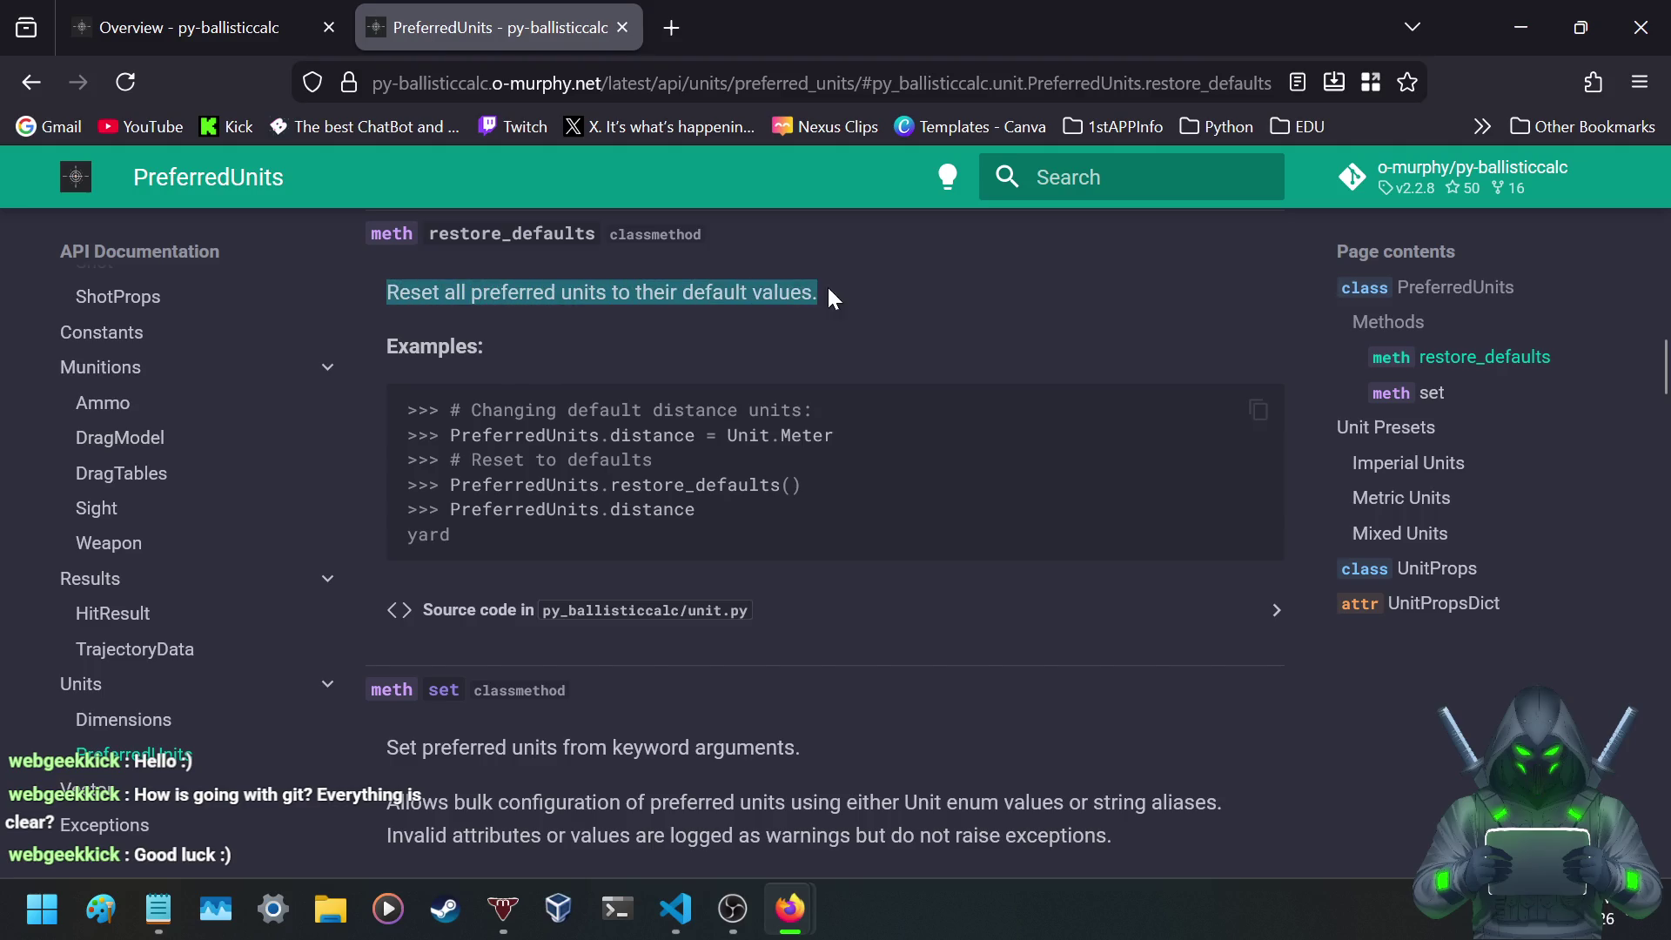
left_click(875, 282)
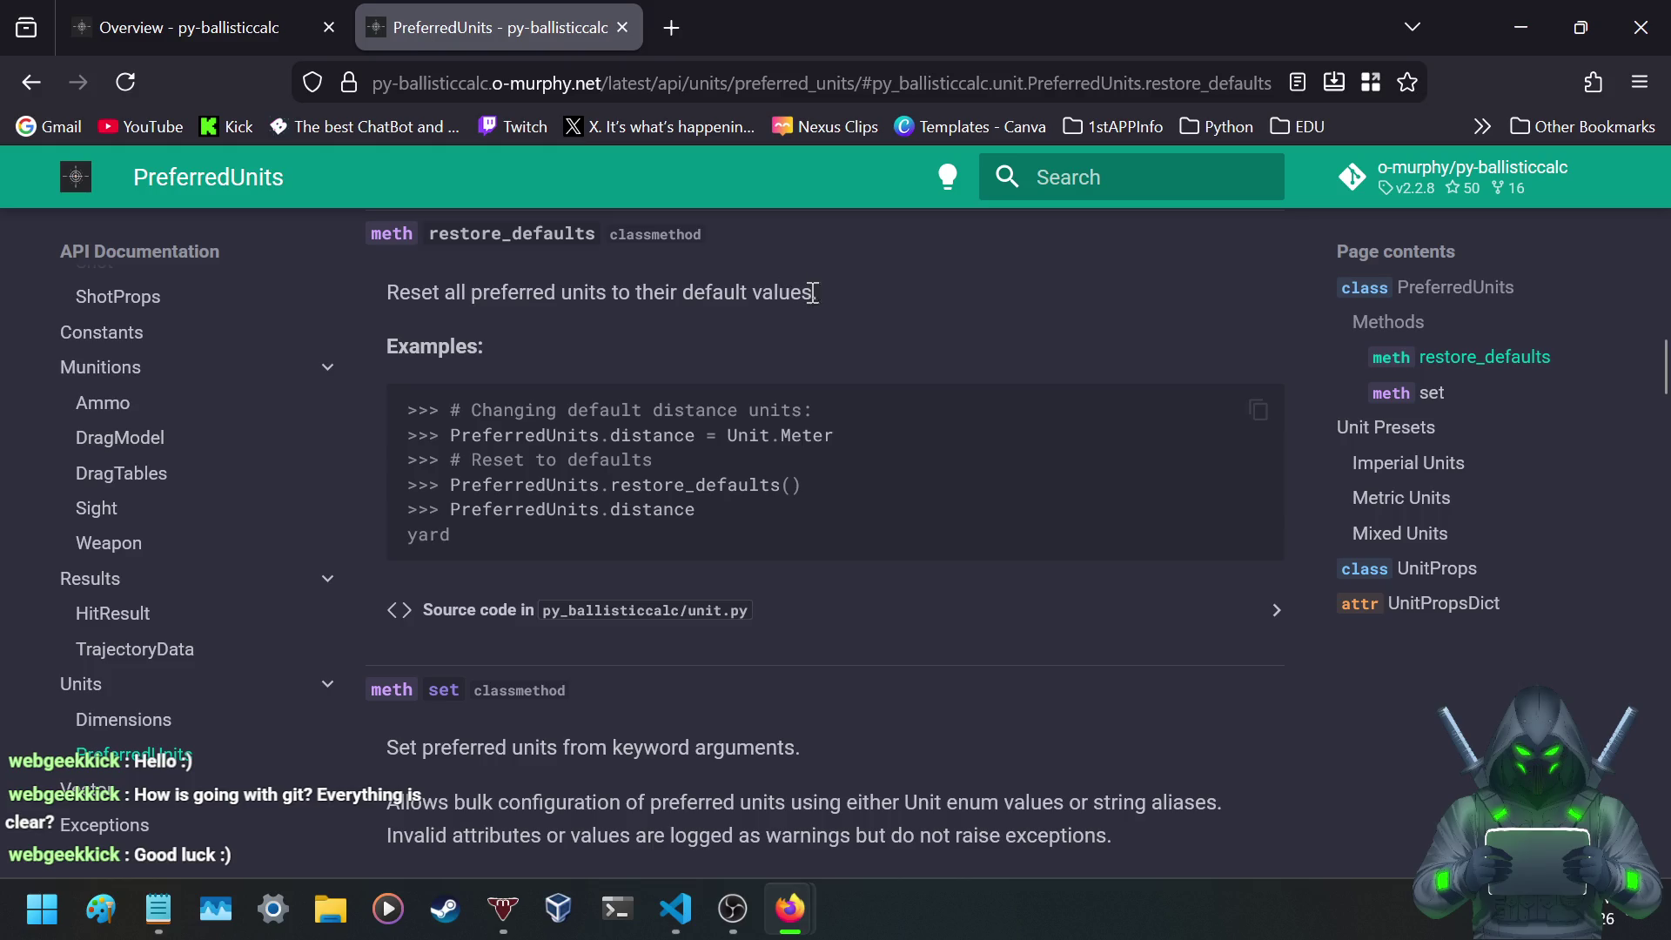
scroll(301, 384, "down", 2)
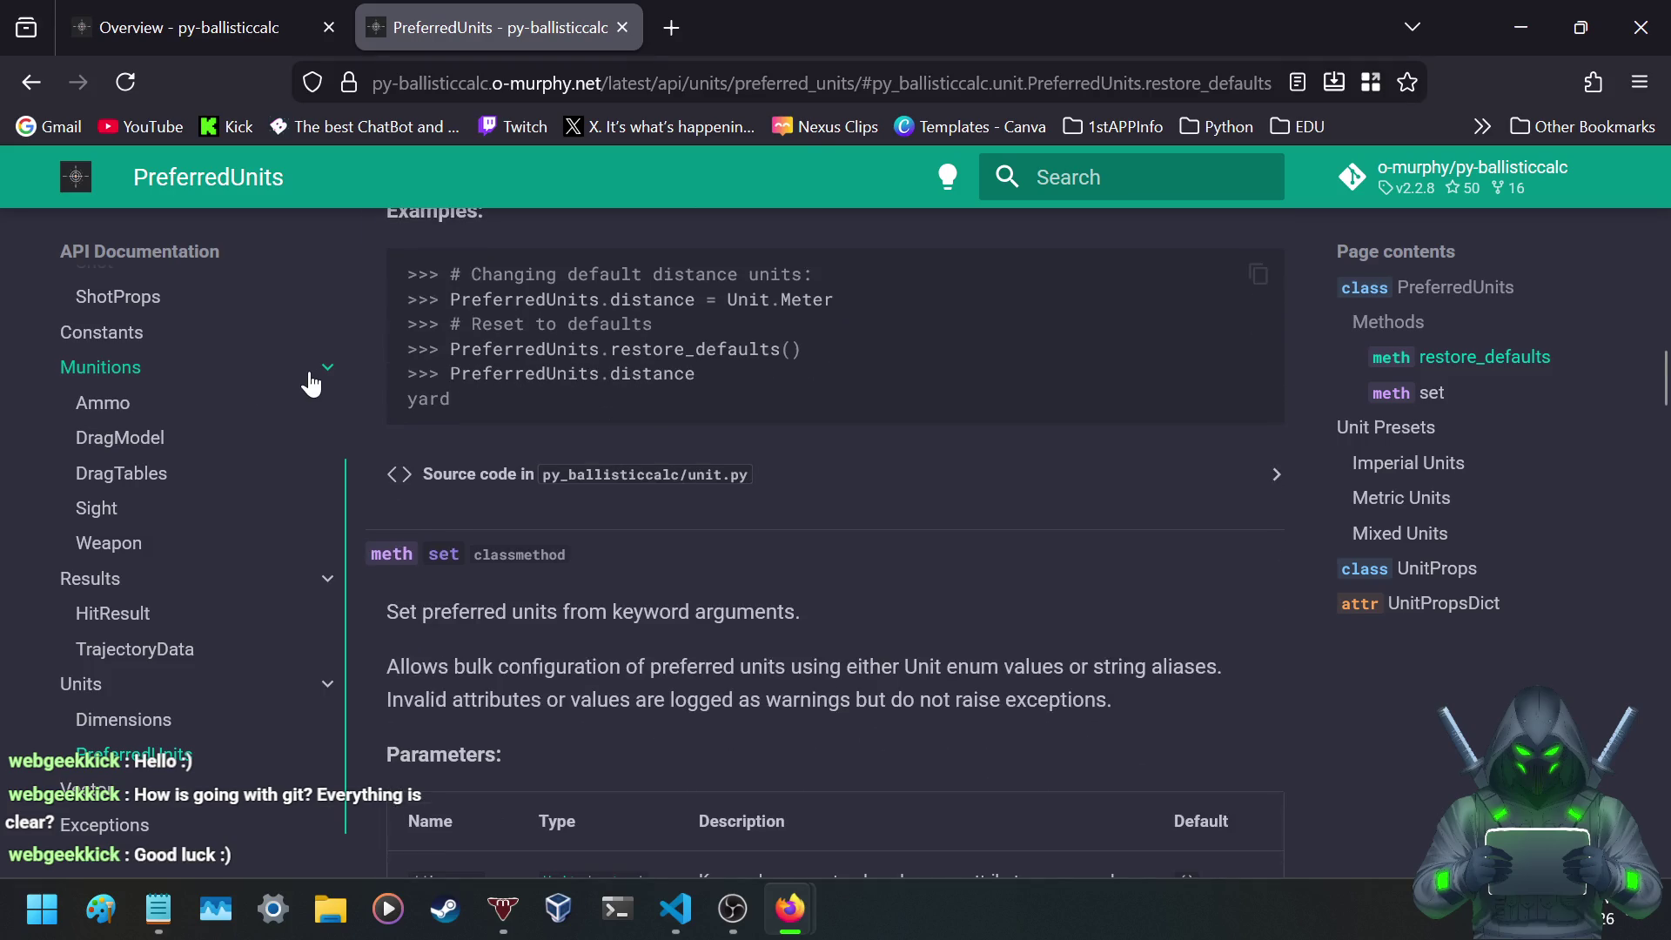
- Highlight the set method's description, the bulk configuration paragraph and the kwargs parameter description
scroll(374, 378, "down", 3)
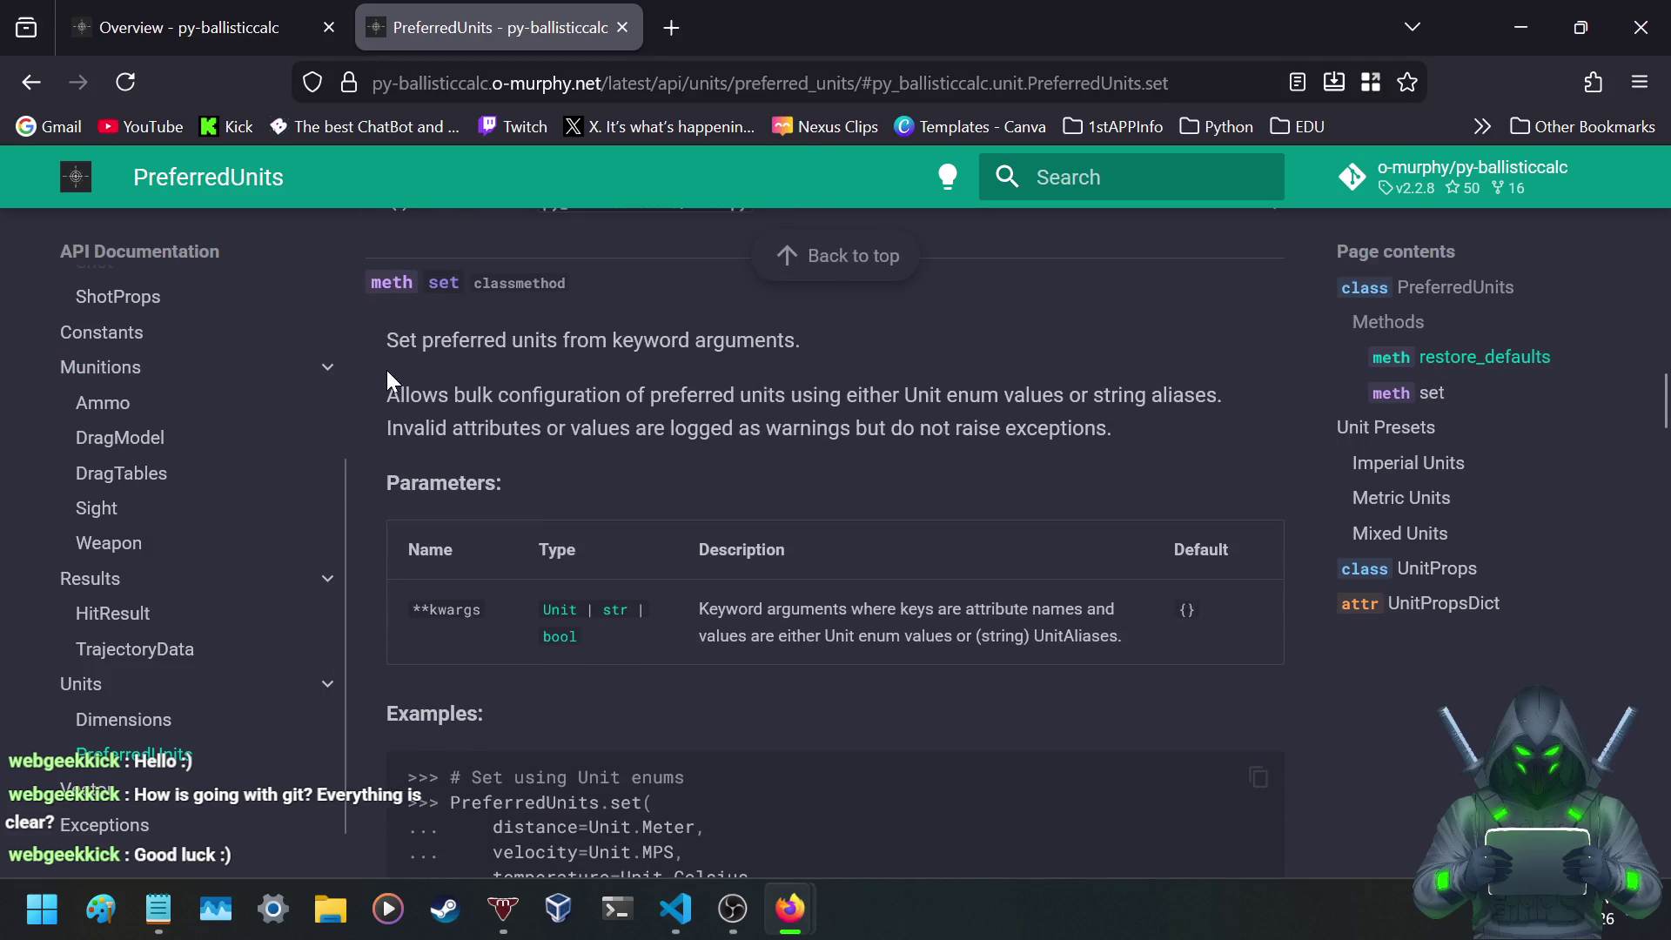
left_click_drag(419, 341, 867, 354)
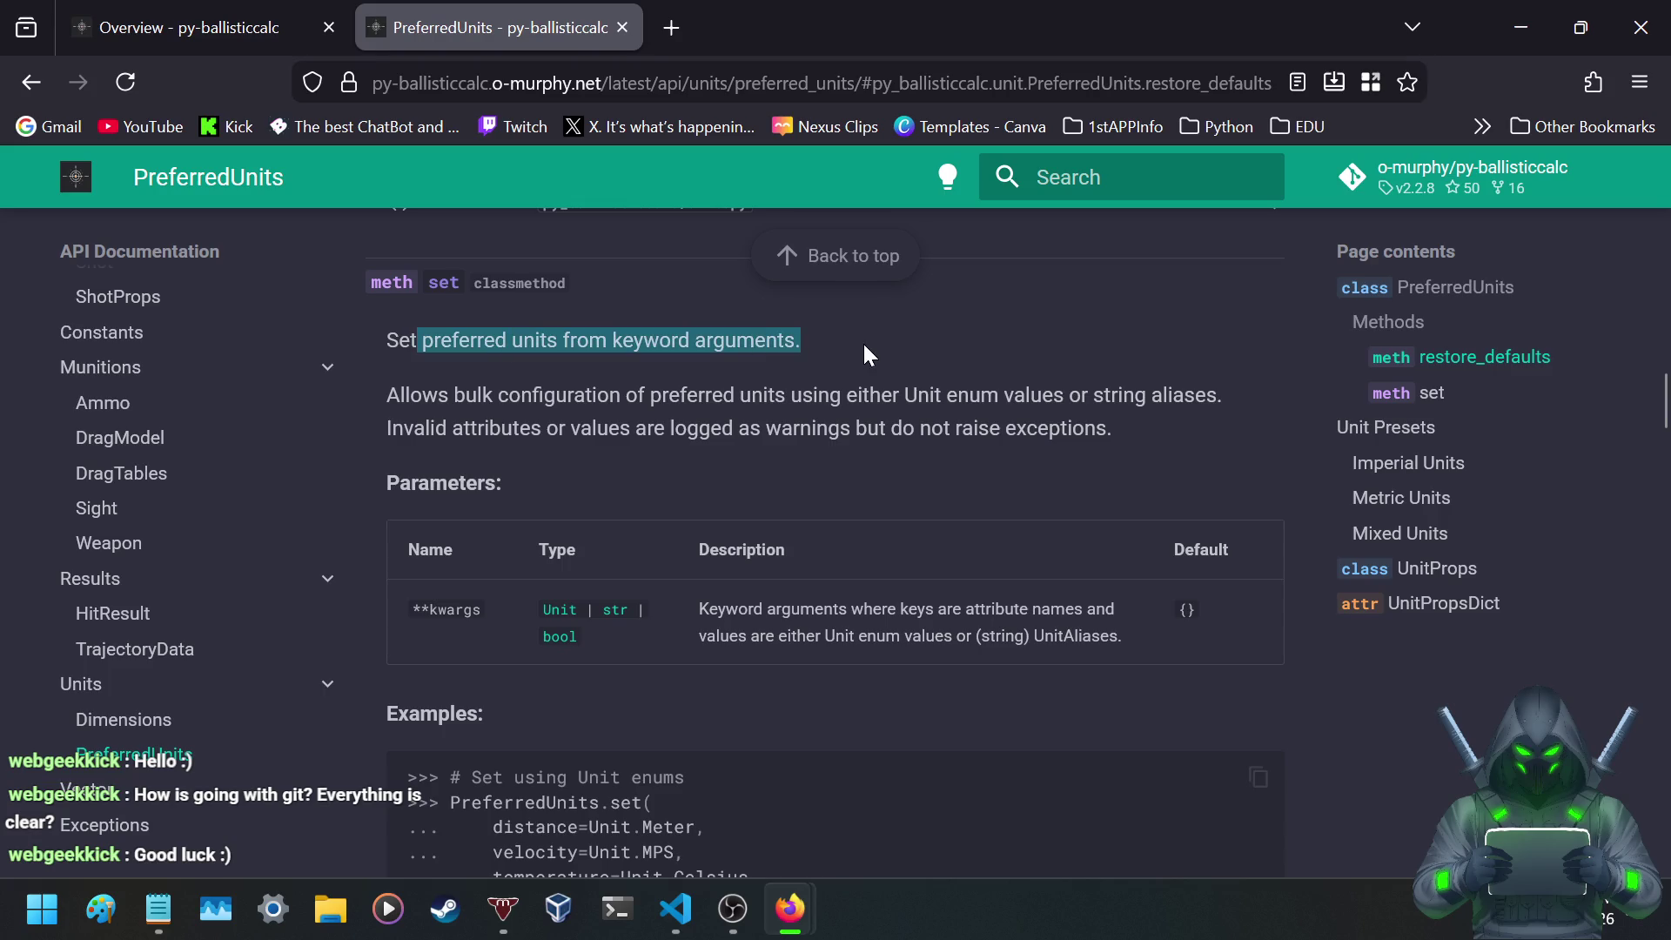
mouse_move(424, 396)
left_mouse_down()
mouse_move(998, 424)
mouse_move(1135, 396)
mouse_move(1141, 424)
left_mouse_up()
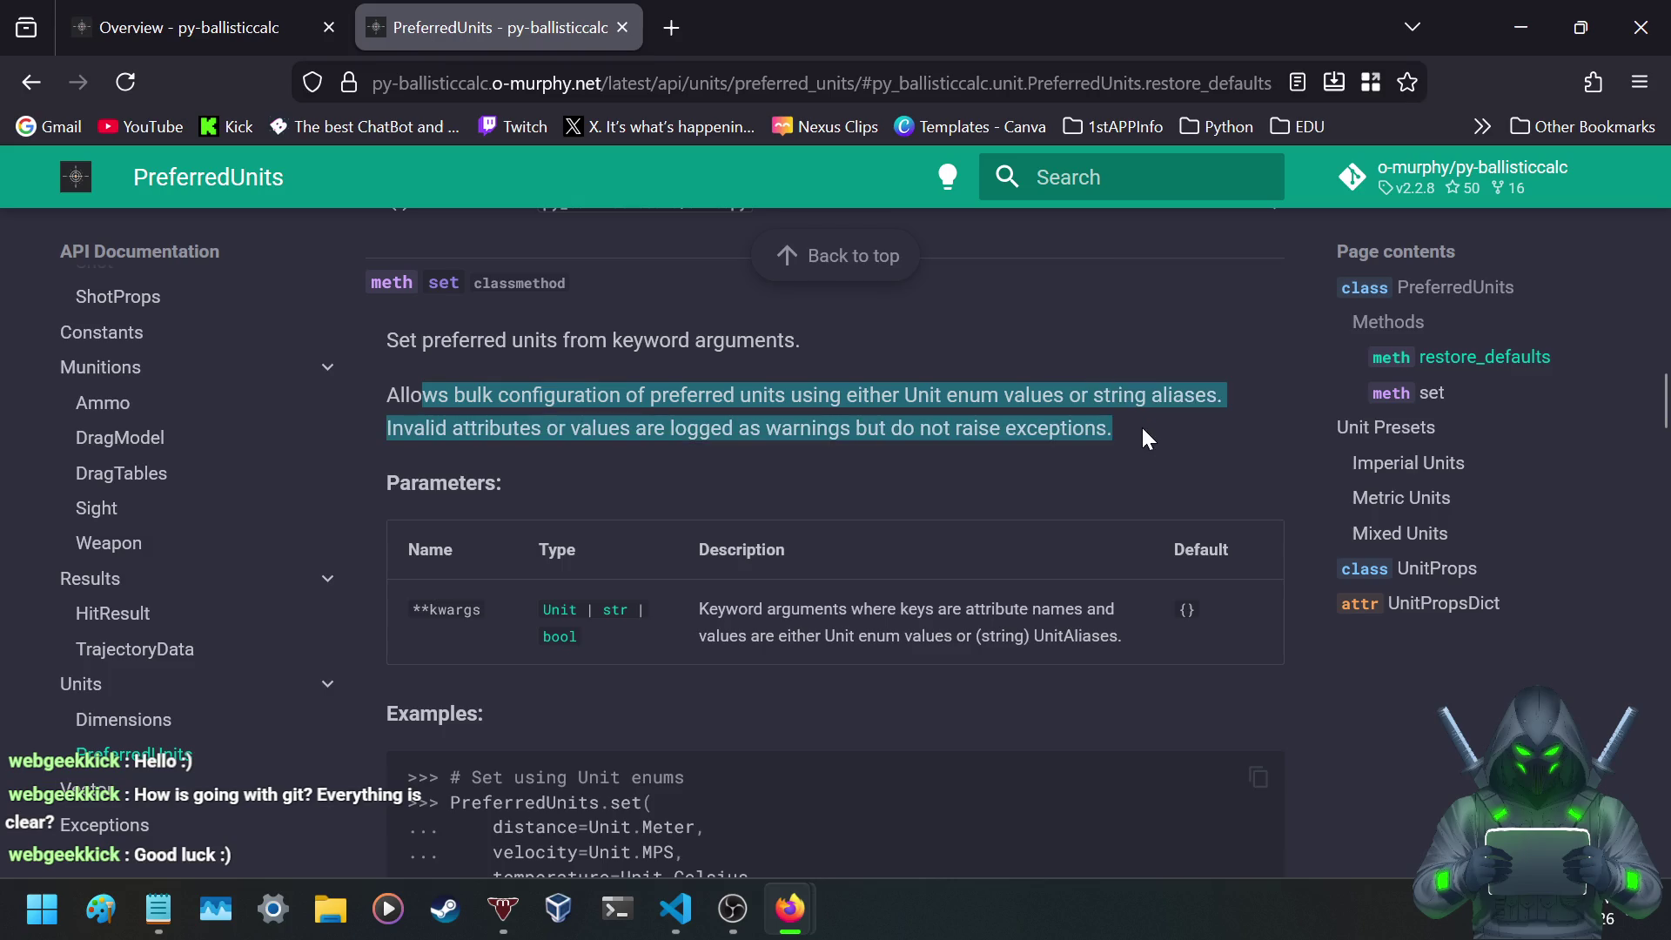
scroll(696, 447, "down", 3)
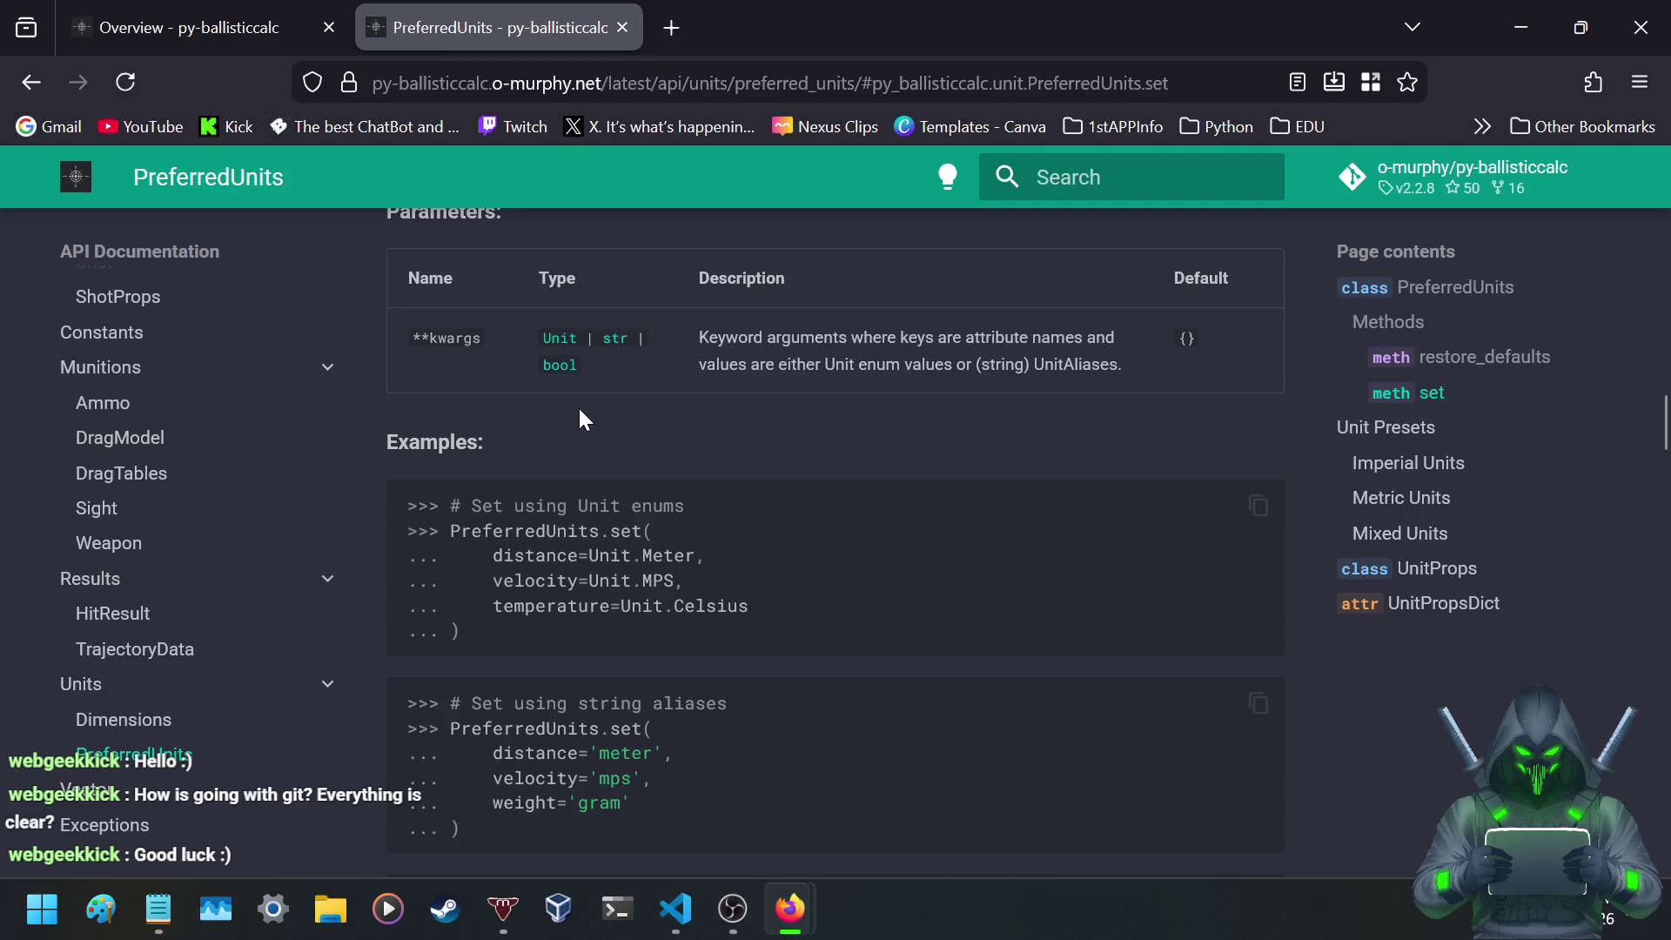
mouse_move(874, 339)
left_mouse_down()
mouse_move(1055, 342)
mouse_move(995, 364)
left_mouse_up()
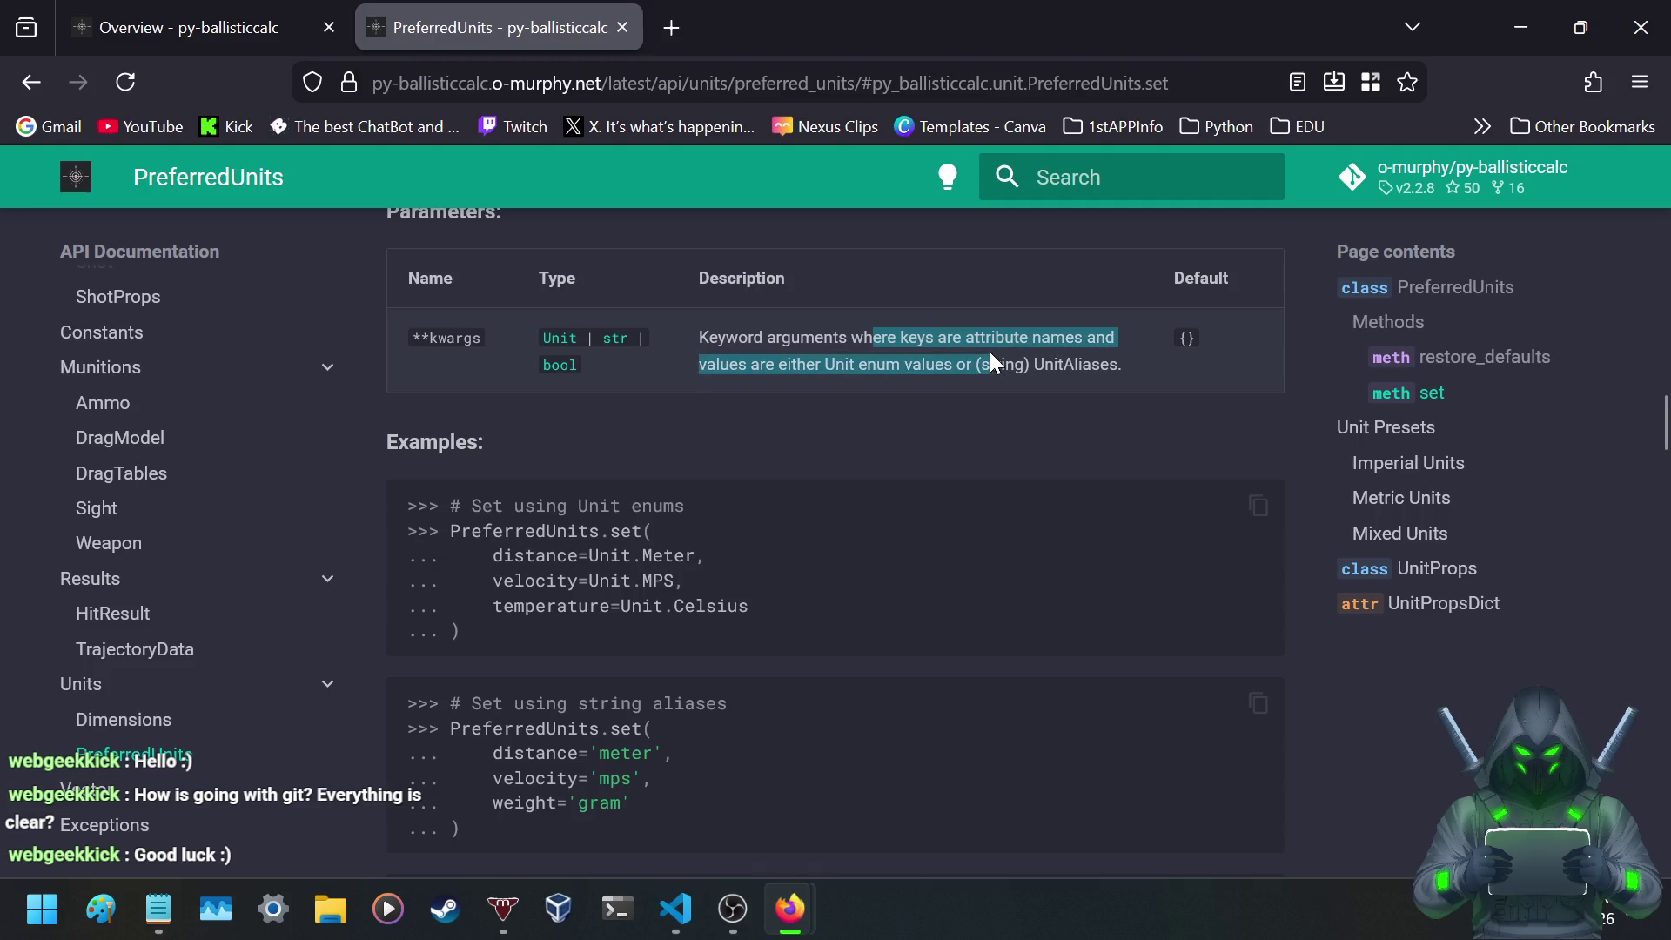
left_click(676, 464)
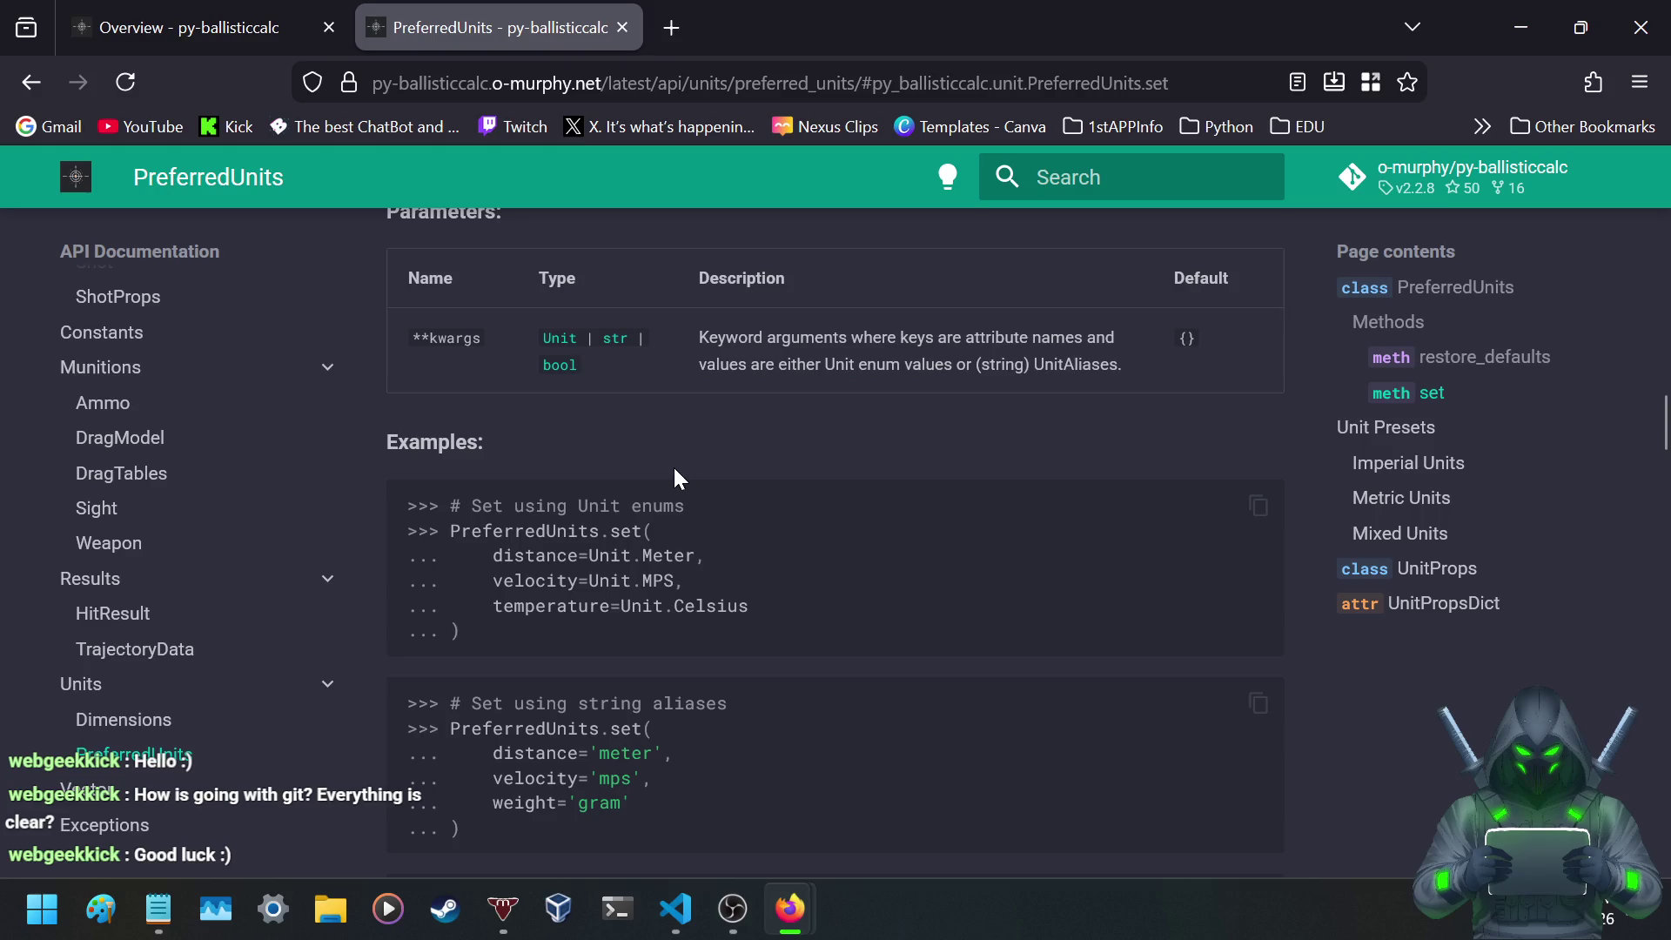
- Highlight the Unit enums, string aliases and Mixed types examples for PreferredUnits.set
scroll(427, 449, "down", 3)
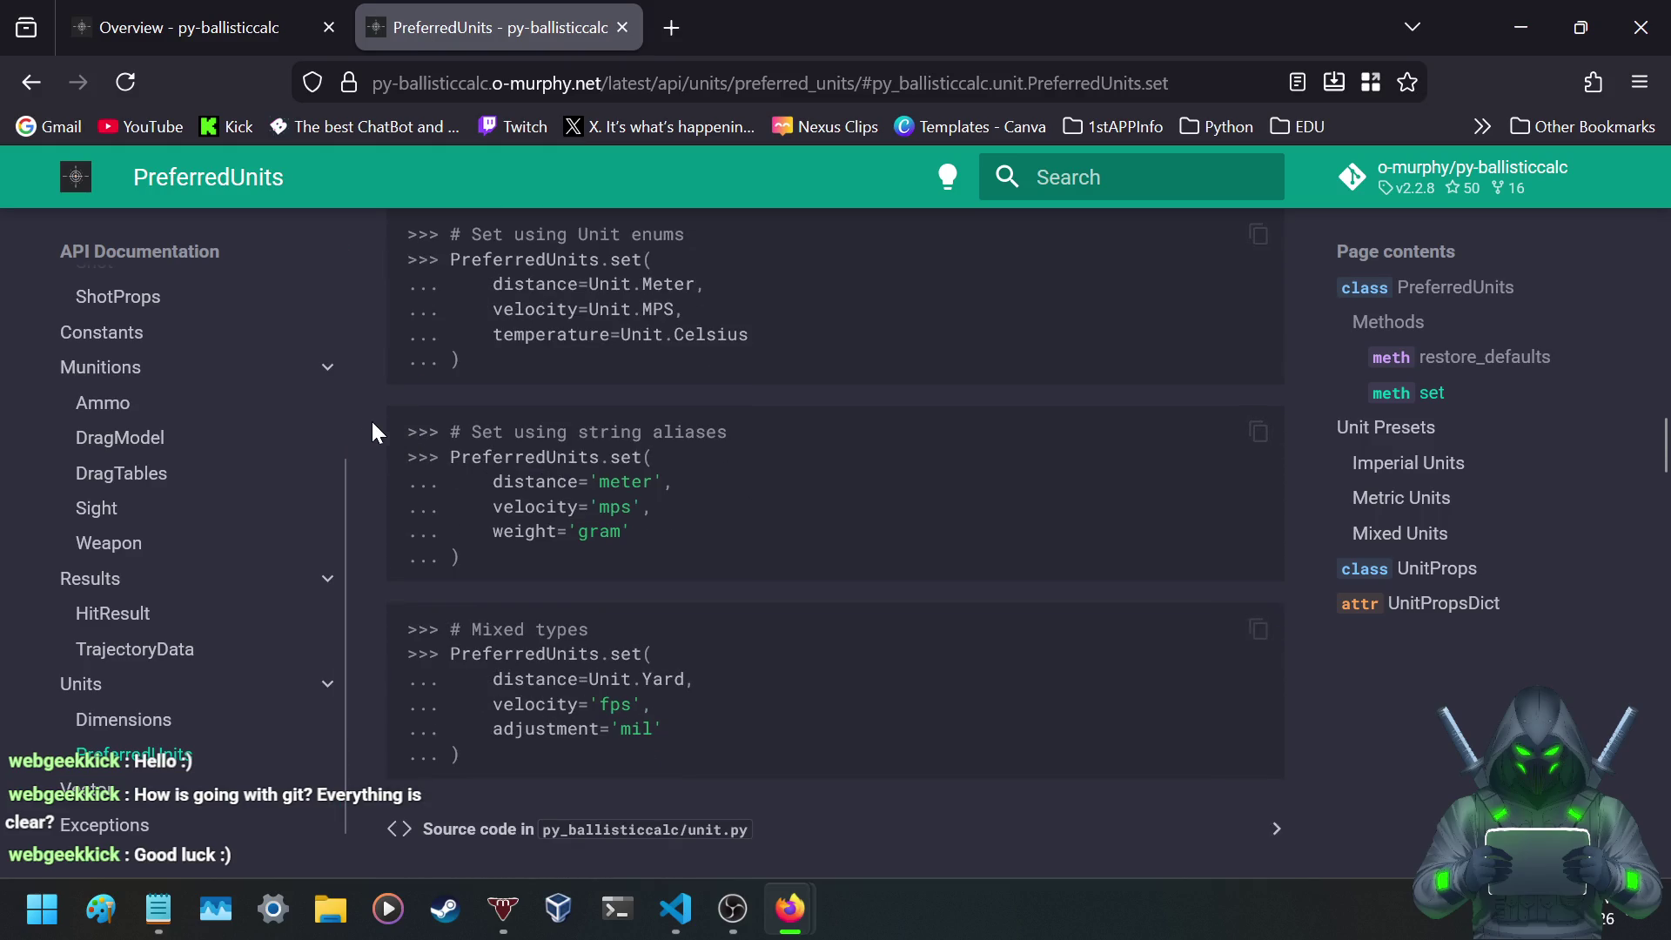
scroll(374, 416, "down", 2)
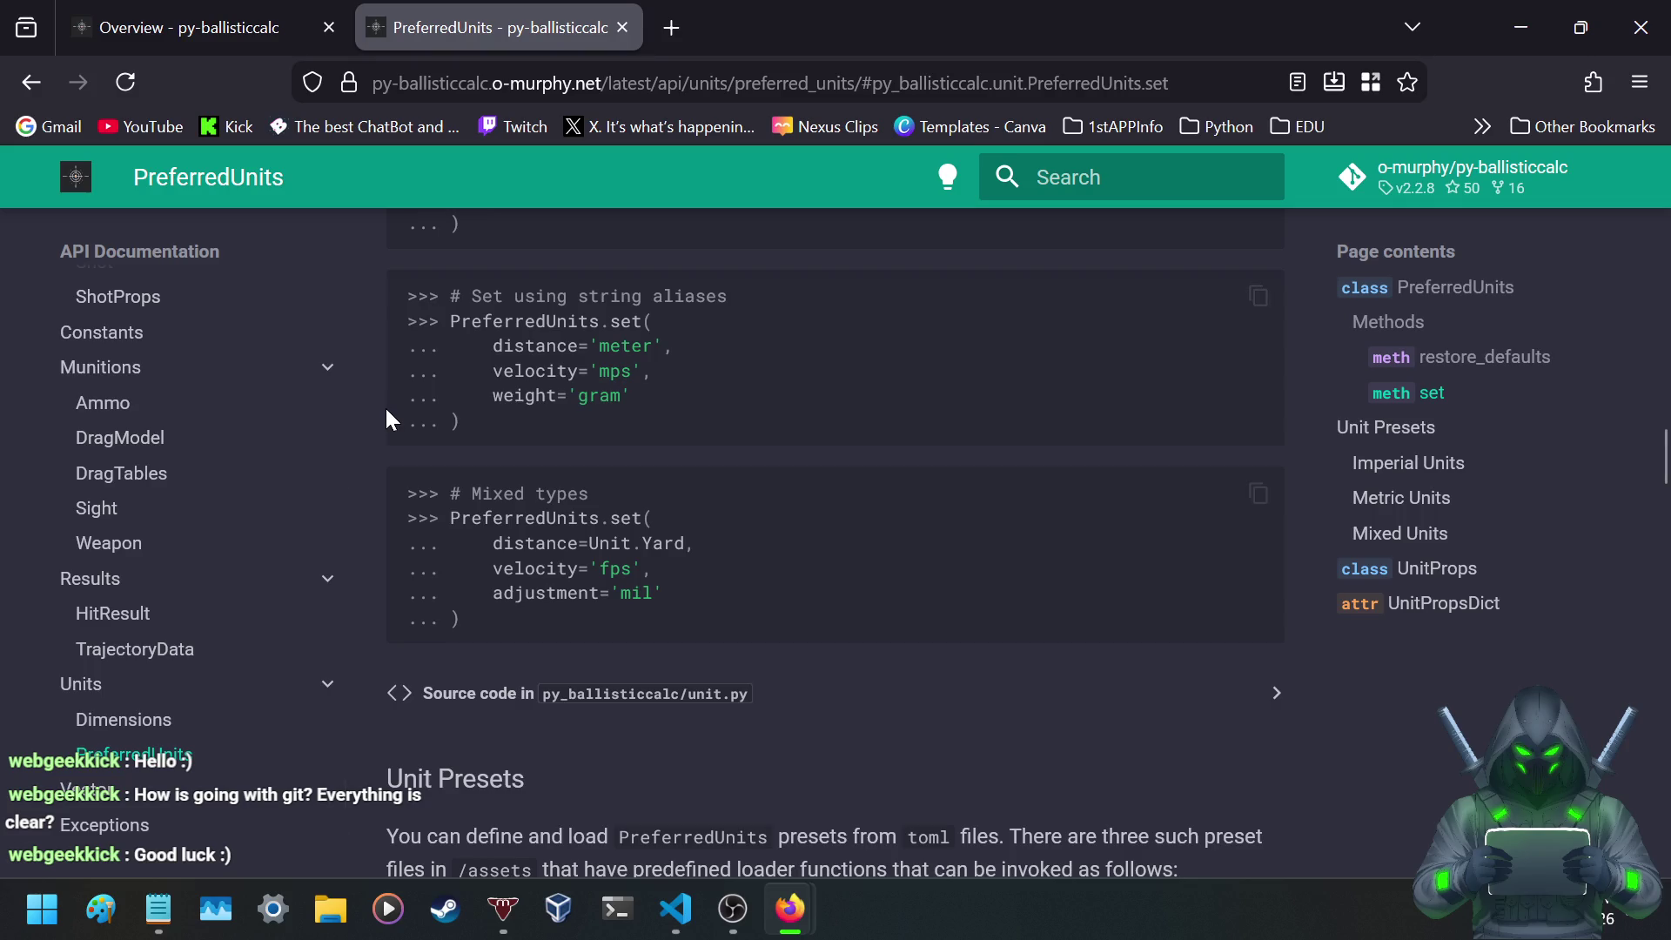
scroll(389, 394, "up", 4)
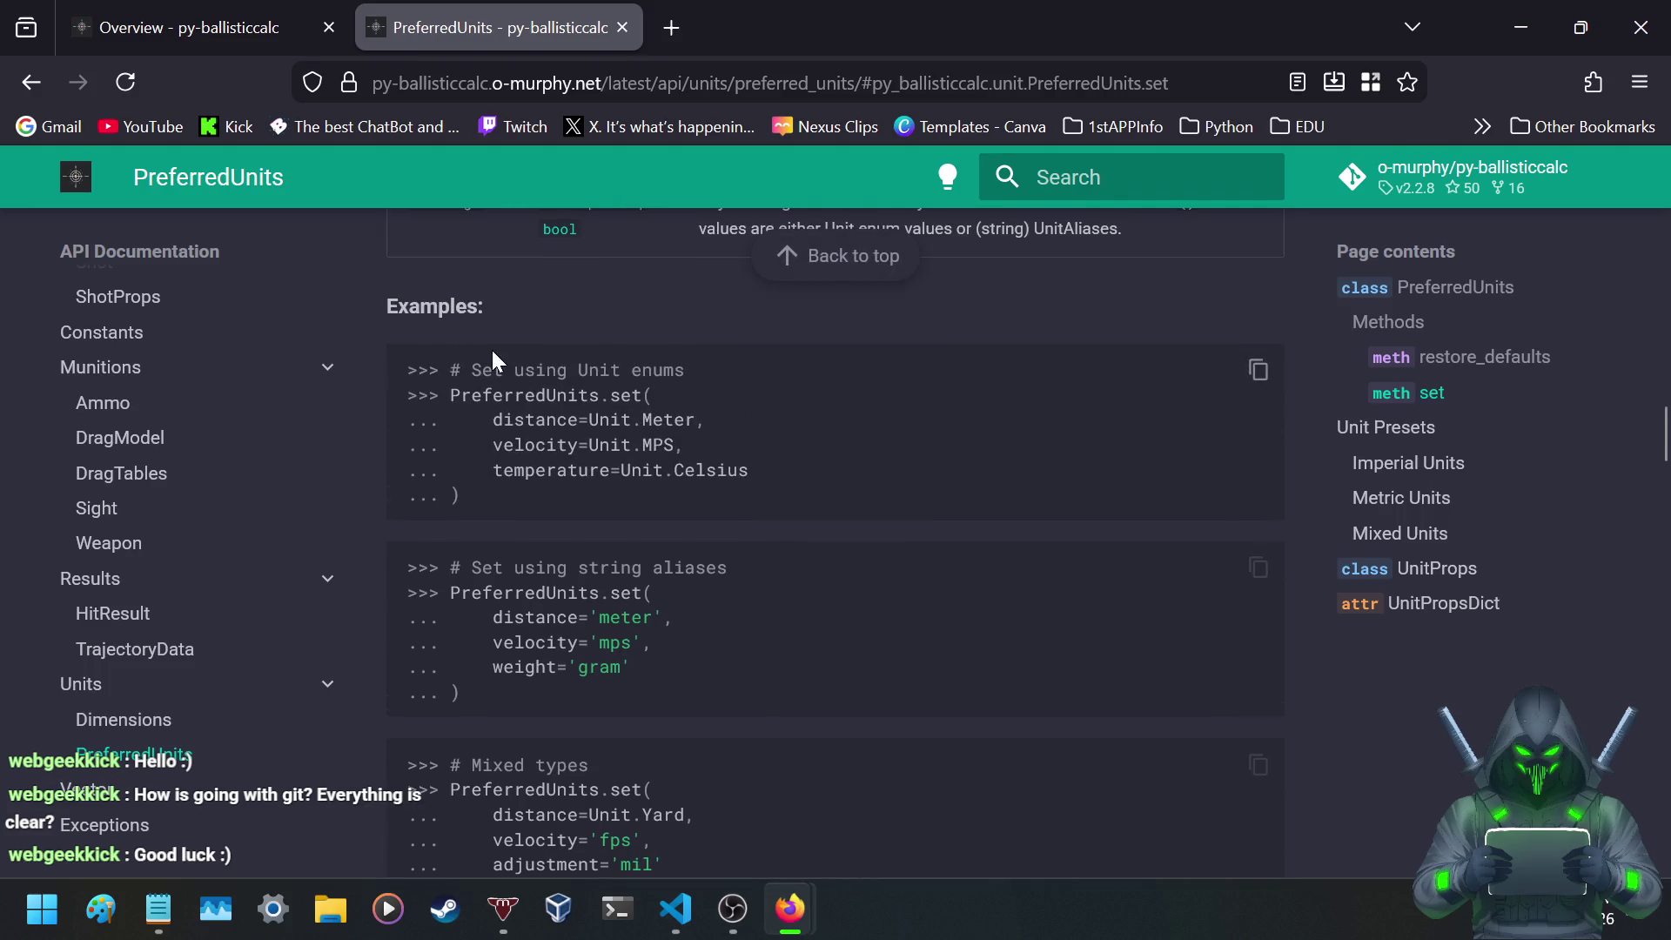
mouse_move(471, 370)
left_mouse_down()
mouse_move(661, 401)
mouse_move(751, 488)
mouse_move(780, 489)
left_mouse_up()
scroll(775, 488, "down", 3)
mouse_move(452, 285)
left_mouse_down()
mouse_move(662, 322)
mouse_move(712, 479)
left_mouse_up()
left_click(444, 490)
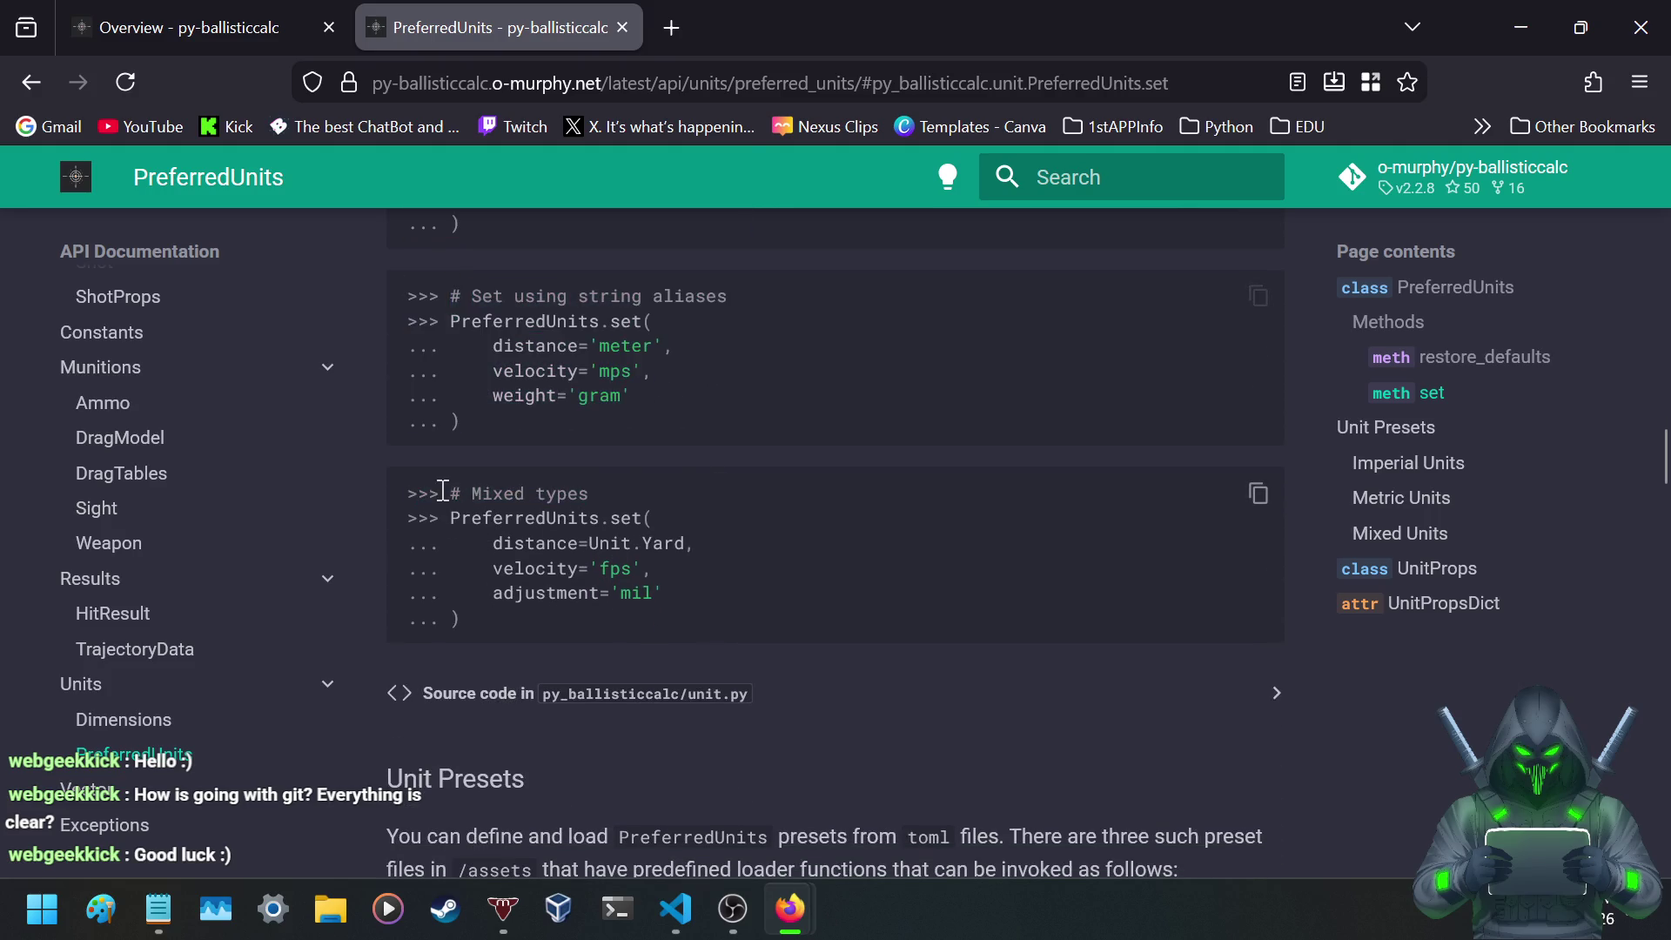
left_click_drag(450, 490, 657, 595)
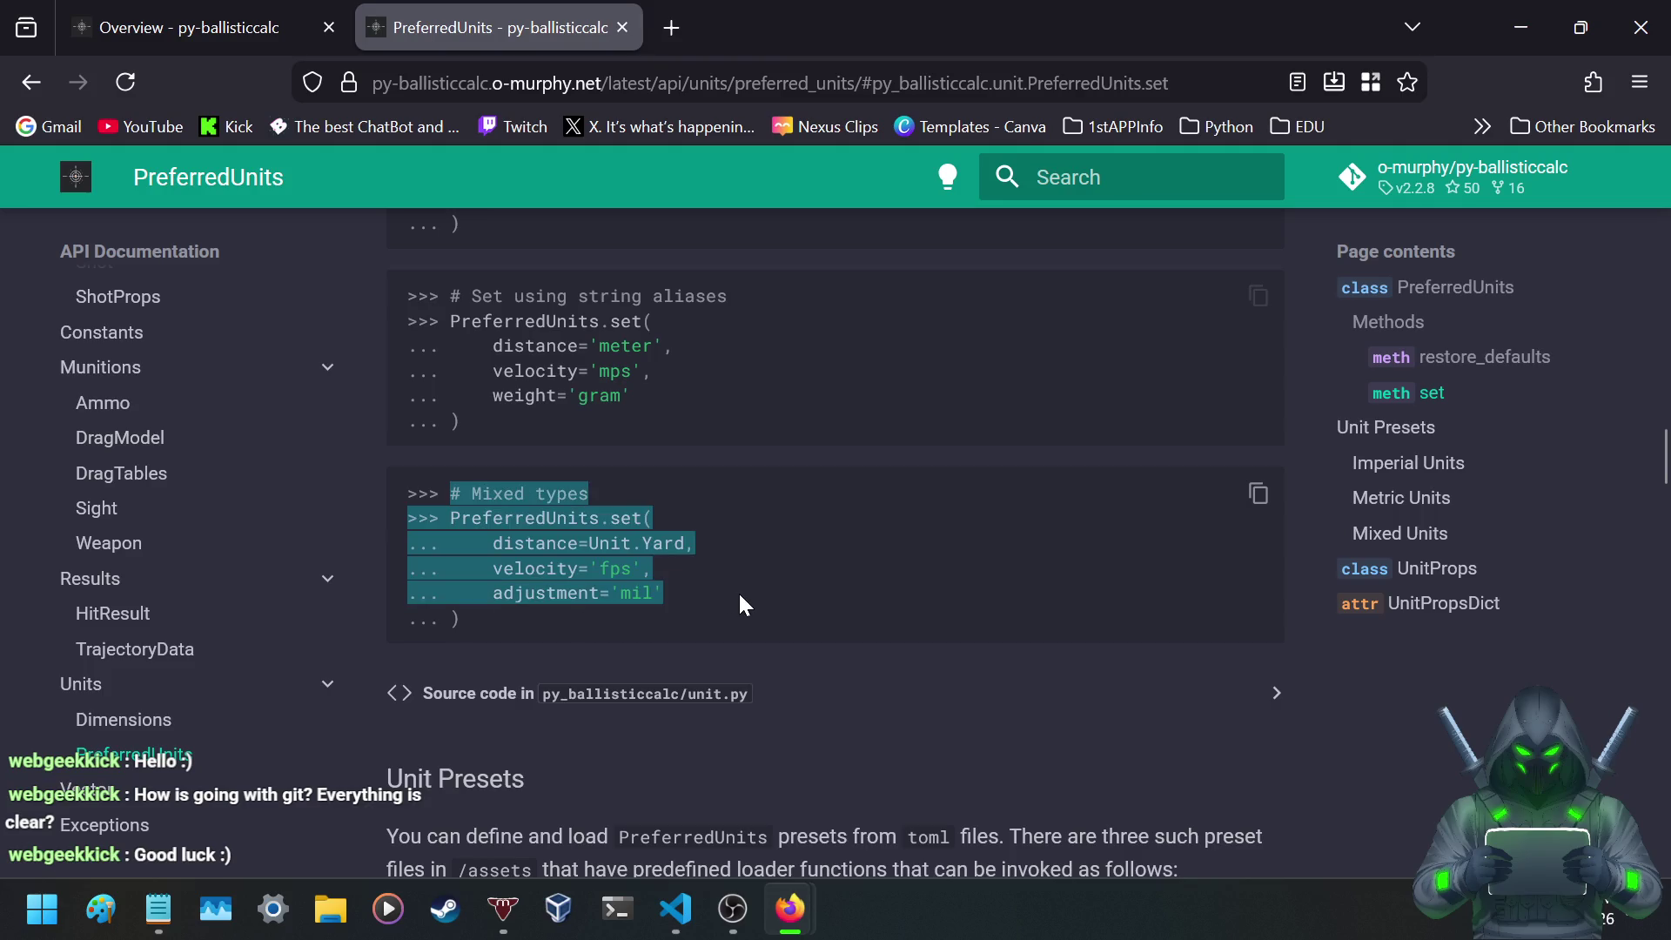
left_click(658, 594)
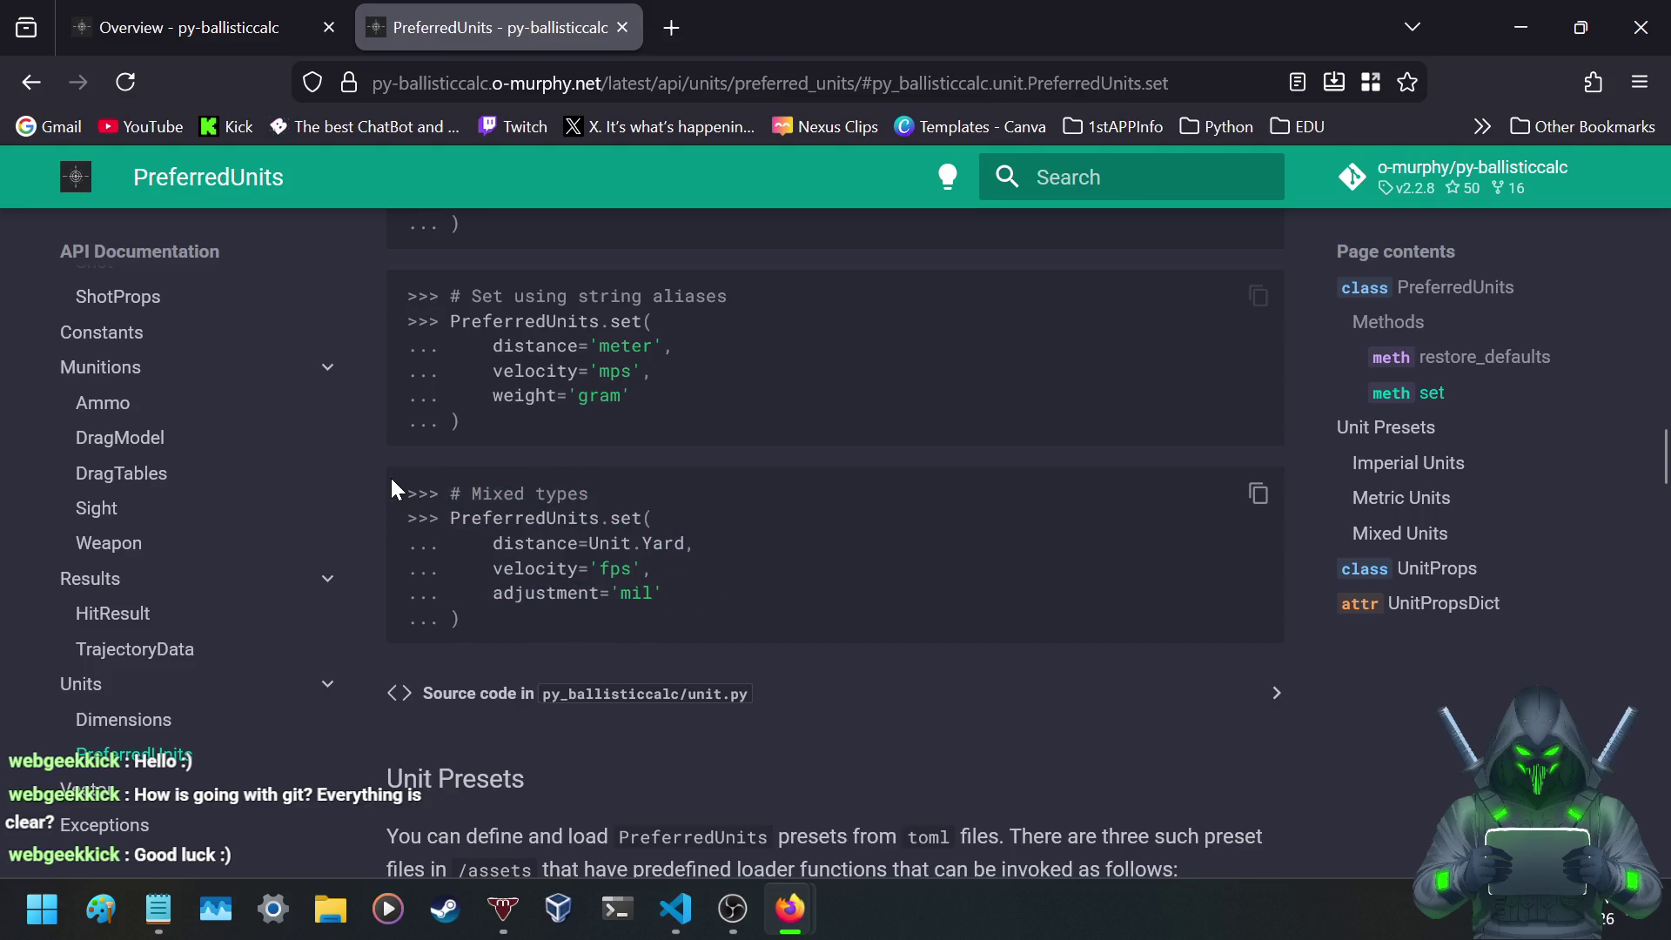
- Revisit the examples and highlight the string alias values meter through gram
scroll(391, 480, "up", 3)
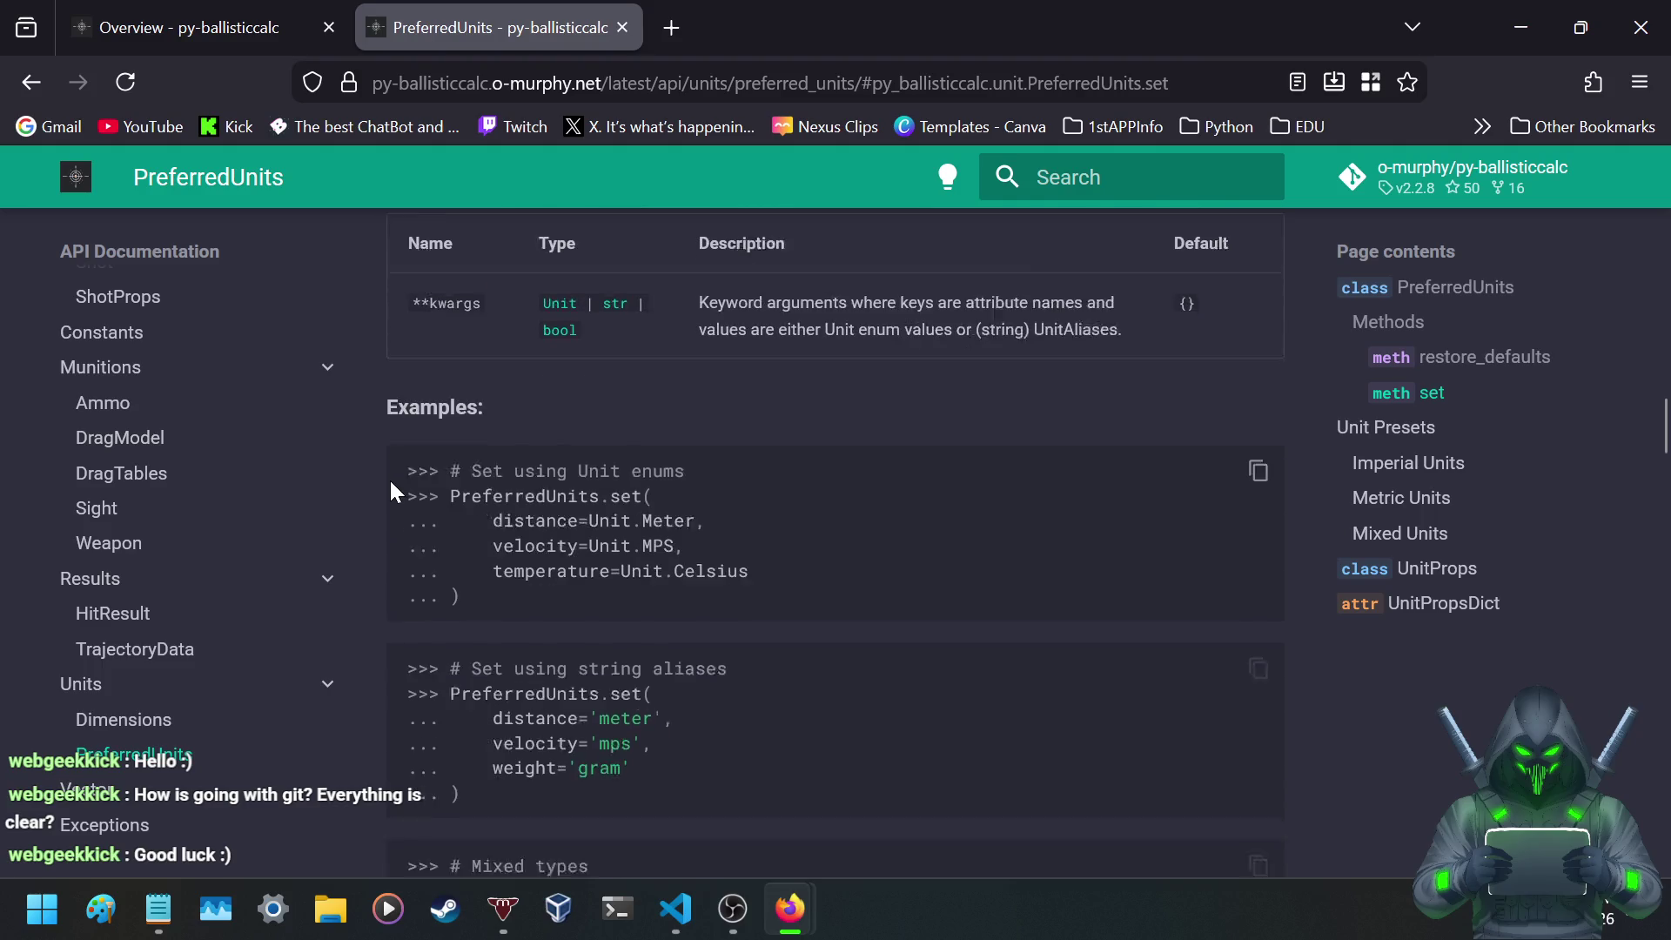
scroll(393, 492, "down", 3)
scroll(394, 492, "up", 3)
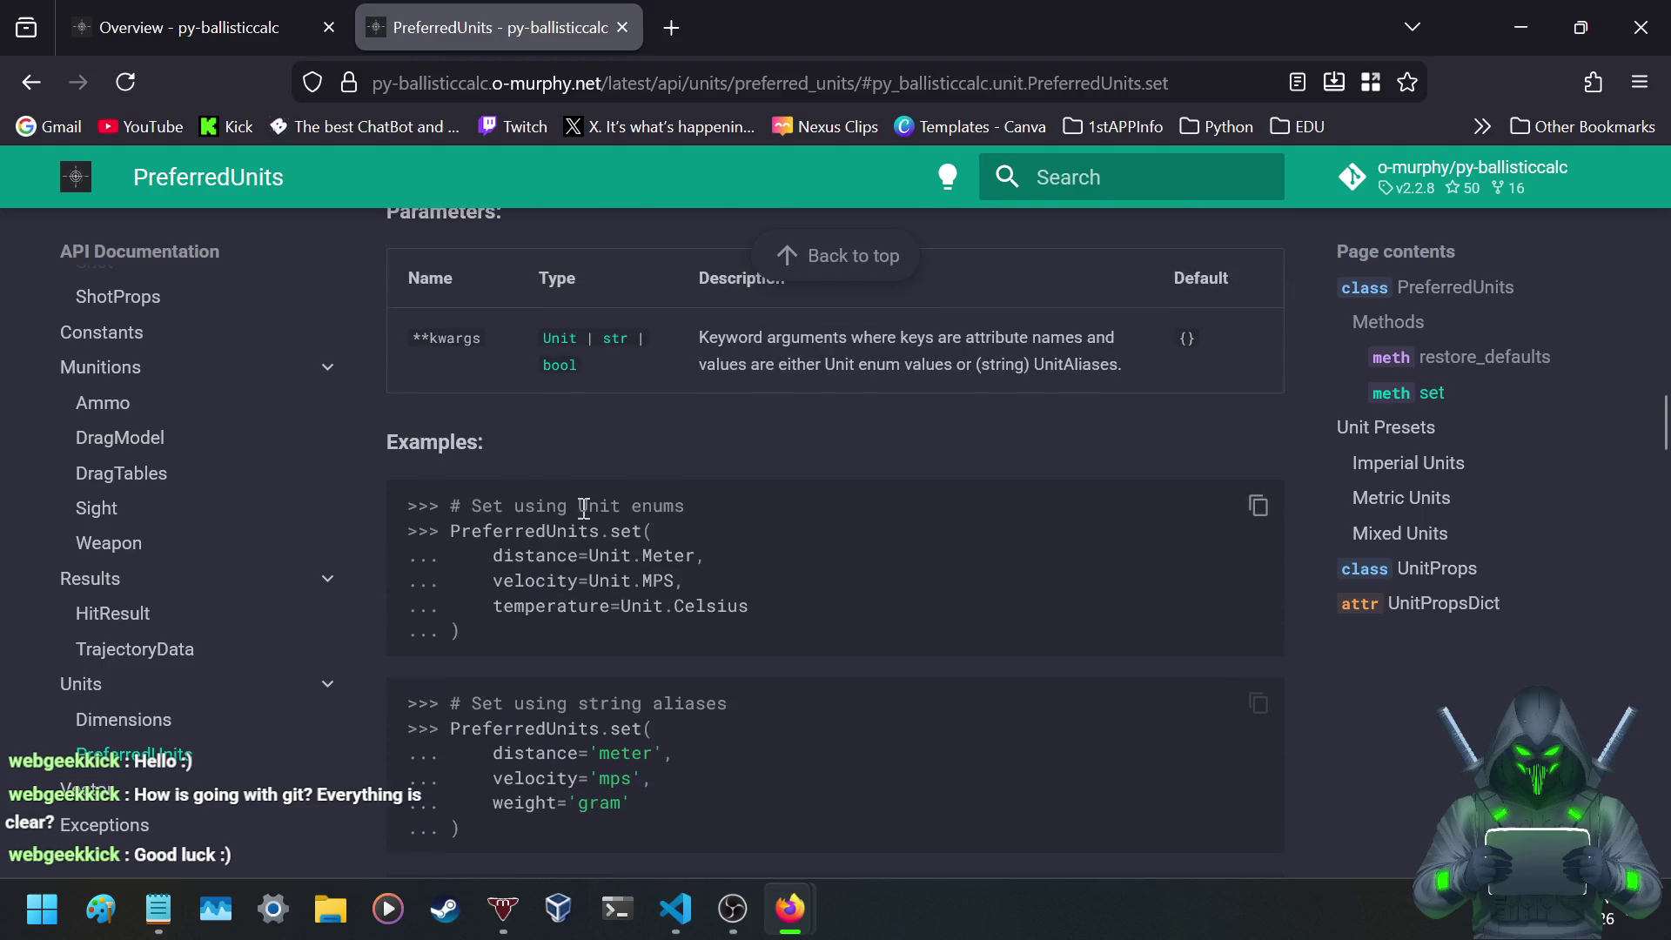
scroll(548, 505, "up", 5)
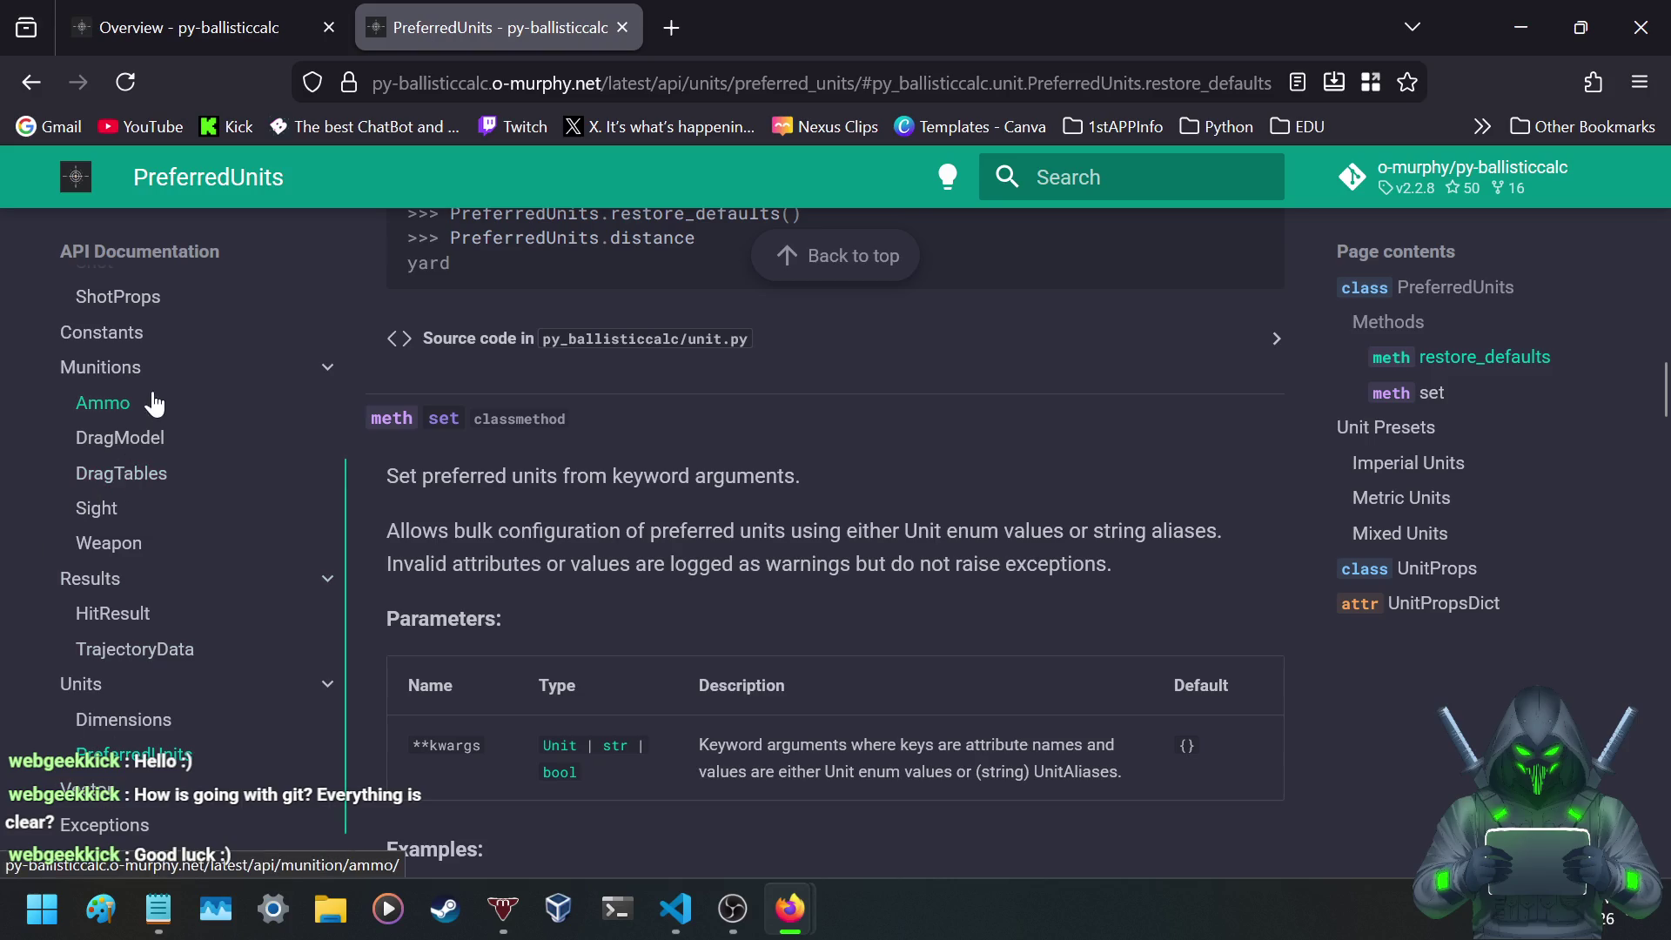
scroll(575, 555, "down", 8)
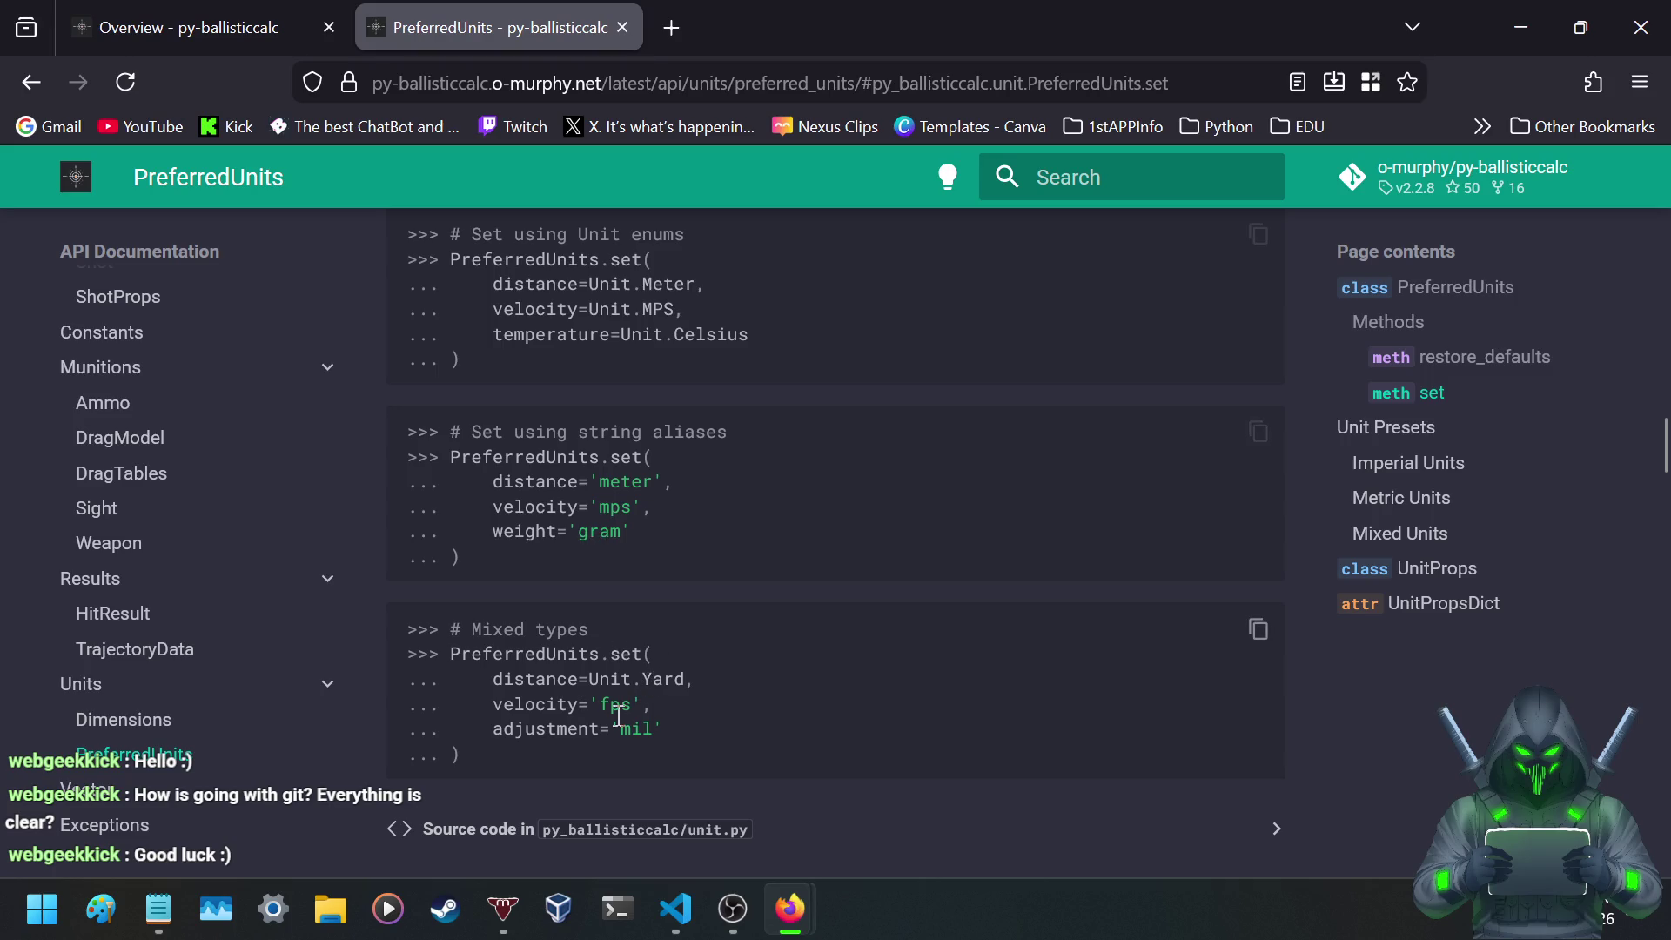
scroll(590, 705, "down", 3)
scroll(594, 705, "up", 3)
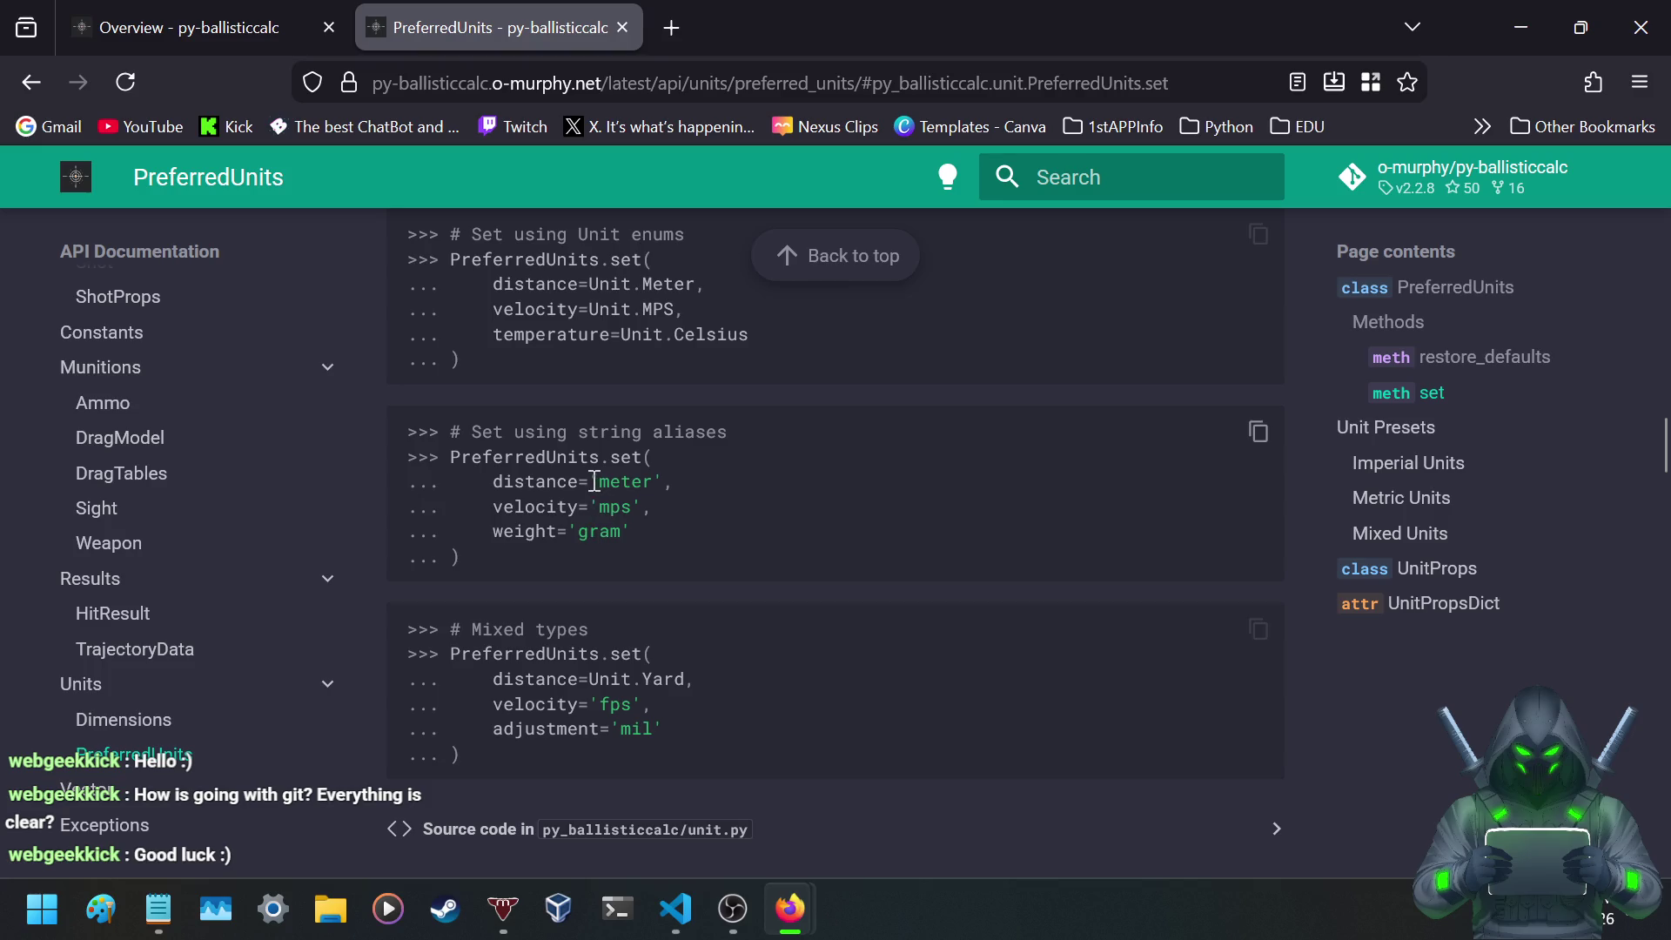
mouse_move(590, 481)
left_mouse_down()
mouse_move(653, 509)
mouse_move(641, 535)
left_mouse_up()
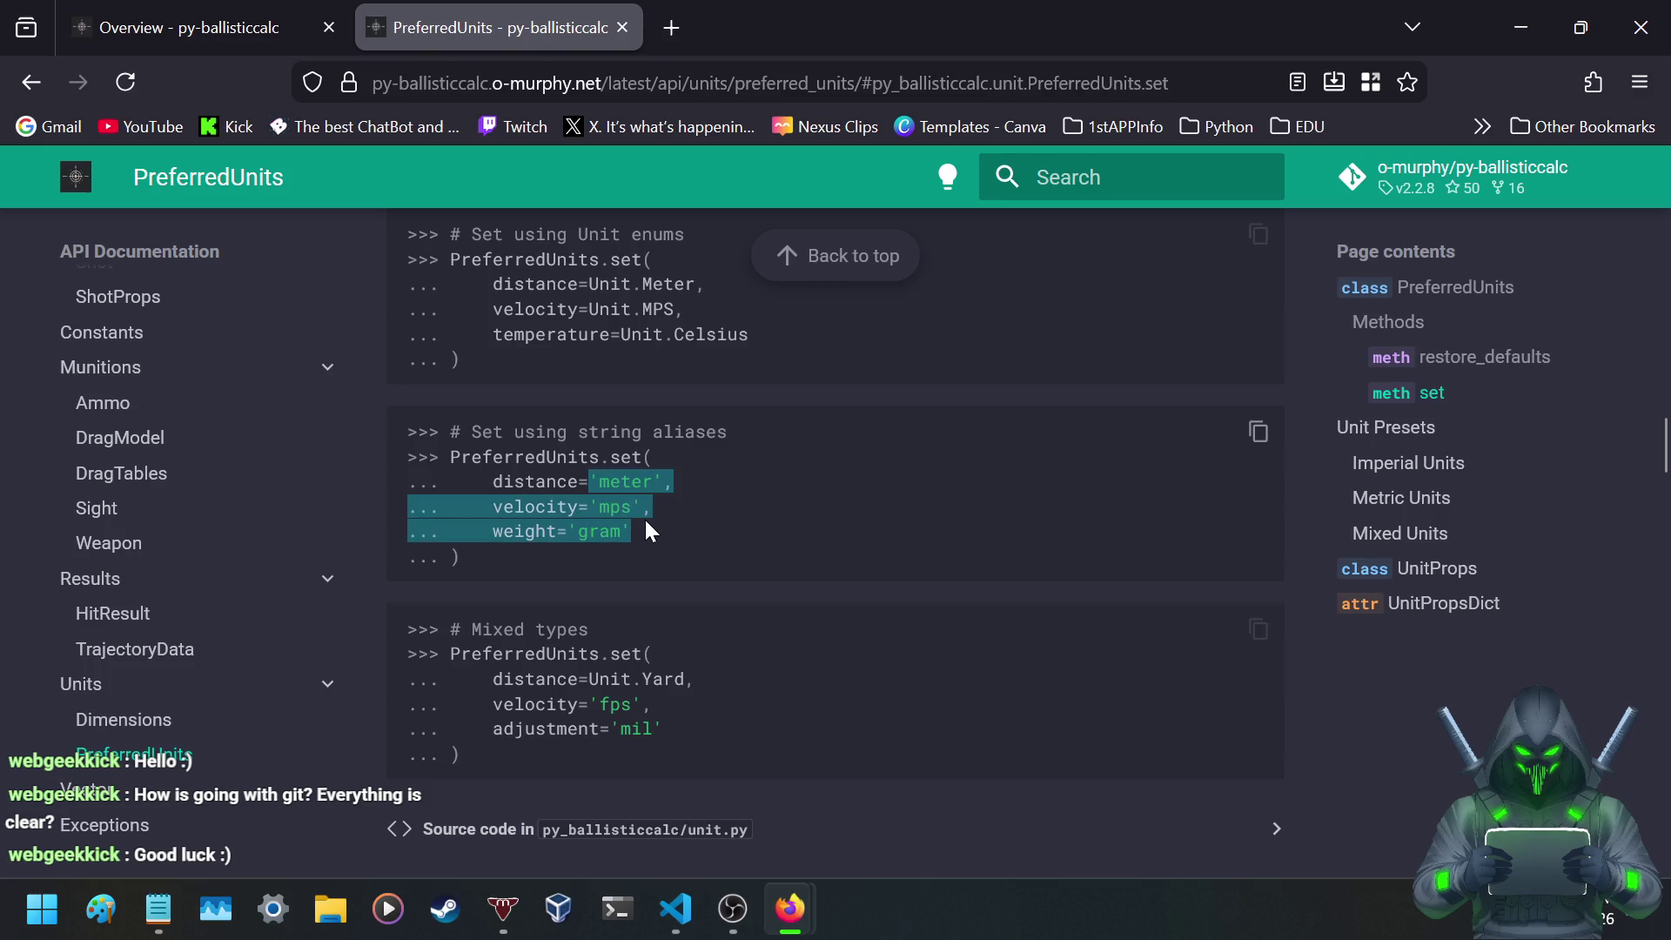
left_click(369, 494)
- Scroll past Unit Presets and the Imperial Units toml listing to the Metric Units block
scroll(364, 503, "down", 7)
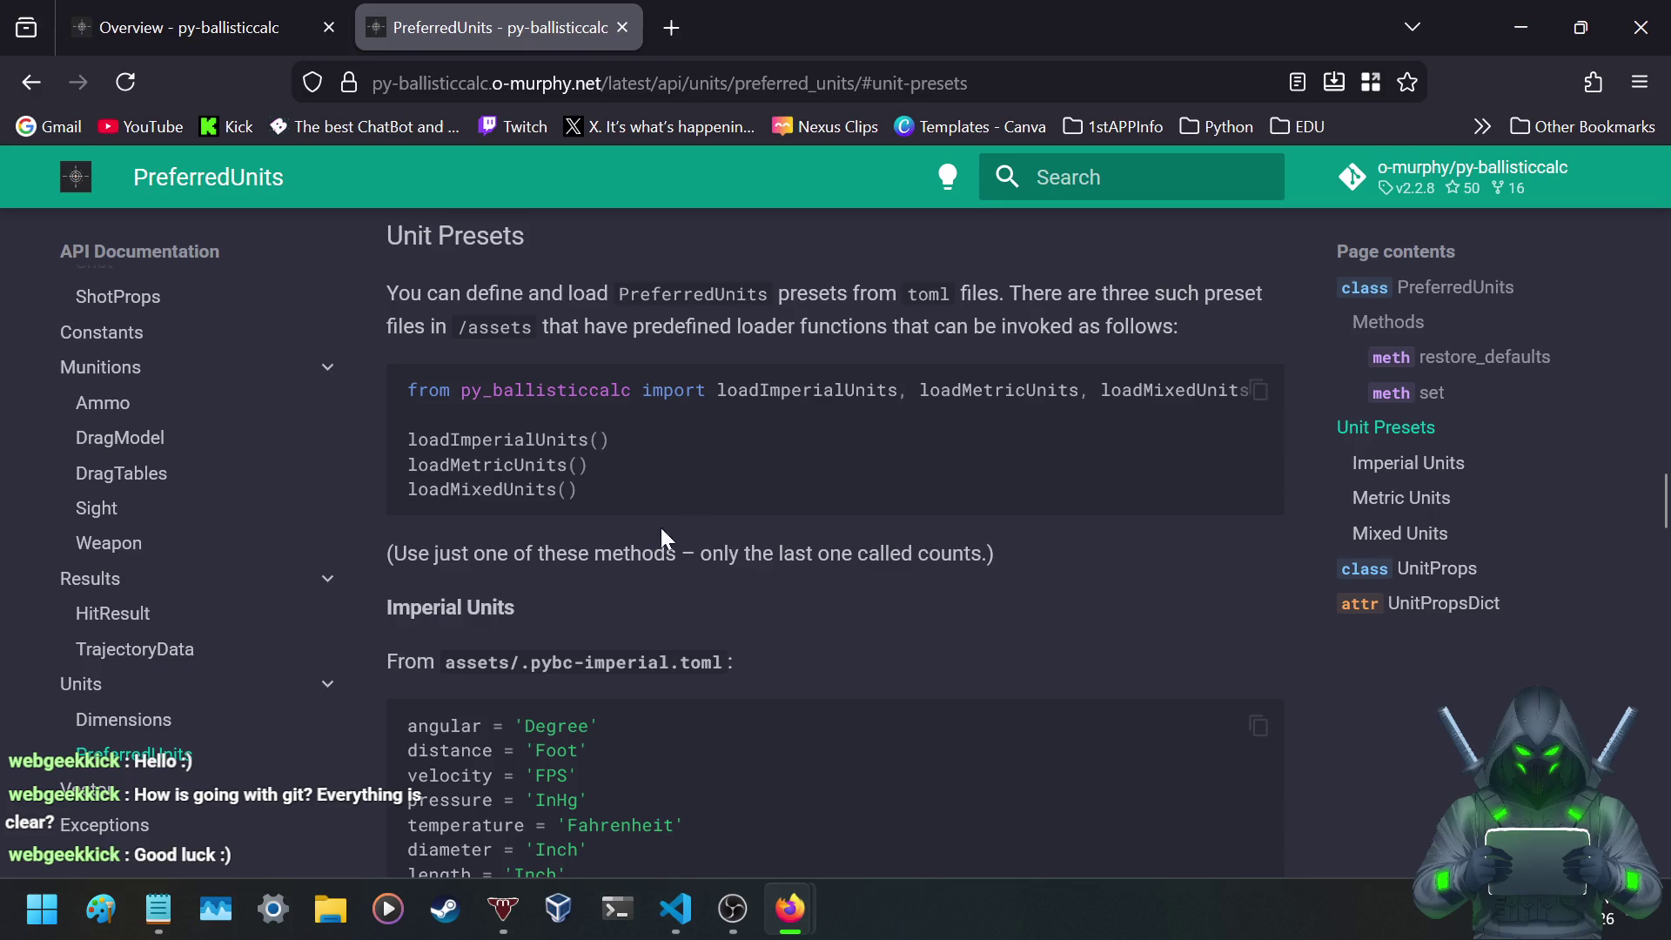
scroll(902, 541, "down", 2)
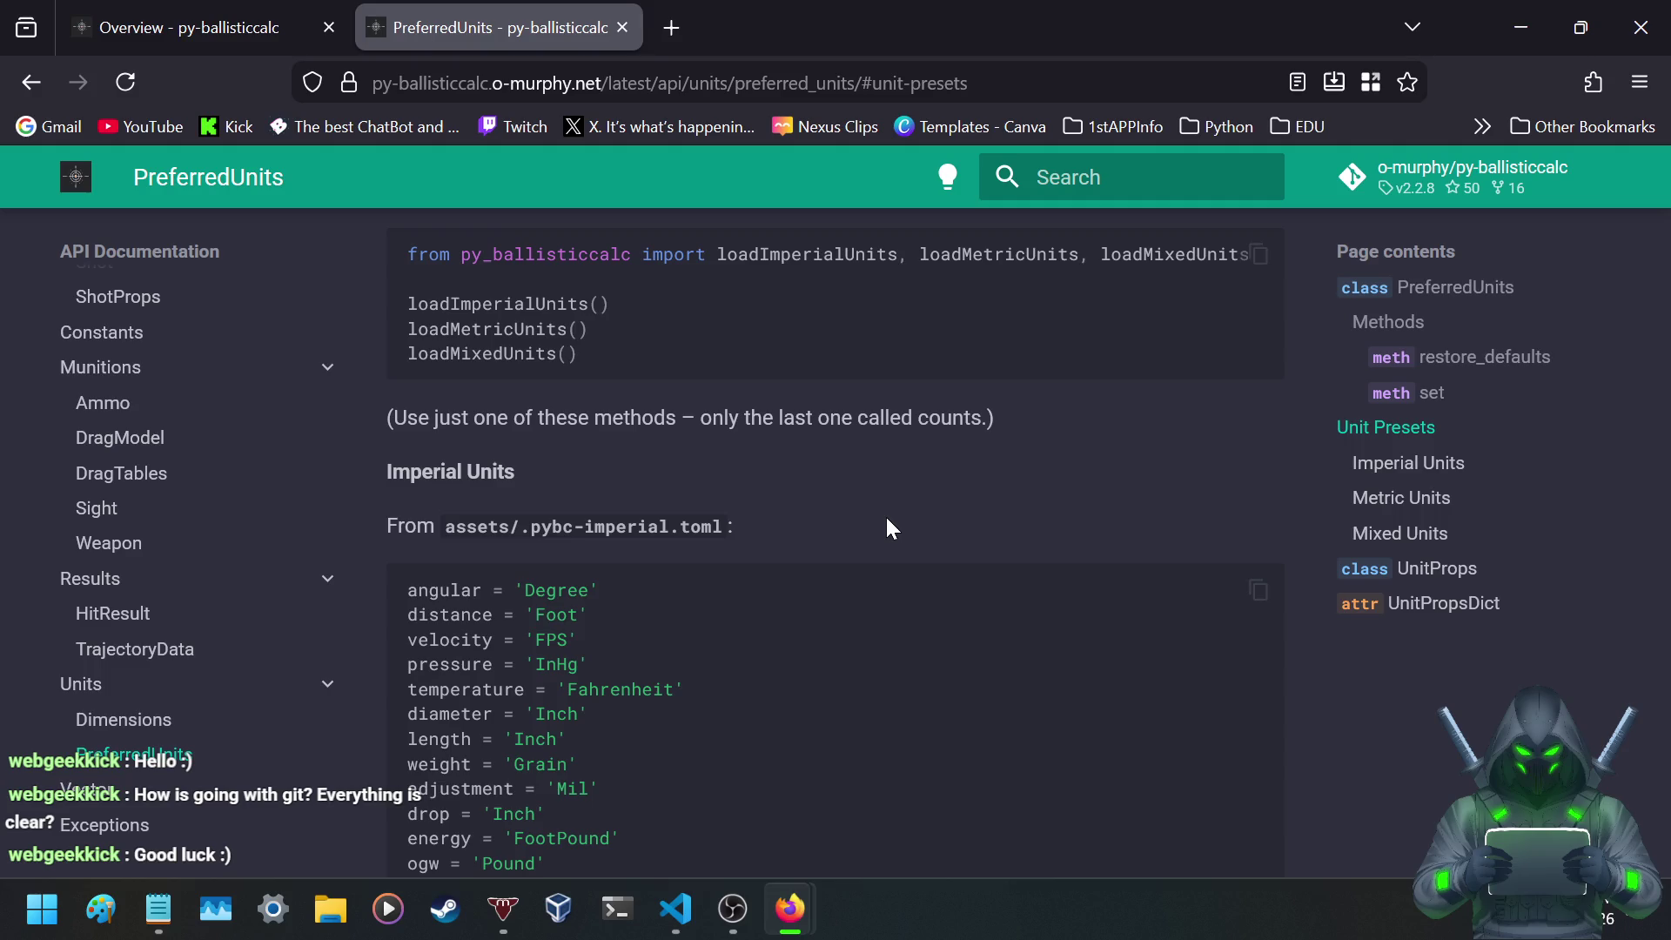
scroll(884, 519, "down", 5)
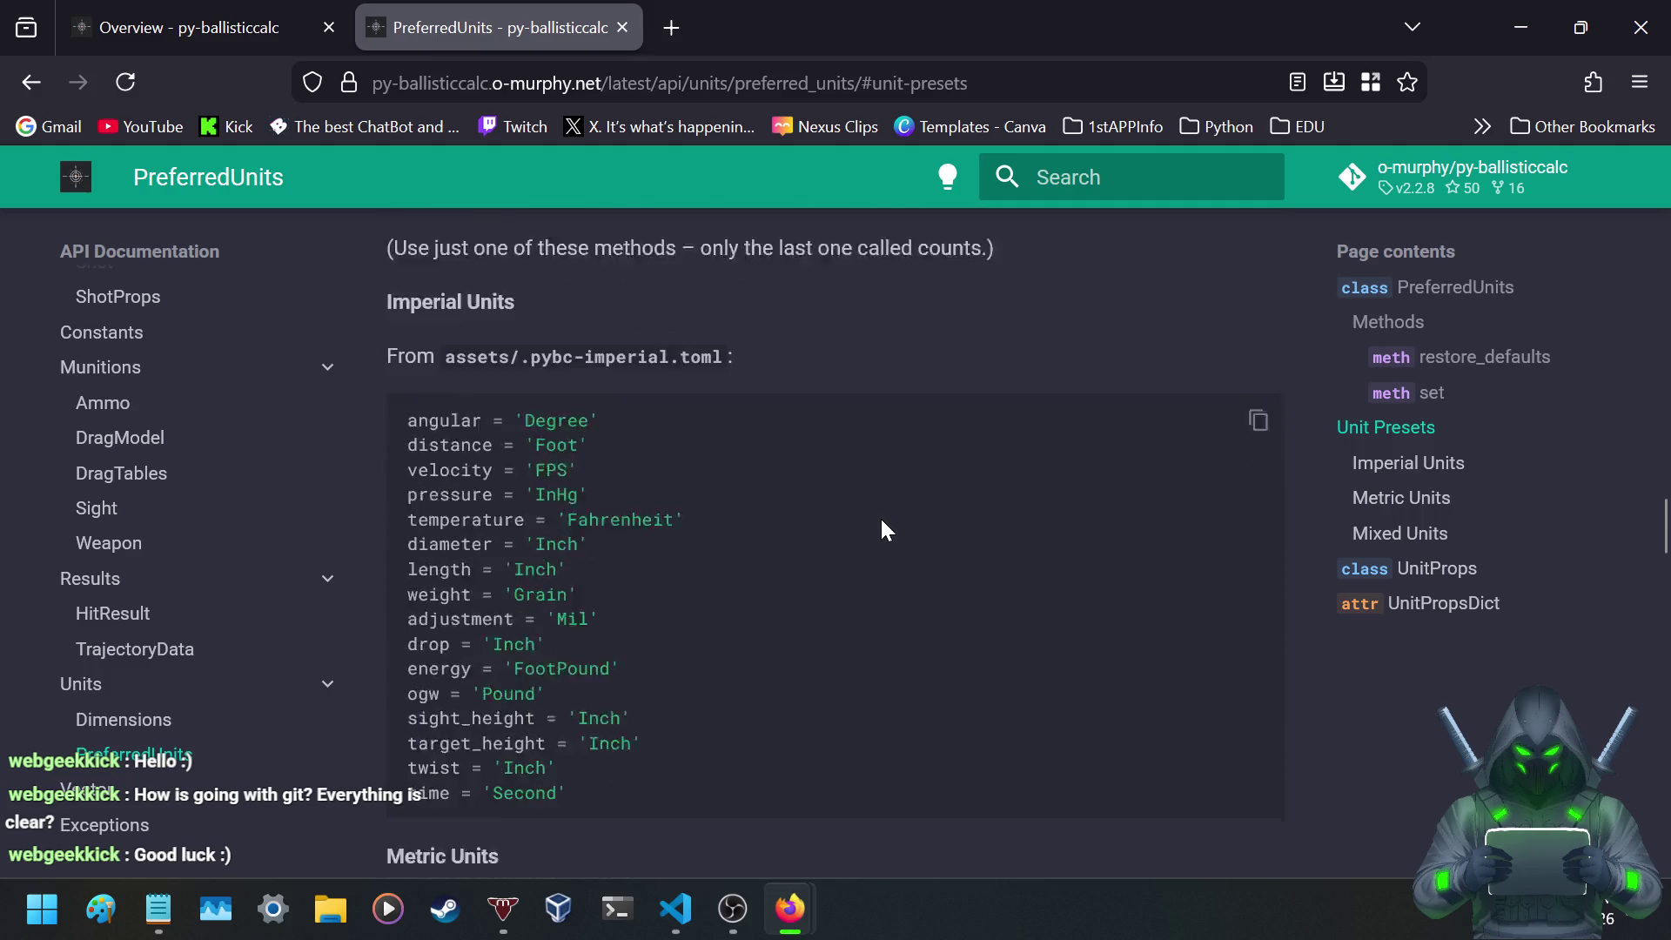
scroll(879, 521, "down", 5)
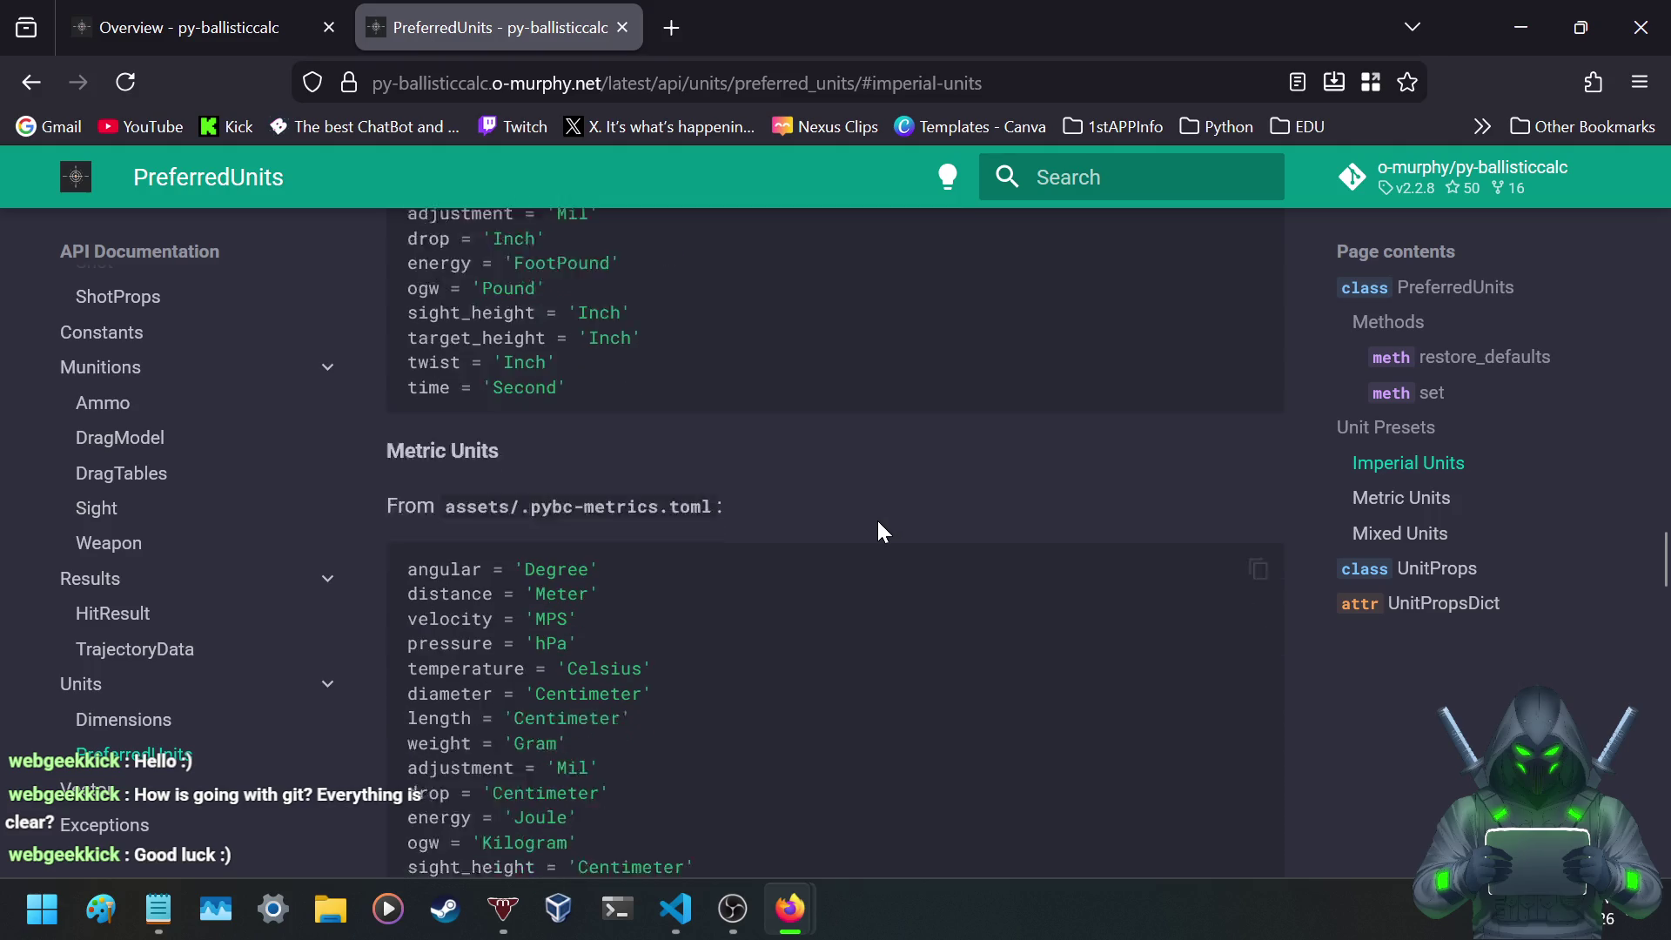